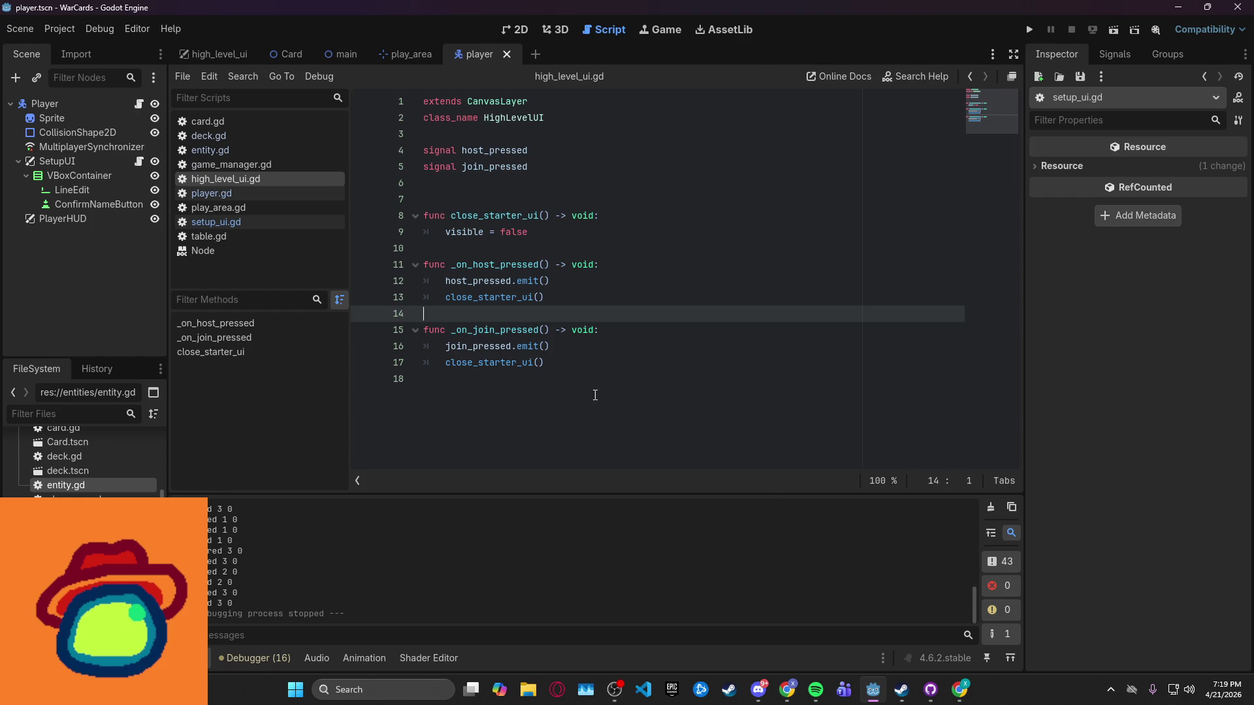
# Glance at the design document checklist in Chrome, then switch Godot to the main scene
pyautogui.click(791, 686)
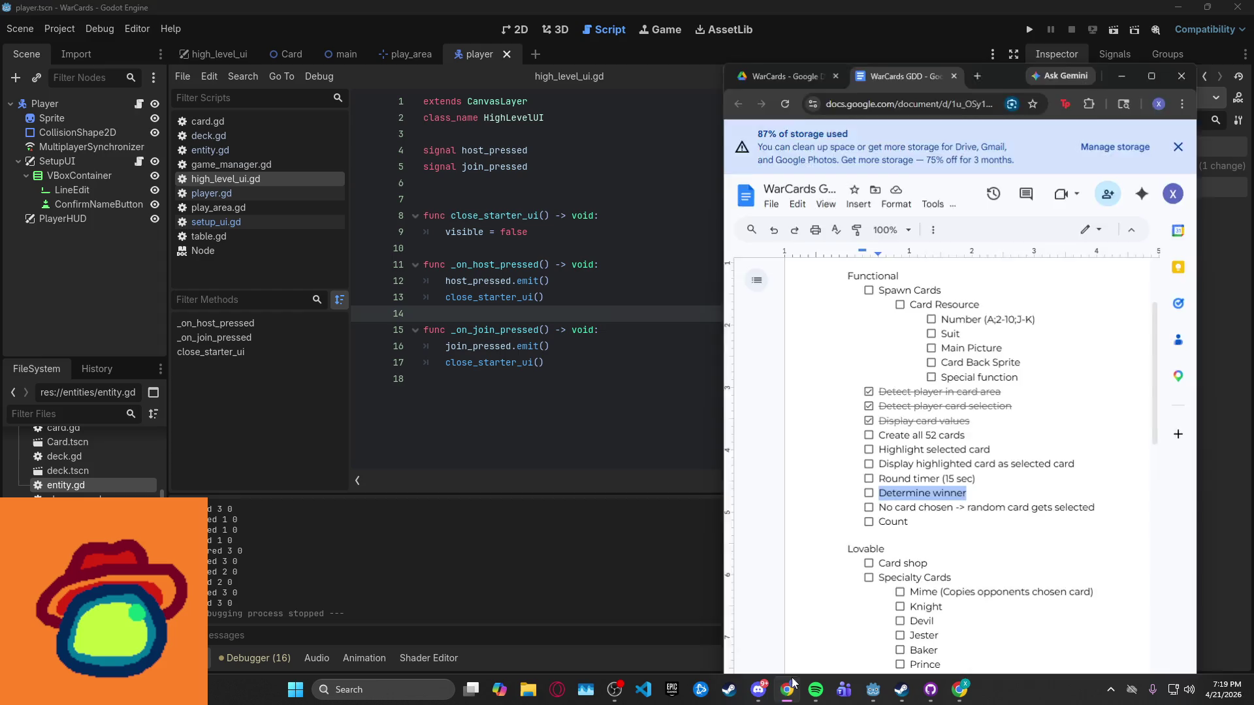
pyautogui.click(791, 686)
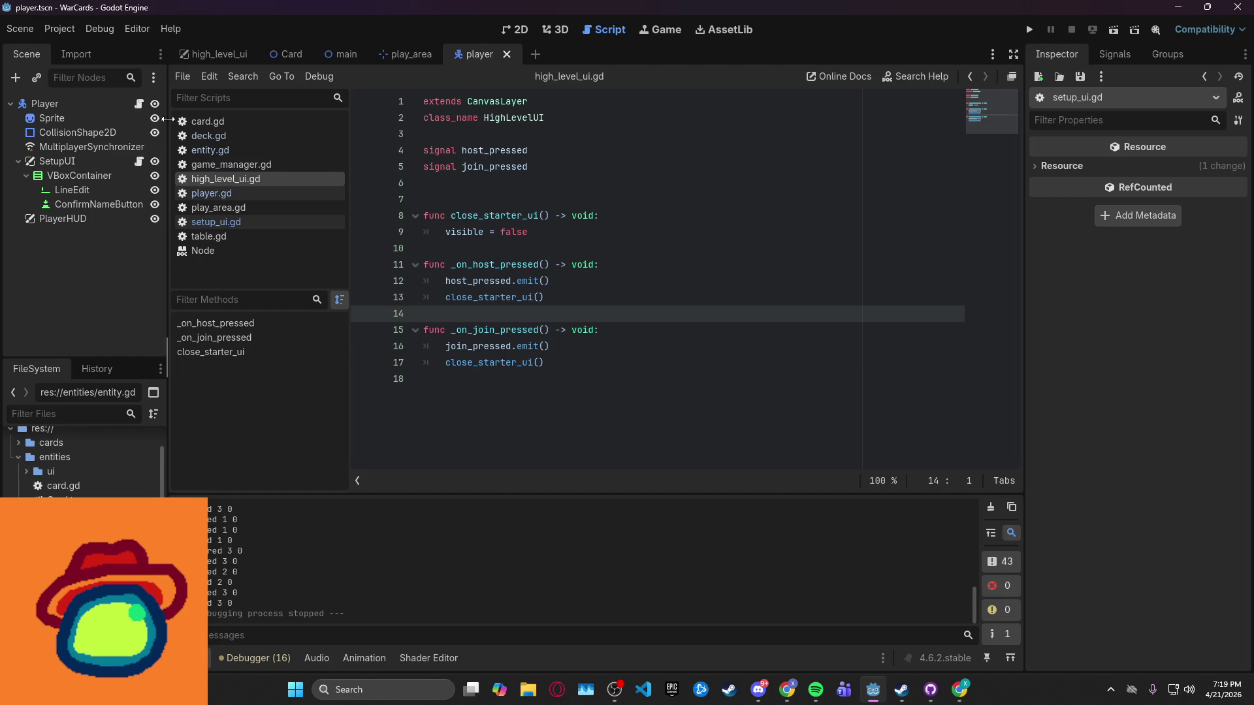
pyautogui.click(352, 52)
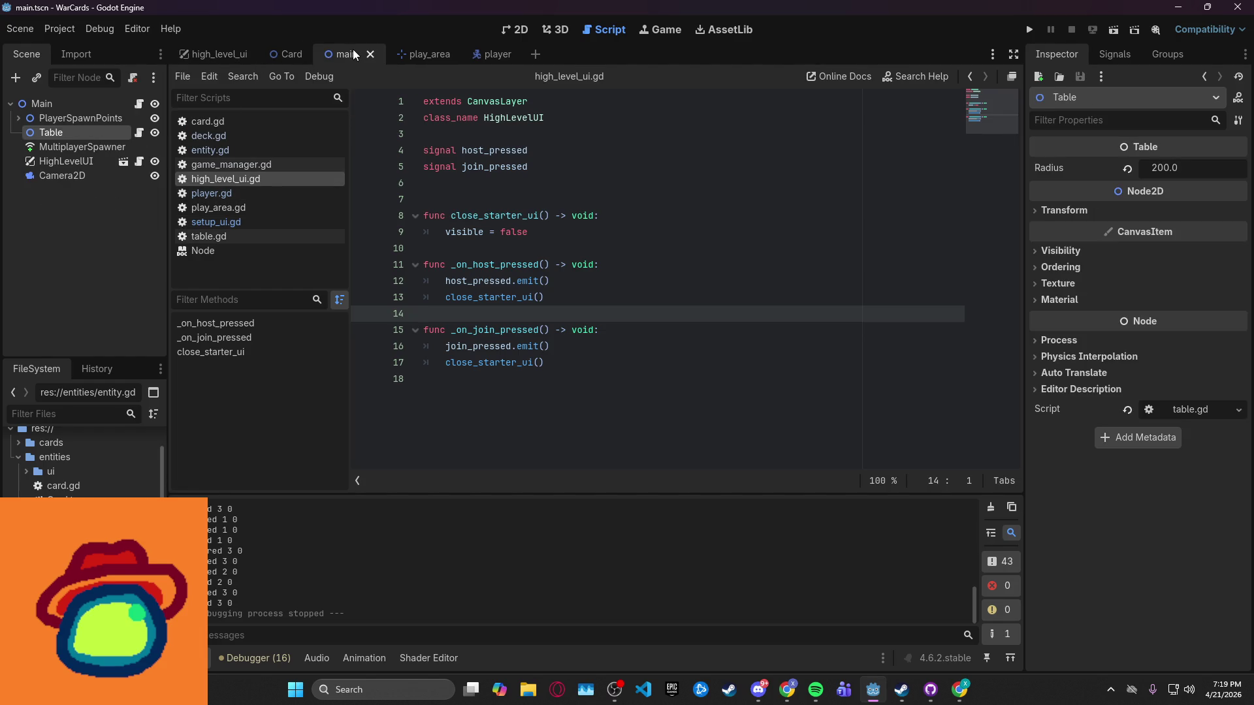
# Open the Table node's table.gd script to review it, then select the MultiplayerSpawner node
pyautogui.click(141, 132)
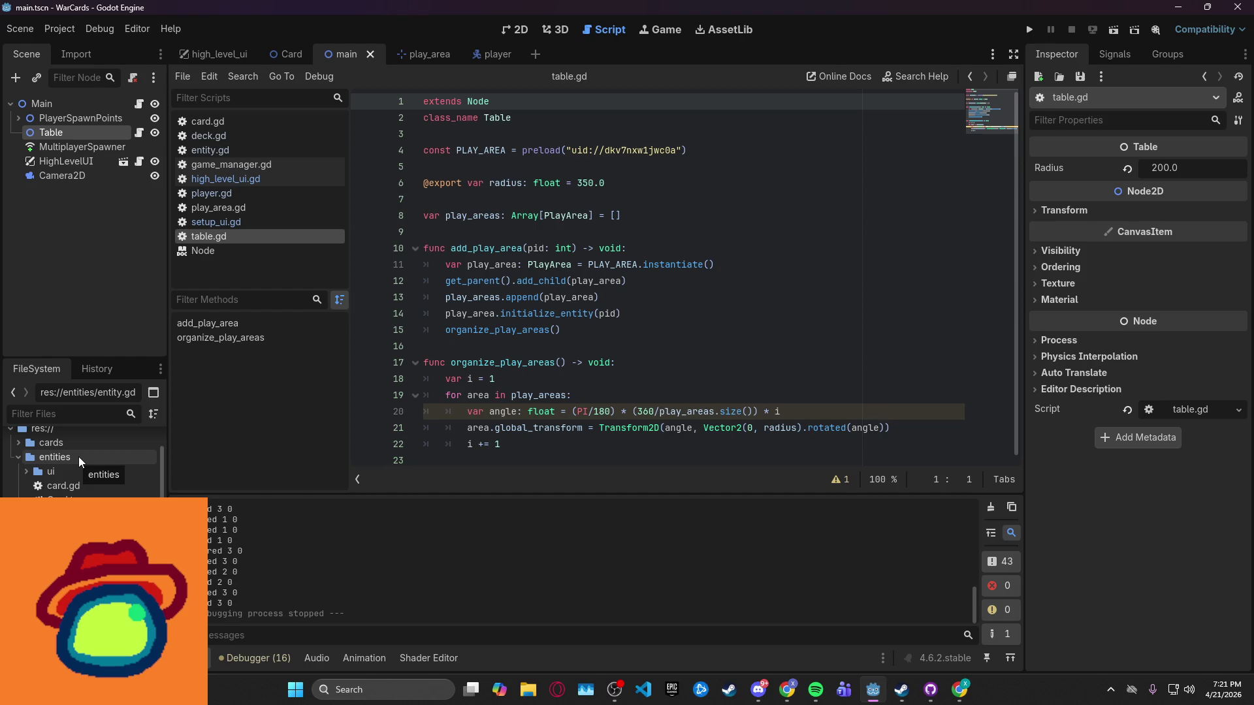
pyautogui.scroll(-2, 78, 457)
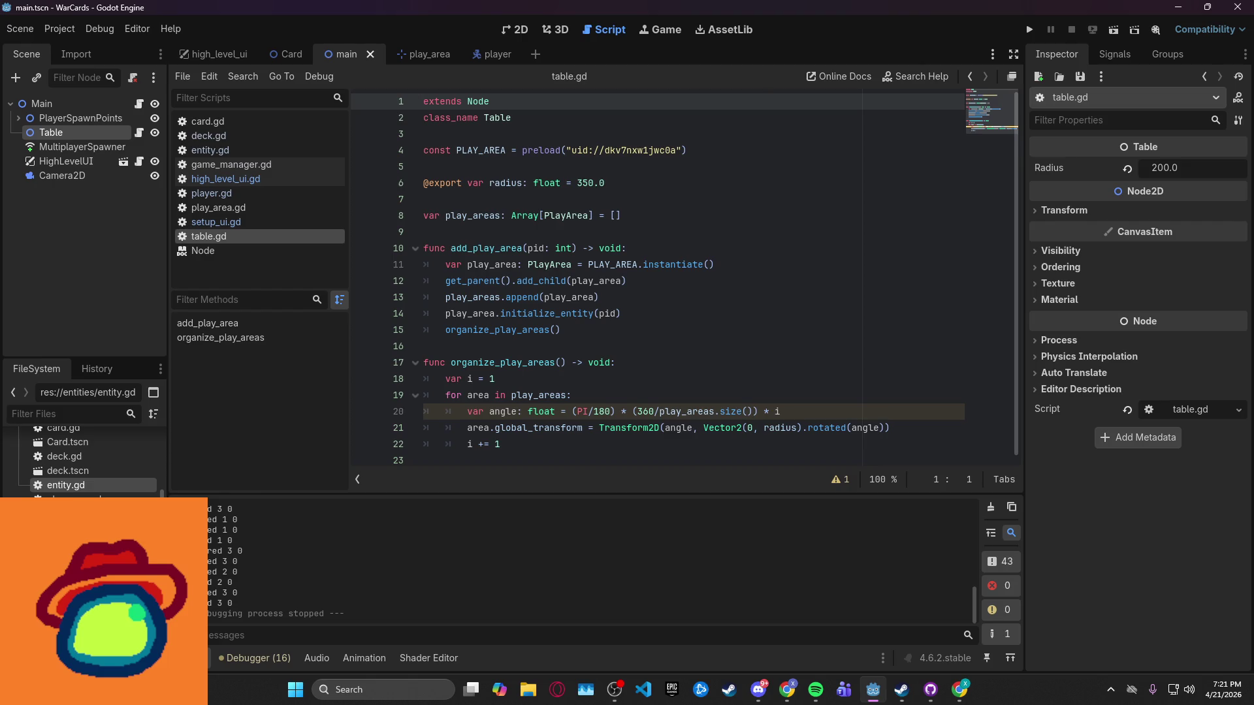
pyautogui.click(110, 151)
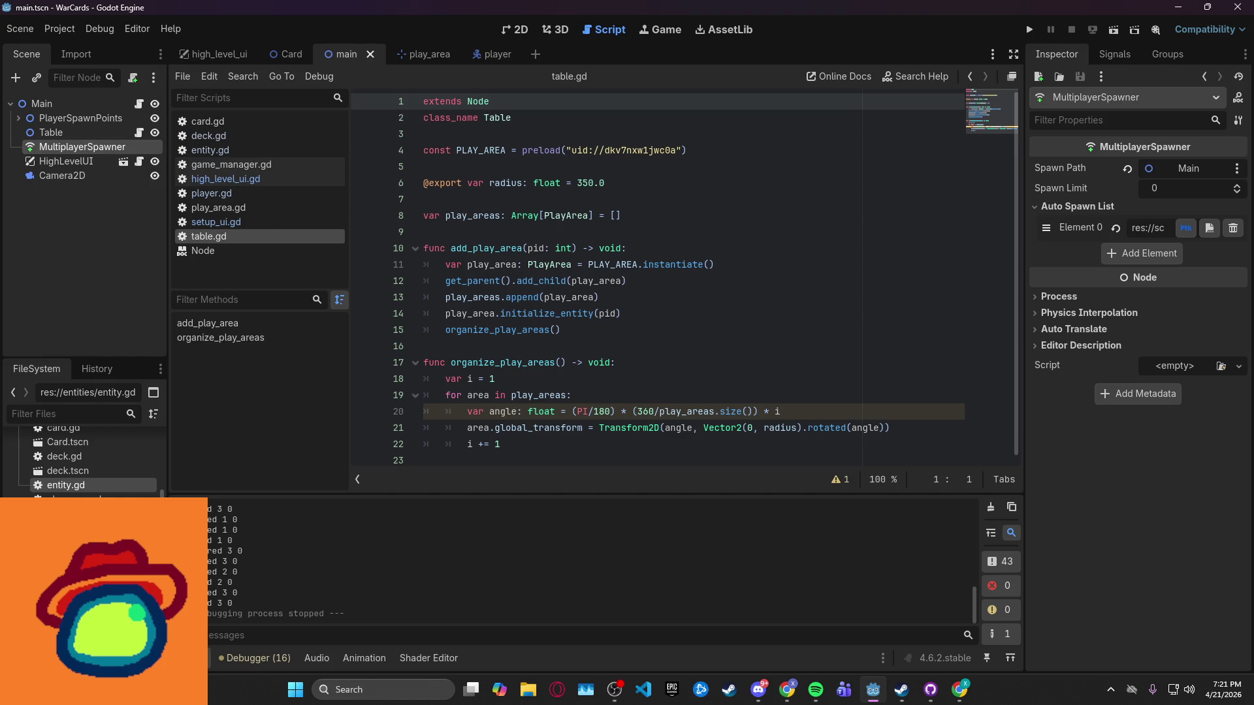
# Start a new script from the scripts folder's Create New menu in FileSystem
pyautogui.scroll(2, 85, 461)
pyautogui.rightClick(91, 457)
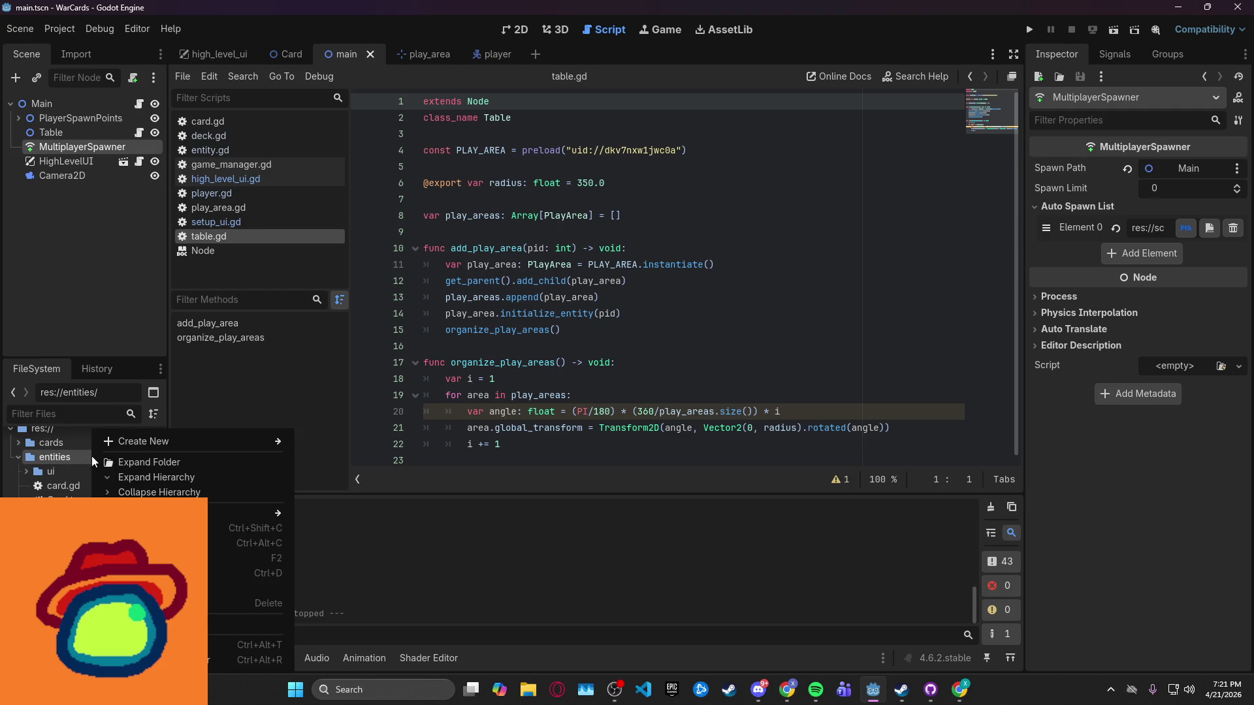
pyautogui.moveTo(267, 436)
pyautogui.scroll(-2, 85, 457)
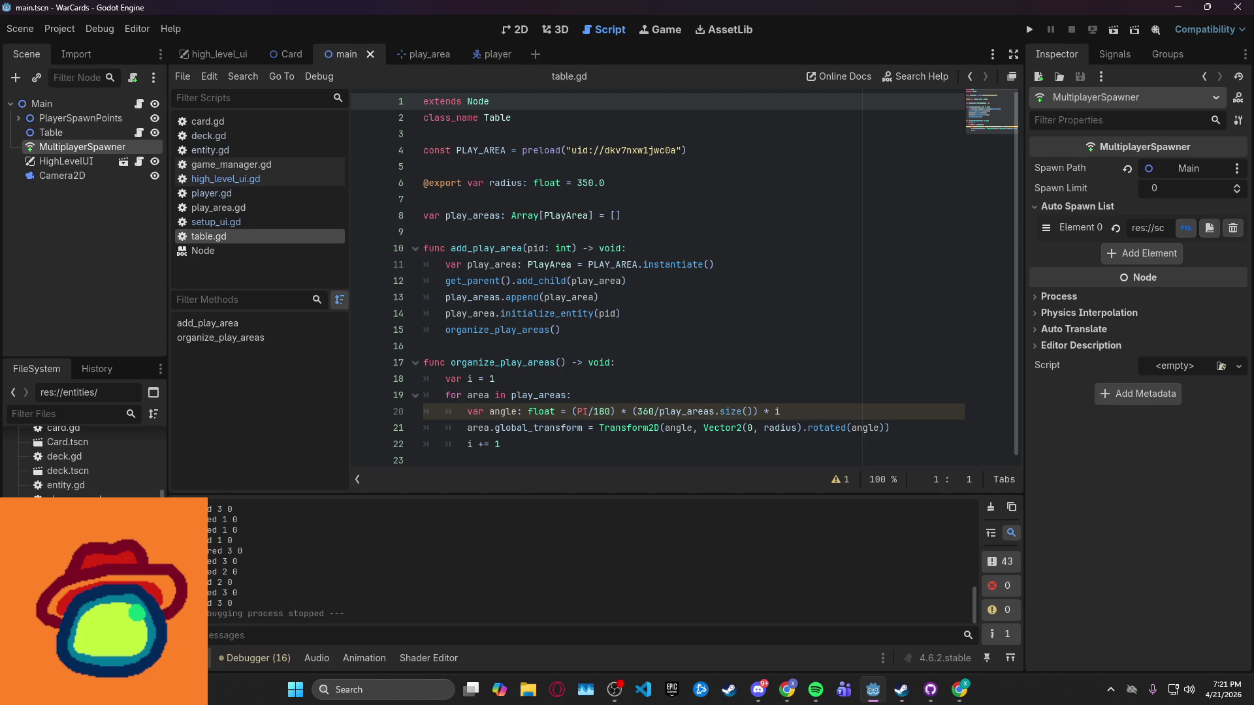
pyautogui.rightClick(76, 429)
pyautogui.moveTo(176, 440)
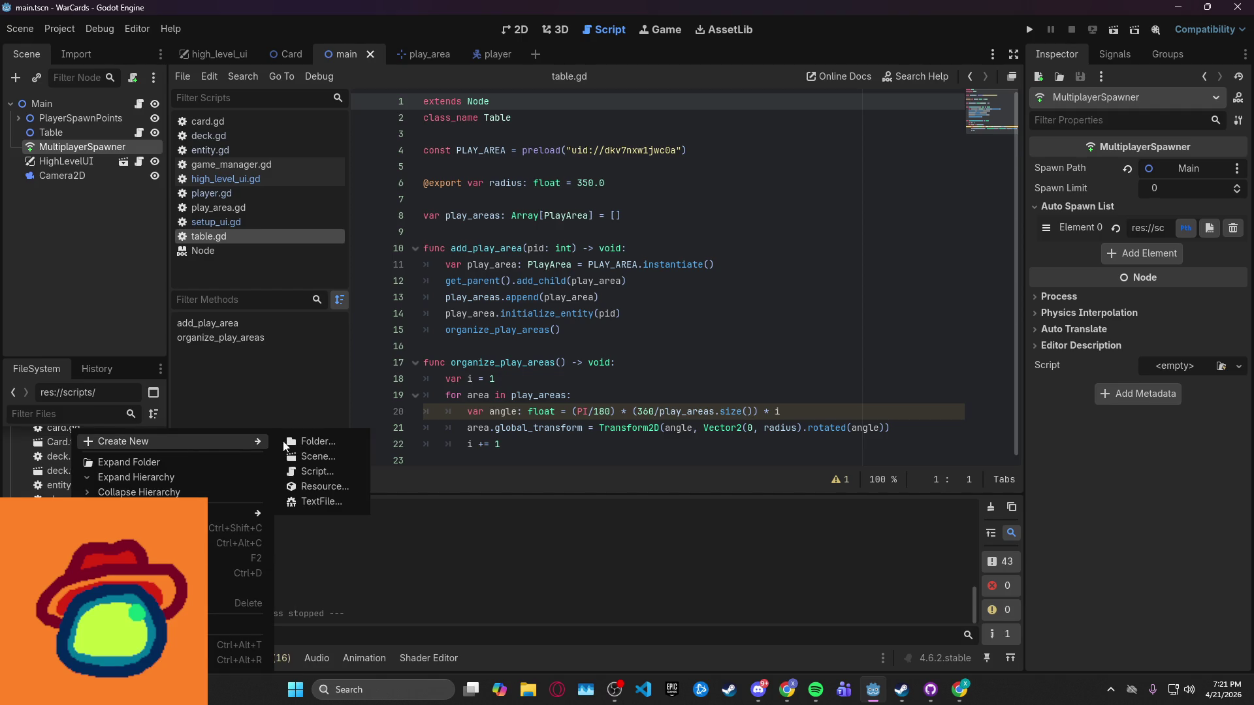
pyautogui.click(319, 472)
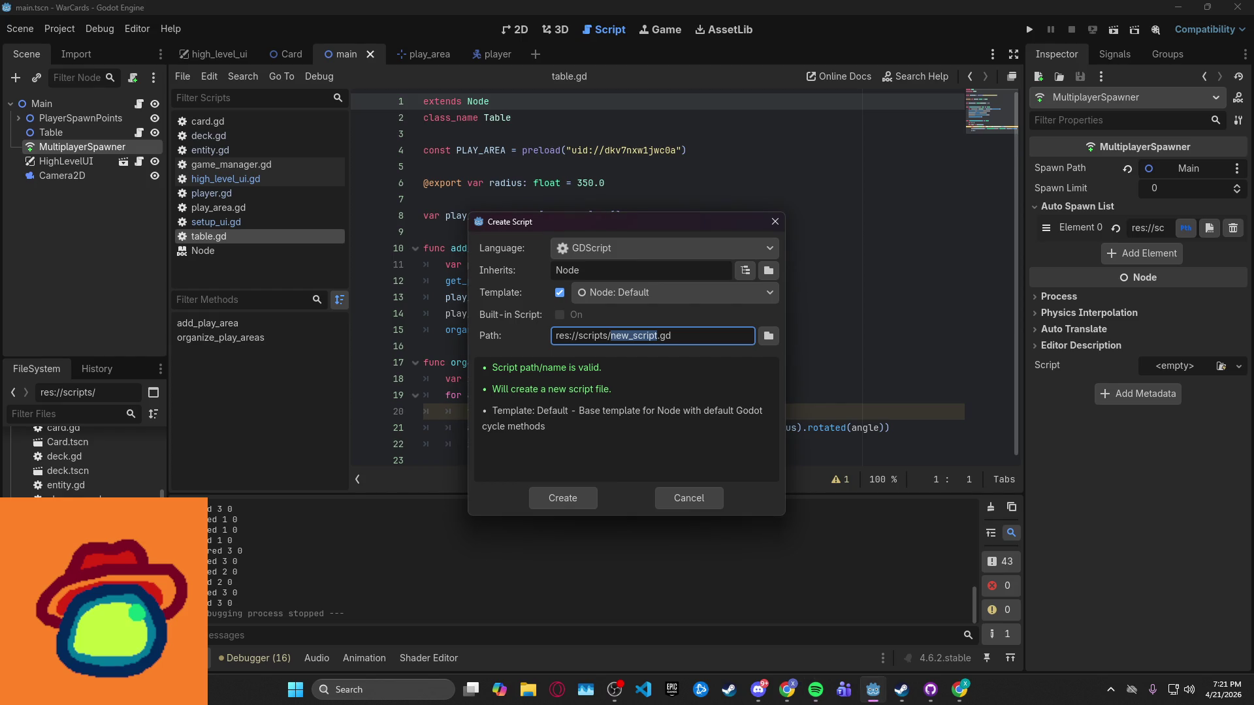
# Name the script dealer.gd and create it with the default Node template
pyautogui.doubleClick(646, 337)
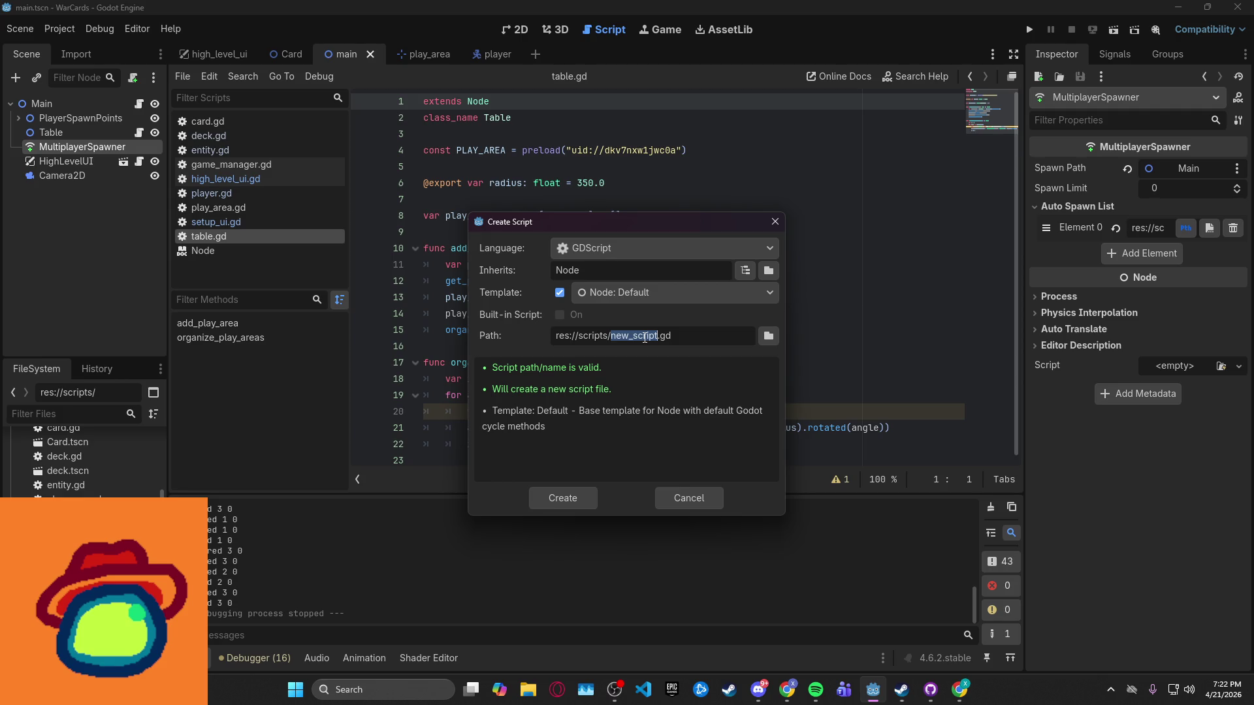
pyautogui.write('der')
pyautogui.press('BackSpace')
pyautogui.press('BackSpace')
pyautogui.press('BackSpace')
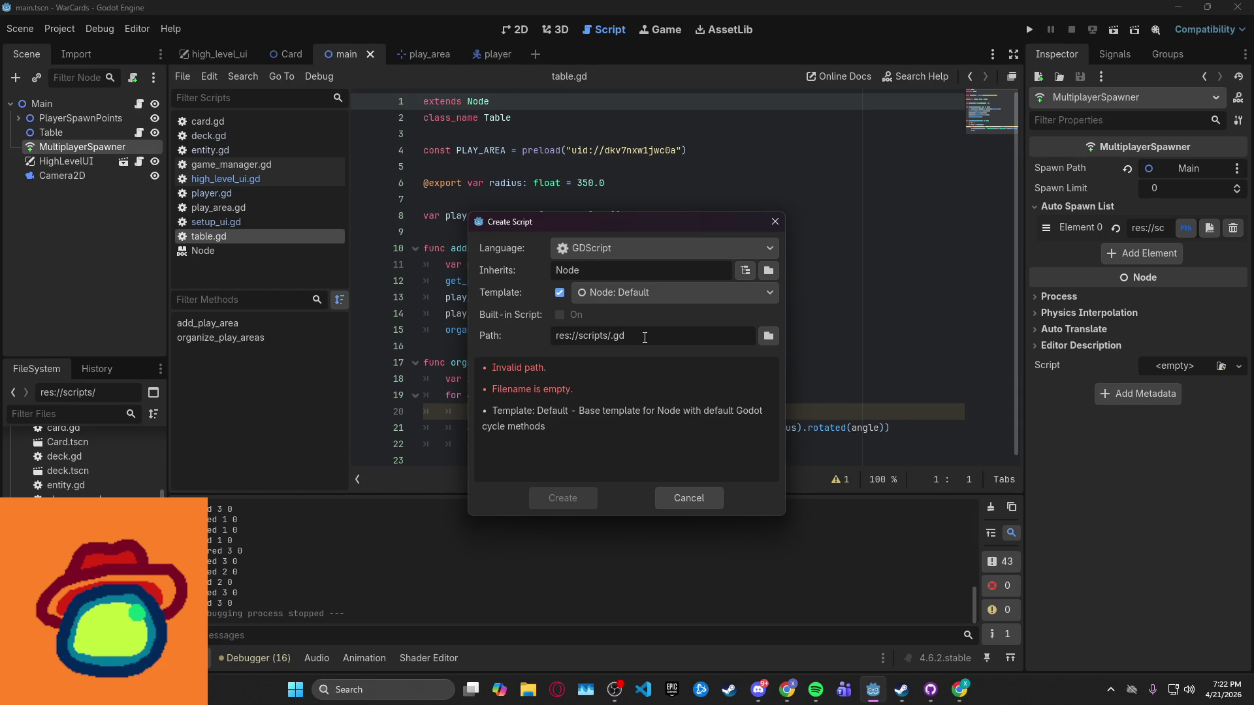
pyautogui.write('dealer')
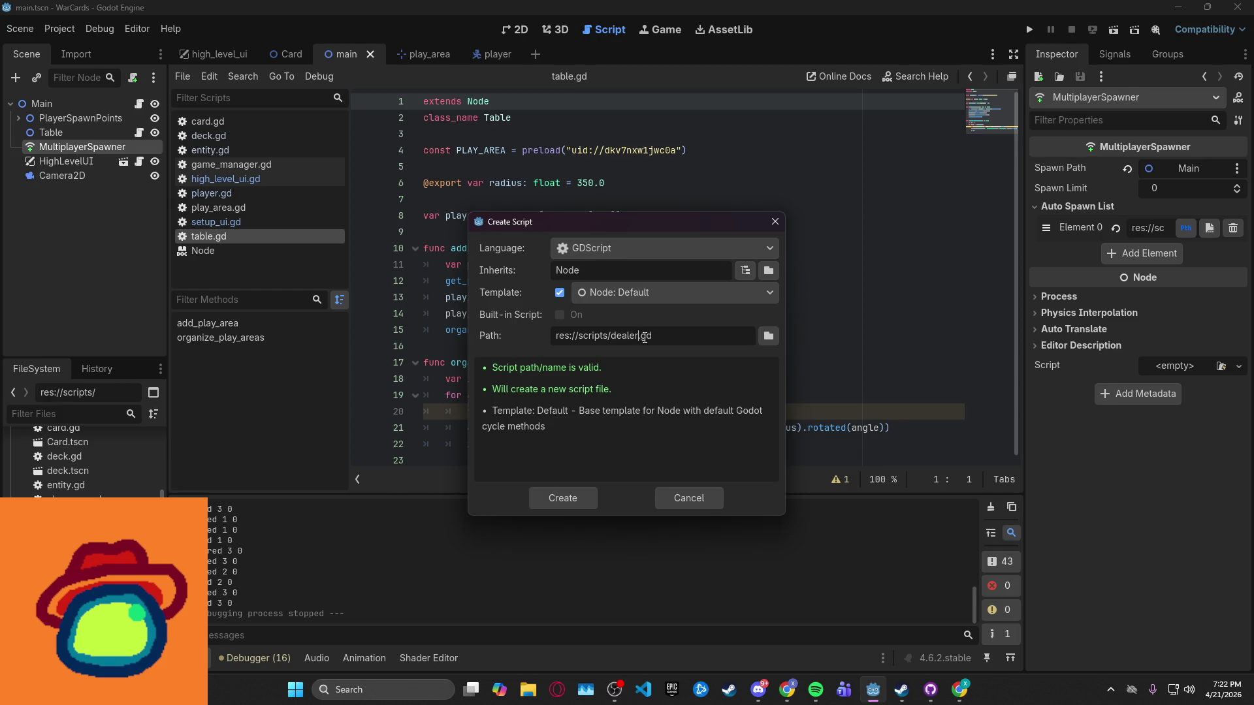
pyautogui.click(563, 499)
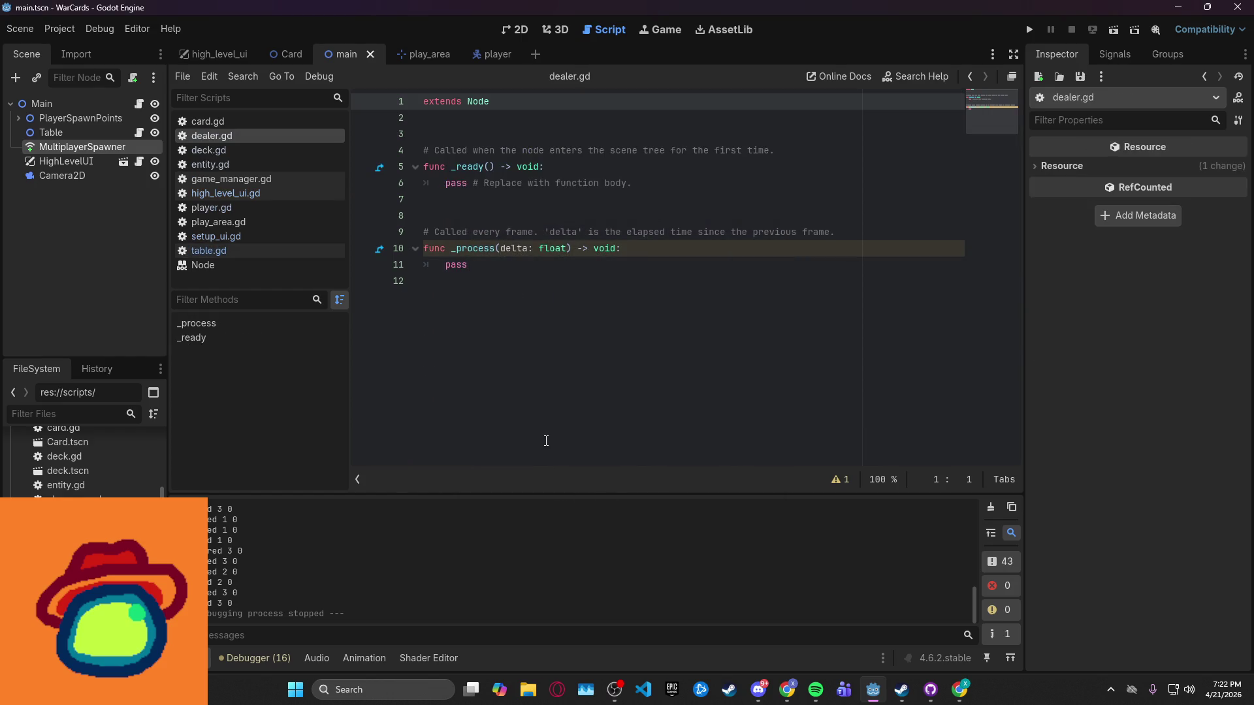
# Add 'class_name Dealer' below extends Node and delete the template _ready and _process functions
pyautogui.click(537, 101)
pyautogui.press('Return')
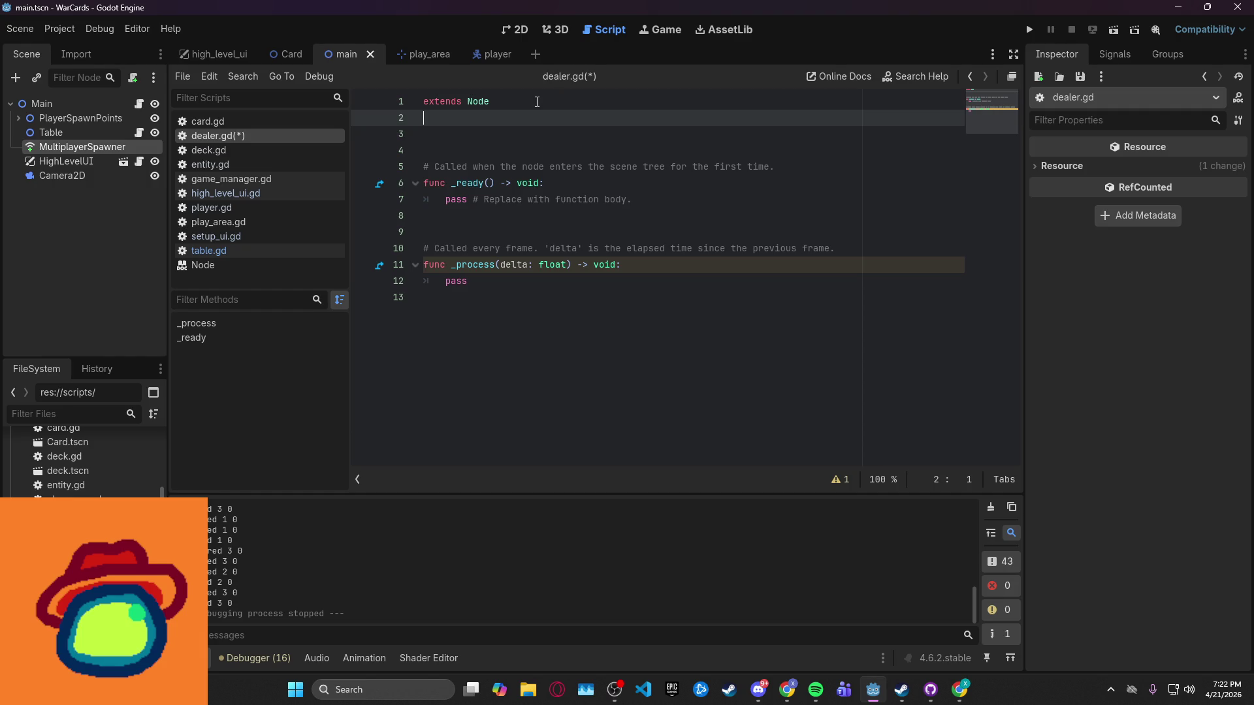
pyautogui.write('class+')
pyautogui.press('BackSpace')
pyautogui.write('_n')
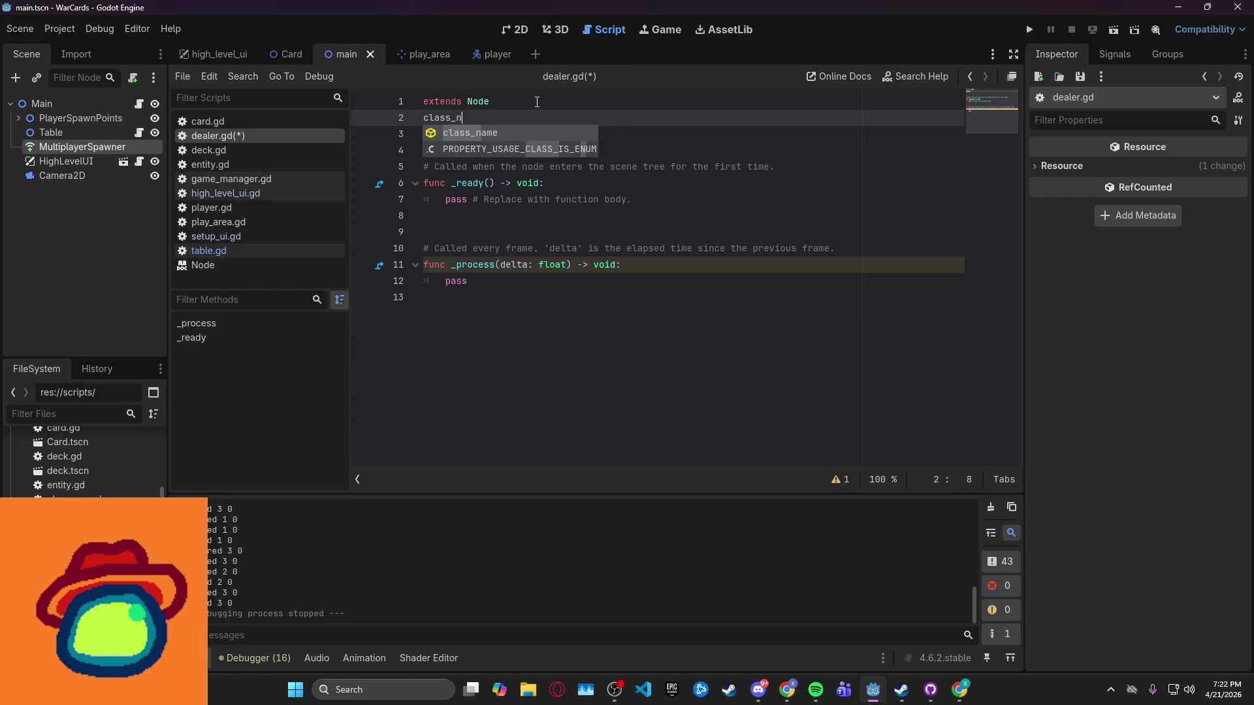
pyautogui.press('Return')
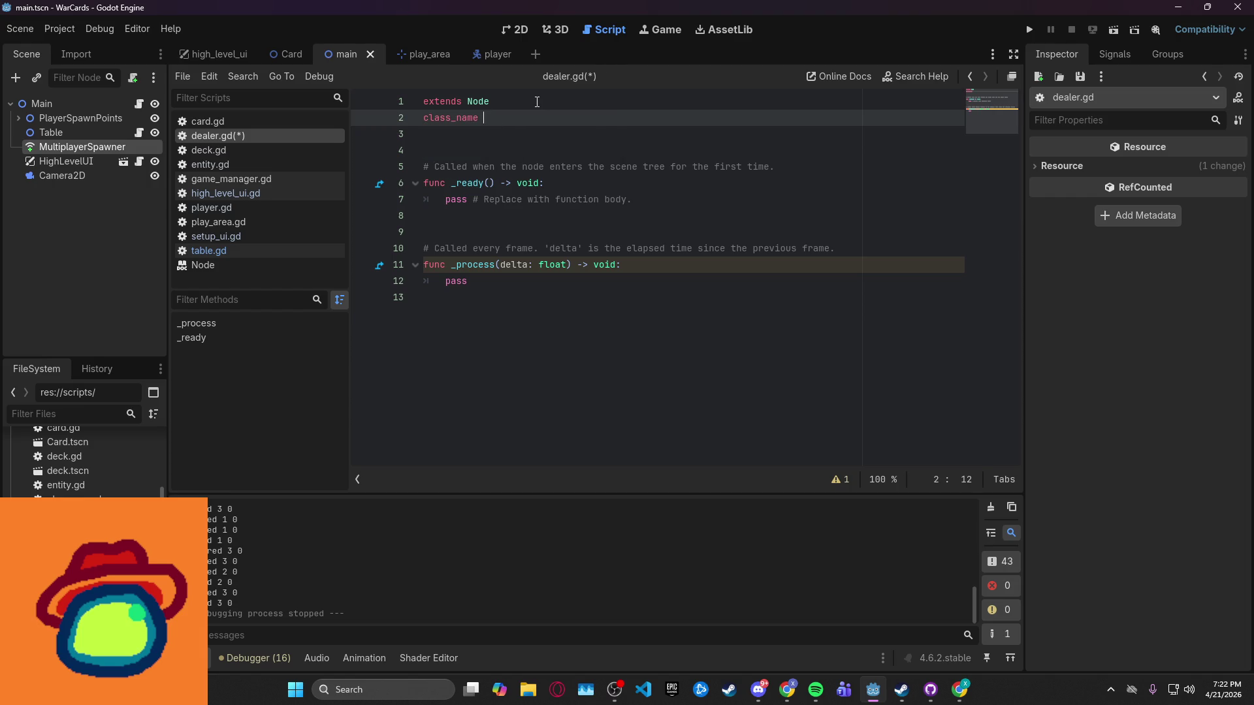
pyautogui.write('Dealer')
pyautogui.moveTo(520, 288)
pyautogui.mouseDown()
pyautogui.moveTo(467, 201)
pyautogui.moveTo(426, 171)
pyautogui.mouseUp()
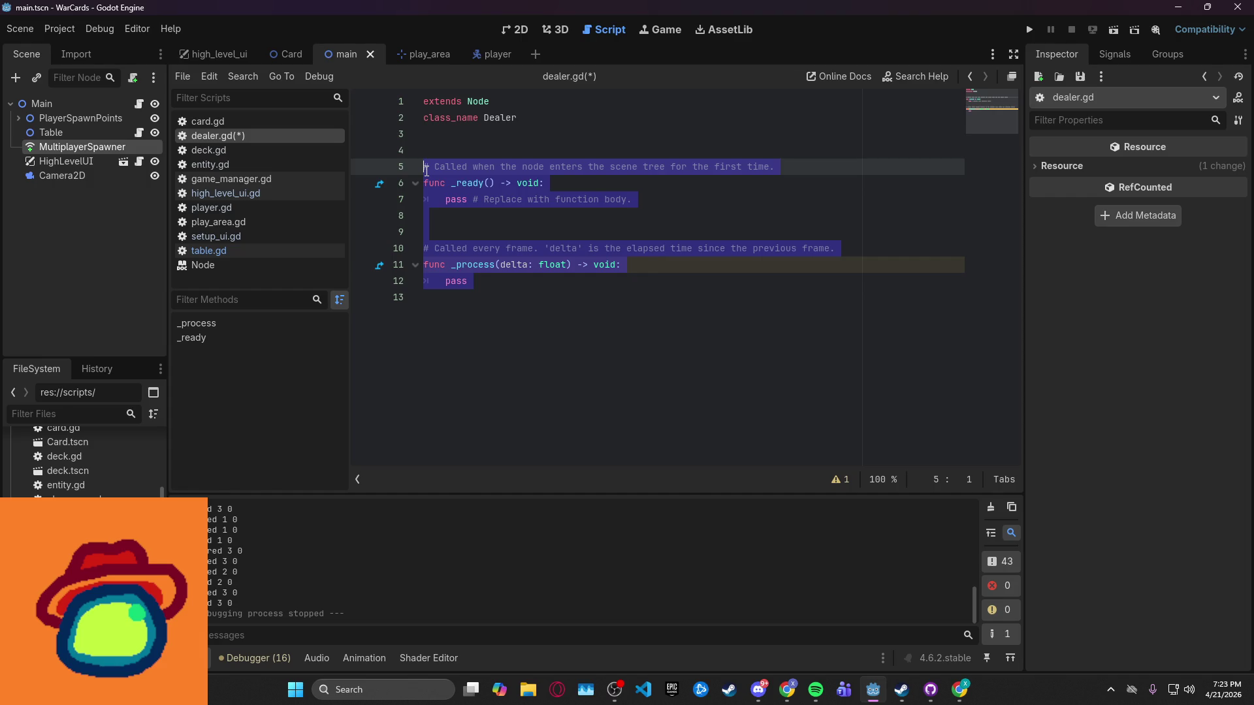
pyautogui.press('BackSpace')
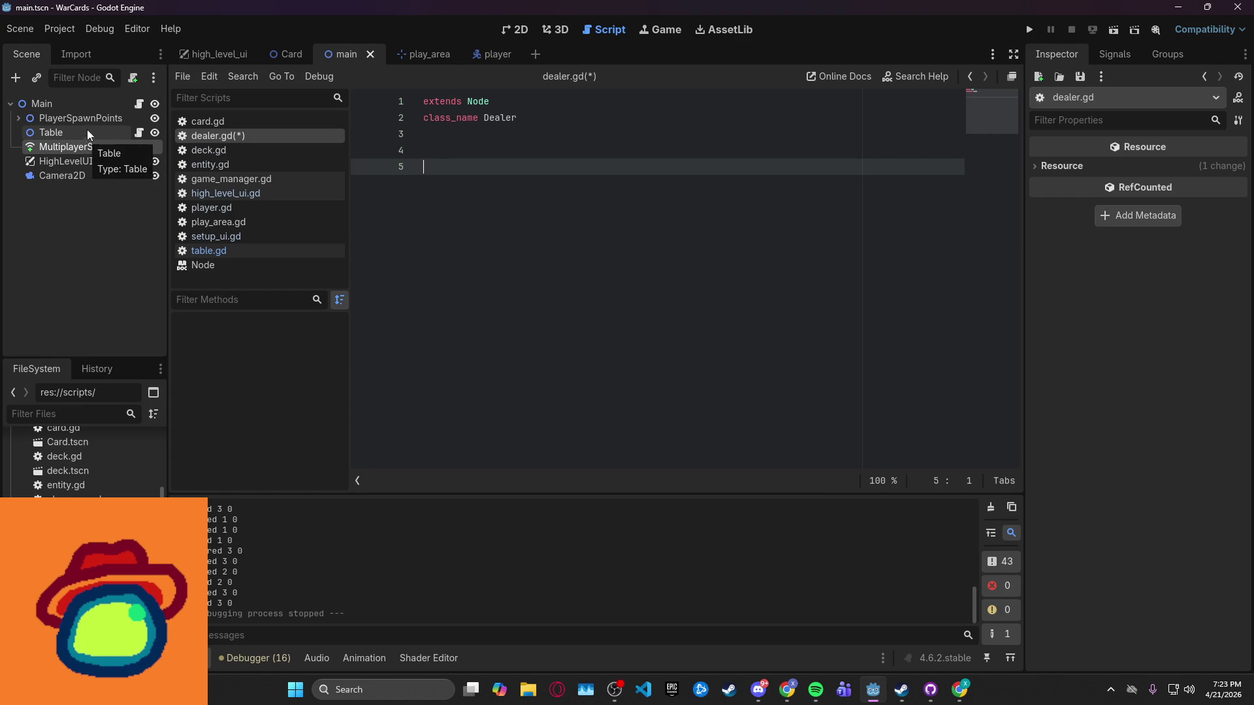
# Add a Node2D child under Main and name it Dealer
pyautogui.rightClick(69, 103)
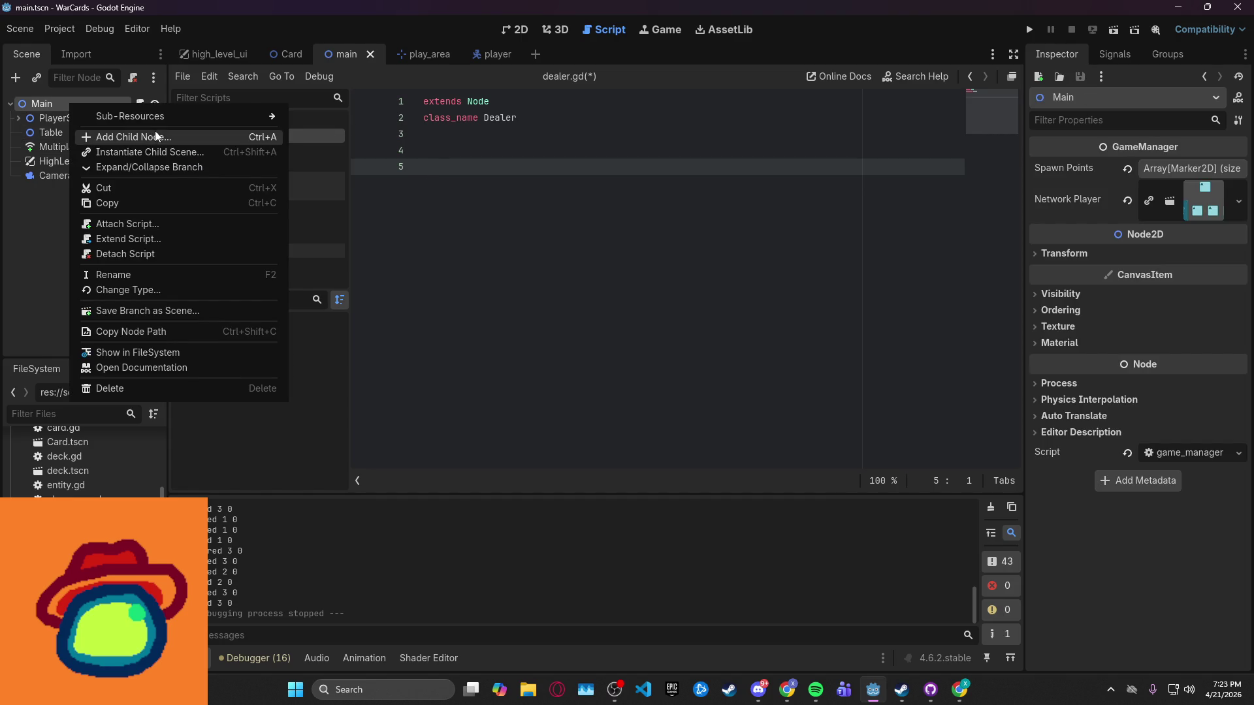
pyautogui.click(155, 136)
pyautogui.click(507, 293)
pyautogui.doubleClick(506, 294)
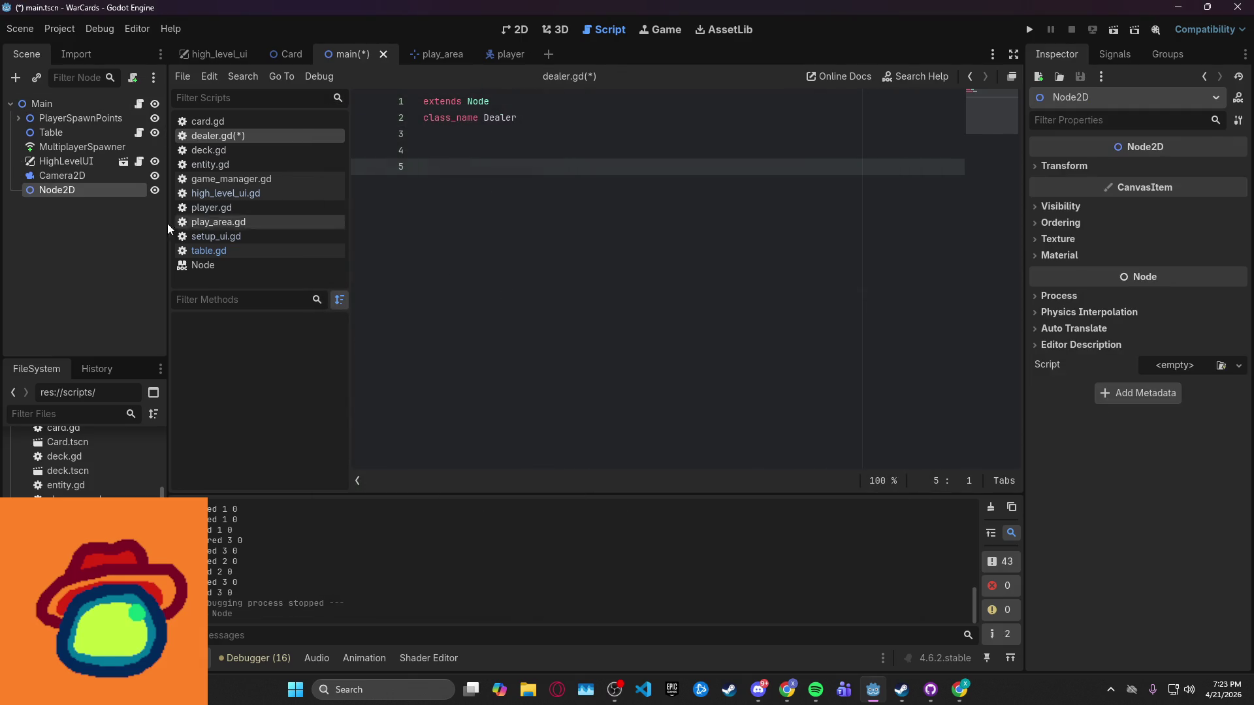
pyautogui.click(76, 188)
pyautogui.write('Dealer')
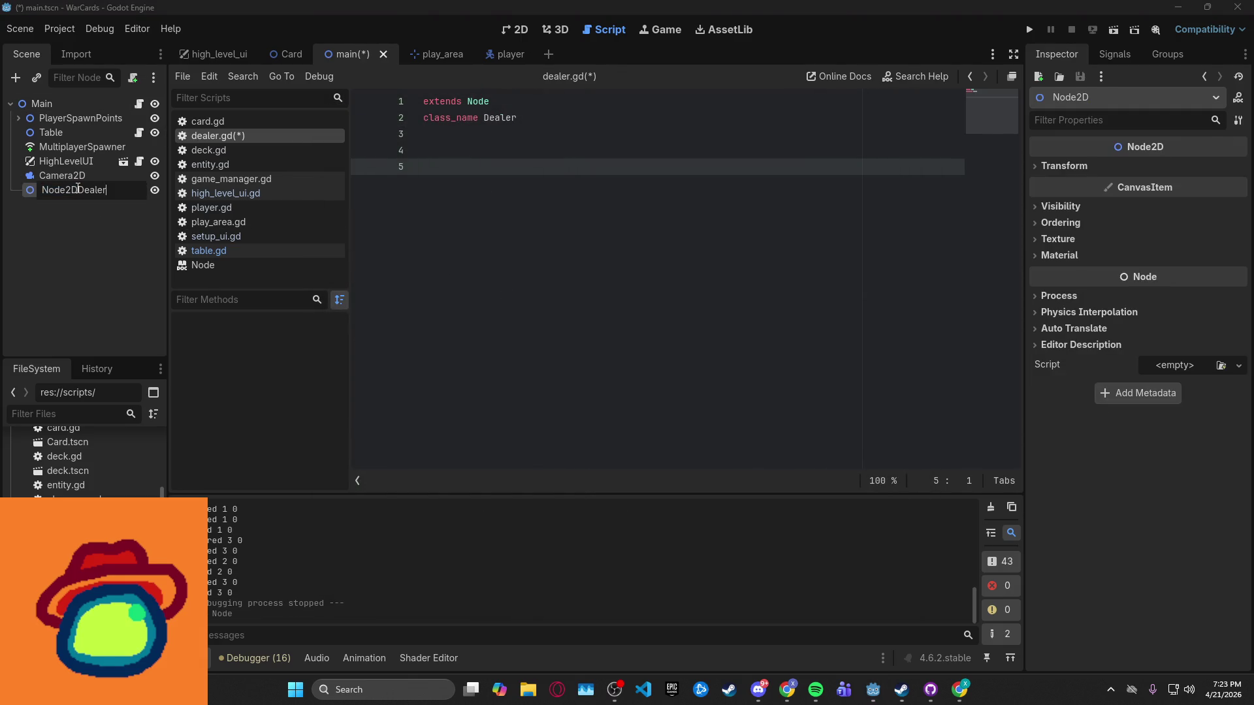
pyautogui.press('Return')
pyautogui.moveTo(76, 188)
pyautogui.mouseDown()
pyautogui.moveTo(41, 188)
pyautogui.moveTo(91, 140)
pyautogui.mouseUp()
pyautogui.press('BackSpace')
pyautogui.press('Return')
# Attach dealer.gd to the Dealer node and save the scene and script
pyautogui.moveTo(340, 140); pyautogui.dragTo(85, 146)
pyautogui.hotkey('ctrl', 's')
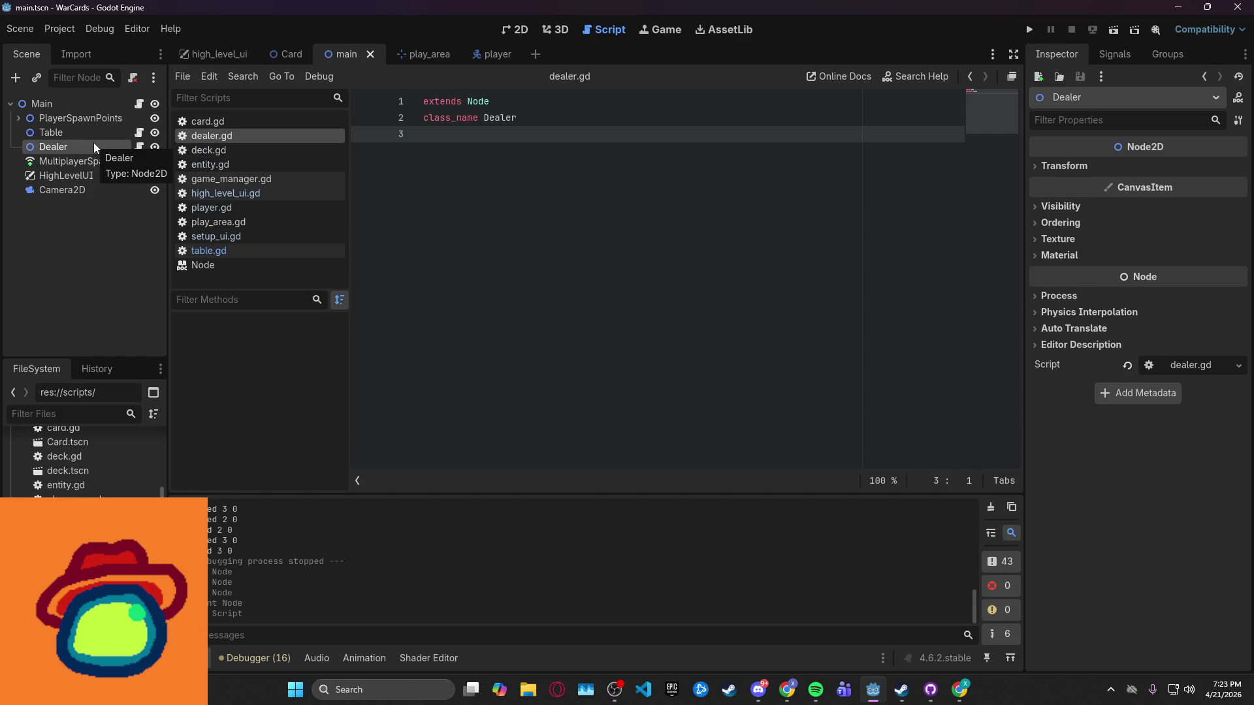
pyautogui.moveTo(92, 135)
pyautogui.mouseDown()
pyautogui.moveTo(567, 141)
pyautogui.moveTo(549, 152)
pyautogui.mouseUp()
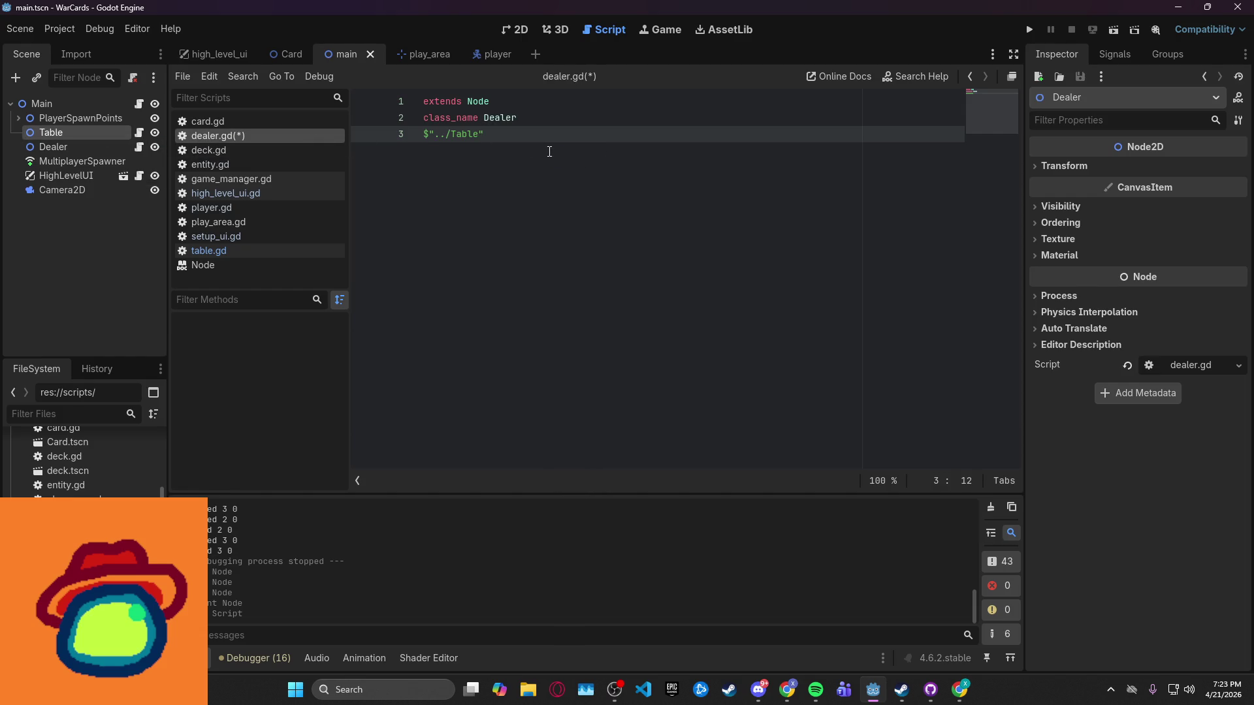
pyautogui.hotkey('ctrl', 'z')
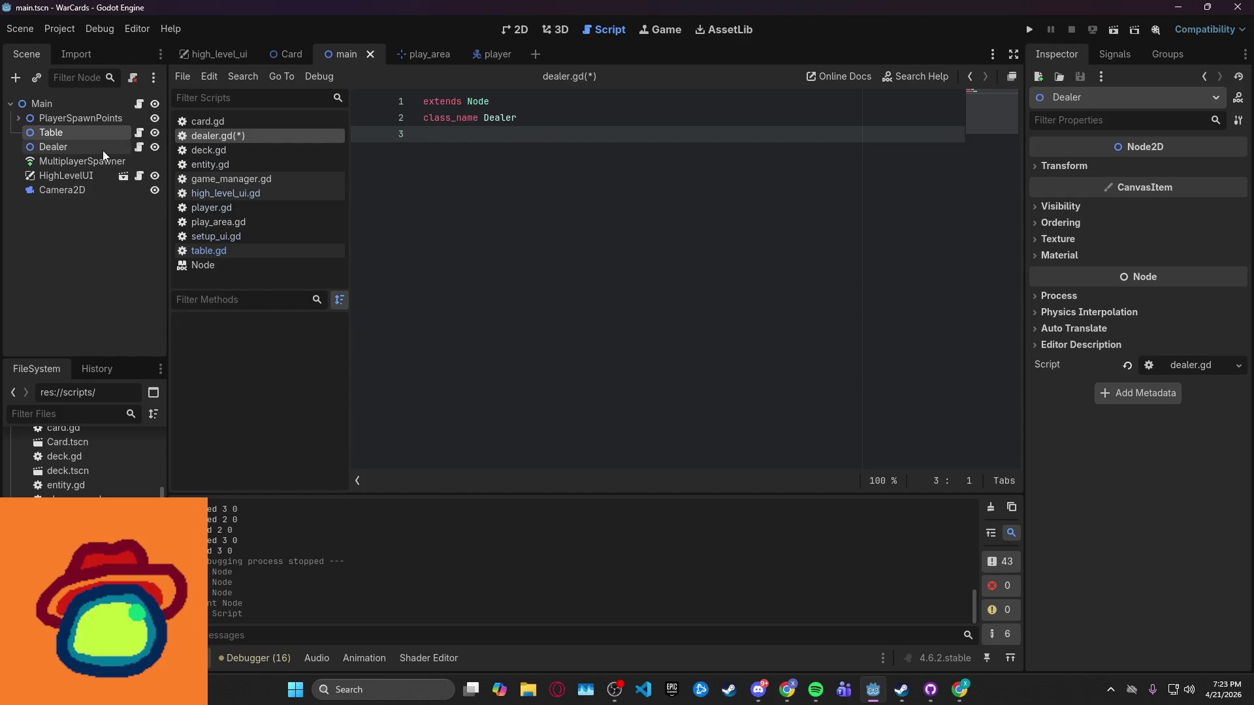
pyautogui.hotkey('ctrl', 's')
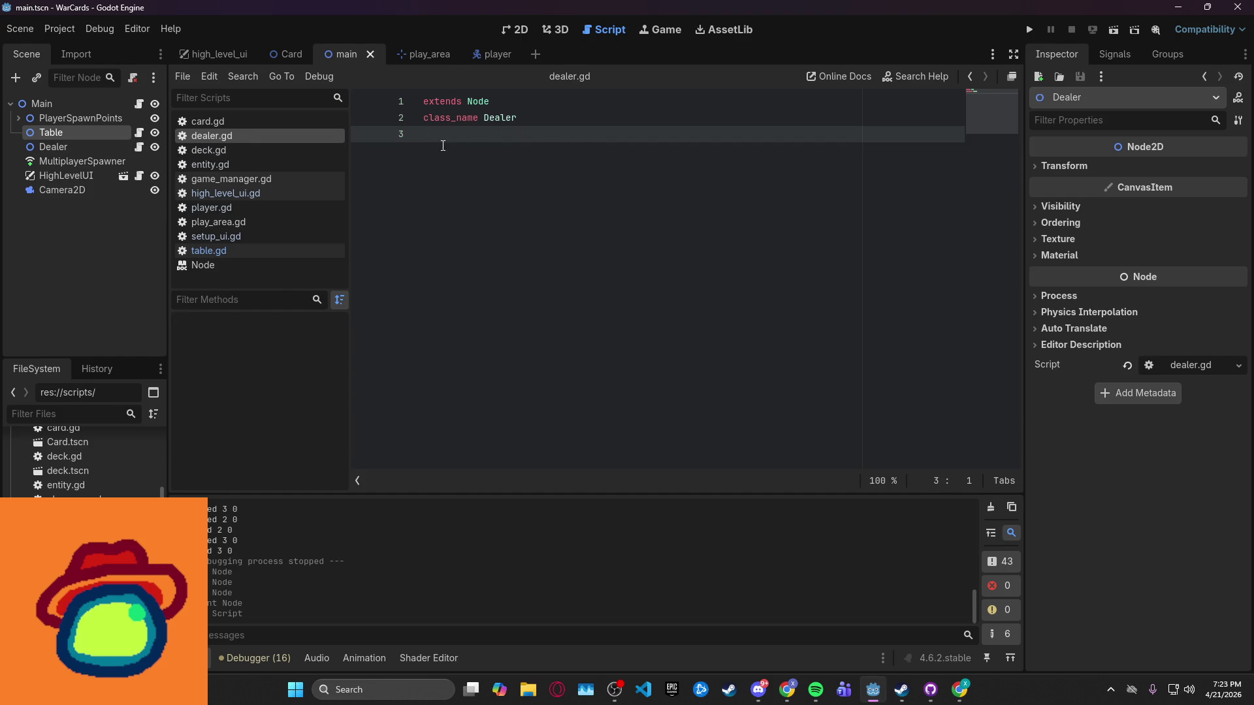
pyautogui.press('Return')
pyautogui.write('@exp')
pyautogui.press('Return')
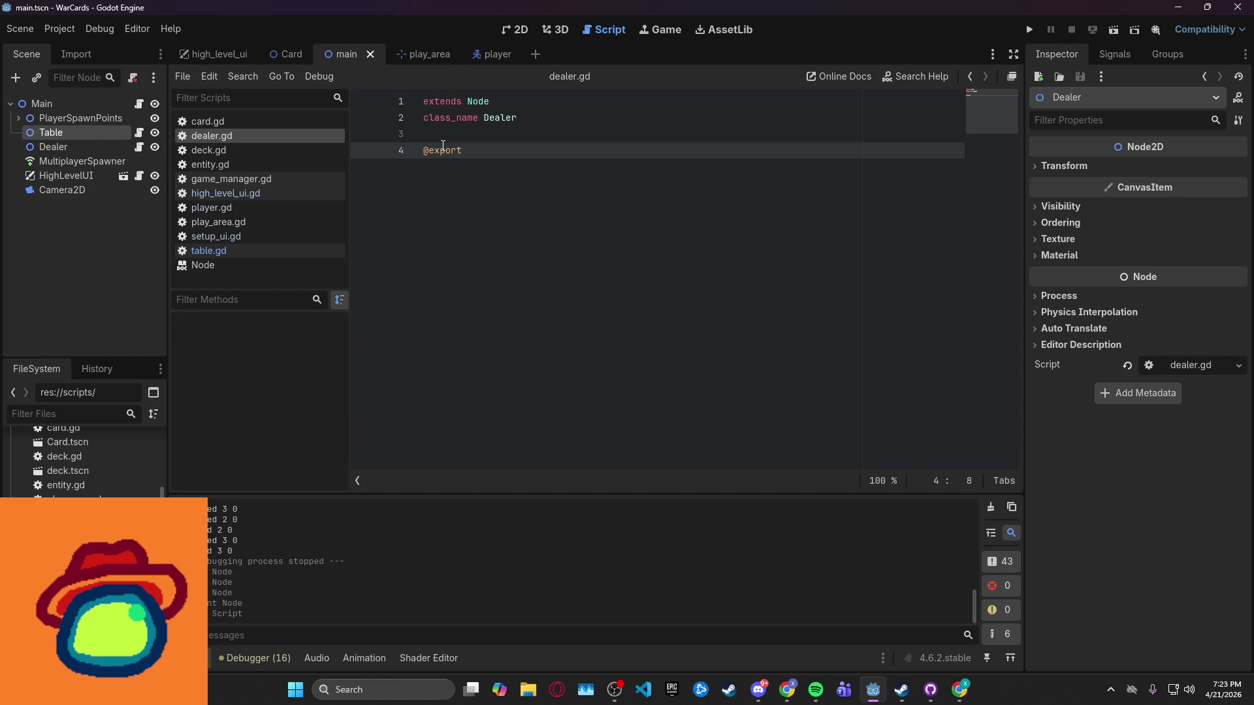
pyautogui.write('var')
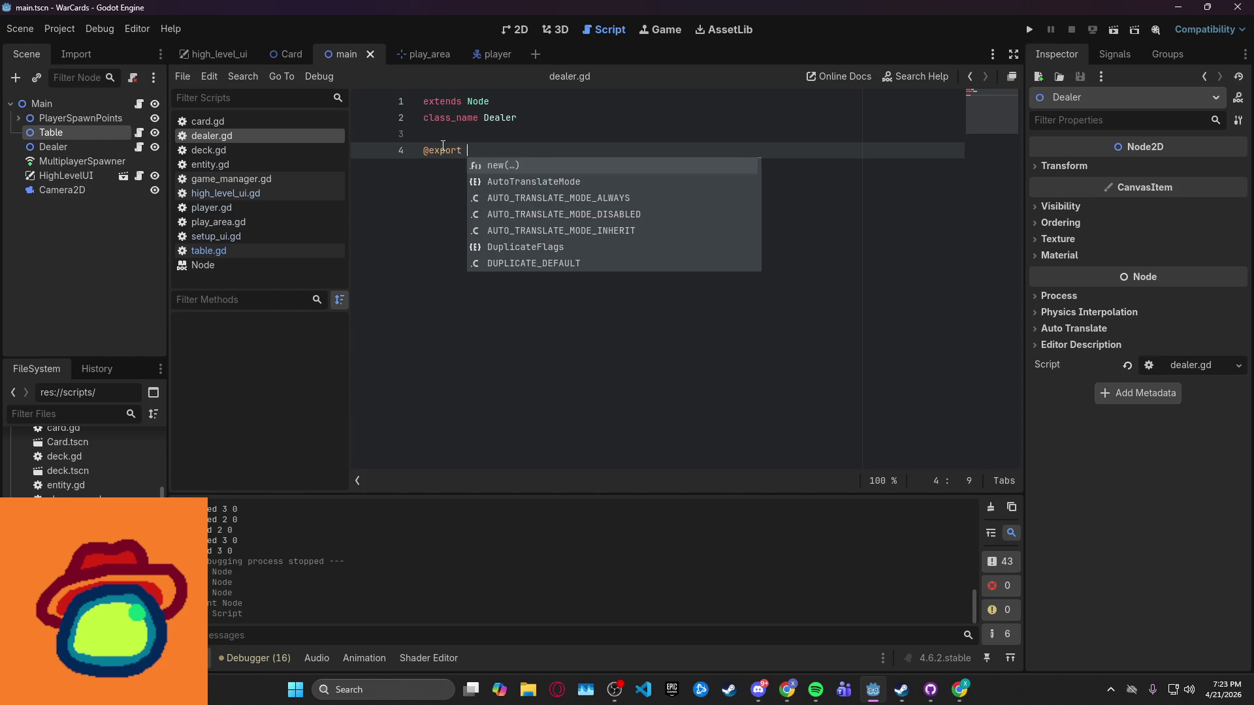
pyautogui.write(' table: T')
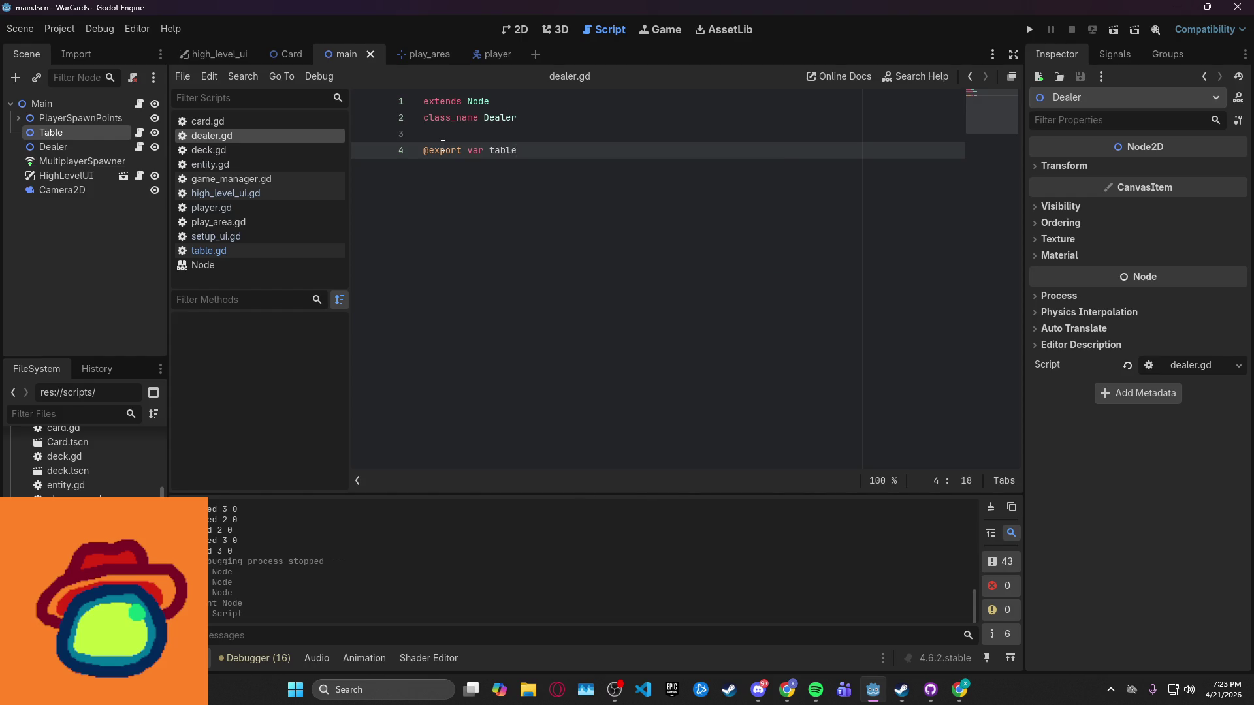
pyautogui.write('able')
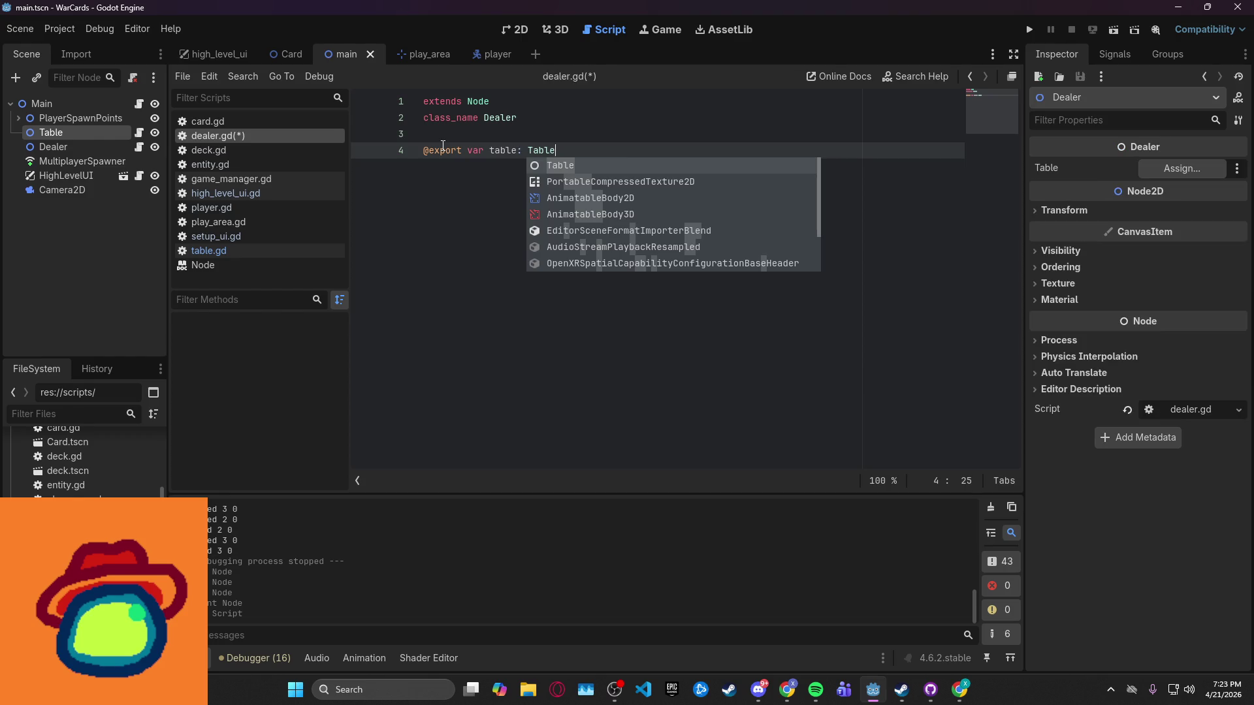
pyautogui.press('Escape')
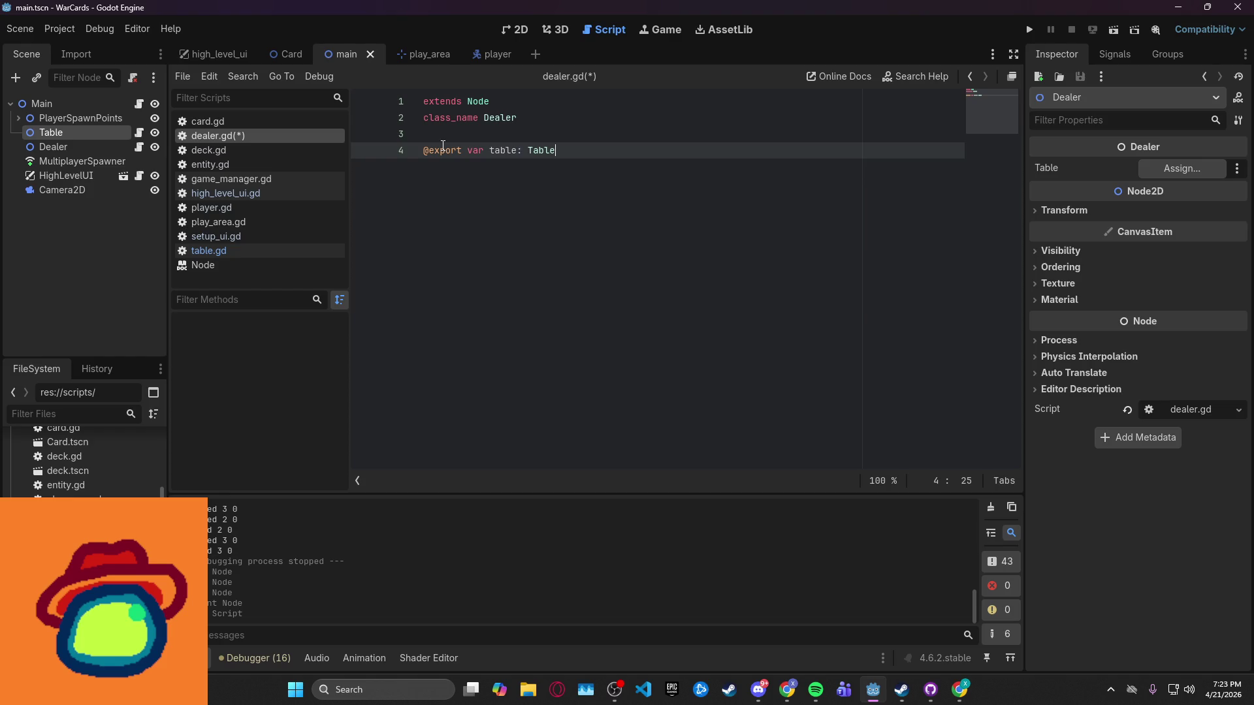
pyautogui.press('Return')
pyautogui.press('Return')
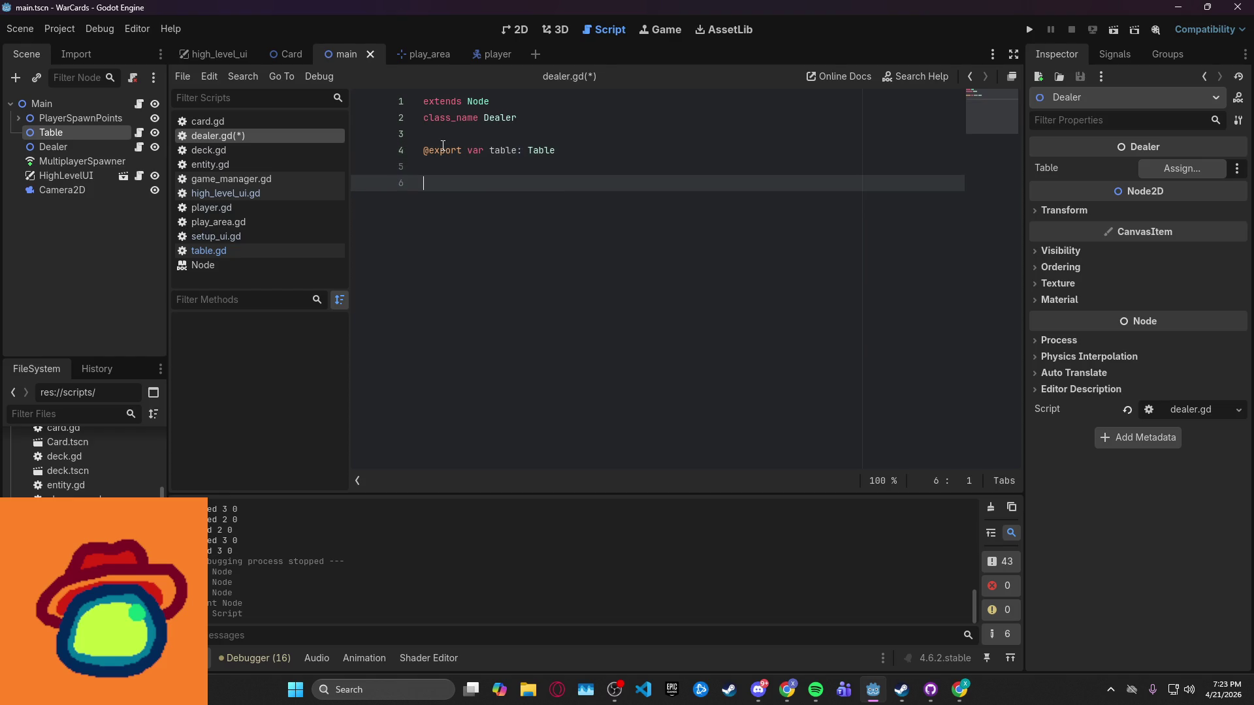
# Write func calculate_winner() -> void: containing a 'for area in table.play_areas:' loop
pyautogui.write('fun')
pyautogui.write('c')
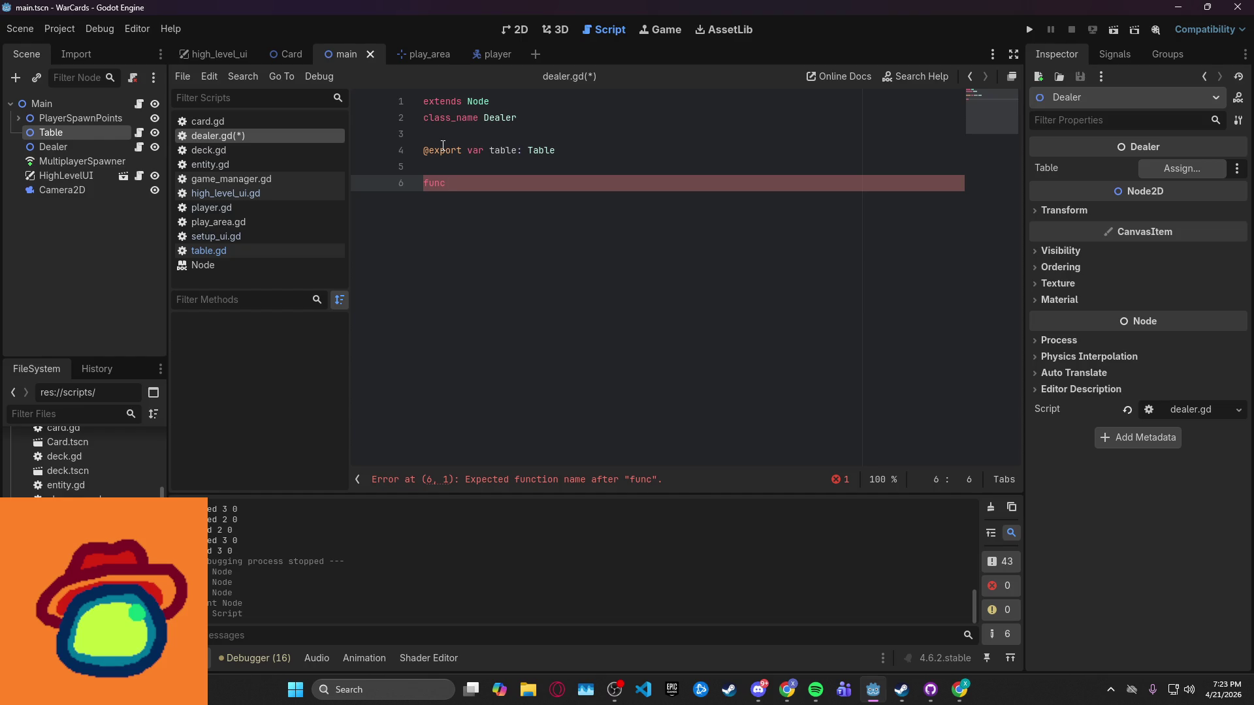
pyautogui.write('calcu')
pyautogui.write('late+')
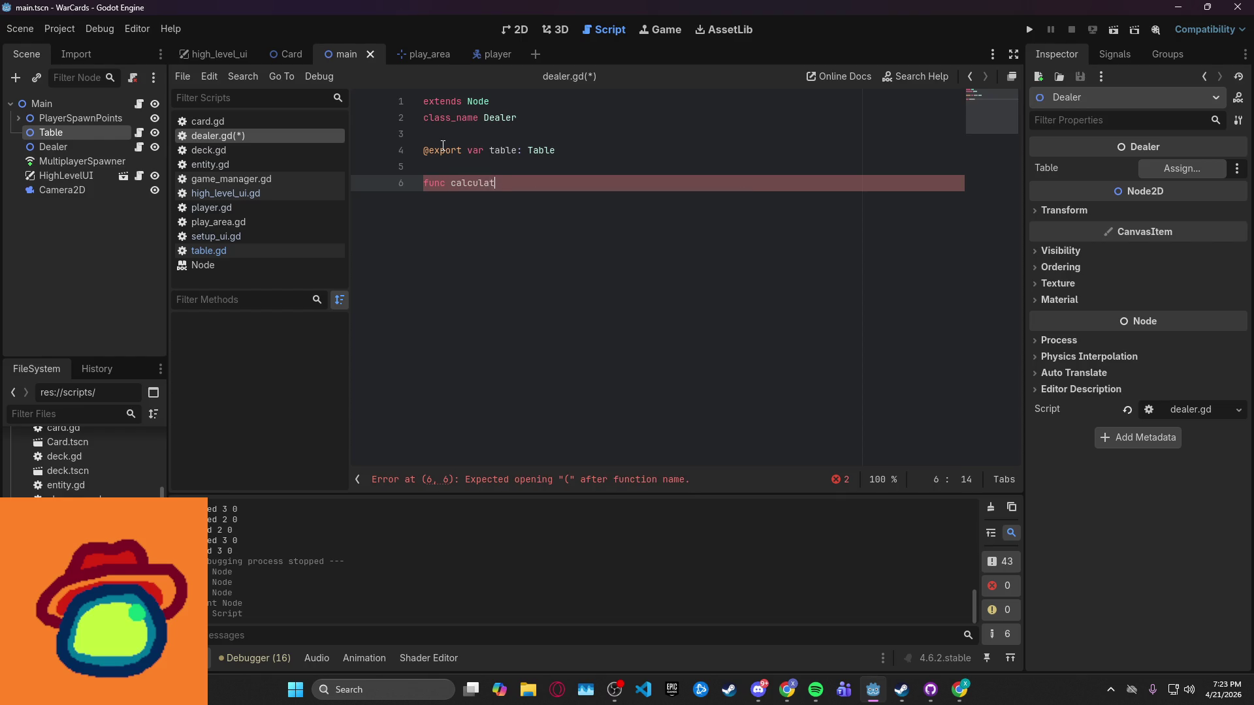
pyautogui.write('_winner() ')
pyautogui.write('-> void:')
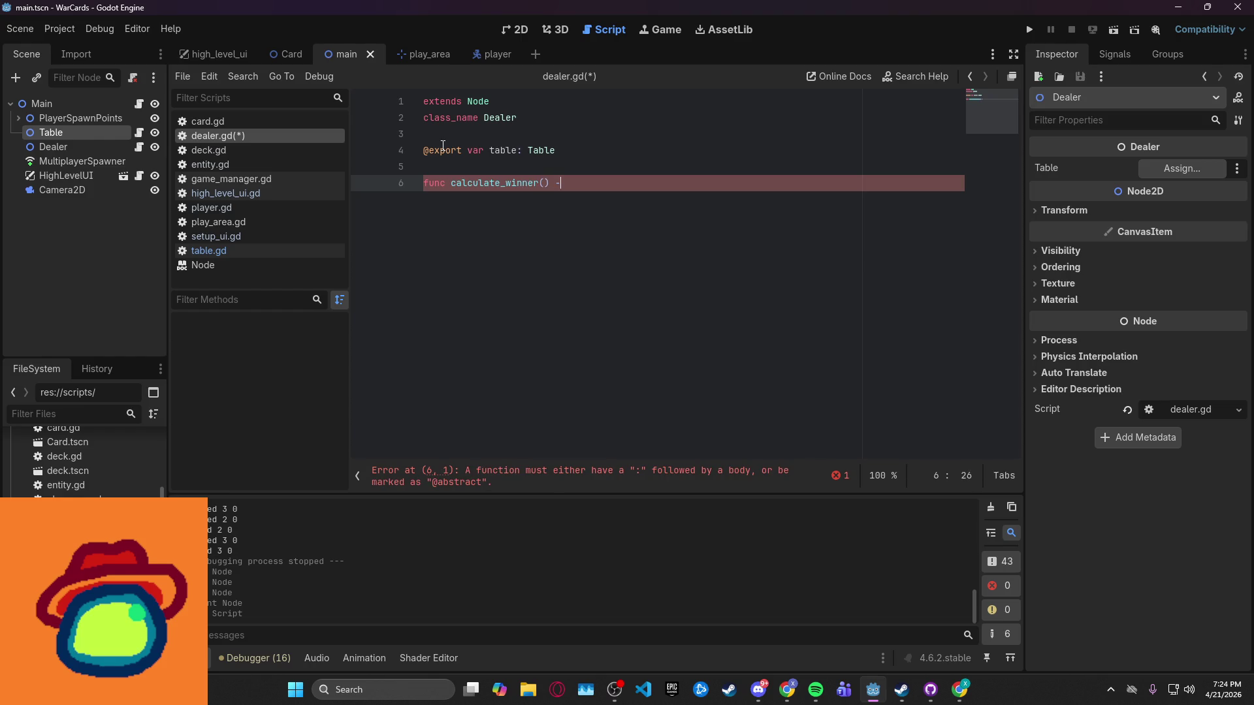
pyautogui.press('Return')
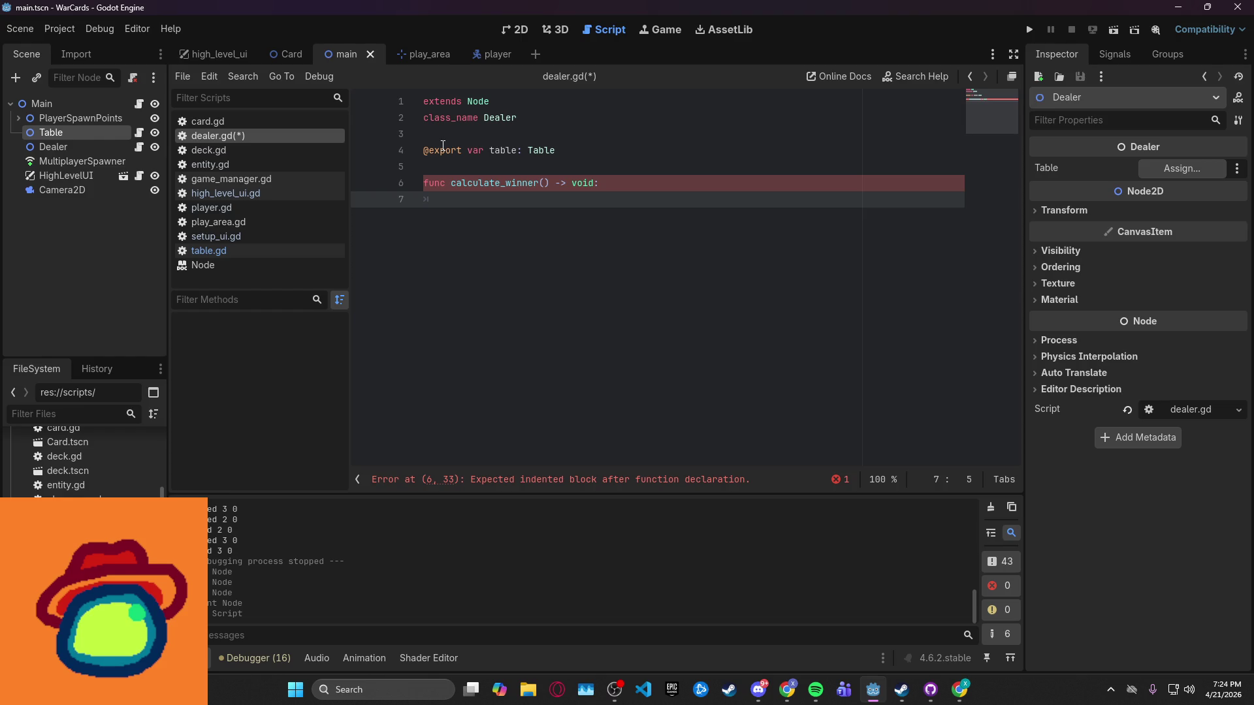
pyautogui.write('ta')
pyautogui.press('BackSpace')
pyautogui.press('BackSpace')
pyautogui.write('for ')
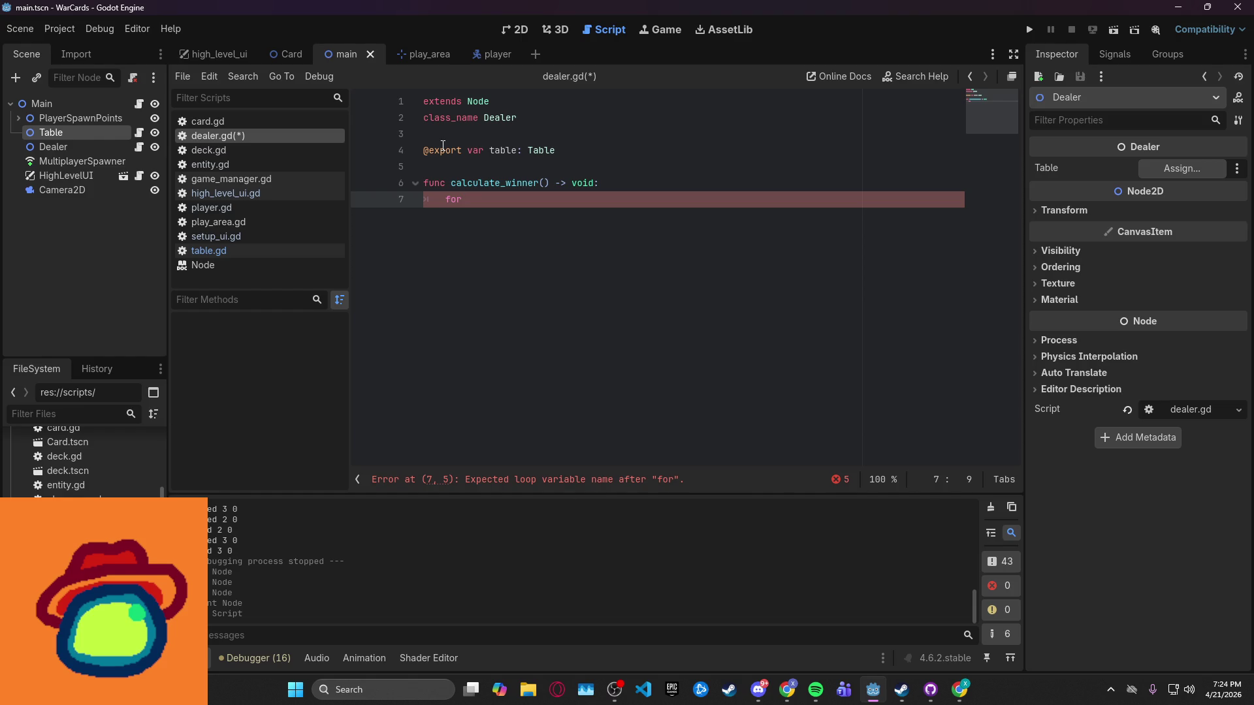
pyautogui.write('area in table.')
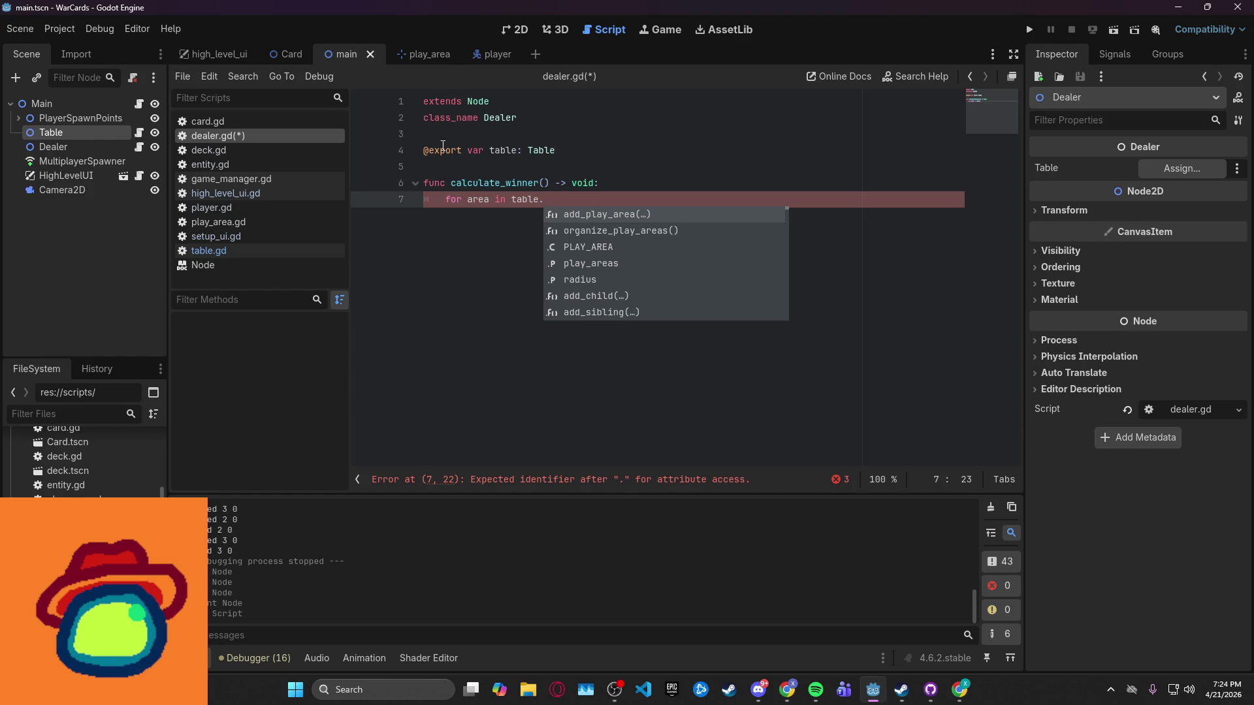
pyautogui.write('play_a')
pyautogui.press('Return')
pyautogui.write(':')
pyautogui.press('Return')
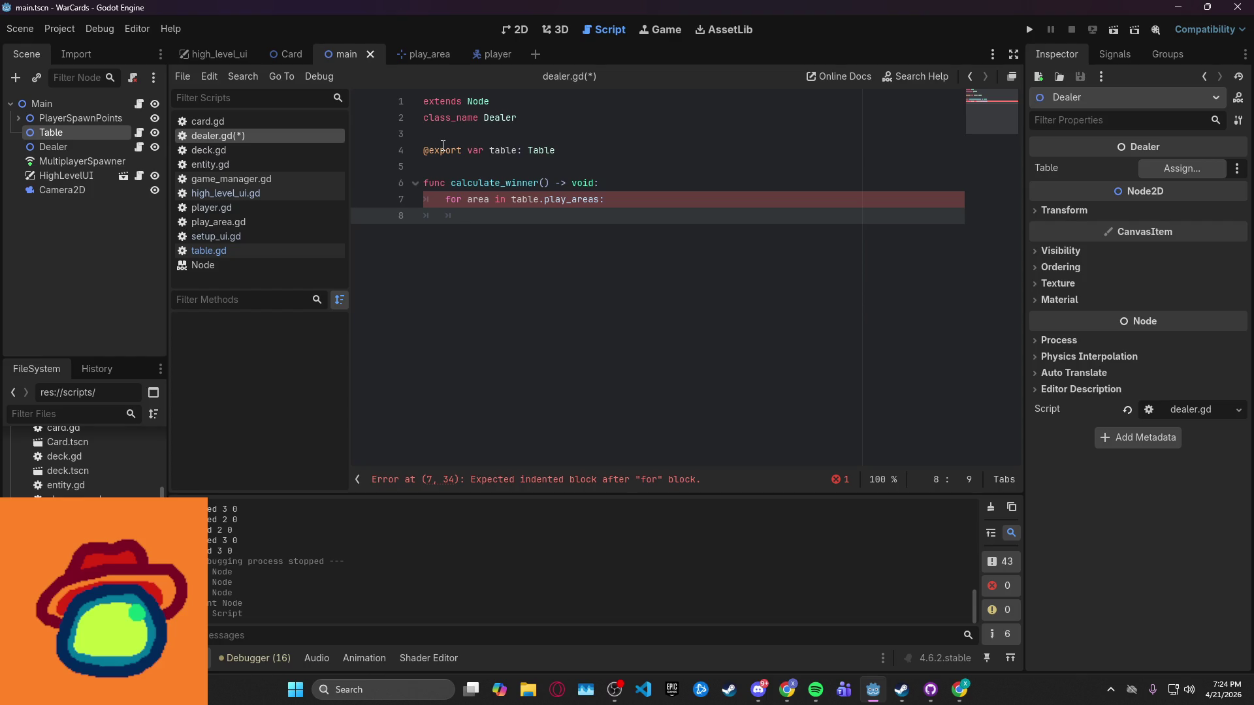
# Inside the loop, write area.selected_card.value using autocomplete
pyautogui.write('area.')
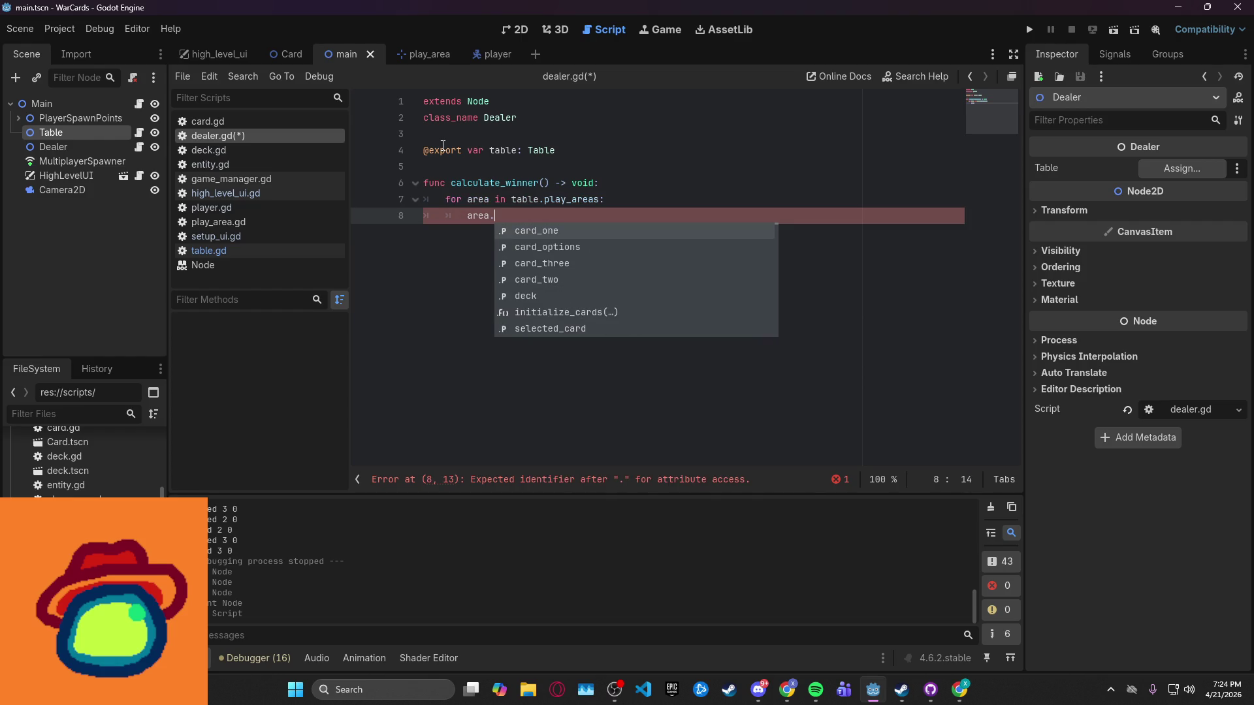
pyautogui.write('sel')
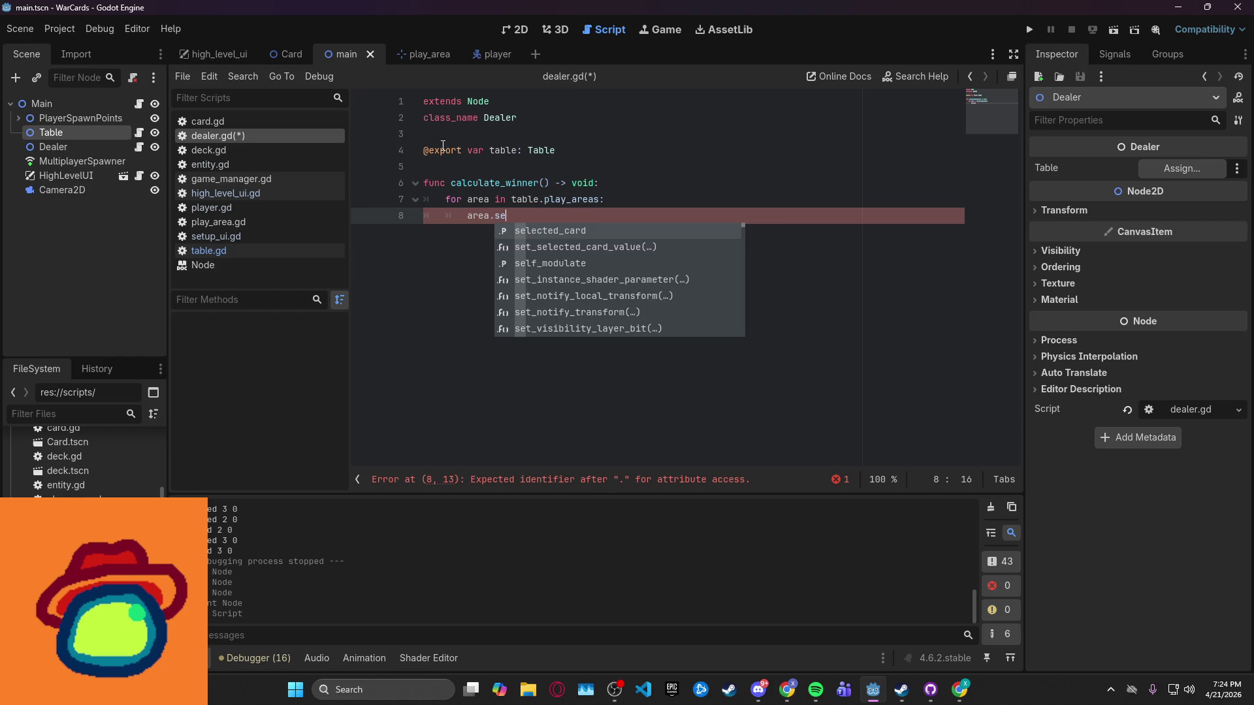
pyautogui.press('Return')
pyautogui.write('.va')
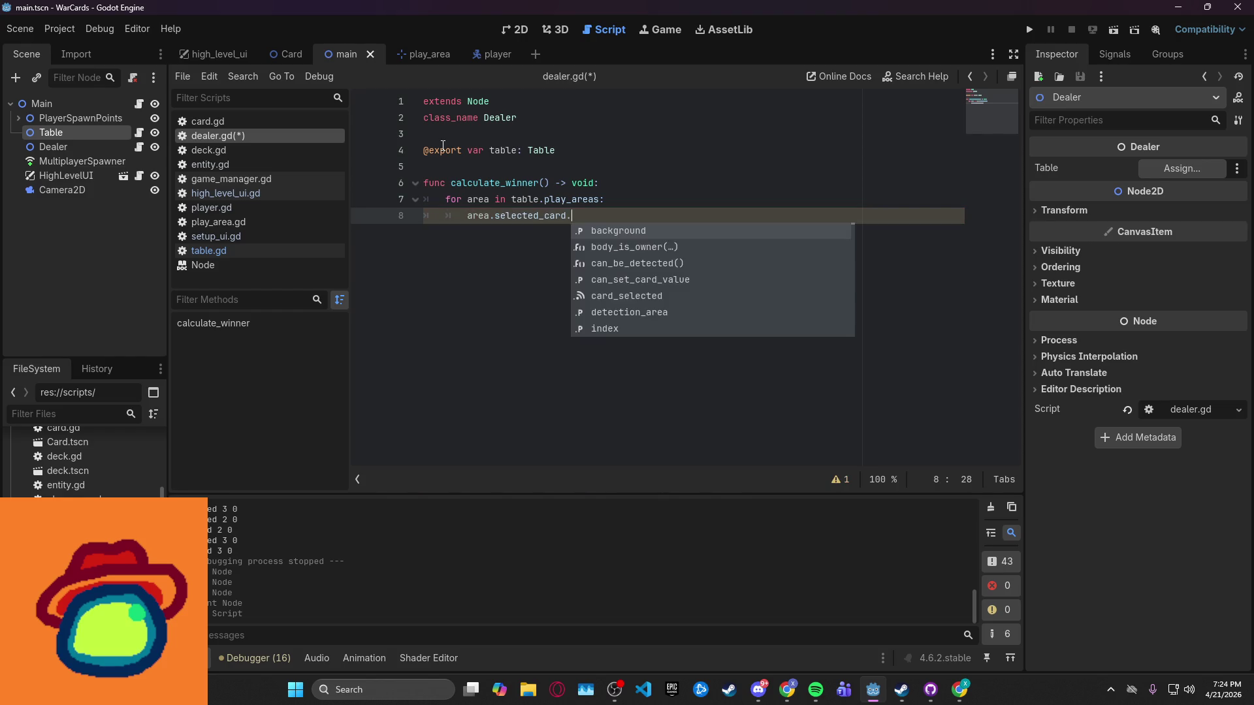
pyautogui.press('Return')
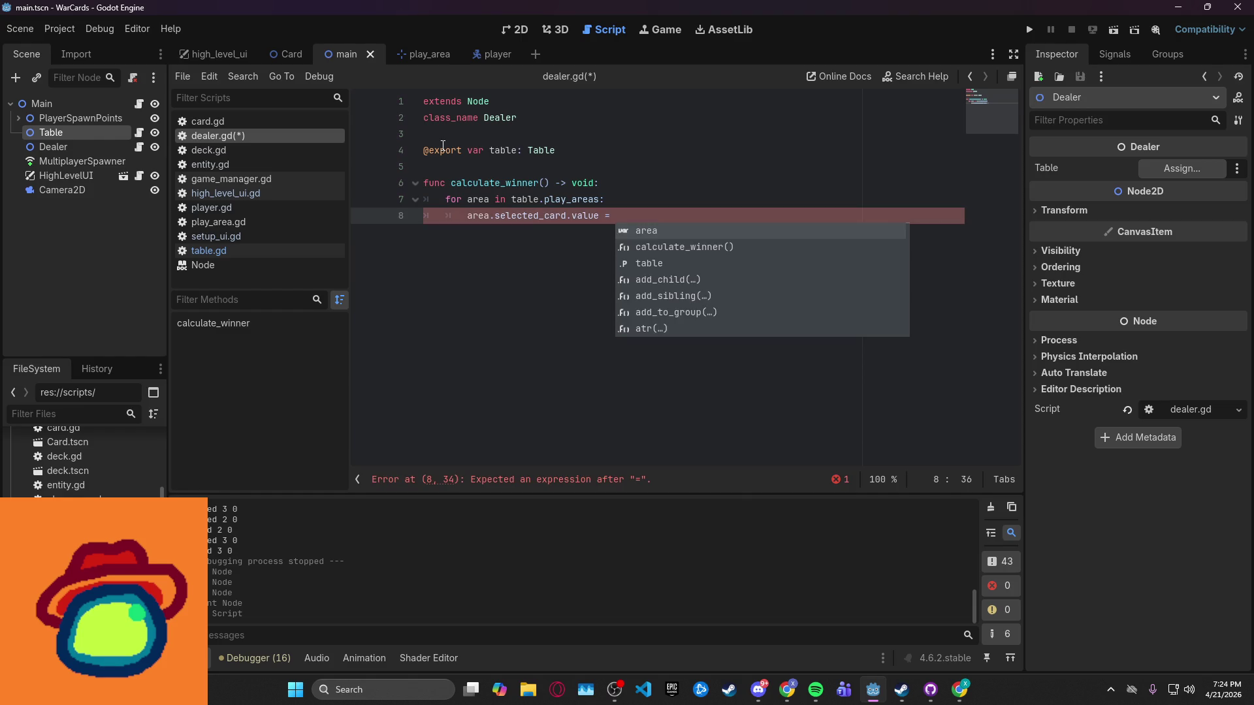
pyautogui.press('BackSpace')
pyautogui.press('BackSpace')
pyautogui.press('BackSpace')
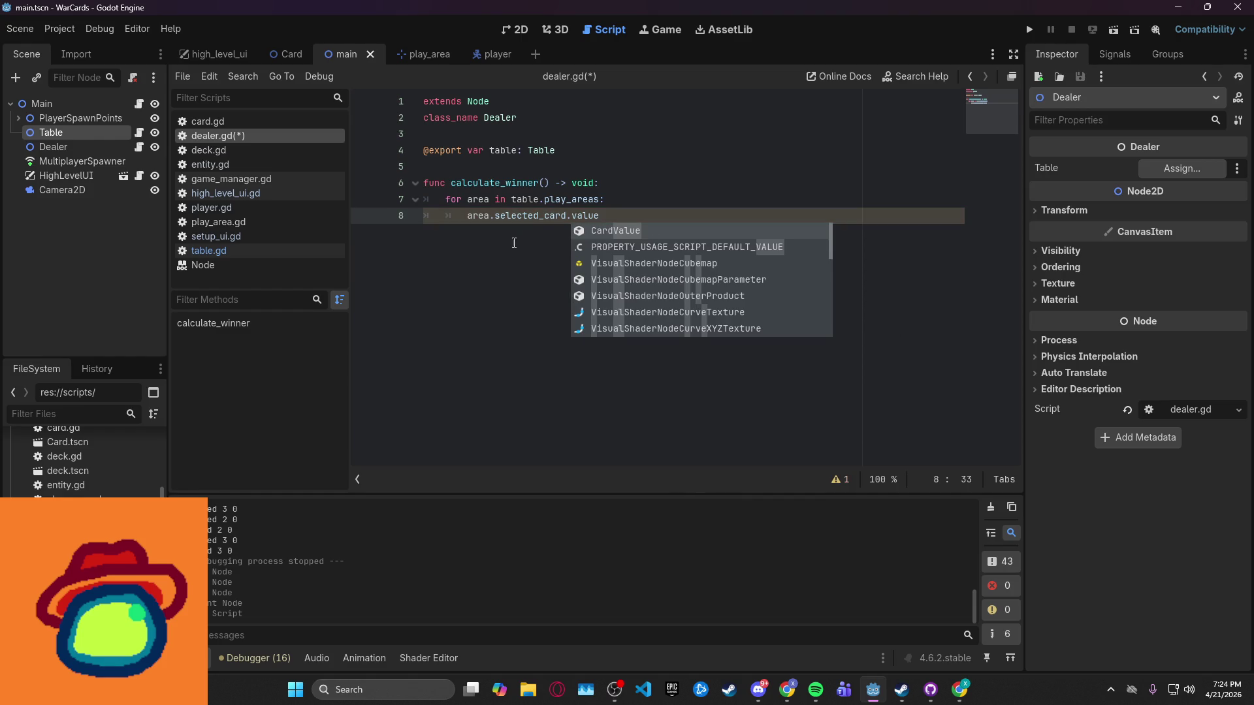
pyautogui.click(469, 216)
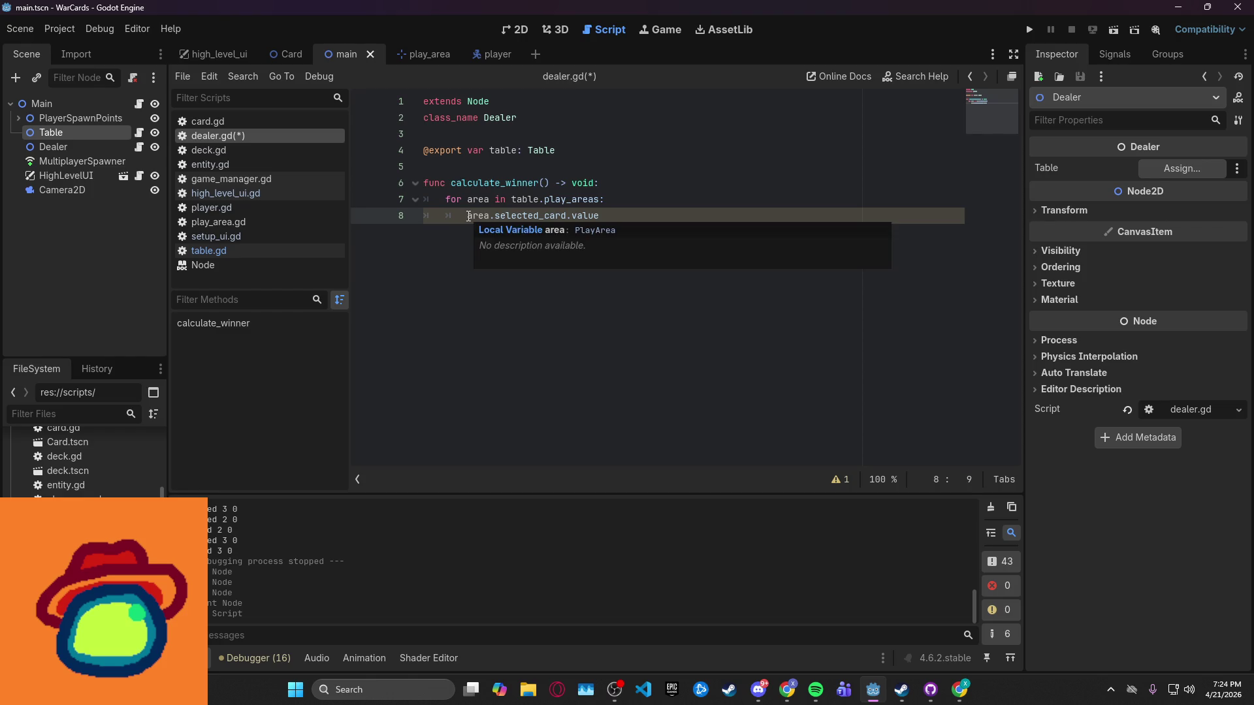
pyautogui.click(651, 188)
# Declare 'var player_selections: Dictionary[Player, CardValue] = {}' above the for loop
pyautogui.press('Return')
pyautogui.write('var dic')
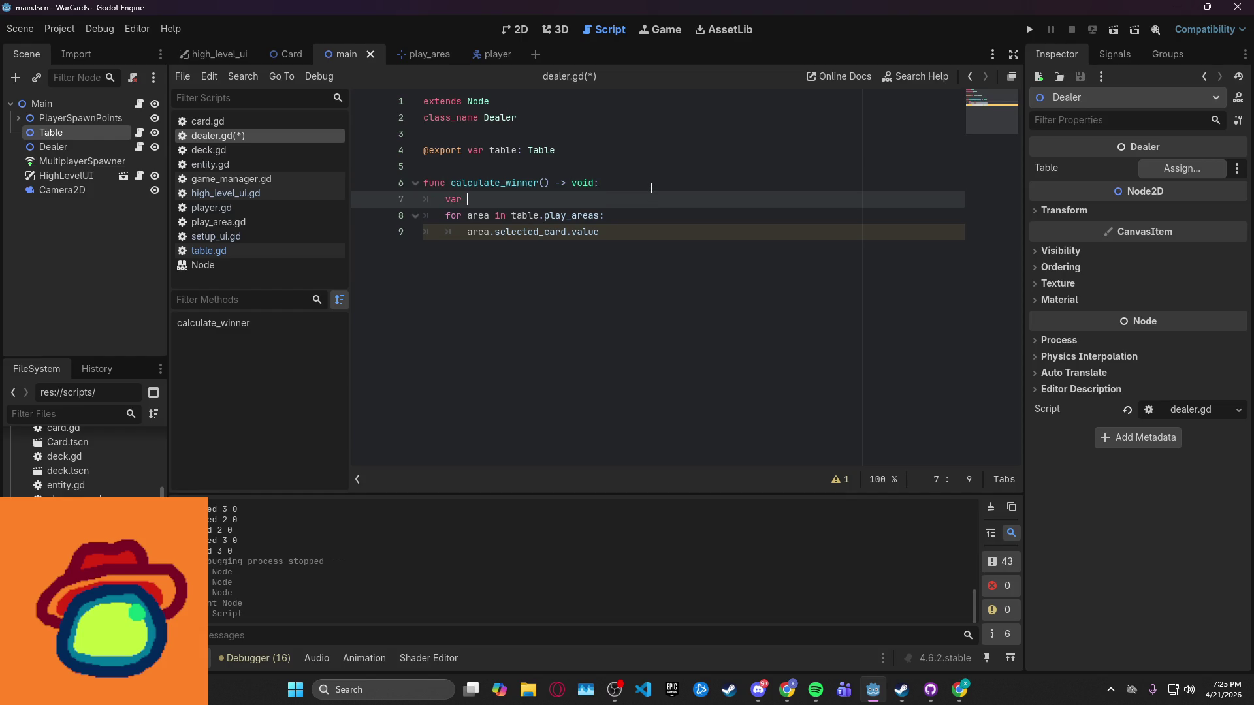
pyautogui.write('t')
pyautogui.press('BackSpace')
pyautogui.press('BackSpace')
pyautogui.press('BackSpace')
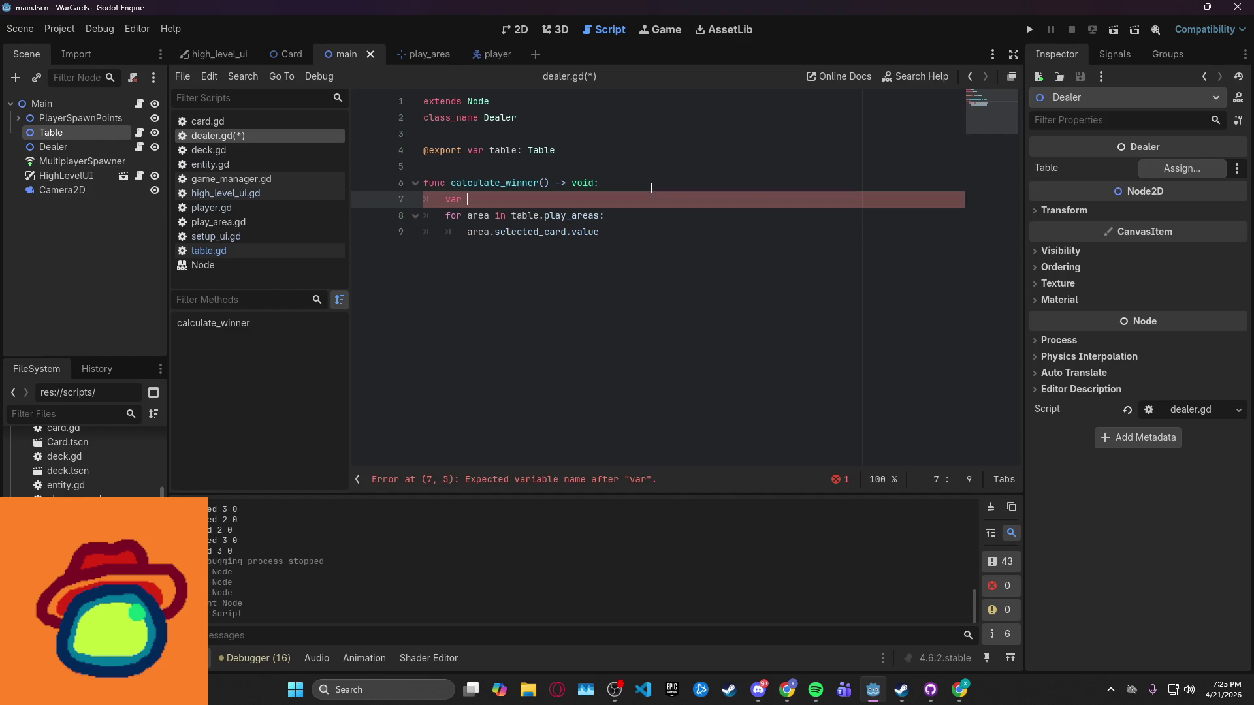
pyautogui.write('player')
pyautogui.write('_selections: ')
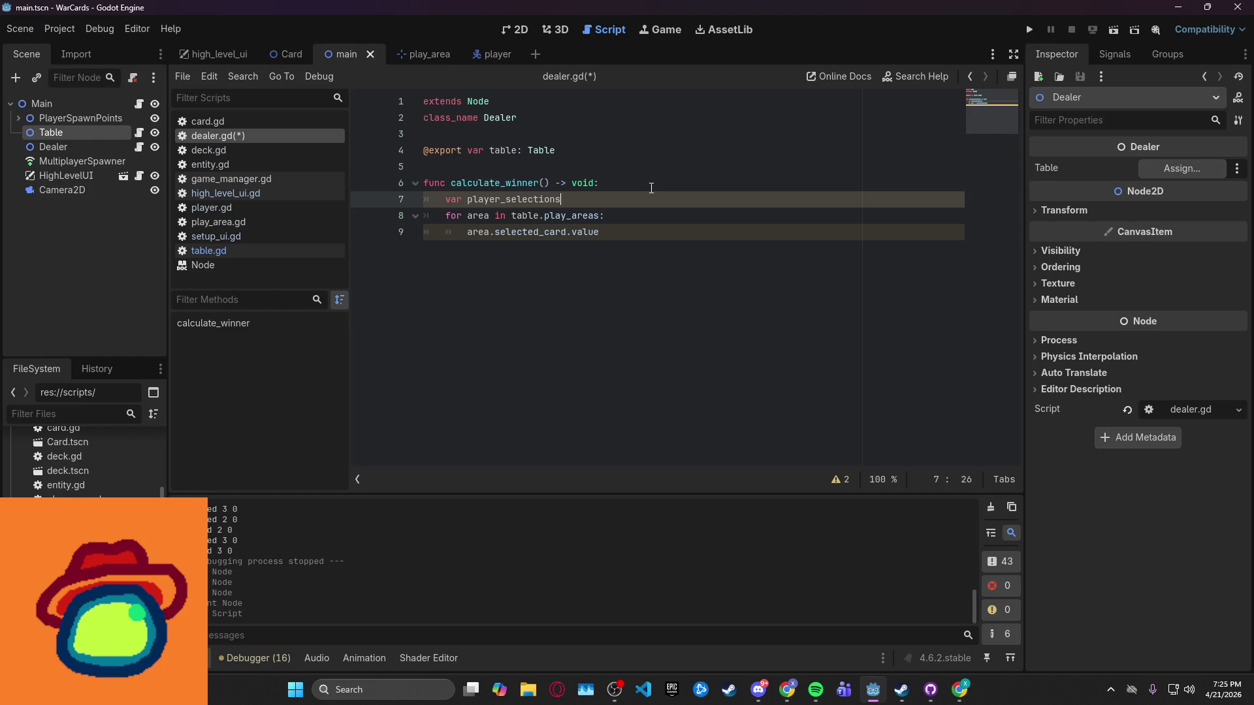
pyautogui.write('Dic')
pyautogui.press('Return')
pyautogui.write('[]')
pyautogui.press('Left')
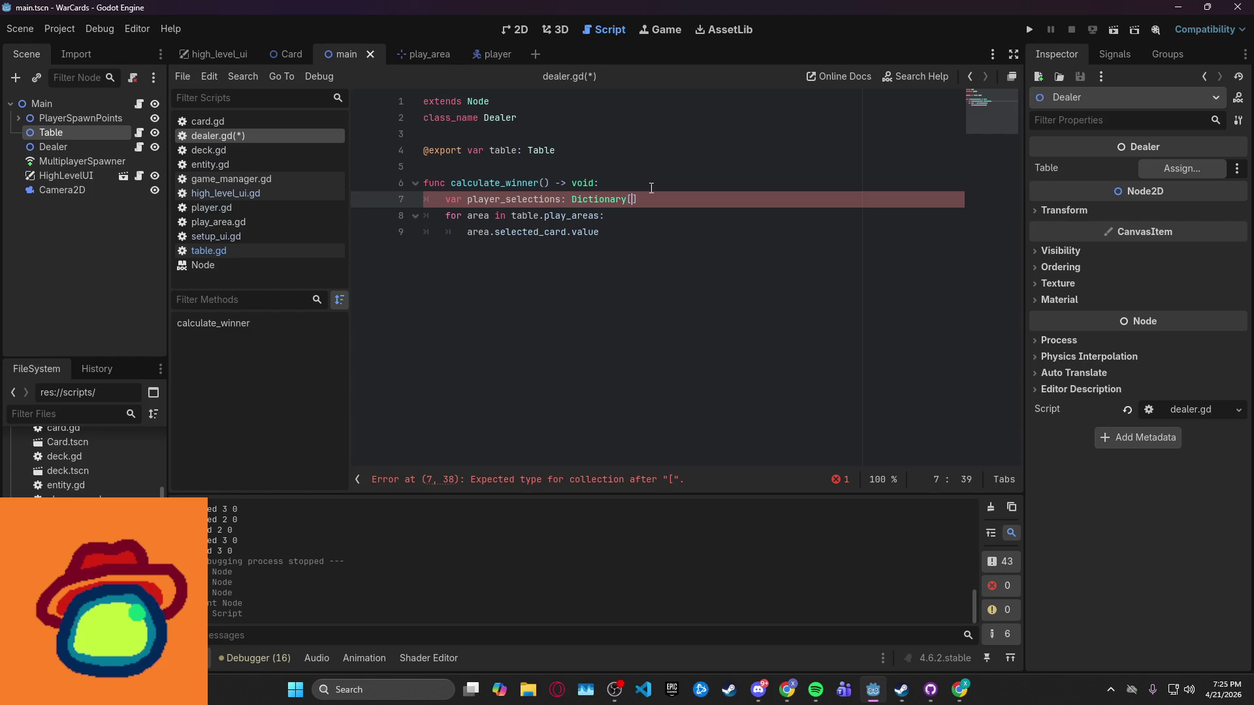
pyautogui.write('Player, CardV')
pyautogui.press('Return')
pyautogui.write(']')
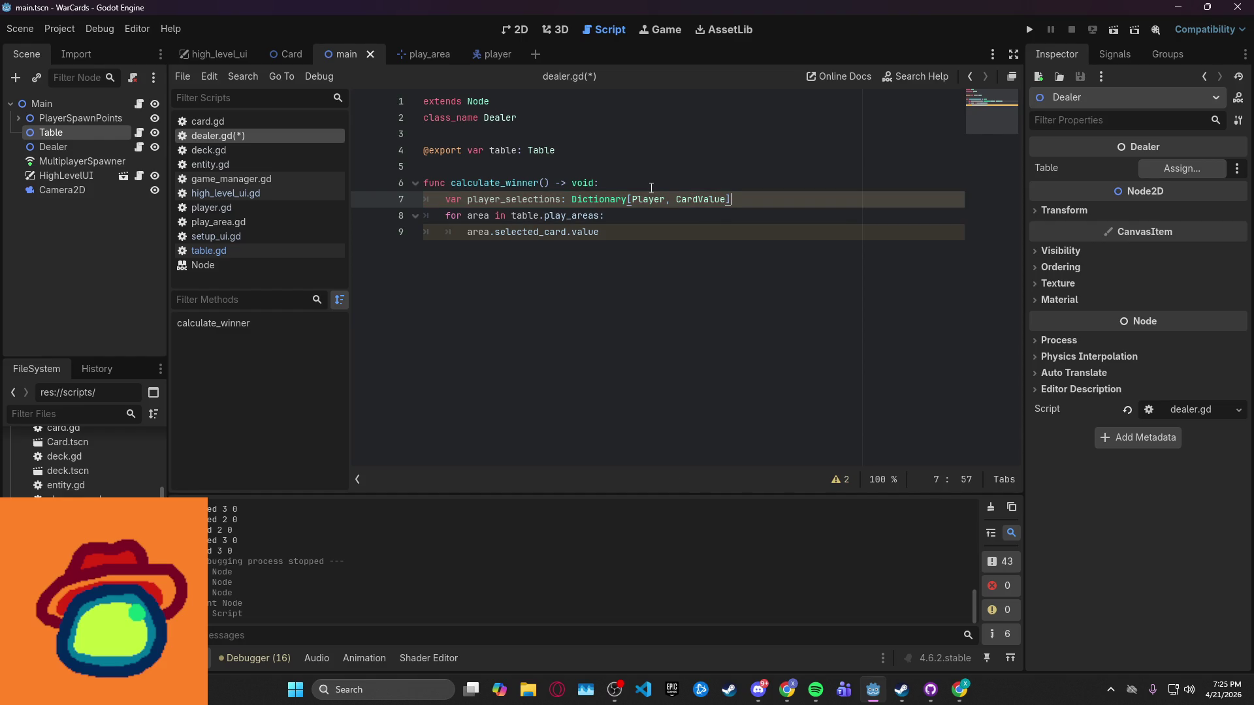
pyautogui.write(' = {')
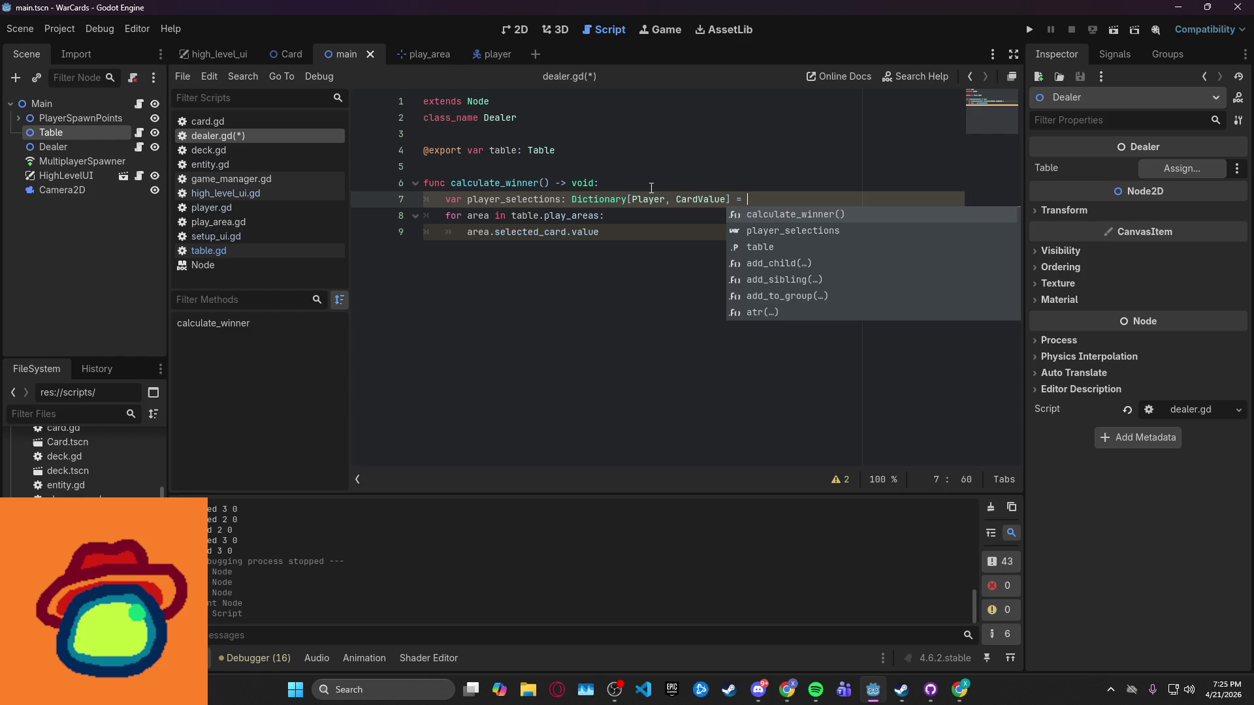
pyautogui.press('Down')
pyautogui.press('Down')
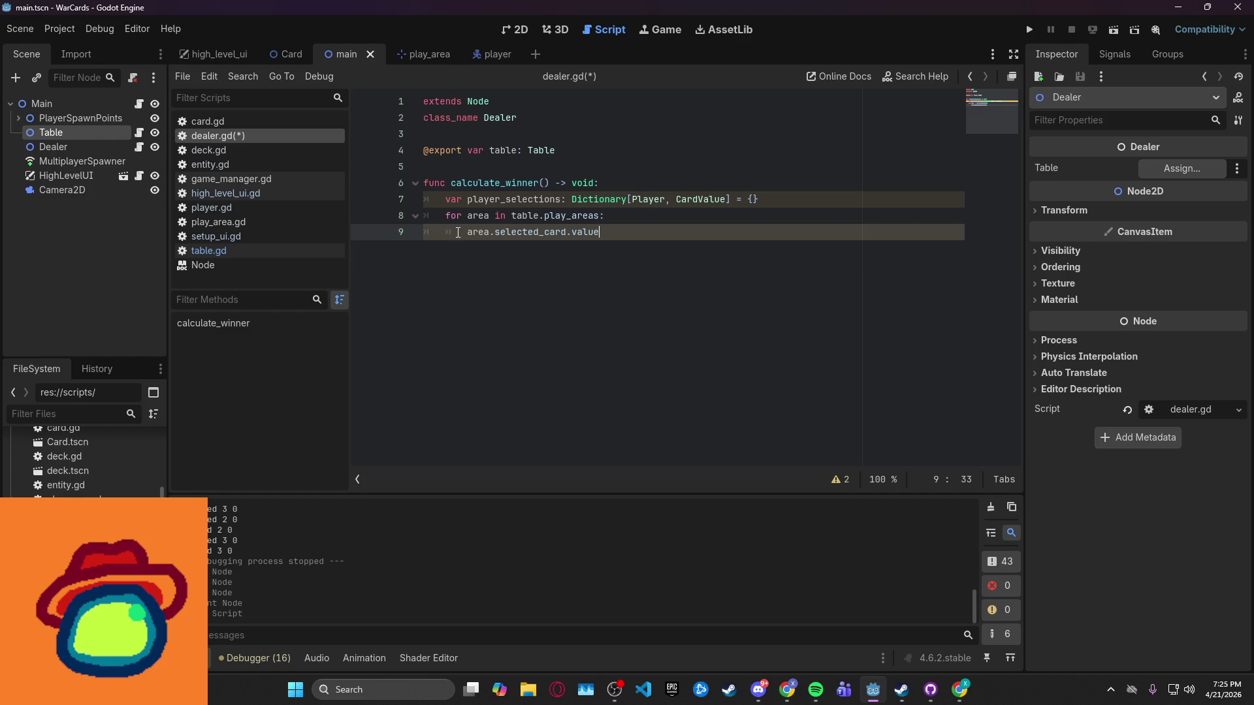
pyautogui.moveTo(467, 234); pyautogui.dragTo(680, 235)
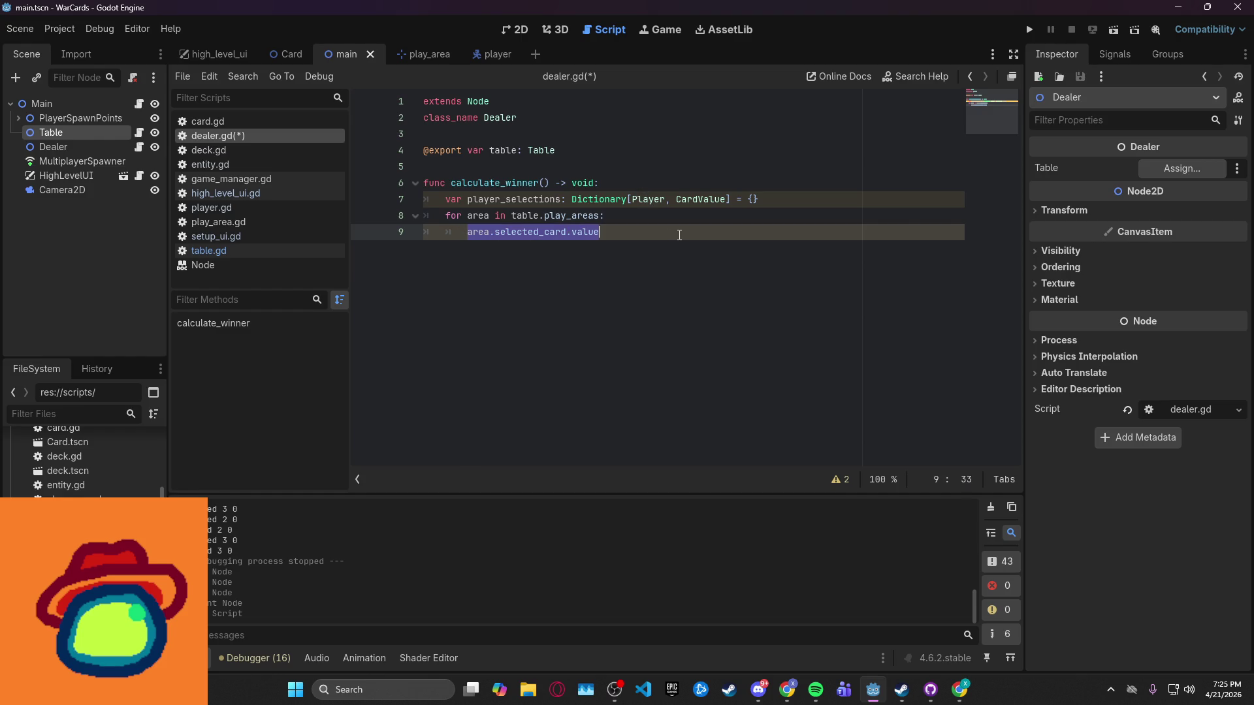
# Store each area's selected card value in player_selections[area.get_multiplayer_authority()]
pyautogui.press('Left')
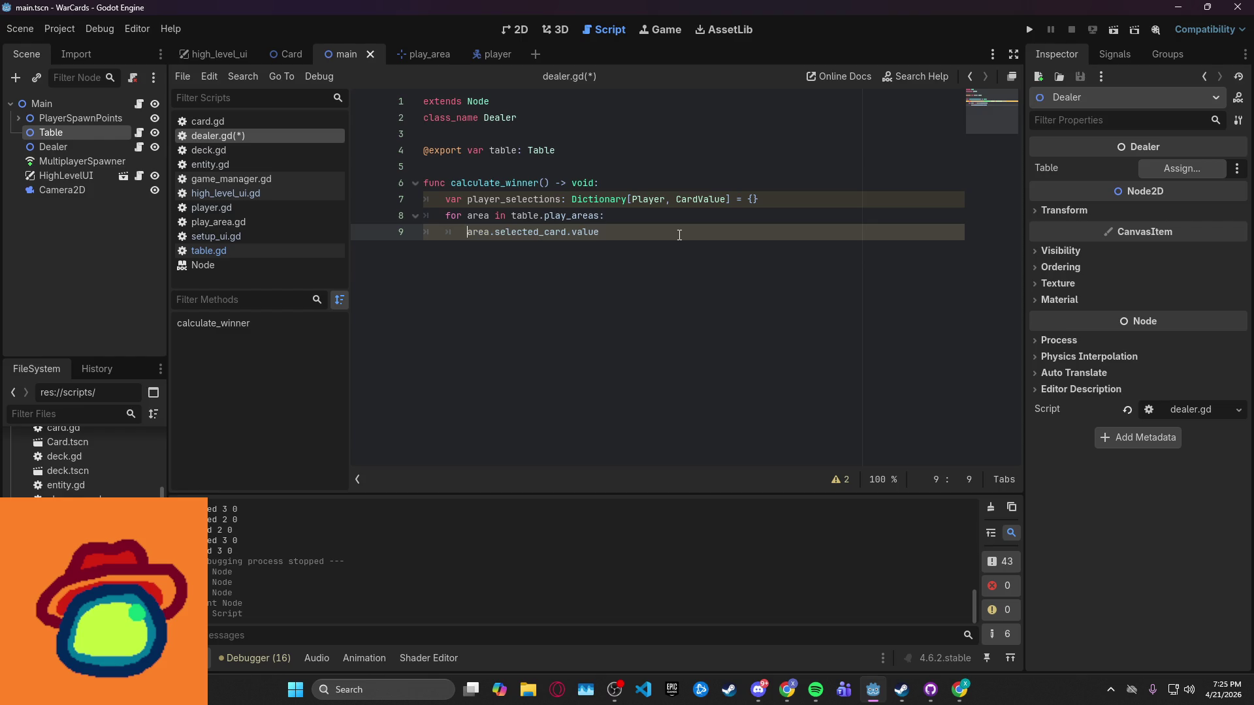
pyautogui.press('Left')
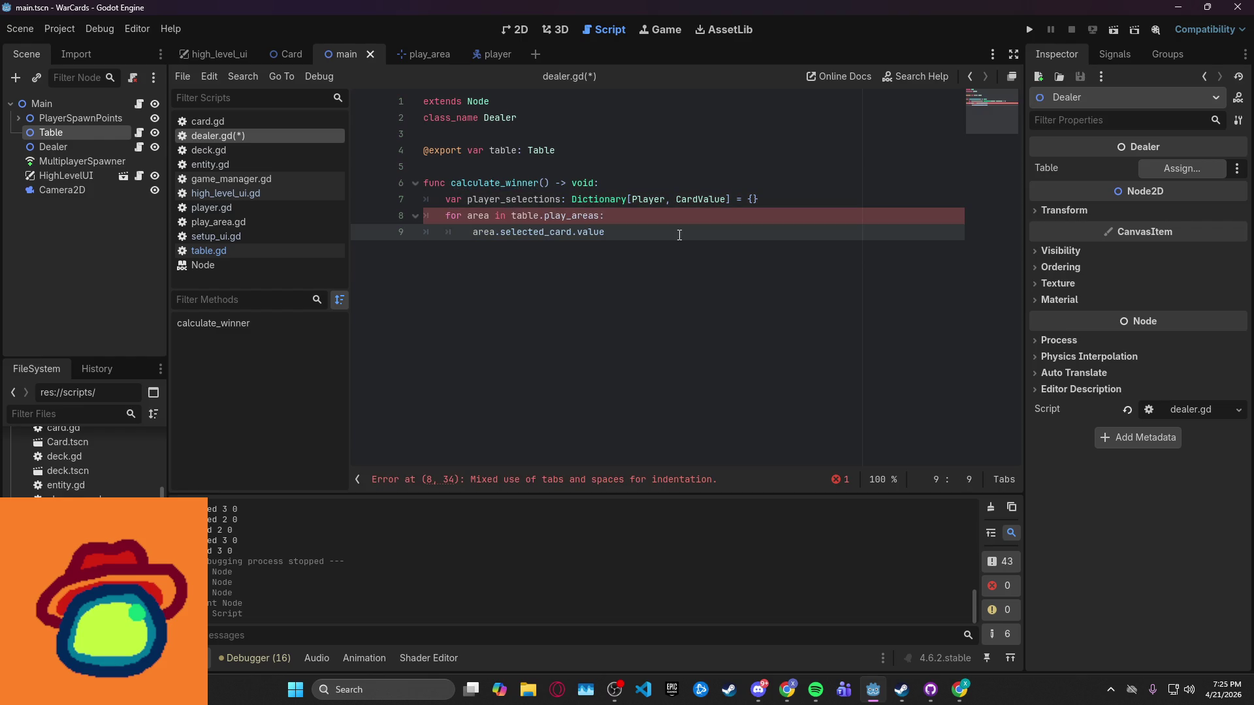
pyautogui.write('pla')
pyautogui.press('Return')
pyautogui.write('[')
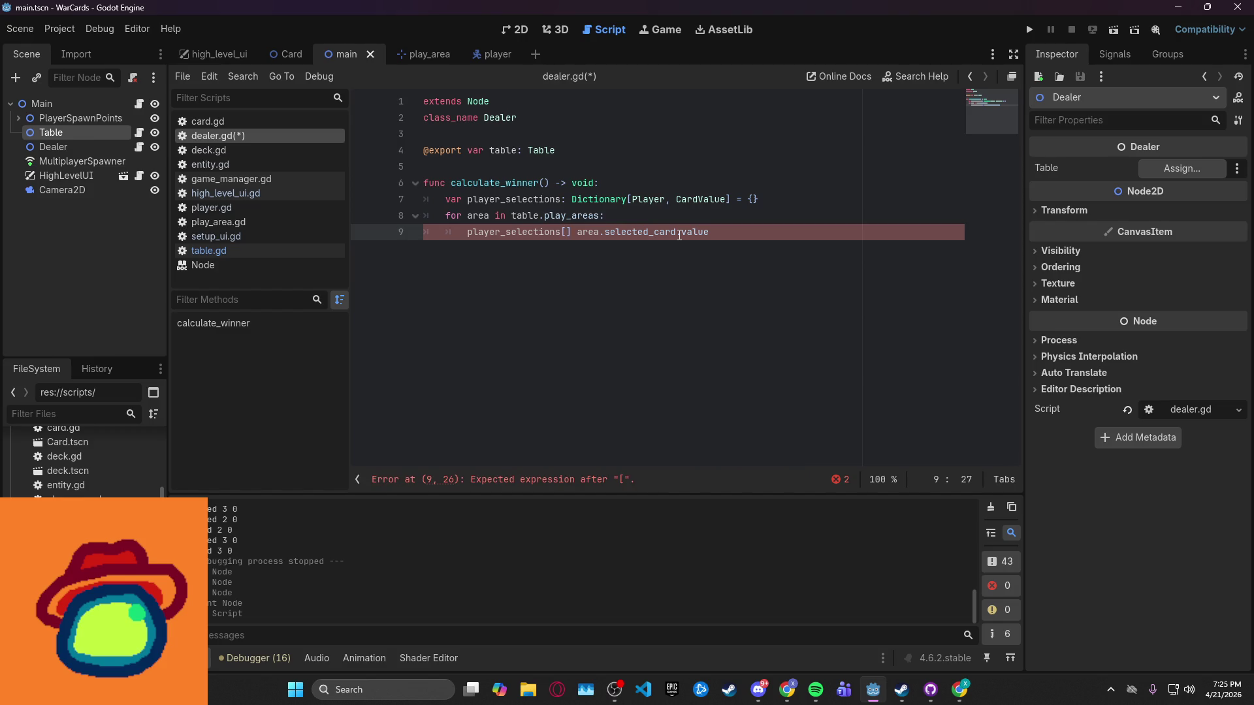
pyautogui.write('pl')
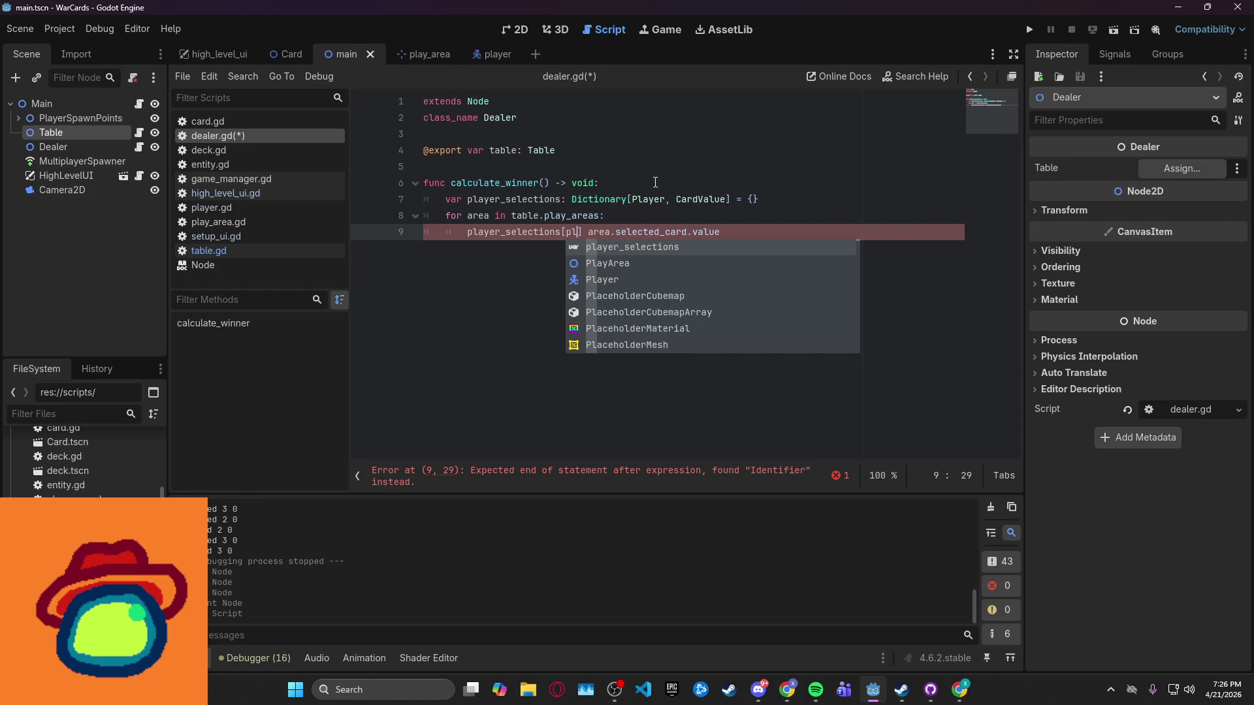
pyautogui.doubleClick(642, 197)
pyautogui.write('Int')
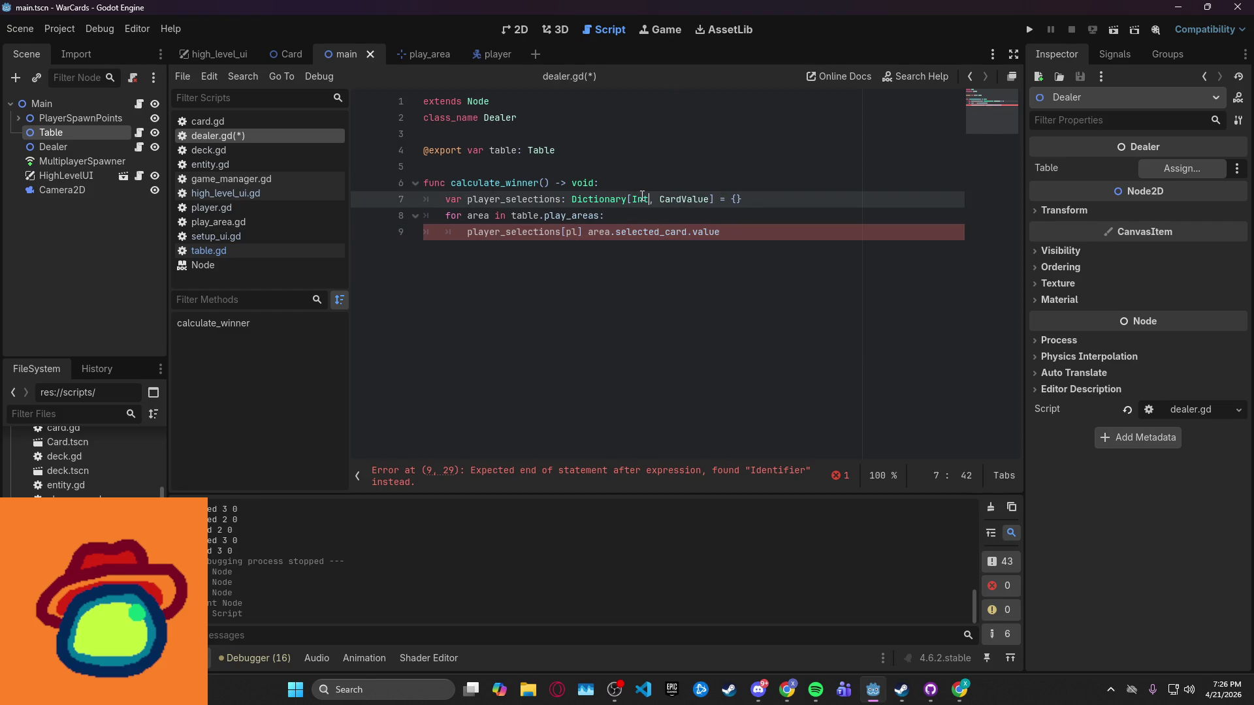
pyautogui.doubleClick(568, 233)
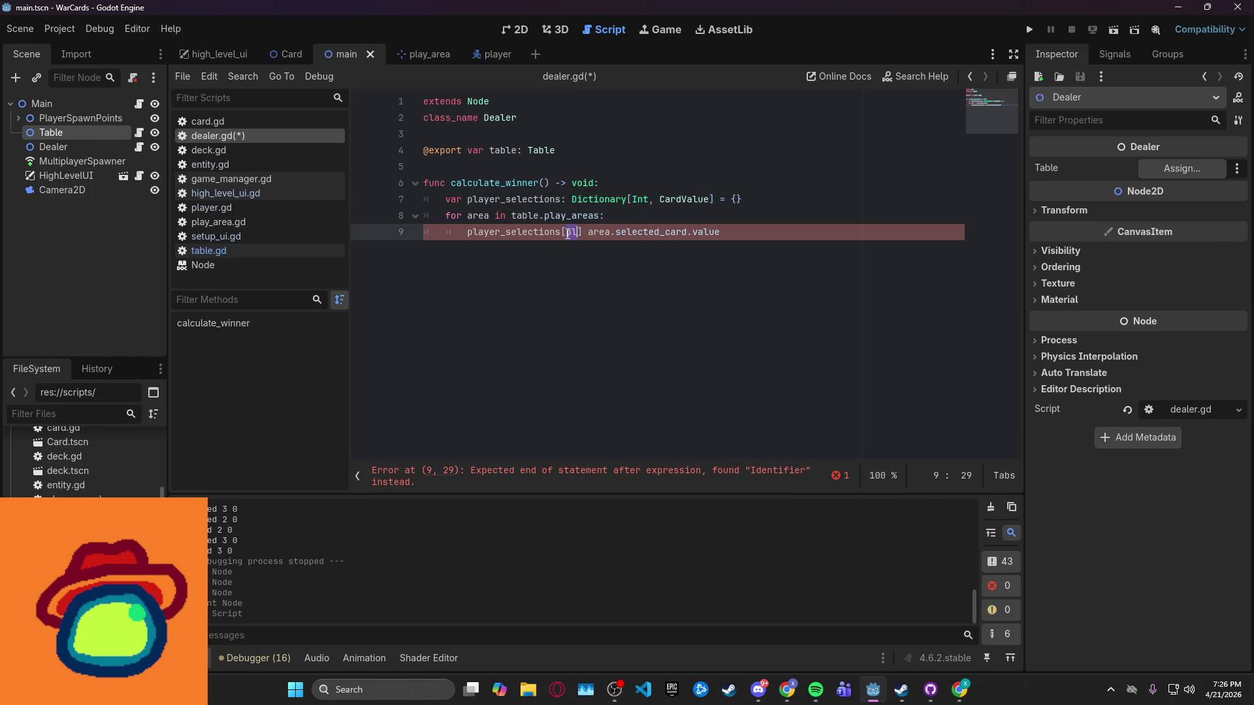
pyautogui.press('BackSpace')
pyautogui.press('BackSpace')
pyautogui.write('area.')
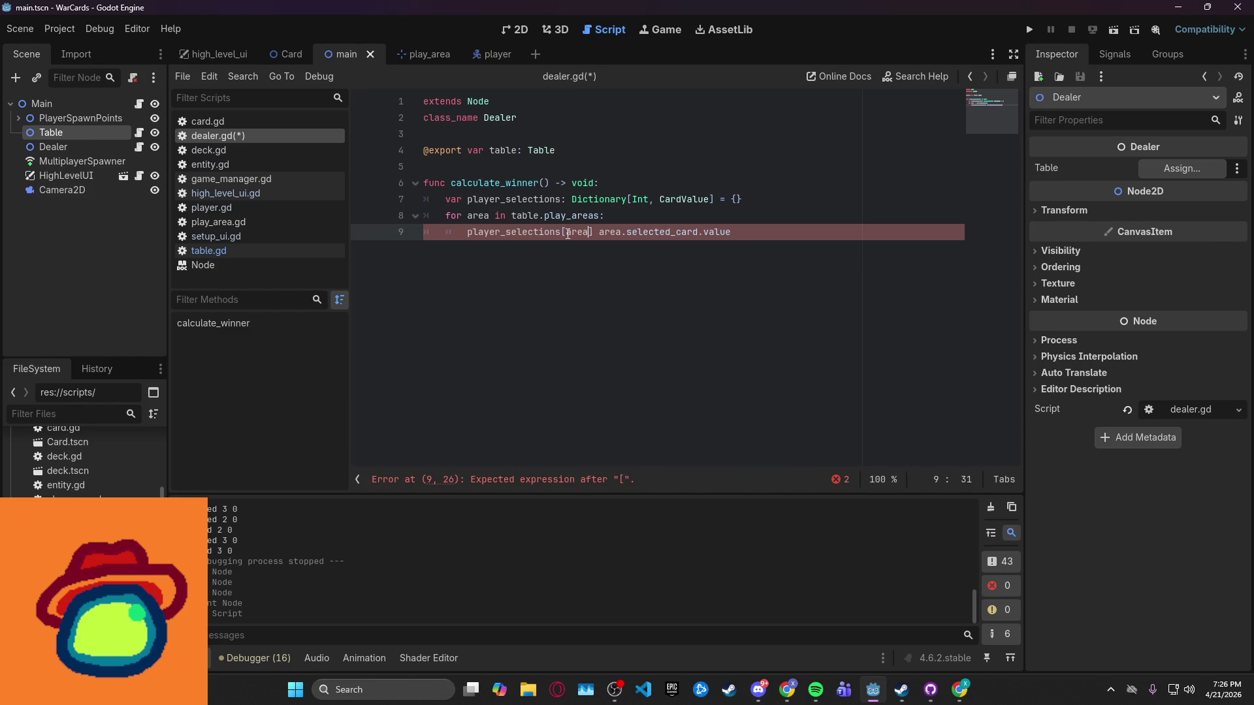
pyautogui.write('get')
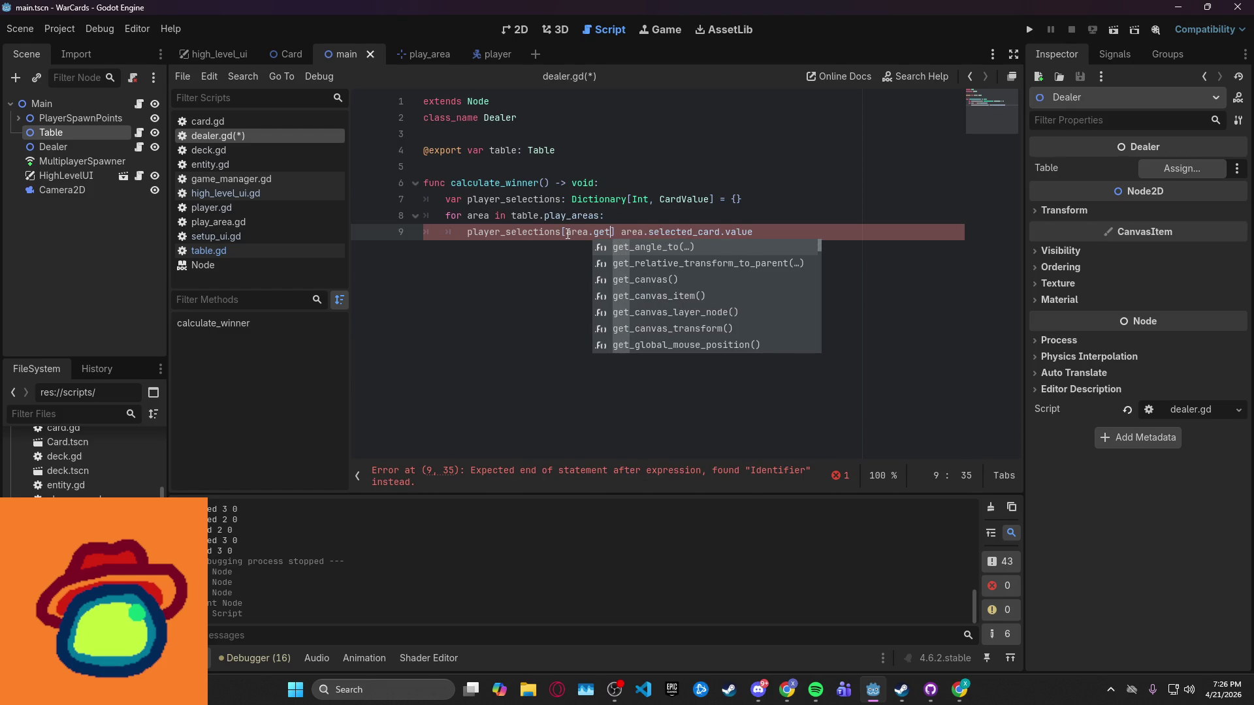
pyautogui.write('_multi')
pyautogui.press('Return')
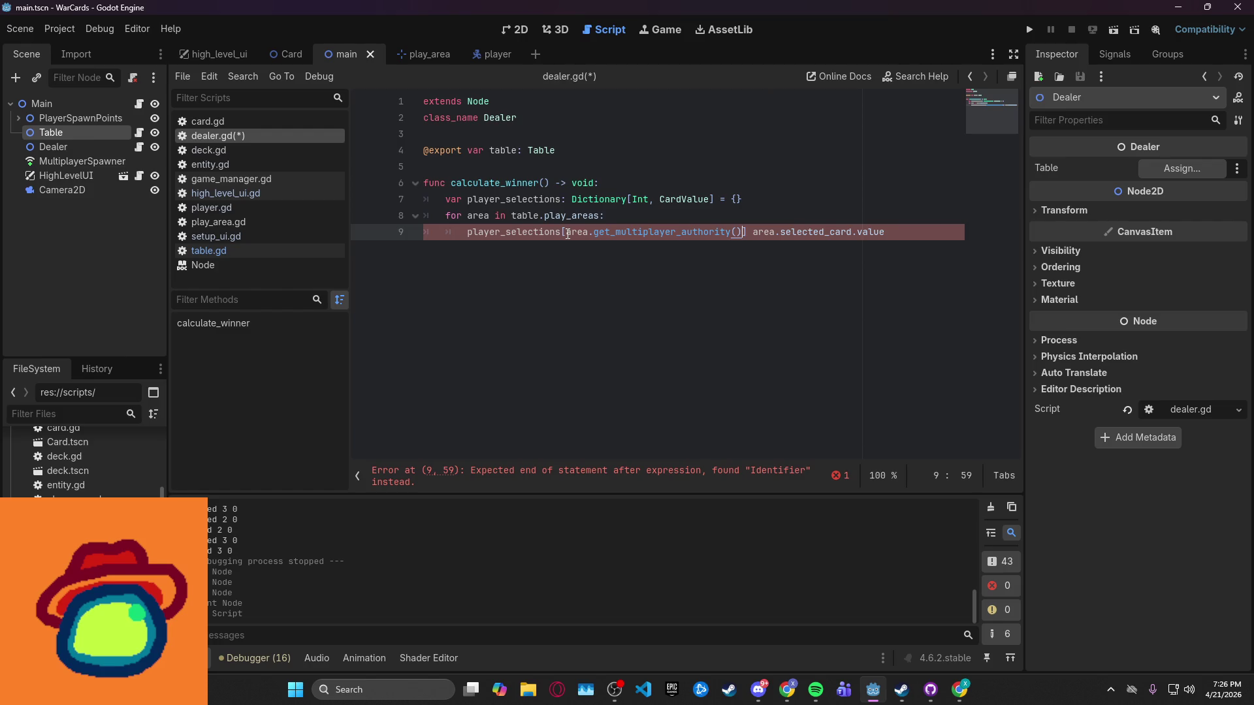
pyautogui.write('=')
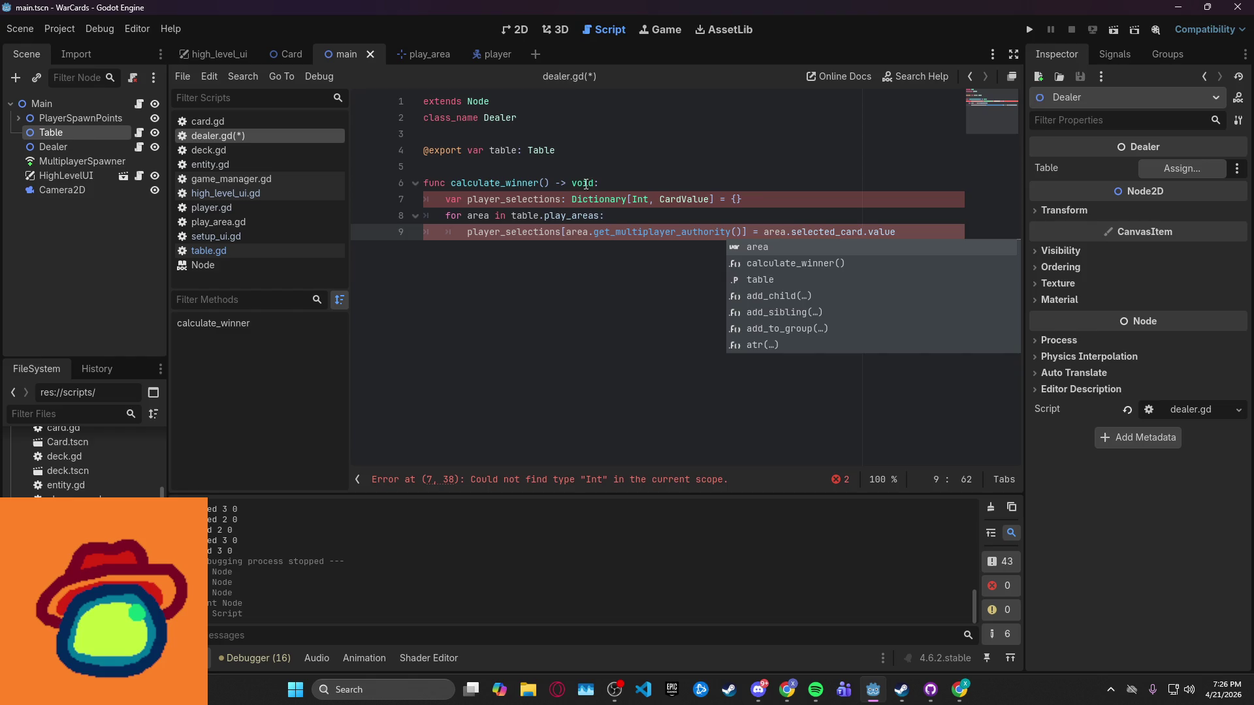
# Change the dictionary key type to int and open new lines below the loop
pyautogui.click(809, 188)
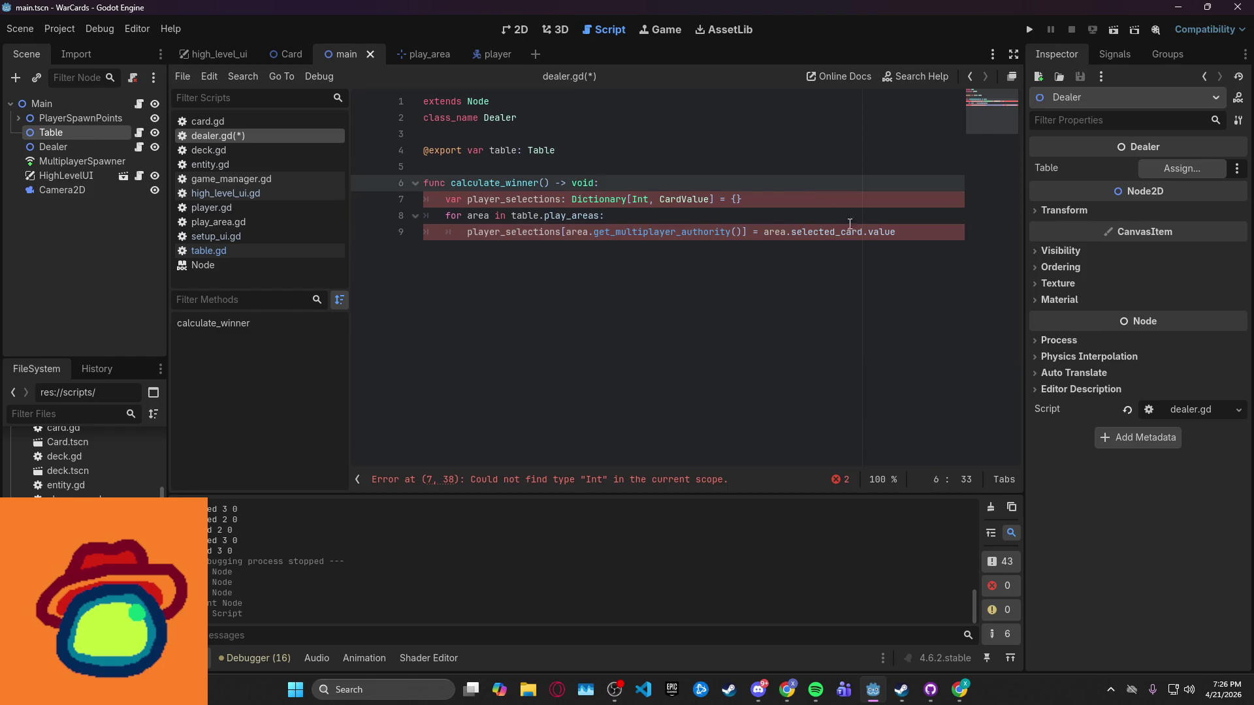
pyautogui.moveTo(847, 236)
pyautogui.doubleClick(643, 199)
pyautogui.write('int')
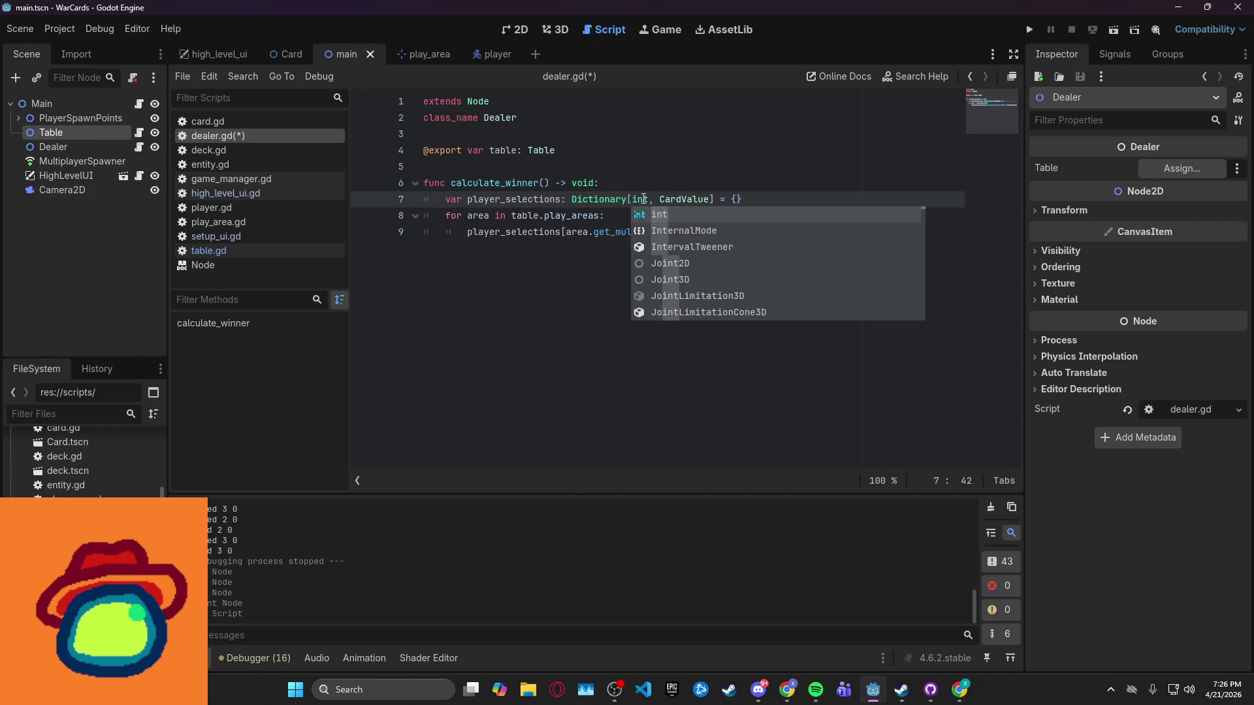
pyautogui.click(698, 159)
pyautogui.click(710, 269)
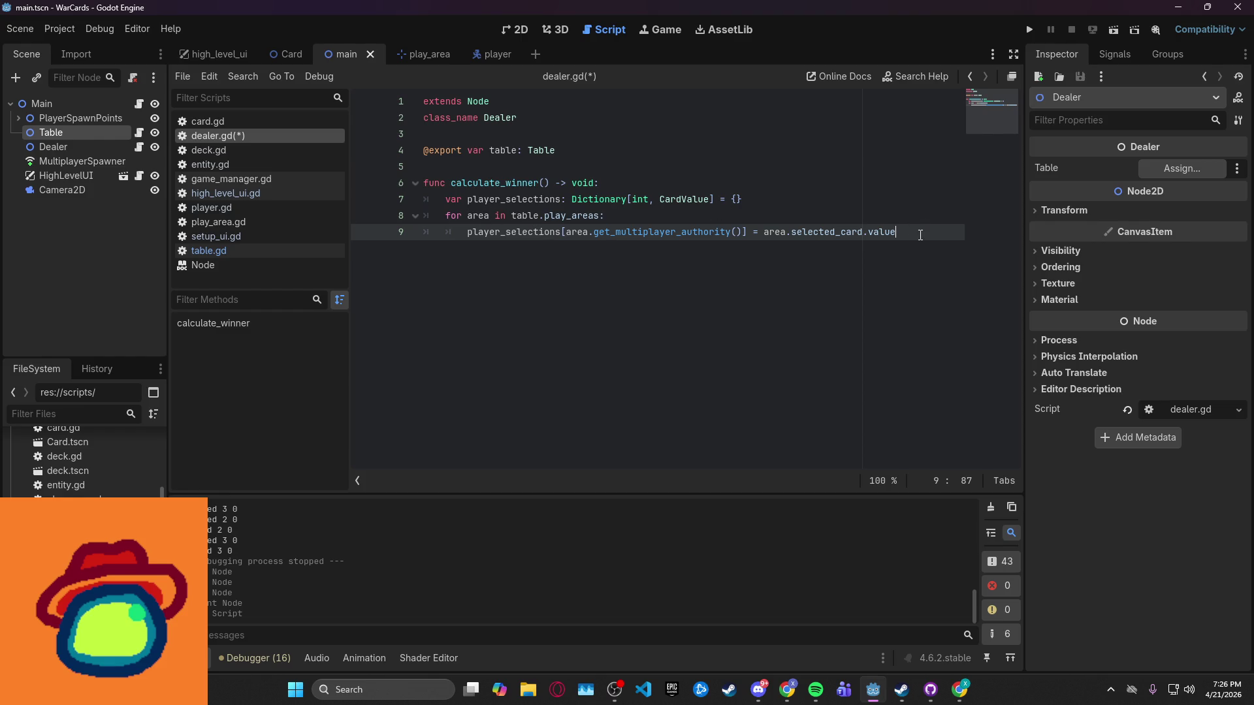
pyautogui.press('Return')
pyautogui.press('Return')
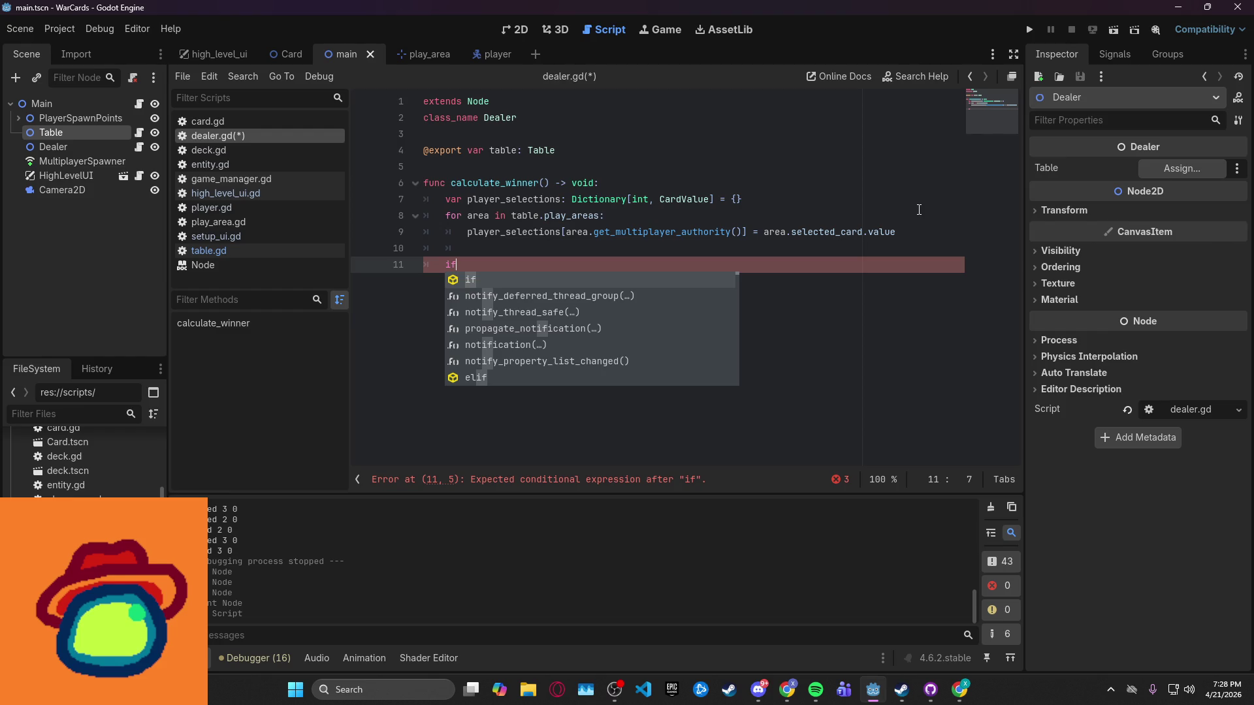
# Start the if condition after the loop with player_selections[
pyautogui.write('card')
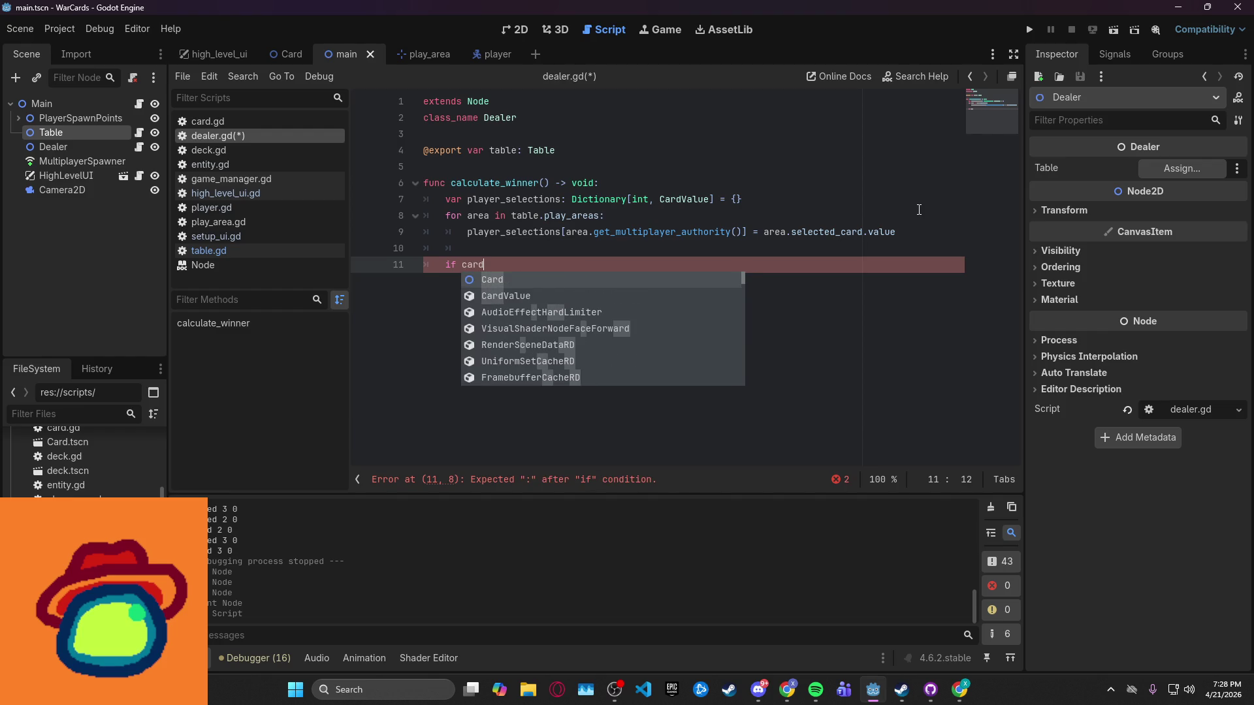
pyautogui.press('BackSpace')
pyautogui.press('BackSpace')
pyautogui.press('BackSpace')
pyautogui.write('value')
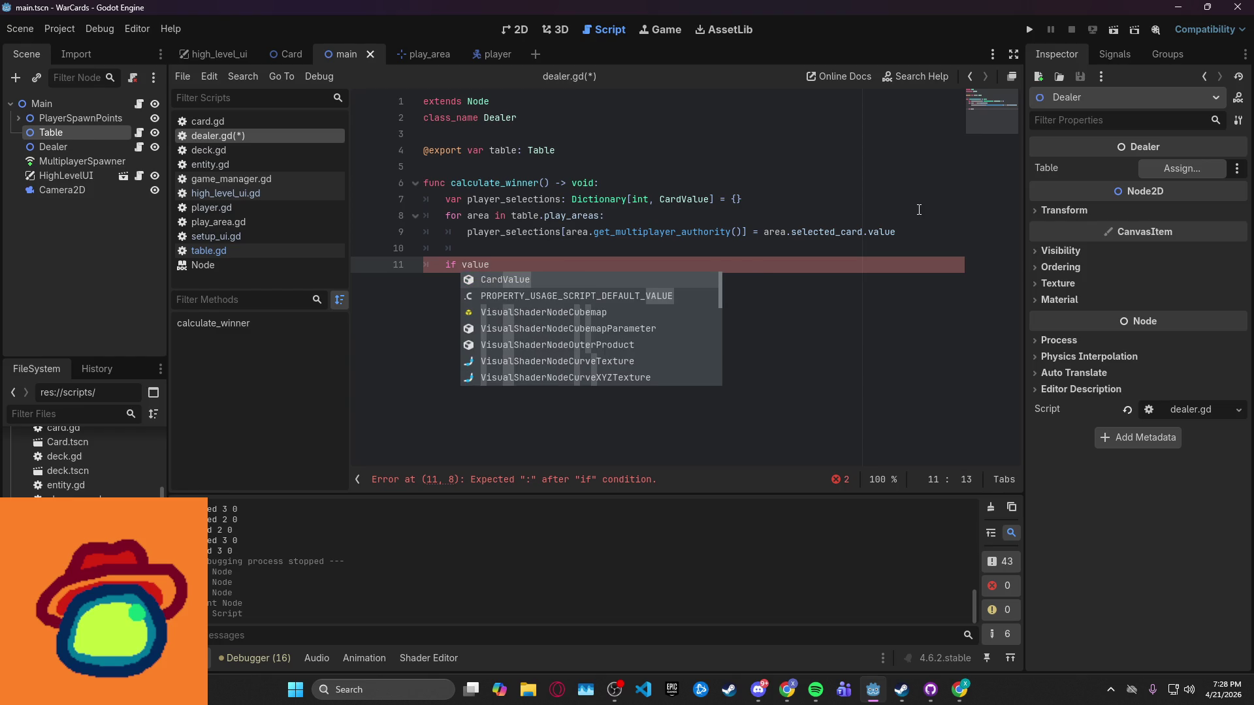
pyautogui.press('BackSpace')
pyautogui.press('BackSpace')
pyautogui.press('BackSpace')
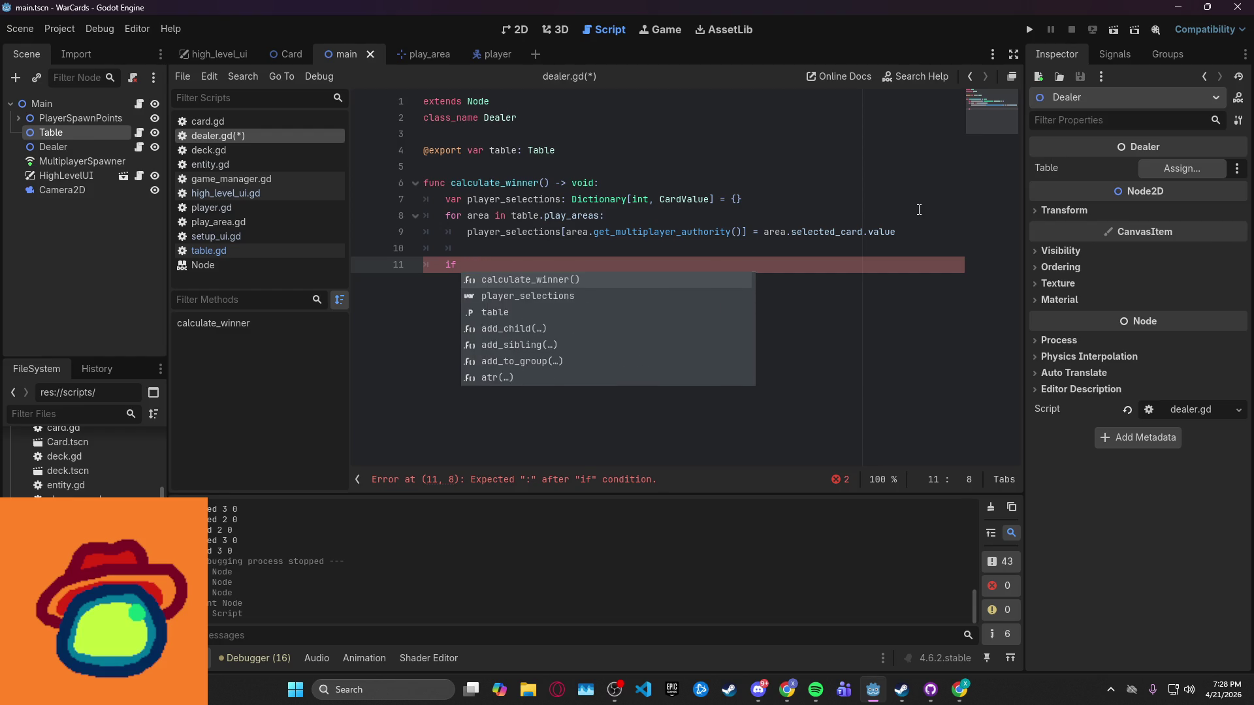
pyautogui.write('pla')
pyautogui.press('Return')
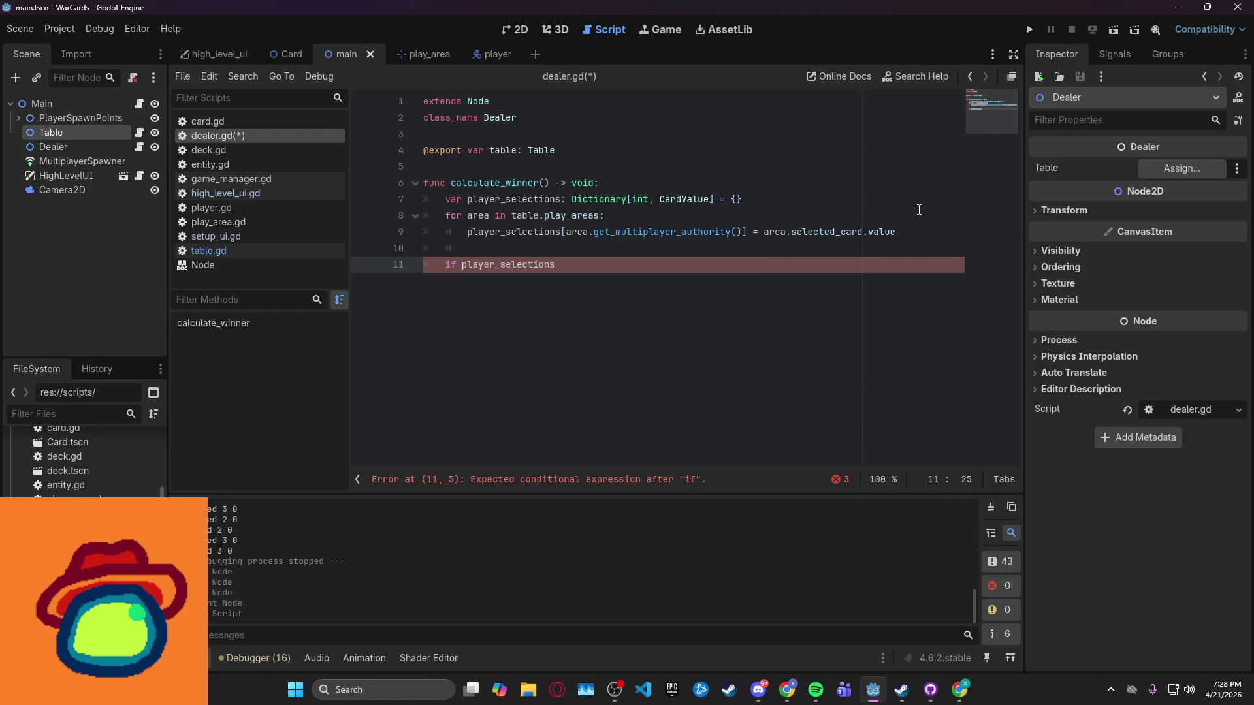
pyautogui.write('[')
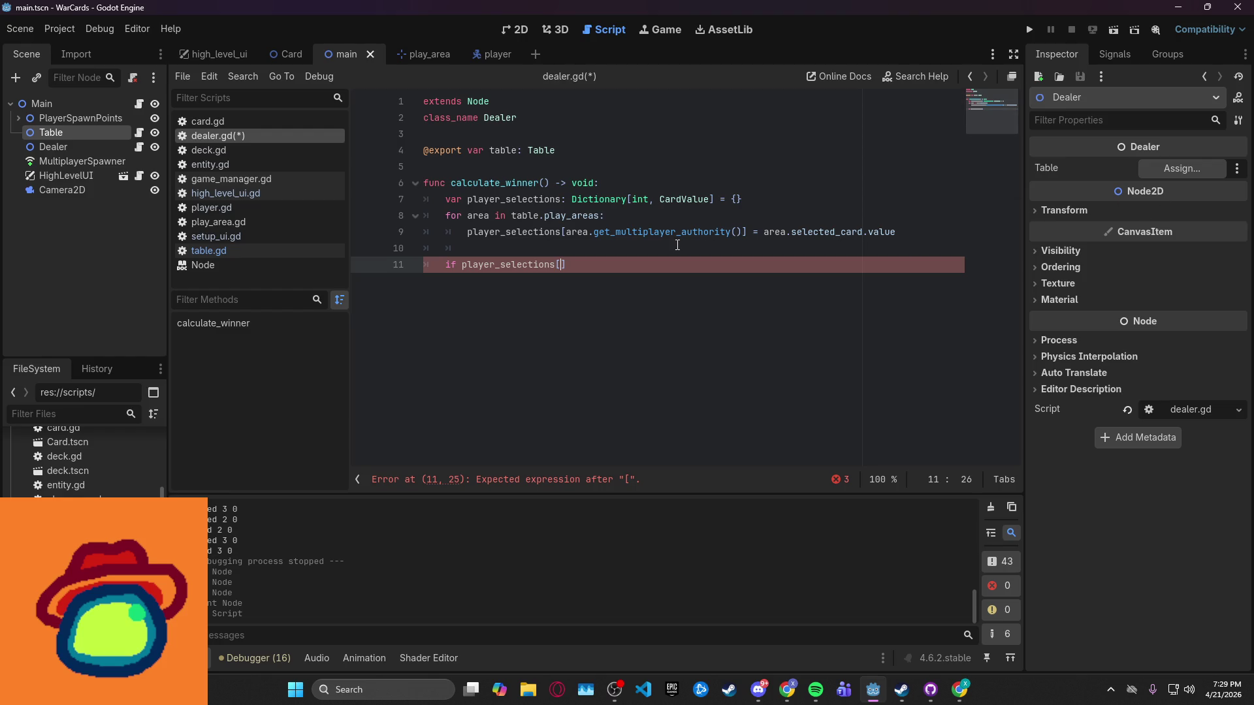
# Insert blank lines after the player_selections declaration on line 7
pyautogui.moveTo(654, 232); pyautogui.dragTo(566, 232)
pyautogui.click(768, 204)
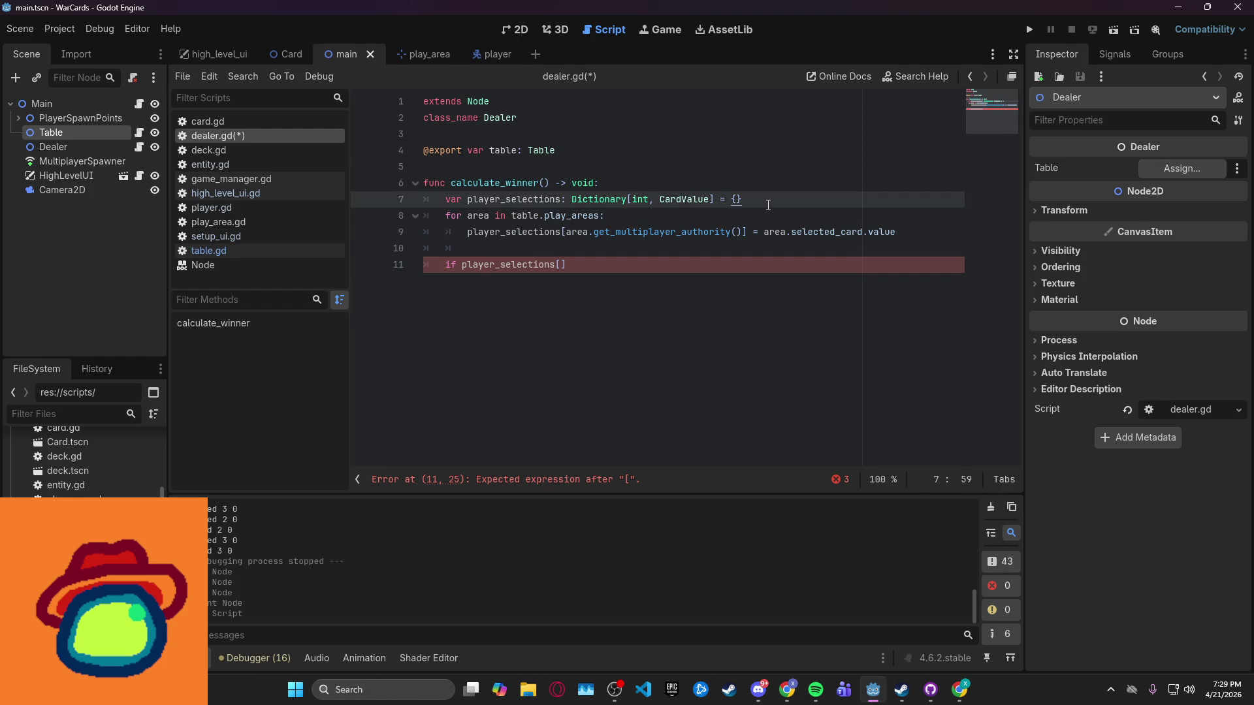
pyautogui.press('Return')
pyautogui.press('Return')
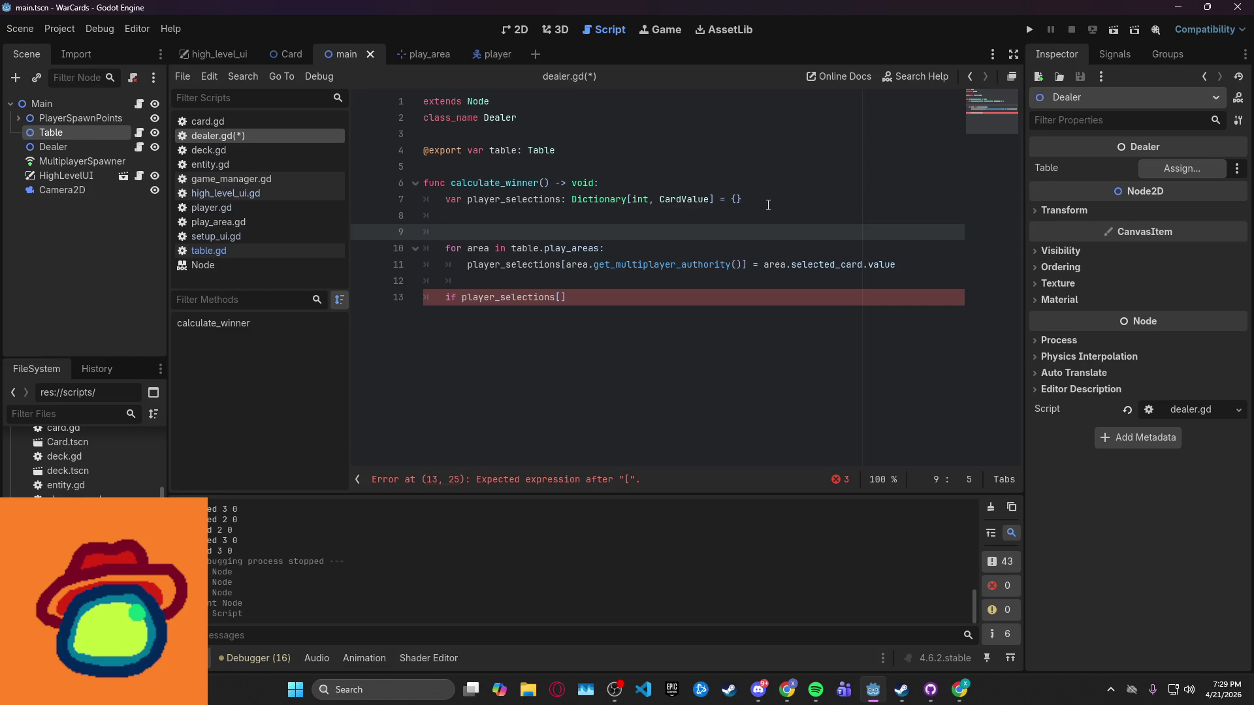
# Declare first_player_authority = area.get_multiplayer_authority inside calculate_winner
pyautogui.write('var first_p')
pyautogui.write('layer')
pyautogui.press('BackSpace')
pyautogui.press('BackSpace')
pyautogui.press('BackSpace')
pyautogui.write('first+')
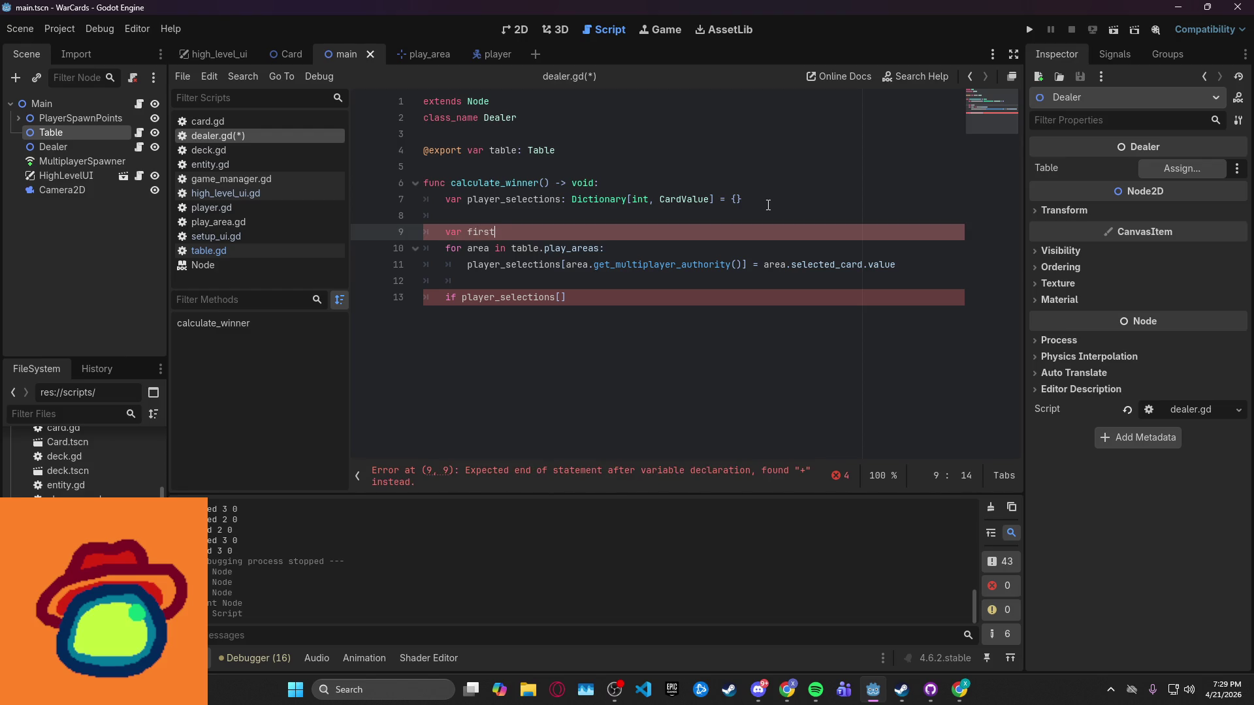
pyautogui.write('_pla')
pyautogui.write('yer_')
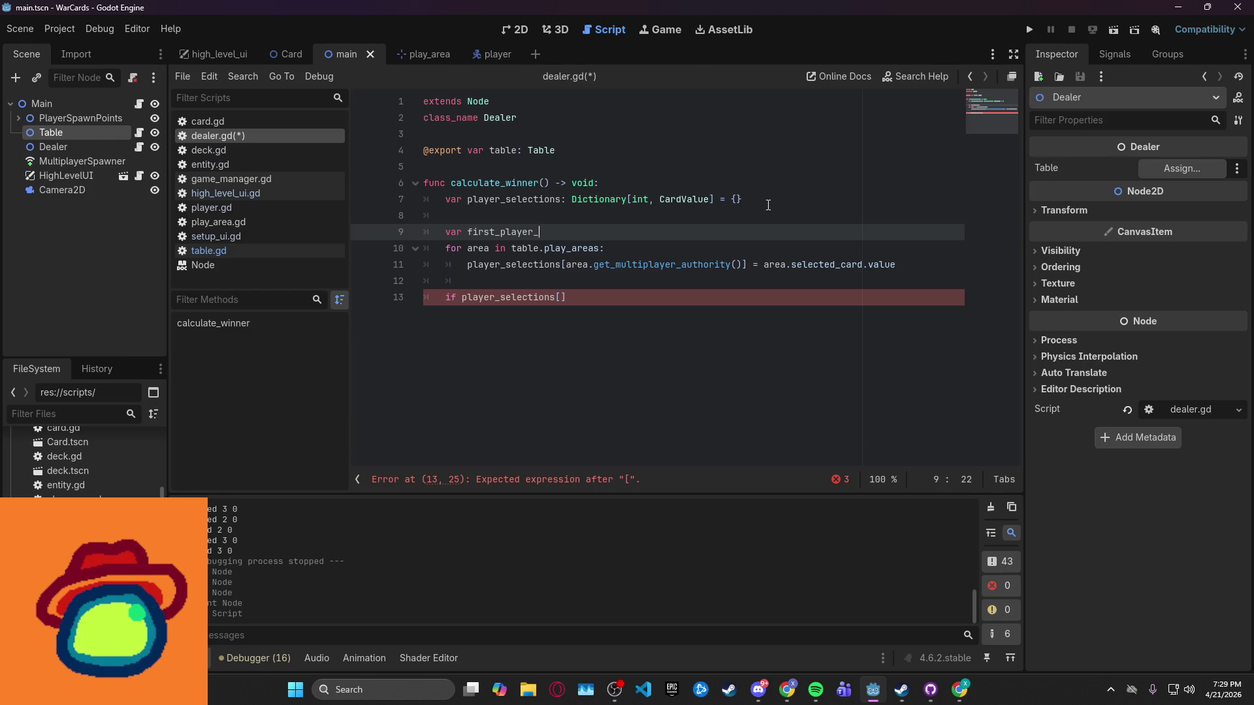
pyautogui.write('authority ')
pyautogui.write('= ')
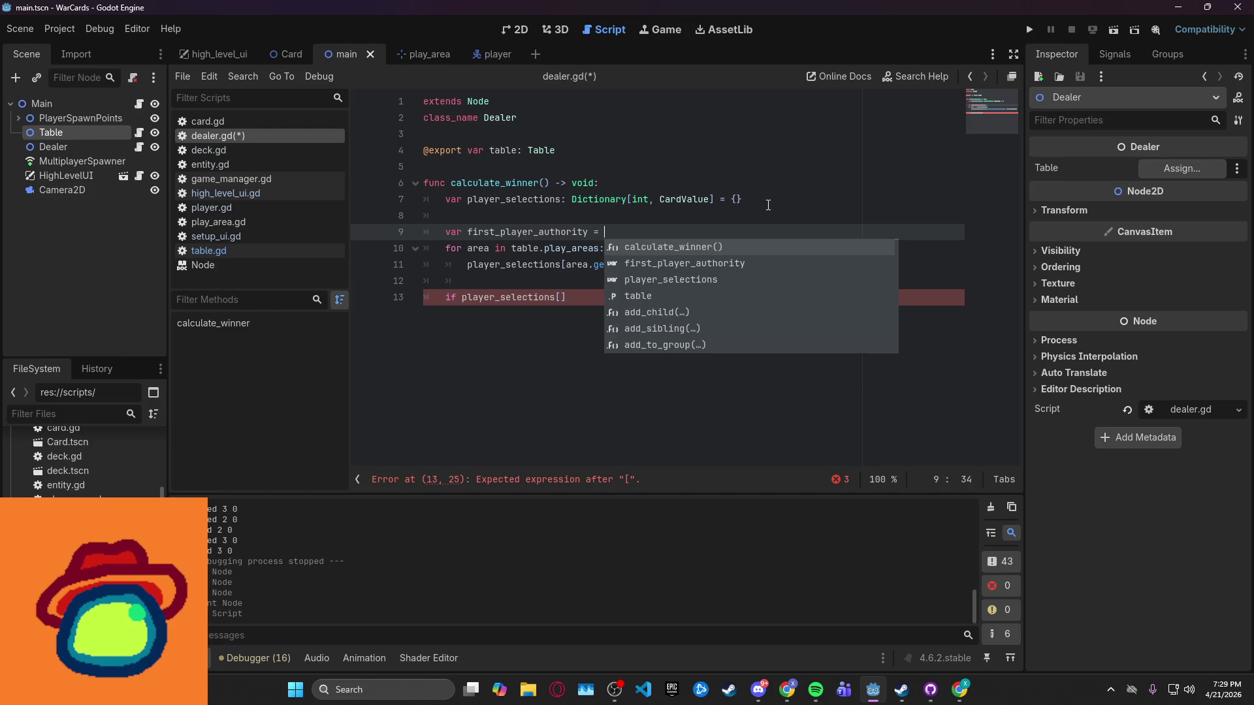
pyautogui.write('area.')
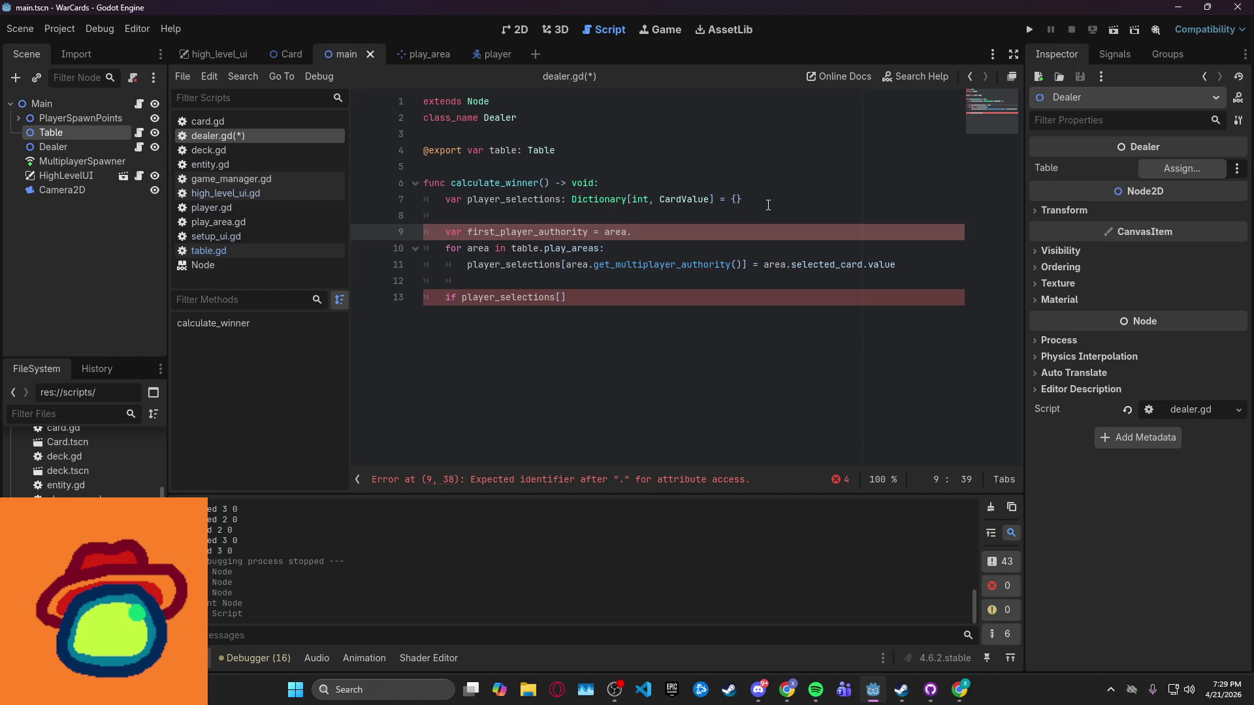
pyautogui.write('g')
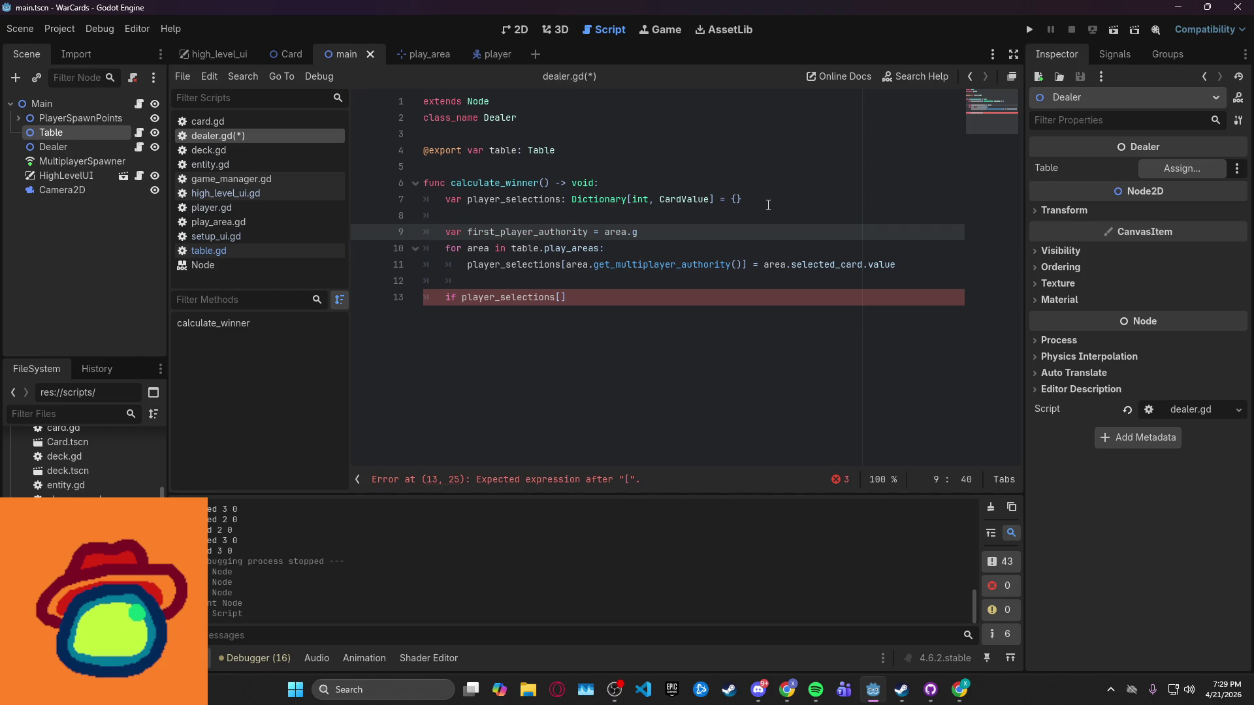
pyautogui.write('et')
pyautogui.write('_mult')
pyautogui.write('iplayer')
pyautogui.write('_authority')
# Duplicate that declaration on line 10 as second_player_authority
pyautogui.moveTo(771, 231)
pyautogui.mouseDown()
pyautogui.moveTo(443, 234)
pyautogui.moveTo(494, 251)
pyautogui.mouseUp()
pyautogui.hotkey('ctrl', 'c')
pyautogui.press('End')
pyautogui.press('Return')
pyautogui.hotkey('ctrl', 'v')
pyautogui.write('second')
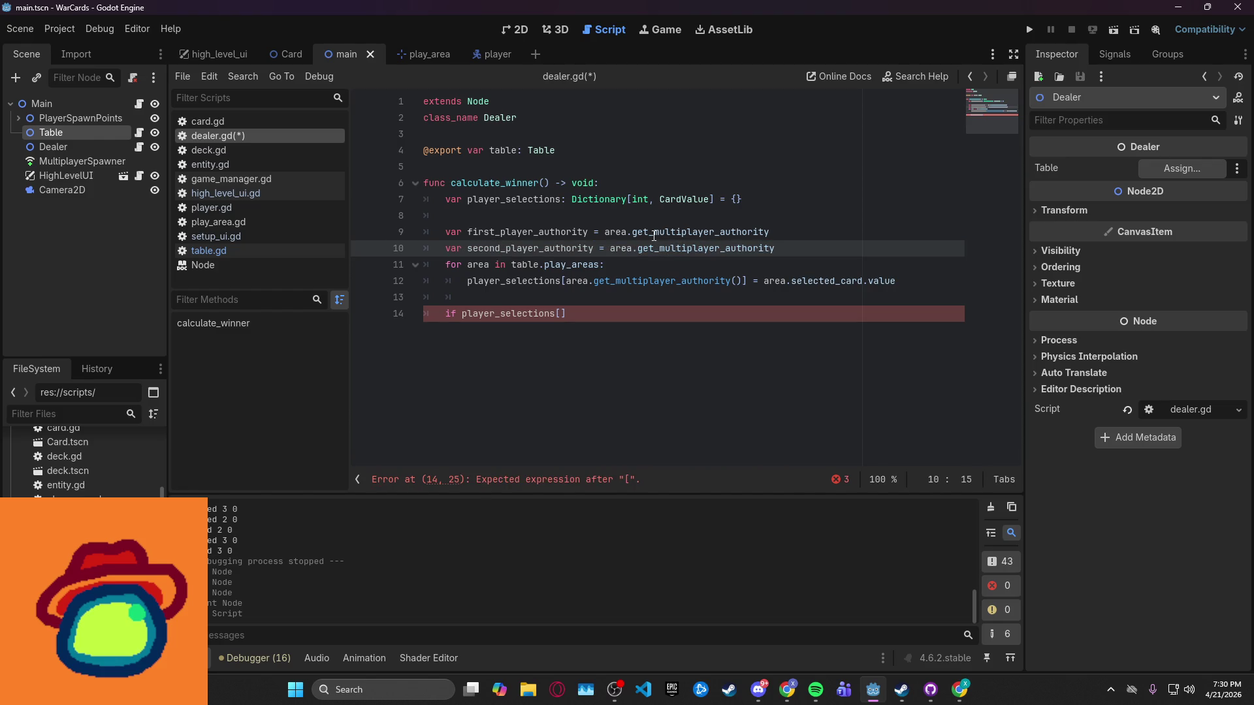
# Replace area with table.play_areas[0] and table.play_areas[1] in the two declarations
pyautogui.moveTo(643, 277)
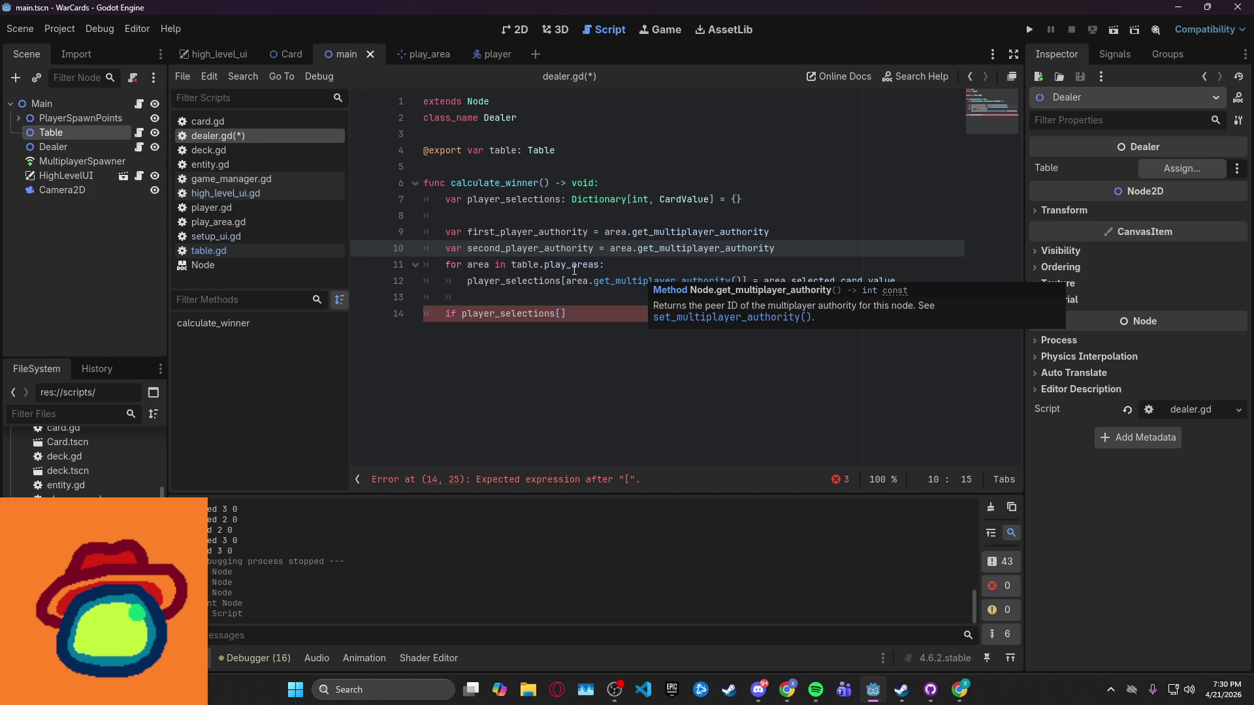
pyautogui.moveTo(511, 264); pyautogui.dragTo(599, 264)
pyautogui.doubleClick(617, 232)
pyautogui.hotkey('ctrl', 'v')
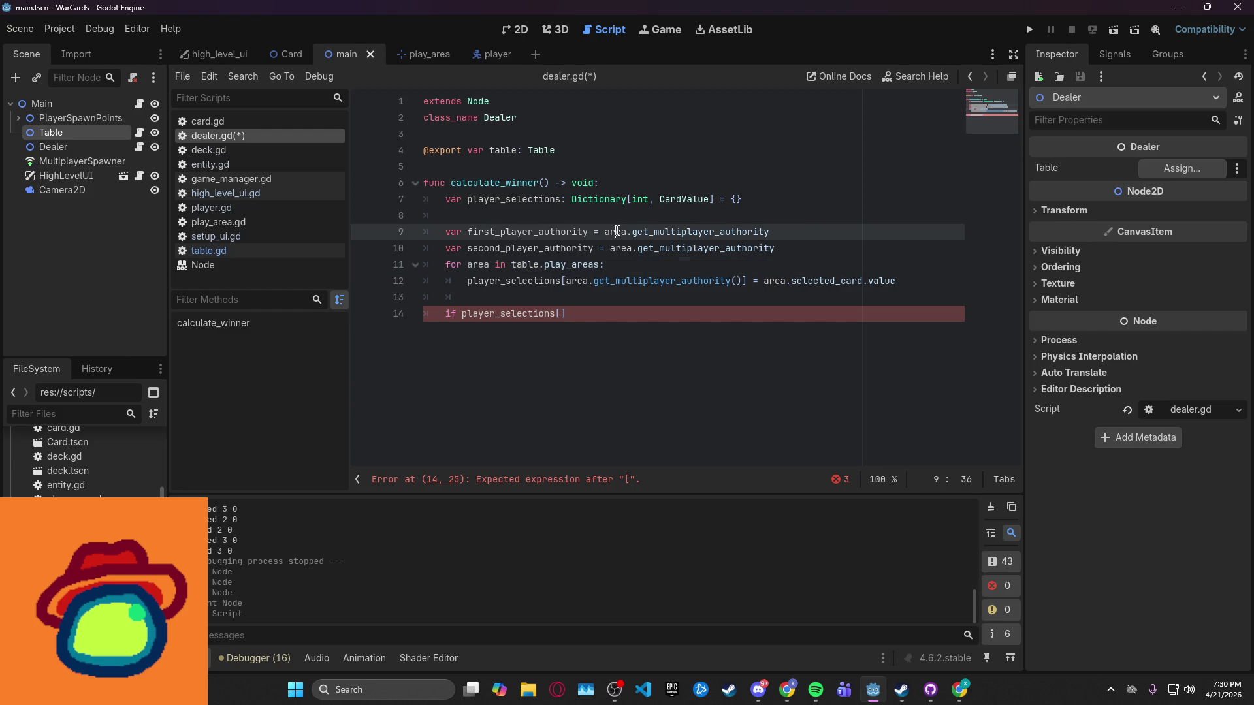
pyautogui.write('[0')
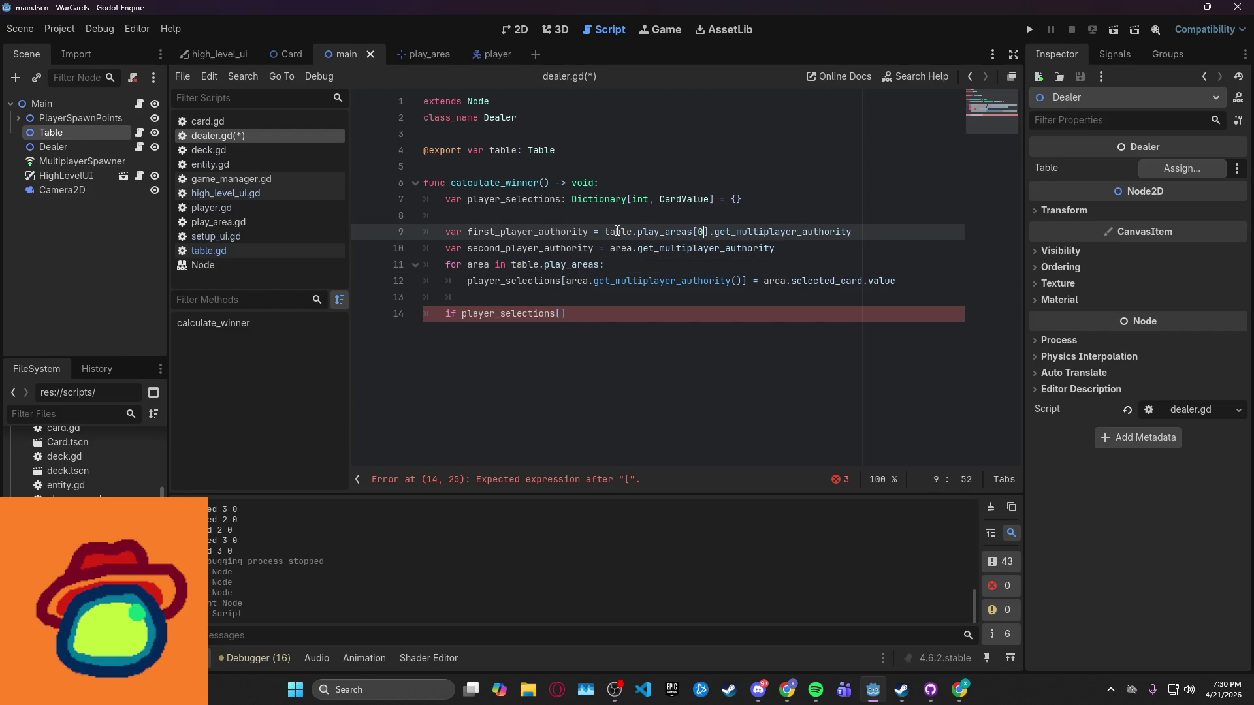
pyautogui.doubleClick(622, 248)
pyautogui.hotkey('ctrl', 'v')
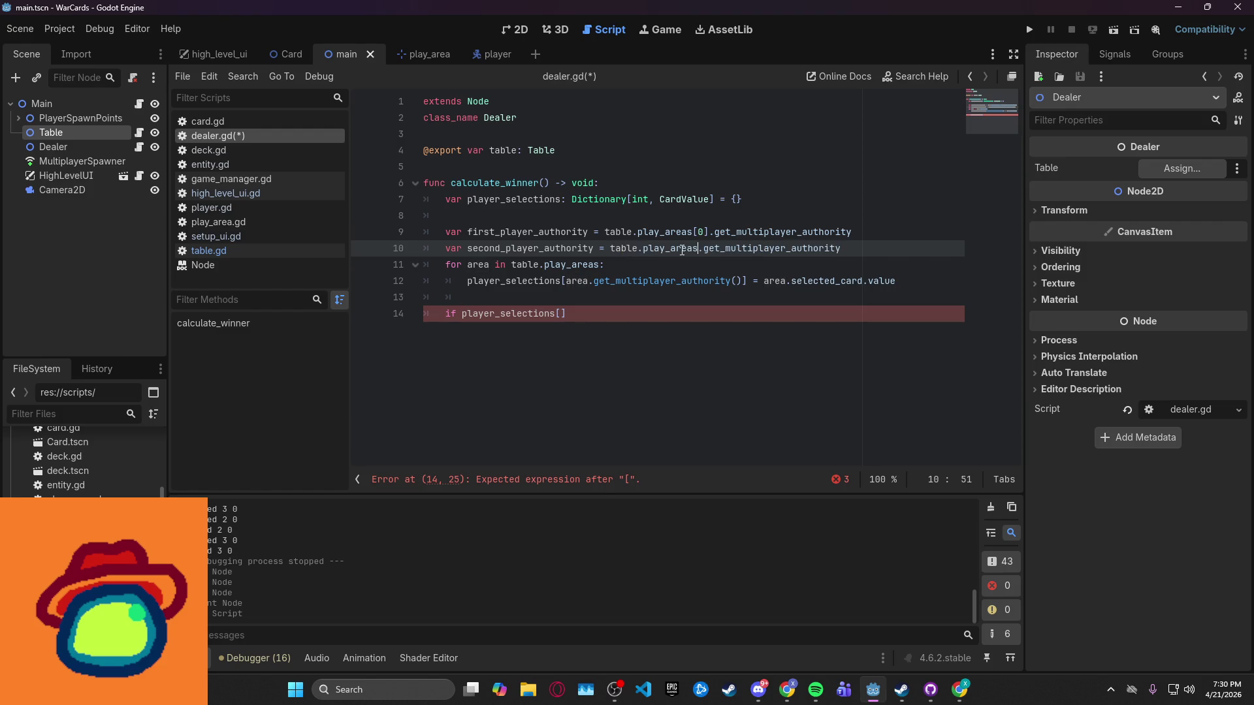
pyautogui.write('[1')
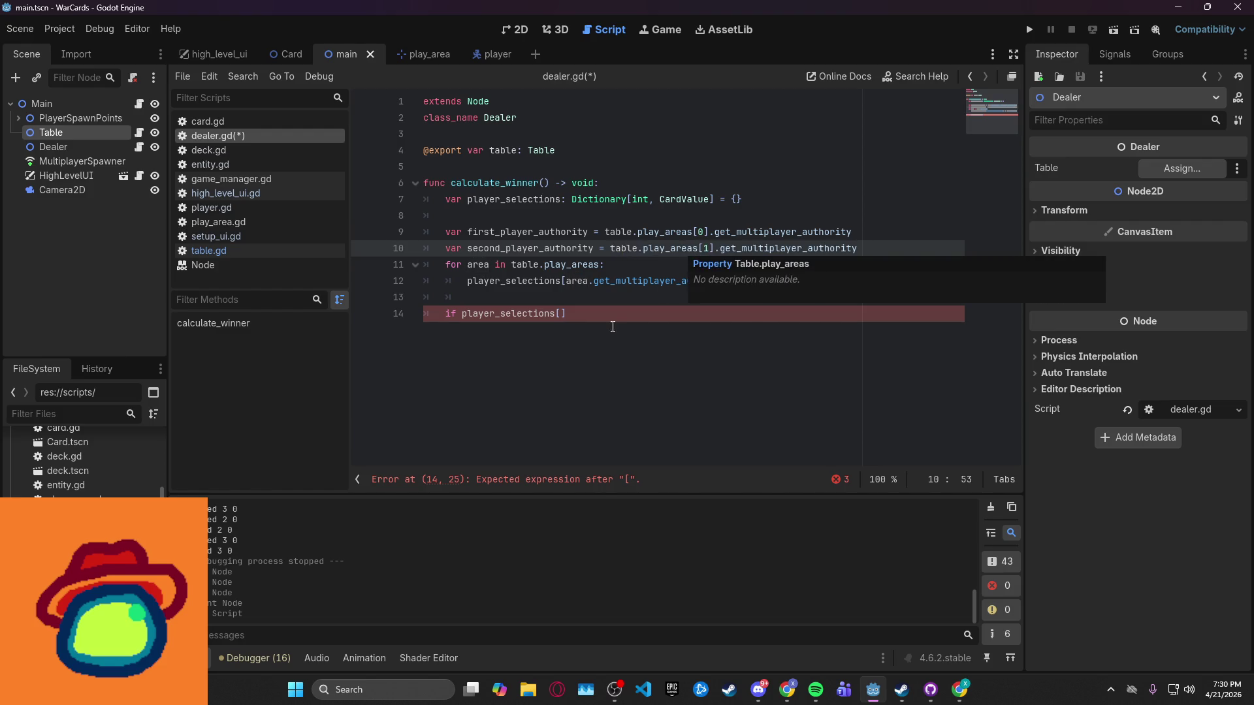
pyautogui.click(614, 315)
pyautogui.moveTo(627, 292)
pyautogui.mouseDown()
pyautogui.moveTo(391, 282)
pyautogui.moveTo(379, 265)
pyautogui.mouseUp()
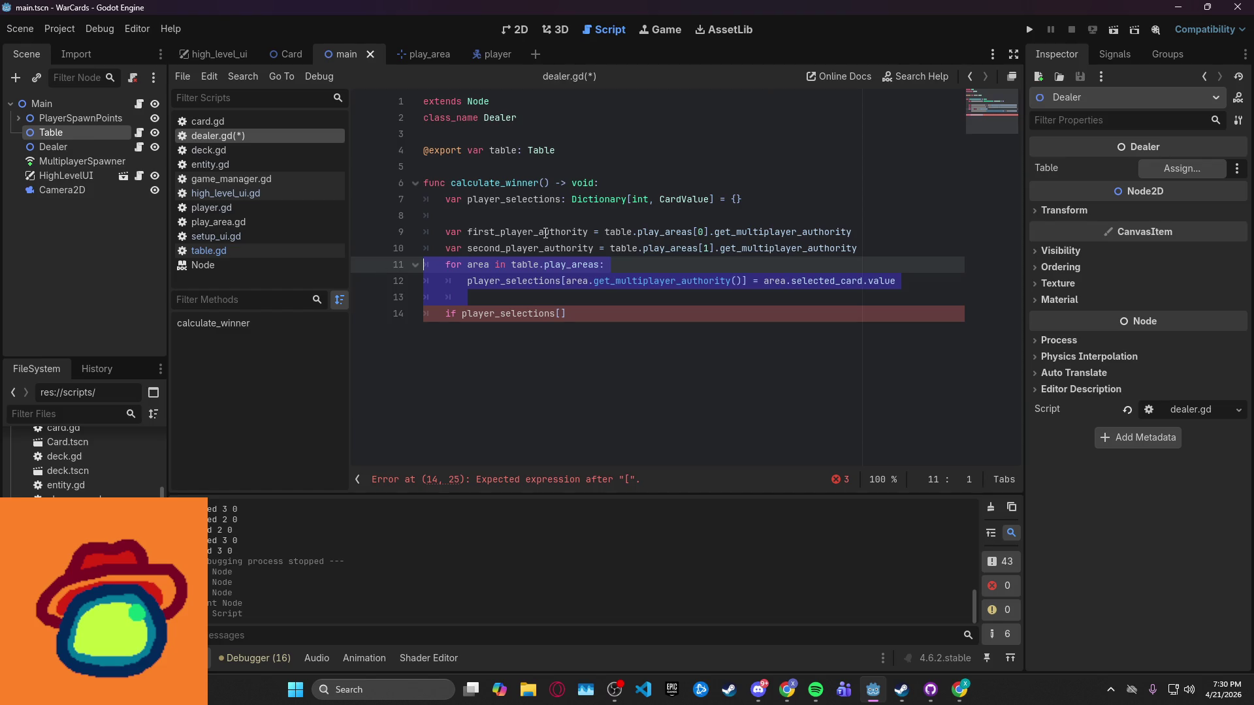
# Rename the variables to *_area, drop the .get_multiplayer_authority calls, and delete the old for loop
pyautogui.moveTo(546, 233)
pyautogui.mouseDown()
pyautogui.moveTo(588, 233)
pyautogui.moveTo(593, 250)
pyautogui.mouseUp()
pyautogui.write('rea')
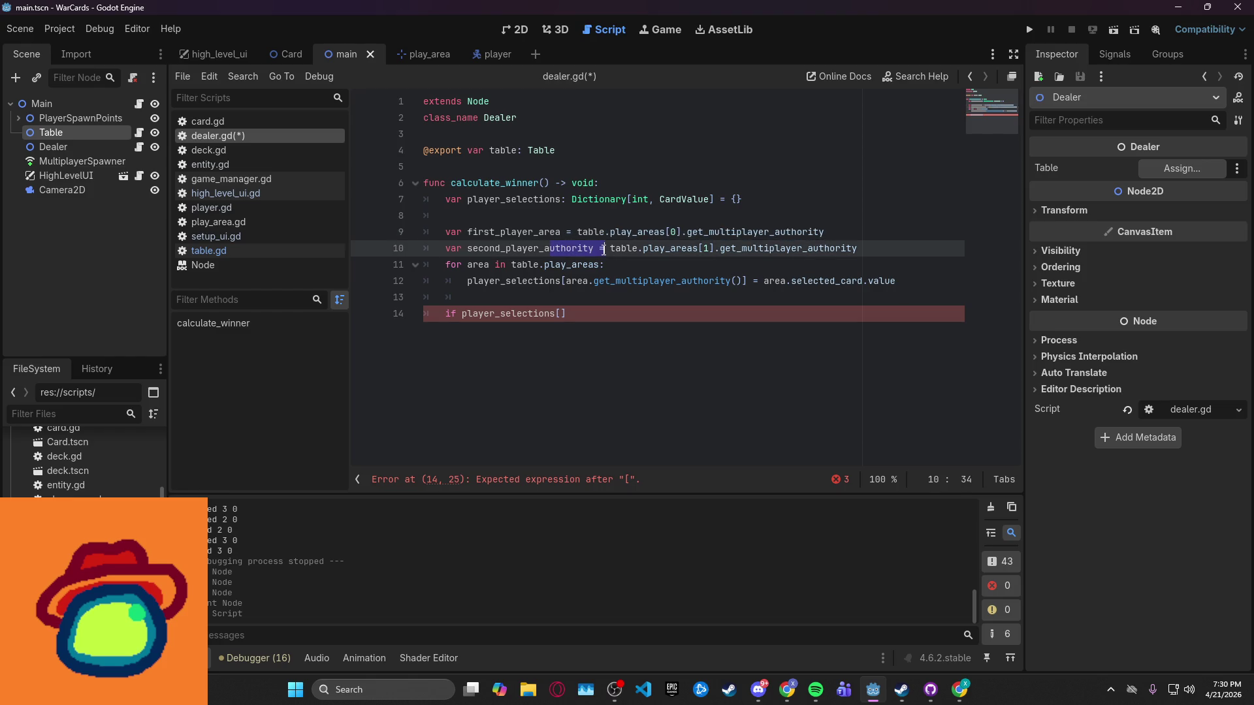
pyautogui.write('rea')
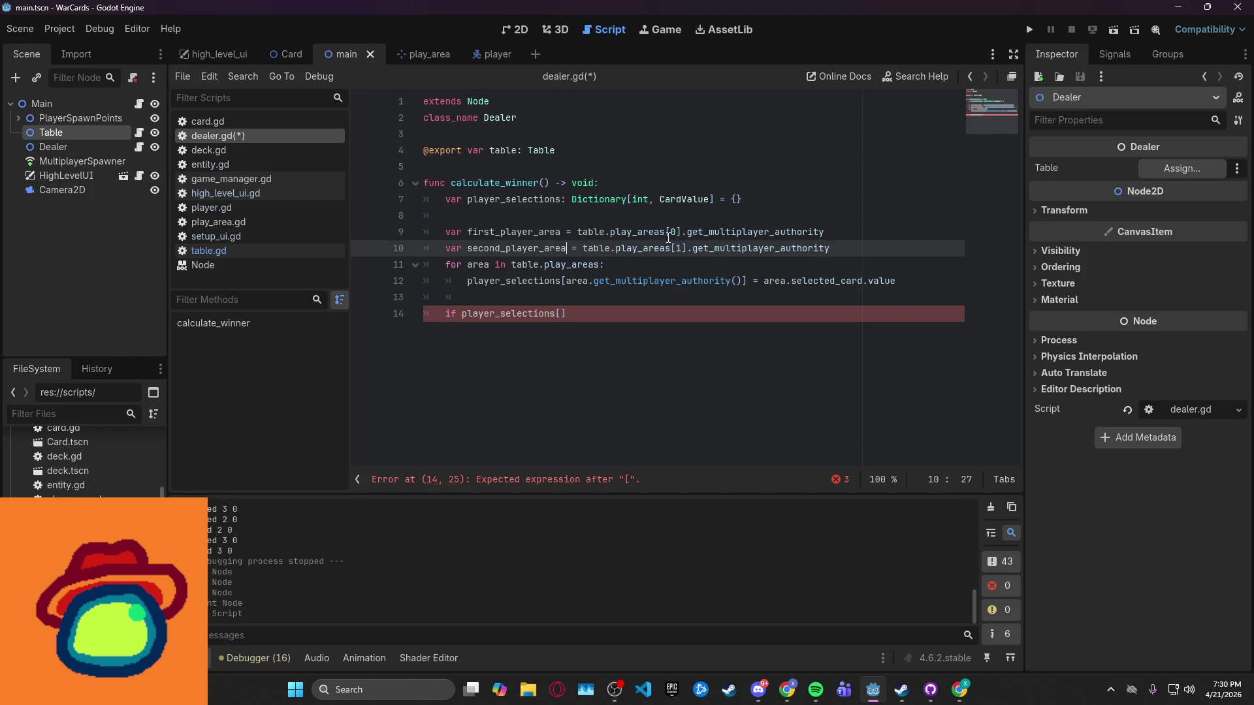
pyautogui.moveTo(682, 233); pyautogui.dragTo(917, 234)
pyautogui.press('BackSpace')
pyautogui.moveTo(687, 249); pyautogui.dragTo(868, 250)
pyautogui.press('BackSpace')
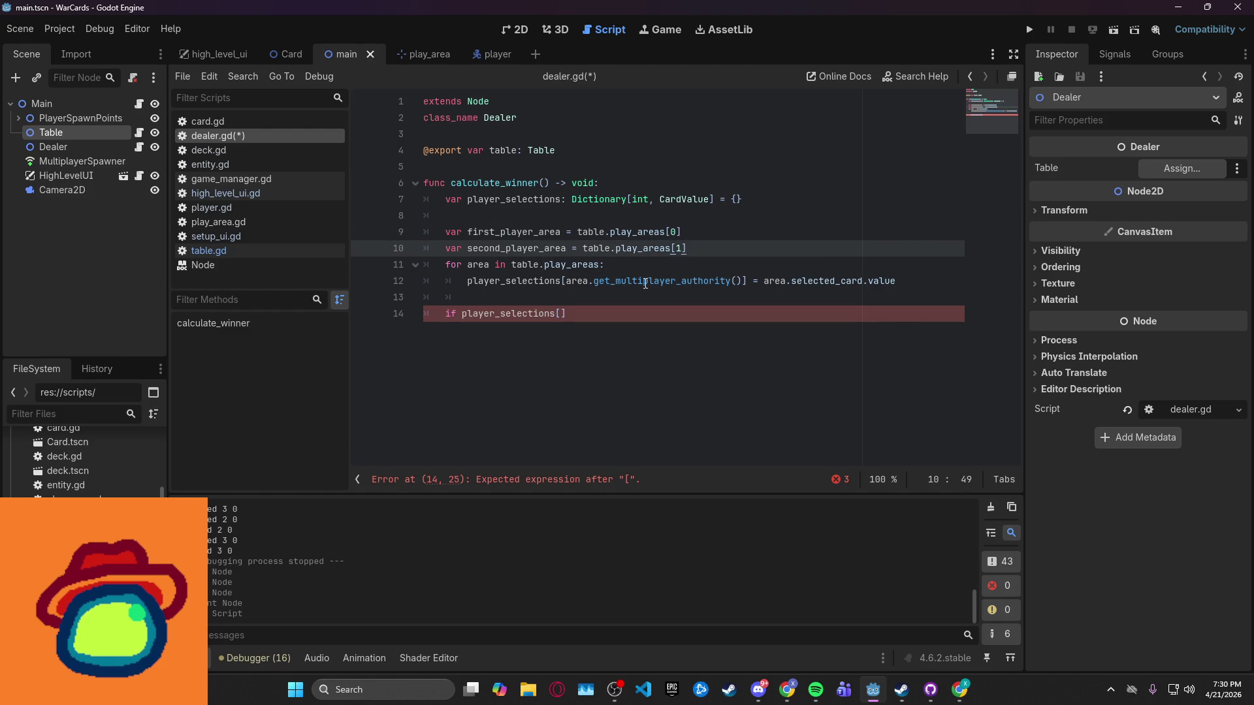
pyautogui.moveTo(641, 297); pyautogui.dragTo(421, 264)
pyautogui.press('BackSpace')
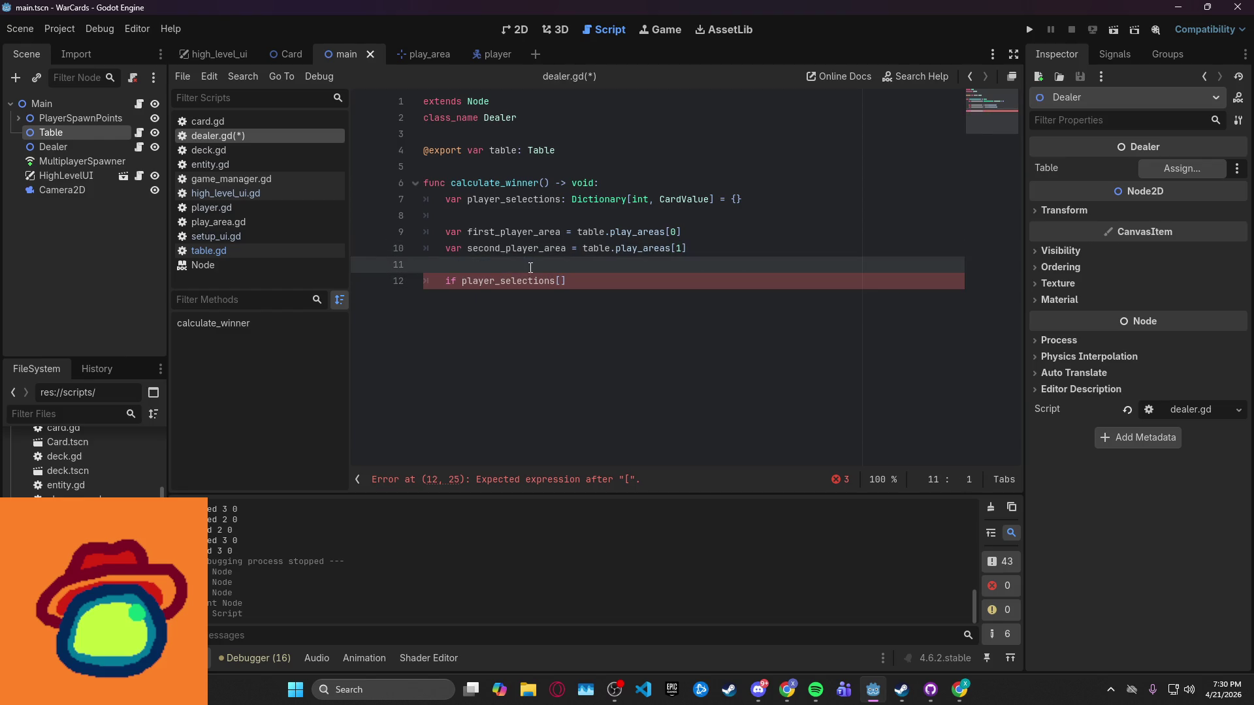
# Rewrite line 12's condition as 'if first_player_area.selected_card.value'
pyautogui.doubleClick(525, 281)
pyautogui.keyDown('shift'); pyautogui.click(567, 282); pyautogui.keyUp('shift')
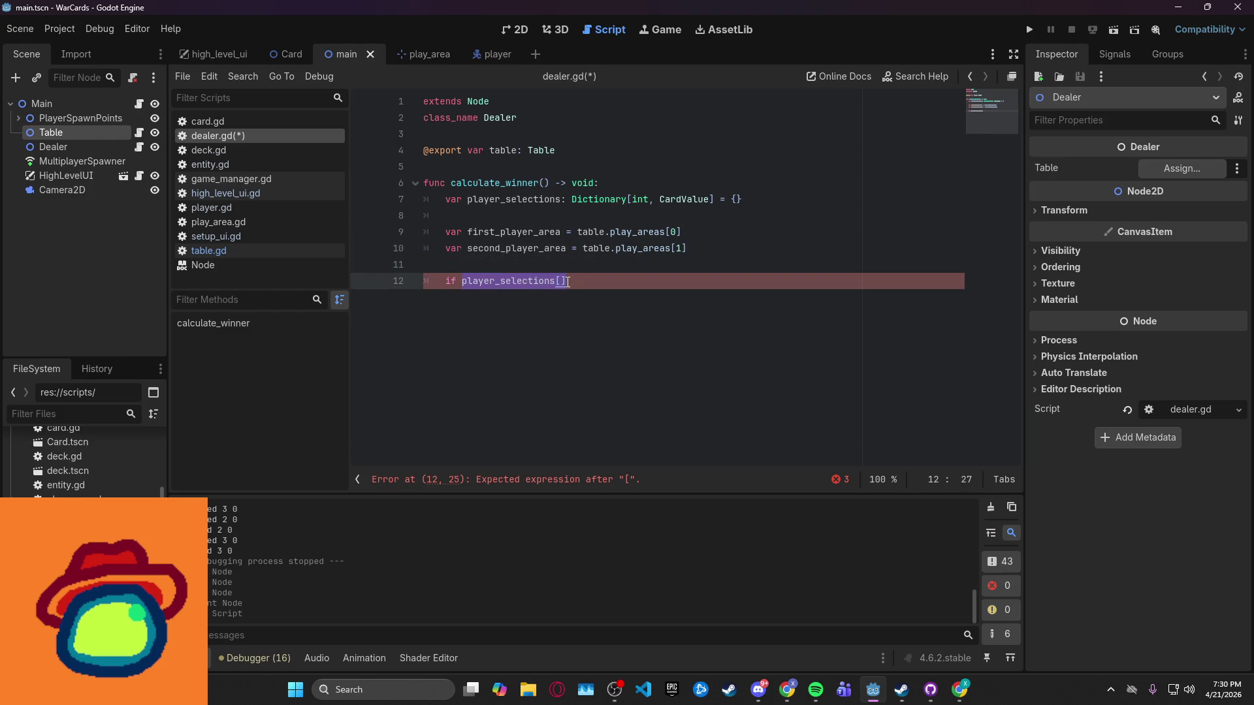
pyautogui.press('BackSpace')
pyautogui.write('f')
pyautogui.press('Return')
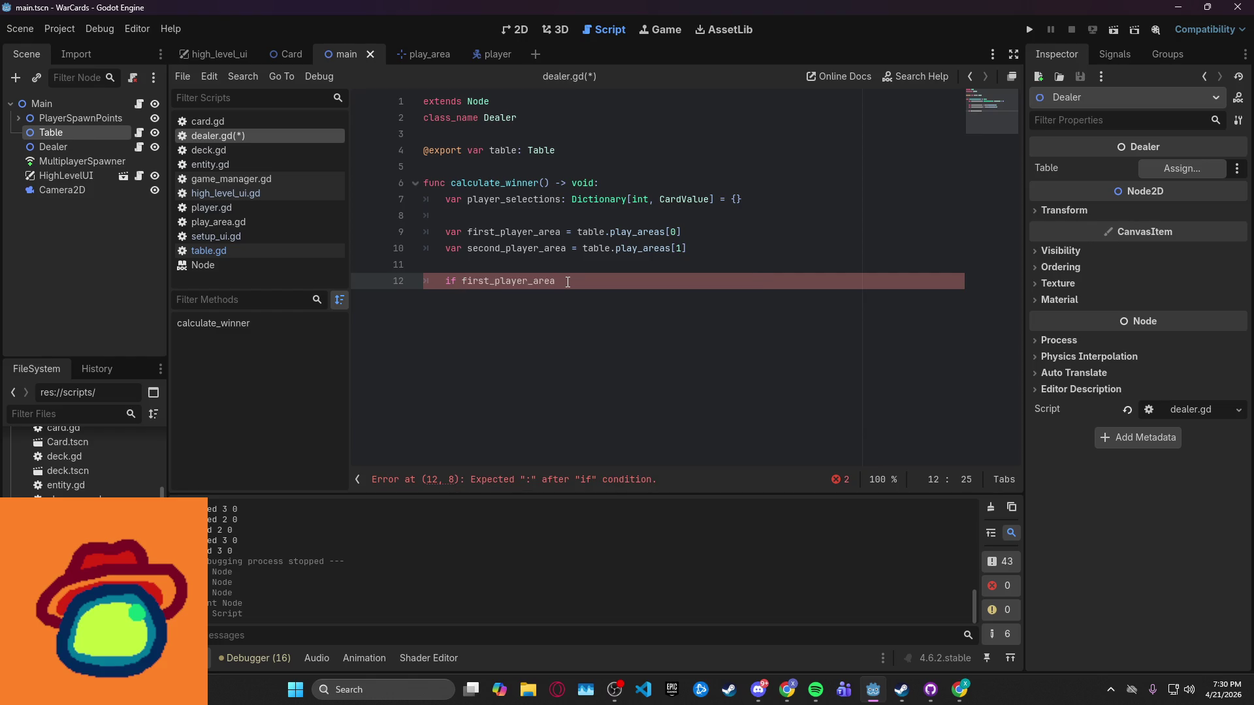
pyautogui.write('.')
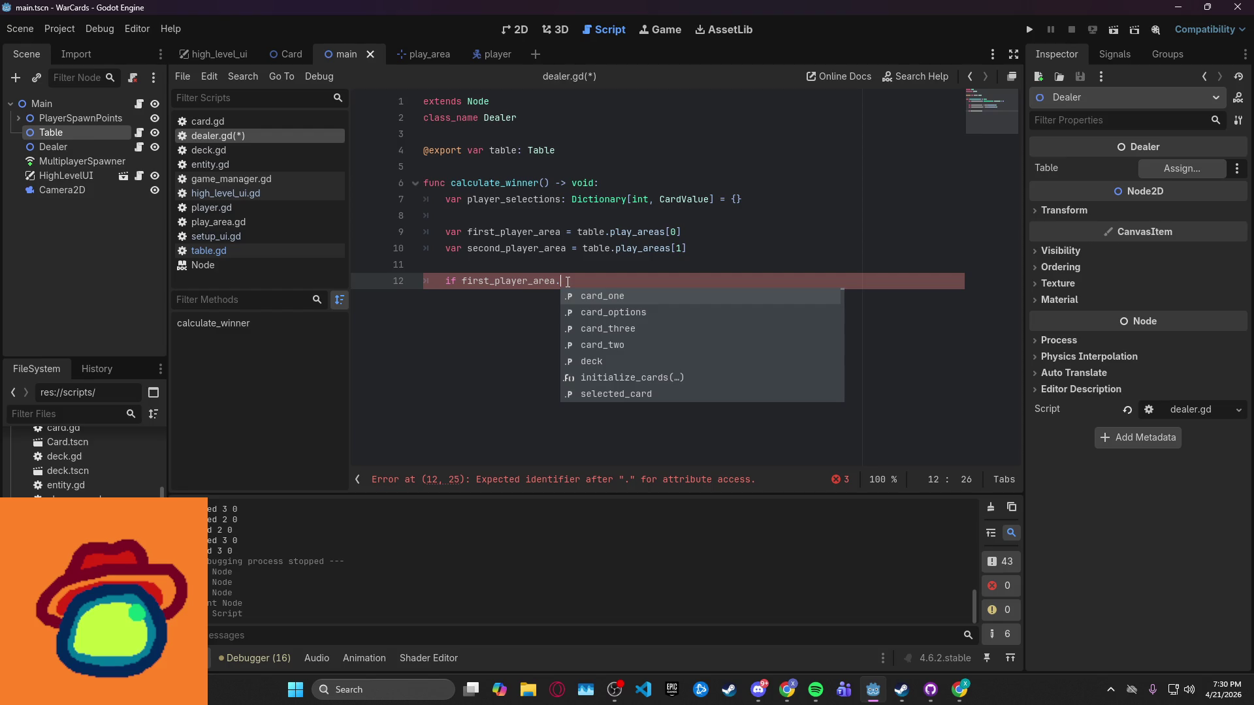
pyautogui.write('selected_card')
pyautogui.press('Return')
pyautogui.write('.ca')
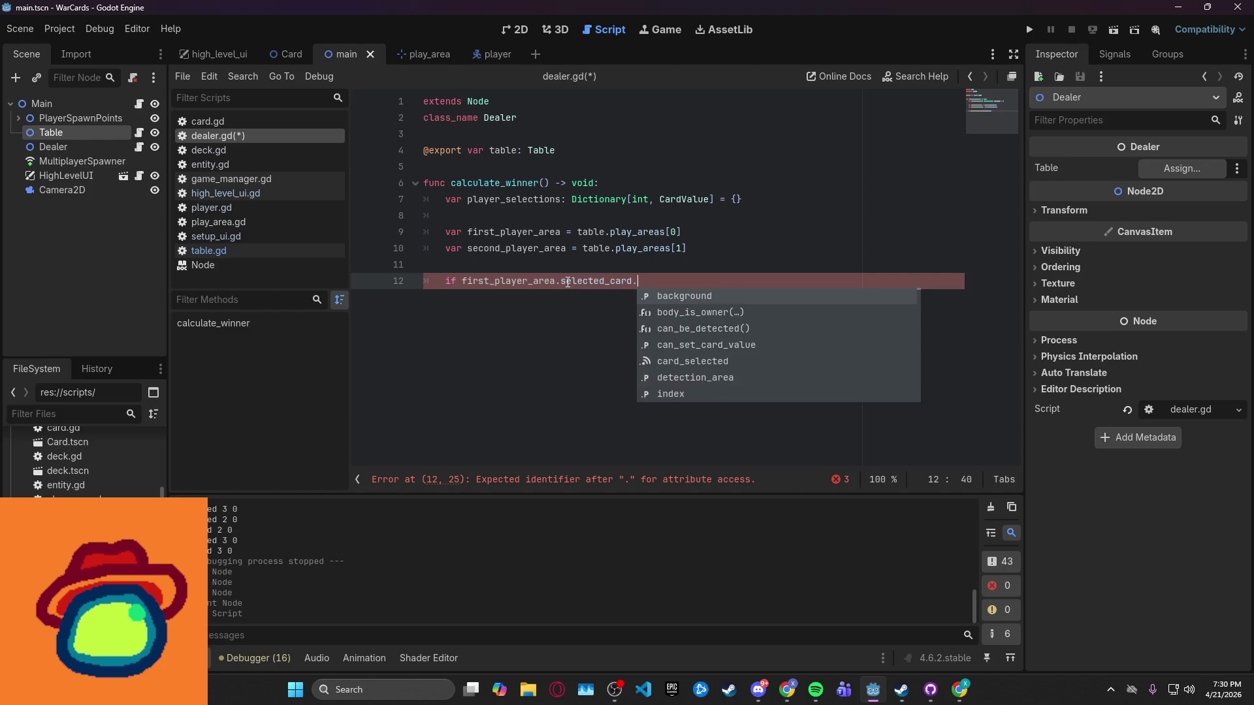
pyautogui.write('r')
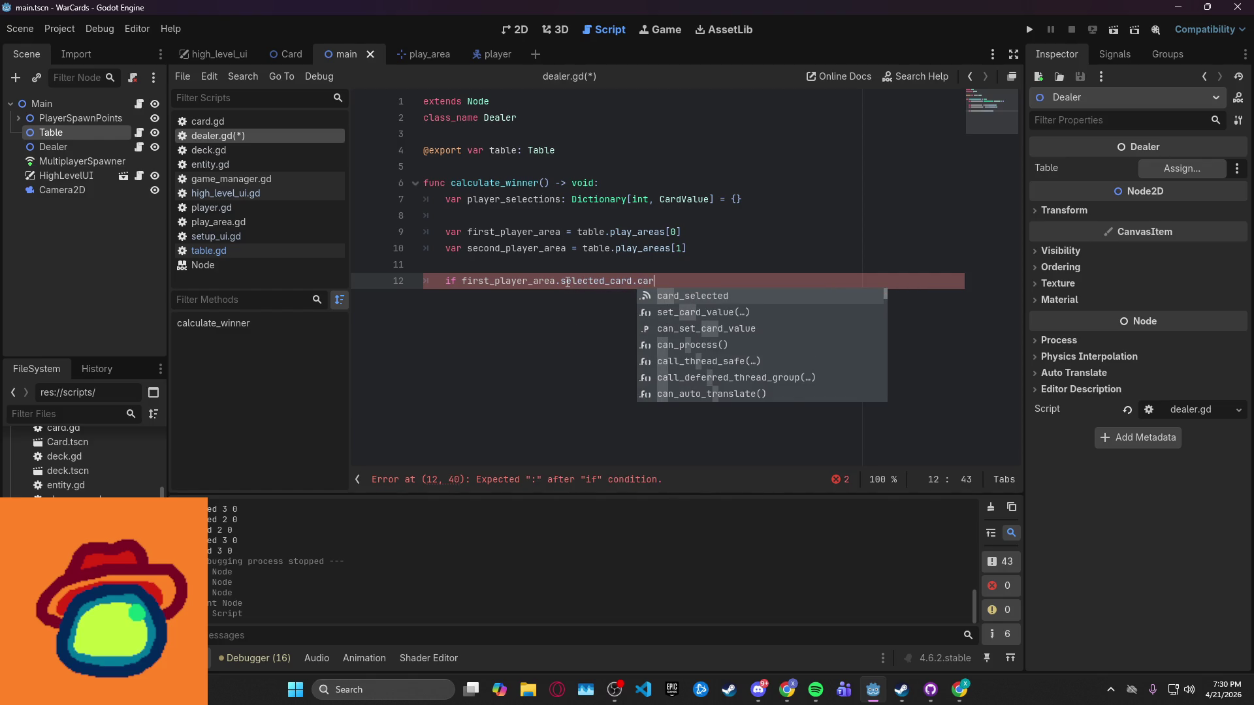
pyautogui.write('val')
pyautogui.press('BackSpace')
pyautogui.press('BackSpace')
pyautogui.press('BackSpace')
pyautogui.write('d')
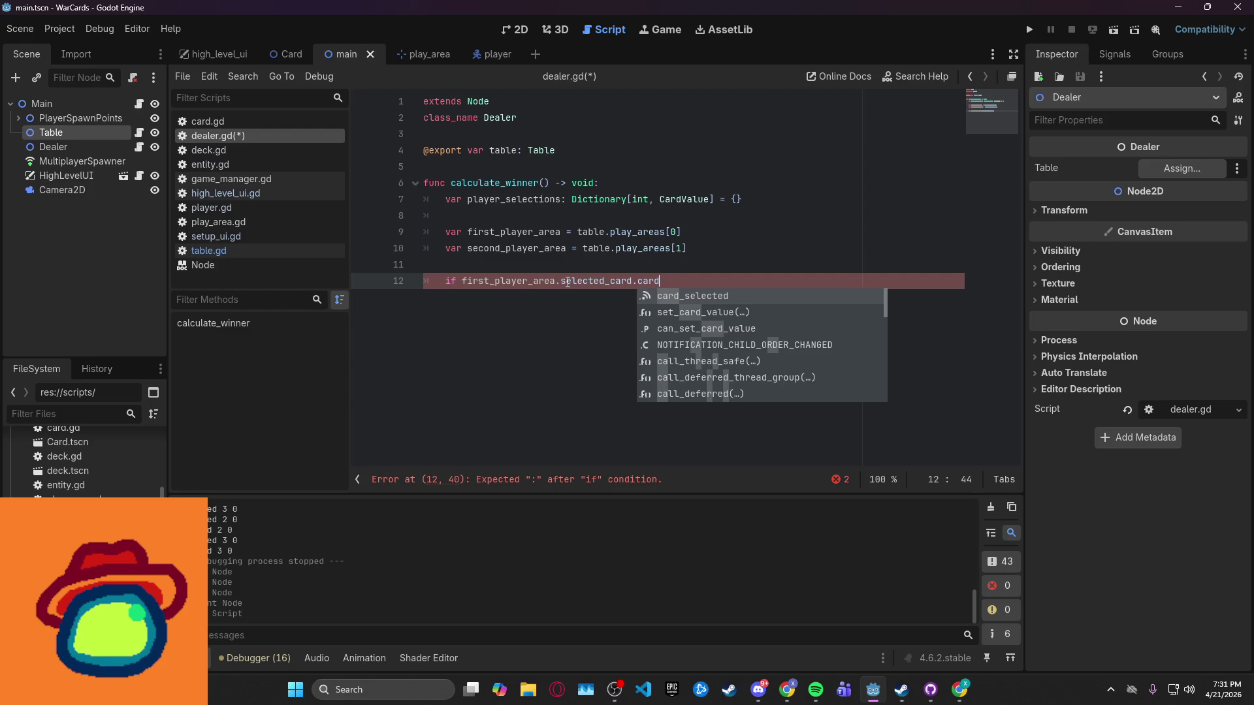
pyautogui.press('BackSpace')
pyautogui.press('BackSpace')
pyautogui.press('BackSpace')
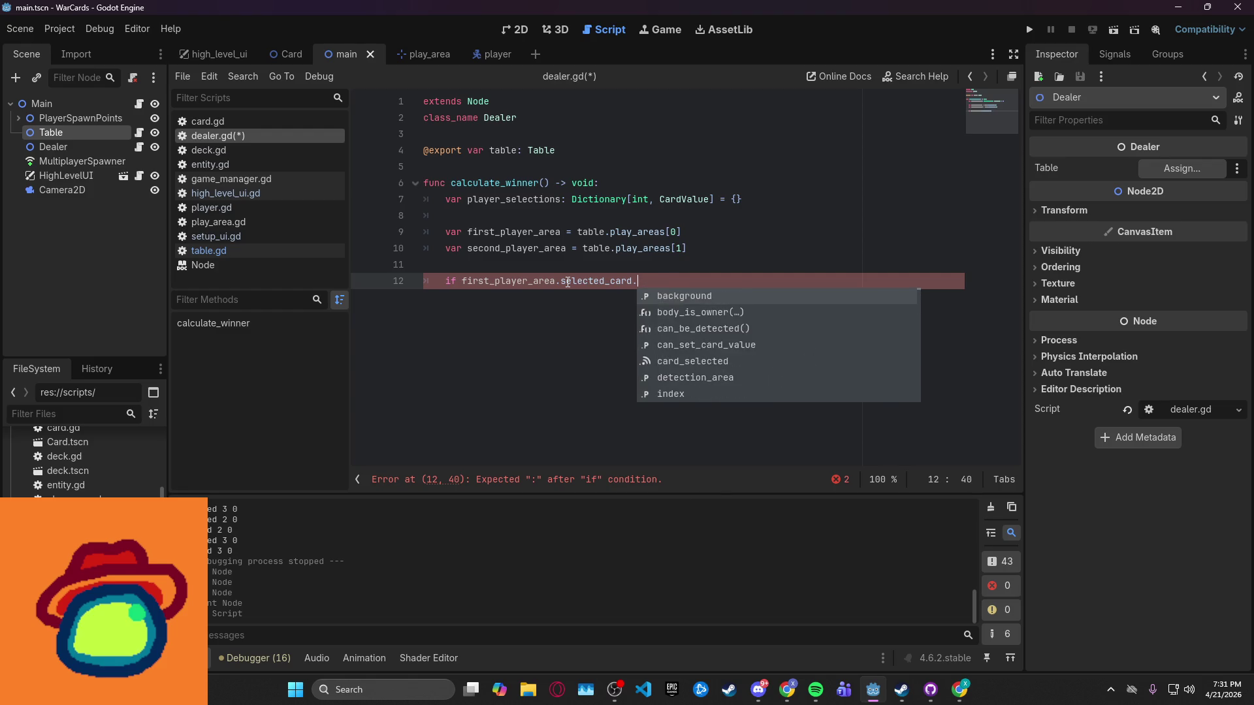
pyautogui.write('value')
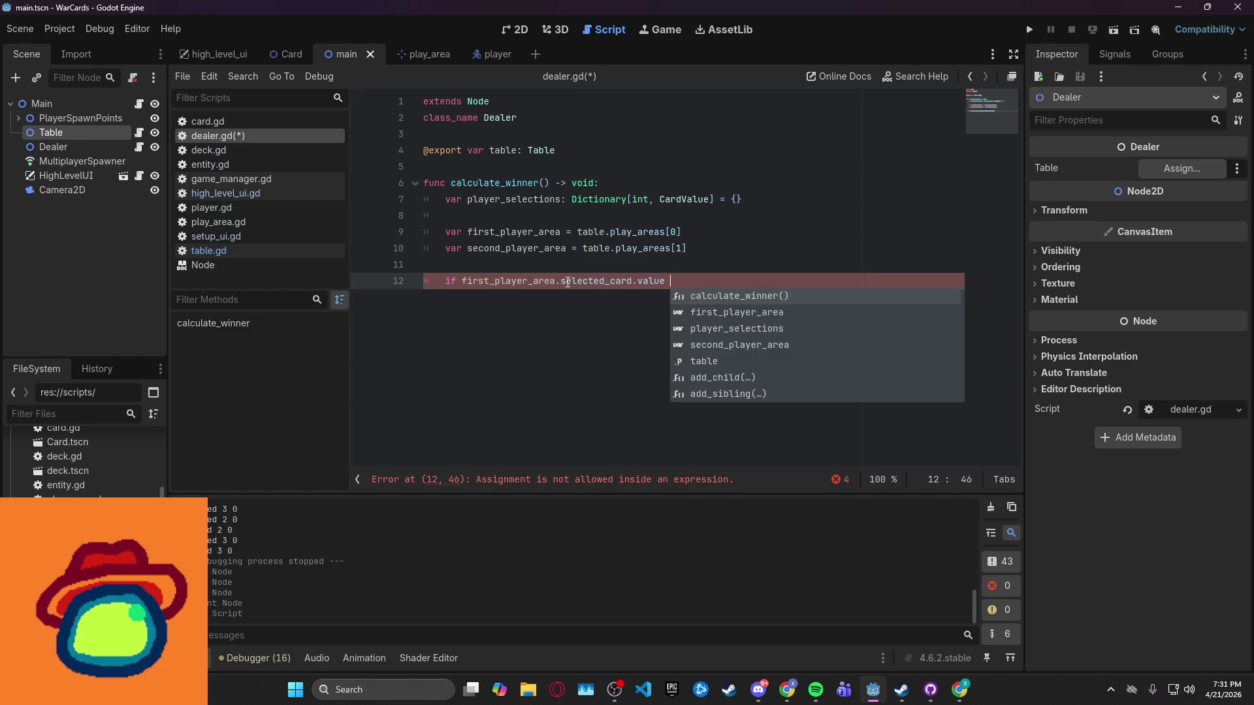
pyautogui.press('BackSpace')
pyautogui.write('.calc')
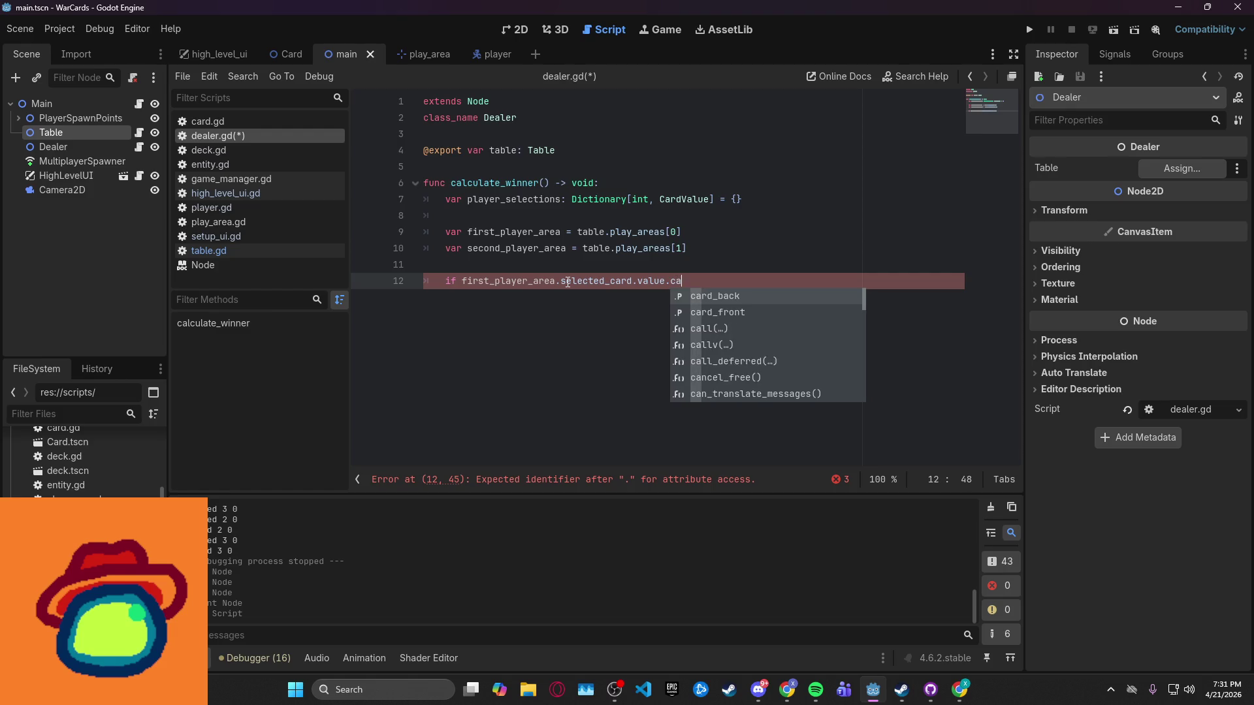
pyautogui.press('BackSpace')
pyautogui.press('BackSpace')
pyautogui.press('BackSpace')
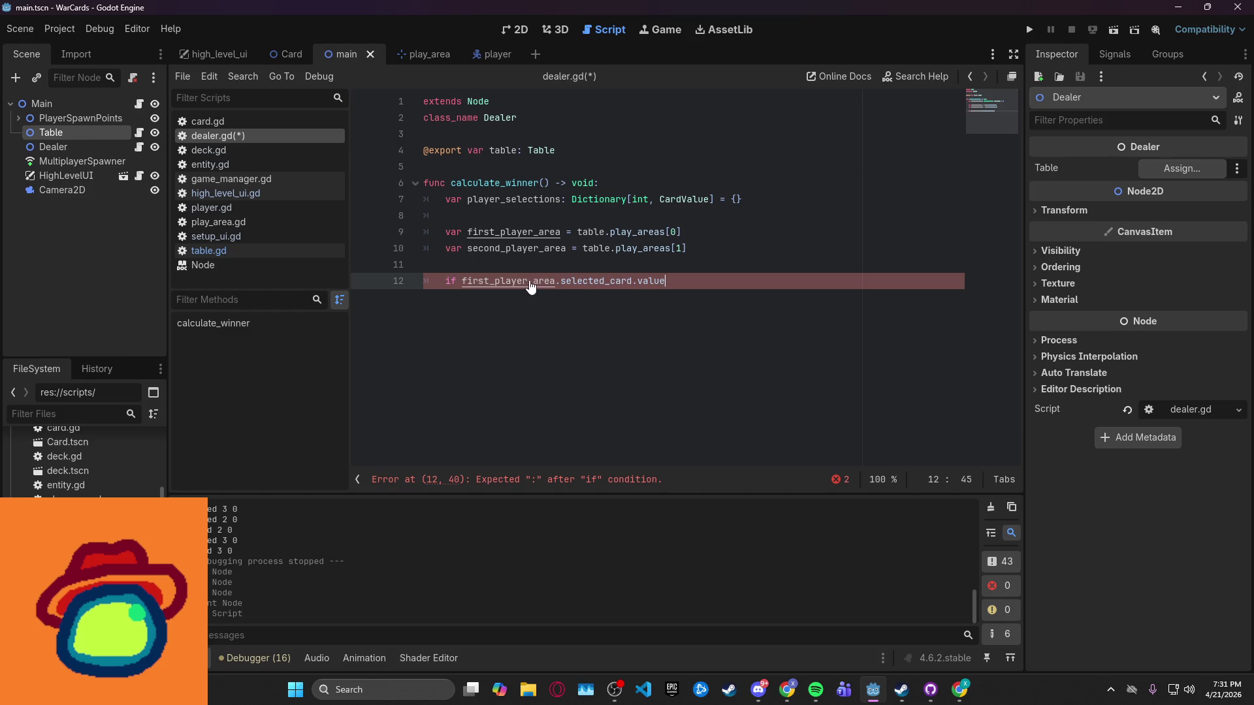
pyautogui.keyDown('ctrl'); pyautogui.click(652, 281); pyautogui.keyUp('ctrl')
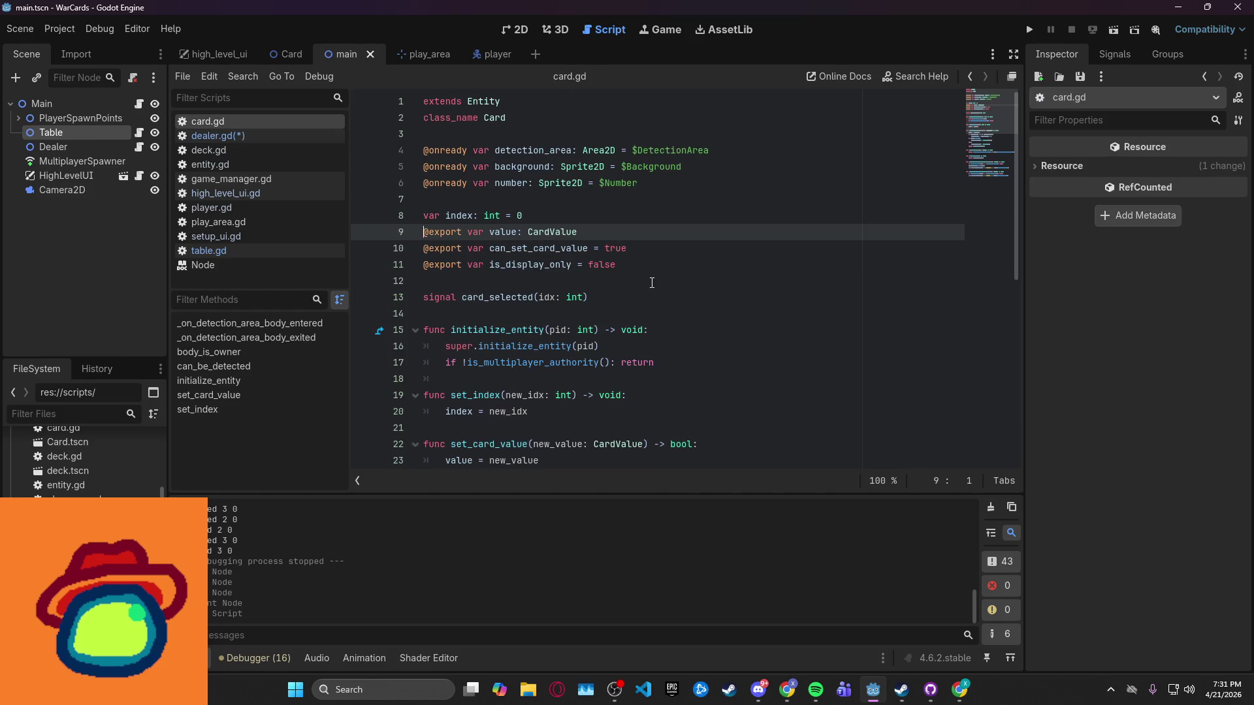
pyautogui.scroll(-7, 651, 275)
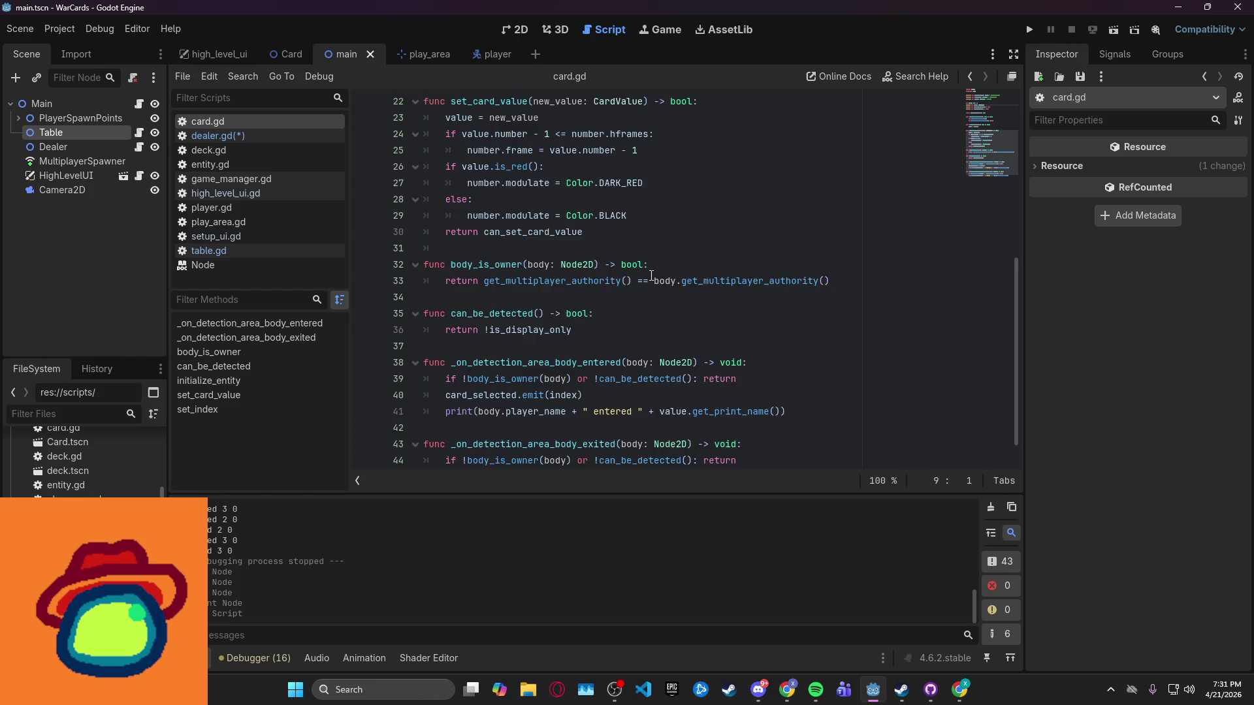
pyautogui.scroll(6, 651, 276)
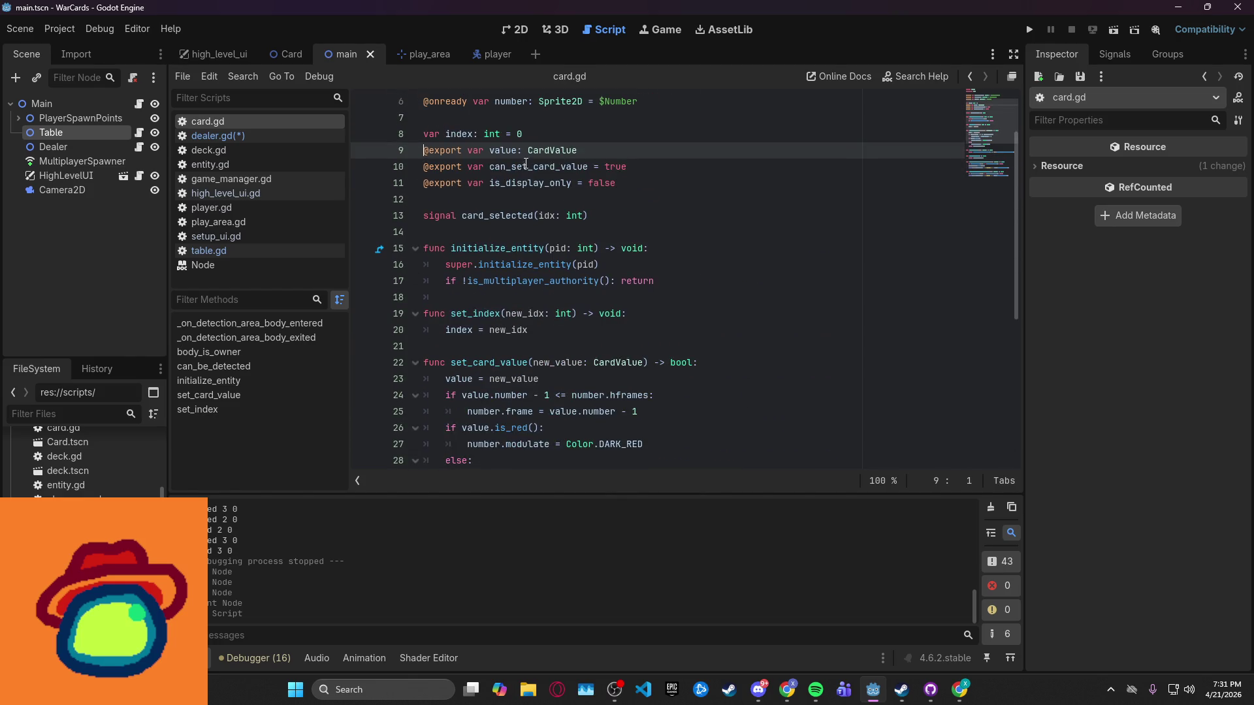
pyautogui.keyDown('ctrl'); pyautogui.click(549, 150); pyautogui.keyUp('ctrl')
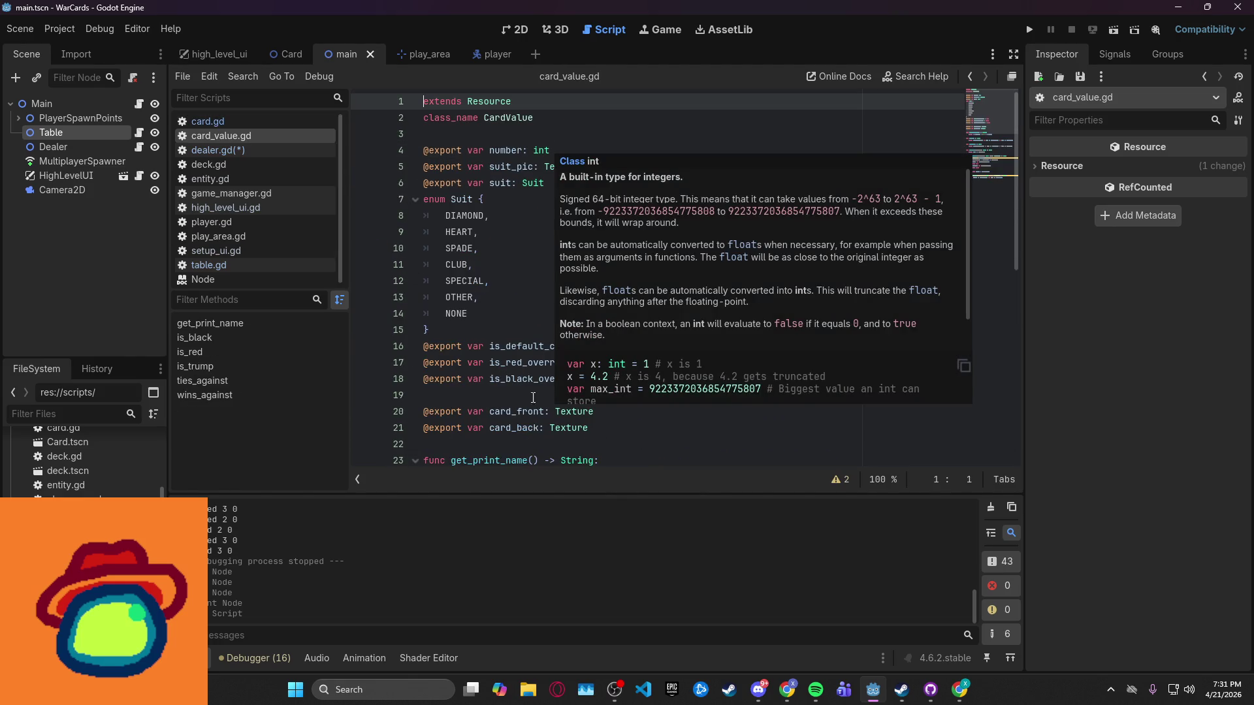
pyautogui.scroll(-7, 527, 400)
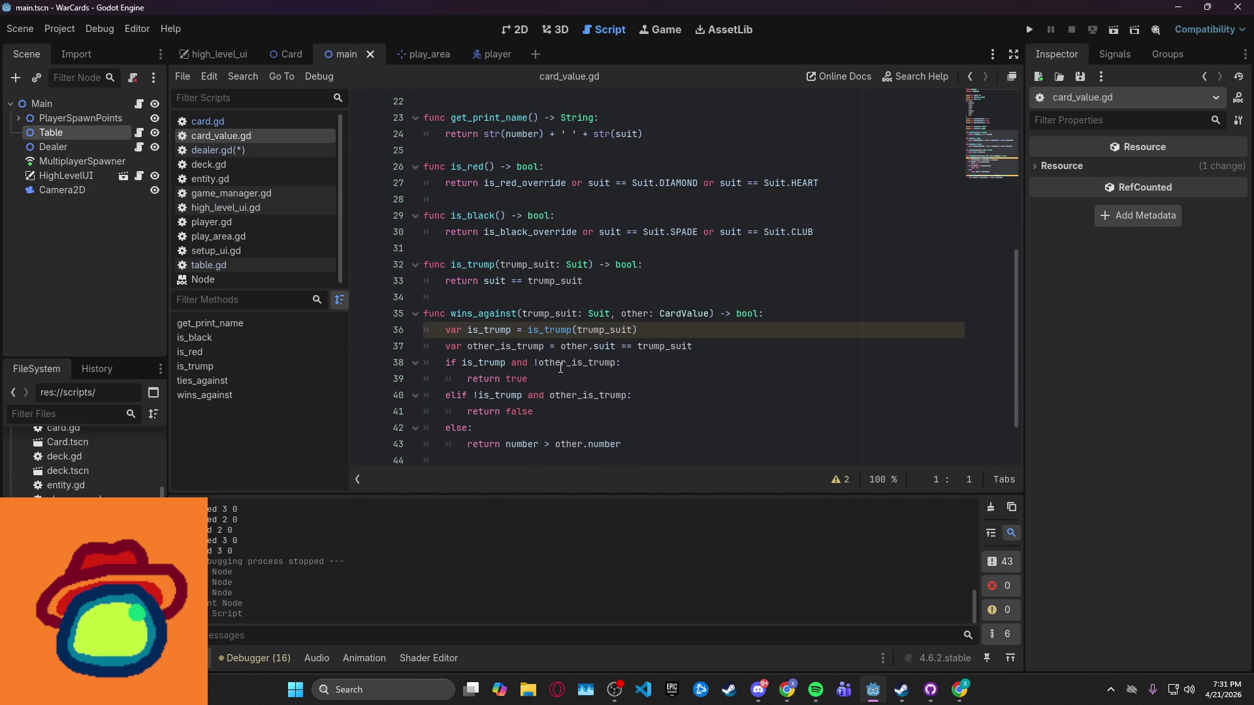
pyautogui.scroll(7, 560, 368)
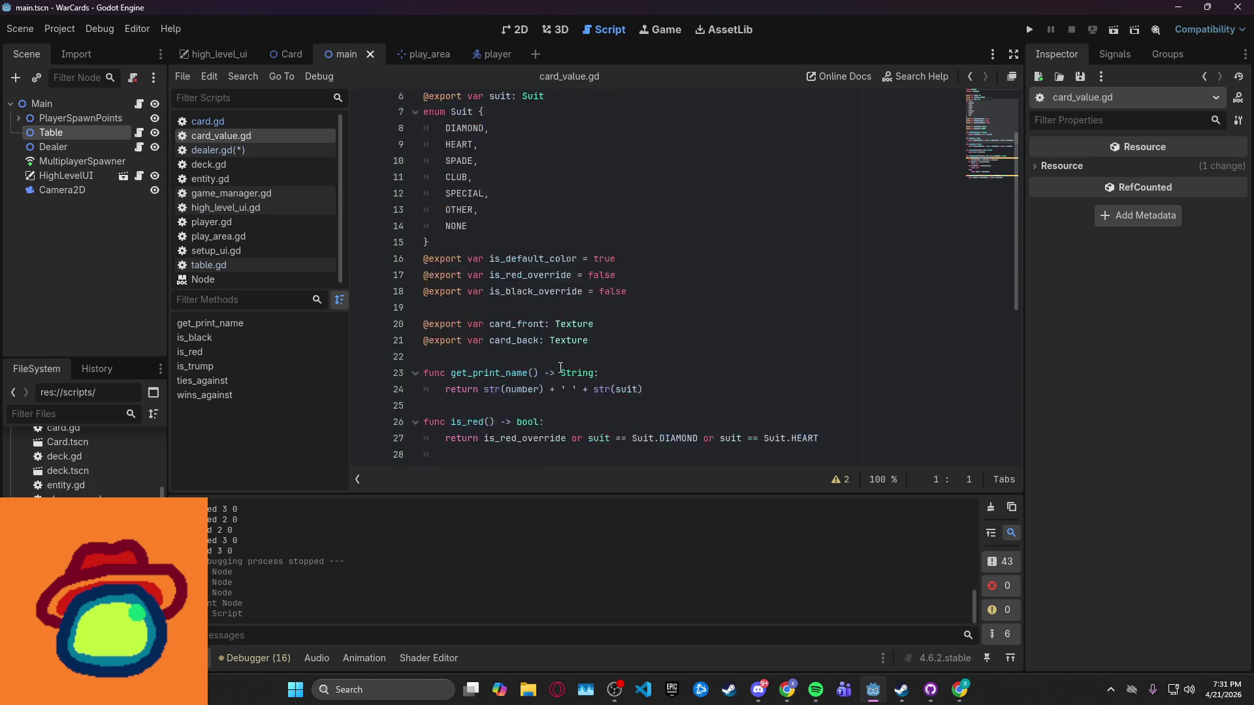
pyautogui.click(239, 152)
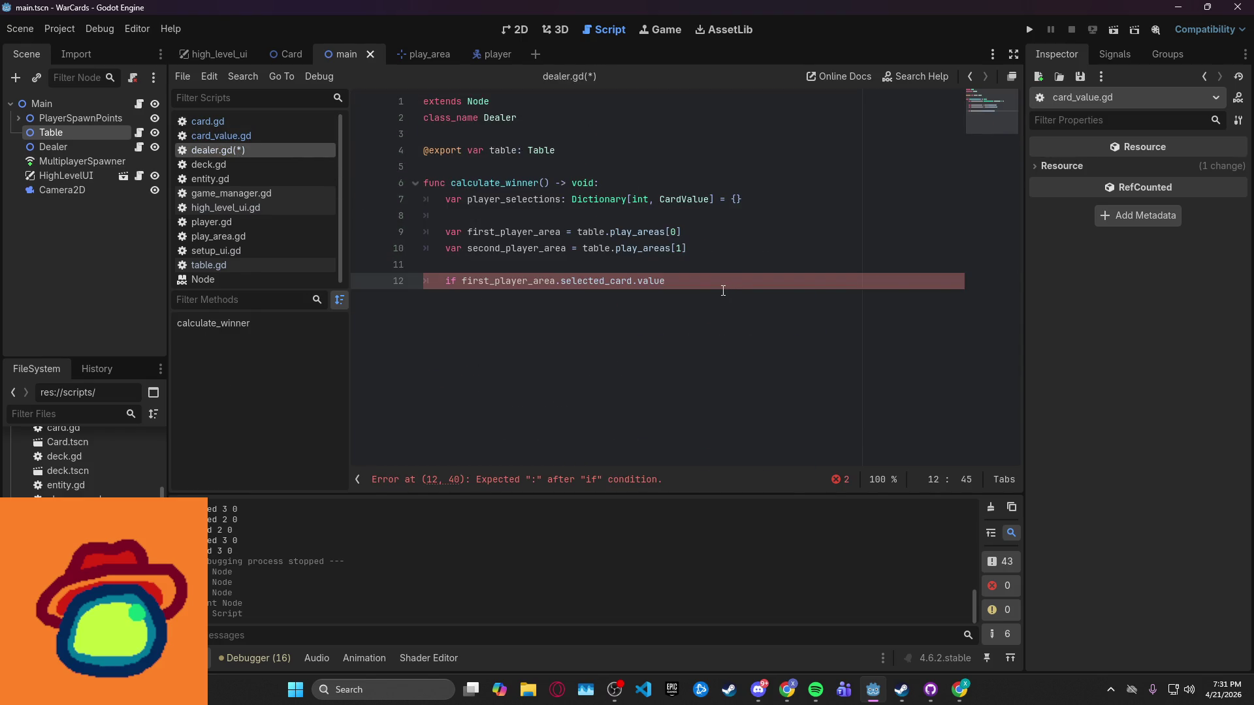
# Call wins_against on the first card's value with CardValue.Suit.DIAMOND as trump
pyautogui.write('w')
pyautogui.press('Return')
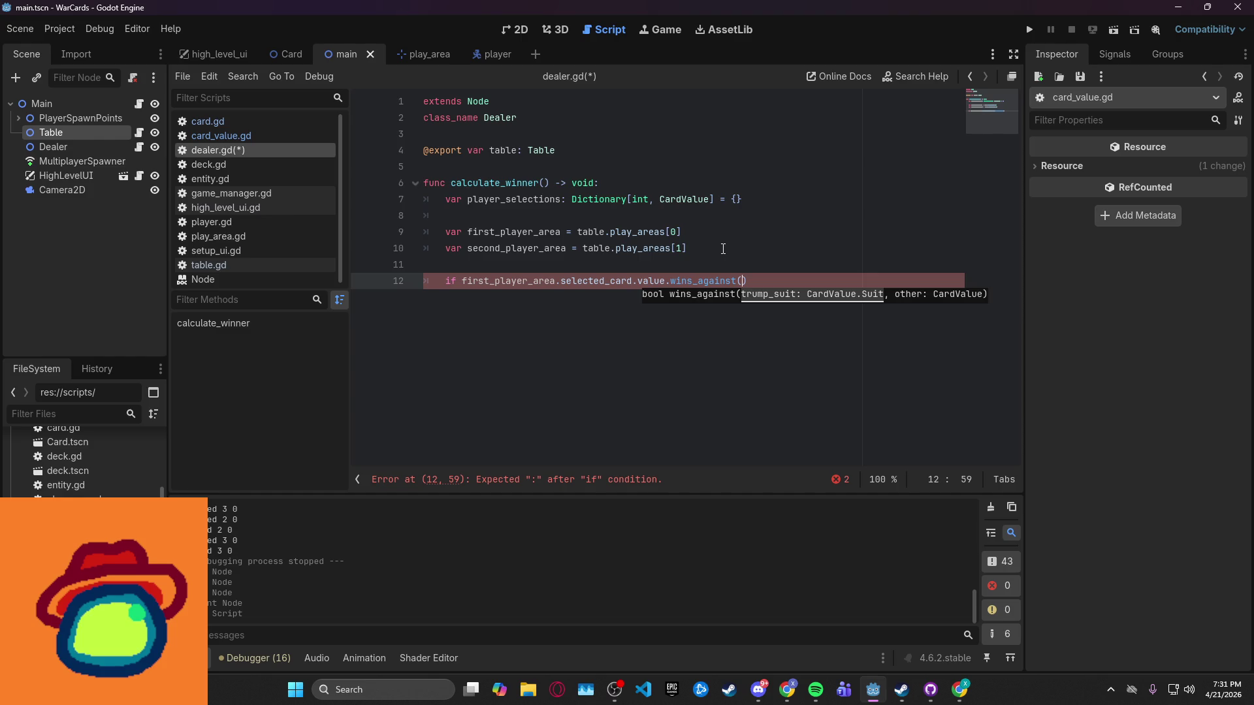
pyautogui.write('CardV')
pyautogui.write('alue.S')
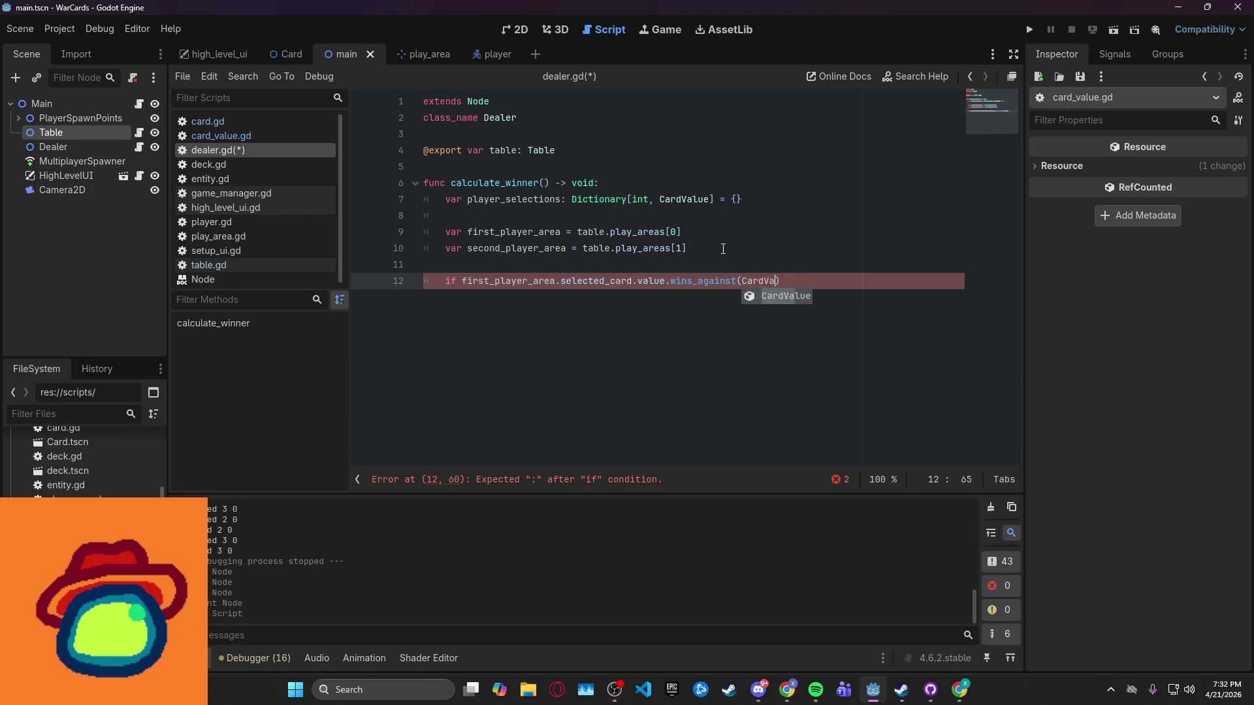
pyautogui.press('Return')
pyautogui.write('.Suit.')
pyautogui.press('Return')
# Pass second_player_area.selected_card.value as the second argument and close the if line
pyautogui.write(', ')
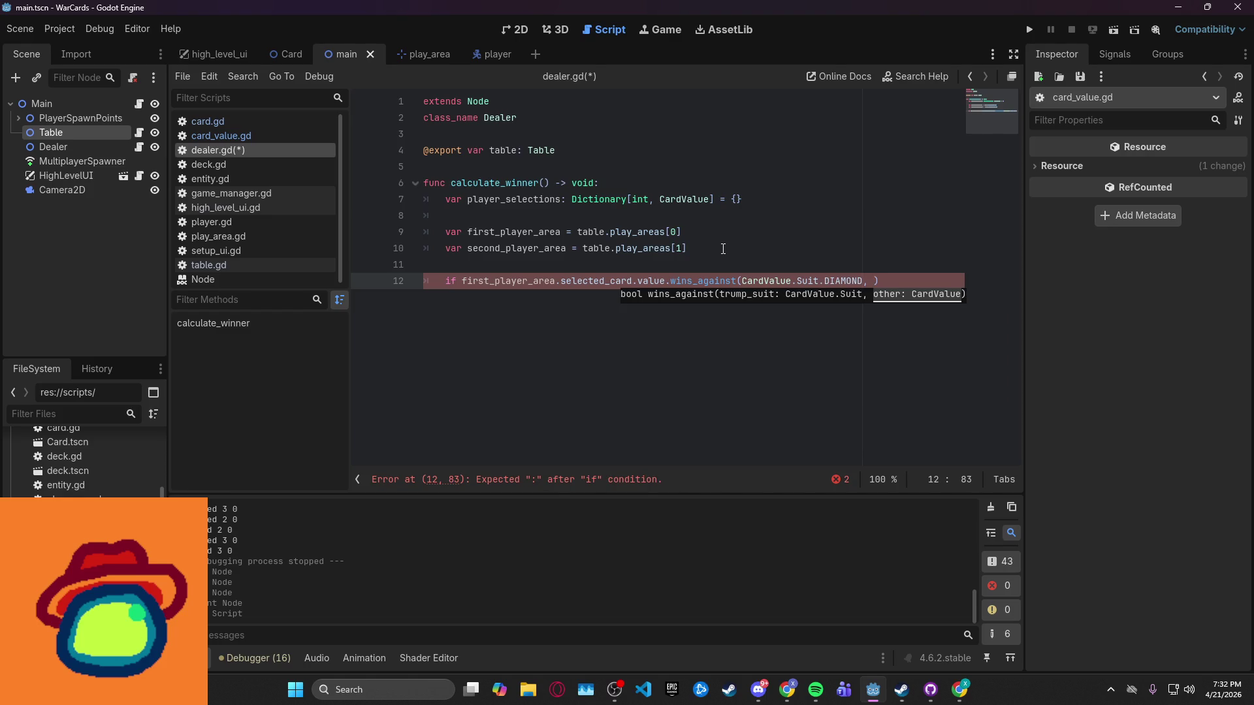
pyautogui.write('sec')
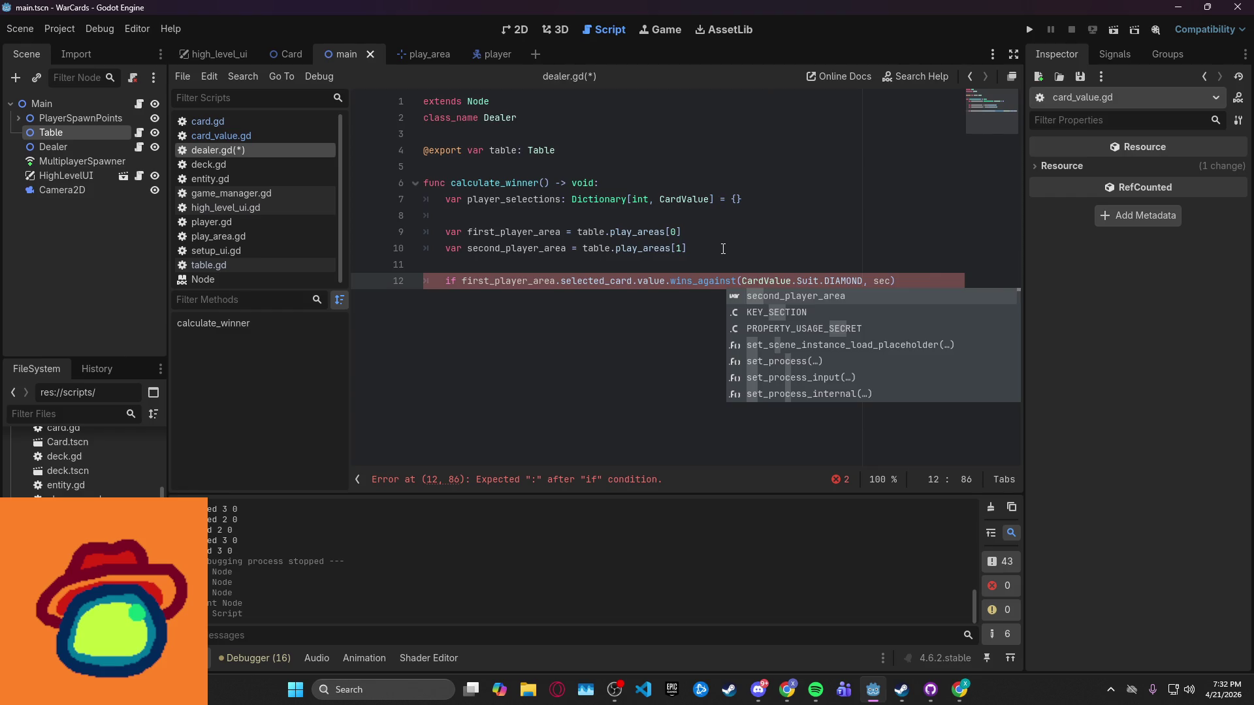
pyautogui.press('Return')
pyautogui.write('.sele')
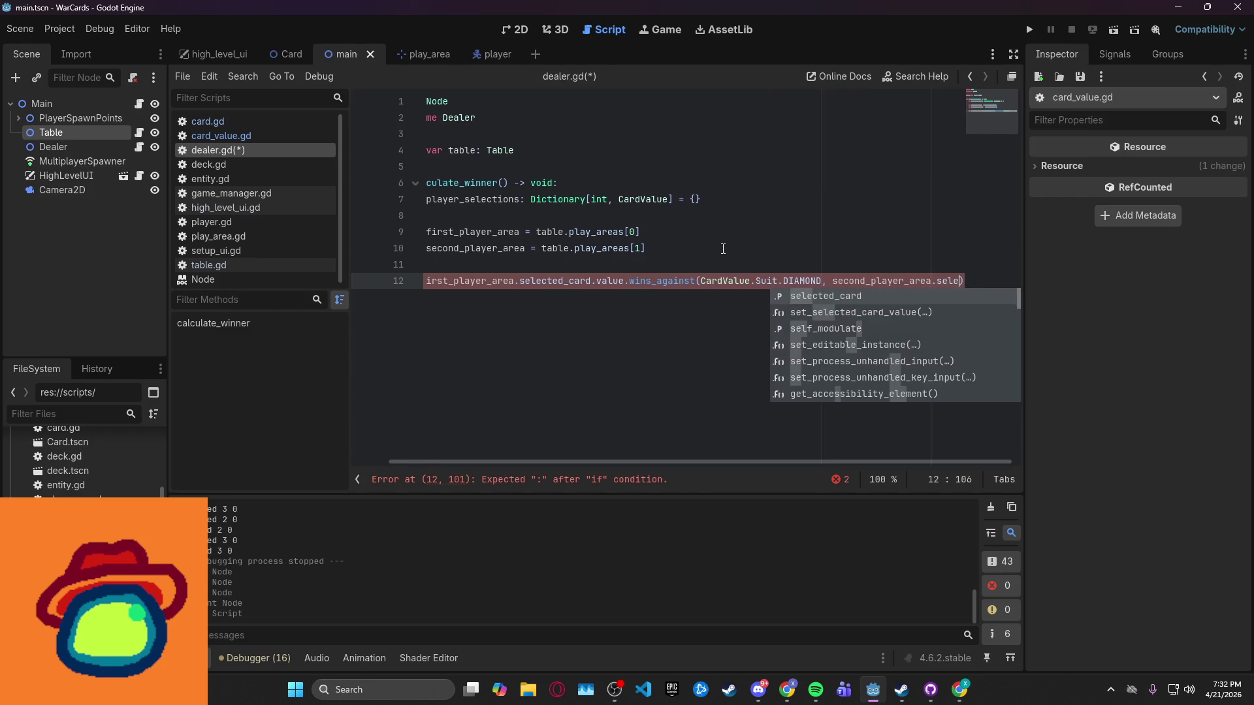
pyautogui.press('Return')
pyautogui.write('.va')
pyautogui.press('Return')
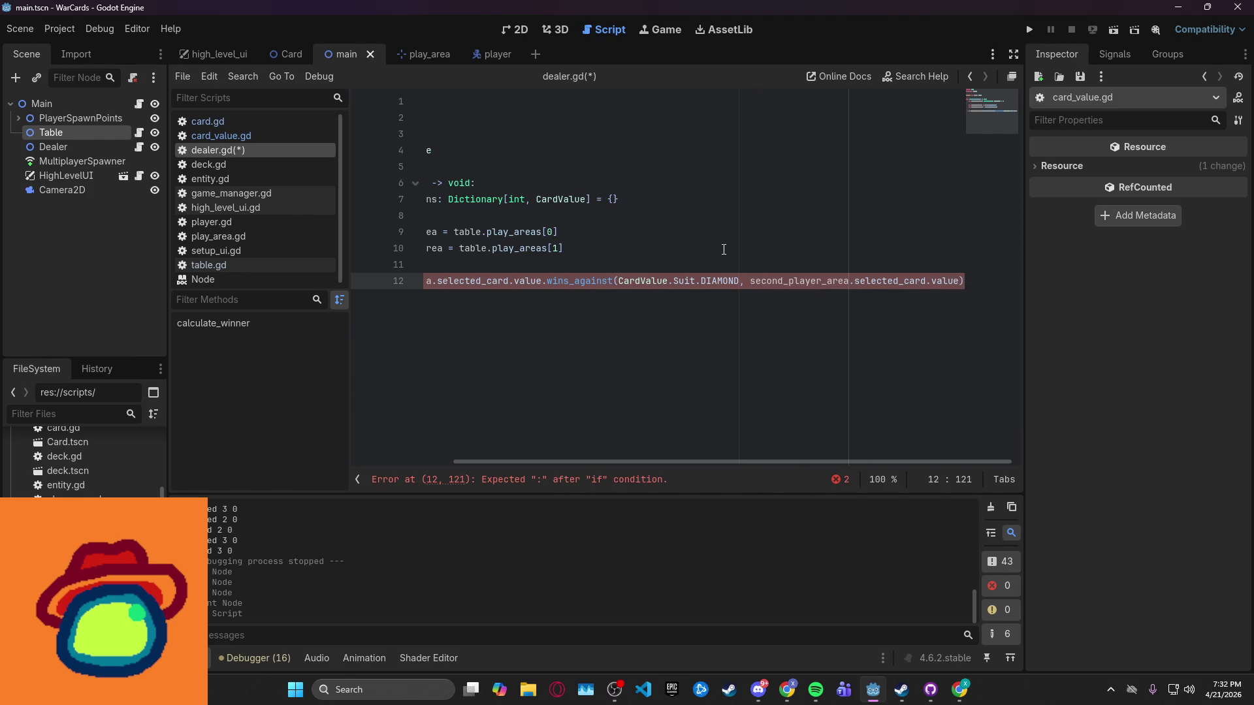
pyautogui.write('):')
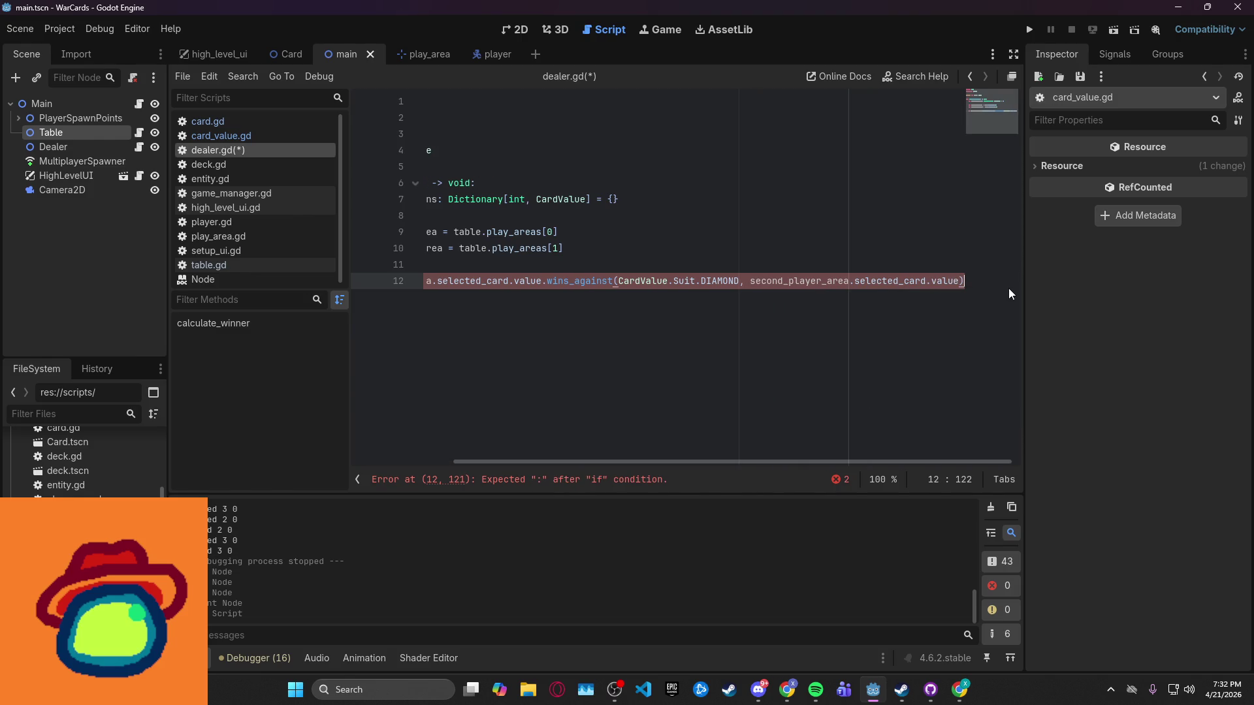
pyautogui.press('Return')
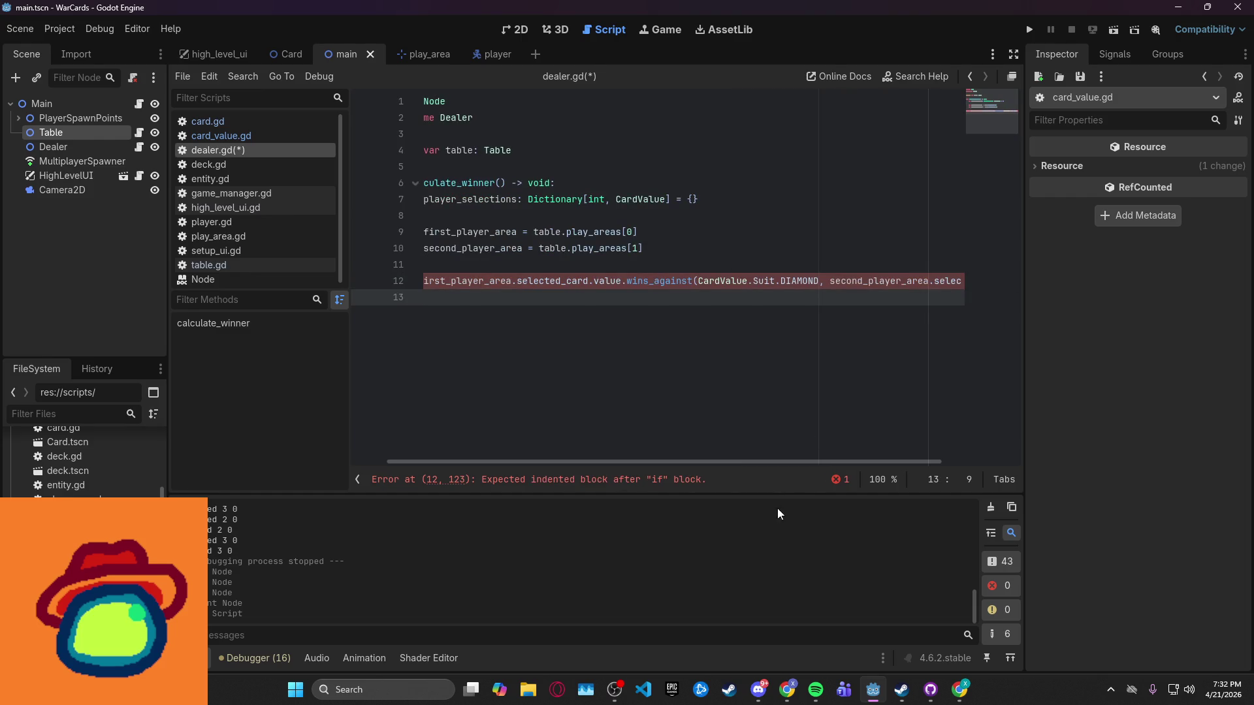
pyautogui.moveTo(757, 463); pyautogui.dragTo(704, 461)
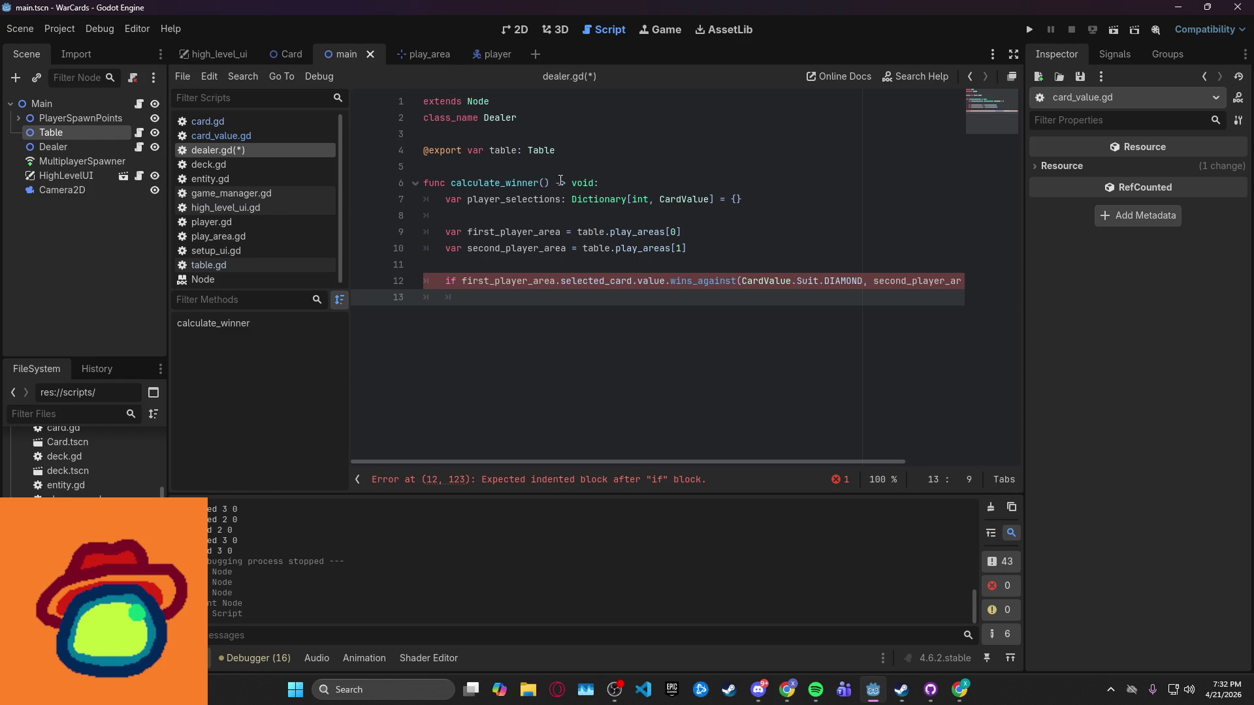
# Change calculate_winner's return type to int and return first_player_area.get_multiplayer_authority() on a win
pyautogui.doubleClick(589, 182)
pyautogui.write('int')
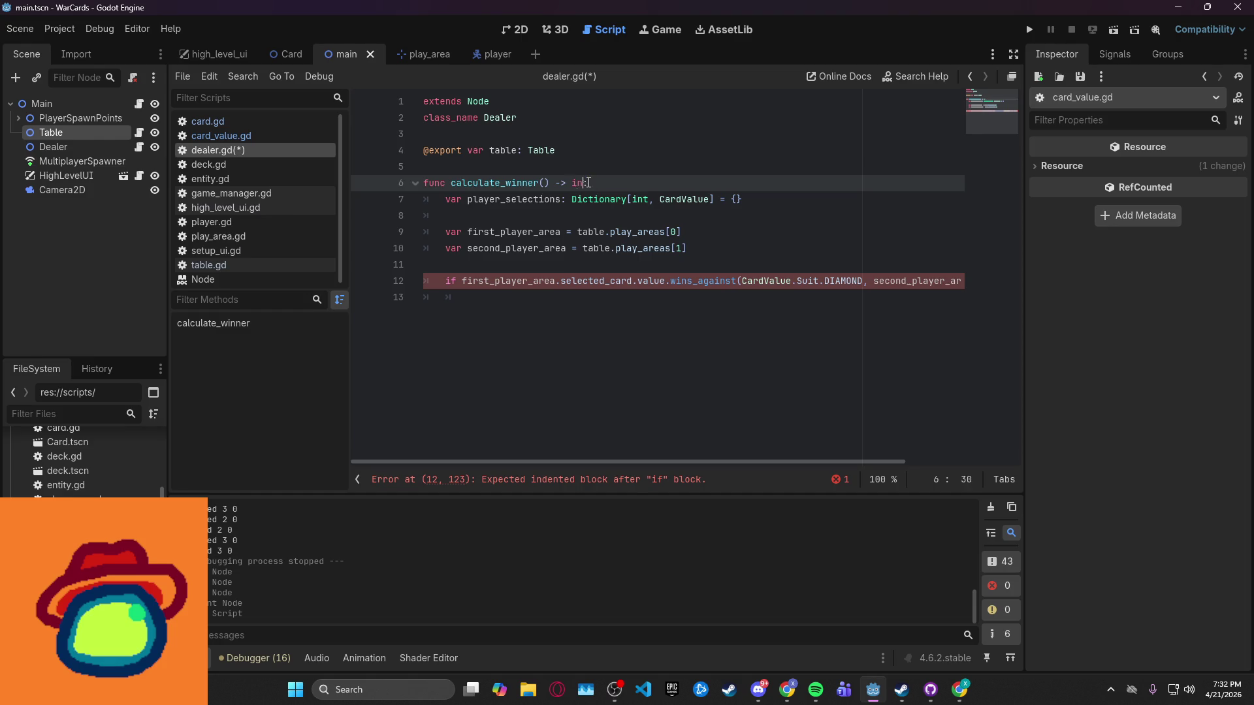
pyautogui.click(502, 304)
pyautogui.write('return ')
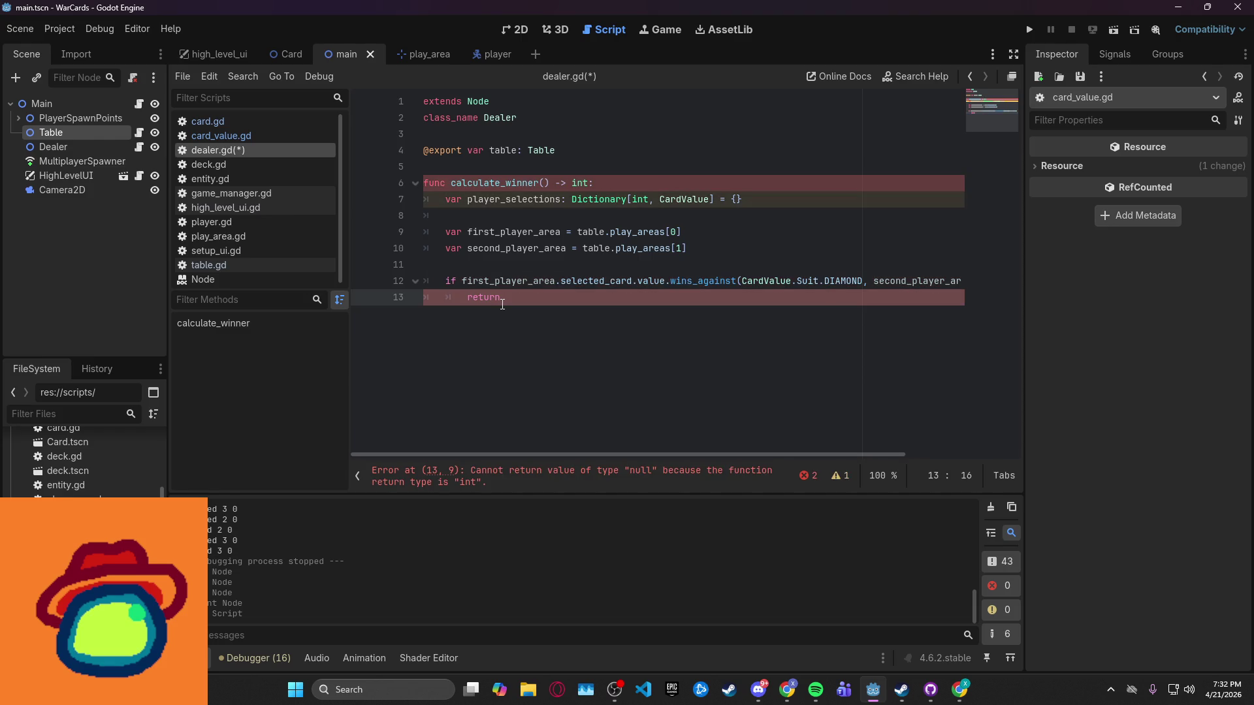
pyautogui.write('firs')
pyautogui.press('Return')
pyautogui.write('get_m')
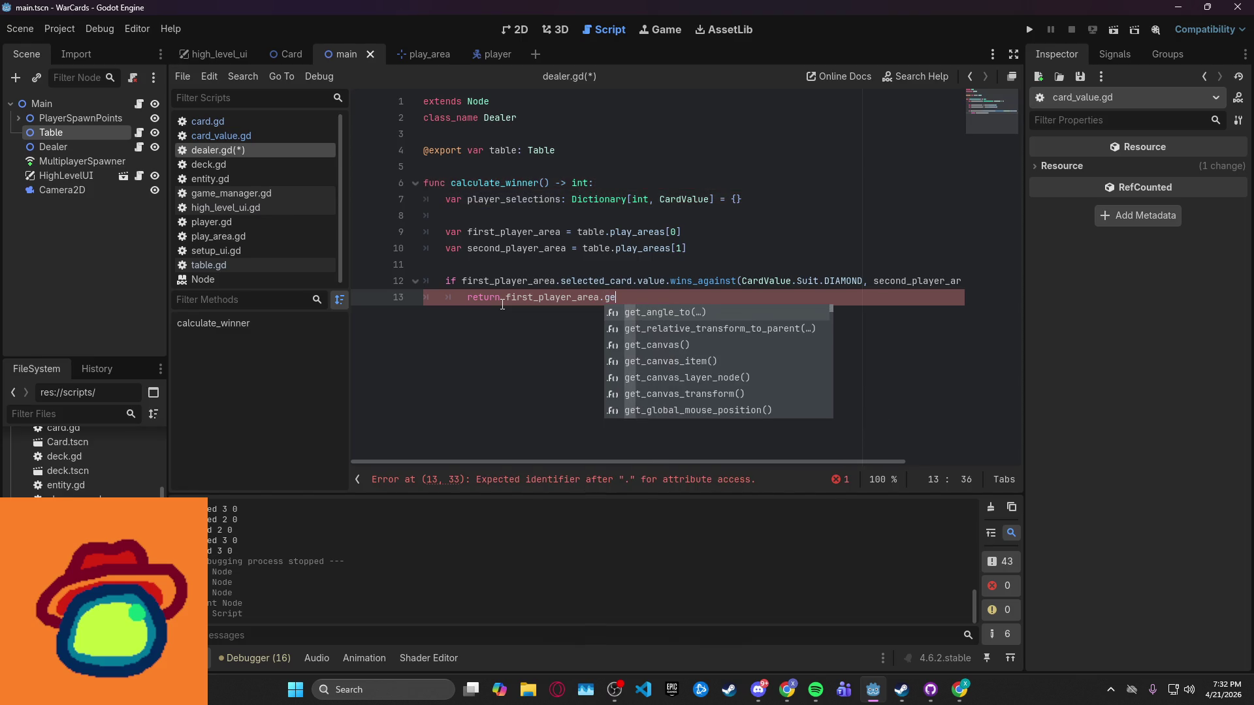
pyautogui.write('ul')
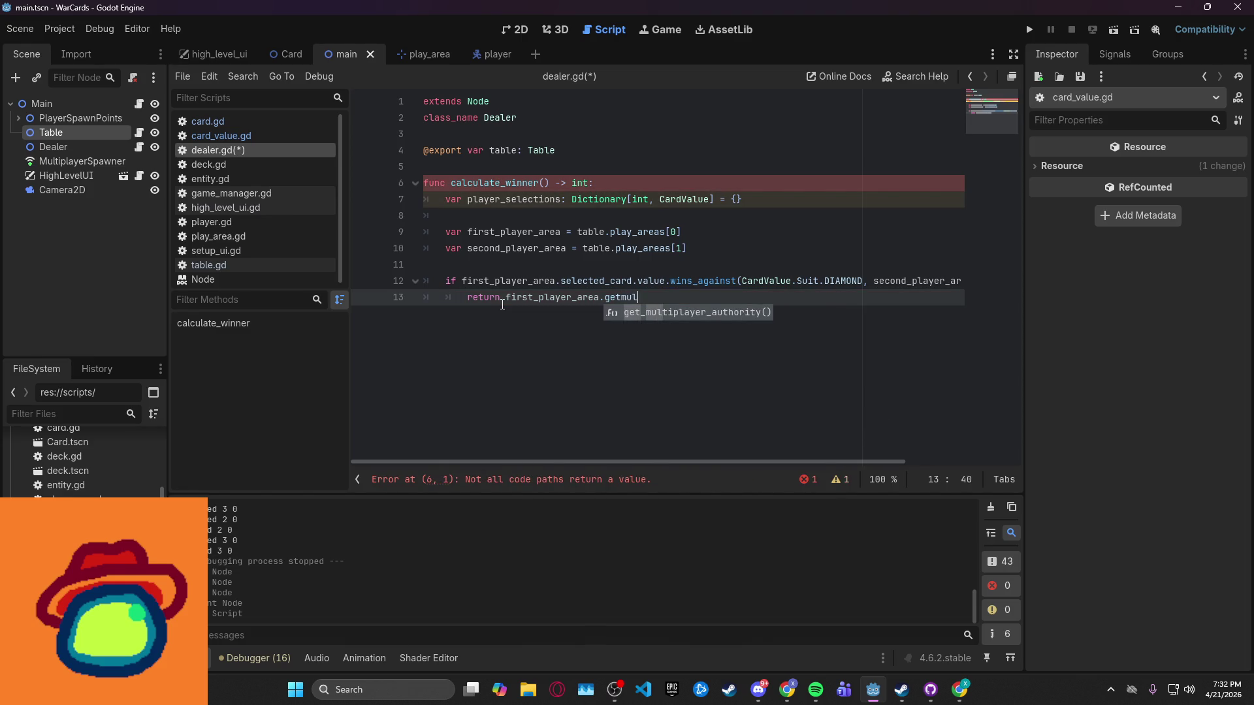
pyautogui.press('Return')
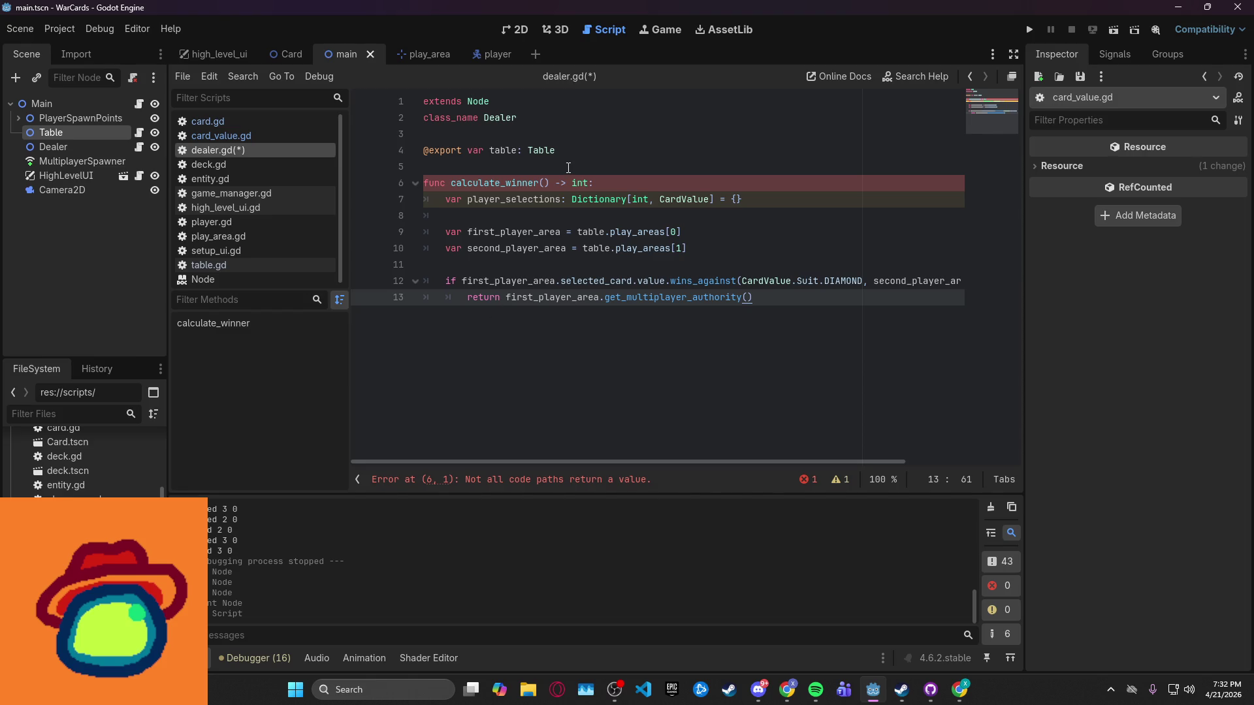
# Start an elif calling first_player_area.selected_card.value.ties_against after the if block
pyautogui.moveTo(760, 300); pyautogui.dragTo(446, 281)
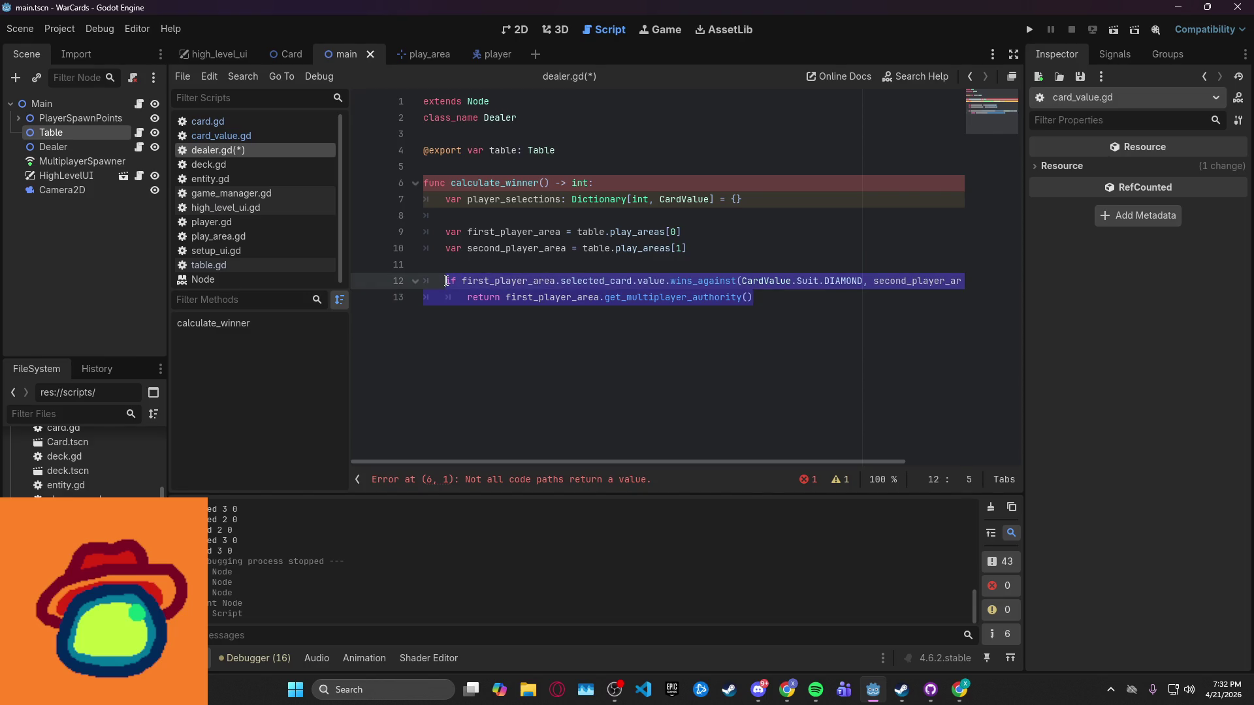
pyautogui.hotkey('ctrl', 'End')
pyautogui.press('Return')
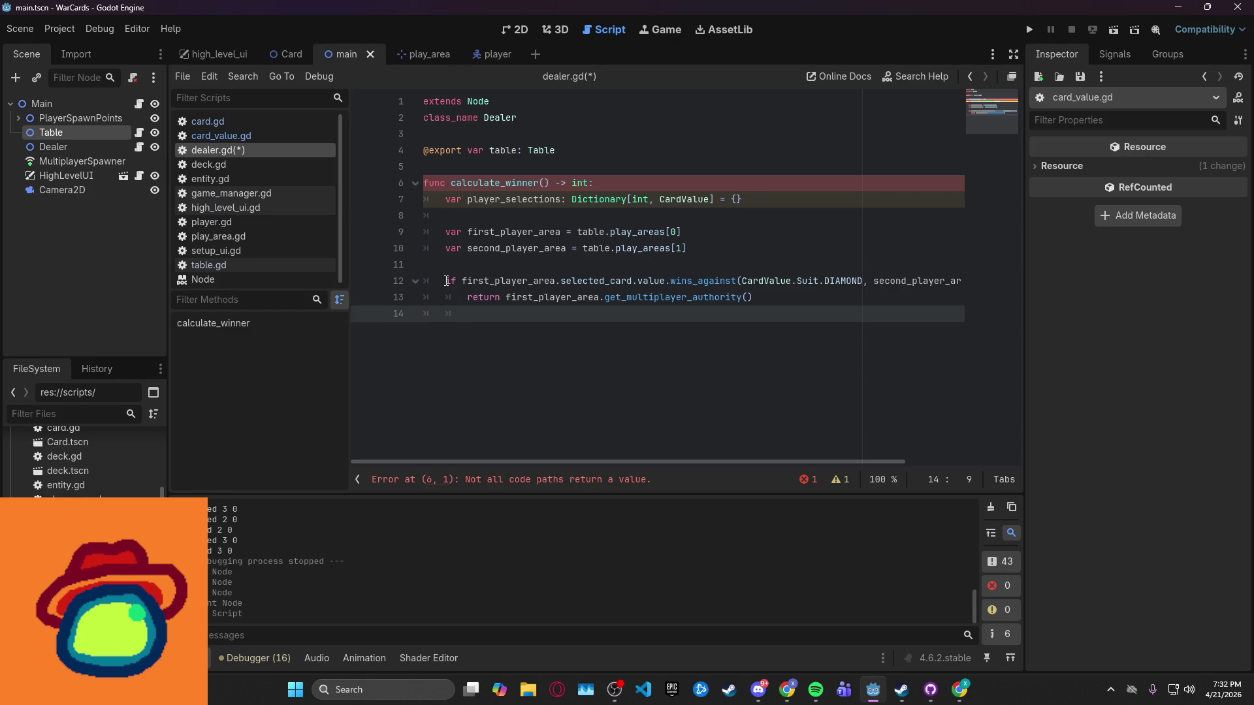
pyautogui.write('elif ')
pyautogui.write('fisr')
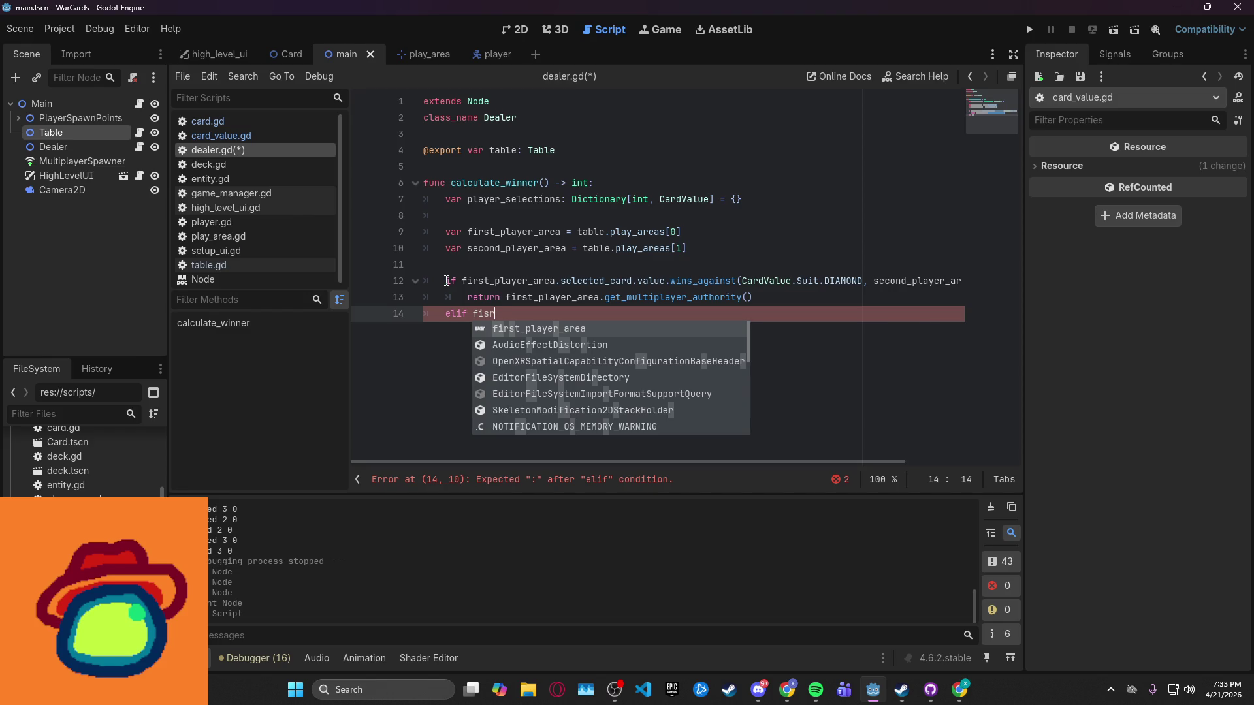
pyautogui.press('Return')
pyautogui.write('.selected_card.v')
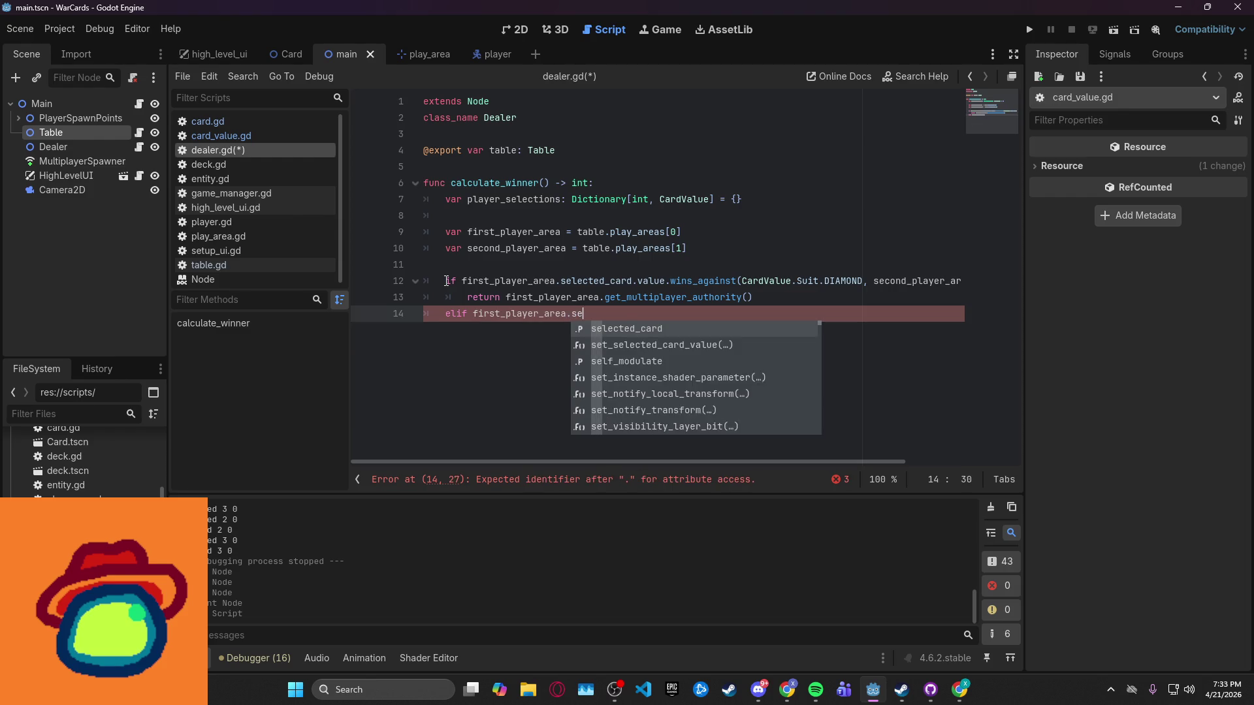
pyautogui.write('alue.')
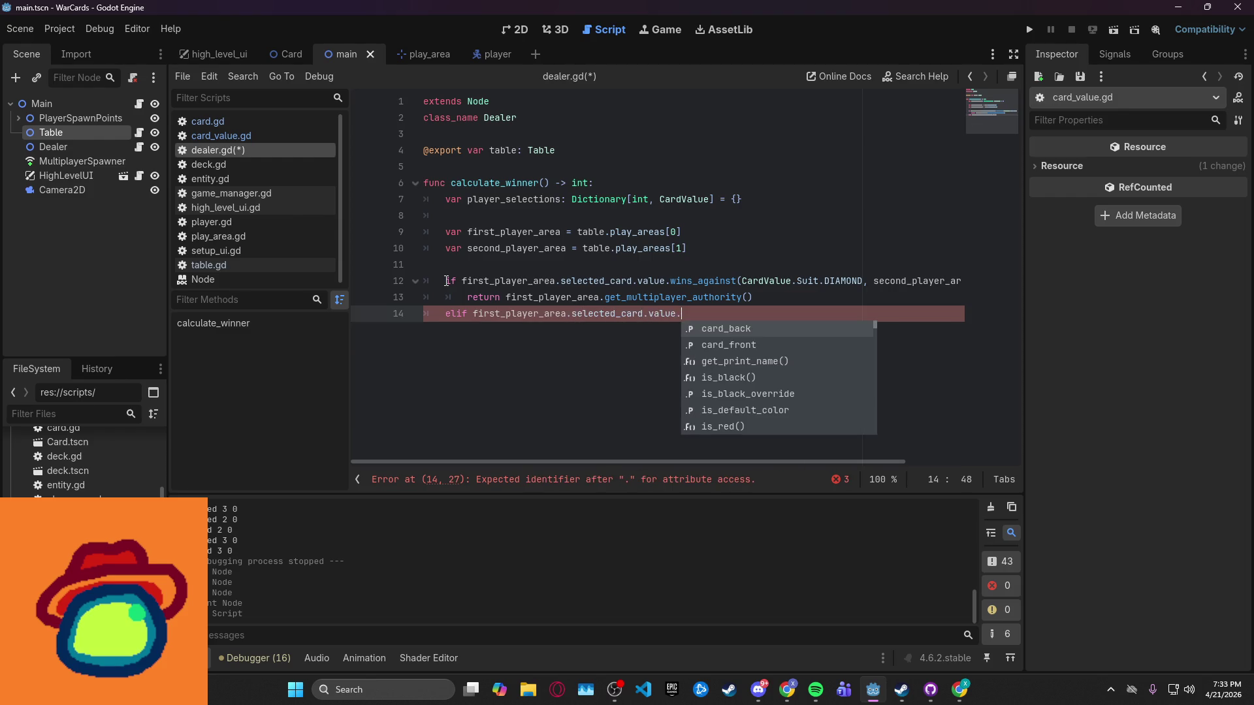
pyautogui.write('is')
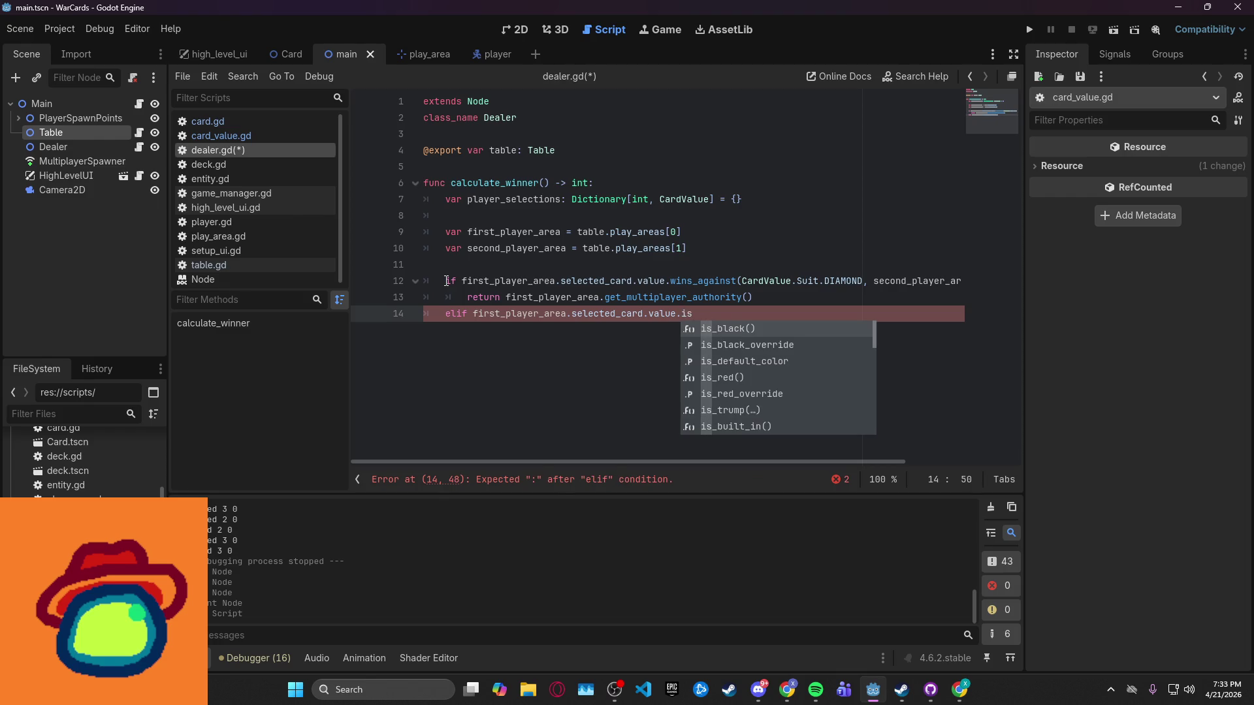
pyautogui.scroll(-3, 783, 370)
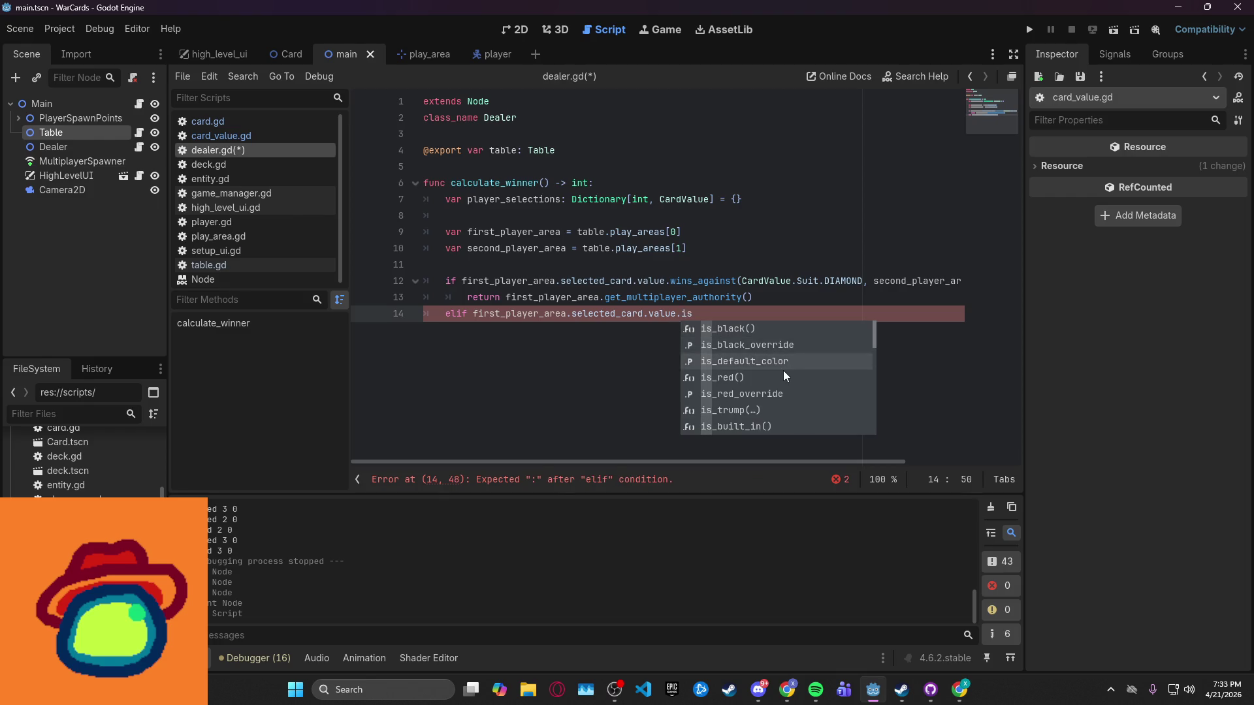
pyautogui.scroll(-5, 783, 373)
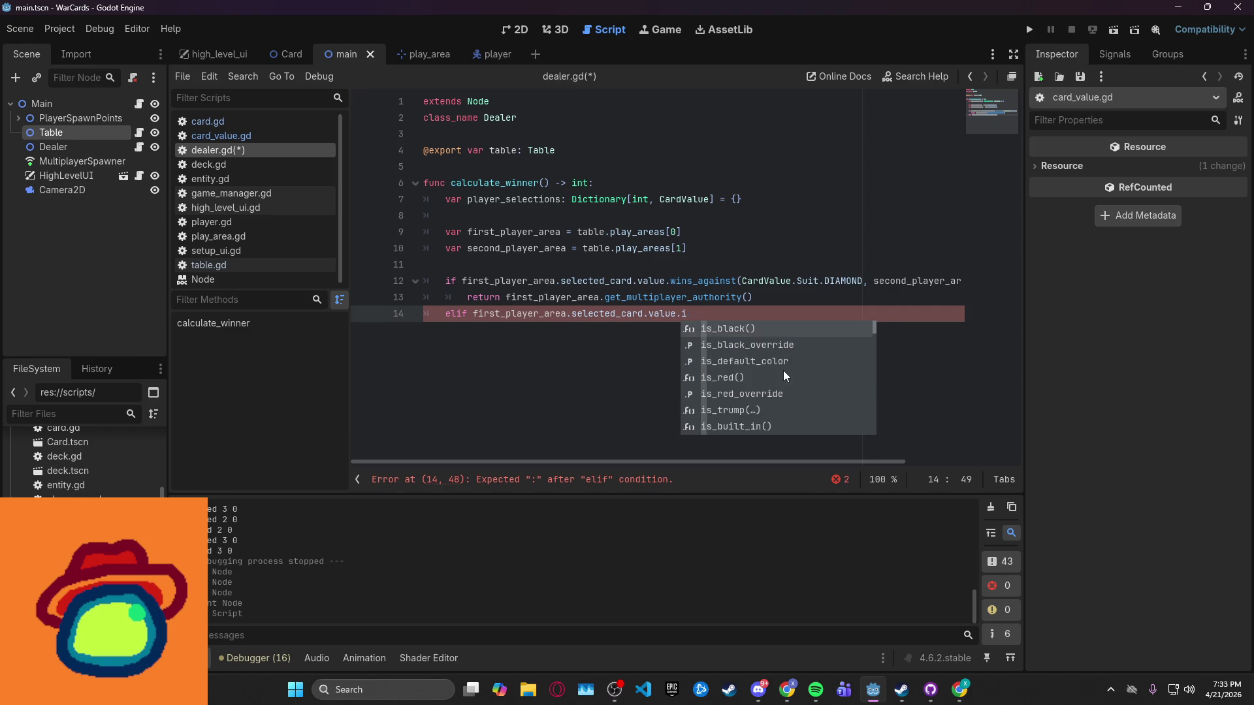
pyautogui.click(784, 372)
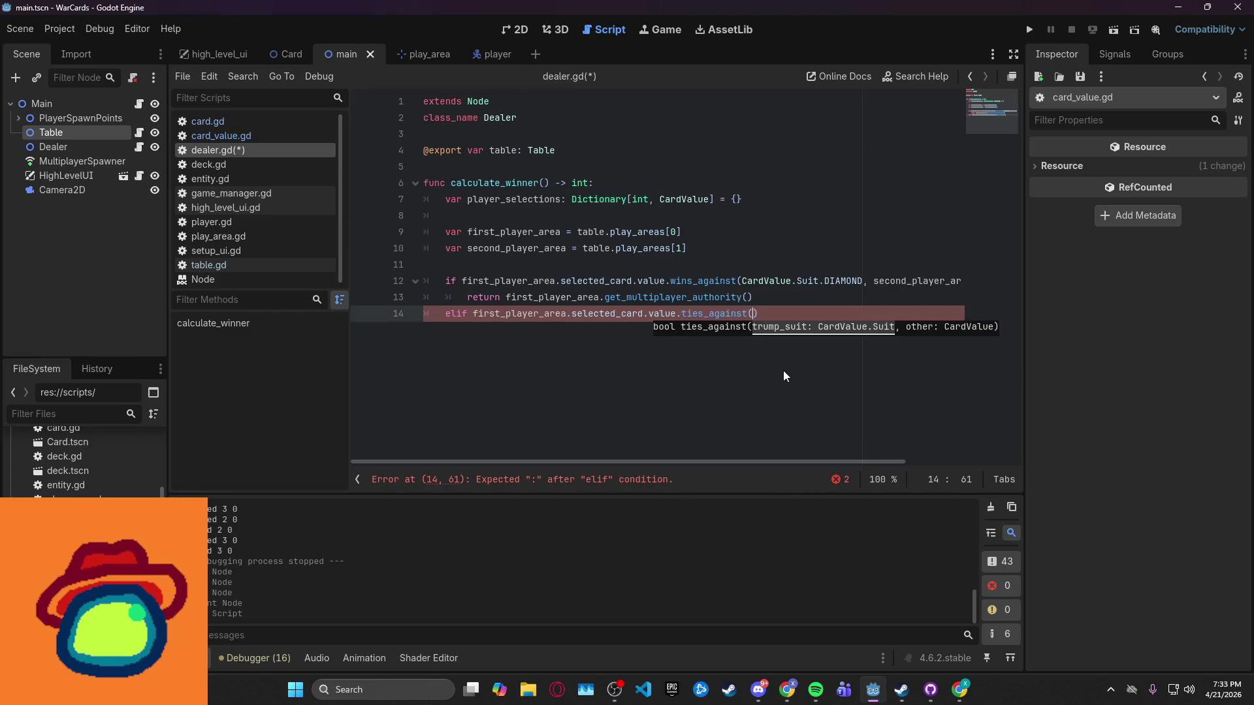
# Give ties_against the arguments CardValue.Suit.DIAMOND and second_player_area.selected_card.value
pyautogui.write('Card')
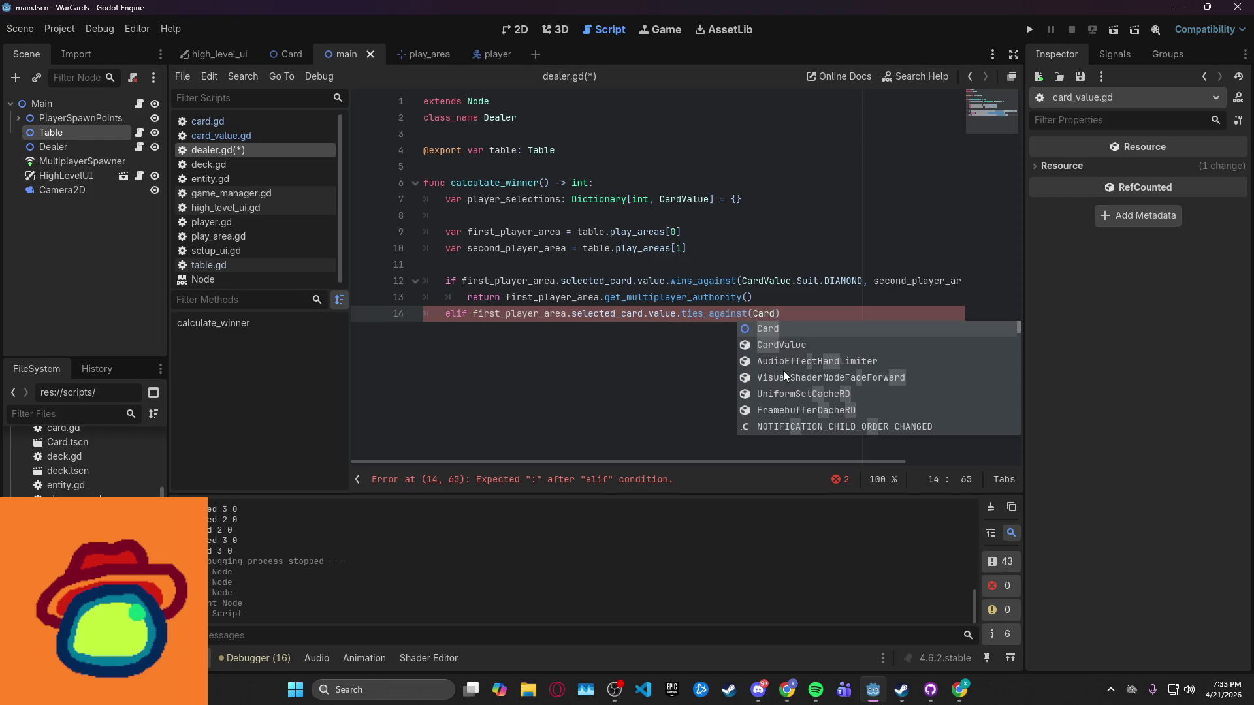
pyautogui.write('Value.S')
pyautogui.press('Return')
pyautogui.write('.DI')
pyautogui.press('Return')
pyautogui.write(', sec')
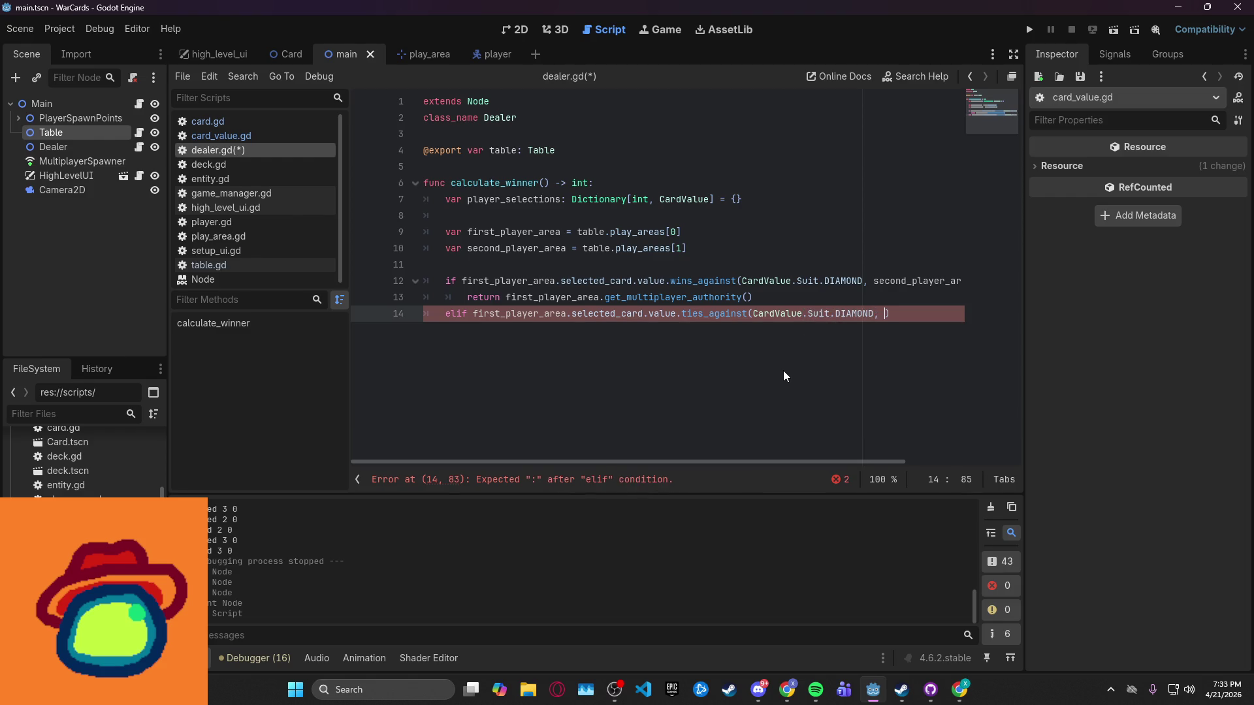
pyautogui.press('Return')
pyautogui.write('.sele')
pyautogui.press('Return')
pyautogui.write('.value')
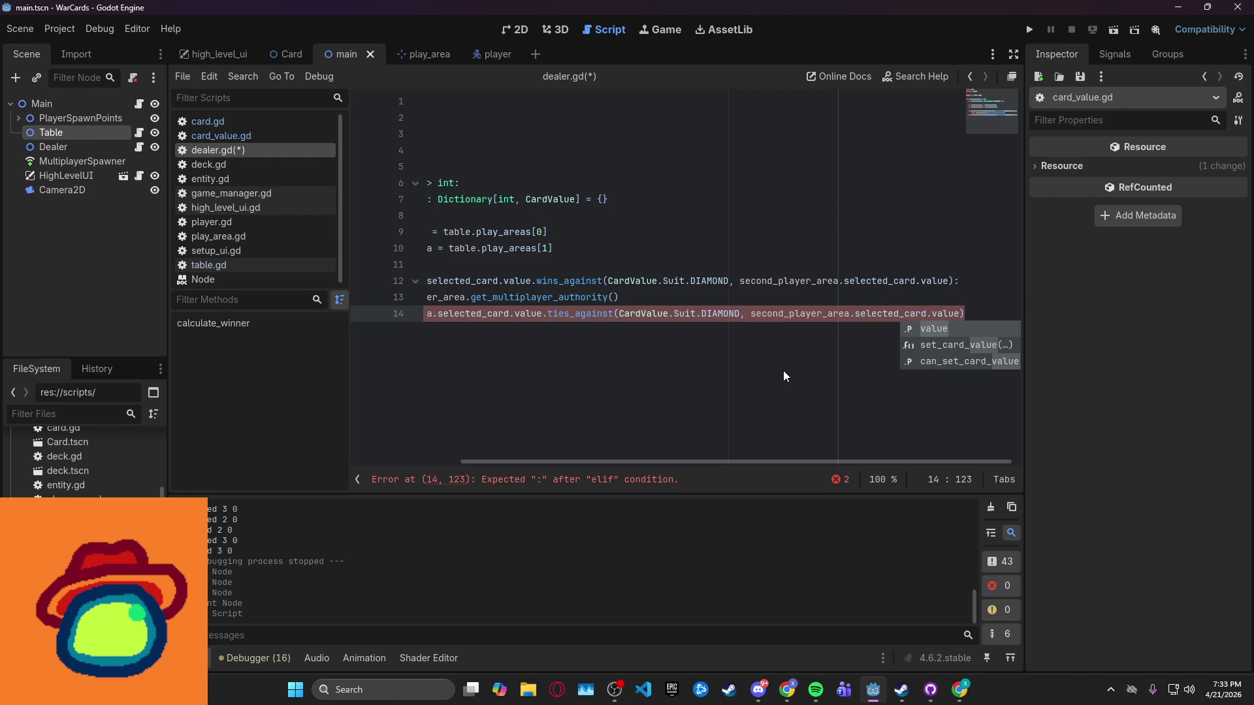
pyautogui.write('):')
pyautogui.press('Return')
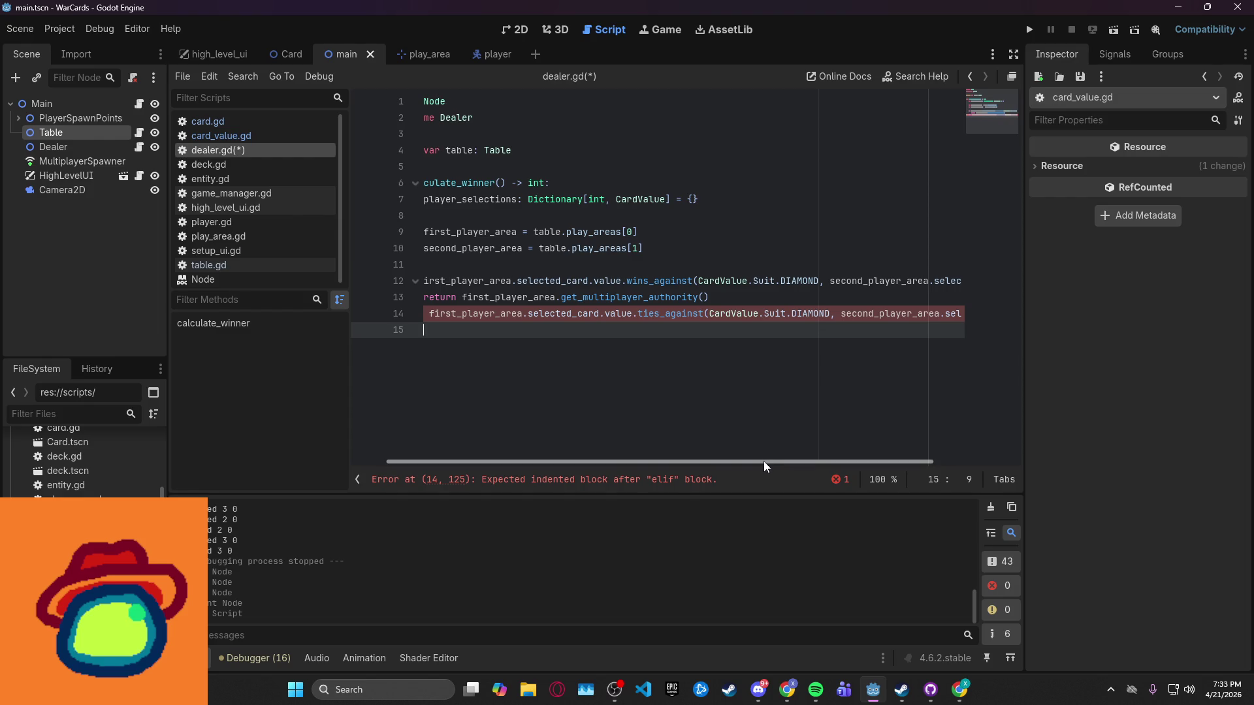
# Make the elif branch return 0
pyautogui.moveTo(763, 461); pyautogui.dragTo(616, 461)
pyautogui.write('return')
pyautogui.press('Escape')
pyautogui.write('0')
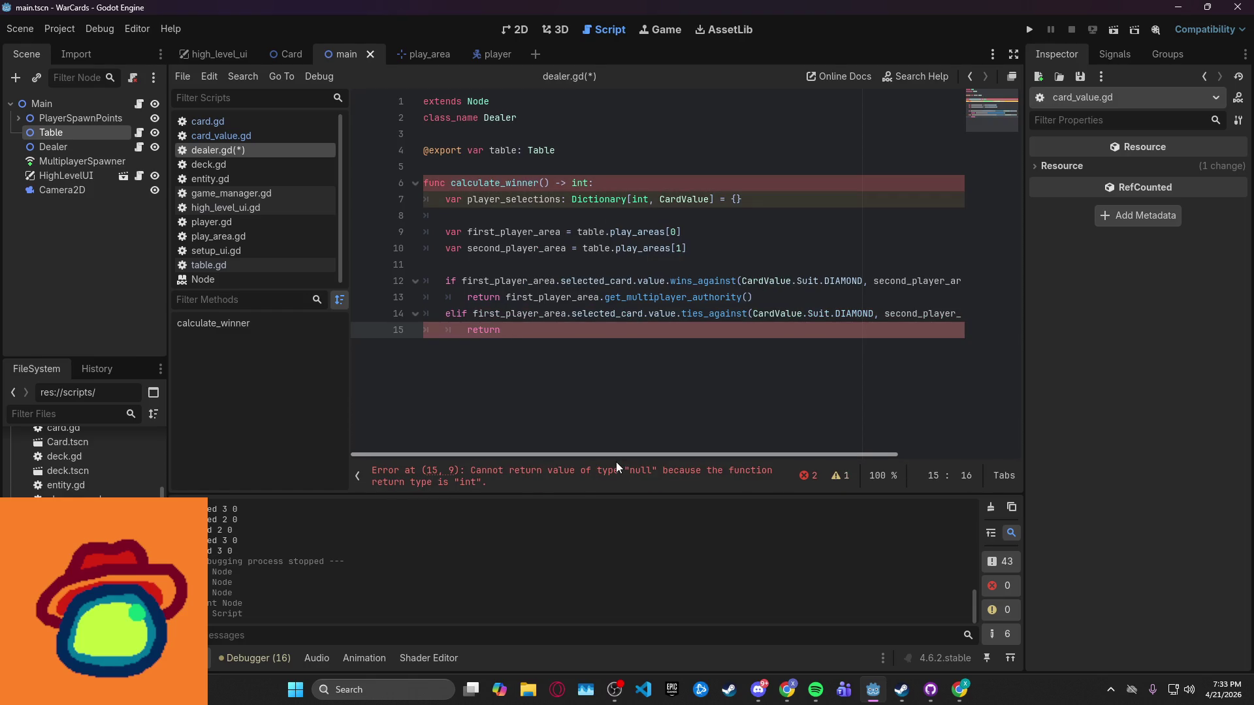
pyautogui.press('Return')
pyautogui.press('Return')
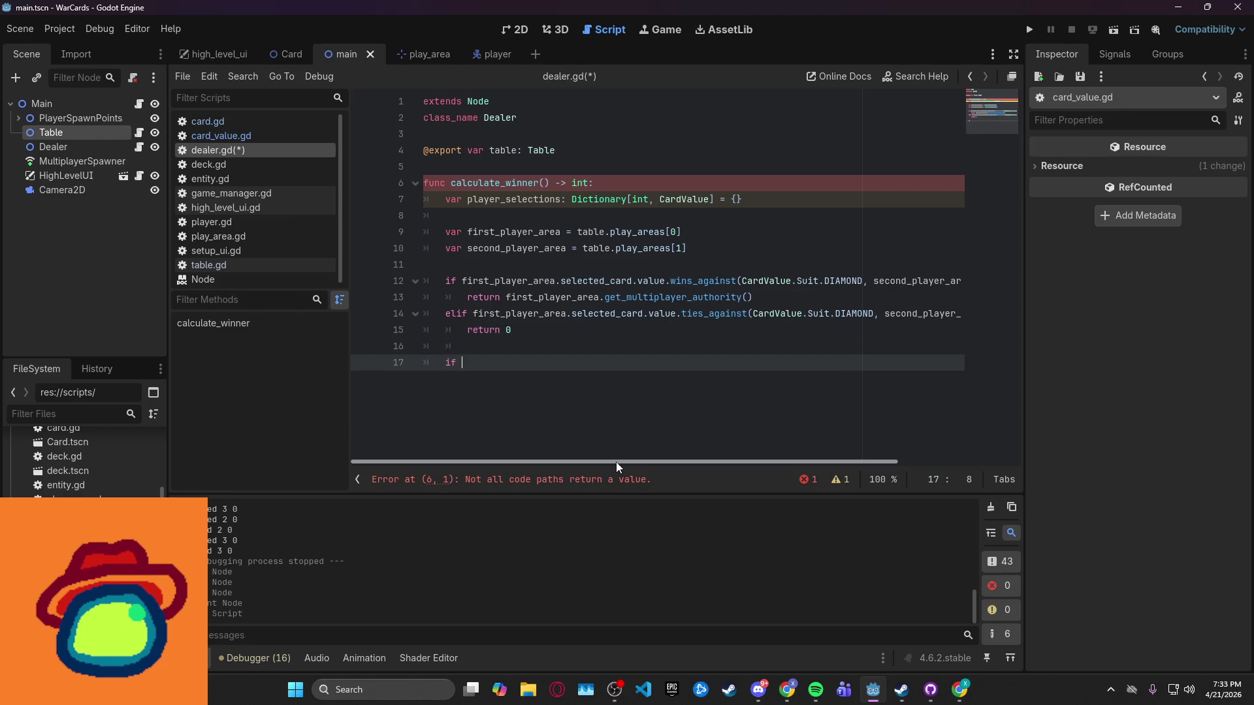
# Begin an if calling second_player_area.selected_card.value.wins_against
pyautogui.write('second_player_area.sel')
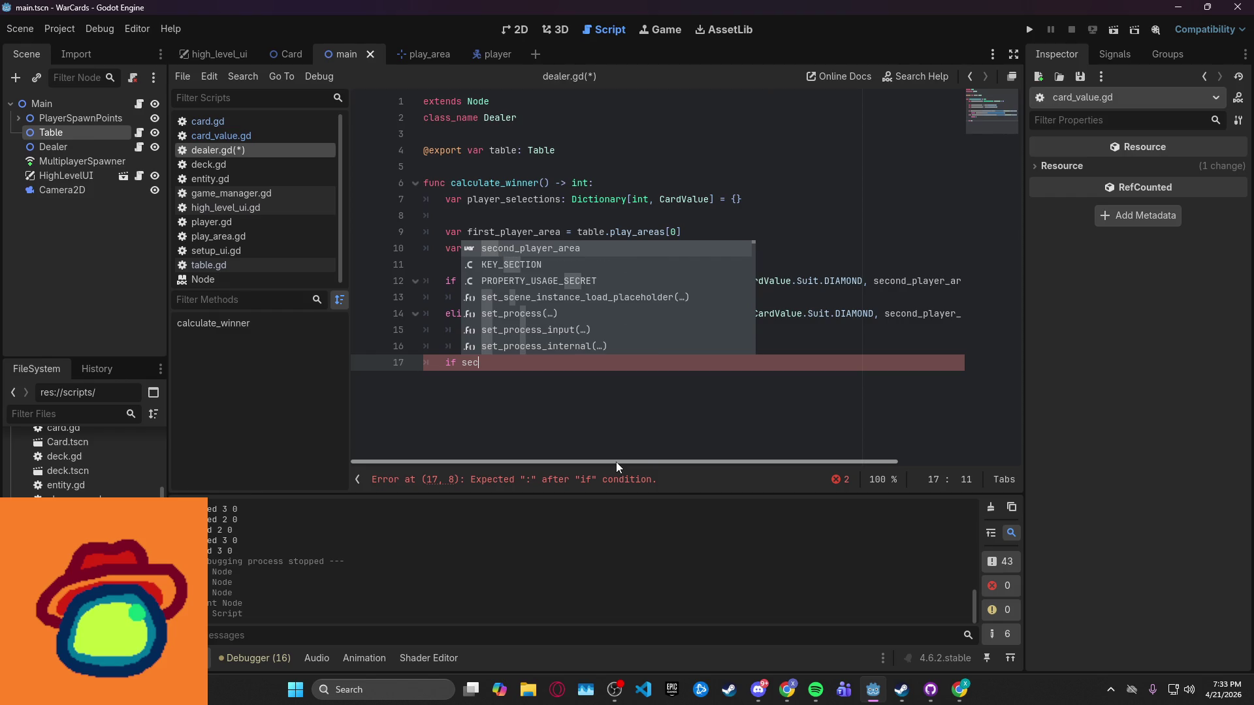
pyautogui.press('Return')
pyautogui.write('.sel')
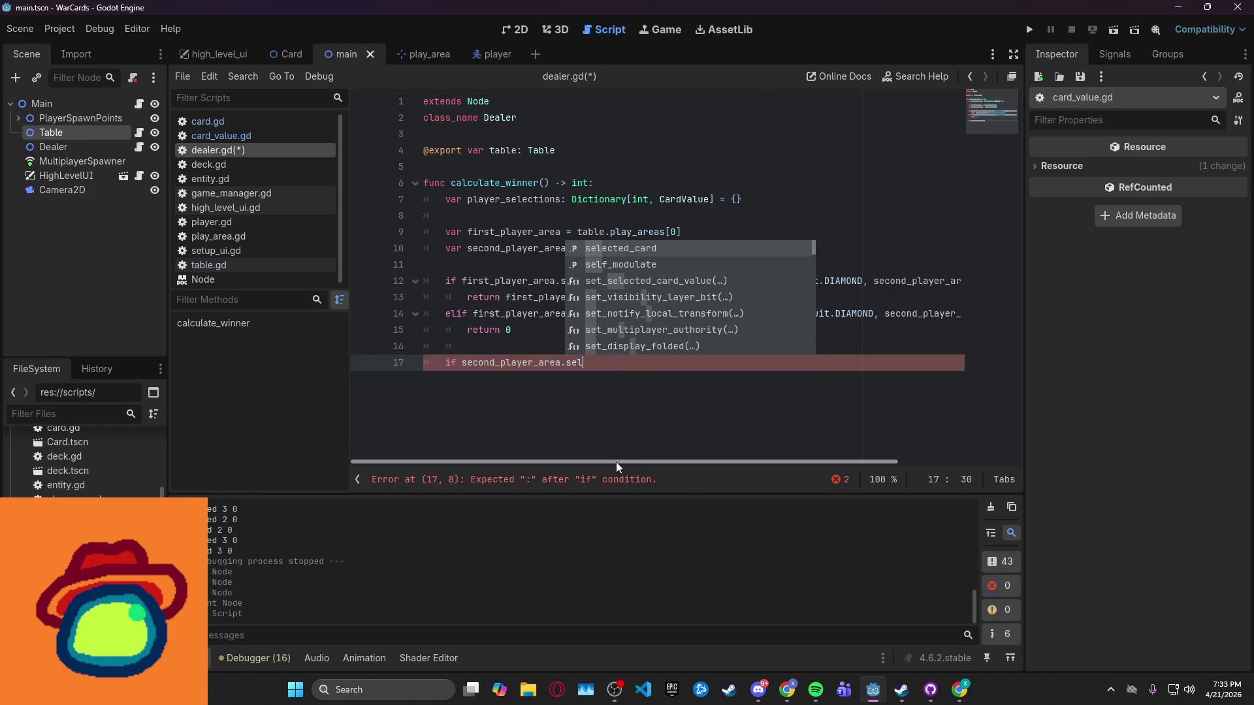
pyautogui.press('Return')
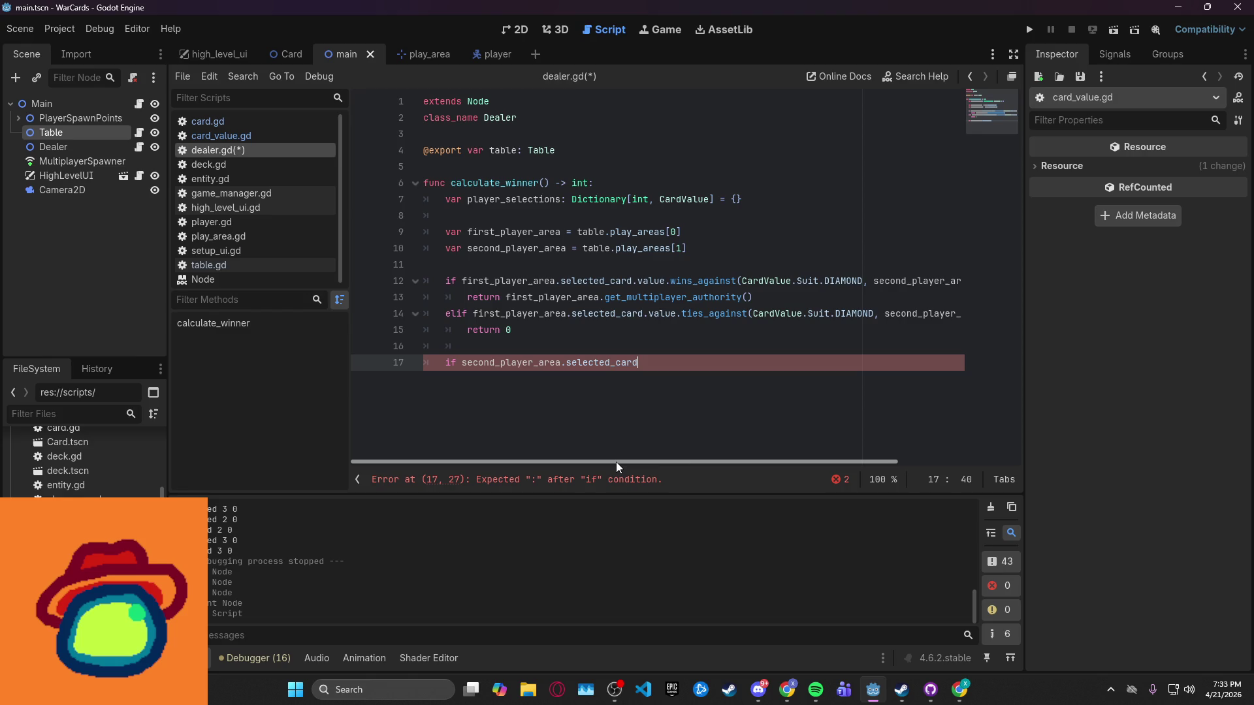
pyautogui.write('.val')
pyautogui.press('Return')
pyautogui.write('.')
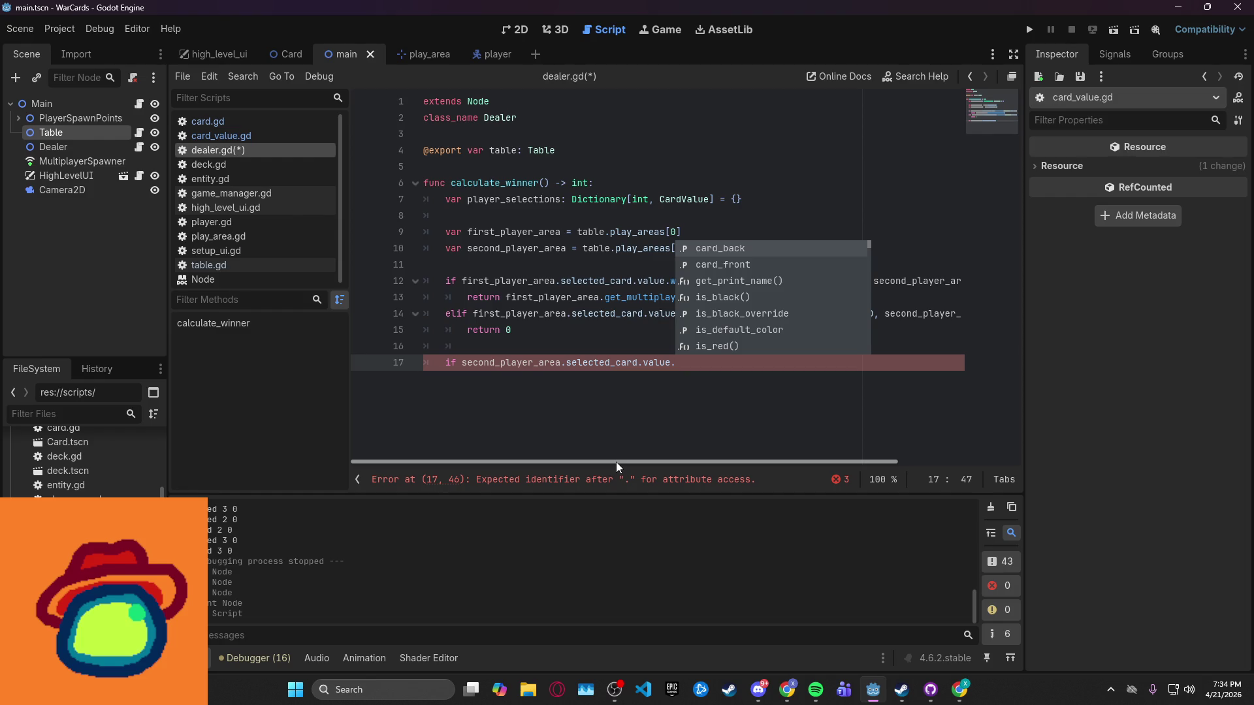
pyautogui.write('wi')
pyautogui.press('Return')
# Pass CardValue.Suit.DIAMOND and first_player_area.selected_card.value as its arguments
pyautogui.write('CardValue.Suit.Di')
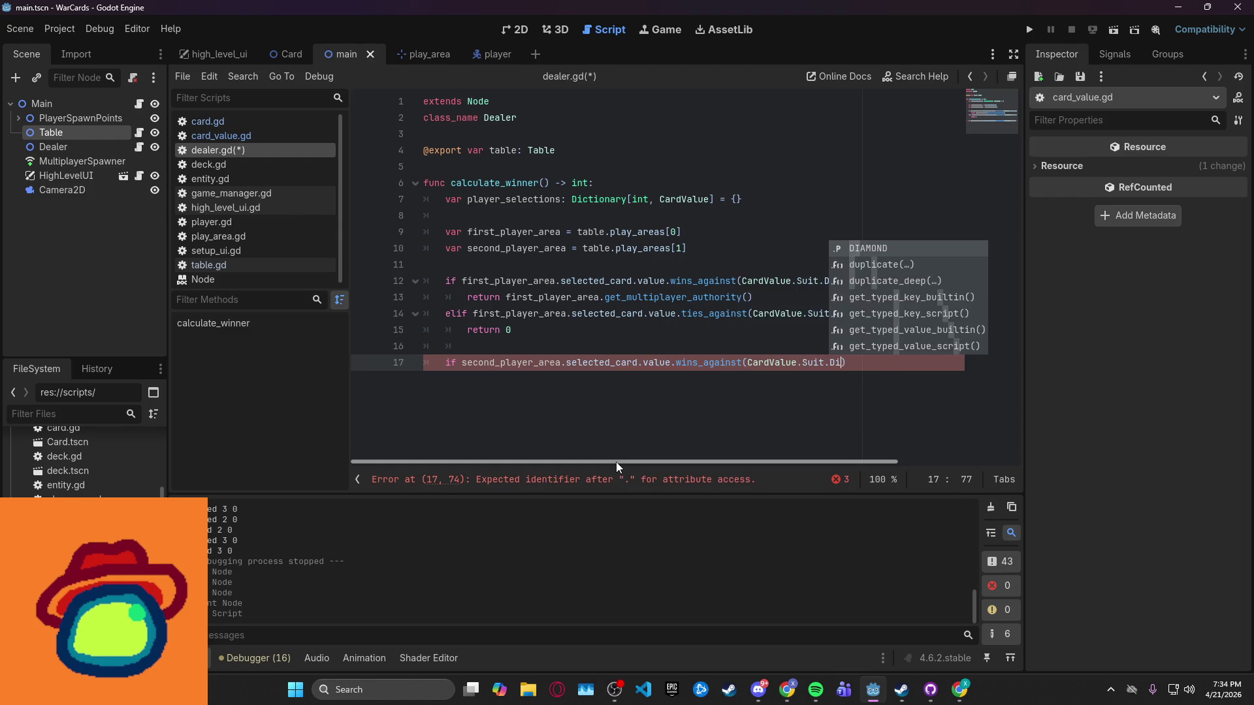
pyautogui.press('Return')
pyautogui.write(', firs')
pyautogui.press('Return')
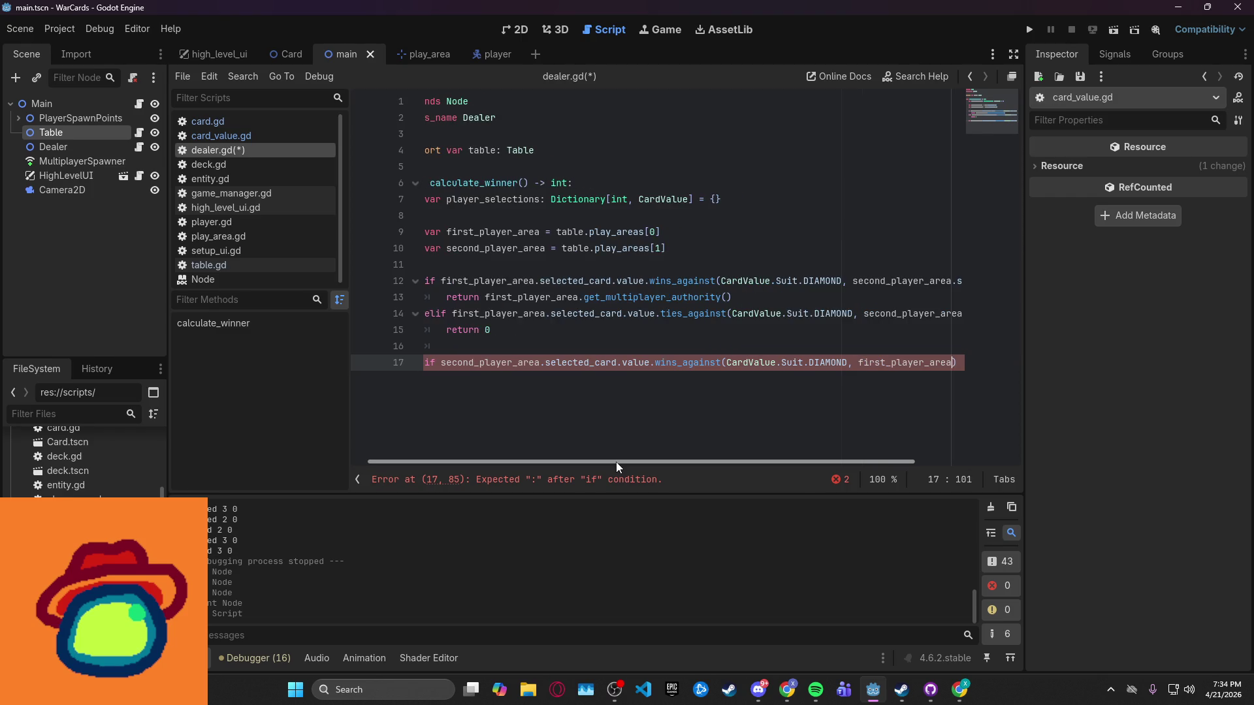
pyautogui.write('.selected_card.')
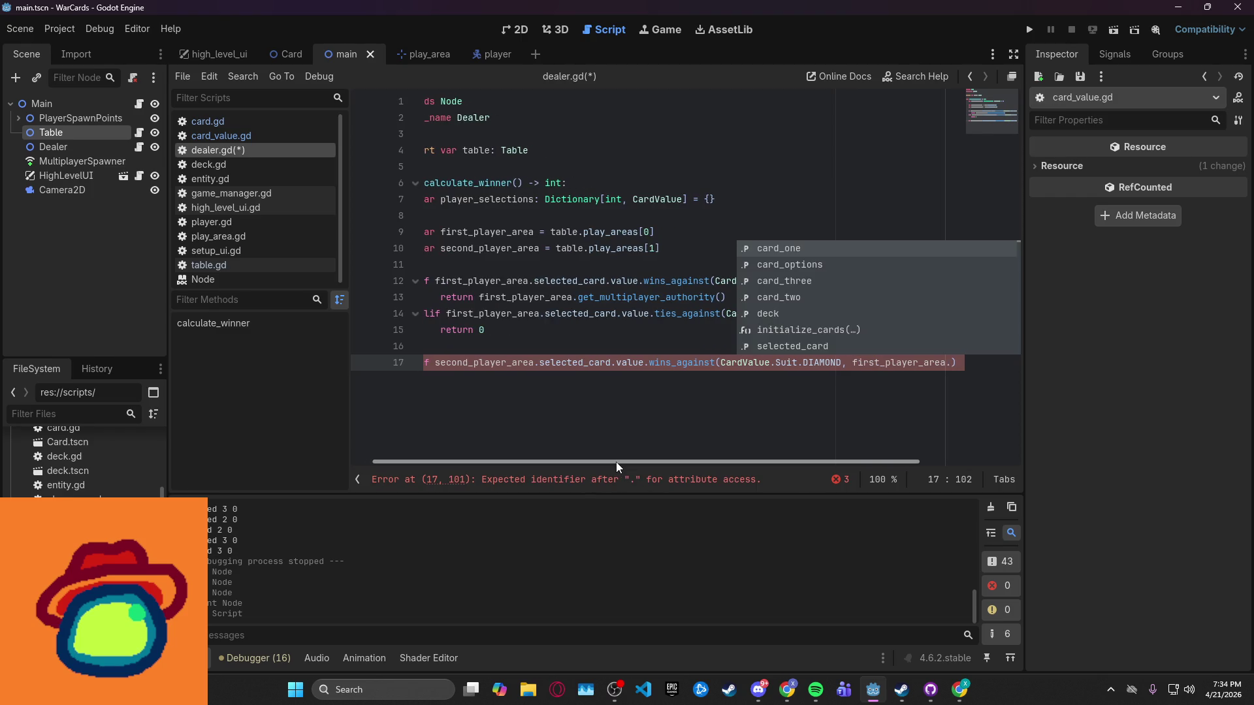
pyautogui.write('value):')
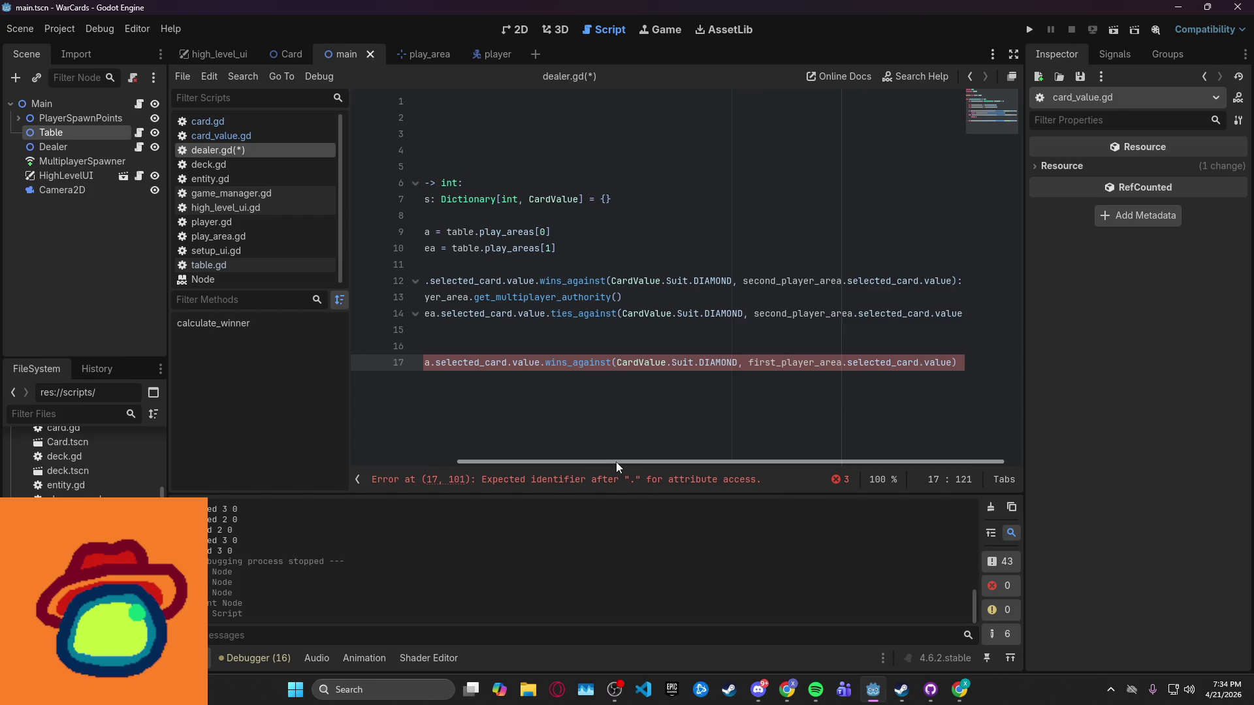
pyautogui.press('Return')
# Return second_player_area.get_multiplayer_authority() in that branch
pyautogui.write('return se')
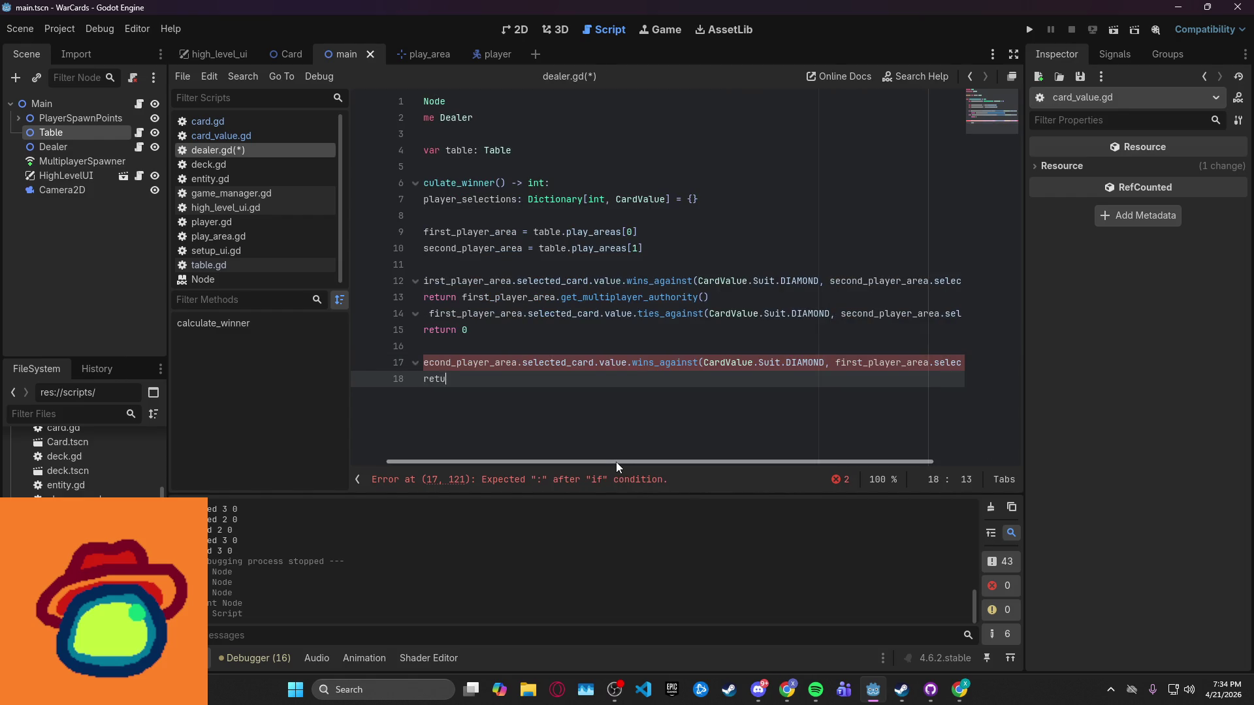
pyautogui.write('con')
pyautogui.press('Return')
pyautogui.write('.')
pyautogui.write('get_mul')
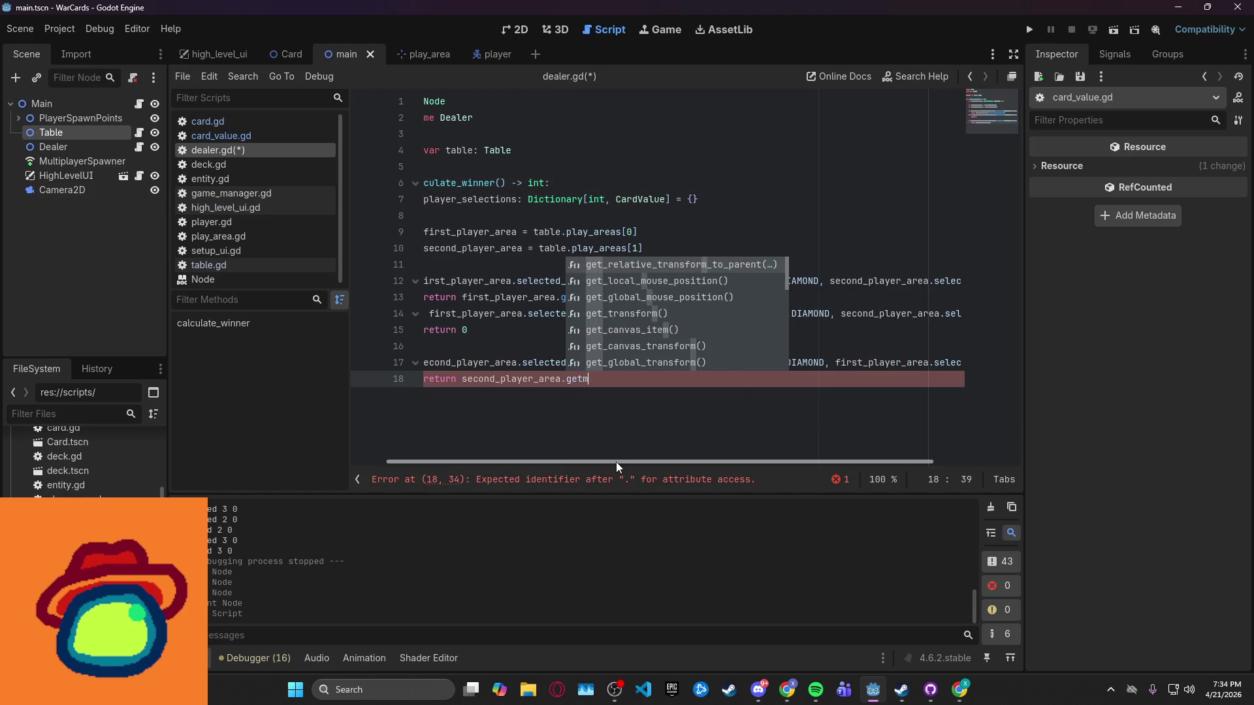
pyautogui.press('Return')
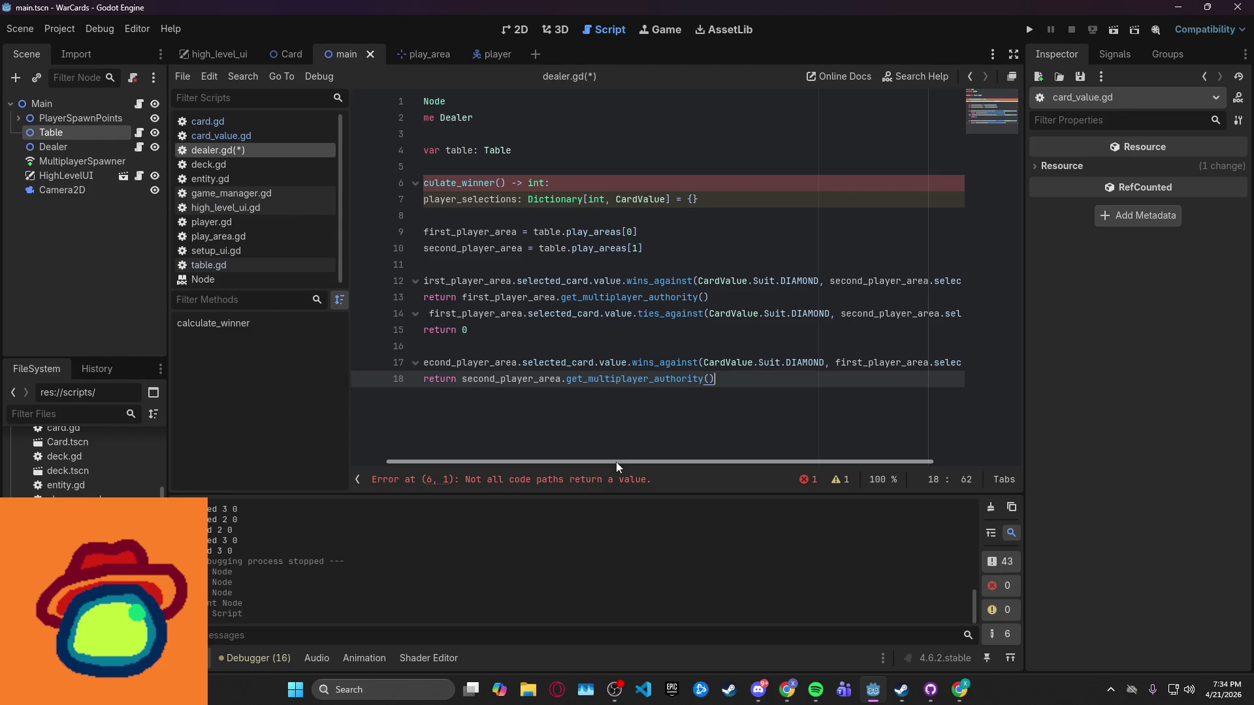
pyautogui.moveTo(616, 461); pyautogui.dragTo(515, 464)
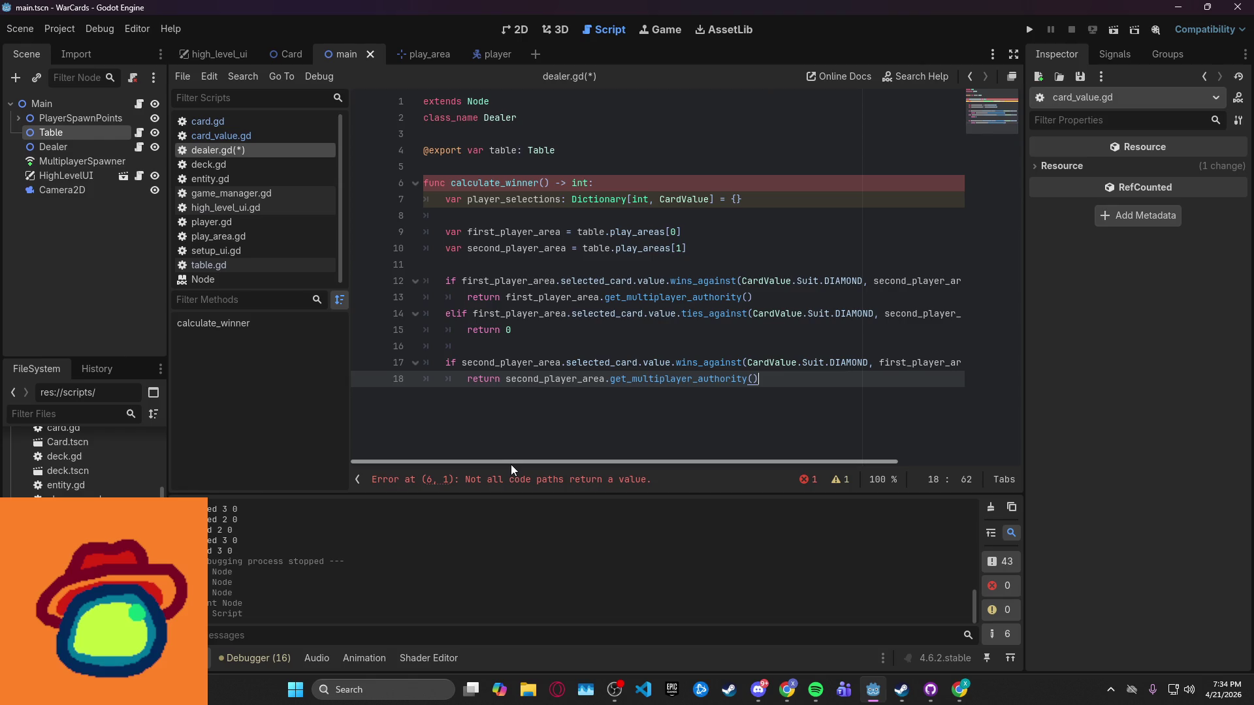
pyautogui.press('Return')
# Add an 'else:' branch returning -1 and delete the player_selections declaration on line 7
pyautogui.write('else')
pyautogui.press('Return')
pyautogui.press('Tab')
pyautogui.write('return ')
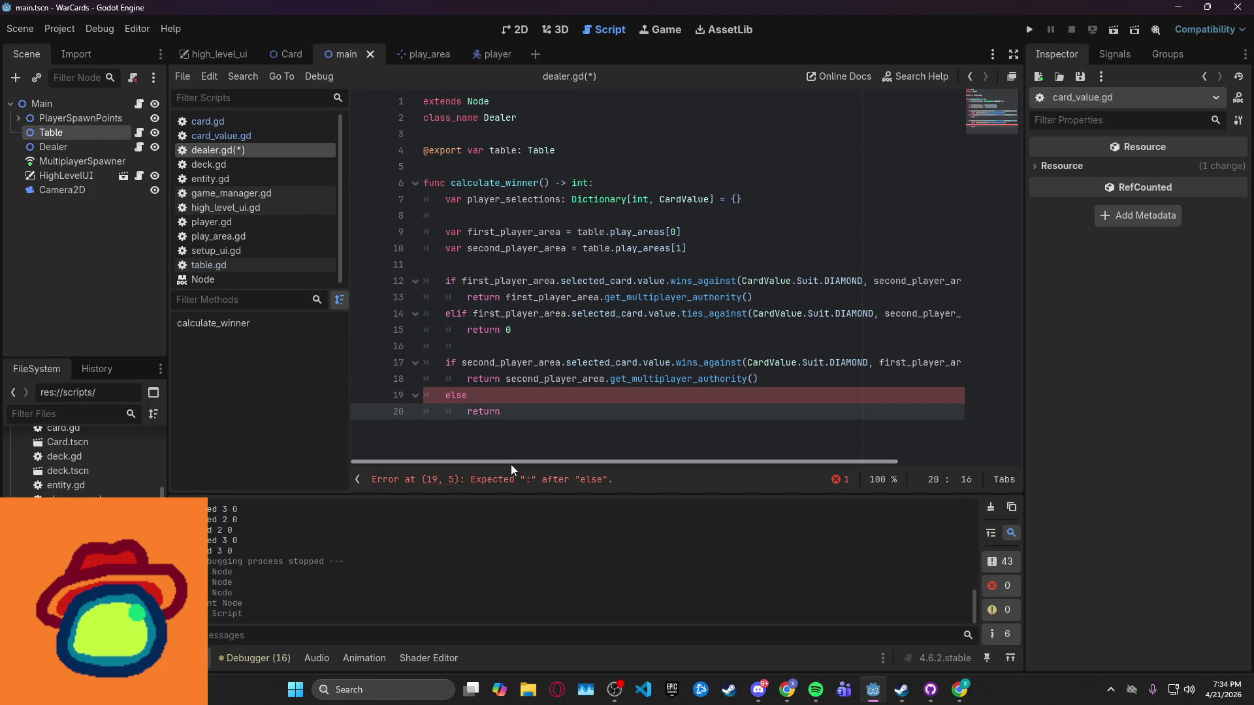
pyautogui.write('-1')
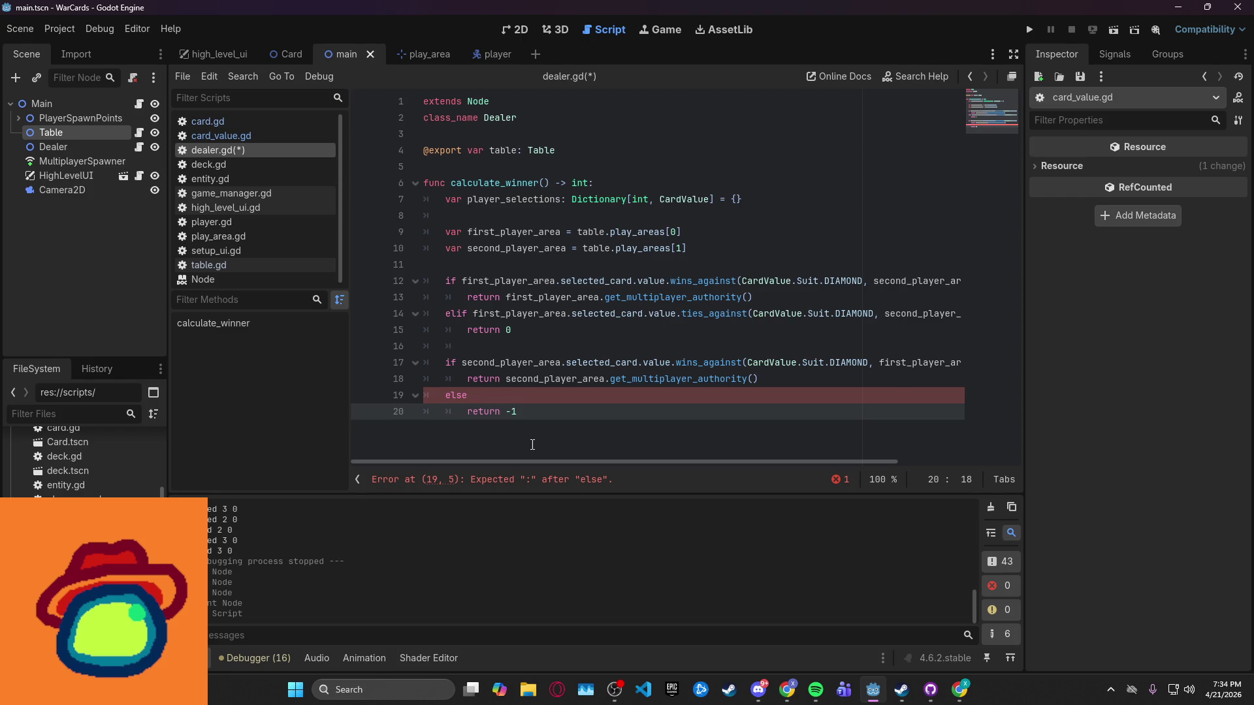
pyautogui.press('Up')
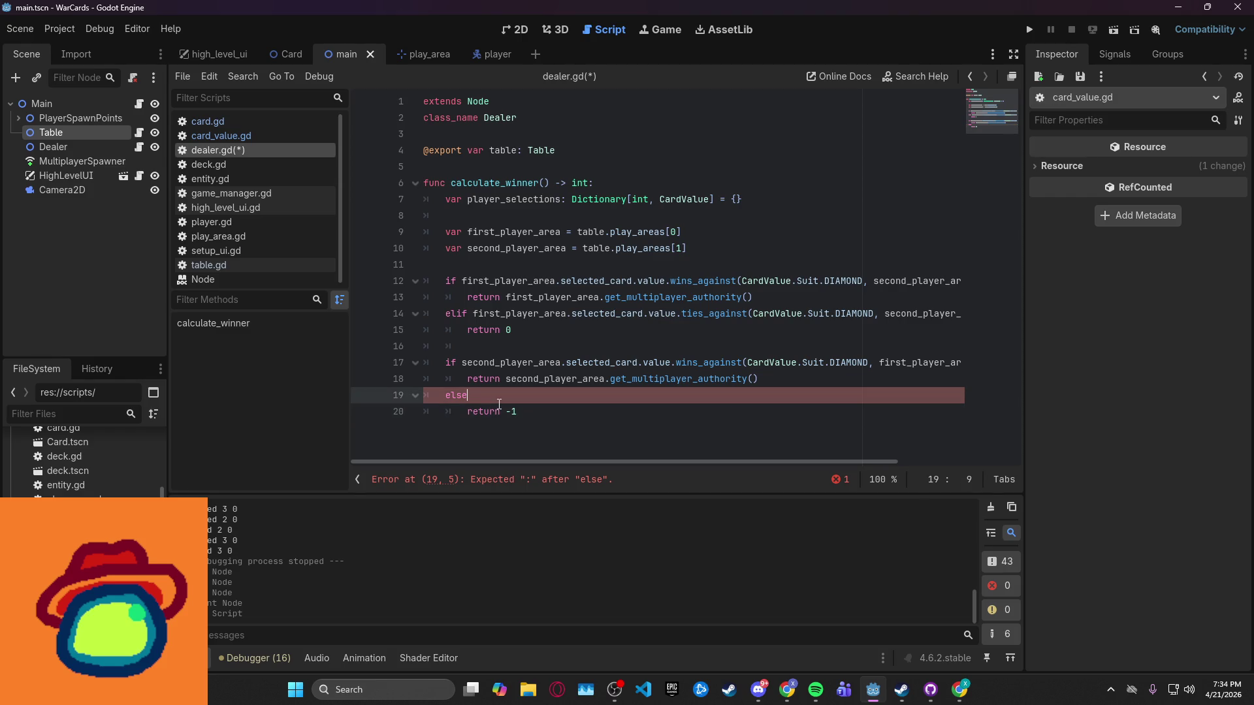
pyautogui.write(':')
pyautogui.click(525, 416)
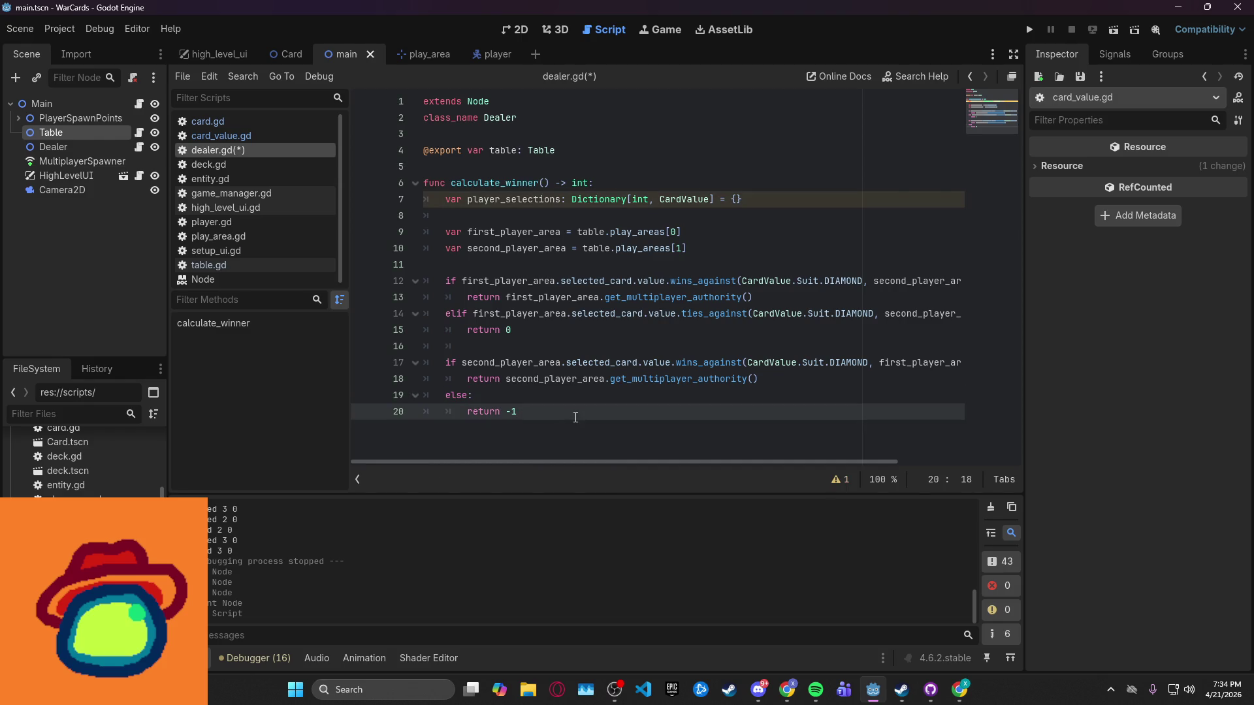
pyautogui.moveTo(778, 202); pyautogui.dragTo(254, 193)
pyautogui.press('BackSpace')
pyautogui.press('BackSpace')
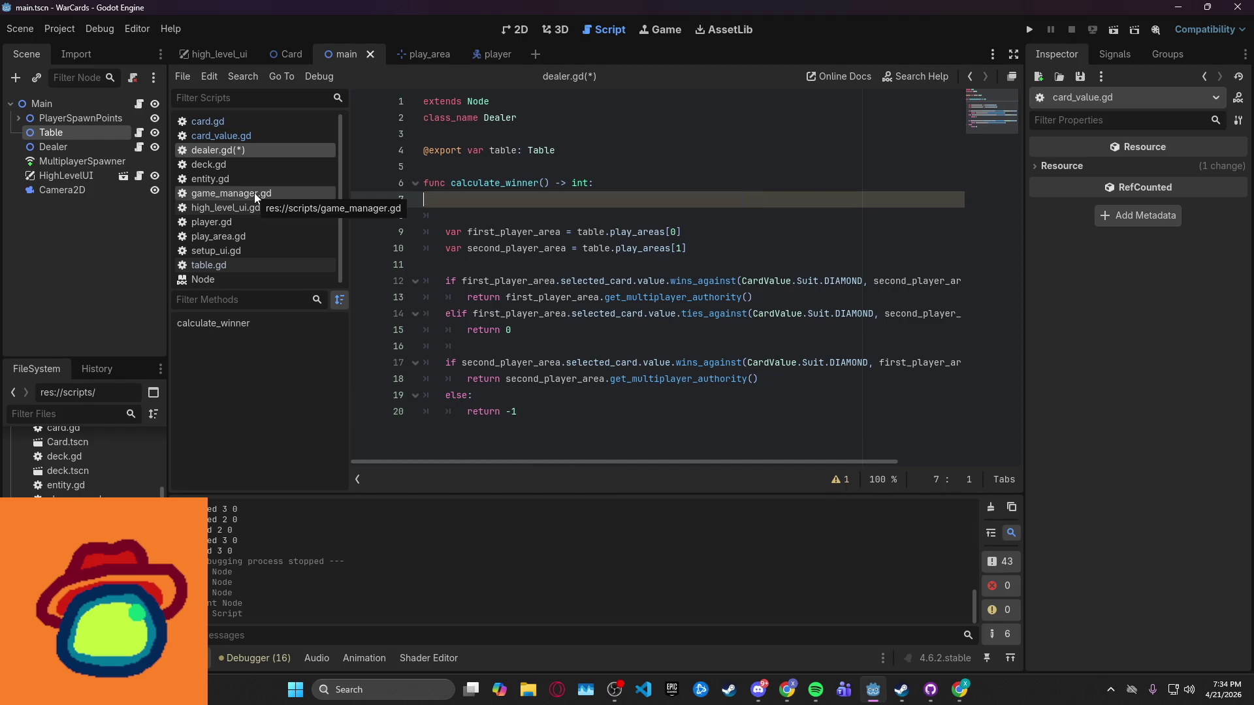
# Remove the emptied line 7 and save dealer.gd
pyautogui.click(470, 202)
pyautogui.press('BackSpace')
pyautogui.press('BackSpace')
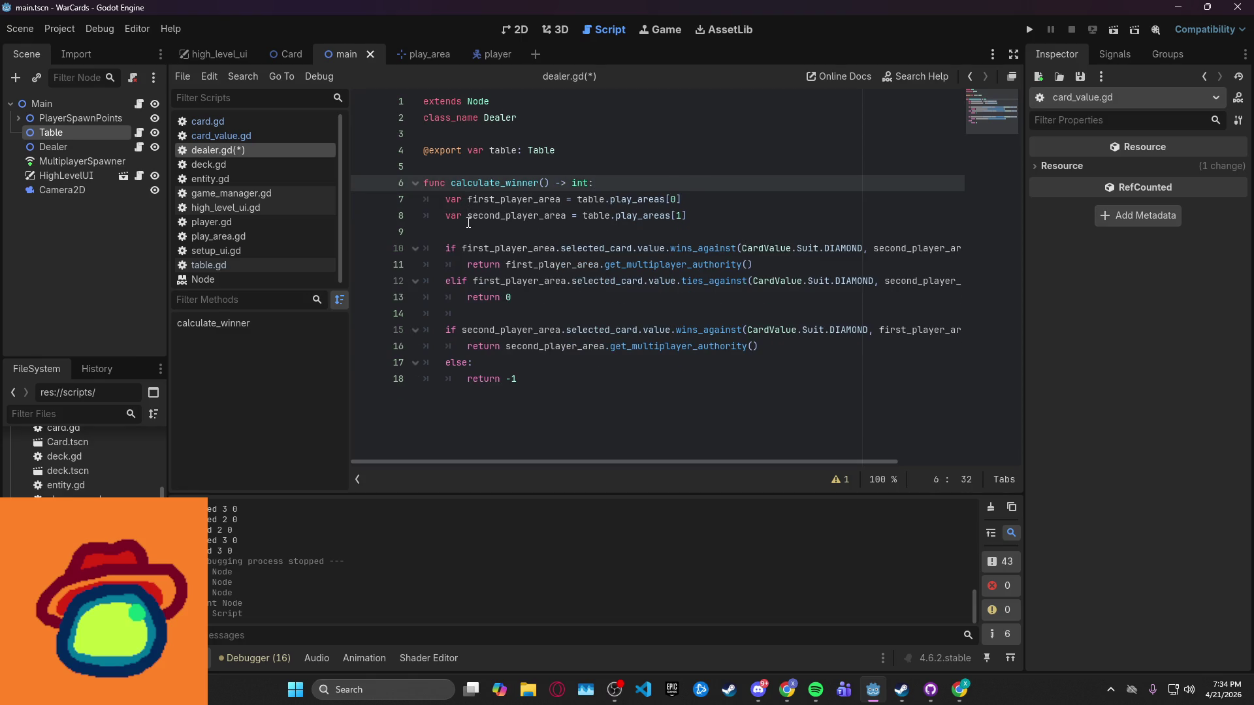
pyautogui.hotkey('ctrl', 's')
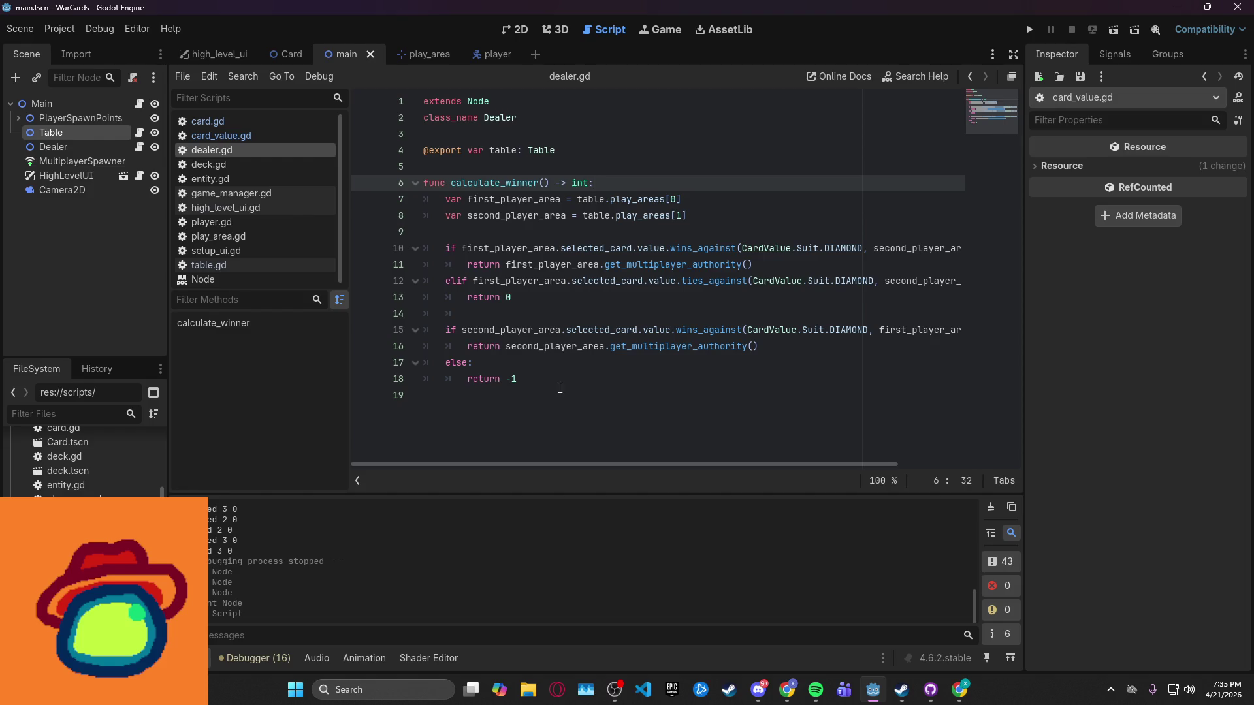
pyautogui.click(618, 218)
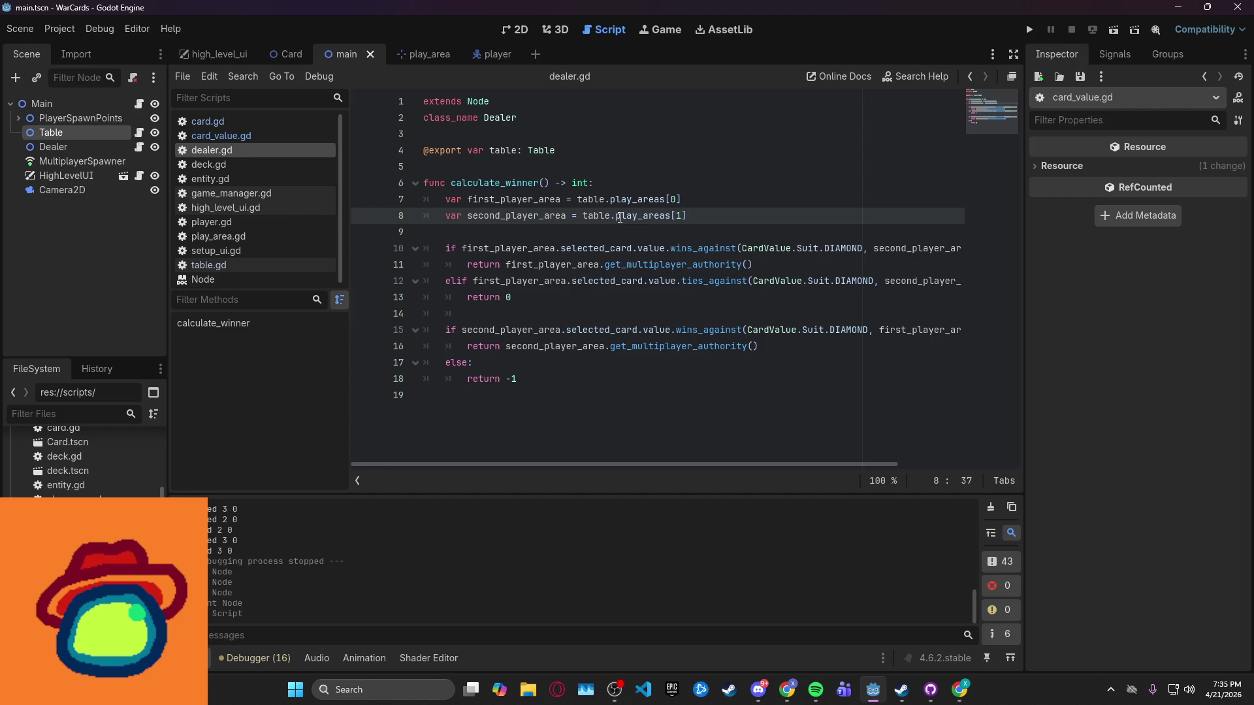
# Delete the 'else:' line so 'return -1' sits at function level, and save again
pyautogui.moveTo(468, 380); pyautogui.dragTo(445, 369)
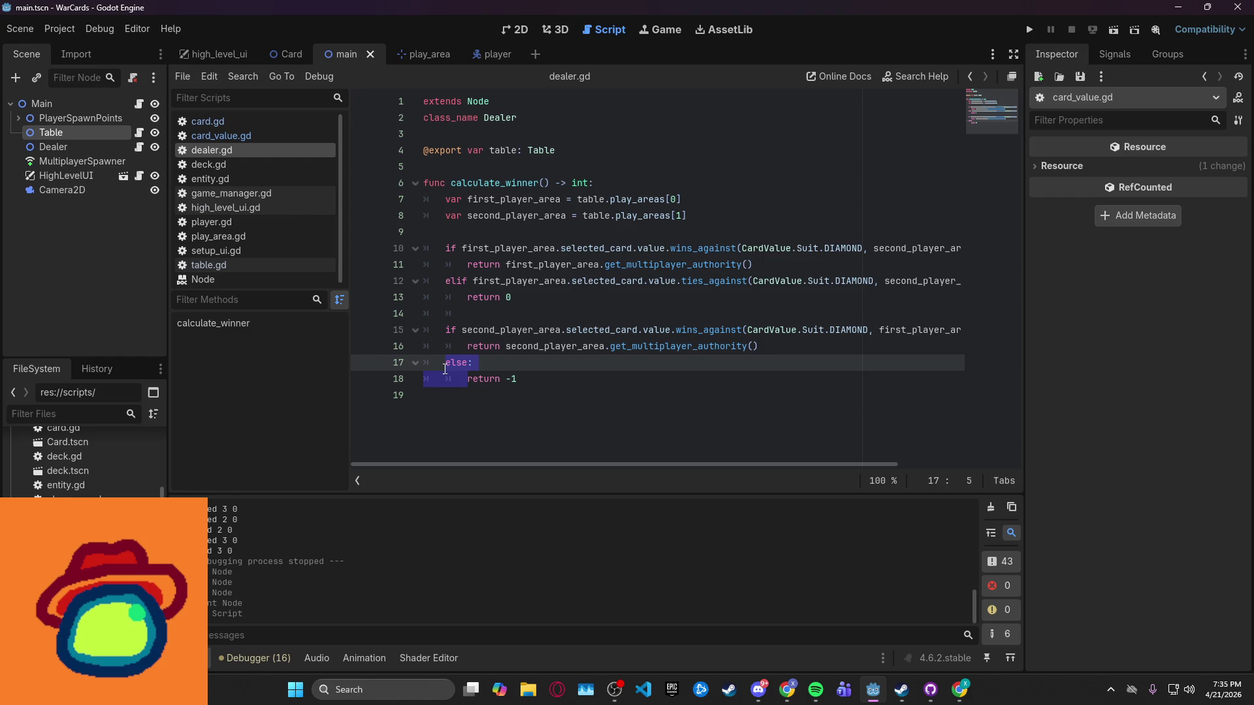
pyautogui.press('BackSpace')
pyautogui.press('Return')
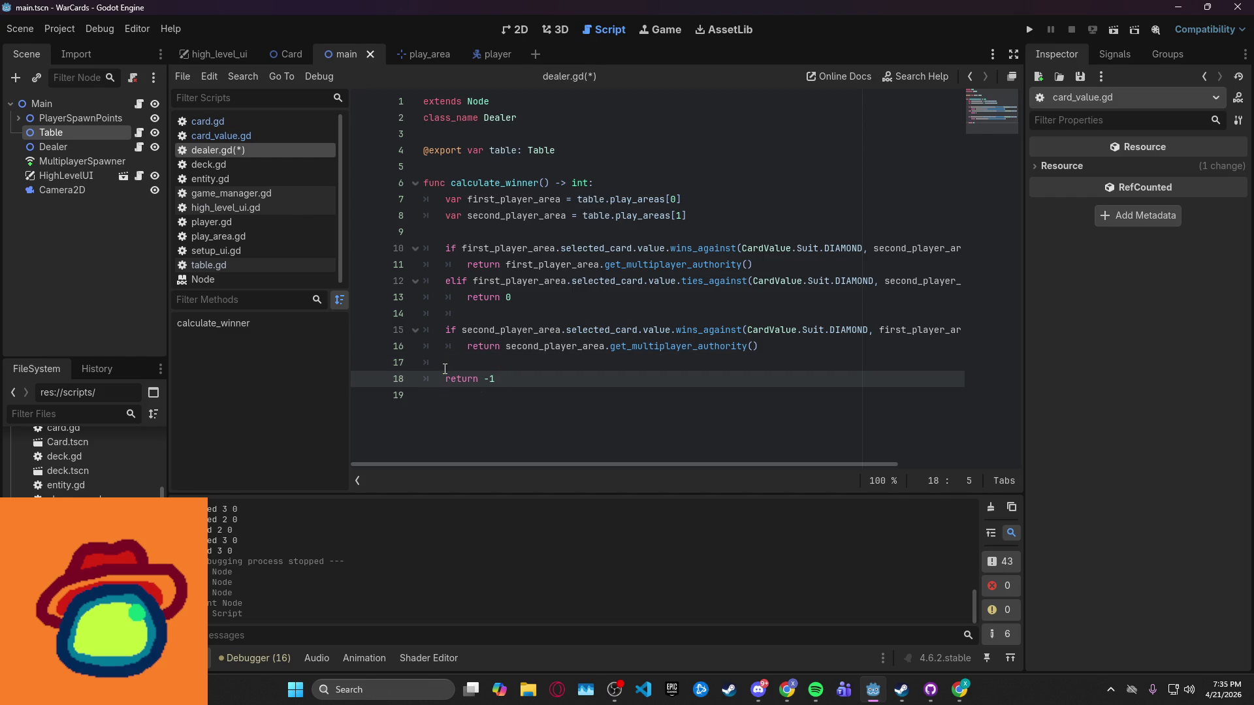
pyautogui.hotkey('ctrl', 's')
pyautogui.hotkey('alt', 'Tab')
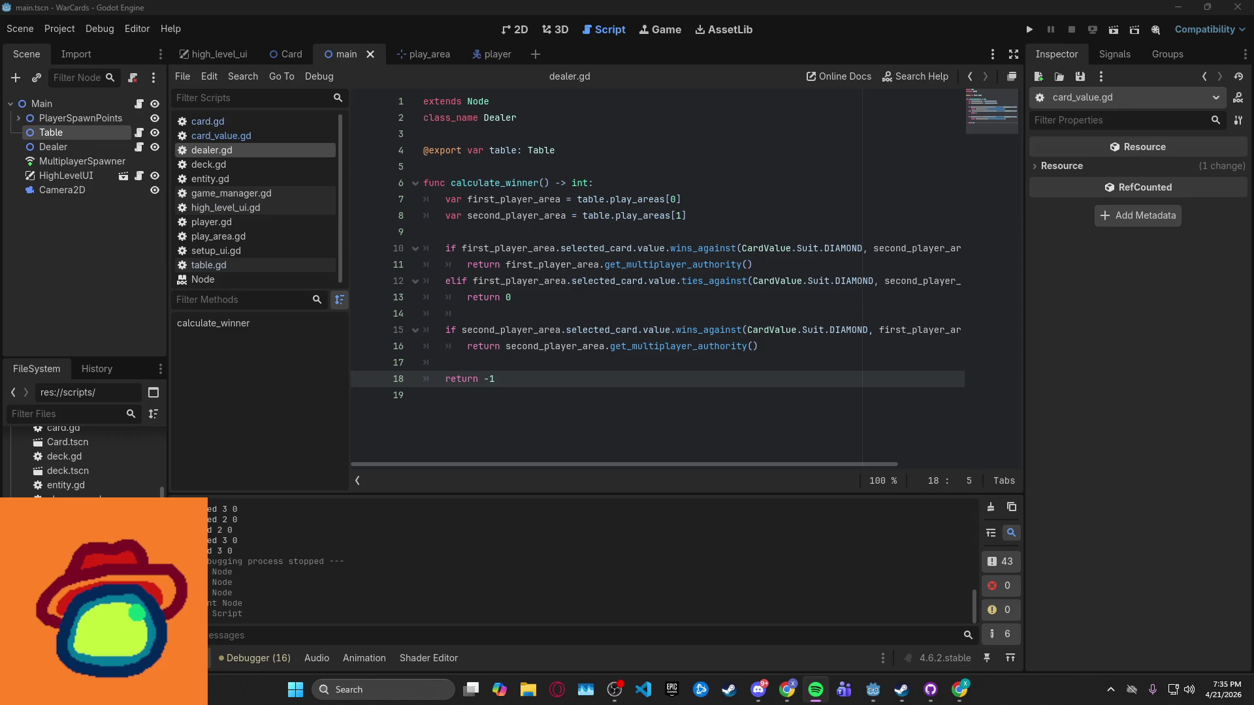
pyautogui.hotkey('alt', 'Tab')
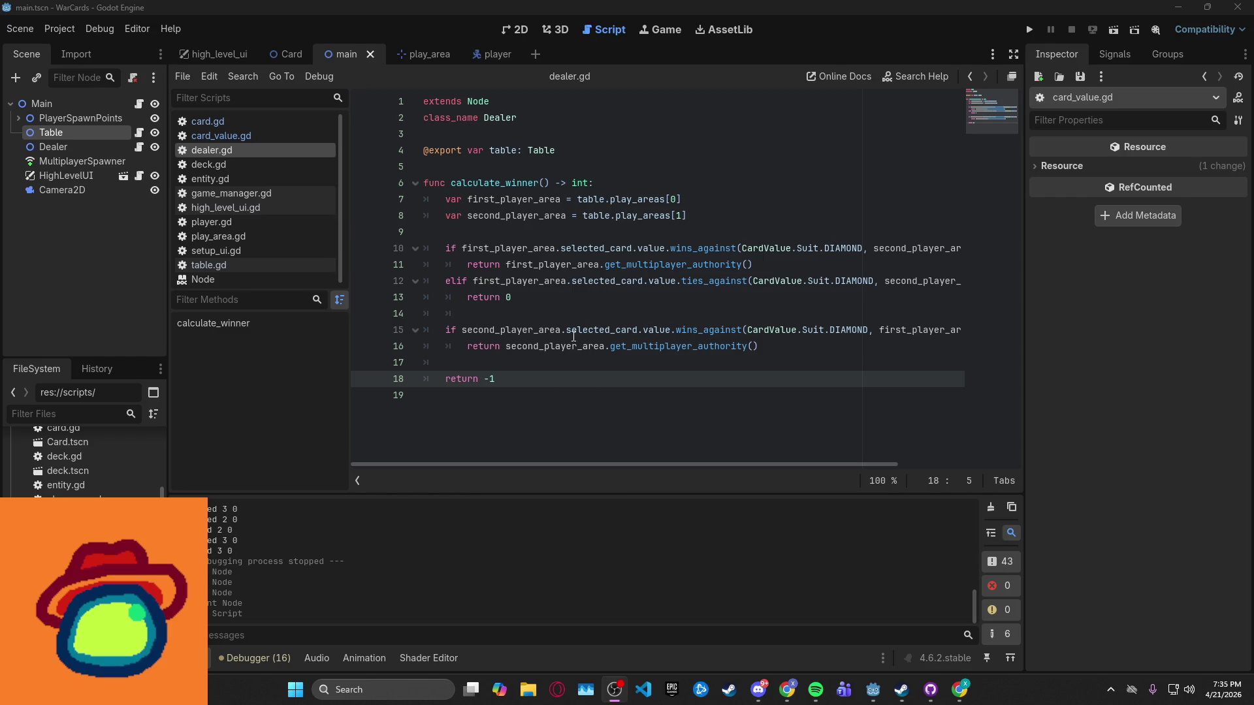
# Open the Table node's script and position the cursor just above the play_areas declaration
pyautogui.click(141, 133)
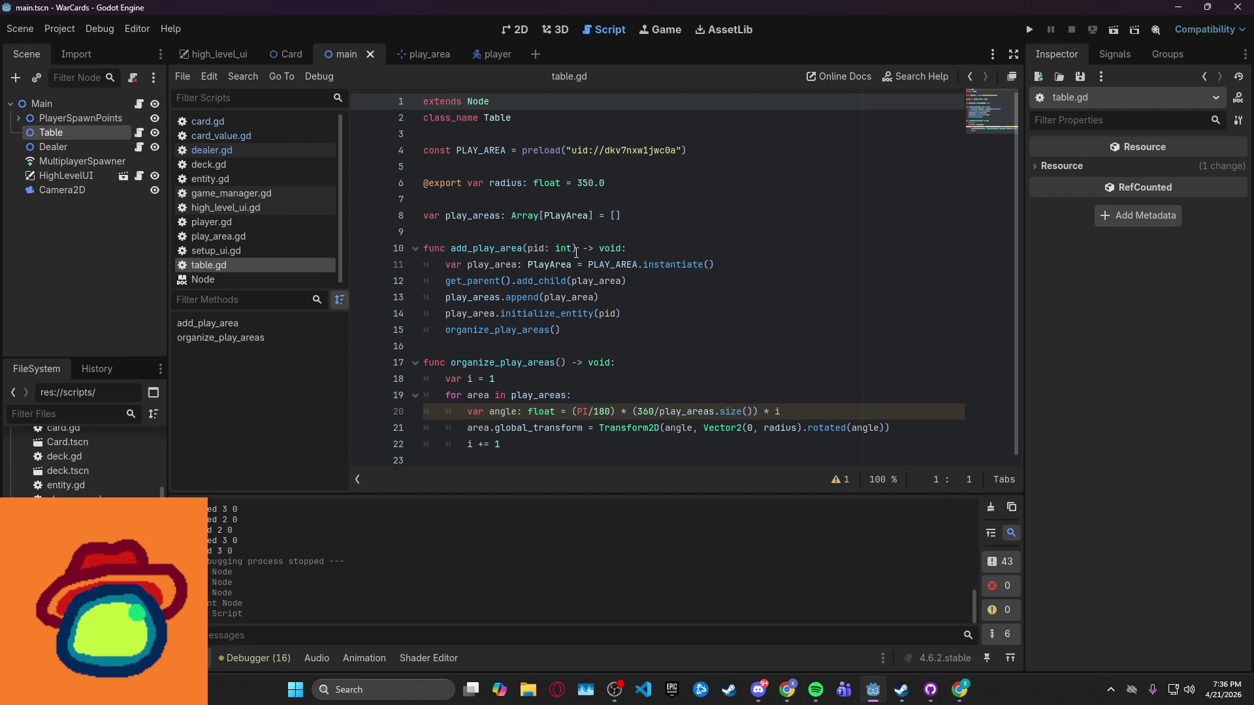
pyautogui.click(647, 213)
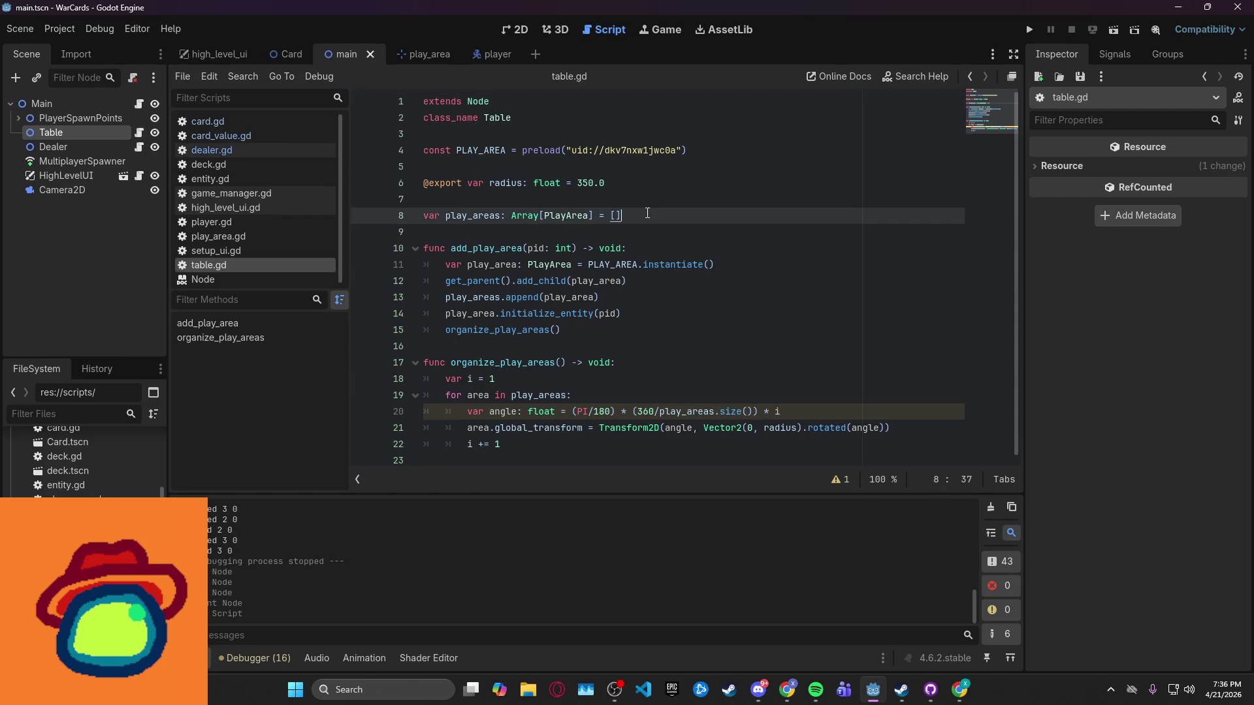
pyautogui.click(663, 188)
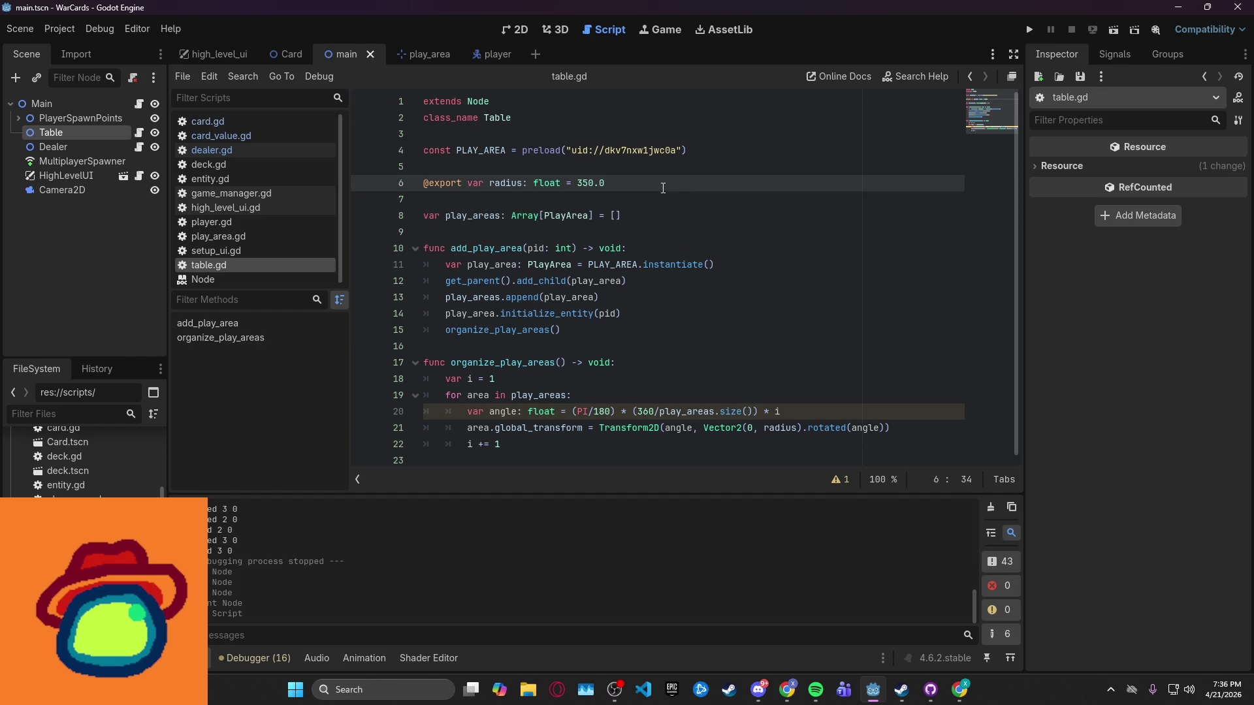
pyautogui.click(650, 214)
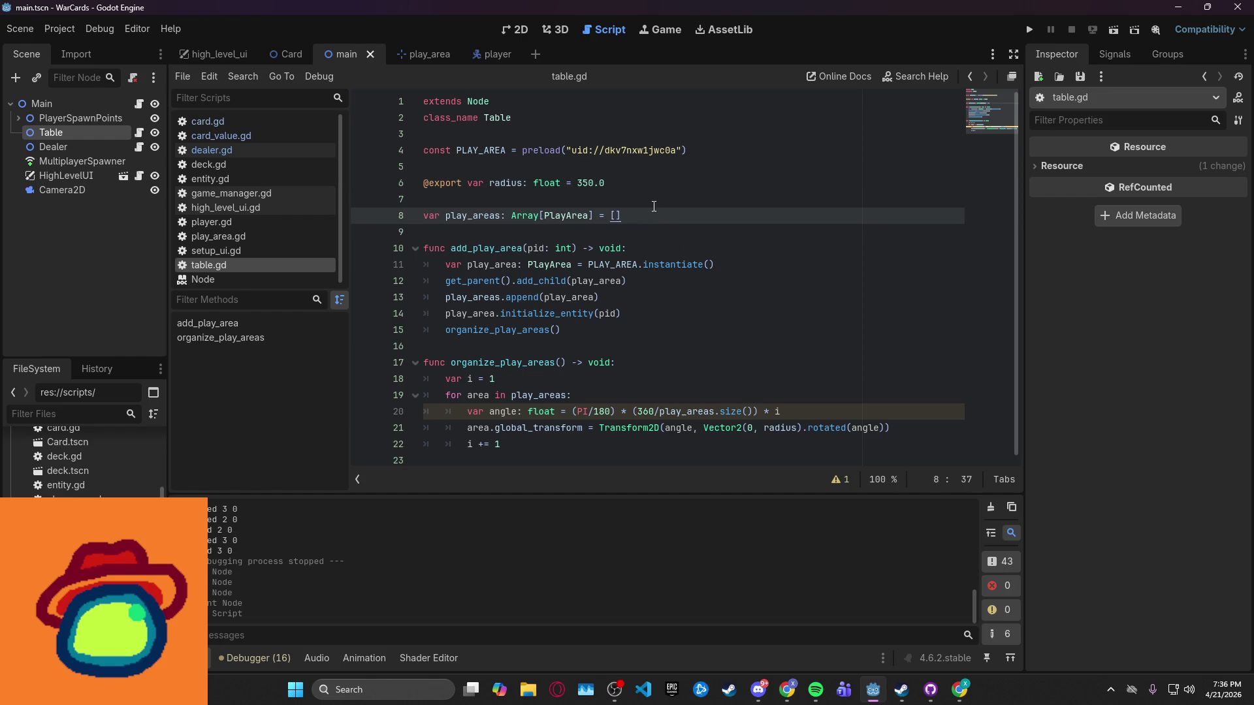
pyautogui.click(655, 204)
pyautogui.press('BackSpace')
pyautogui.write('@')
pyautogui.press('Return')
pyautogui.write('var trum')
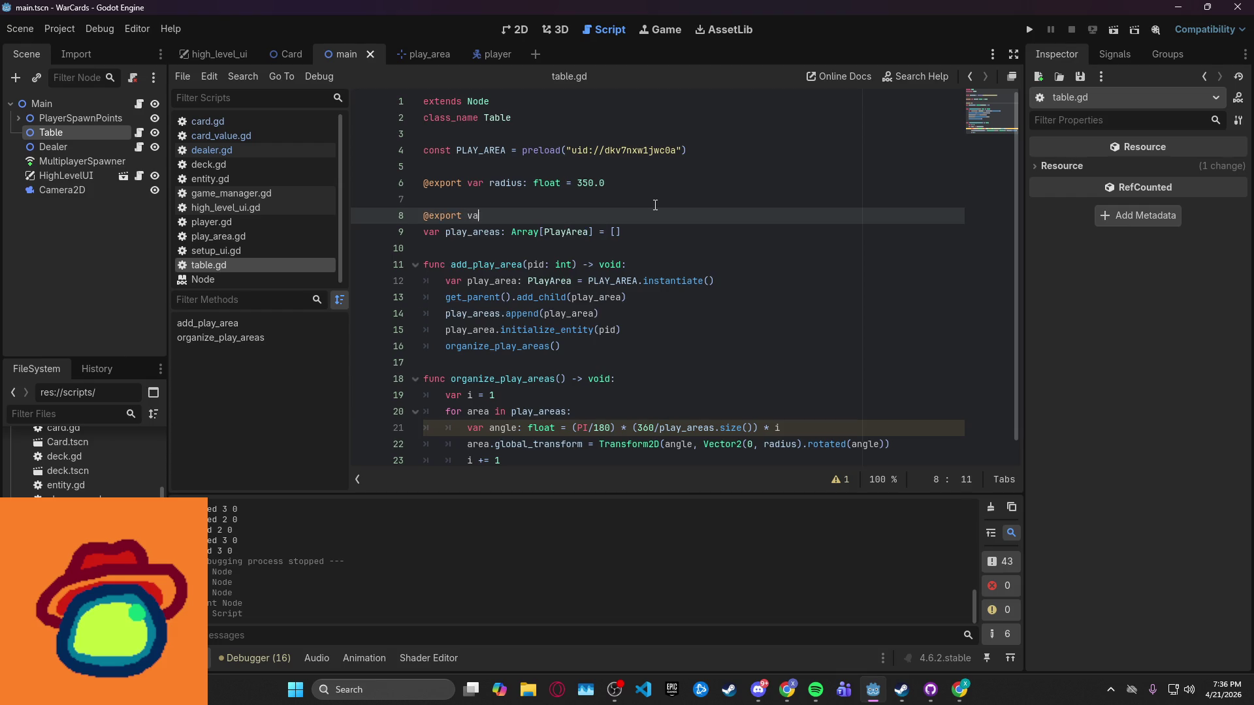
pyautogui.write('p_')
pyautogui.write('suit: Tr')
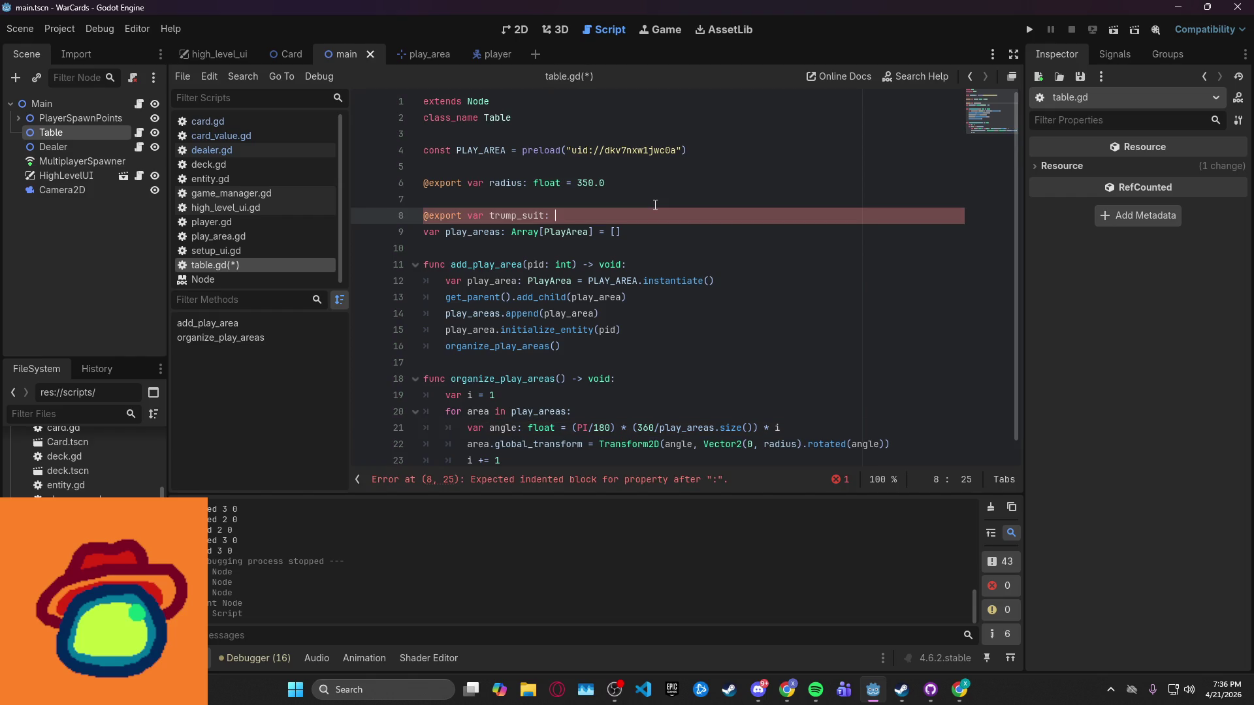
pyautogui.write('ump')
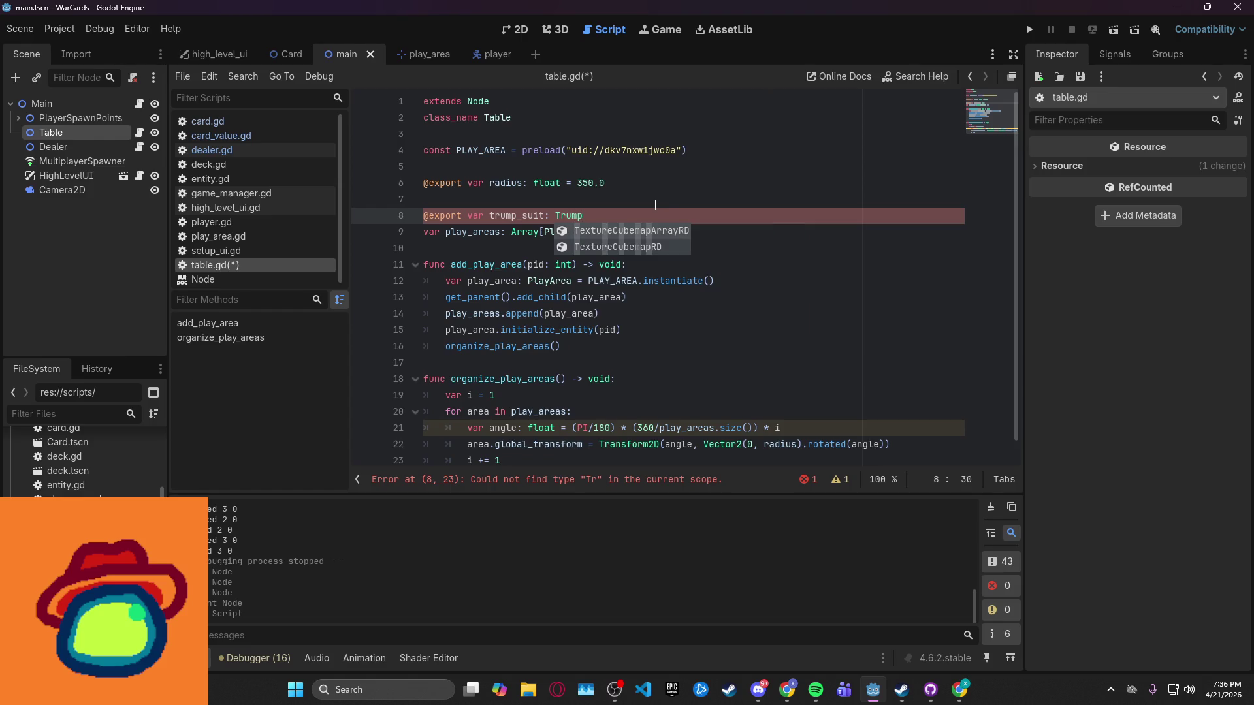
pyautogui.press('BackSpace')
pyautogui.press('BackSpace')
pyautogui.press('BackSpace')
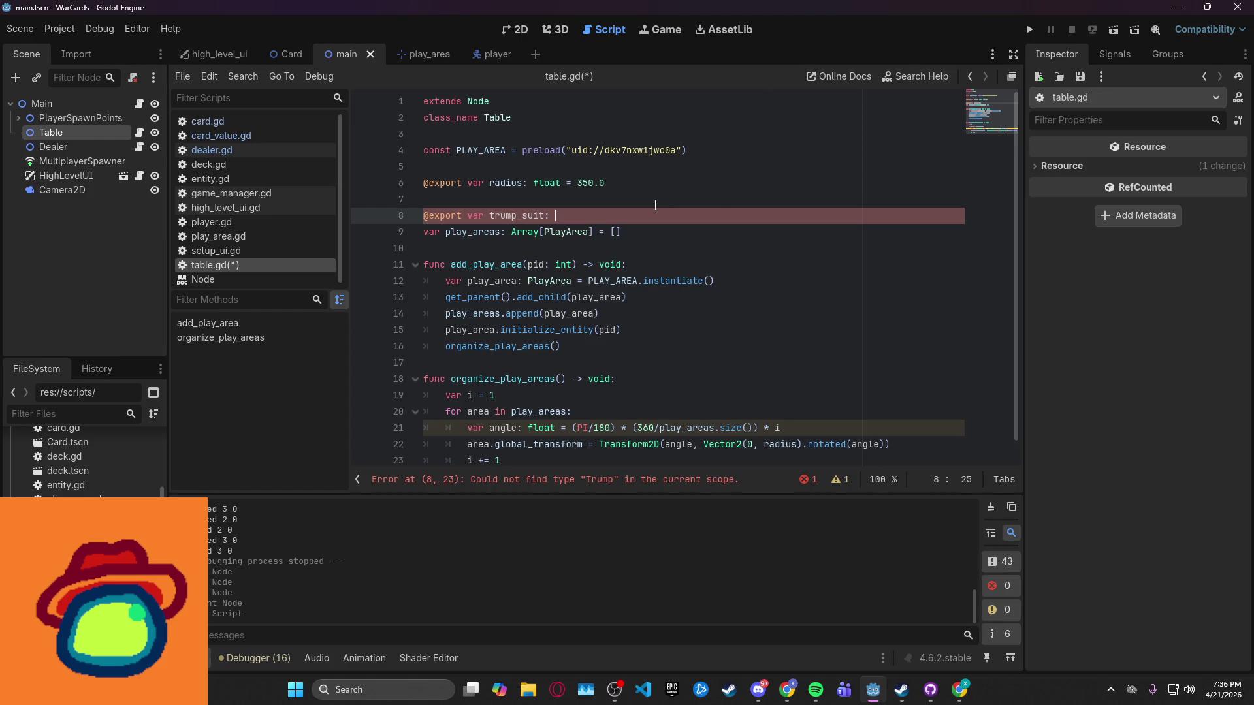
pyautogui.write('CardValue.')
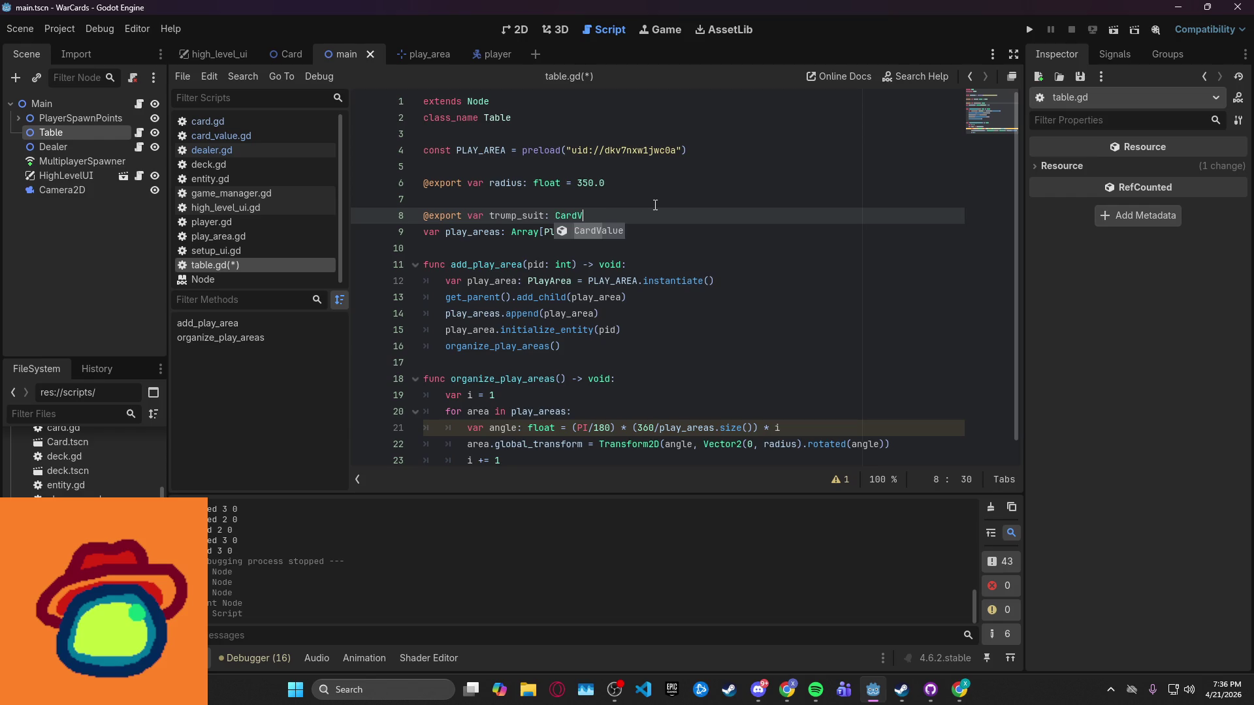
pyautogui.write('Suit.')
pyautogui.press('BackSpace')
pyautogui.press('Return')
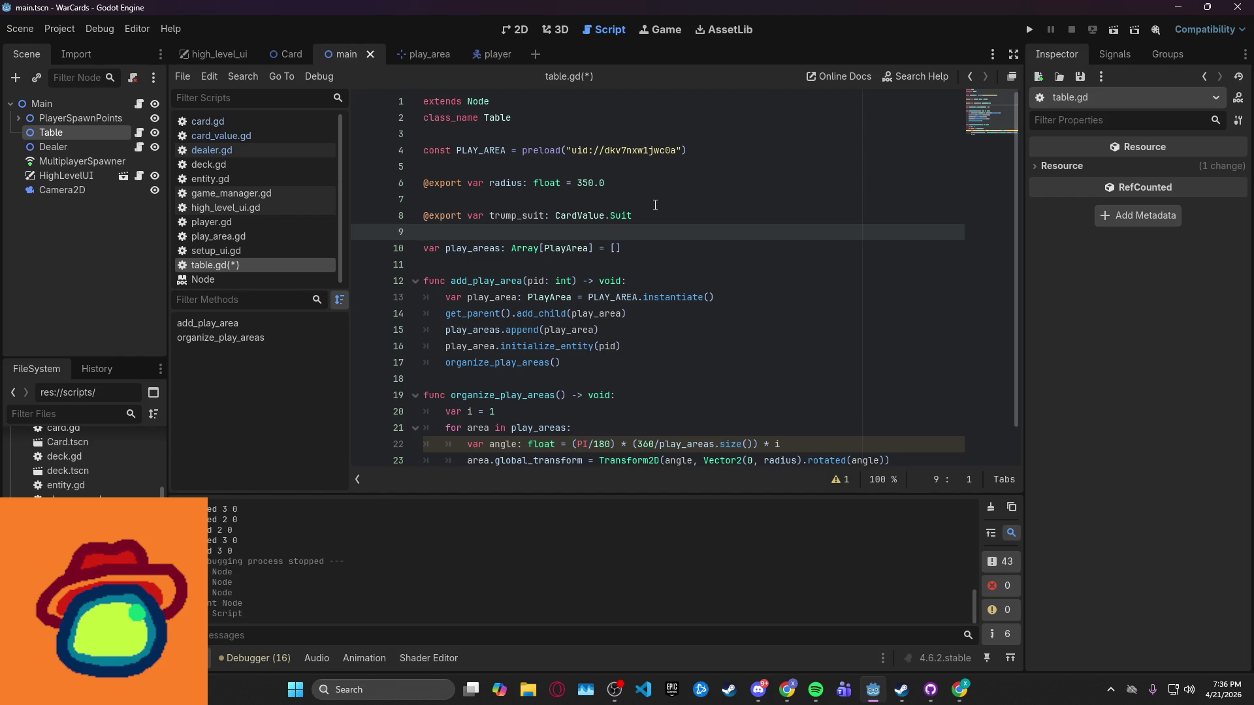
pyautogui.press('BackSpace')
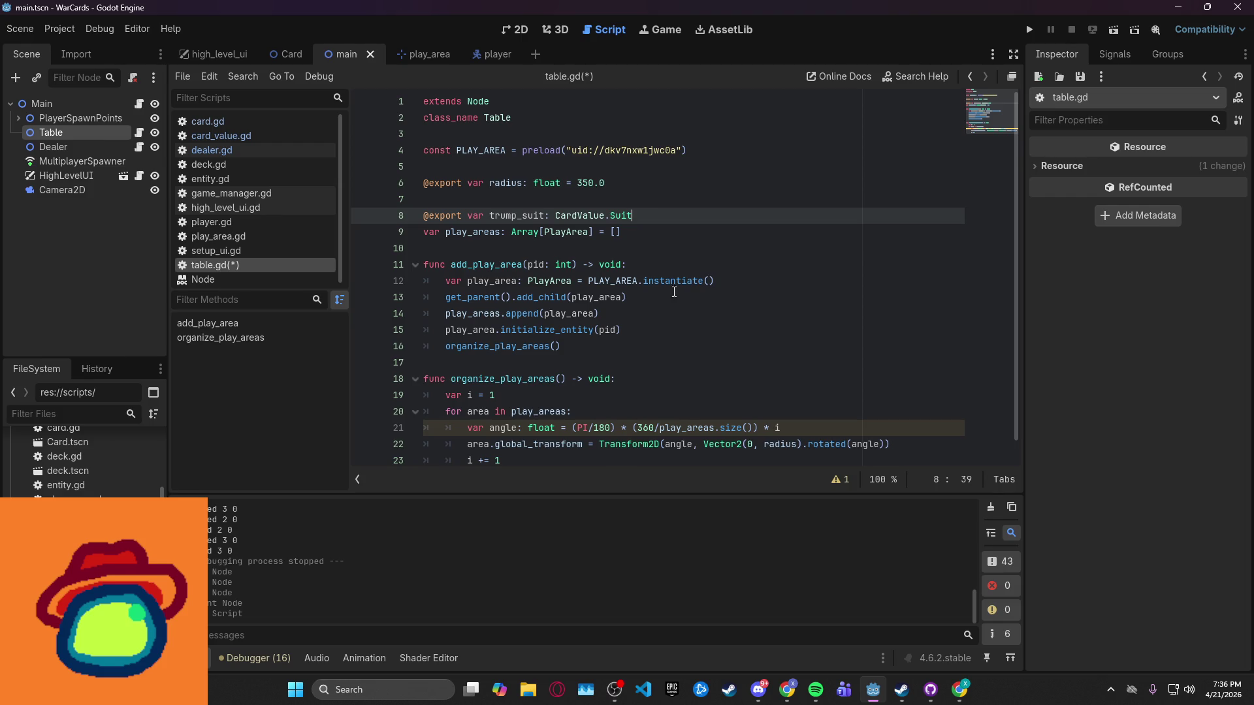
pyautogui.scroll(-1, 680, 313)
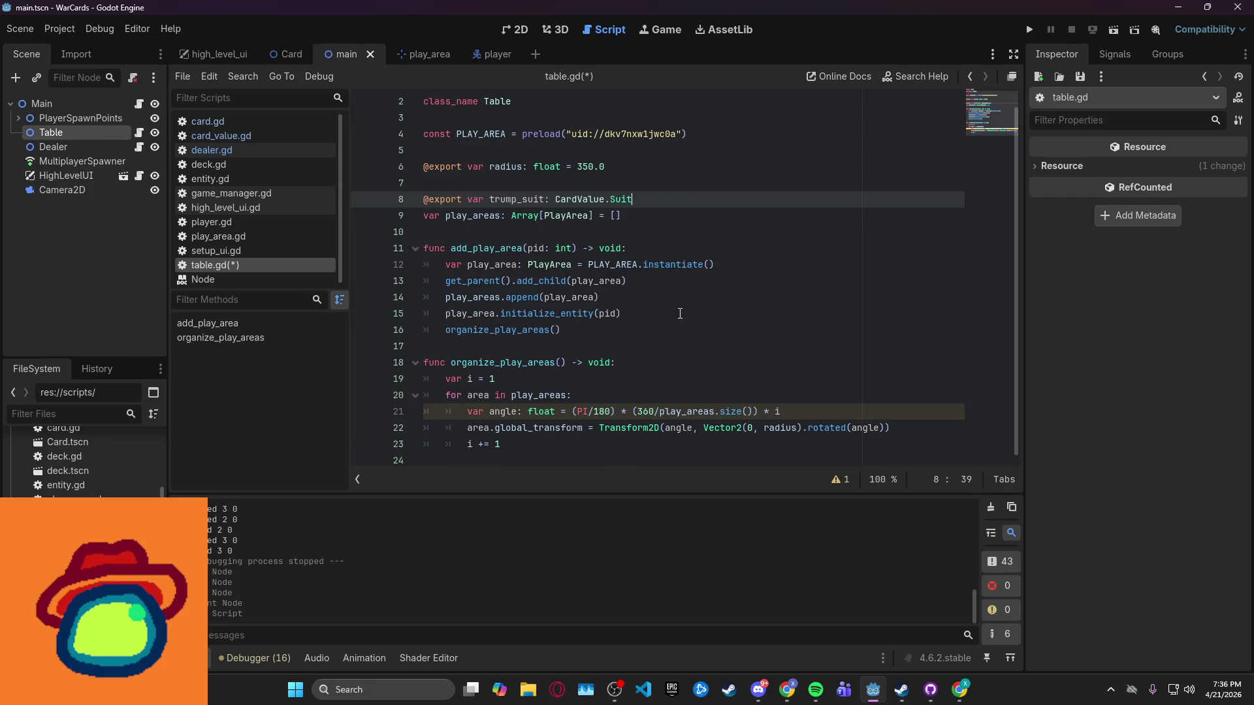
# In card_value.gd, add ALL after NONE in the Suit enum and save the file
pyautogui.moveTo(621, 205)
pyautogui.keyDown('ctrl'); pyautogui.click(620, 200); pyautogui.keyUp('ctrl')
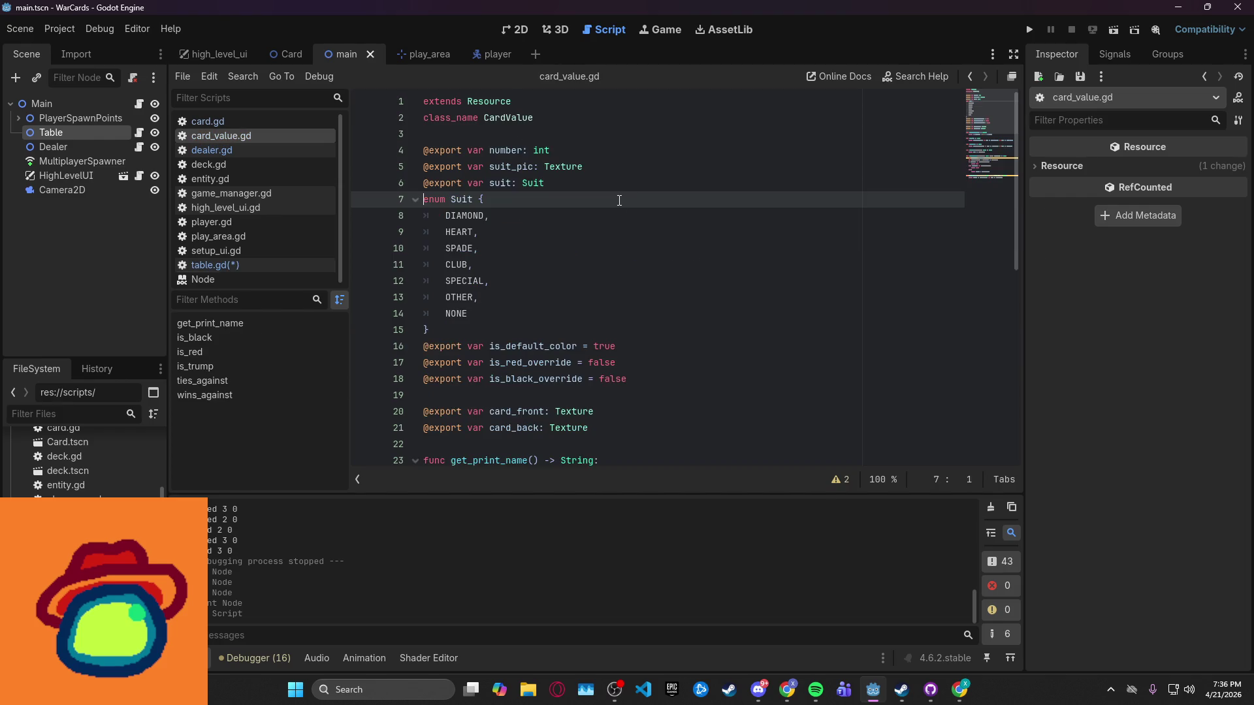
pyautogui.click(482, 313)
pyautogui.write(',')
pyautogui.press('Return')
pyautogui.write('ALL')
pyautogui.press('BackSpace')
pyautogui.press('BackSpace')
pyautogui.write('LL')
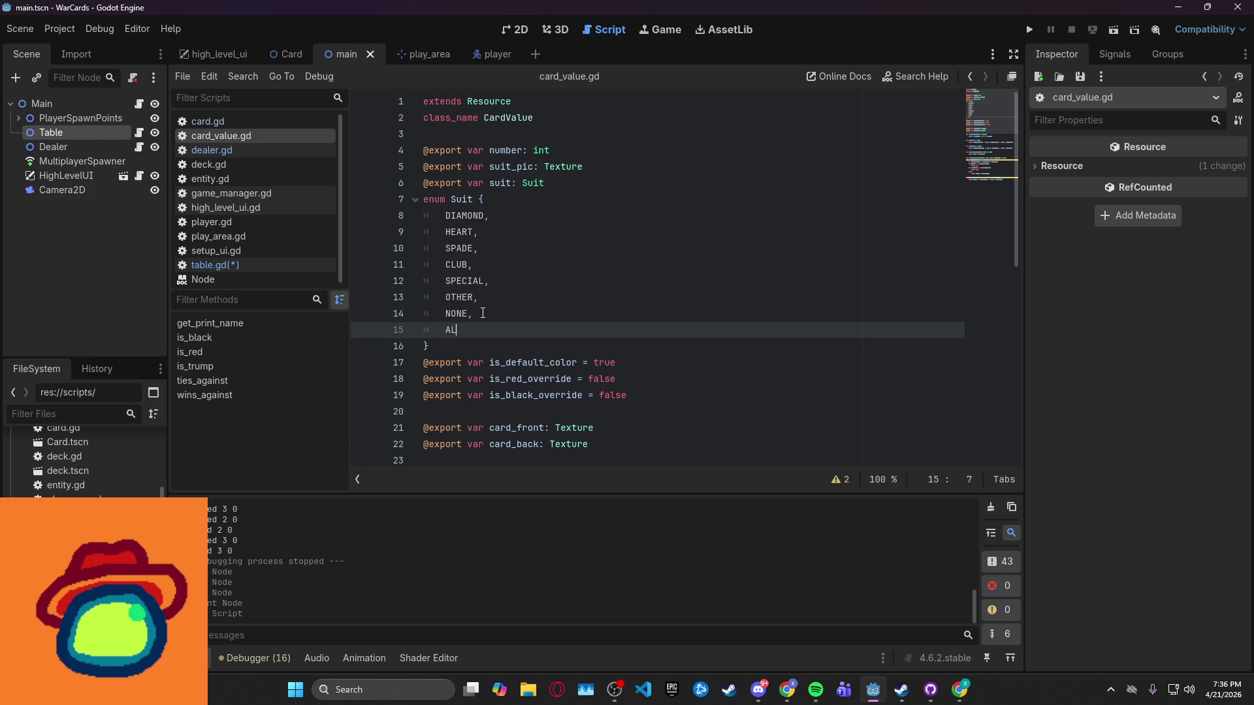
pyautogui.hotkey('ctrl', 's')
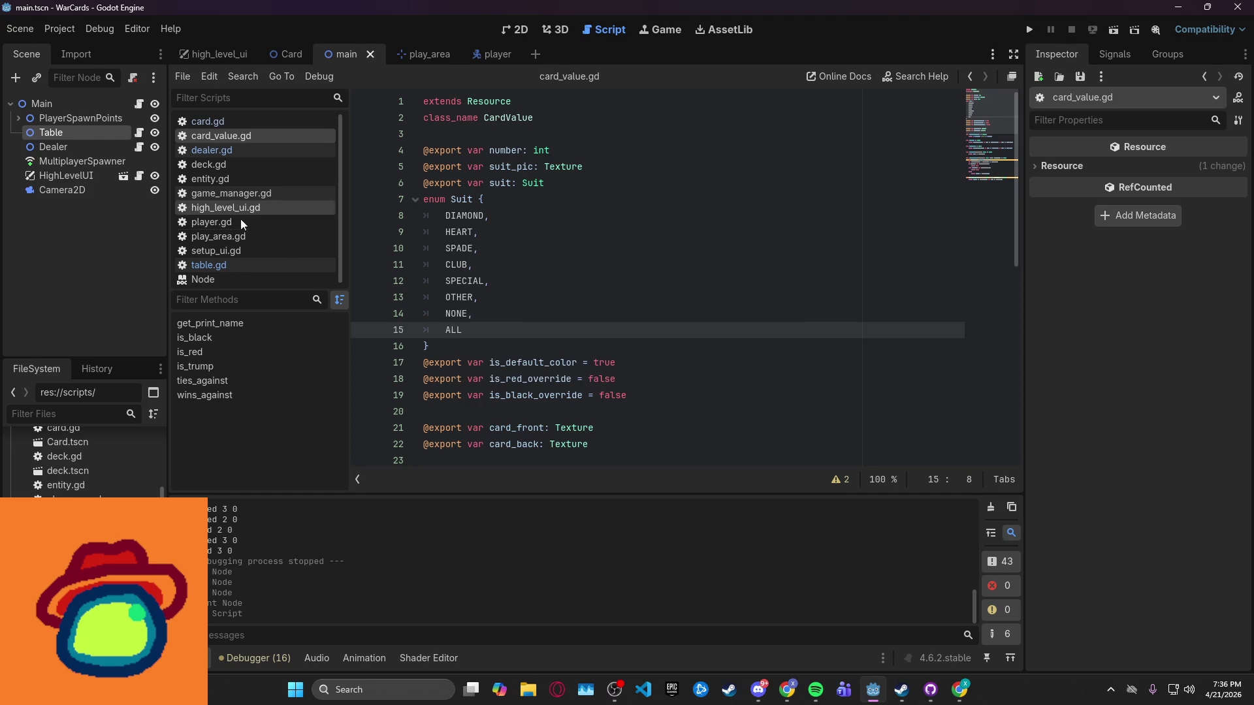
# Back in table.gd, begin giving trump_suit a default value with '= T'
pyautogui.click(242, 268)
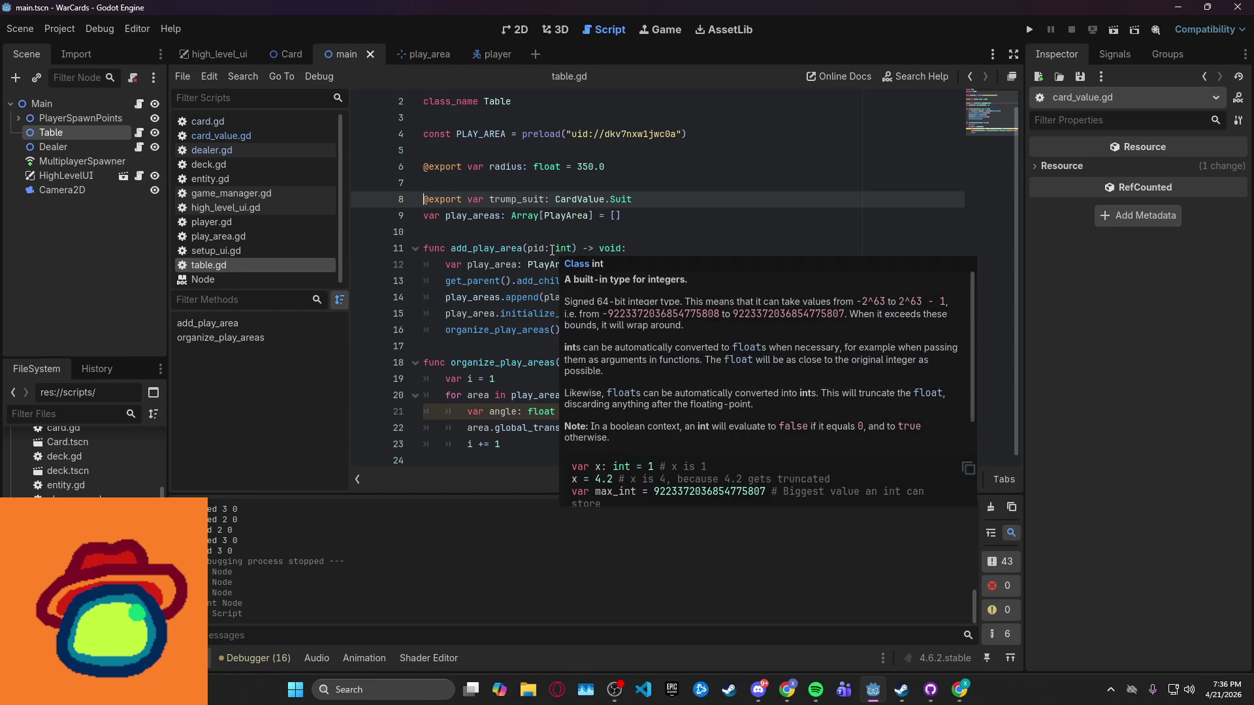
pyautogui.click(623, 214)
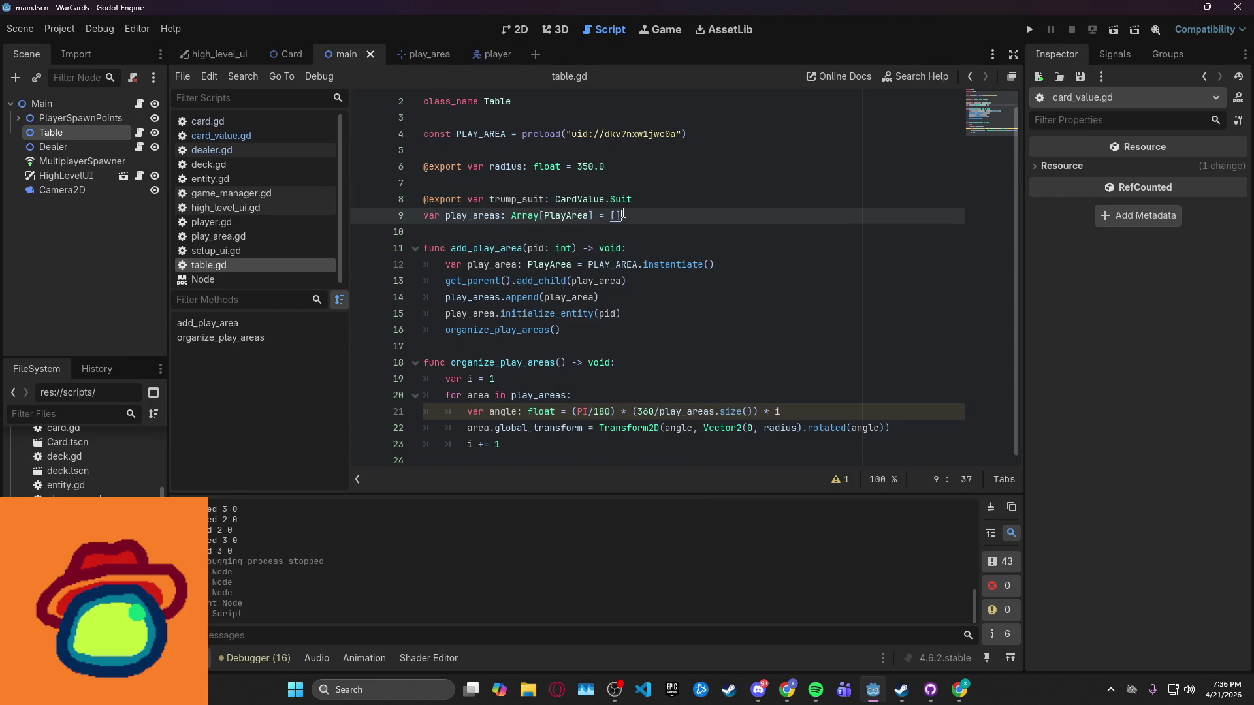
pyautogui.click(674, 199)
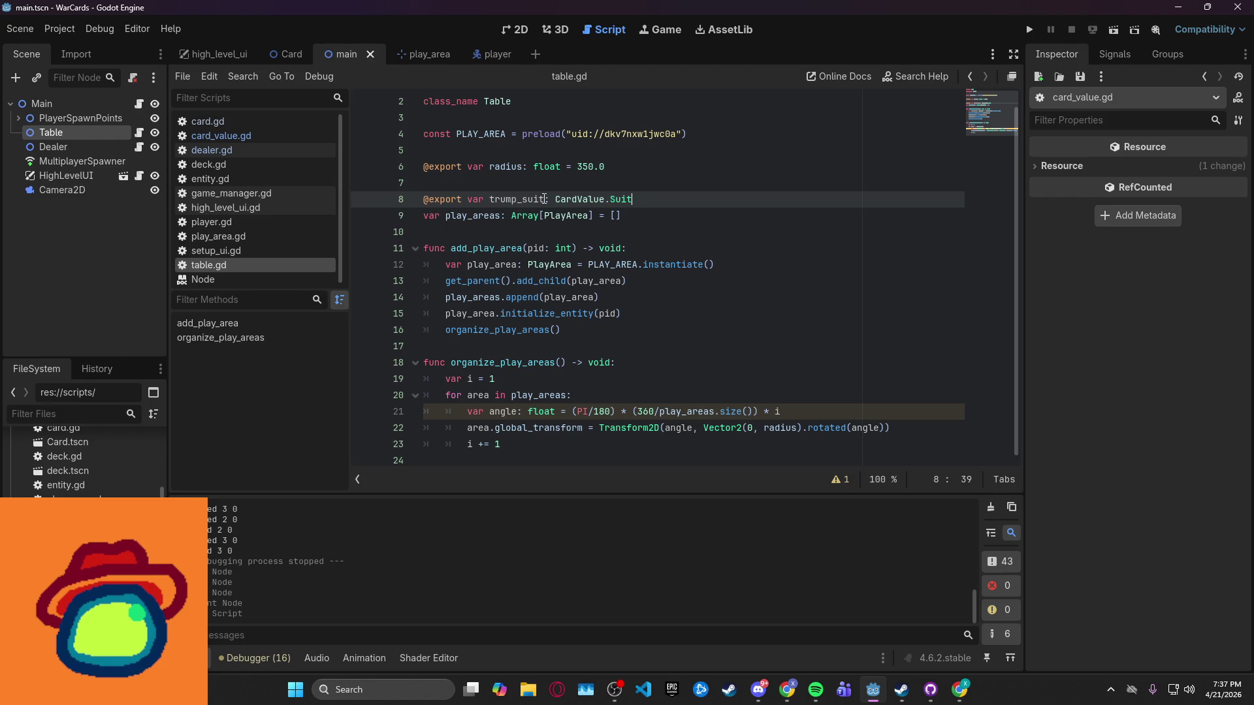
pyautogui.write('= T')
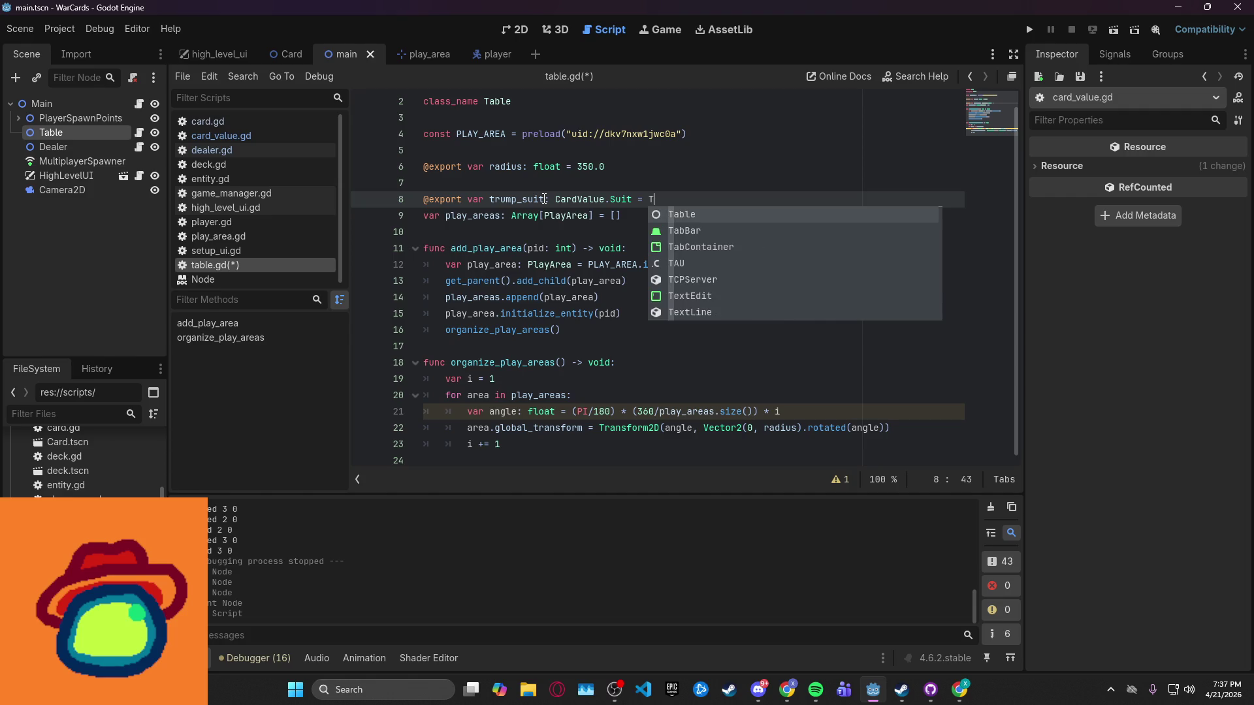
# Set trump_suit's default to CardValue.Suit.DIAMOND and save table.gd
pyautogui.press('BackSpace')
pyautogui.write('CardValue.')
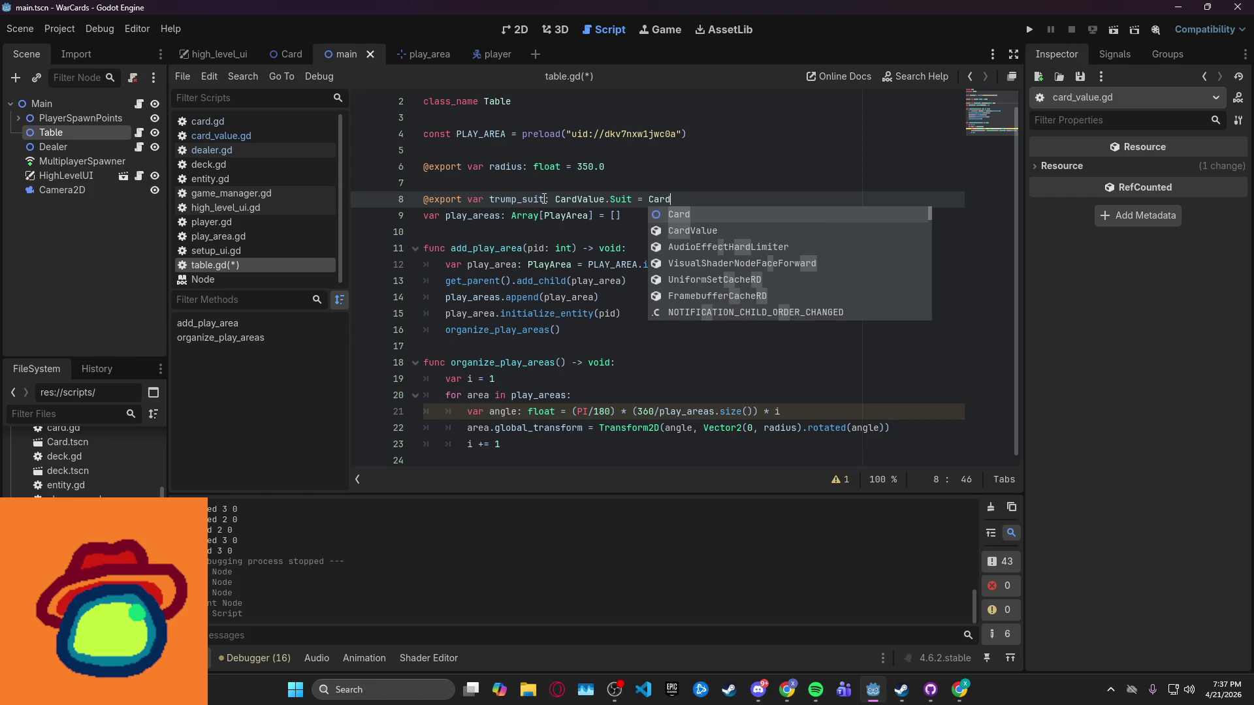
pyautogui.write('Suit.D')
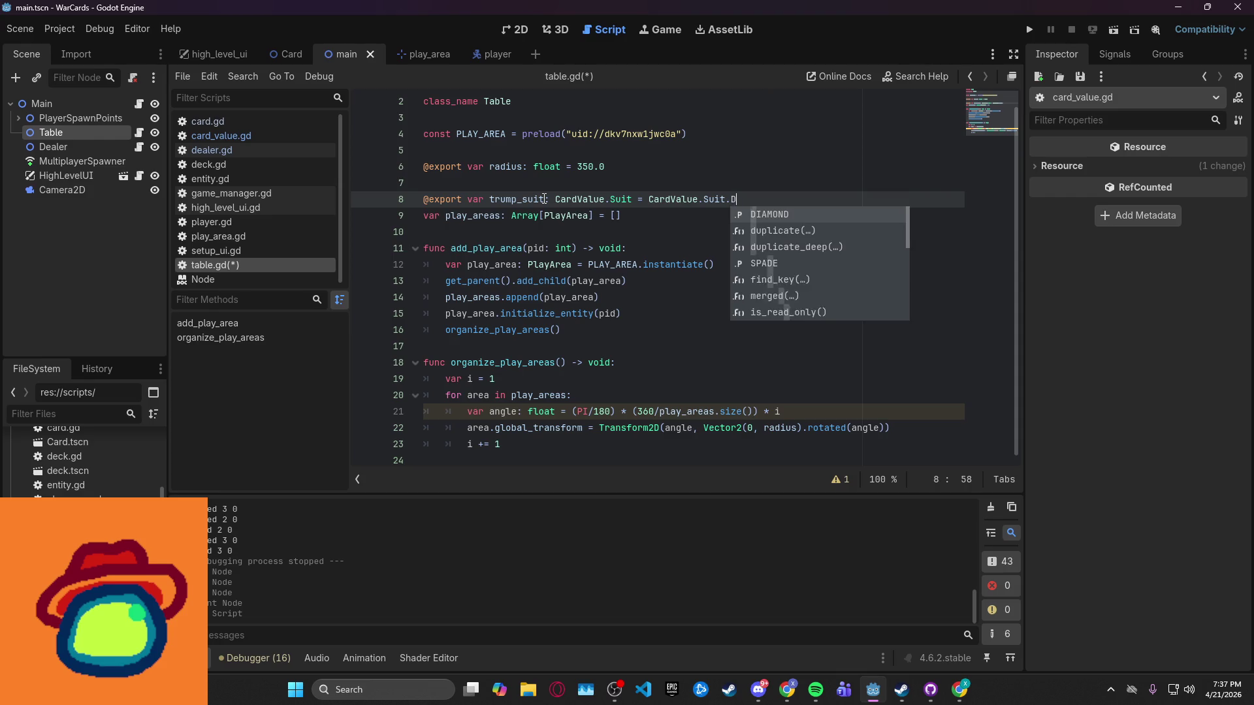
pyautogui.press('Return')
pyautogui.hotkey('ctrl', 's')
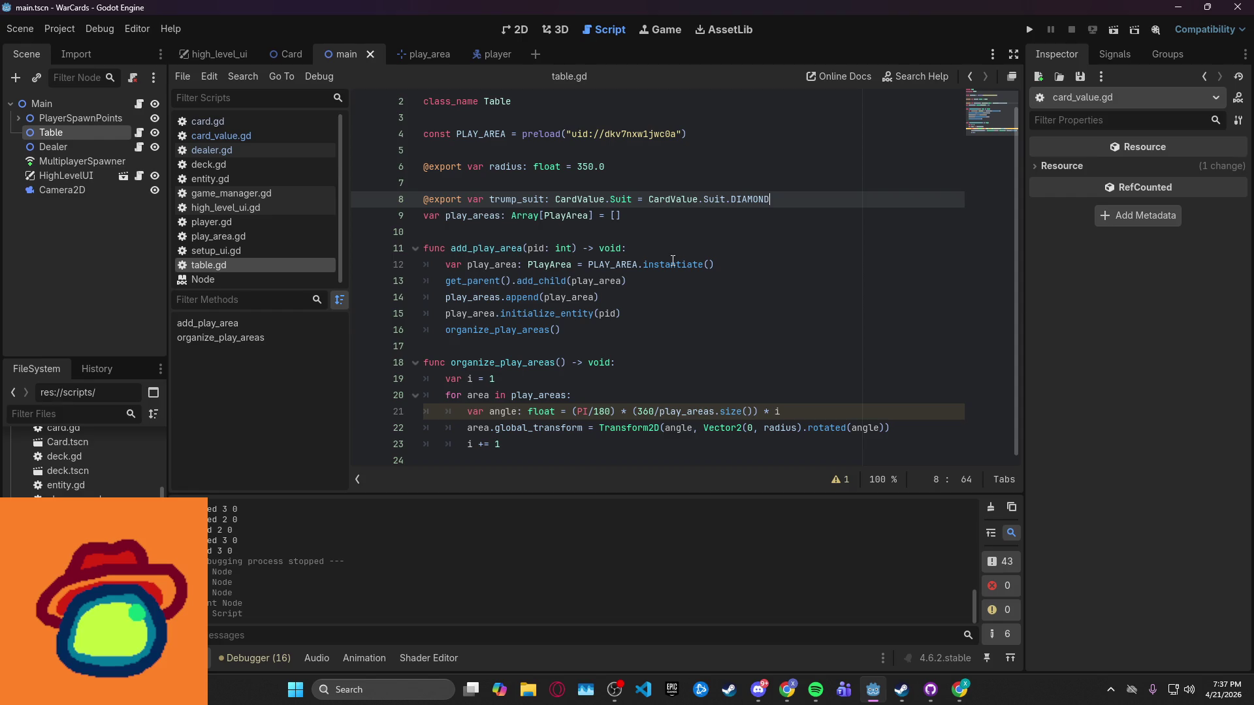
pyautogui.moveTo(673, 260)
# Add an exported trump_suit_options variable of type Array[CardValue.Suit], initialised to an empty array
pyautogui.press('Return')
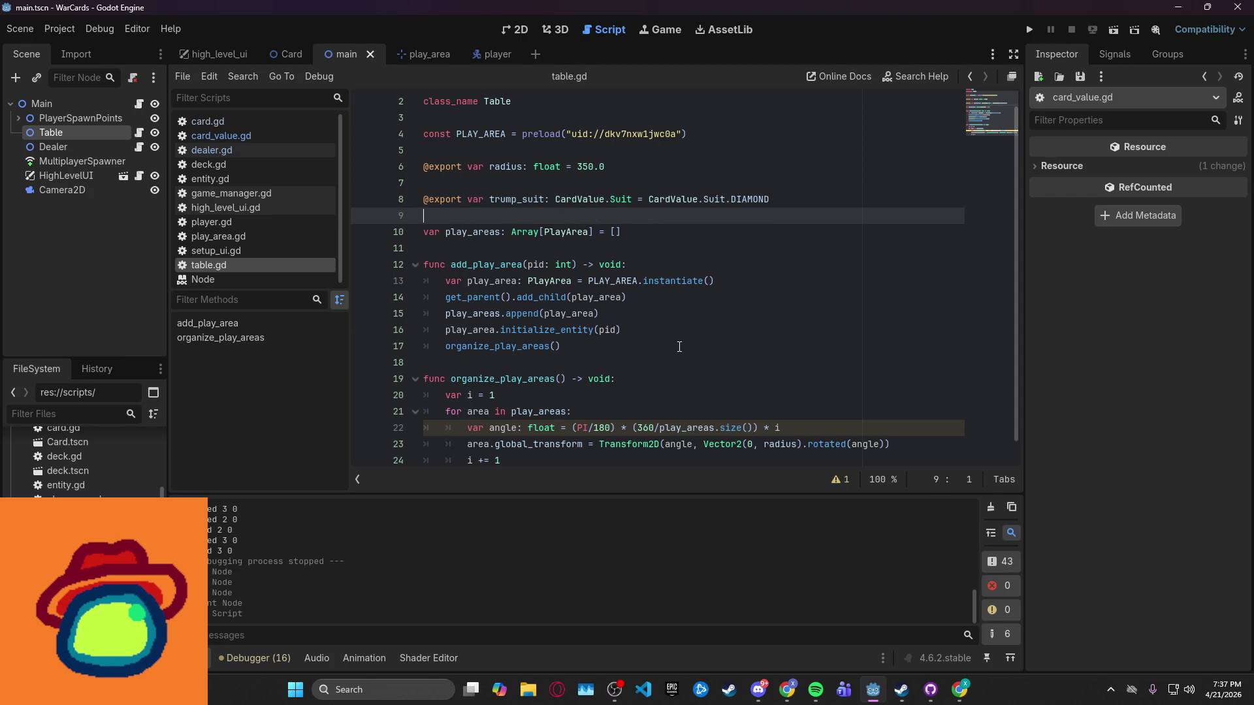
pyautogui.write('@e')
pyautogui.press('Return')
pyautogui.write('var tr')
pyautogui.write('ump+s')
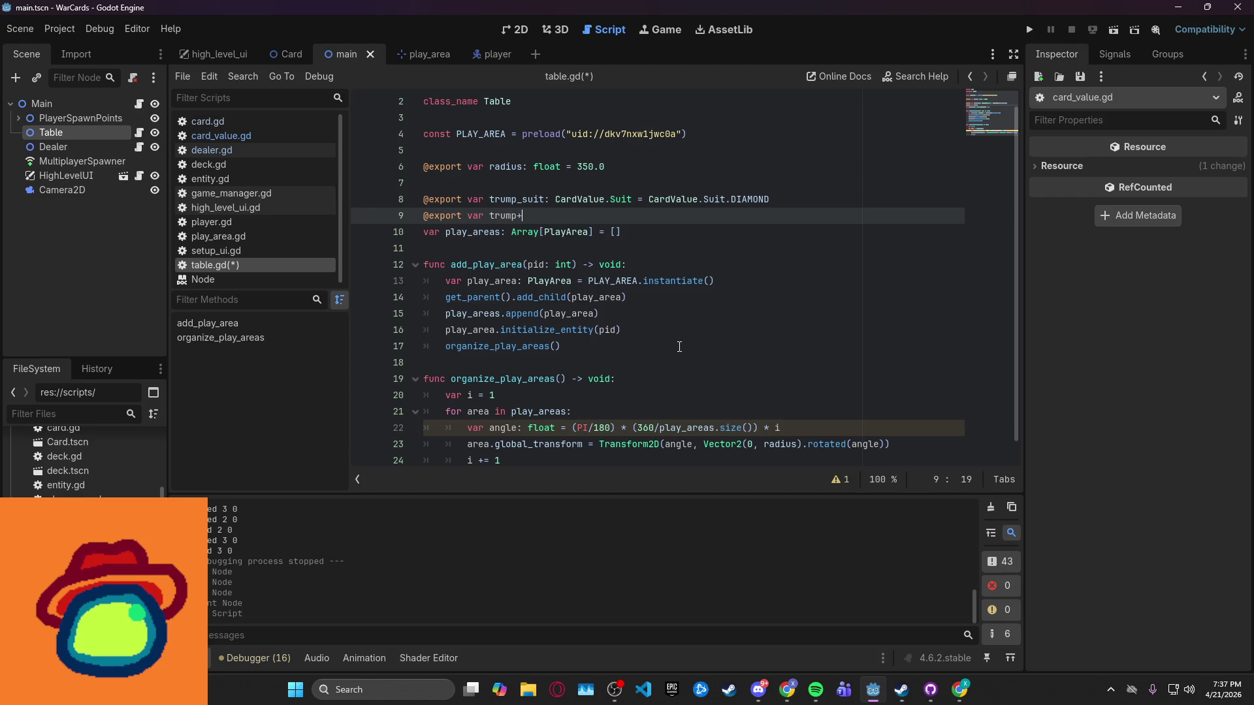
pyautogui.press('BackSpace')
pyautogui.press('BackSpace')
pyautogui.write('_suit')
pyautogui.write('_options:')
pyautogui.write(' Card')
pyautogui.press('BackSpace')
pyautogui.press('BackSpace')
pyautogui.press('BackSpace')
pyautogui.write('Array')
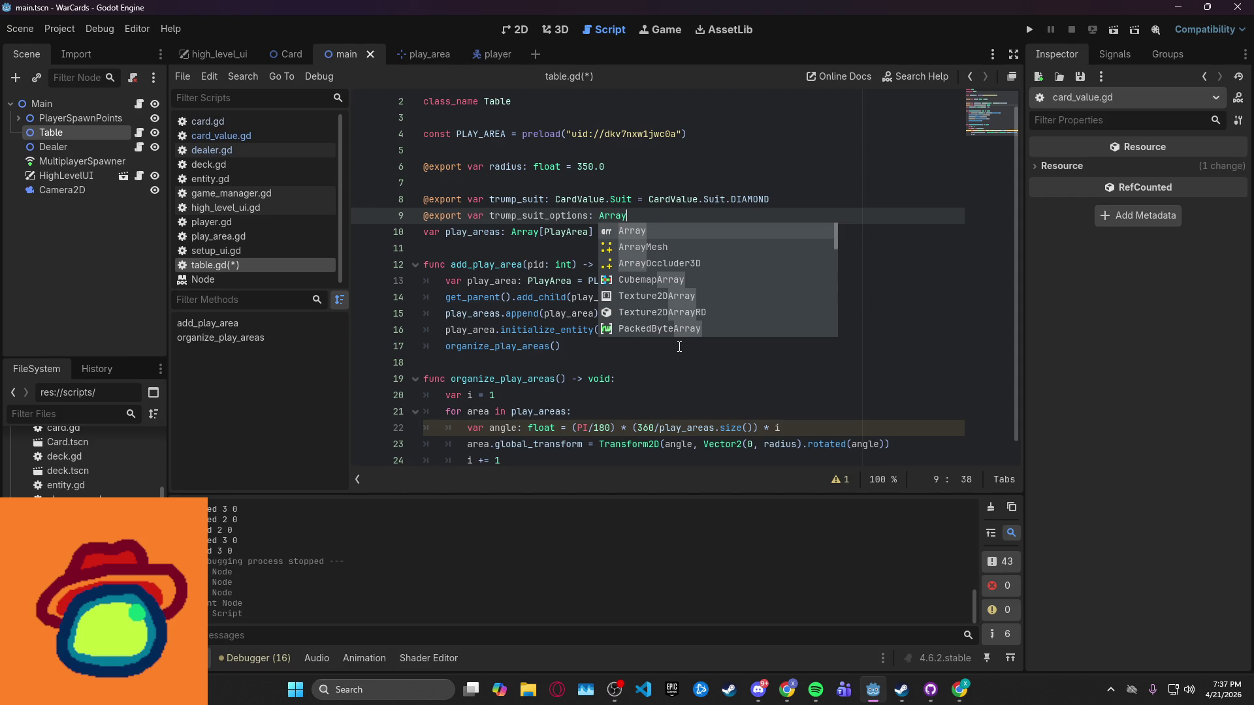
pyautogui.write('[Card')
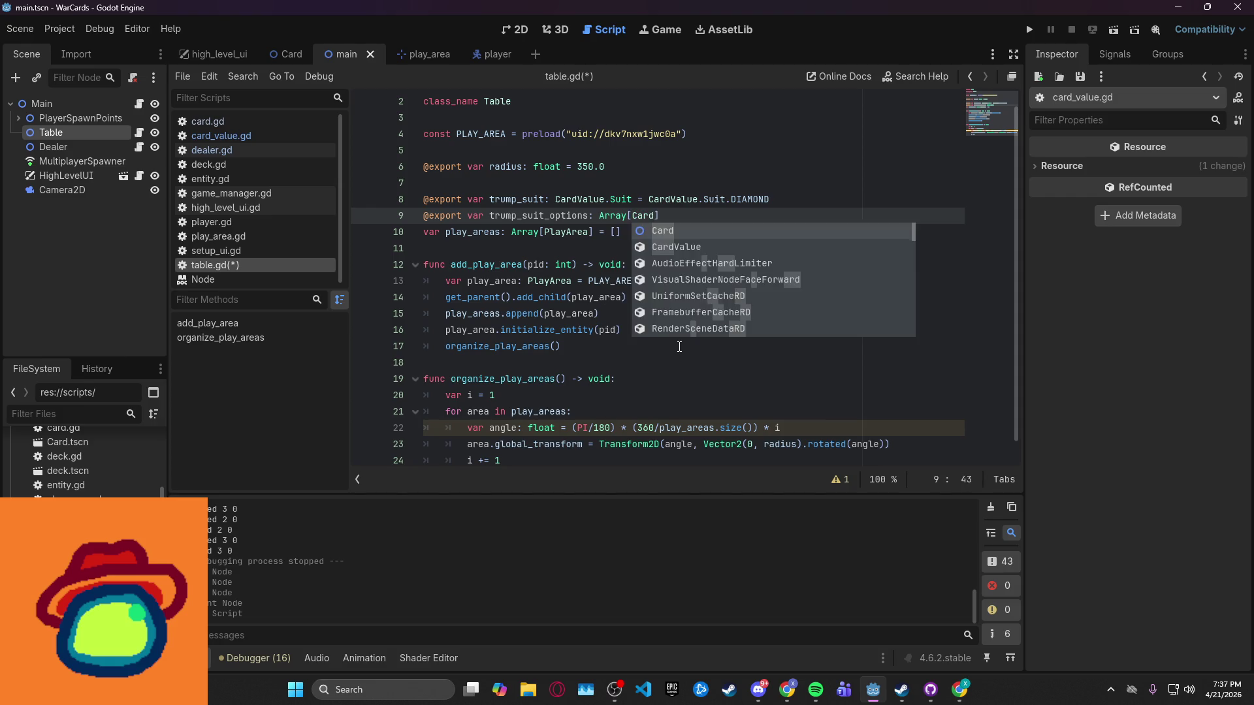
pyautogui.write('Value.Suit')
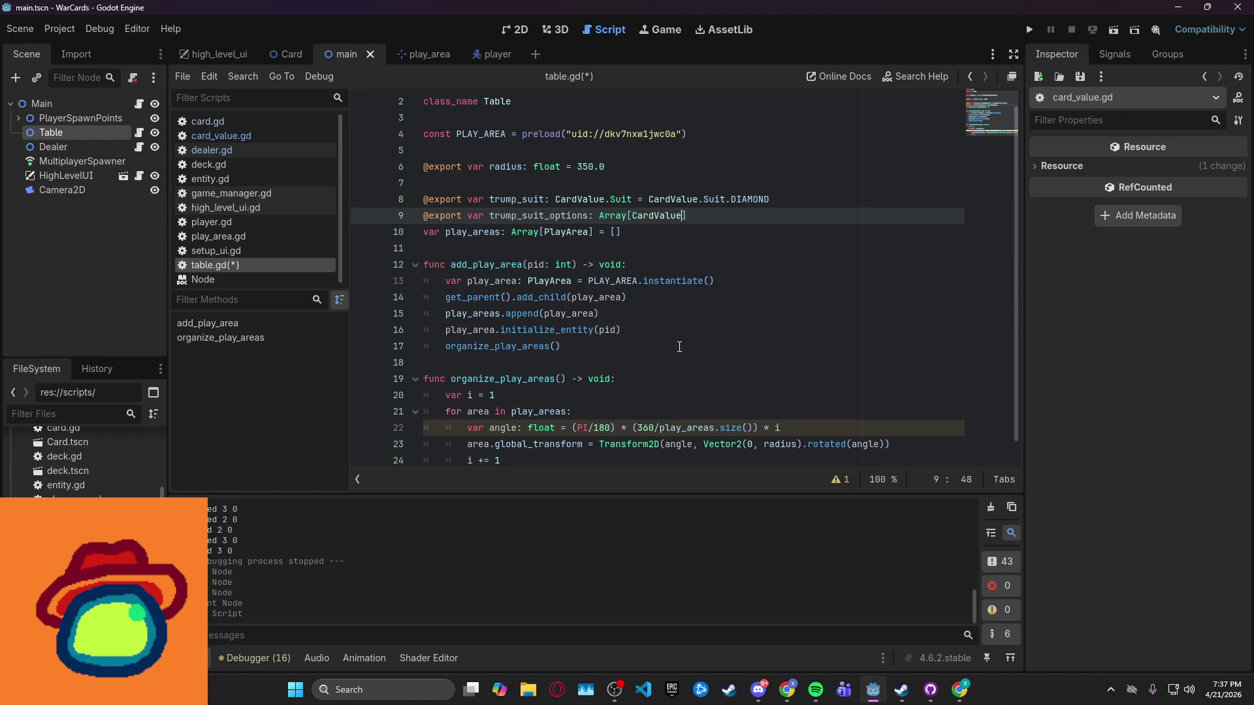
pyautogui.write('] = []')
# Fill the array with CardValue.Suit.DIAMOND and CardValue.Suit.HEART on separate lines
pyautogui.scroll(-1, 744, 389)
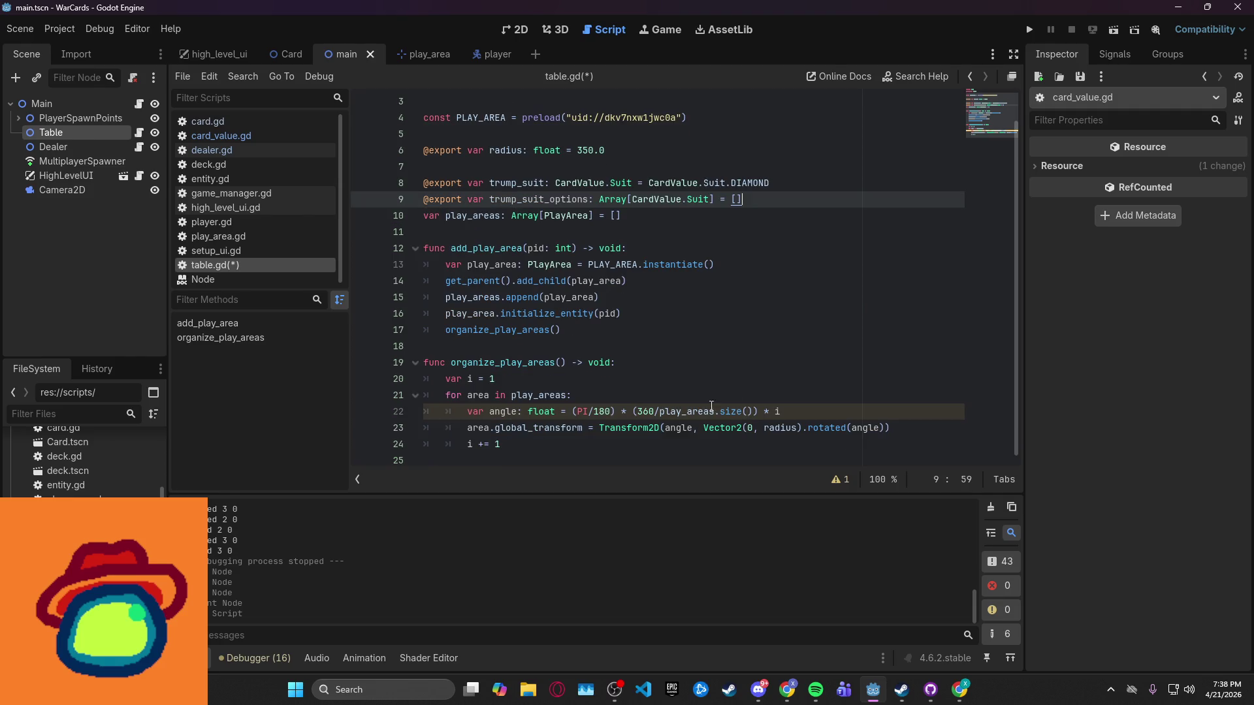
pyautogui.click(565, 461)
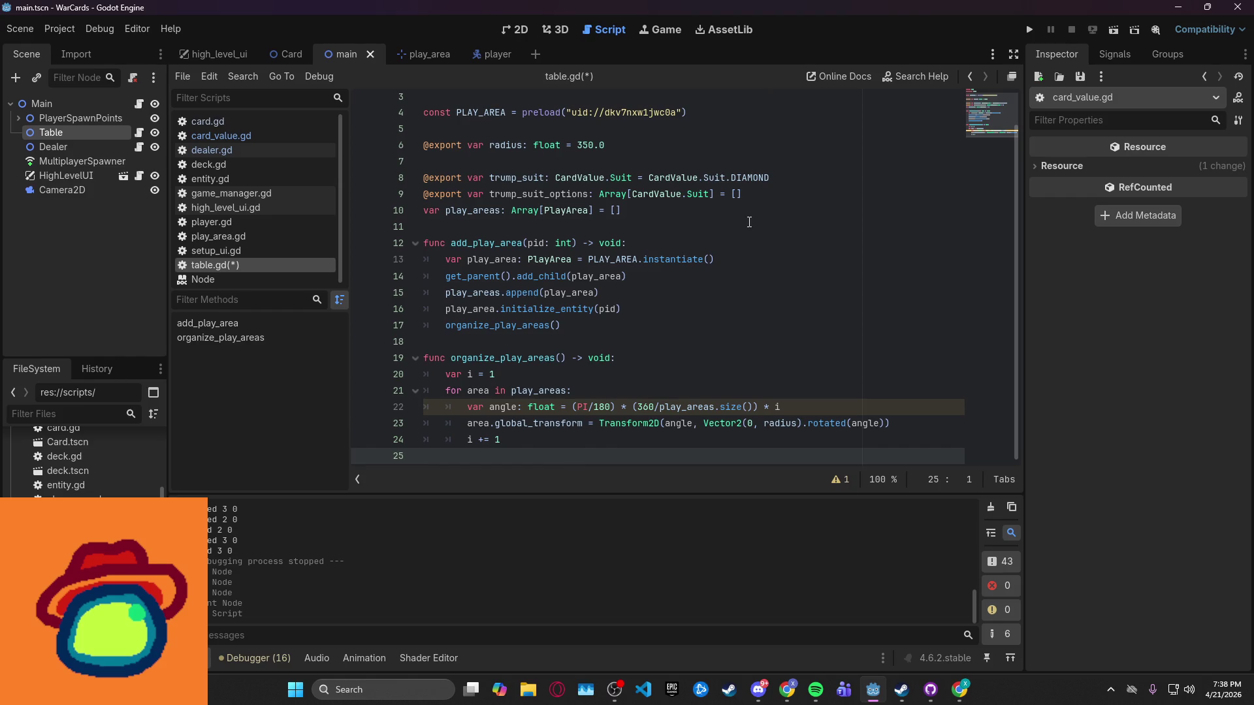
pyautogui.click(737, 194)
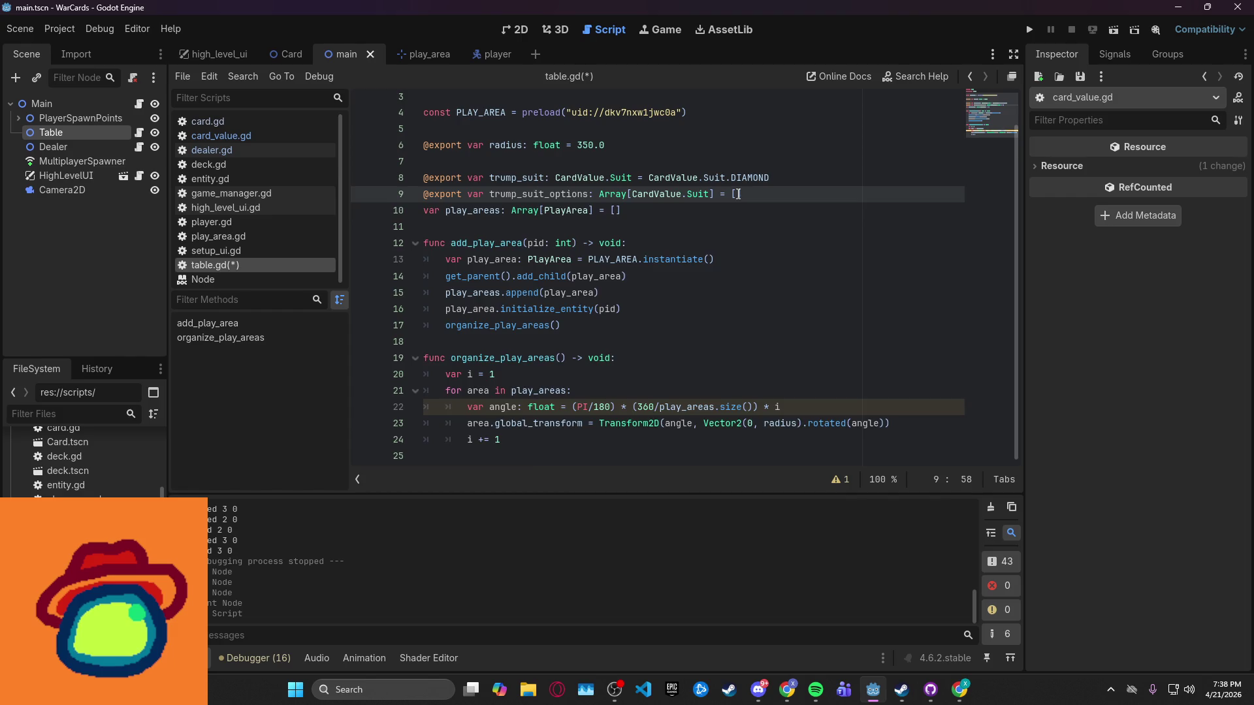
pyautogui.press('Return')
pyautogui.write('CardV')
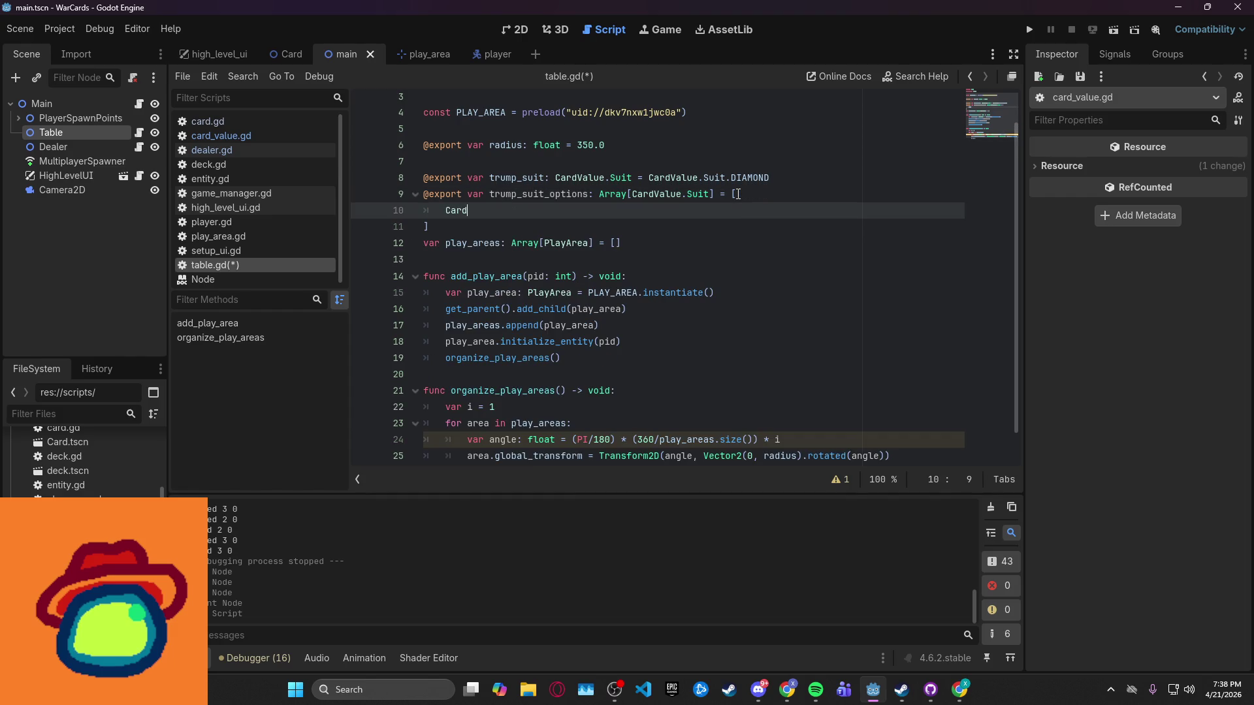
pyautogui.press('Return')
pyautogui.write('.Suit.')
pyautogui.write('D')
pyautogui.press('Return')
pyautogui.press('Return')
pyautogui.write('CardValue')
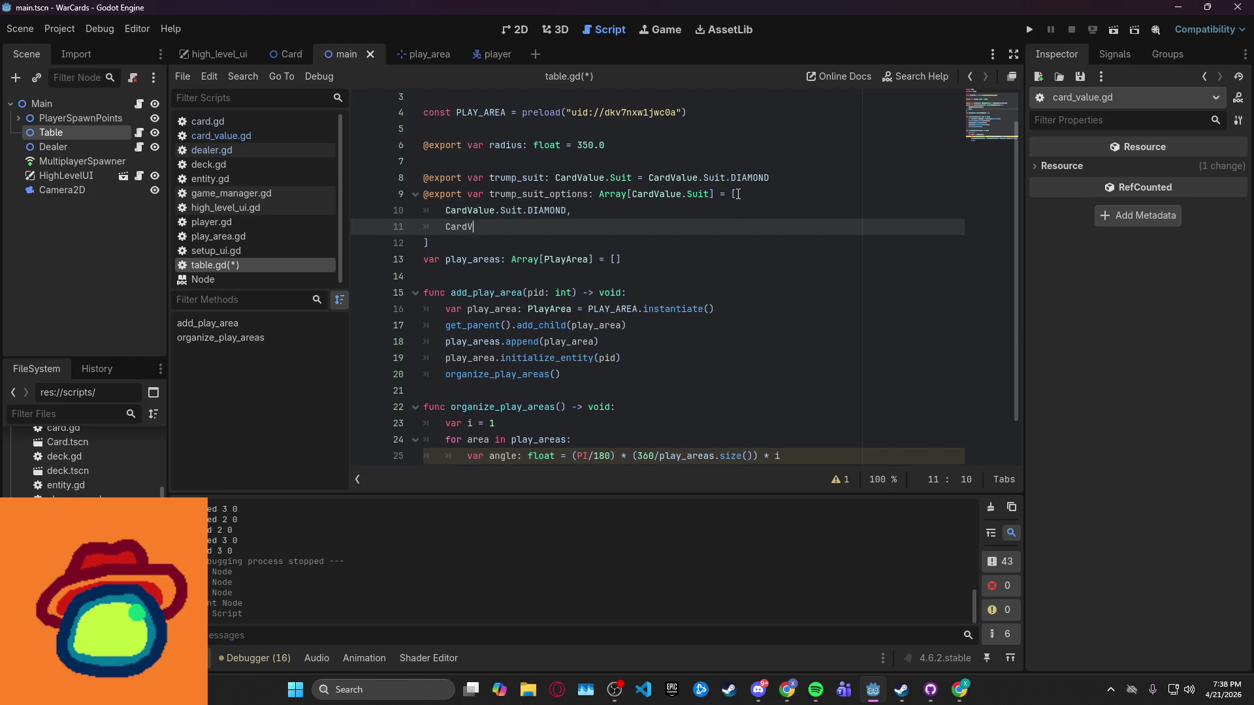
pyautogui.write('.Suit.H')
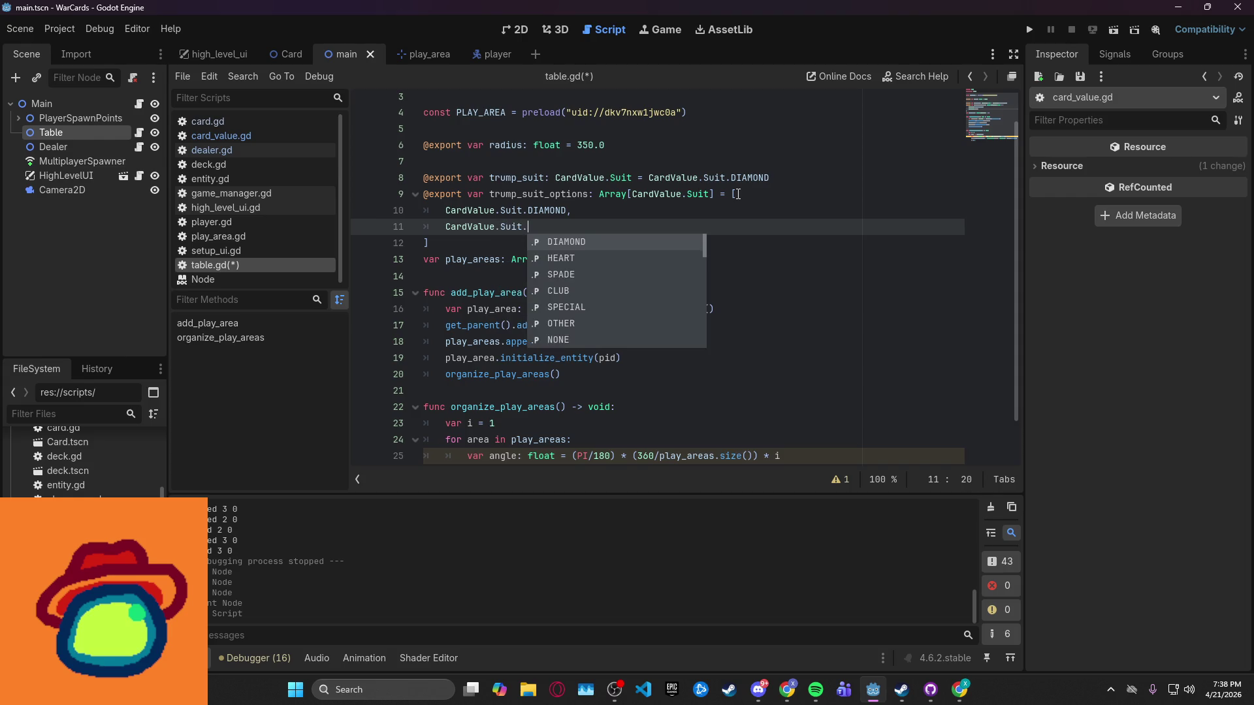
pyautogui.press('Return')
pyautogui.press('Return')
pyautogui.press('BackSpace')
pyautogui.write(',')
pyautogui.press('Return')
# Append CardValue.Suit.SPADE and CardValue.Suit.CLUB entries, then save table.gd
pyautogui.write('Card')
pyautogui.press('Down')
pyautogui.press('Return')
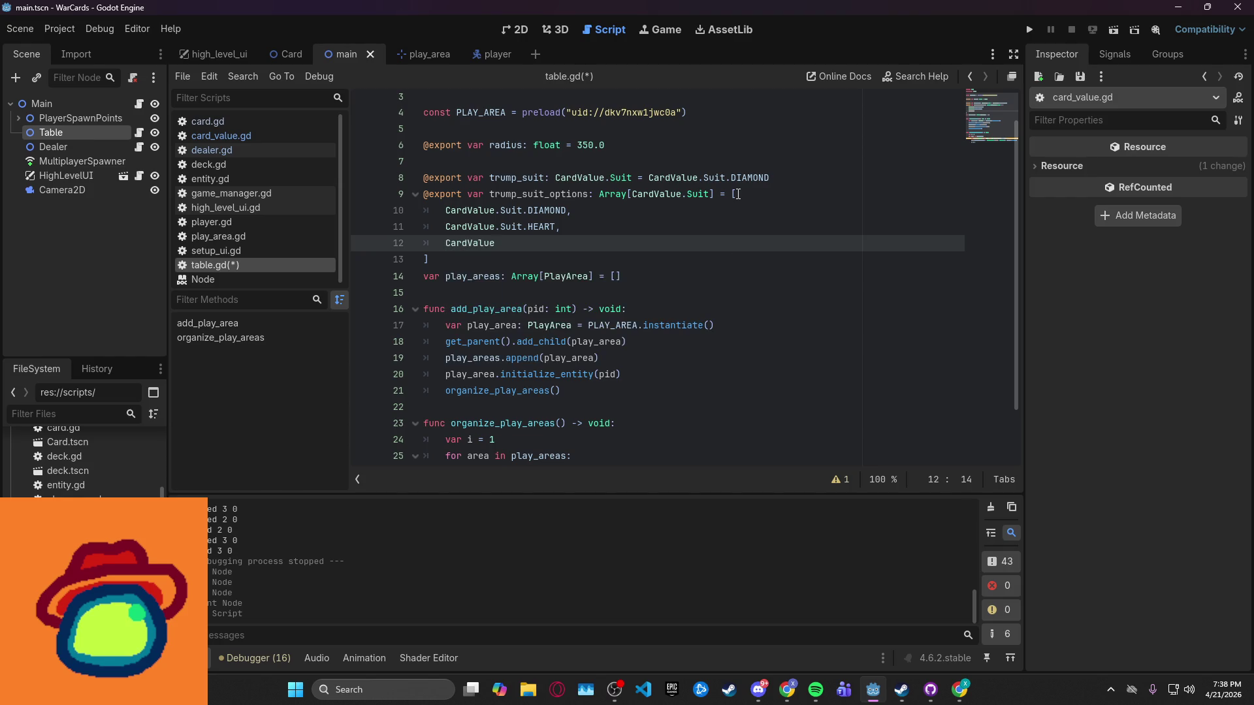
pyautogui.press('BackSpace')
pyautogui.write('.Suit.')
pyautogui.write('S')
pyautogui.press('Return')
pyautogui.press('Return')
pyautogui.write('Card')
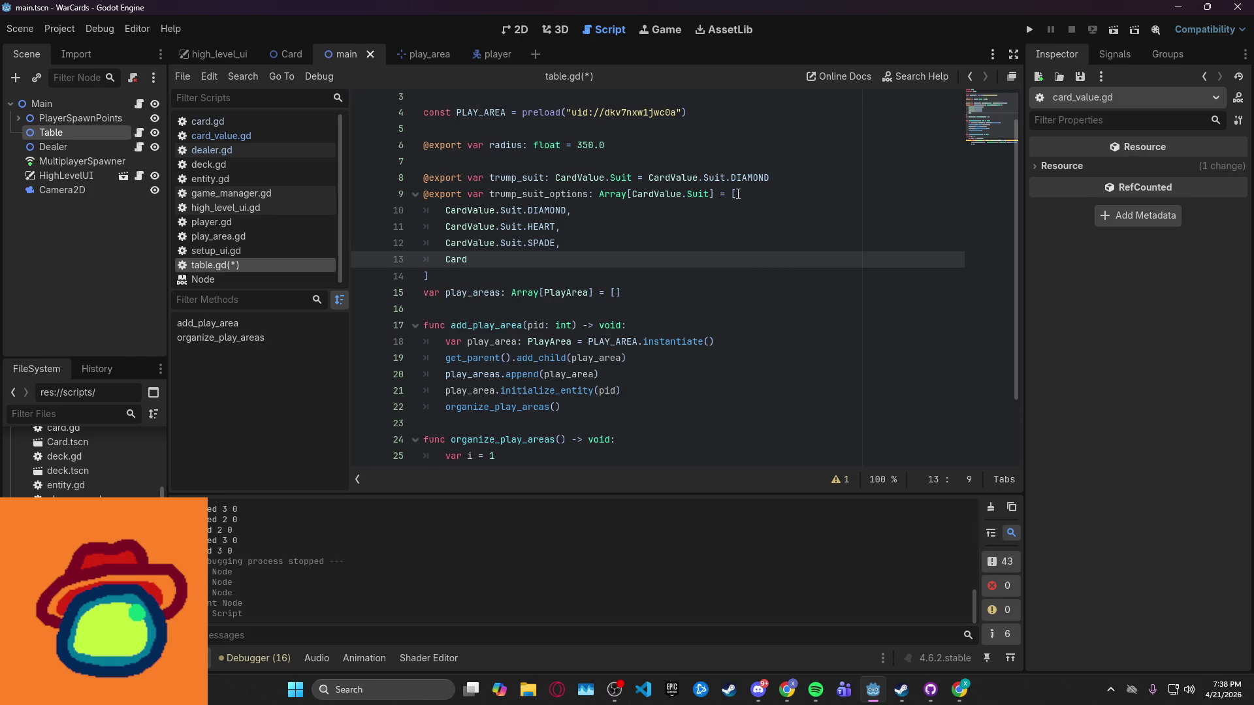
pyautogui.write('Value.Suit.')
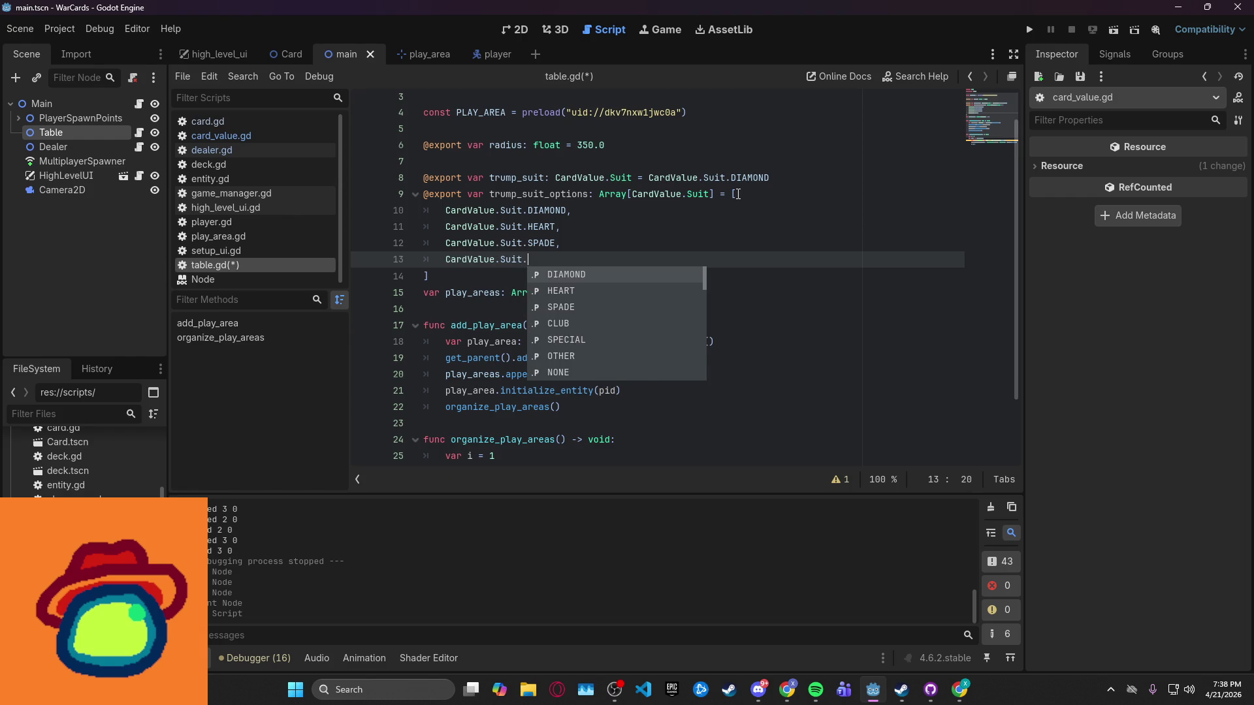
pyautogui.write('CLUB')
pyautogui.hotkey('ctrl', 's')
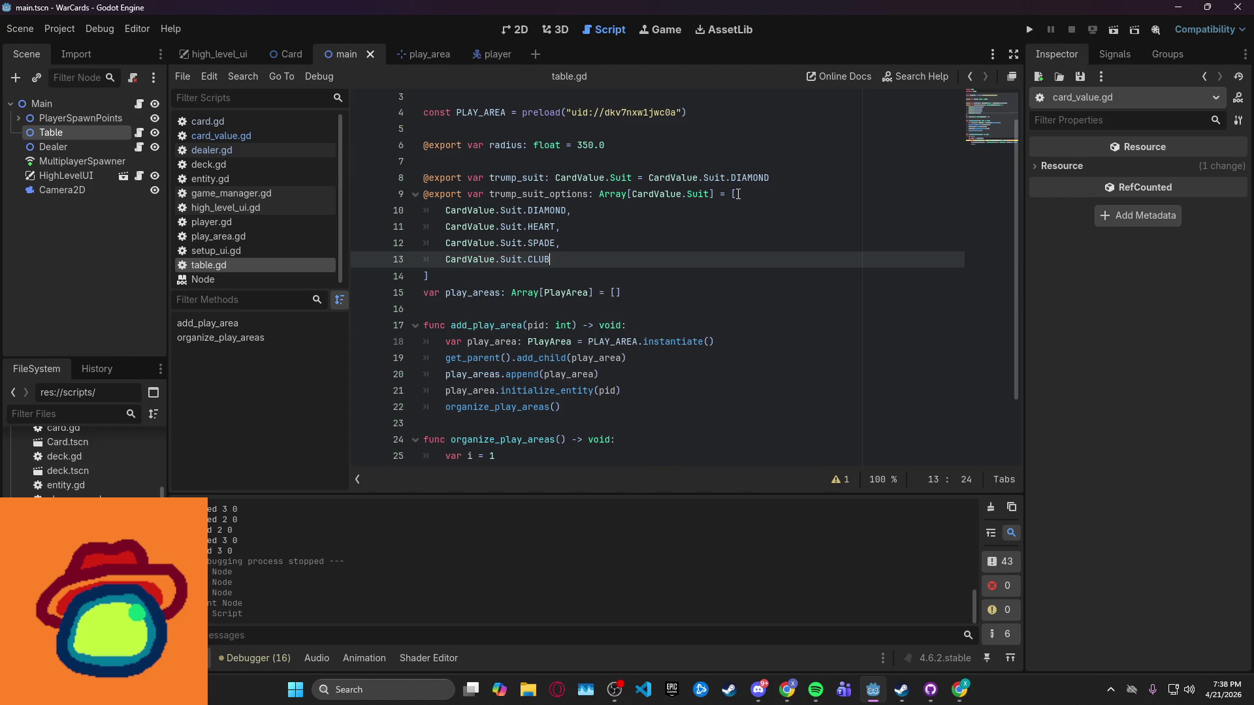
pyautogui.scroll(-1, 738, 194)
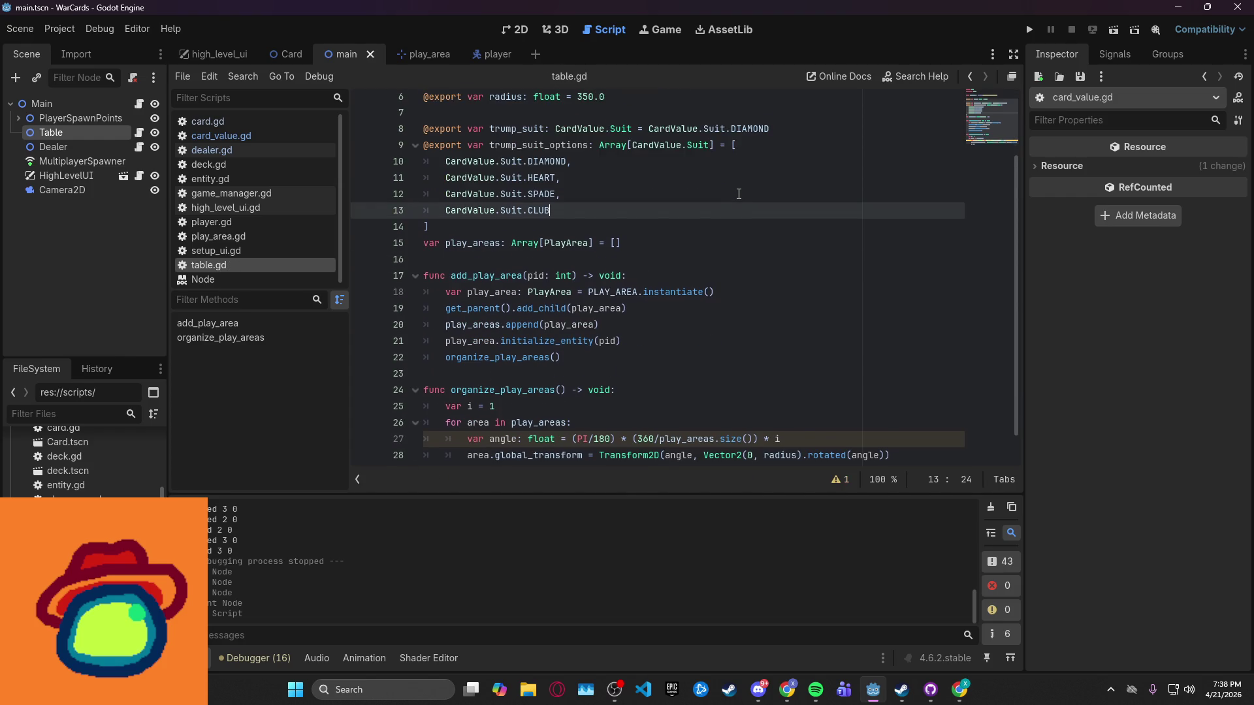
pyautogui.scroll(-1, 738, 194)
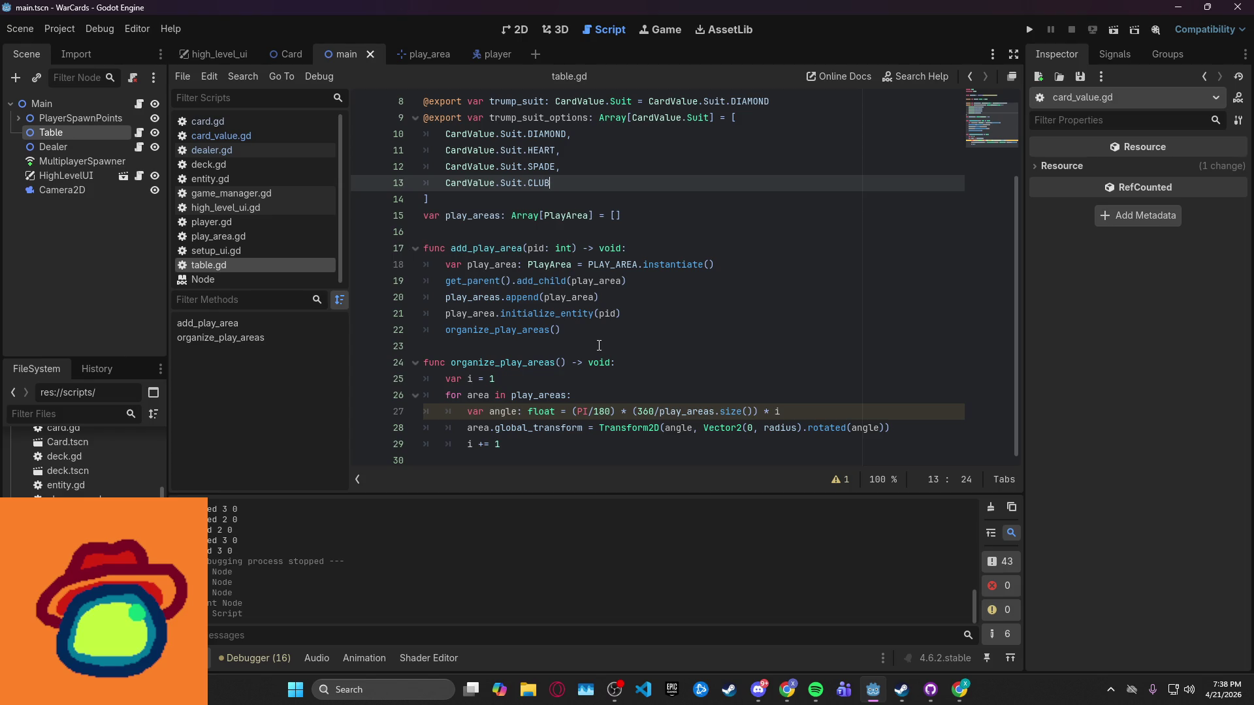
pyautogui.click(618, 334)
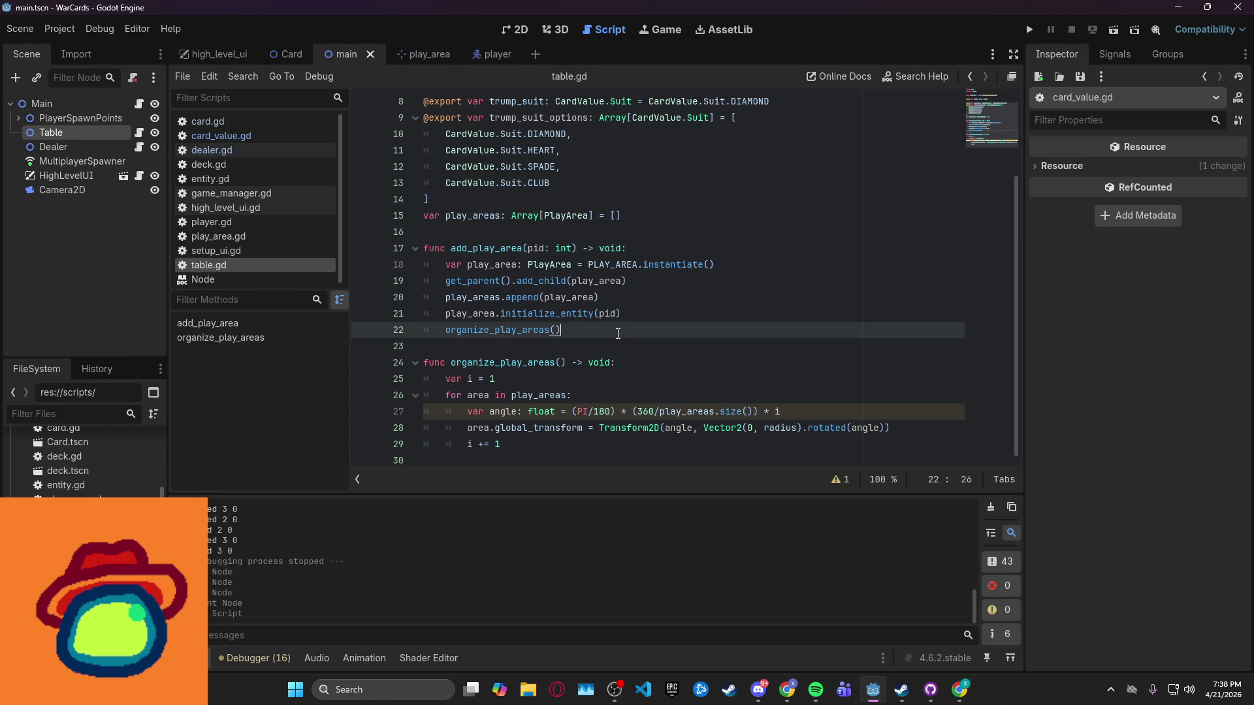
pyautogui.moveTo(606, 317)
# Insert an empty line after the closing ] of trump_suit_options, separating it from play_areas
pyautogui.click(668, 309)
pyautogui.click(677, 298)
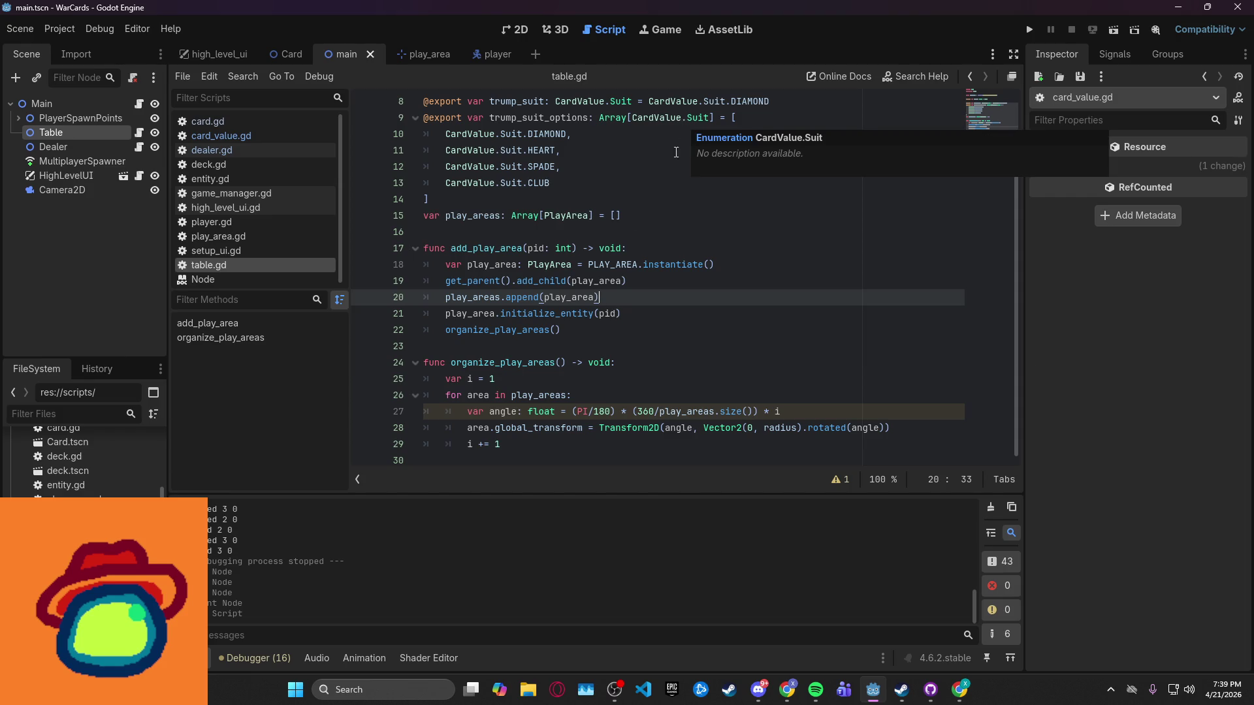
pyautogui.scroll(2, 658, 201)
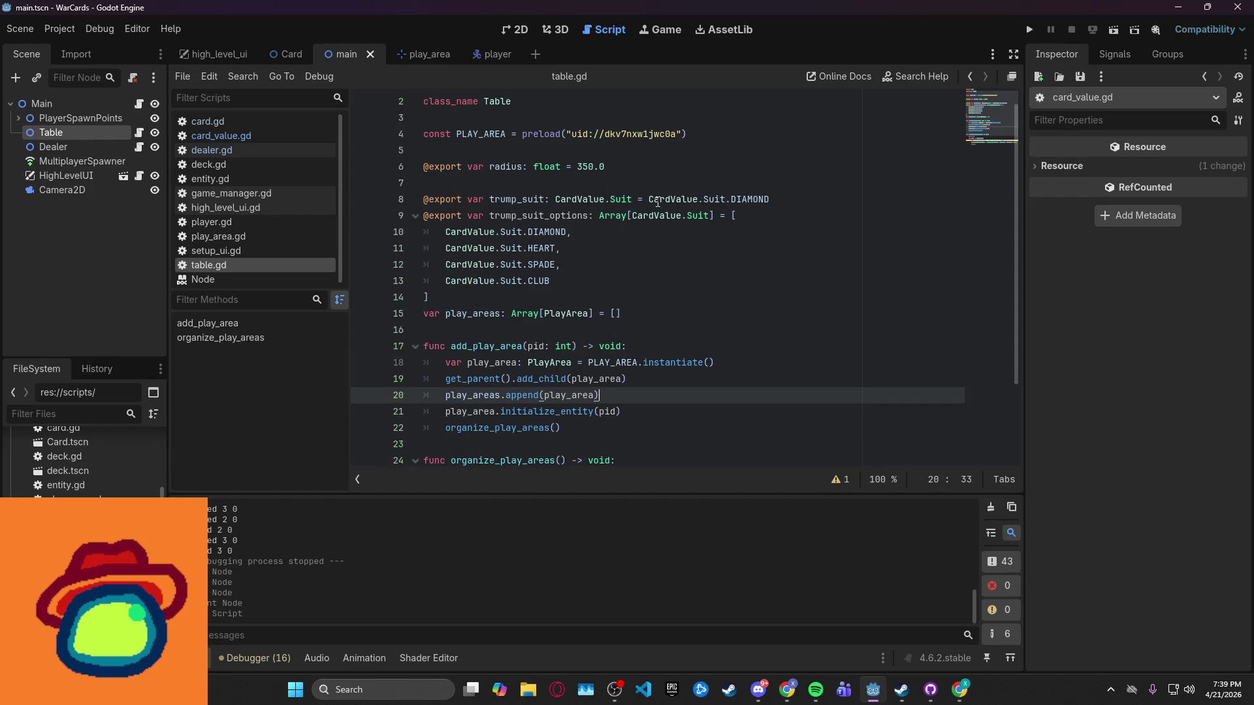
pyautogui.scroll(-2, 657, 201)
pyautogui.click(670, 201)
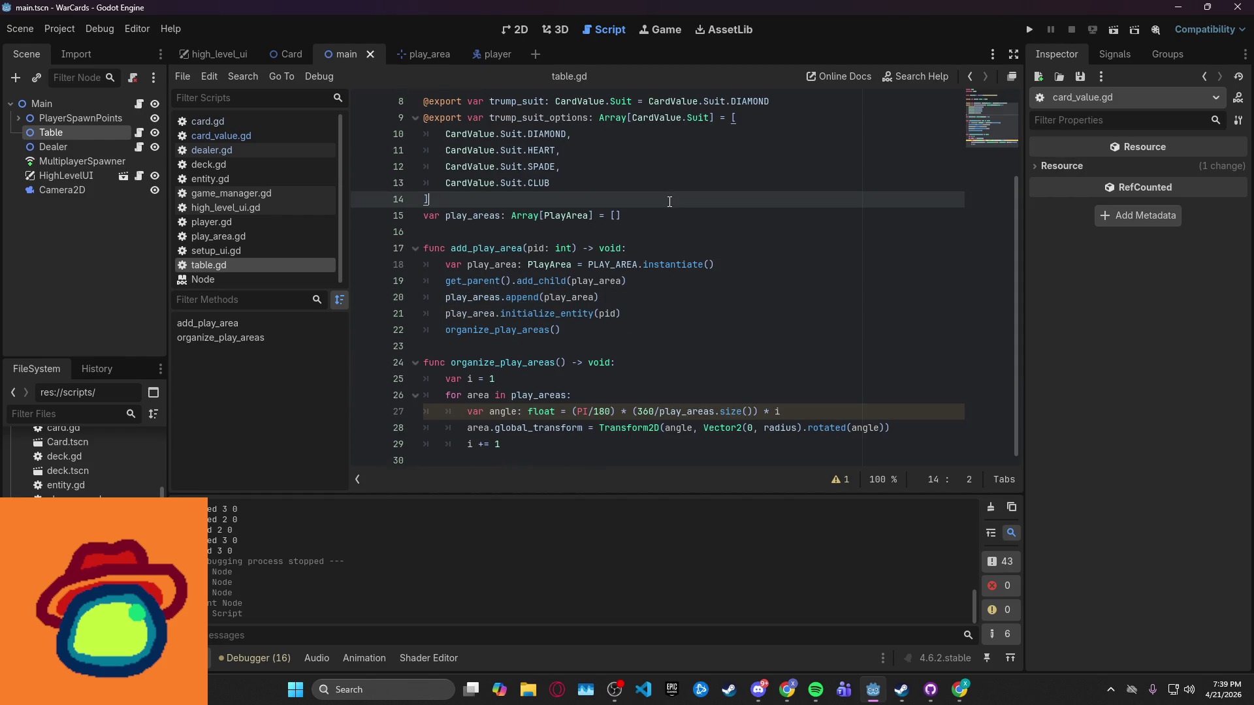
pyautogui.press('Return')
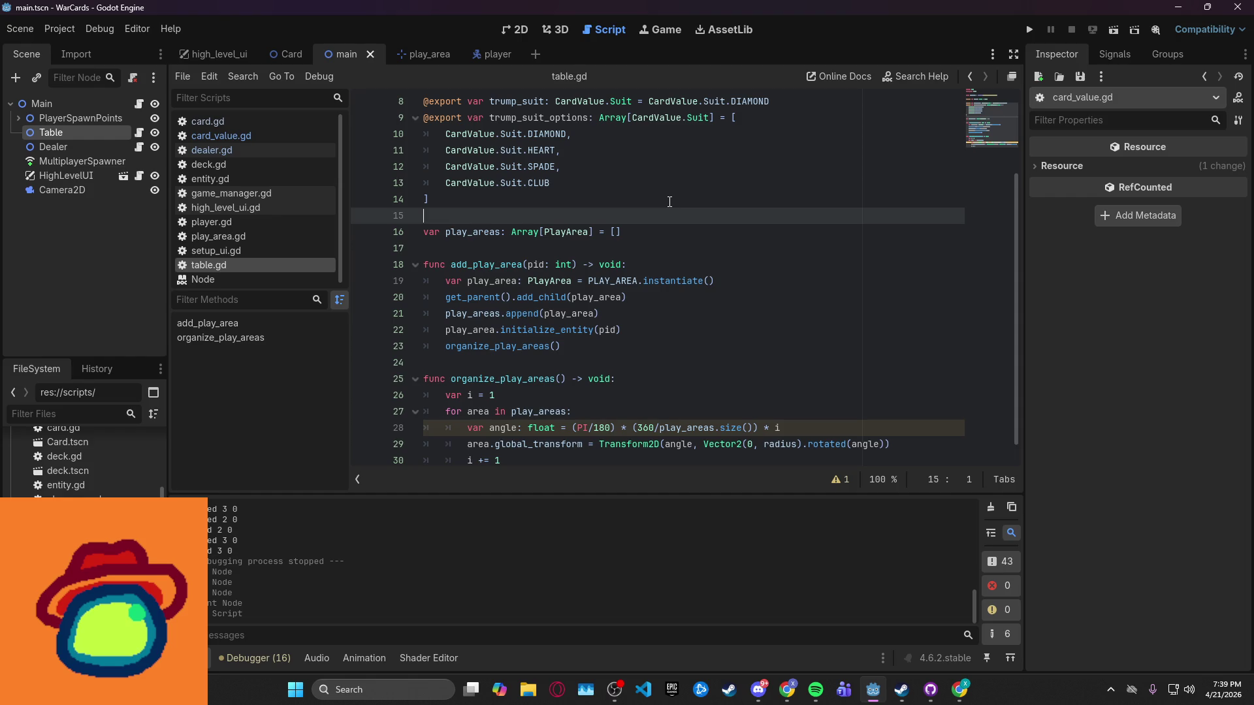
# Export round_time as a float with a default of 8.0 below the trump suit options
pyautogui.press('Return')
pyautogui.write('@3')
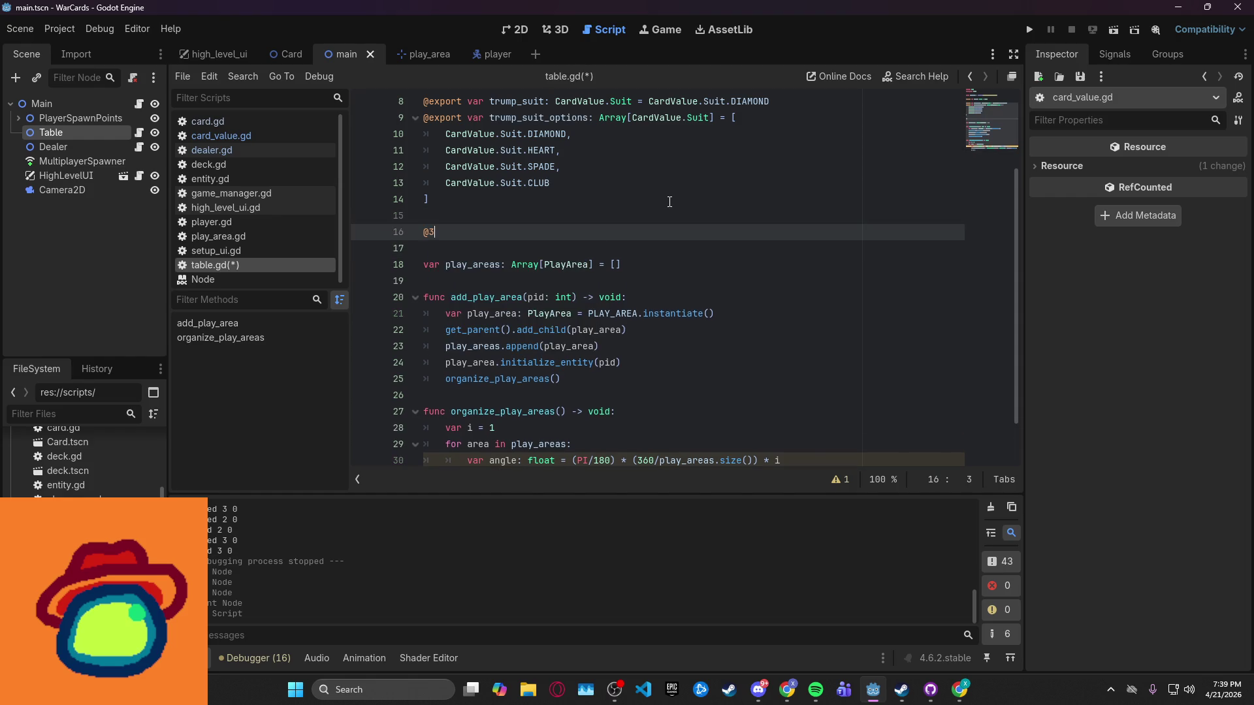
pyautogui.write('var round_time')
pyautogui.write(': float = ')
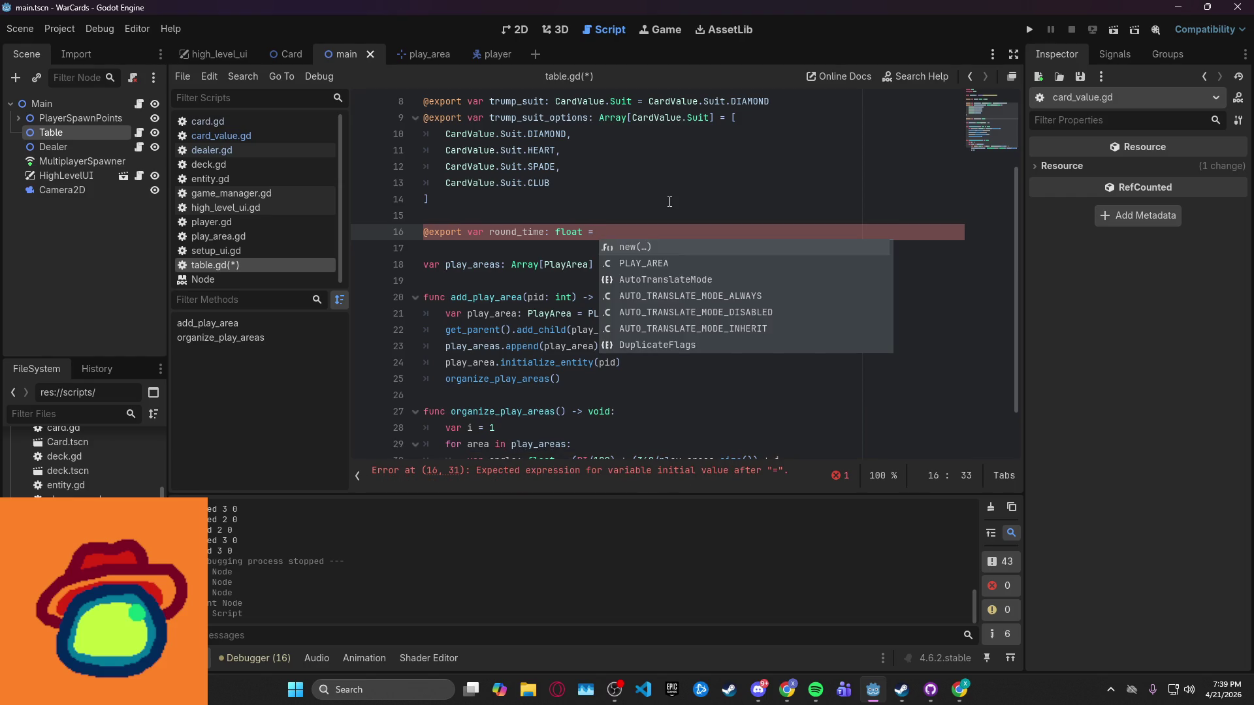
pyautogui.write('10.0')
pyautogui.press('BackSpace')
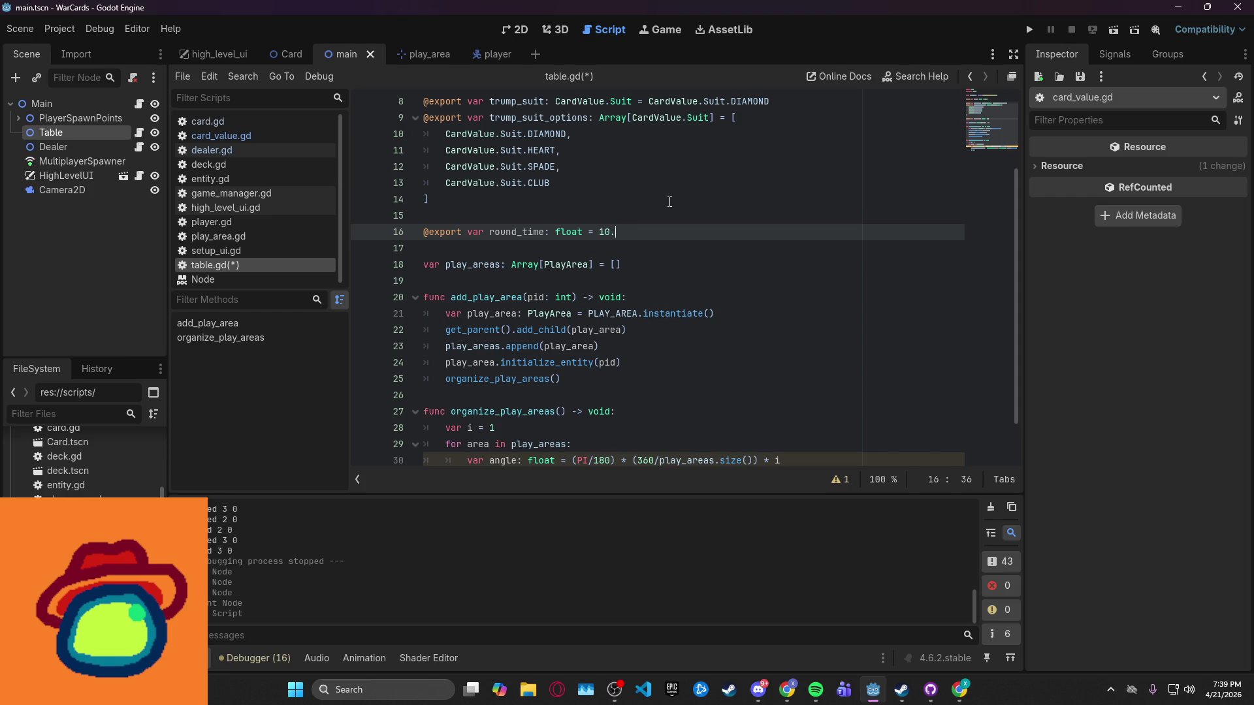
pyautogui.press('BackSpace')
pyautogui.press('BackSpace')
pyautogui.write('8.0')
pyautogui.press('Return')
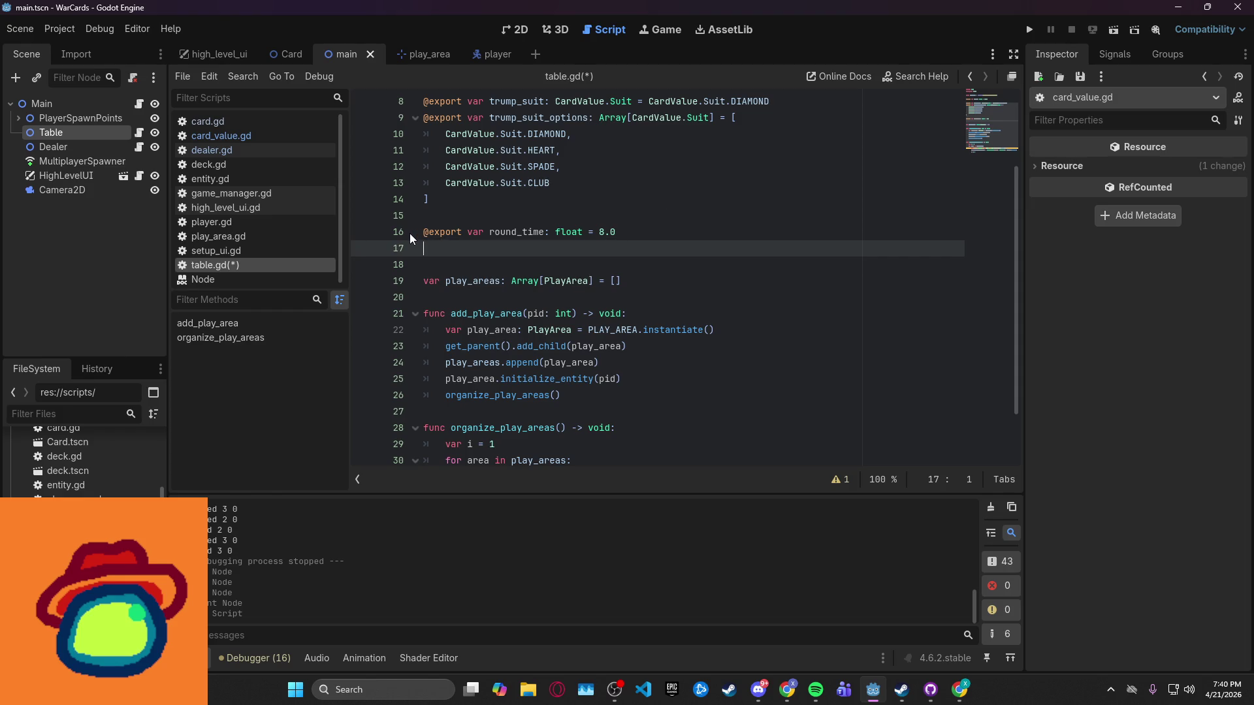
pyautogui.rightClick(101, 135)
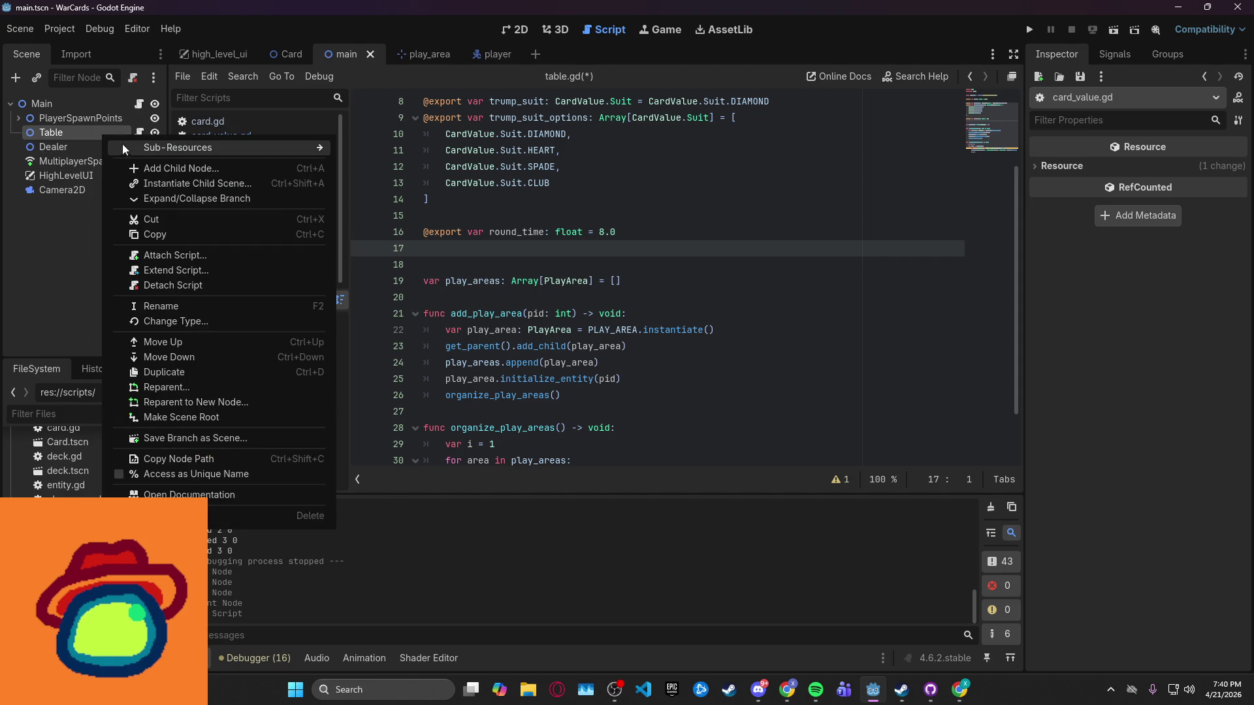
# Add a Timer child node under Table and rename it RoundTimer
pyautogui.click(139, 169)
pyautogui.write('t')
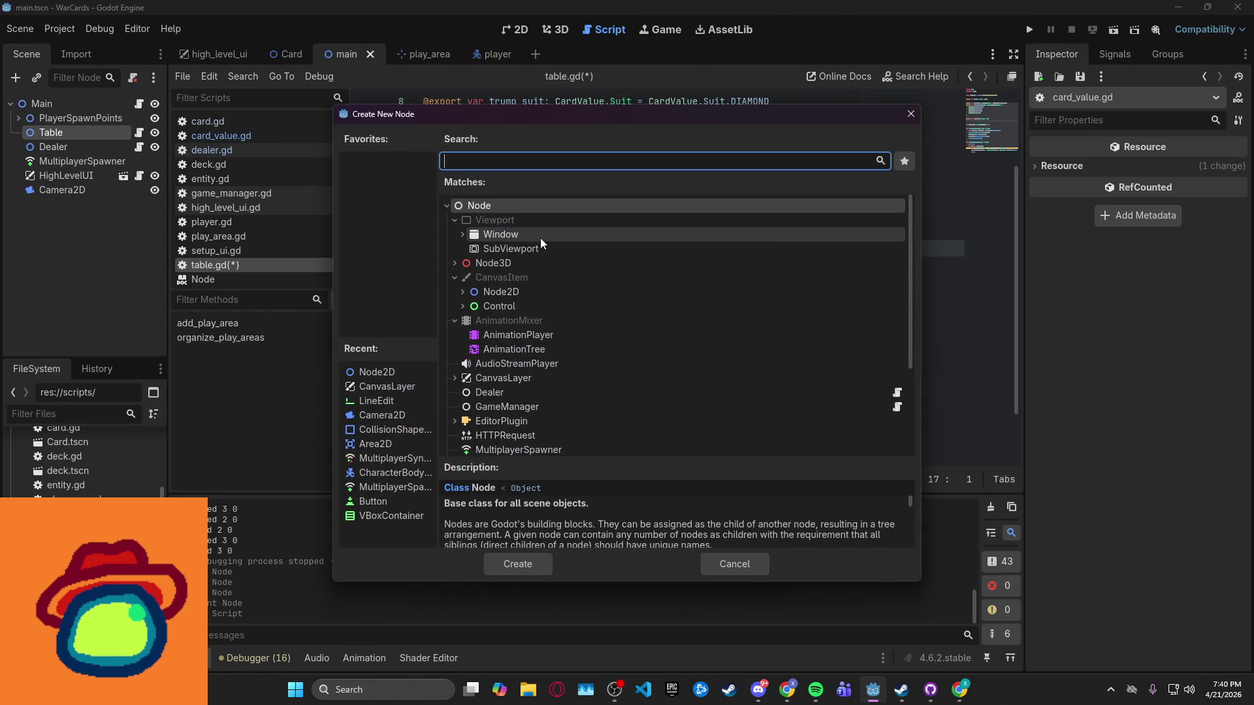
pyautogui.write('imer')
pyautogui.press('Return')
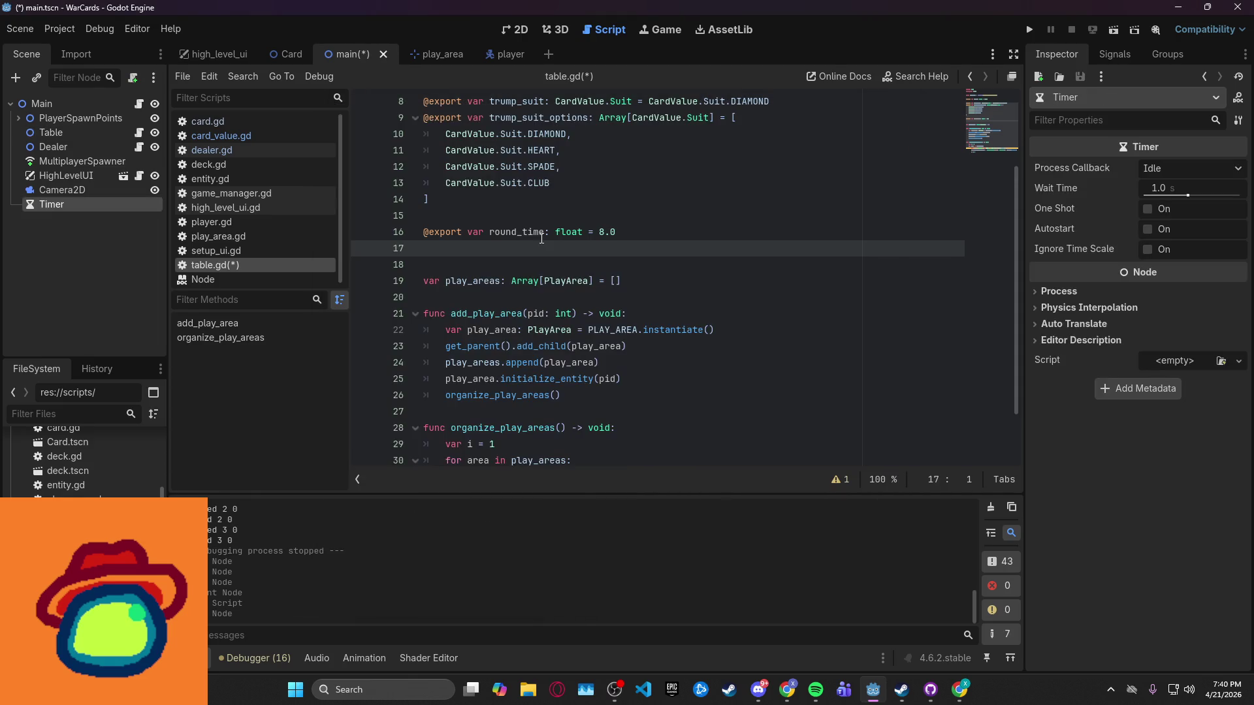
pyautogui.moveTo(102, 206)
pyautogui.mouseDown()
pyautogui.moveTo(117, 186)
pyautogui.moveTo(111, 134)
pyautogui.mouseUp()
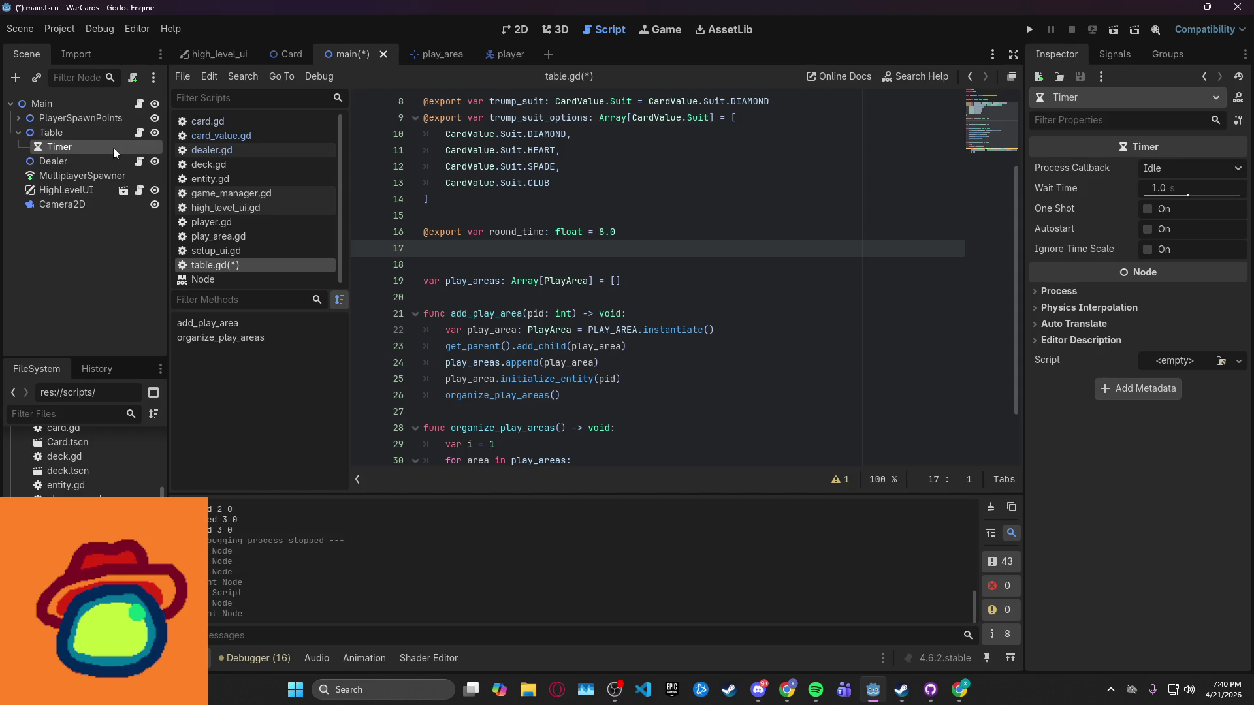
pyautogui.scroll(3, 647, 243)
pyautogui.doubleClick(57, 146)
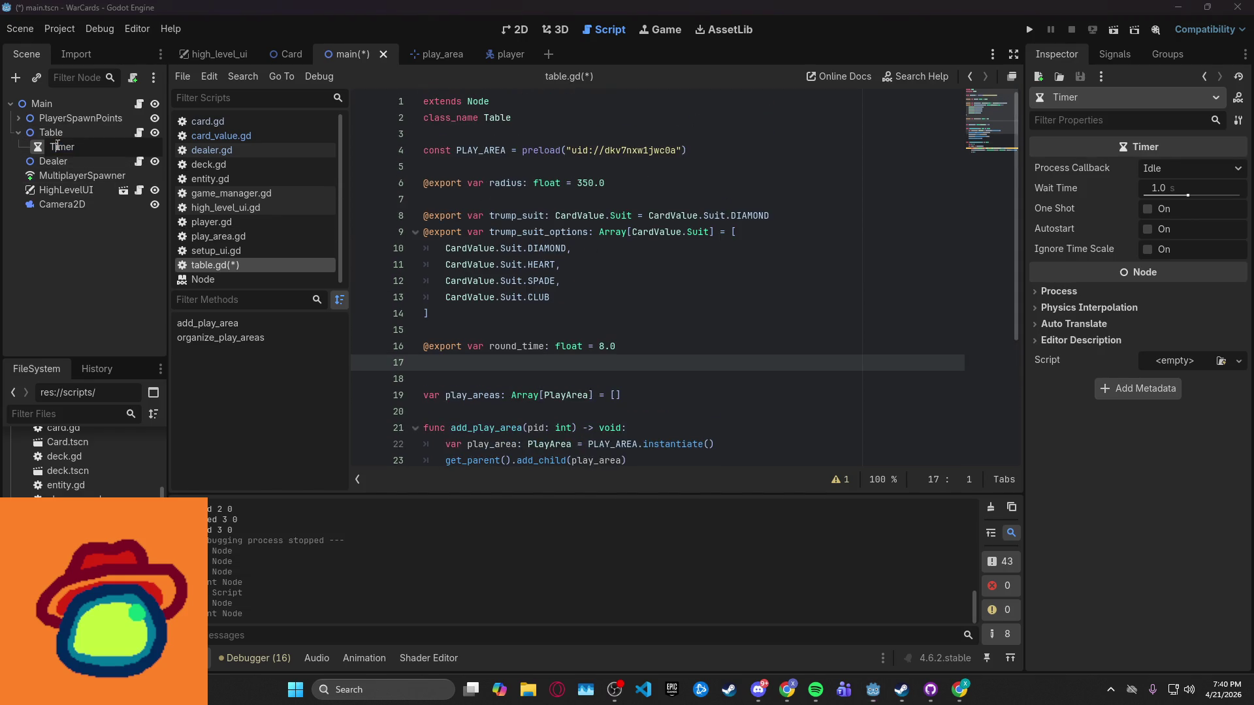
pyautogui.write('Round')
pyautogui.press('Return')
pyautogui.scroll(-5, 578, 190)
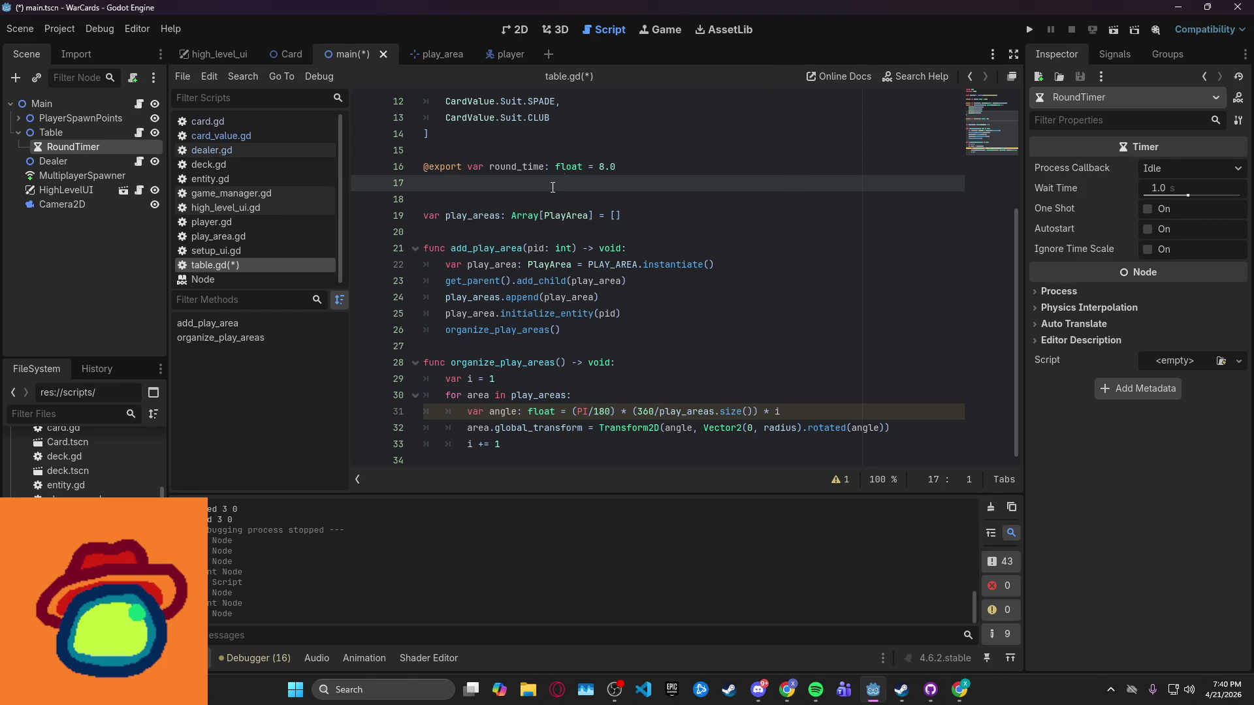
pyautogui.scroll(4, 551, 189)
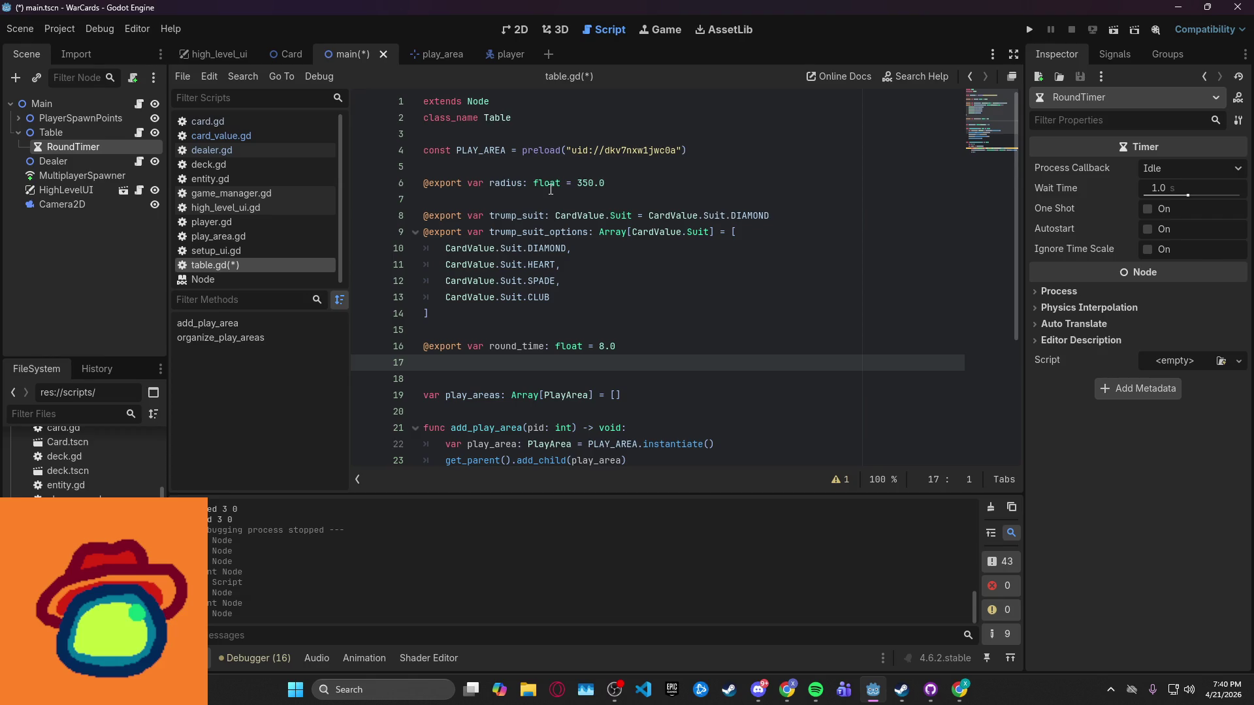
pyautogui.scroll(-2, 551, 189)
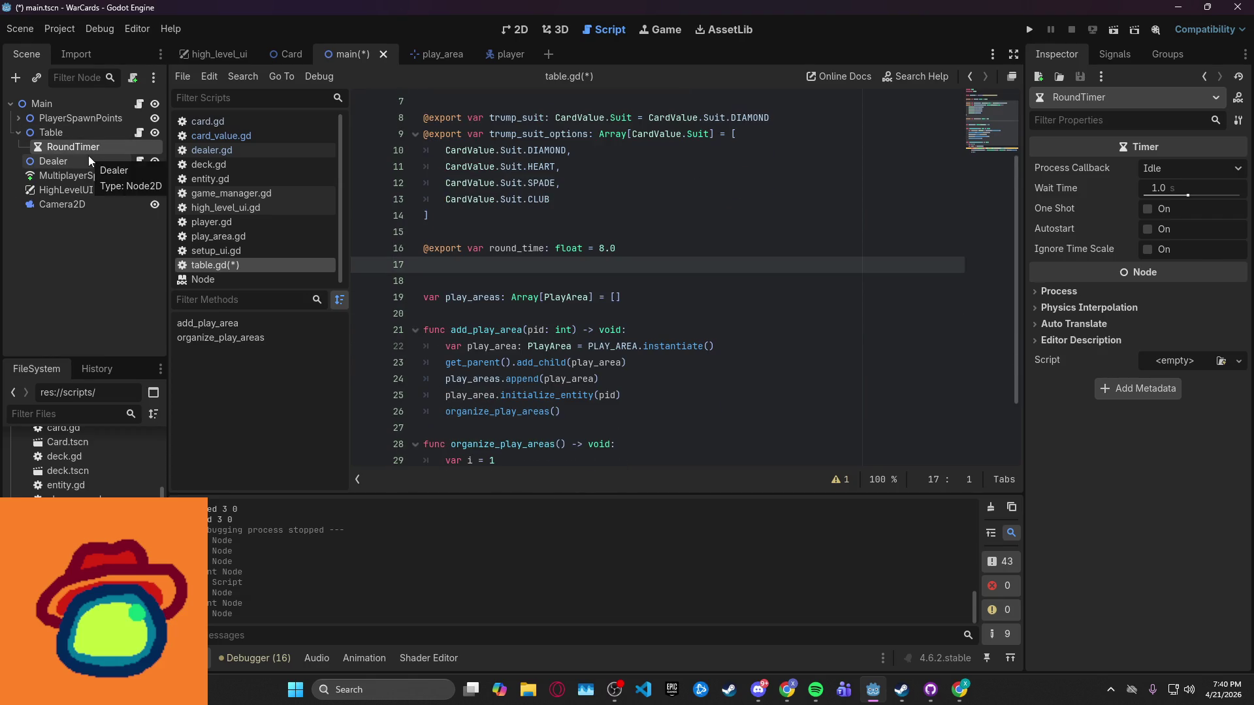
pyautogui.moveTo(97, 147)
pyautogui.mouseDown()
pyautogui.moveTo(543, 284)
pyautogui.moveTo(459, 232)
pyautogui.mouseUp()
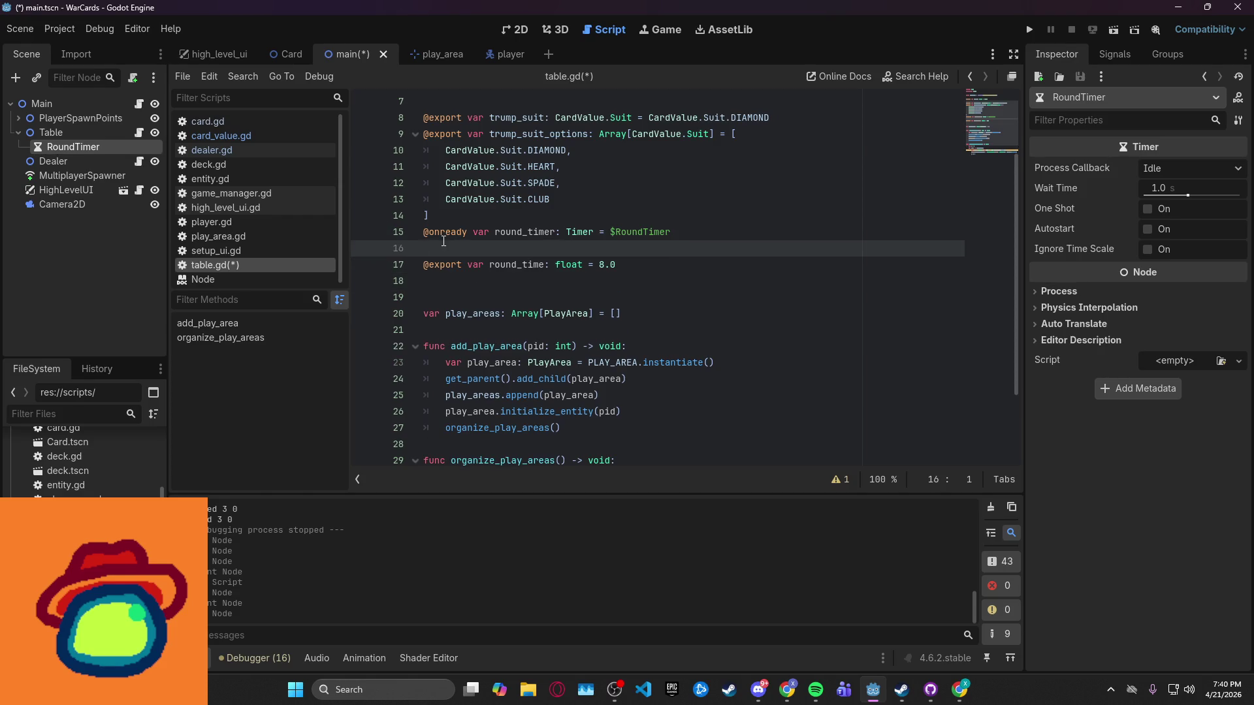
pyautogui.press('BackSpace')
pyautogui.press('Up')
pyautogui.press('Return')
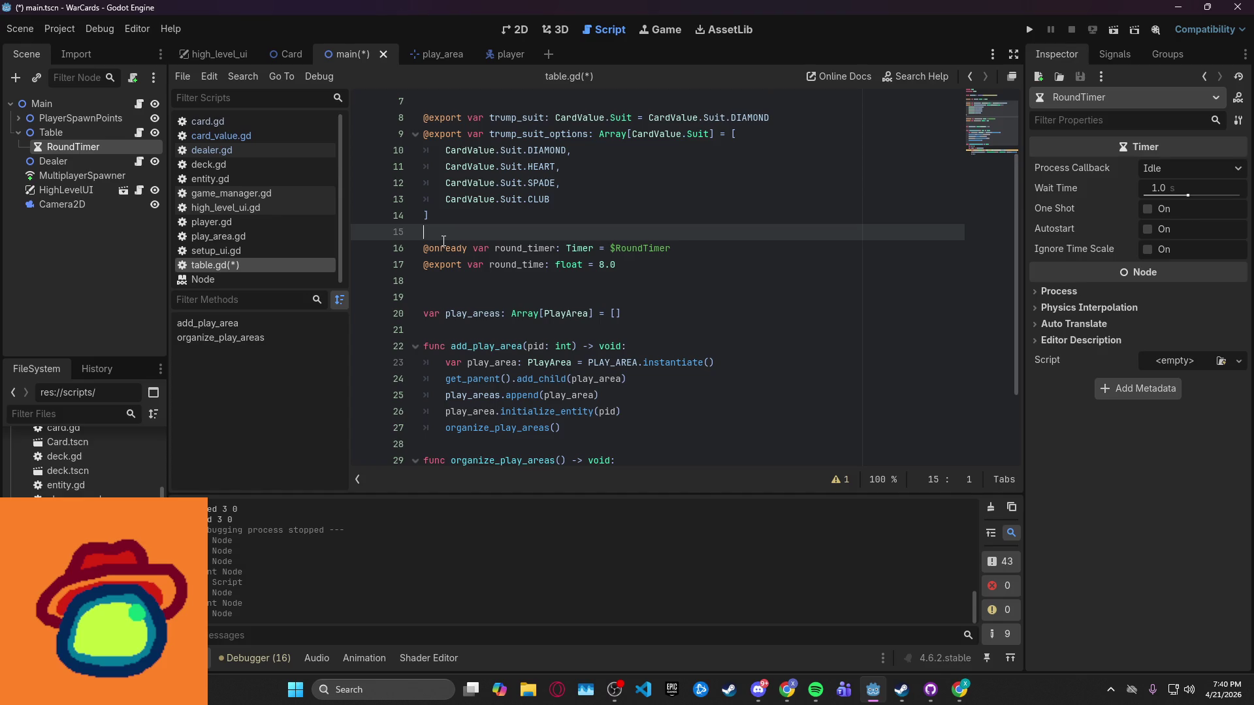
pyautogui.press('Down')
pyautogui.press('Down')
pyautogui.press('Down')
pyautogui.write('@')
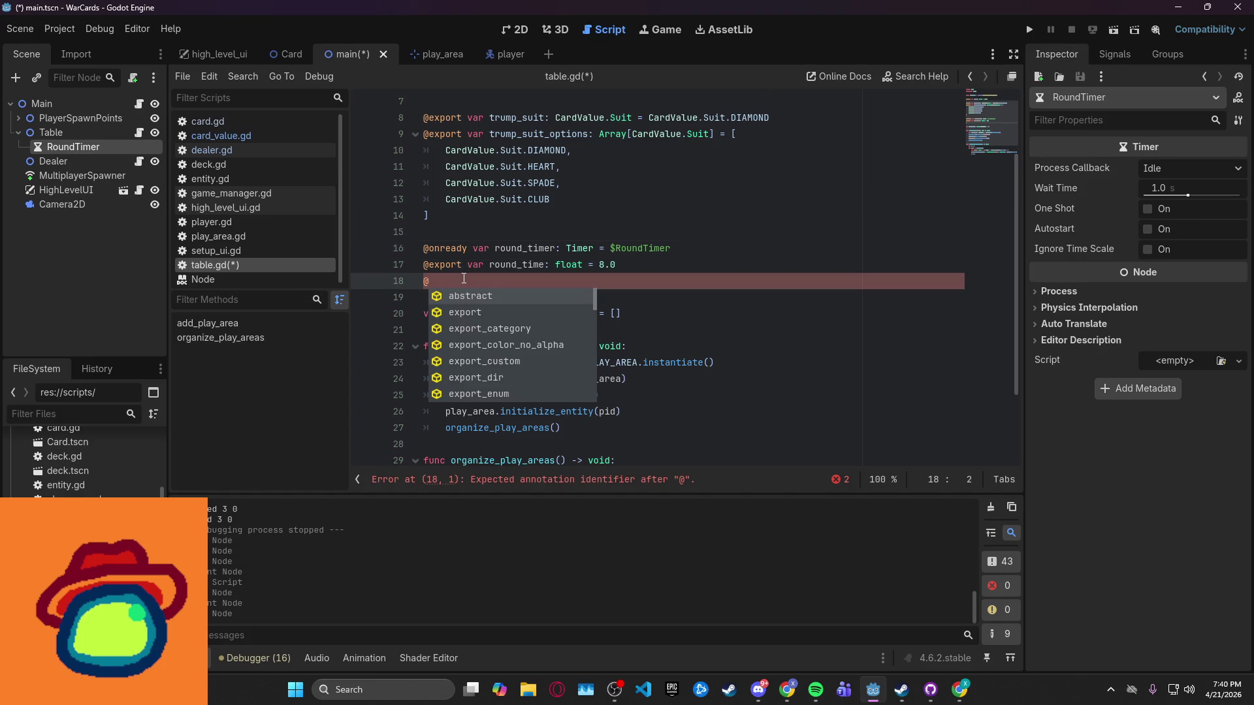
pyautogui.press('BackSpace')
pyautogui.press('BackSpace')
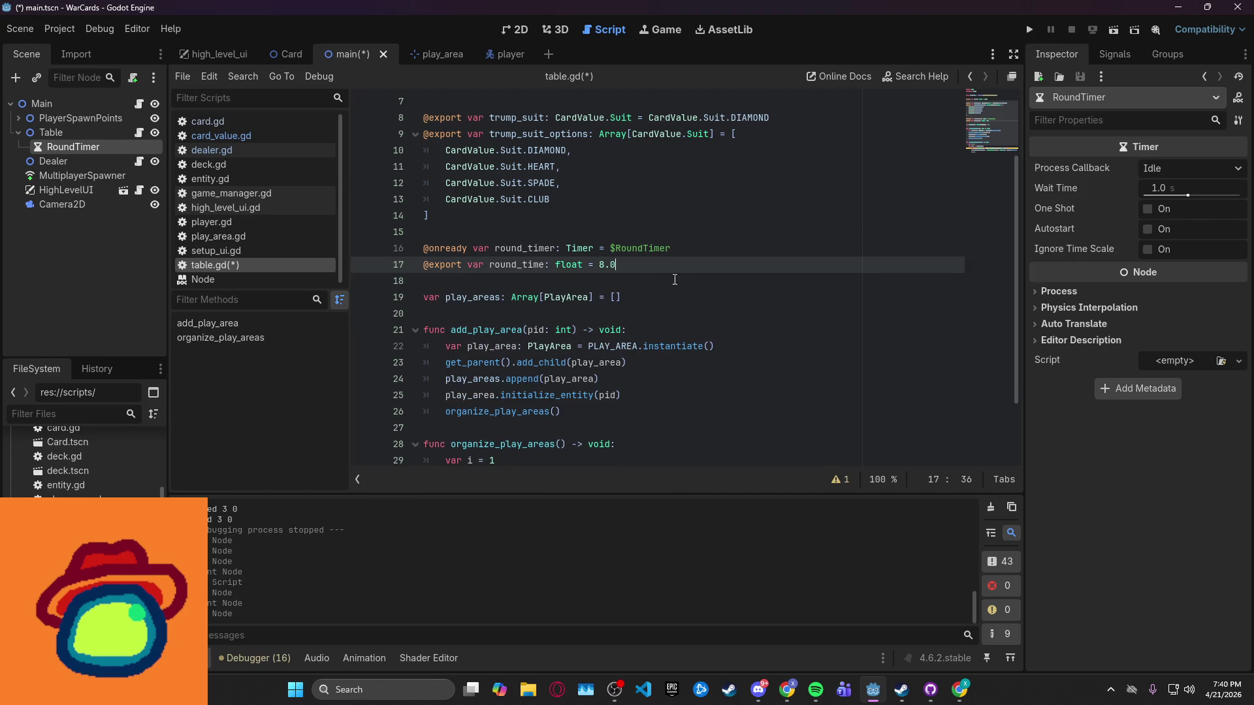
# Place the caret after the play_areas declaration and save the scene and script
pyautogui.scroll(-2, 716, 276)
pyautogui.click(535, 441)
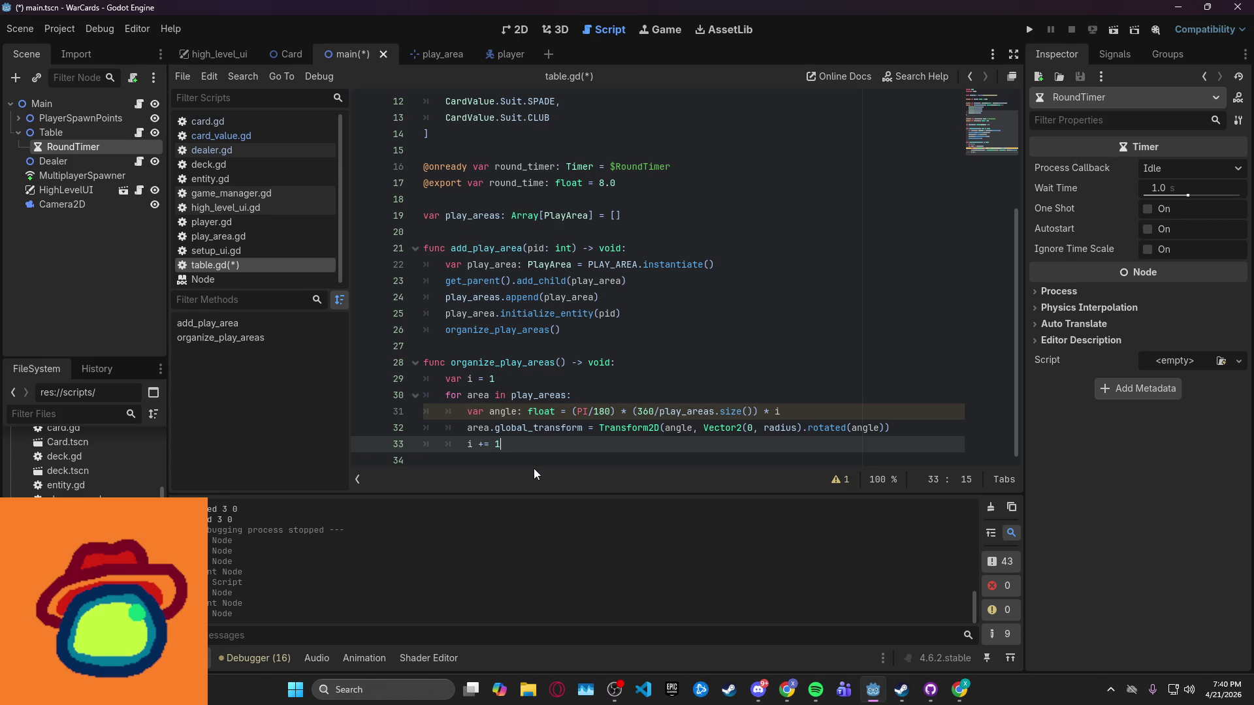
pyautogui.moveTo(669, 264)
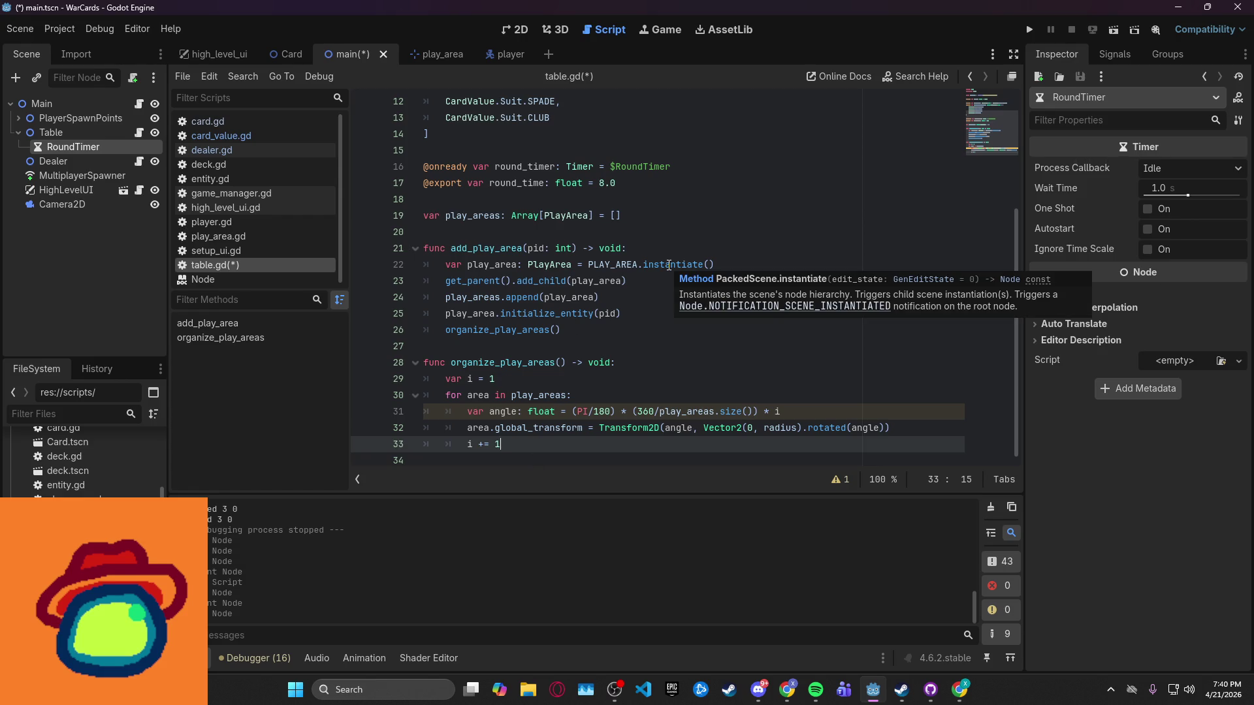
pyautogui.click(626, 216)
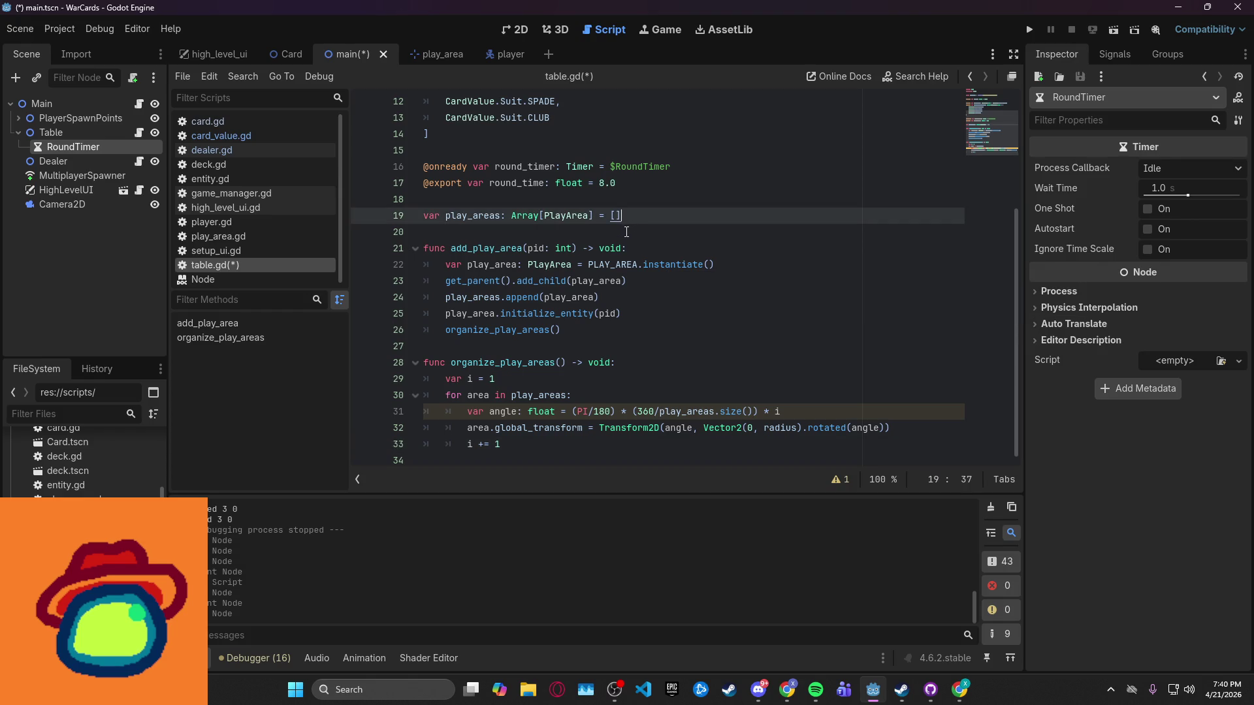
pyautogui.hotkey('ctrl', 's')
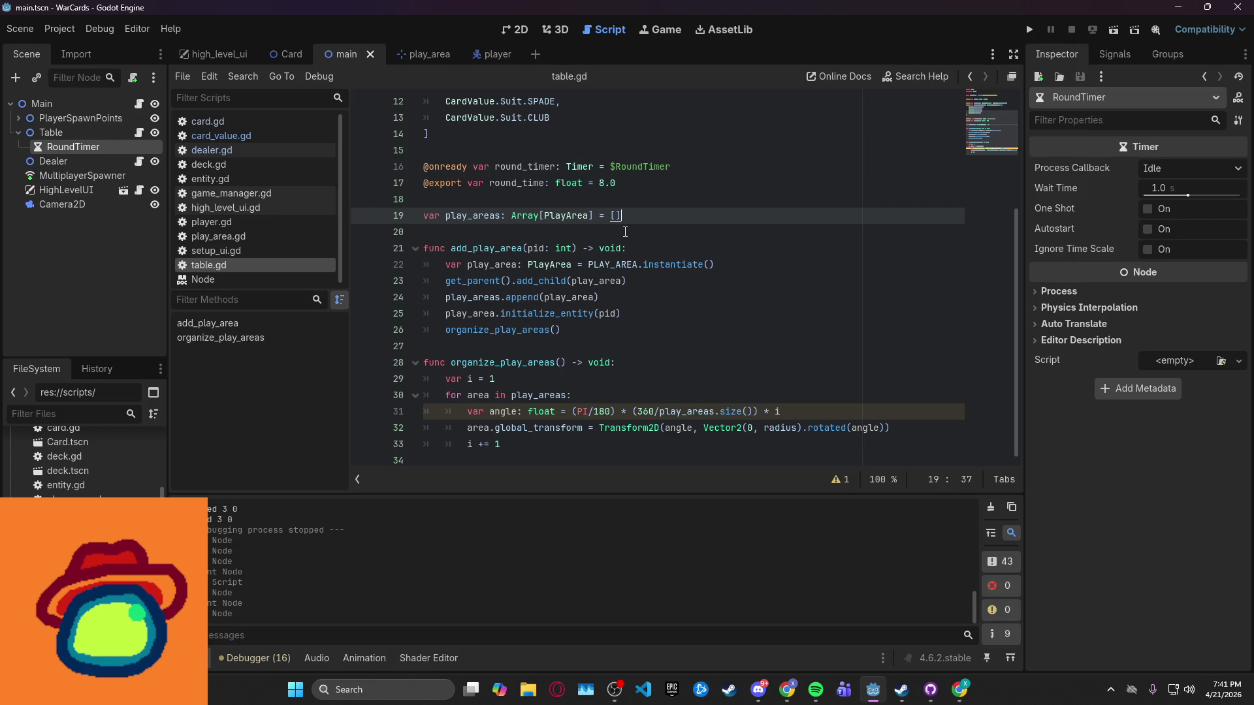
# Add a _ready() -> void function whose body calls init_round_timer()
pyautogui.press('Return')
pyautogui.press('Return')
pyautogui.write('func ')
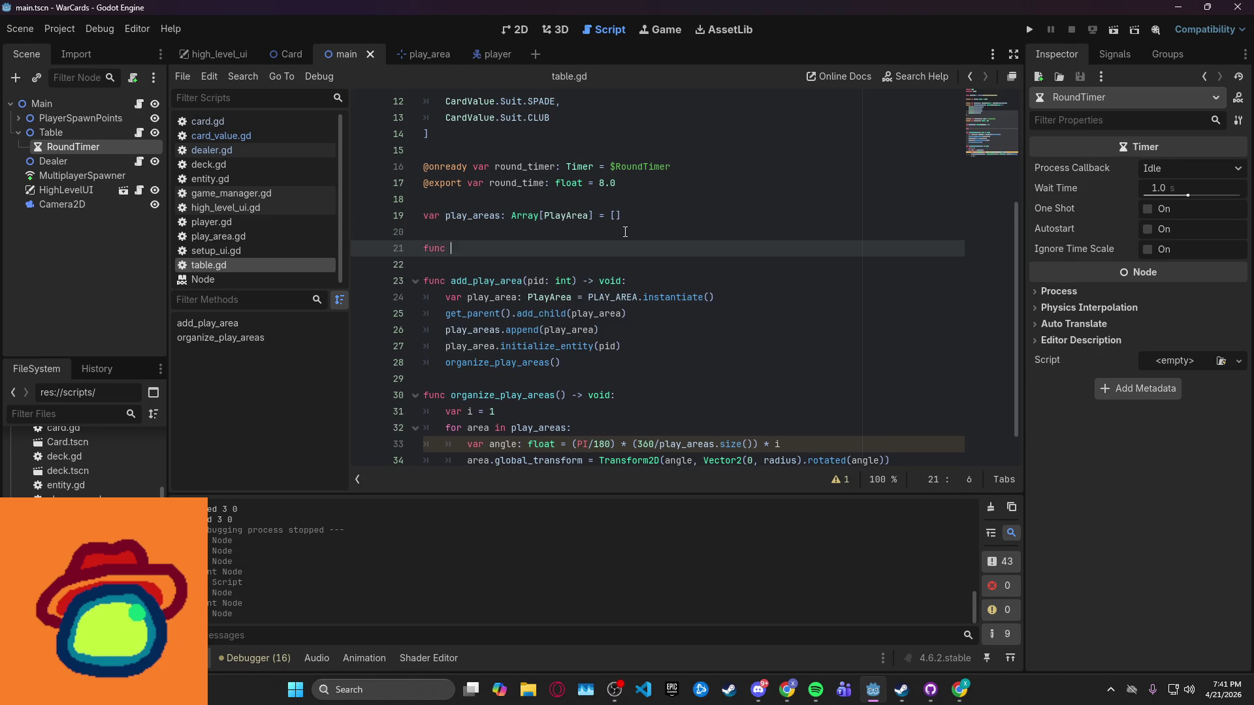
pyautogui.write('_rea')
pyautogui.press('Return')
pyautogui.press('Return')
pyautogui.write('init_r')
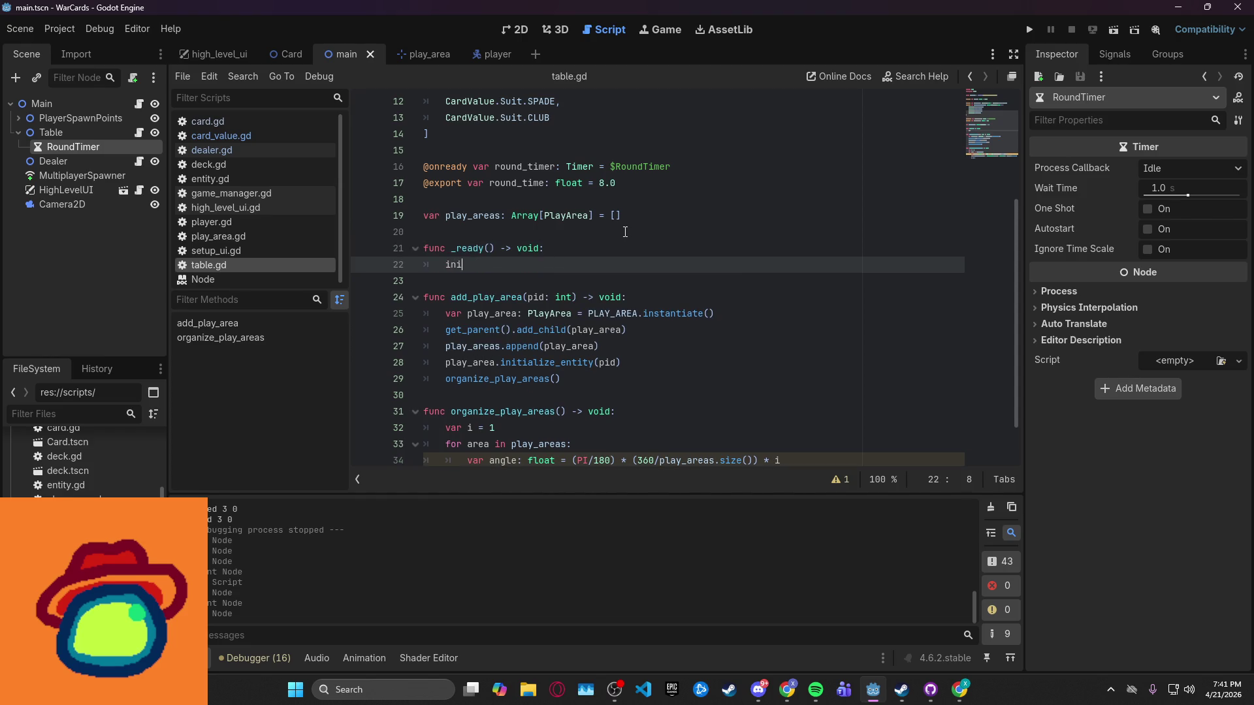
pyautogui.write('ound_timer')
pyautogui.write('()')
pyautogui.press('Return')
pyautogui.press('Return')
# Declare an empty func init_round_timer() -> void: below _ready
pyautogui.press('BackSpace')
pyautogui.write('func init_ro')
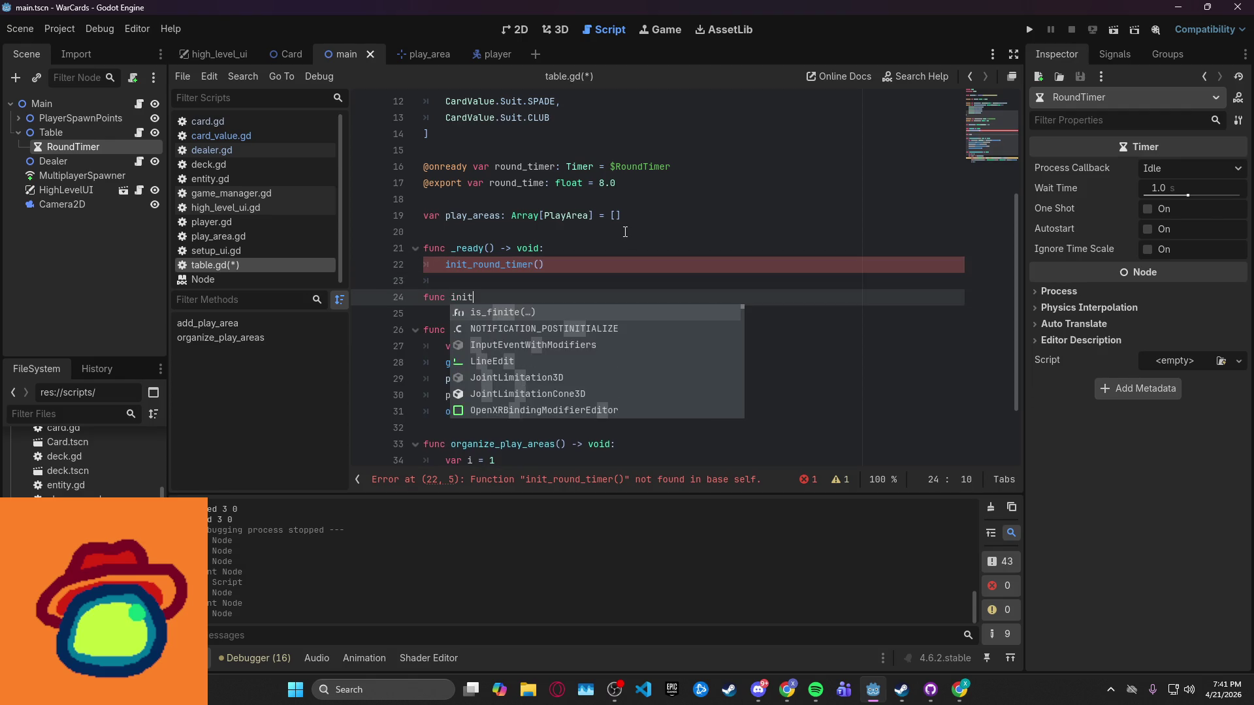
pyautogui.write('und_')
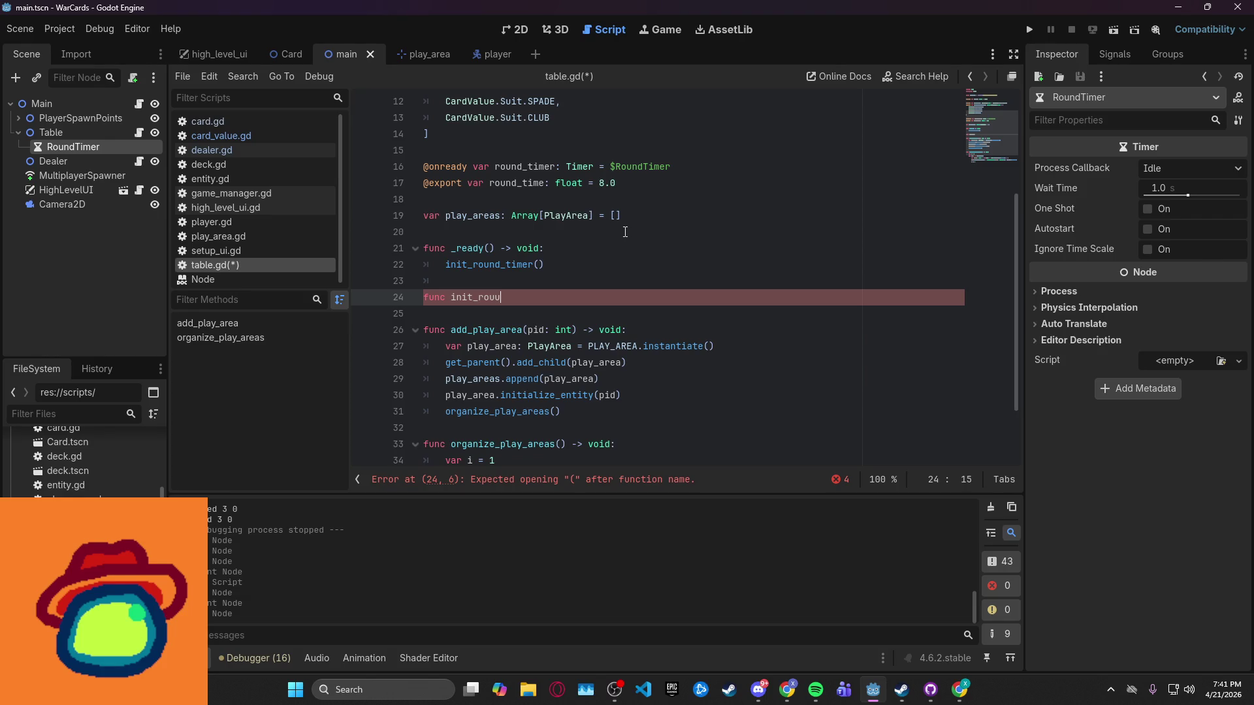
pyautogui.write('timer()')
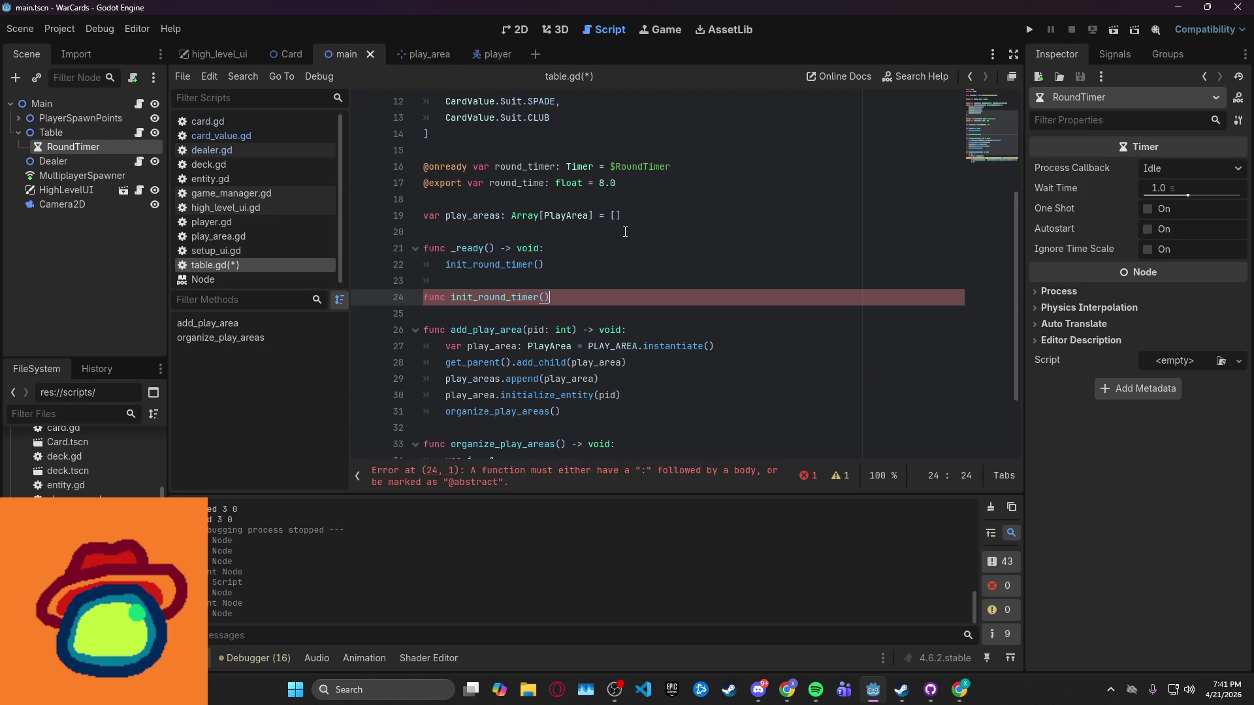
pyautogui.write(' -> void:')
pyautogui.press('Return')
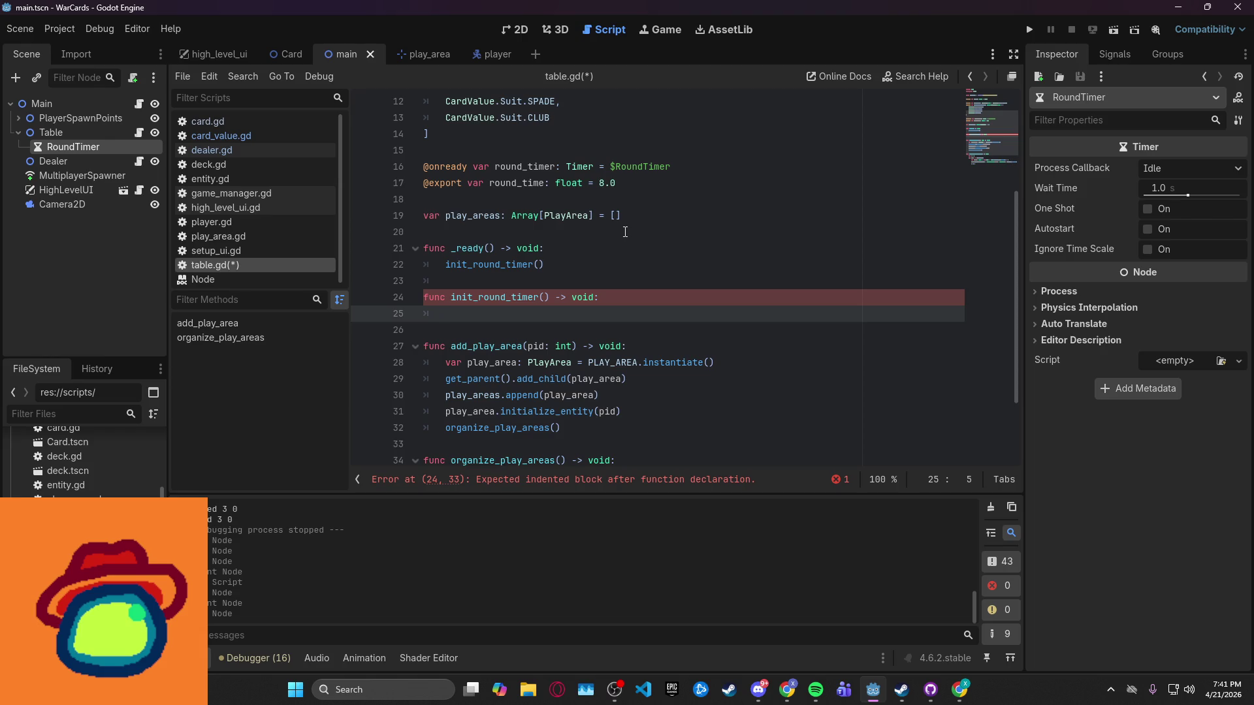
# Add the line round_timer.autostart = false in init_round_timer() using autocomplete
pyautogui.write('rou')
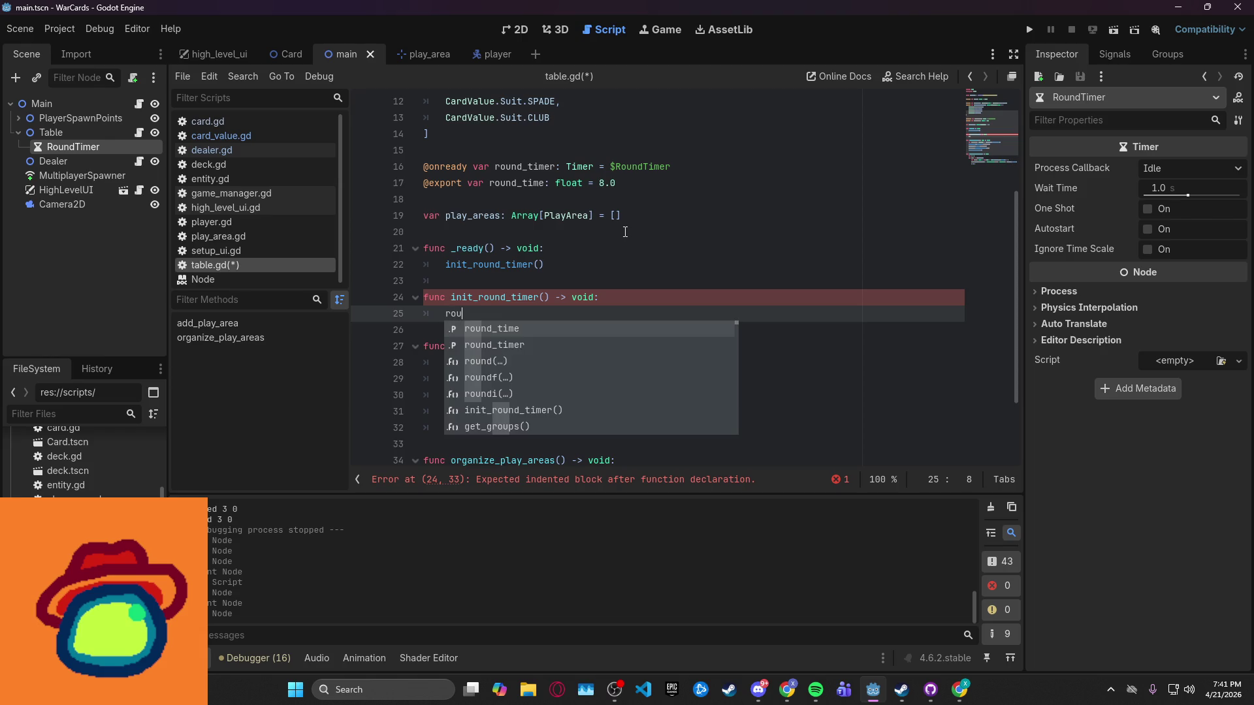
pyautogui.press('Down')
pyautogui.press('Return')
pyautogui.write('.')
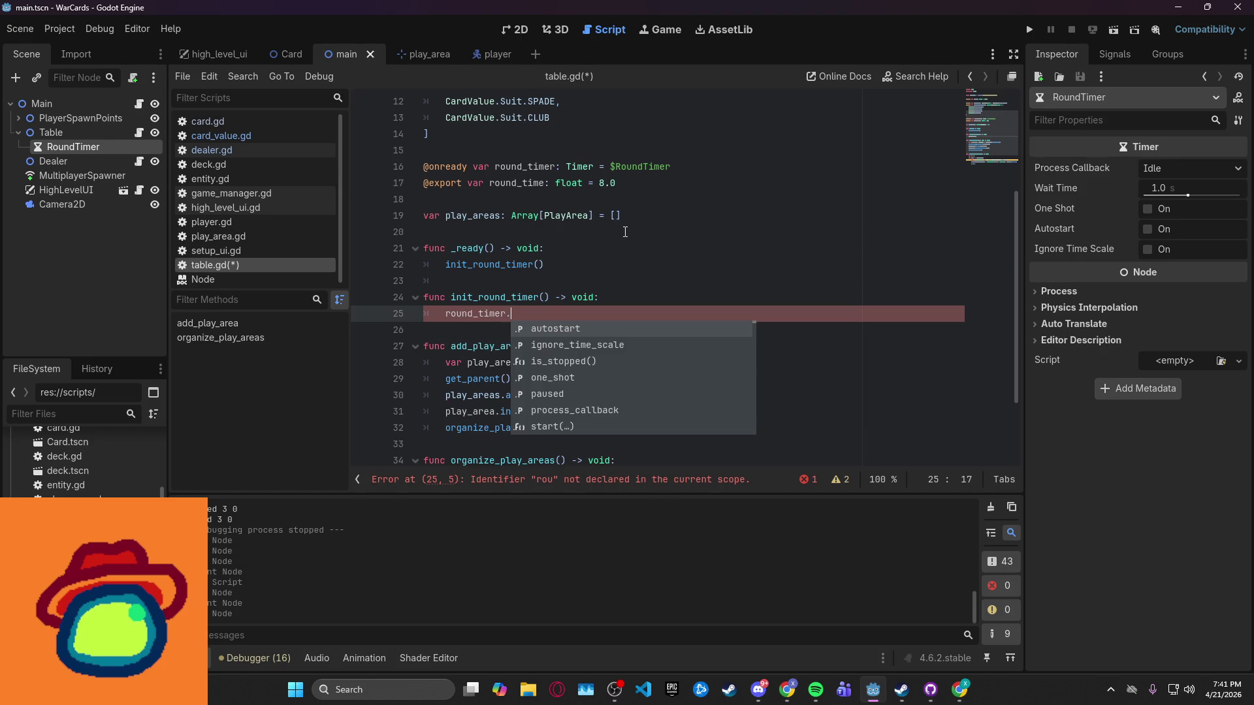
pyautogui.press('Return')
pyautogui.write('= false')
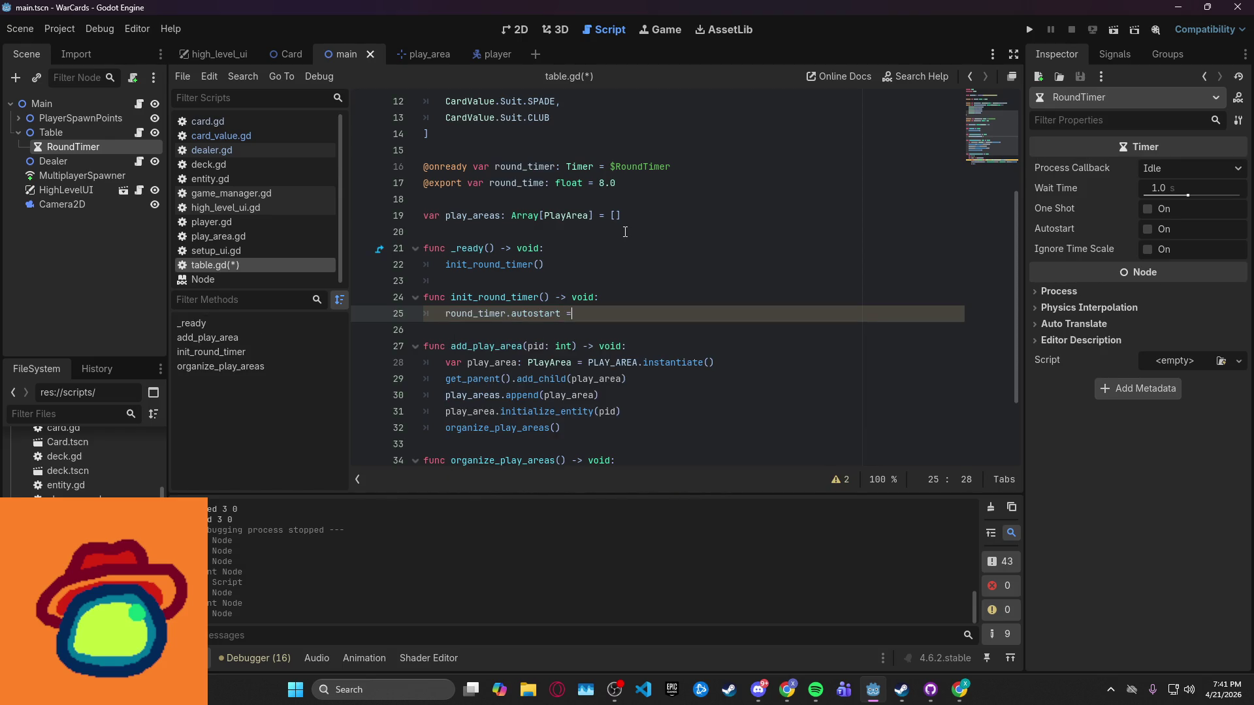
# Start a new round_timer. line and browse the Timer's member suggestions for one_shot
pyautogui.press('Return')
pyautogui.press('Return')
pyautogui.write('roundti')
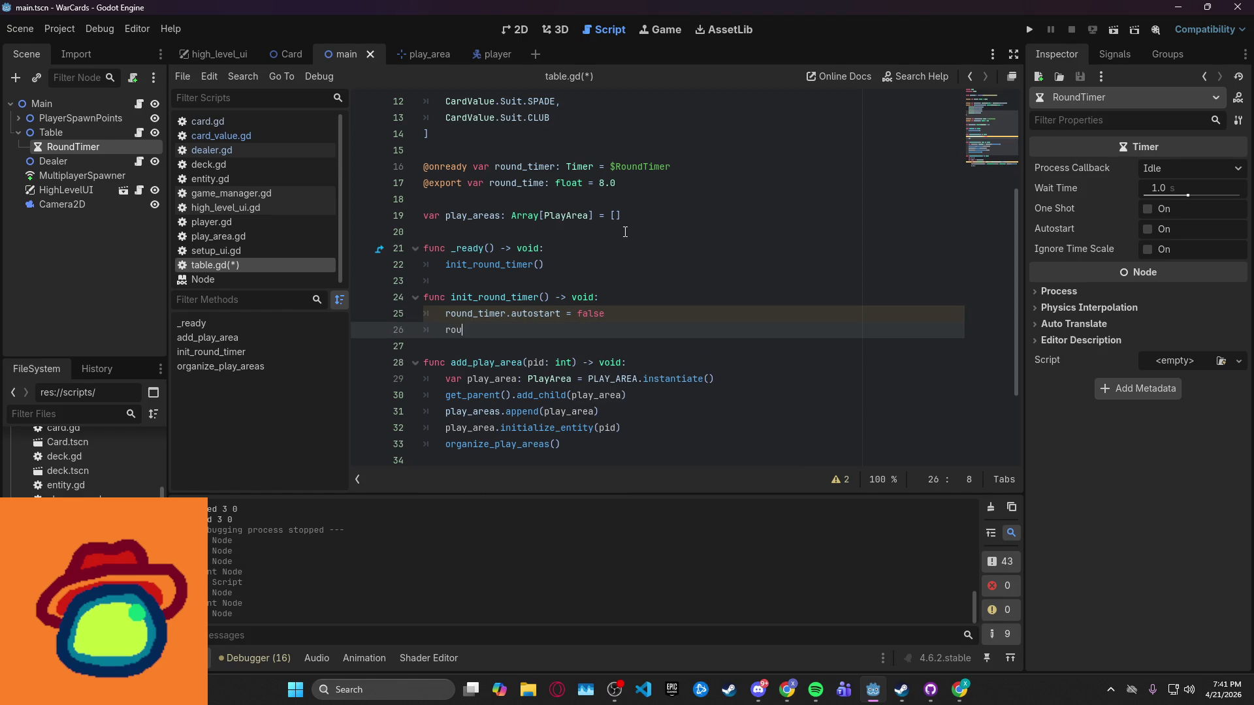
pyautogui.press('BackSpace')
pyautogui.press('BackSpace')
pyautogui.write('_time')
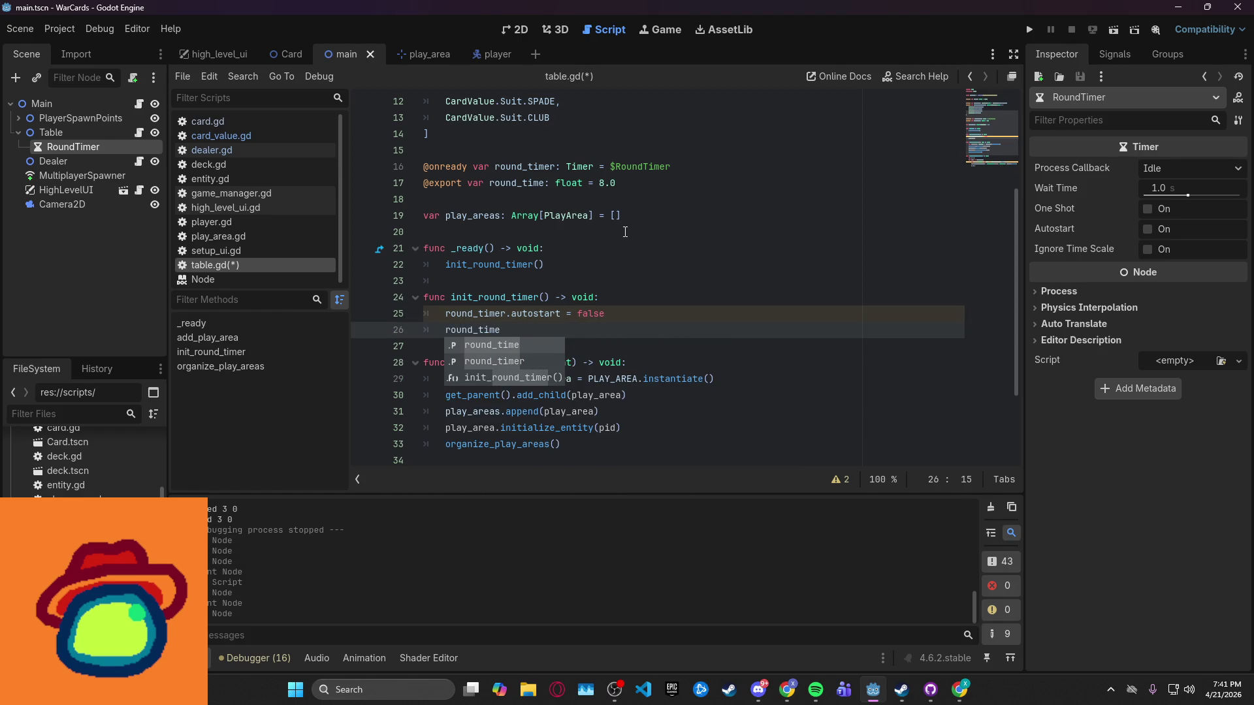
pyautogui.write('r.')
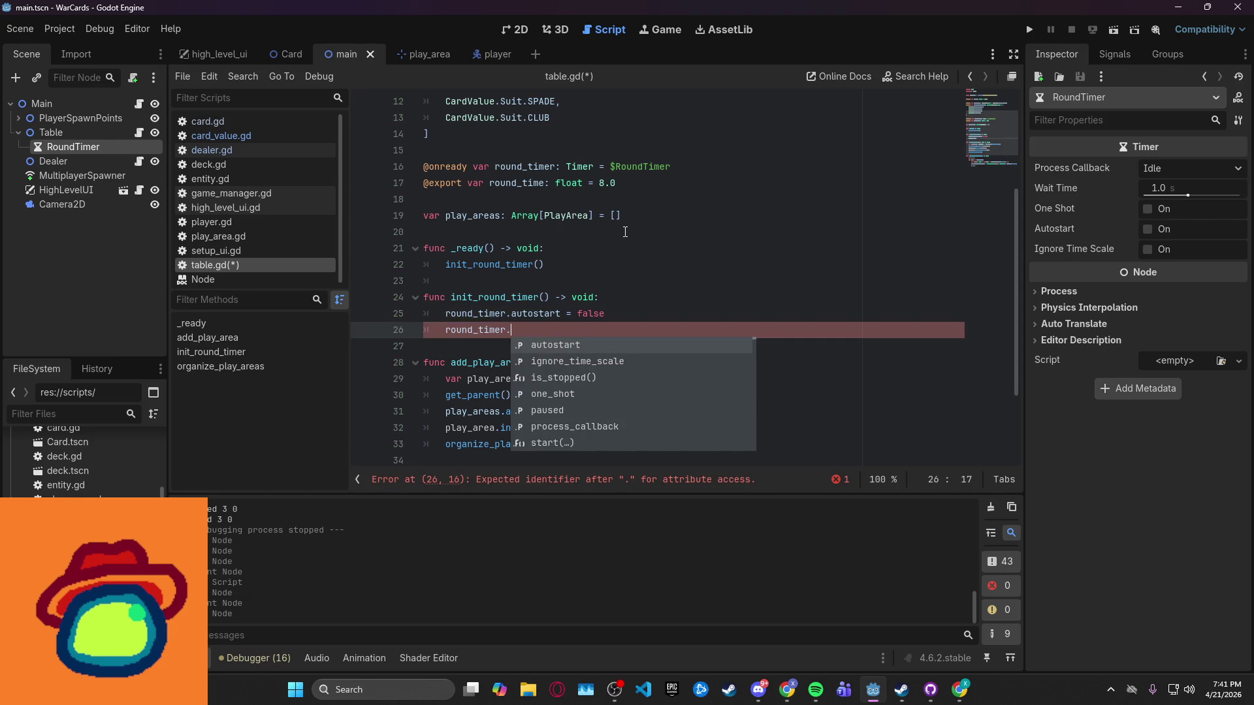
pyautogui.press('Up')
pyautogui.press('Up')
pyautogui.press('Up')
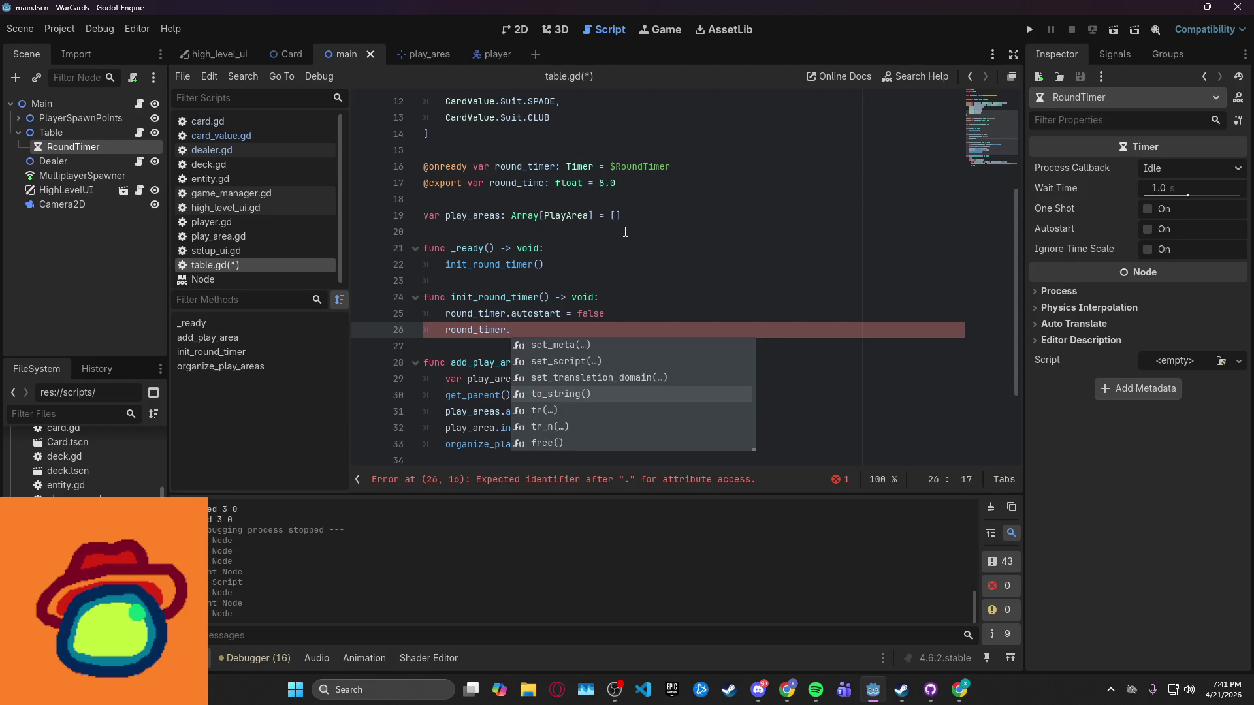
pyautogui.press('Up')
pyautogui.press('Up')
pyautogui.press('Up')
pyautogui.press('Up')
pyautogui.press('Up')
pyautogui.press('Up')
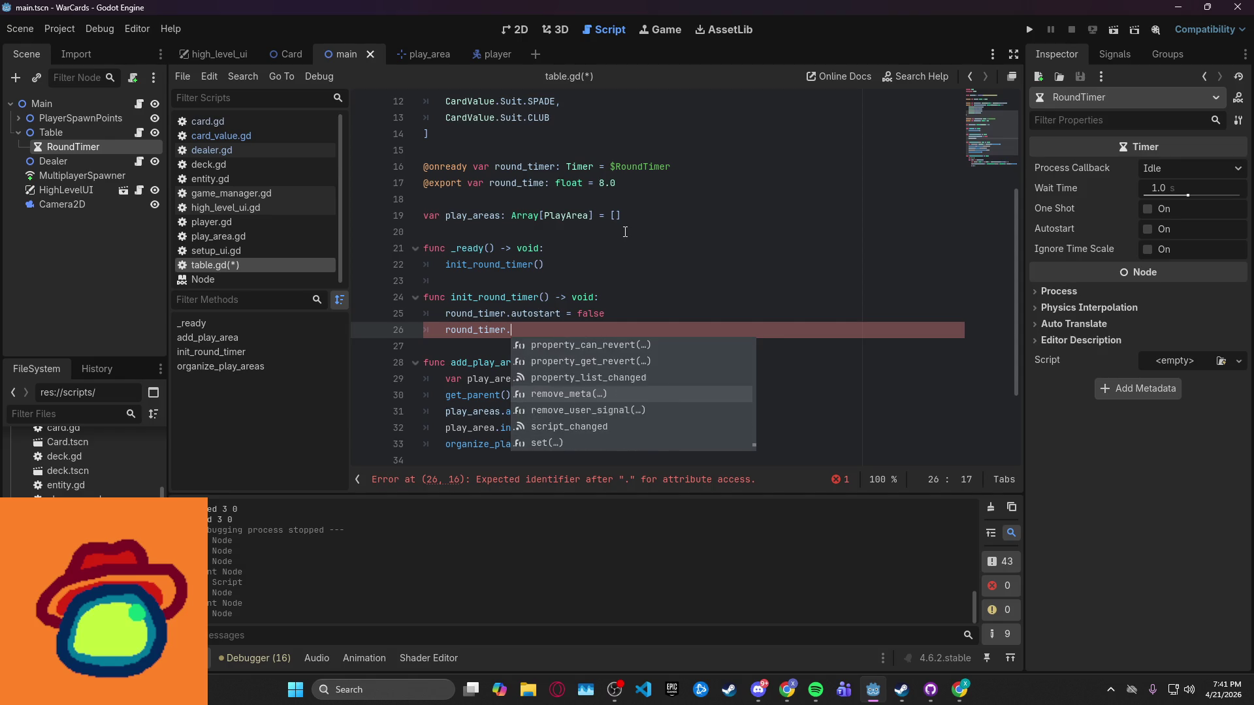
pyautogui.press('Up')
pyautogui.press('Up')
pyautogui.press('Up')
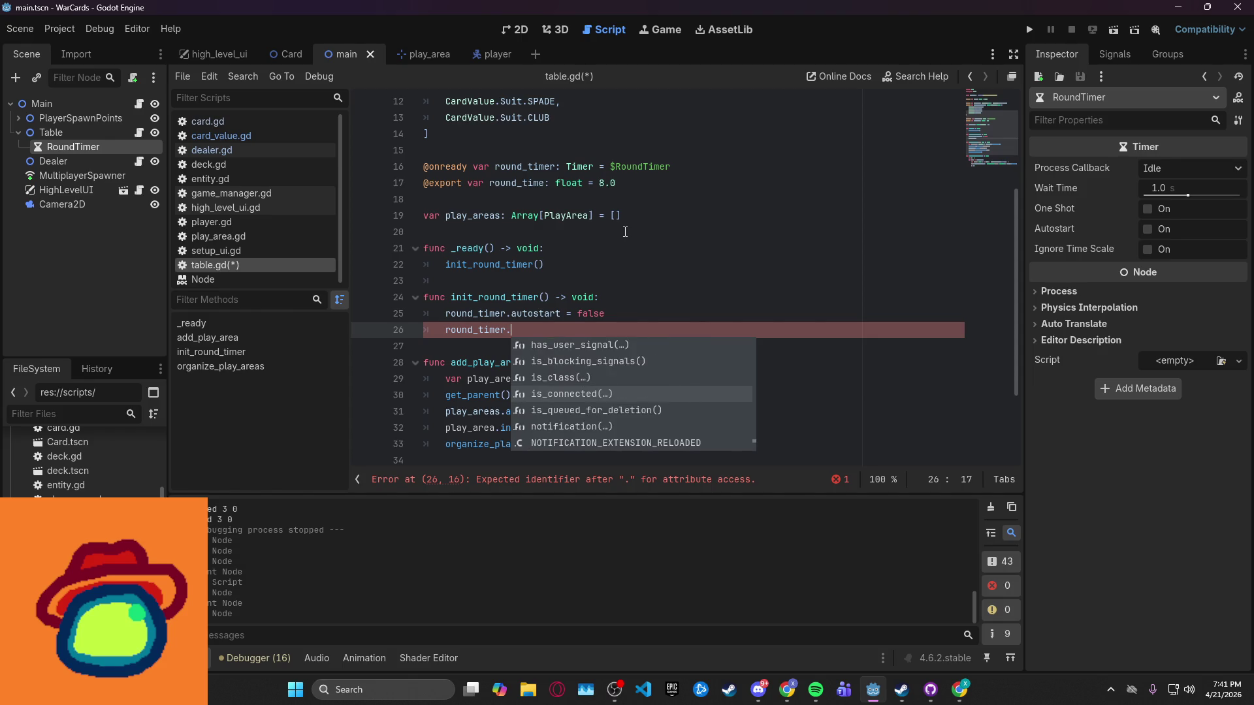
pyautogui.press('Up')
pyautogui.press('Up')
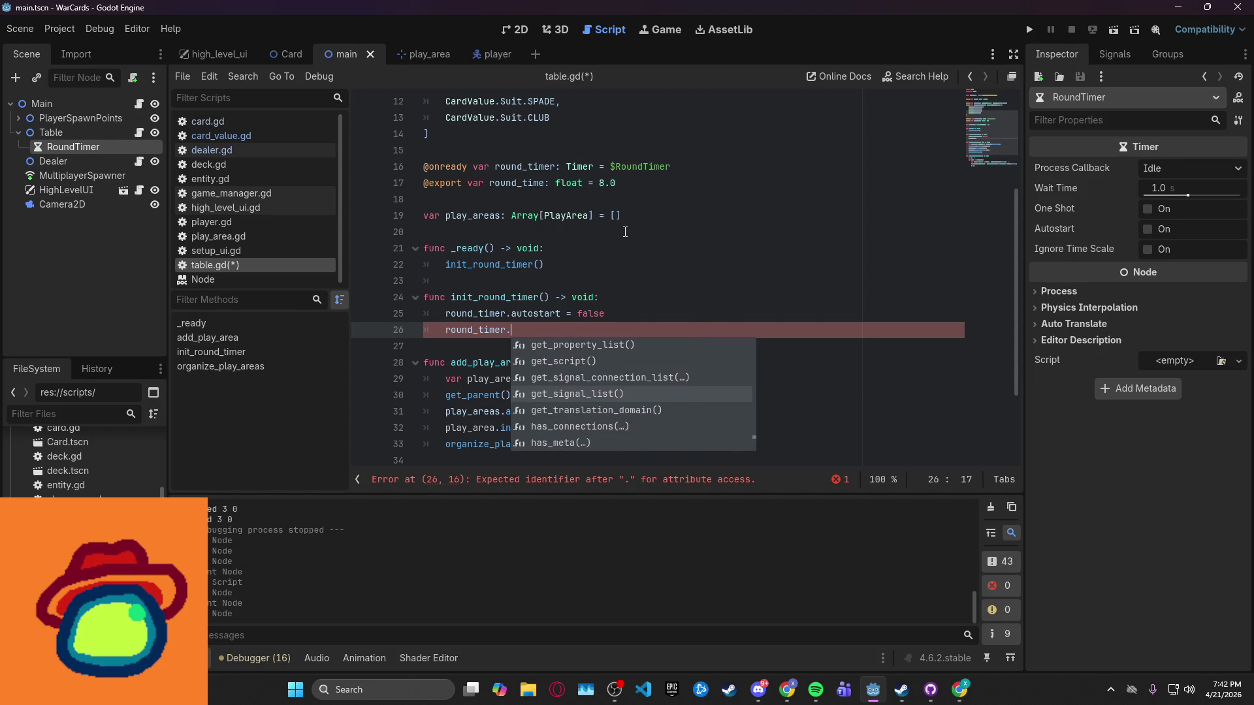
pyautogui.press('Up')
pyautogui.press('Up')
pyautogui.press('Up')
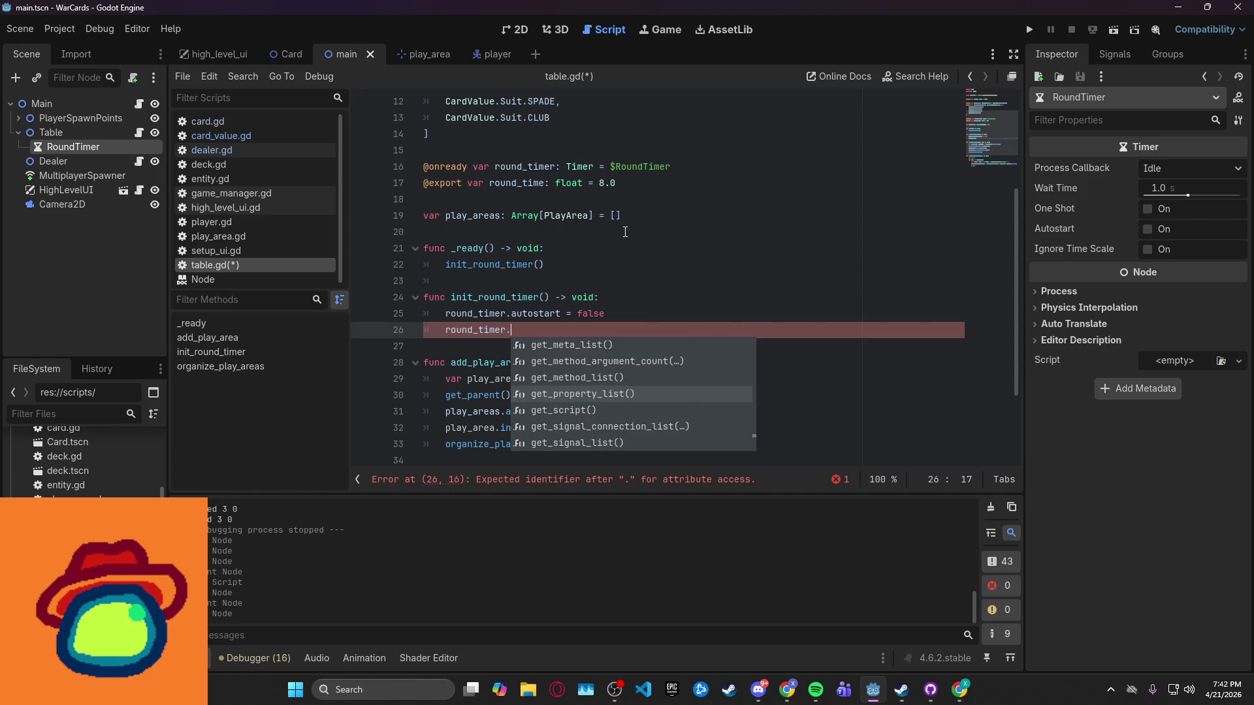
pyautogui.press('Up')
pyautogui.press('Up')
pyautogui.press('Up')
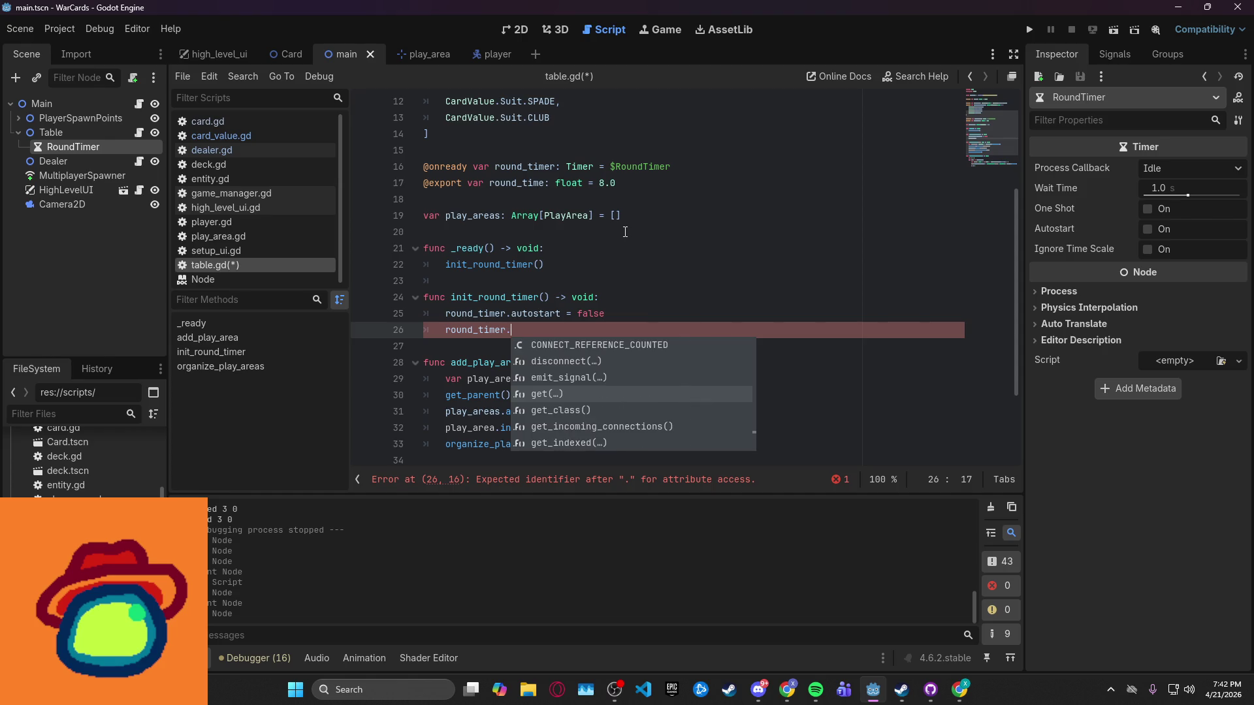
pyautogui.press('Up')
pyautogui.press('Up')
pyautogui.press('Up')
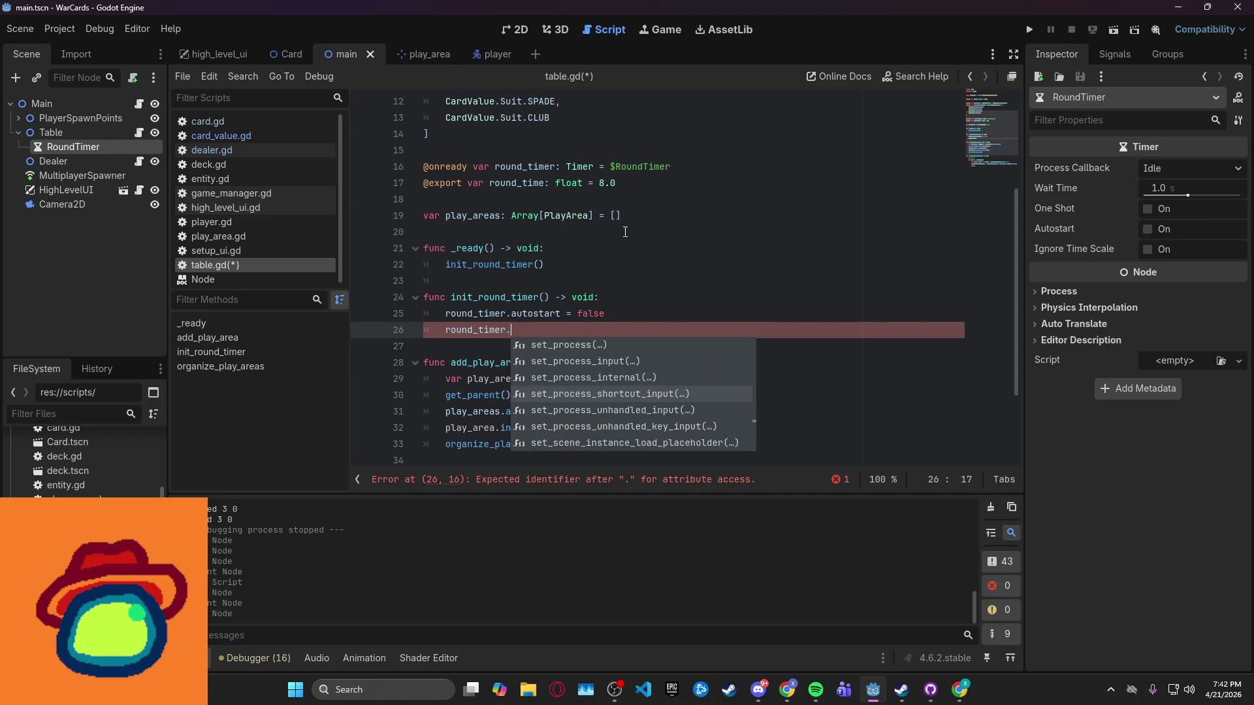
pyautogui.scroll(20, 665, 378)
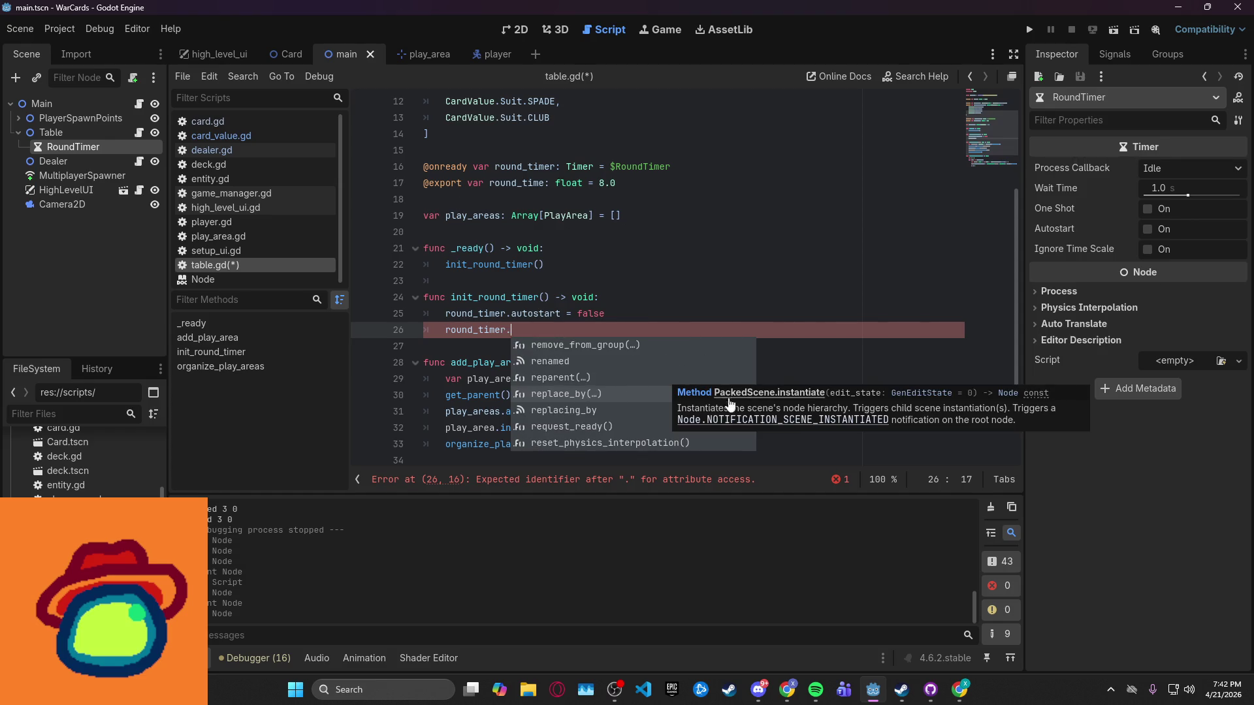
pyautogui.scroll(4, 806, 324)
pyautogui.scroll(-6, 702, 377)
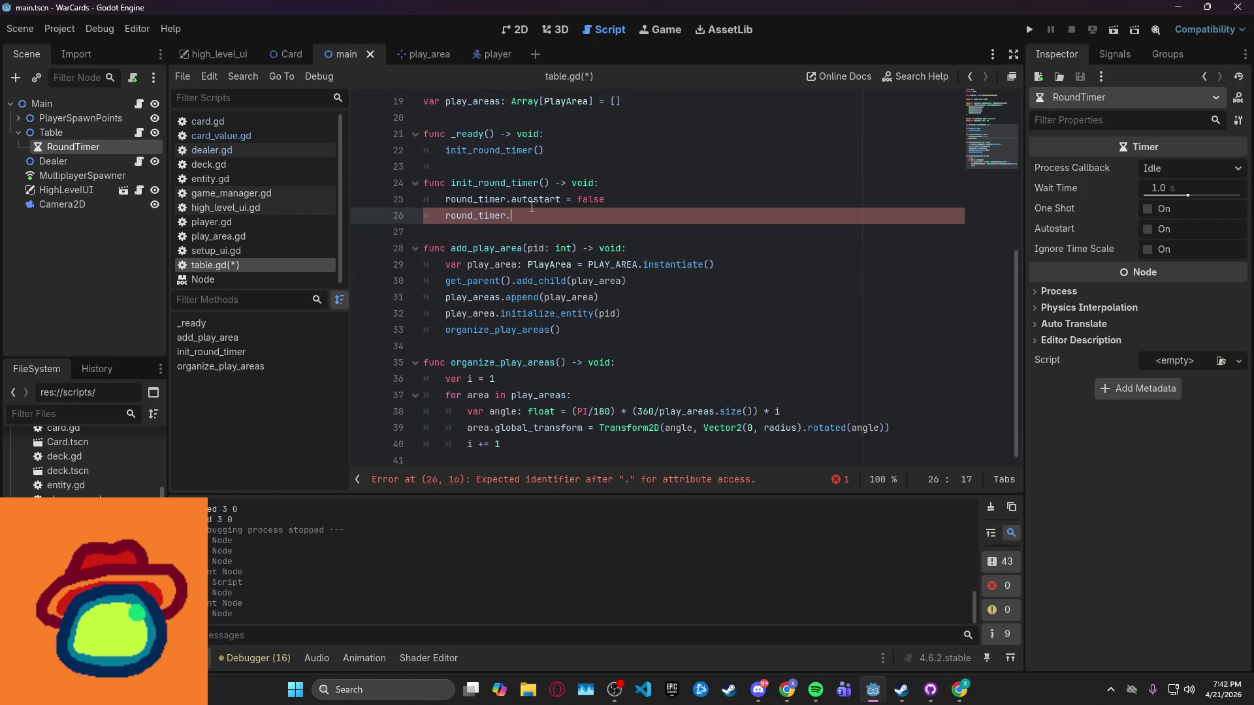
# Pick one_shot from the reopened suggestions, making the line round_timer.one_shot = false
pyautogui.hotkey('ctrl', 'space')
pyautogui.press('Down')
pyautogui.press('Up')
pyautogui.press('Up')
pyautogui.press('Up')
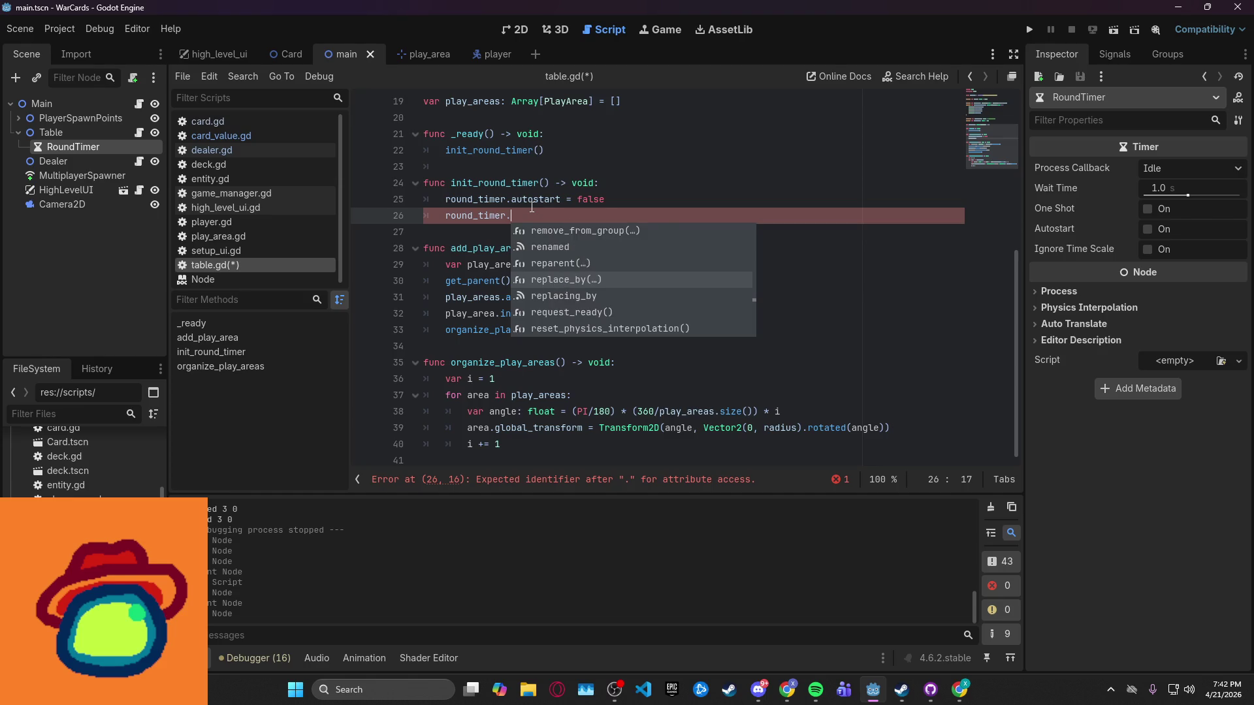
pyautogui.press('Up')
pyautogui.press('Up')
pyautogui.press('Up')
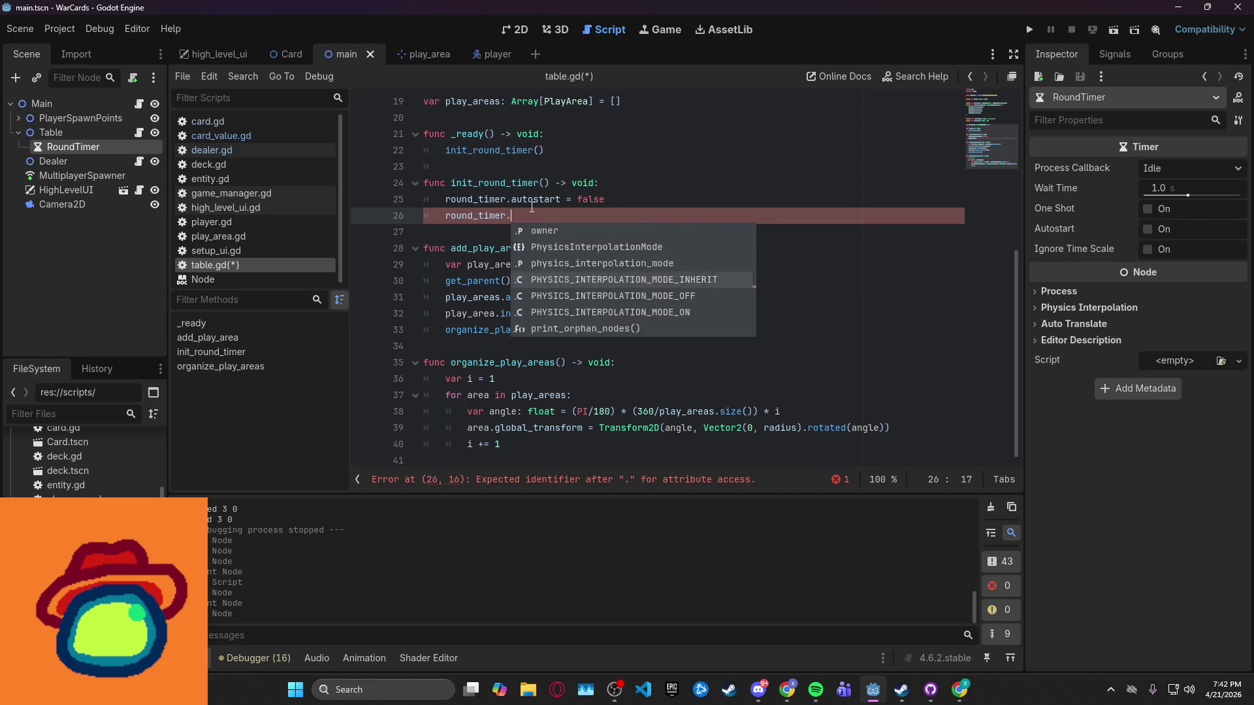
pyautogui.press('Up')
pyautogui.press('Up')
pyautogui.press('Up')
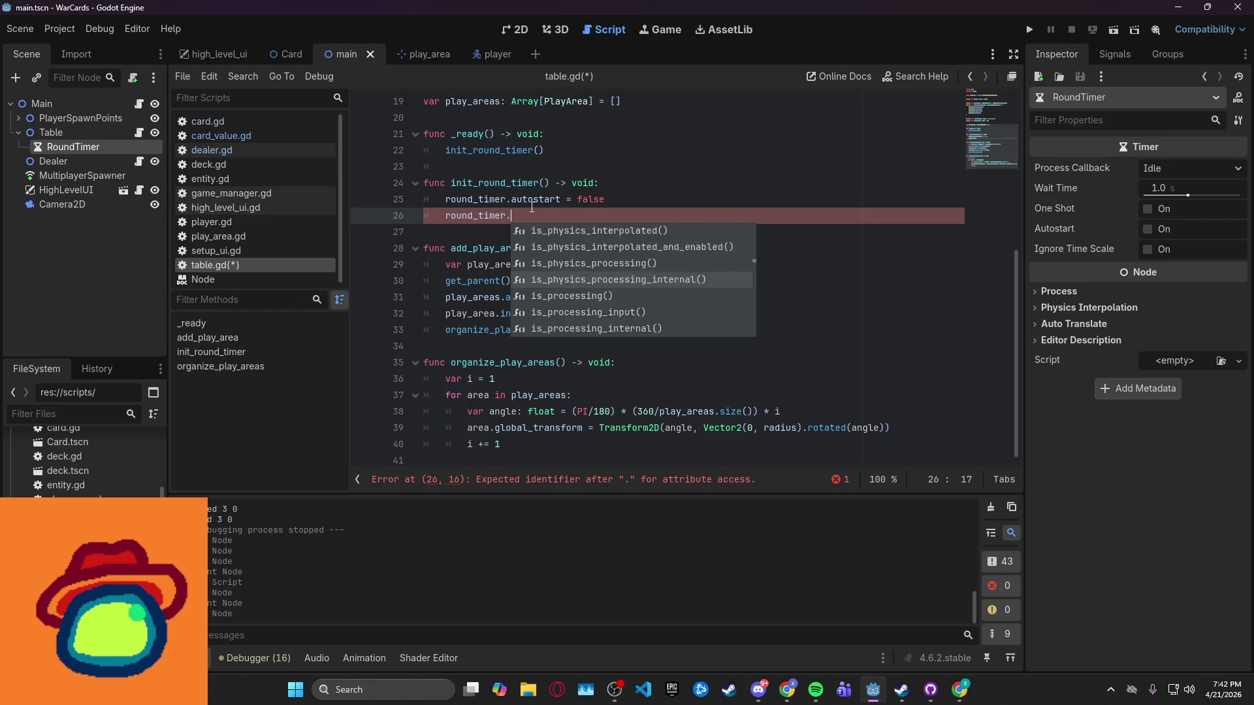
pyautogui.press('Up')
pyautogui.press('Up')
pyautogui.press('Up')
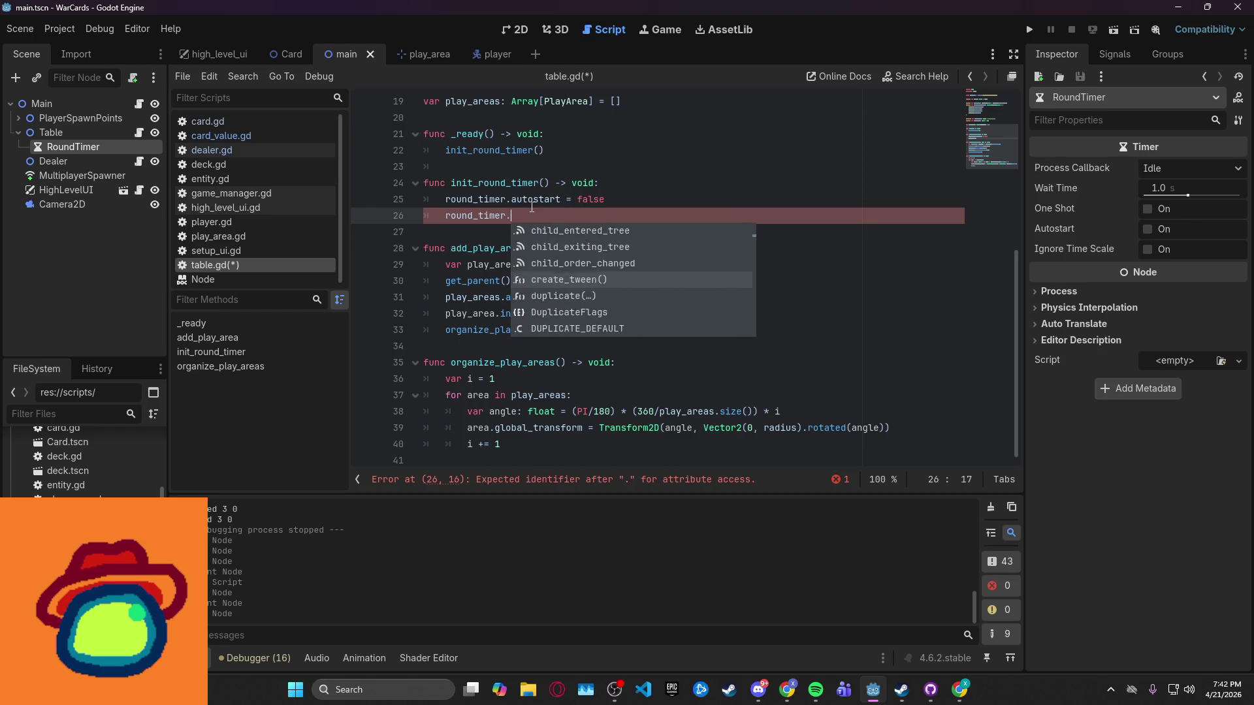
pyautogui.press('Down')
pyautogui.press('Down')
pyautogui.press('Down')
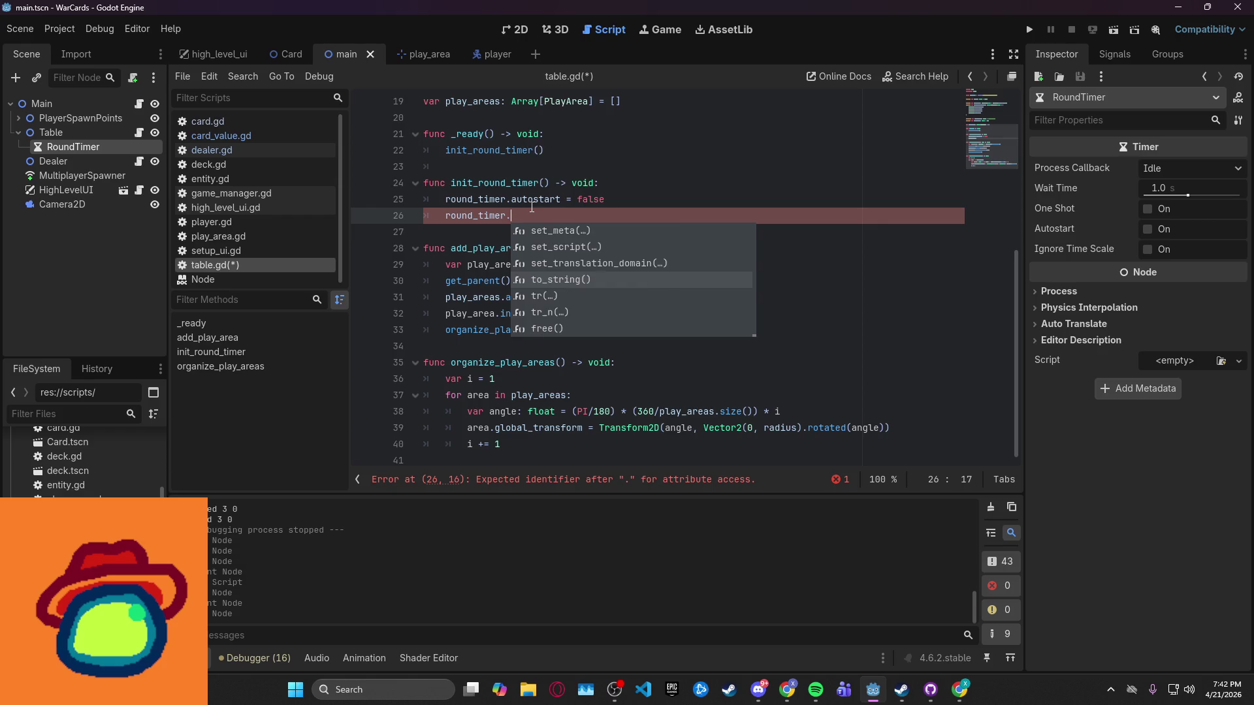
pyautogui.press('Down')
pyautogui.press('Down')
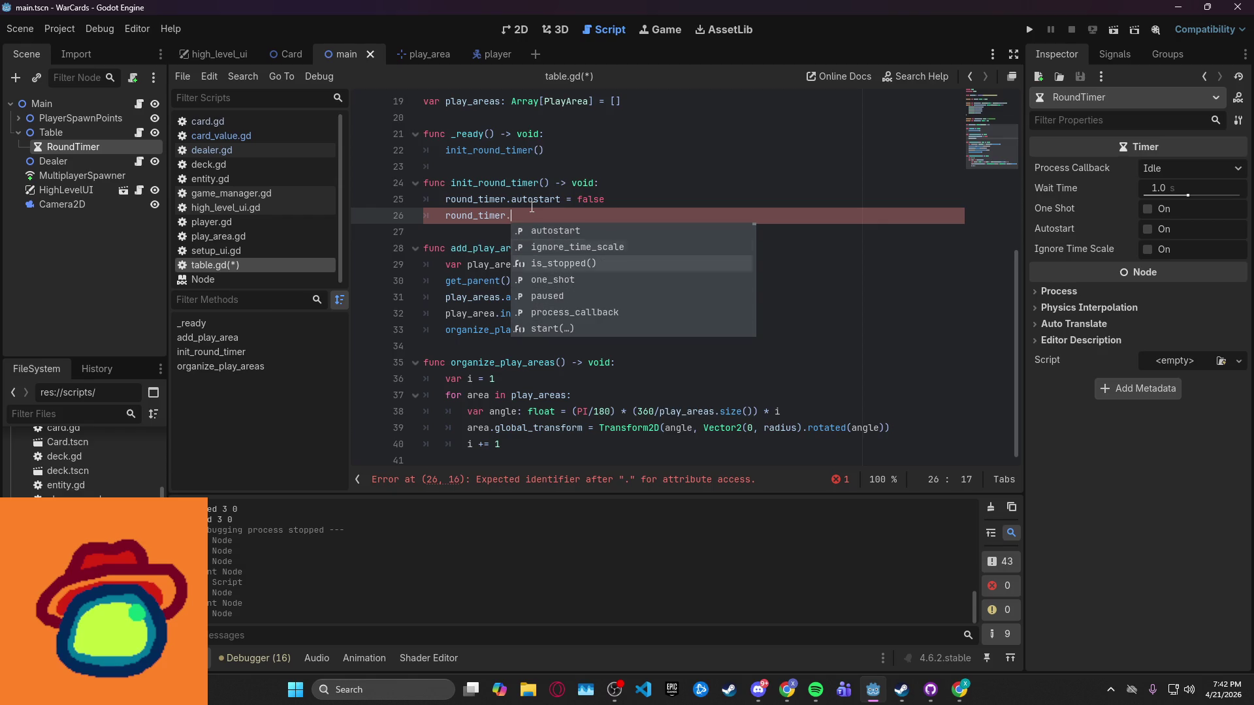
pyautogui.press('Down')
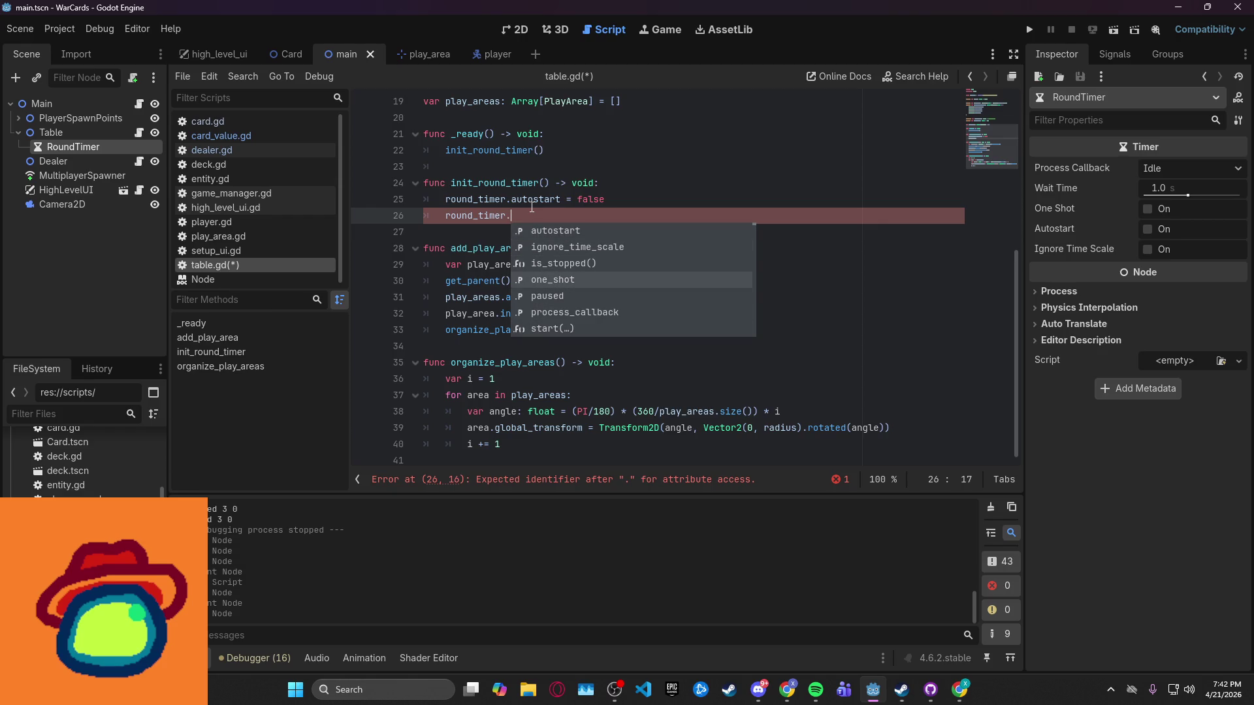
pyautogui.press('Return')
pyautogui.write('= false')
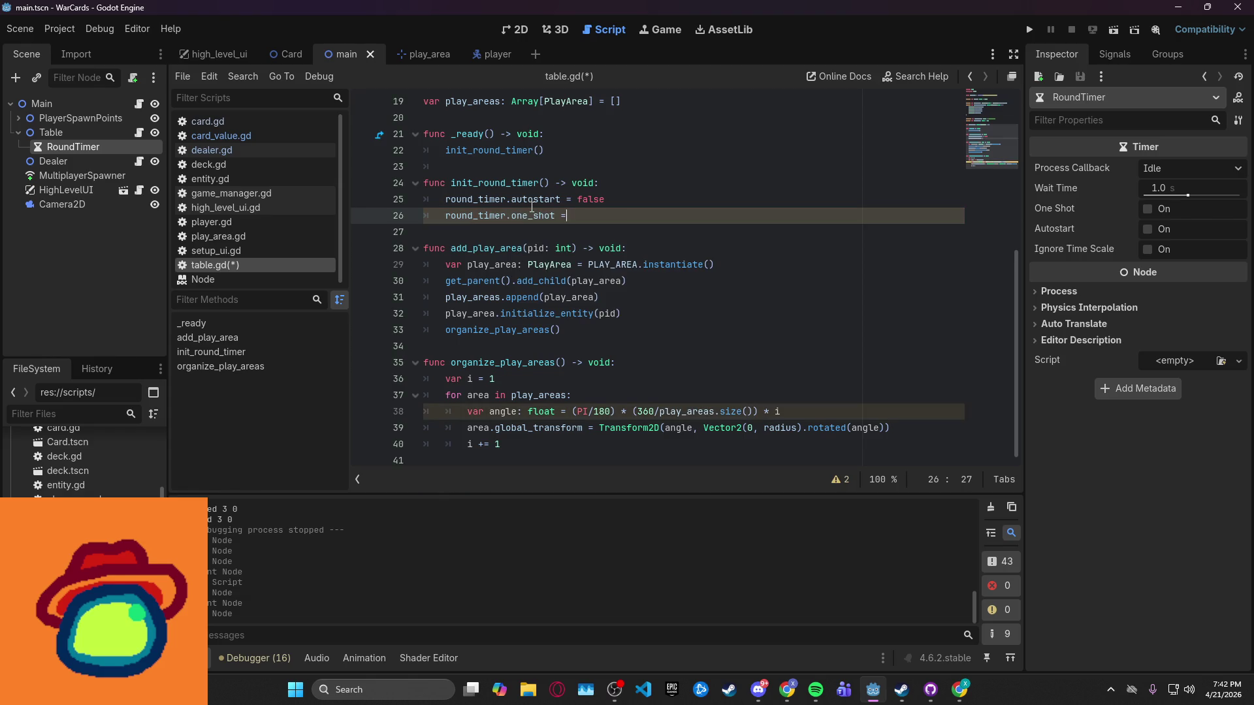
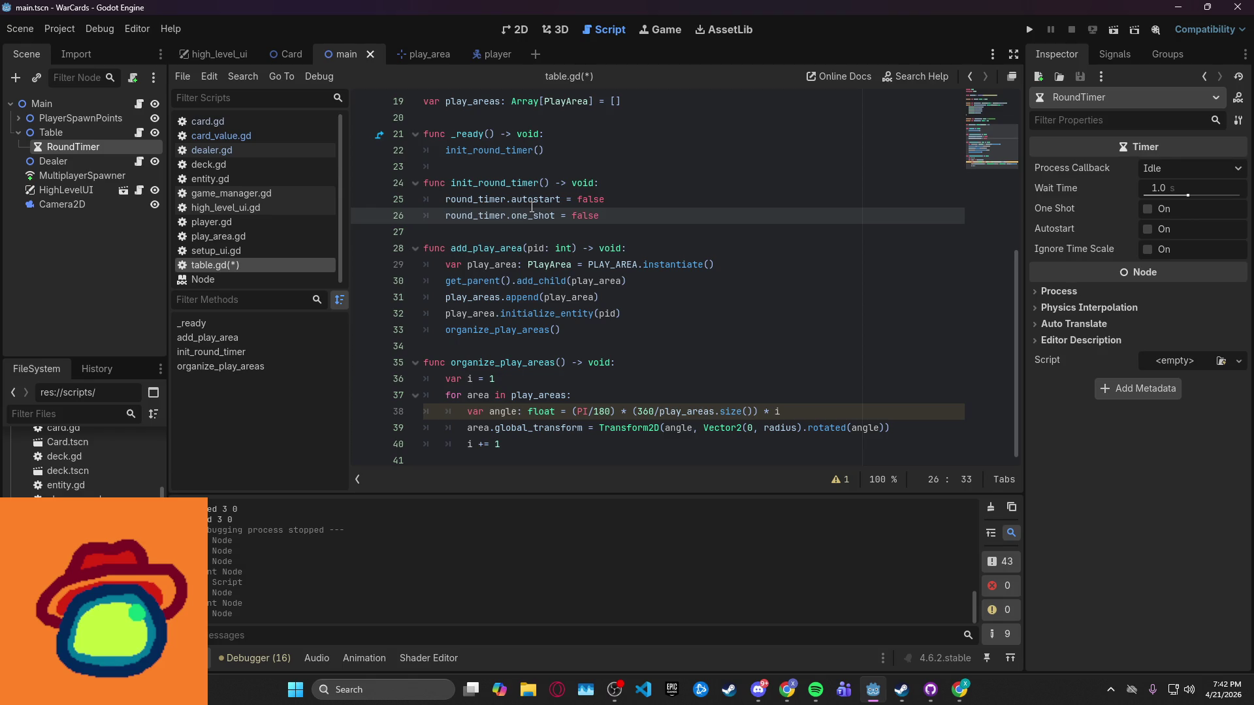
# Rename init_round_timer to _init_round_timer at its definition and its call in _ready
pyautogui.click(448, 149)
pyautogui.click(451, 183)
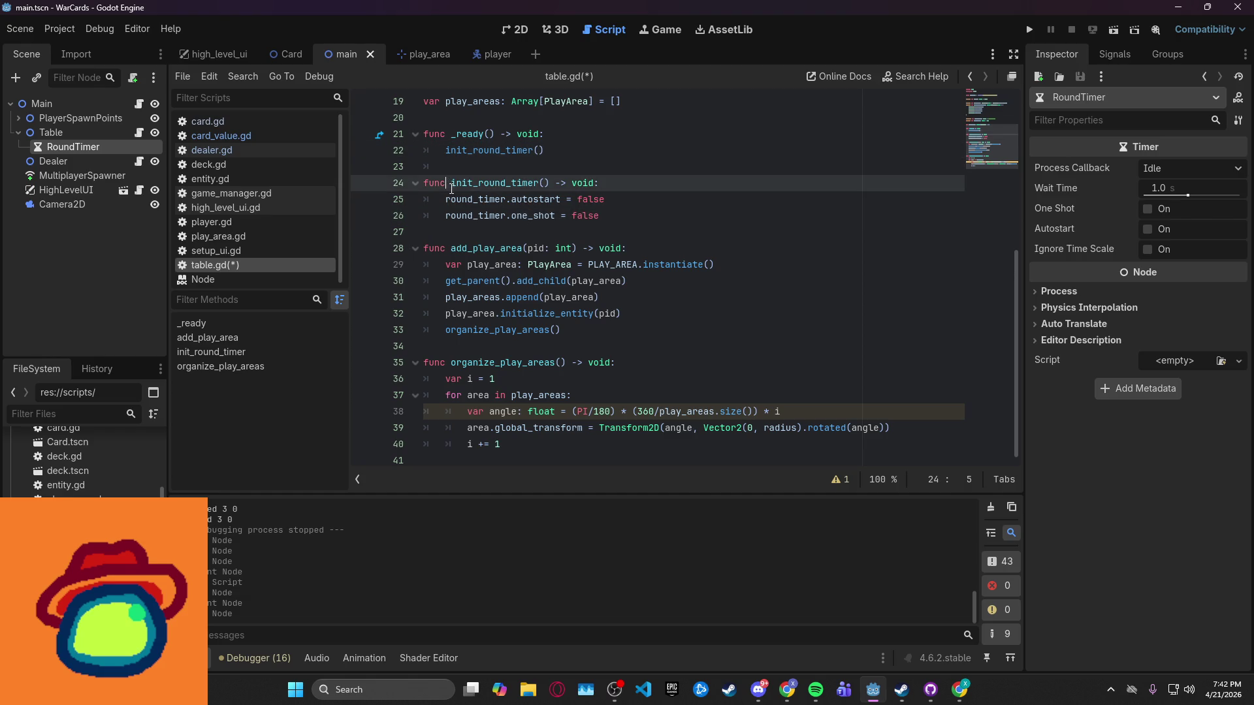
pyautogui.doubleClick(476, 185)
pyautogui.hotkey('ctrl', 'c')
pyautogui.doubleClick(496, 150)
pyautogui.hotkey('ctrl', 'v')
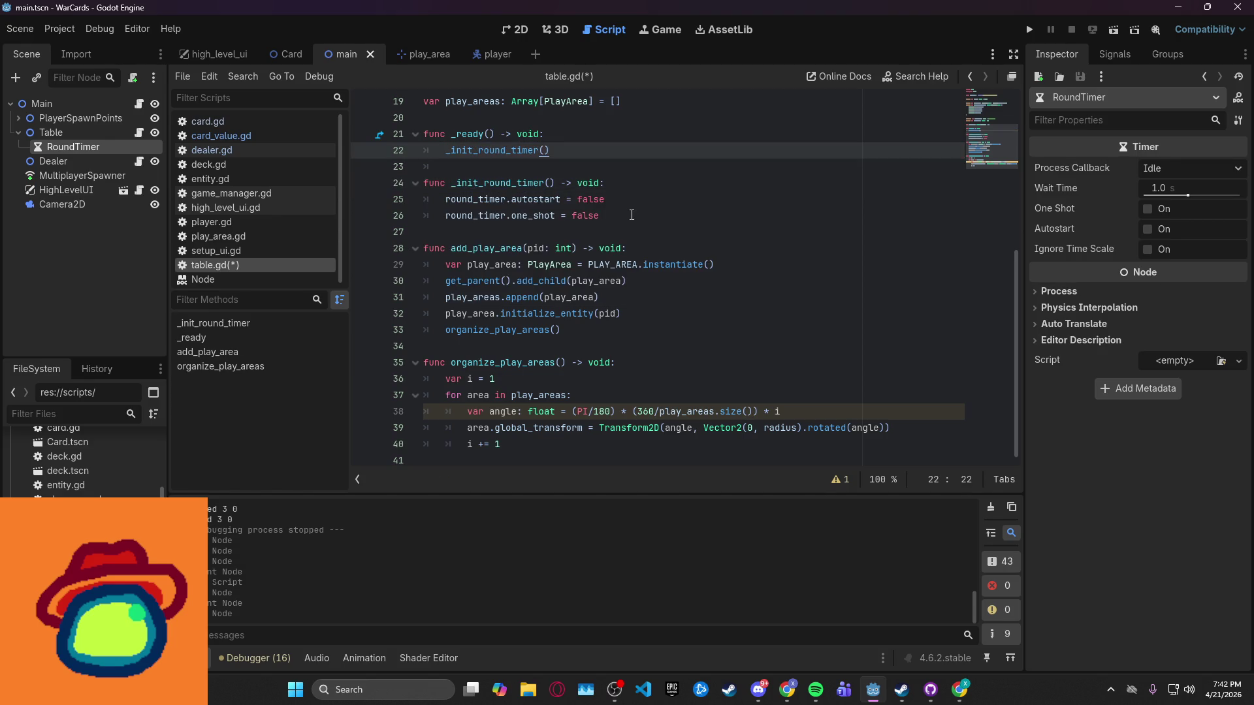
# Declare a new function start_round_timer() -> void below the timer setup
pyautogui.click(631, 215)
pyautogui.press('Return')
pyautogui.press('Return')
pyautogui.press('BackSpace')
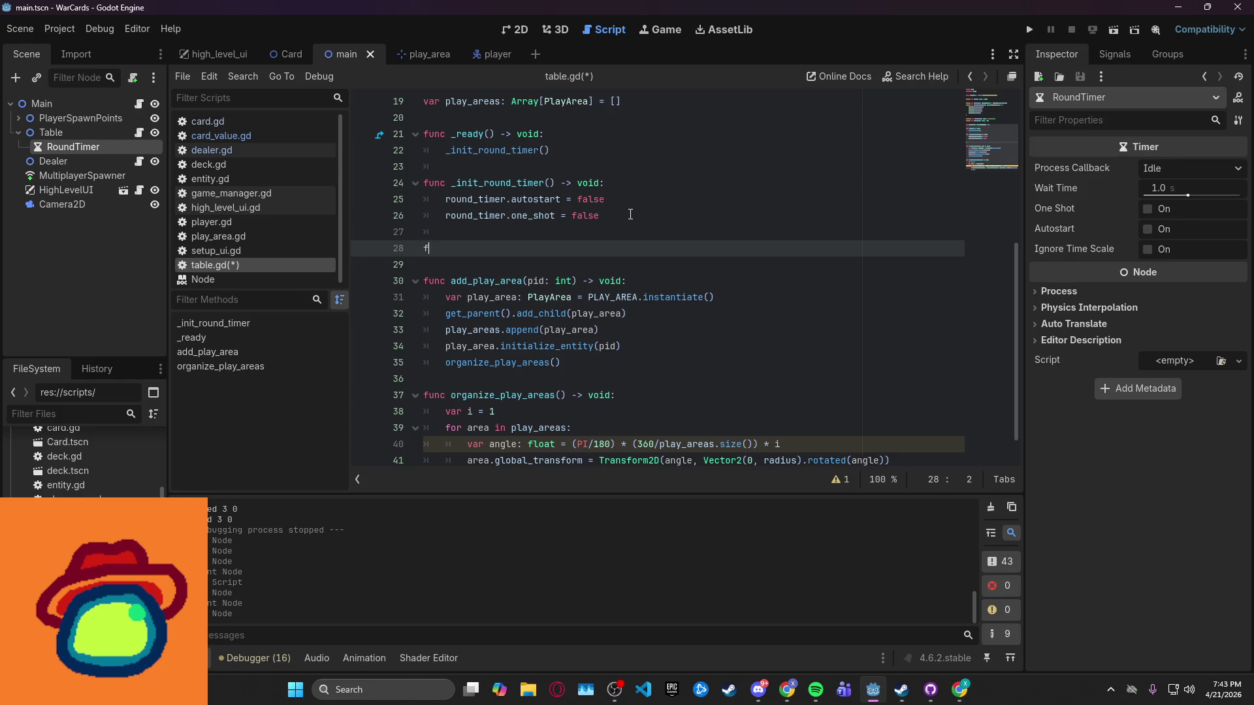
pyautogui.write('func start_')
pyautogui.write('round_ti')
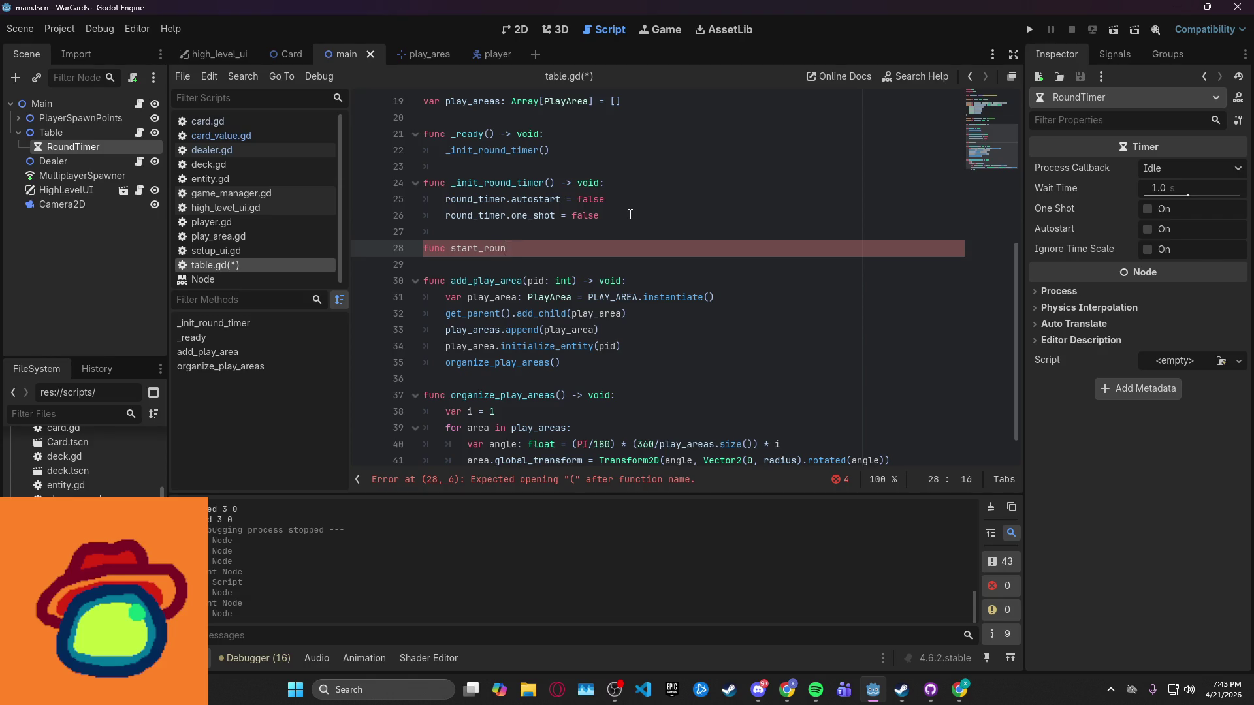
pyautogui.write('mer() -> ')
pyautogui.write('void:')
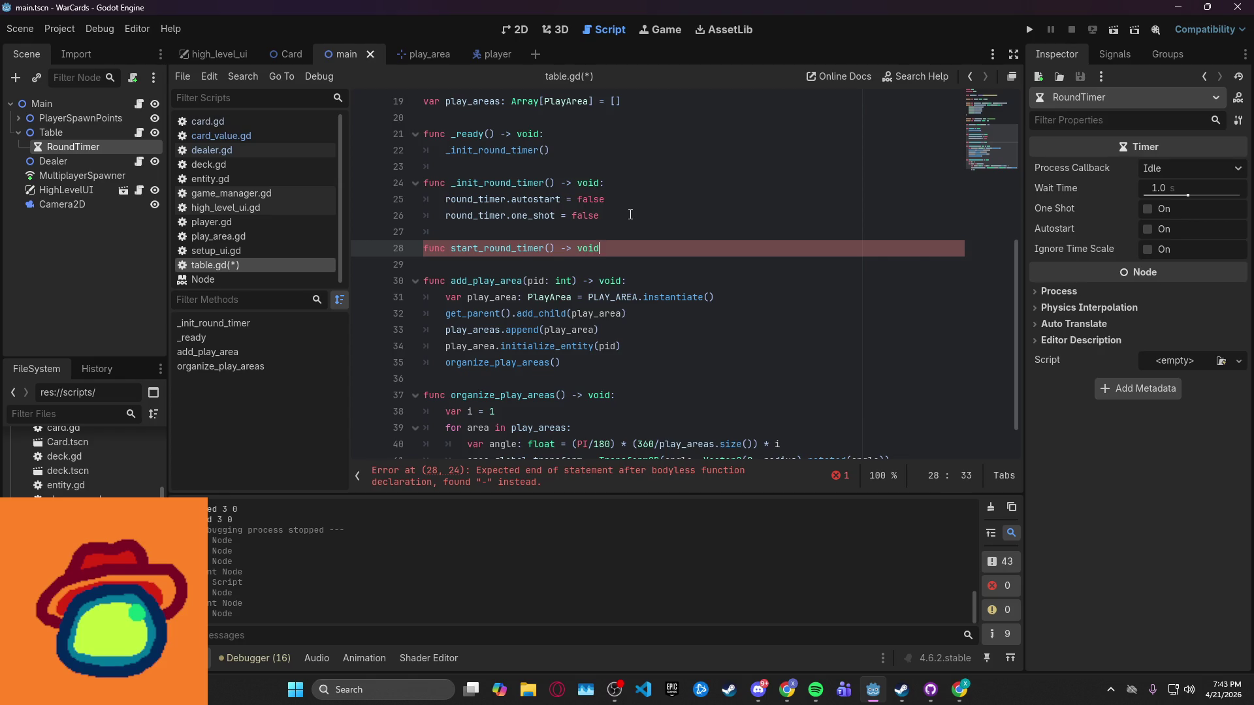
pyautogui.press('Return')
# Give start_round_timer the body round_timer.start(round_time)
pyautogui.write('roun')
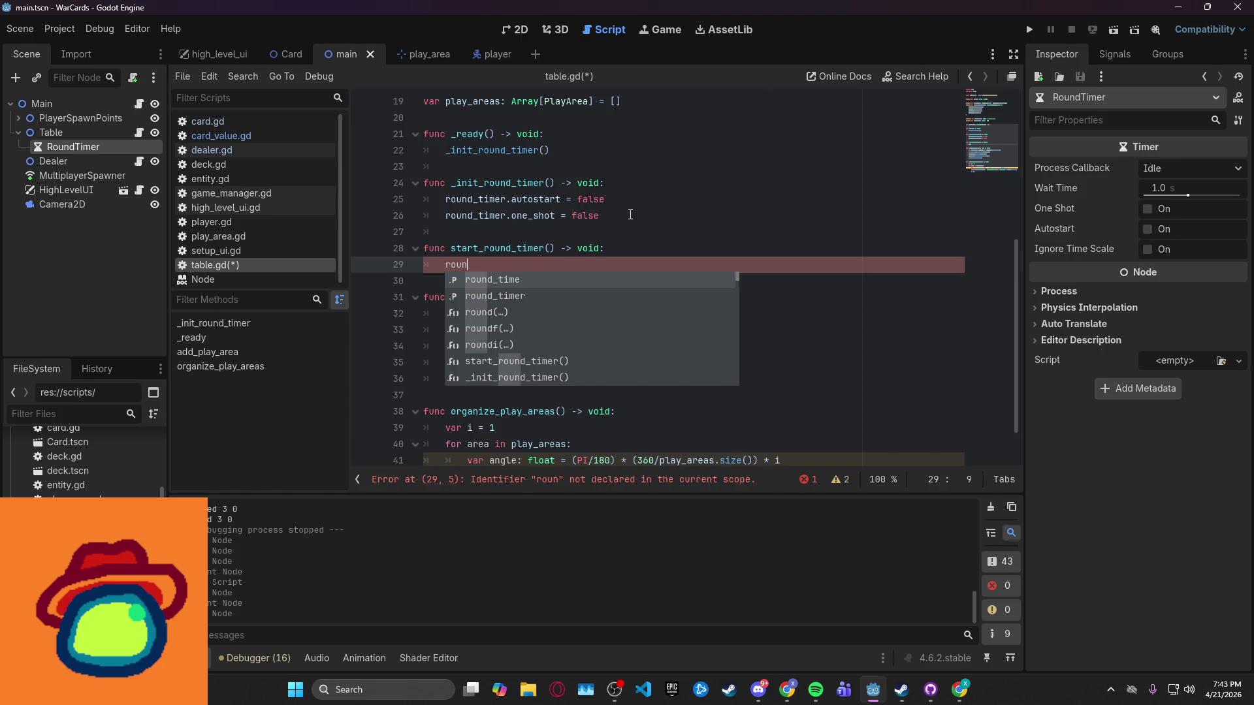
pyautogui.press('Down')
pyautogui.press('Return')
pyautogui.write('.s')
pyautogui.press('Return')
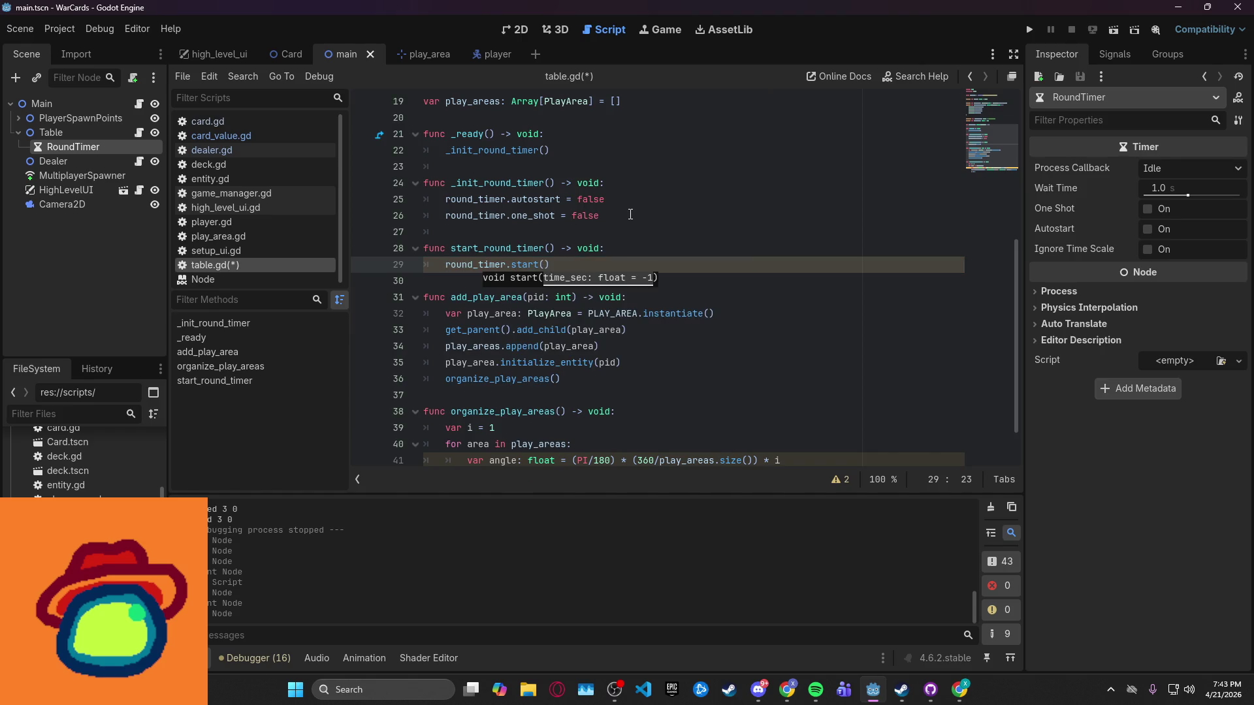
pyautogui.write('r')
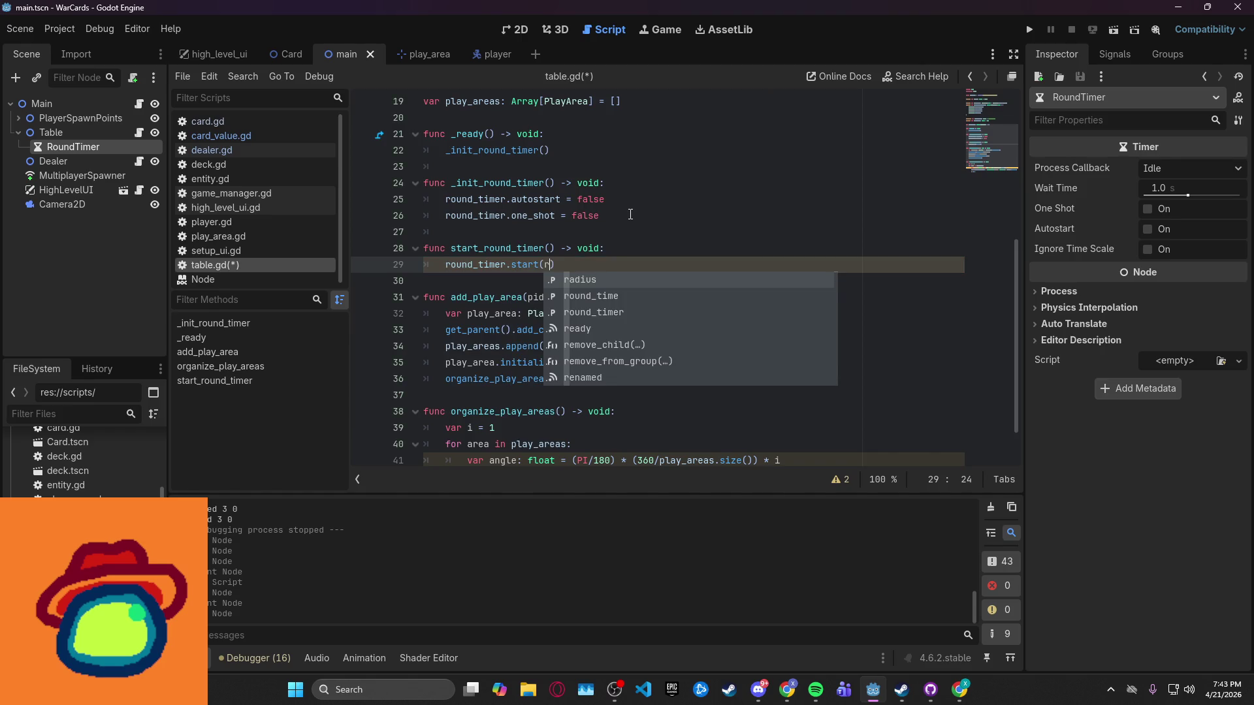
pyautogui.press('Down')
pyautogui.press('Return')
pyautogui.click(631, 214)
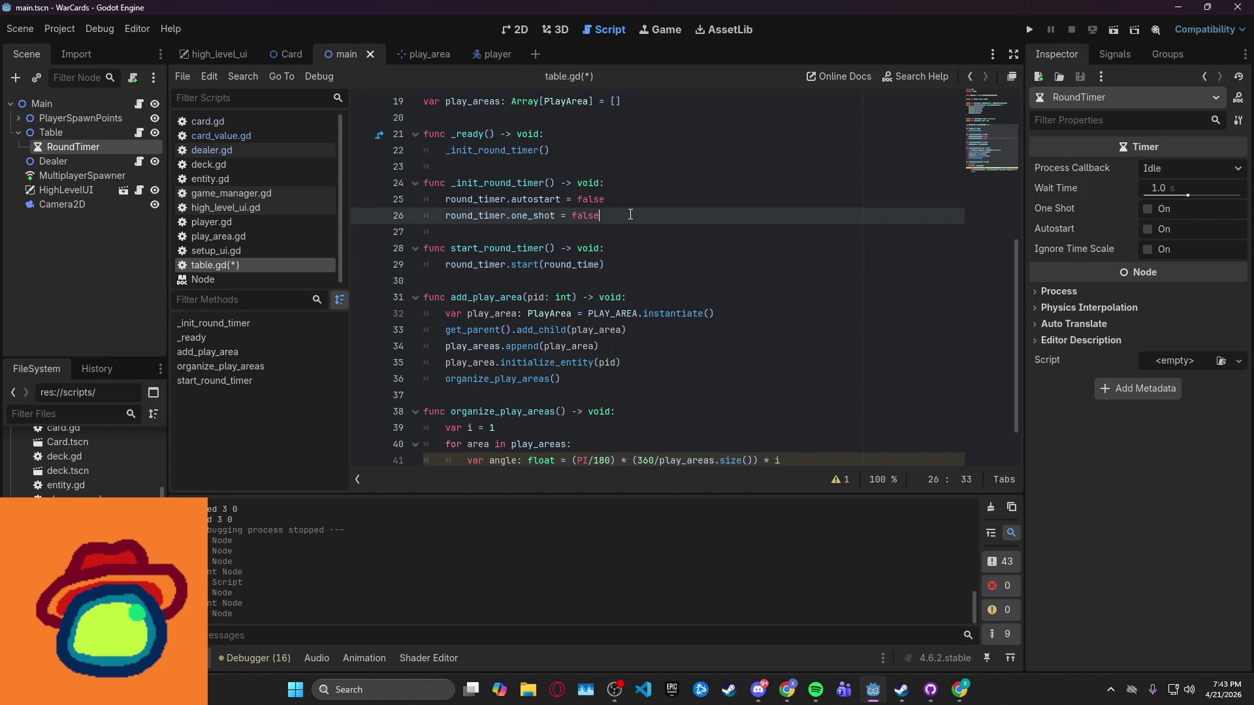
pyautogui.press('Return')
# Add a round_timer.timeout.connect() call in _init_round_timer
pyautogui.write('round')
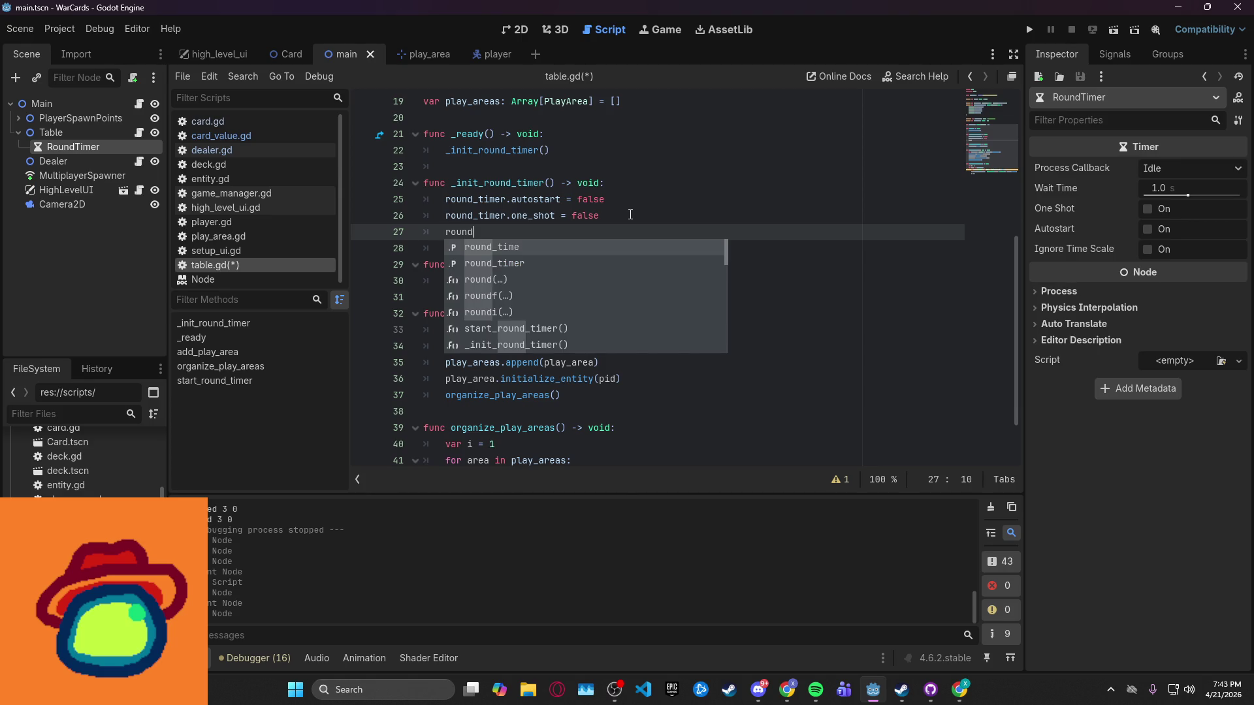
pyautogui.press('Down')
pyautogui.press('Return')
pyautogui.write('.timeout.')
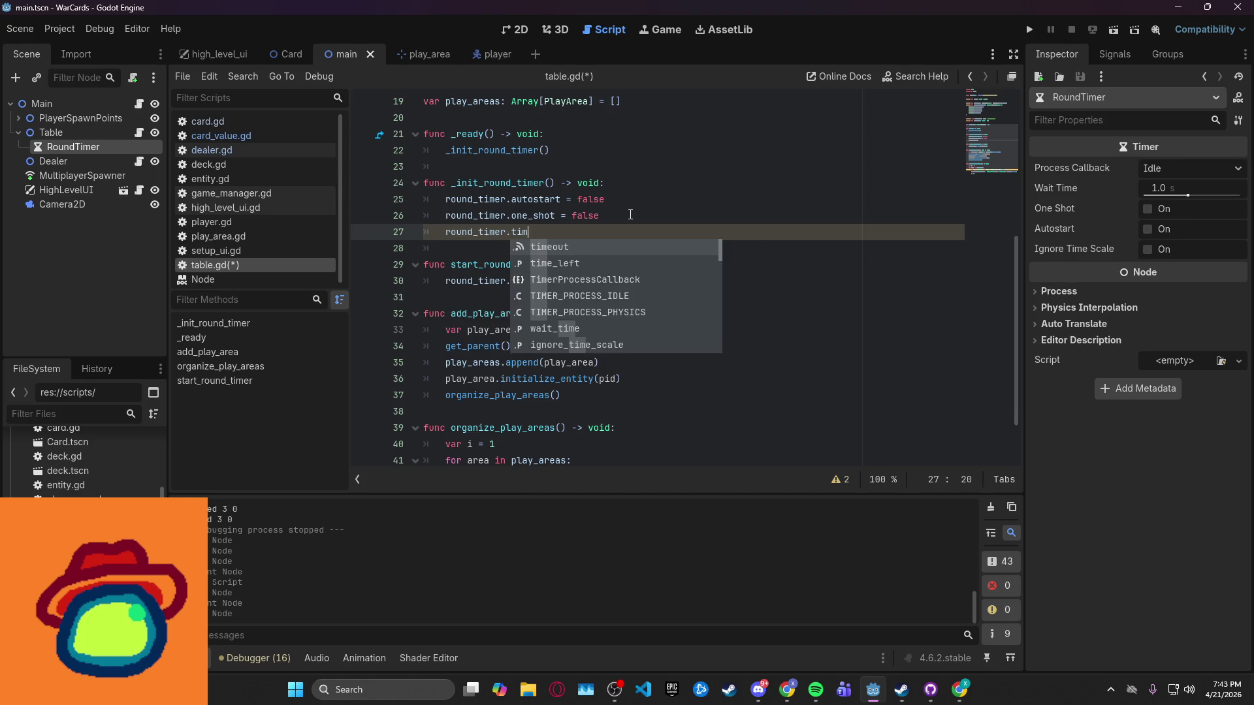
pyautogui.press('Return')
pyautogui.write('.')
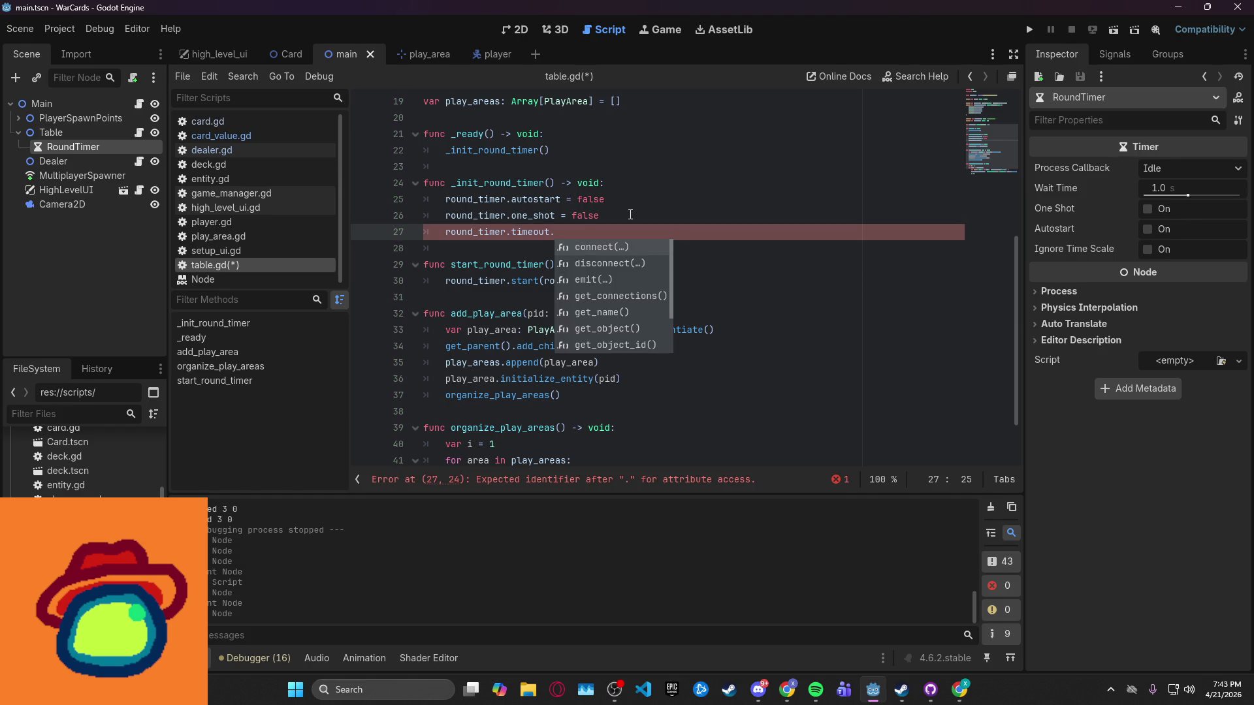
pyautogui.press('Return')
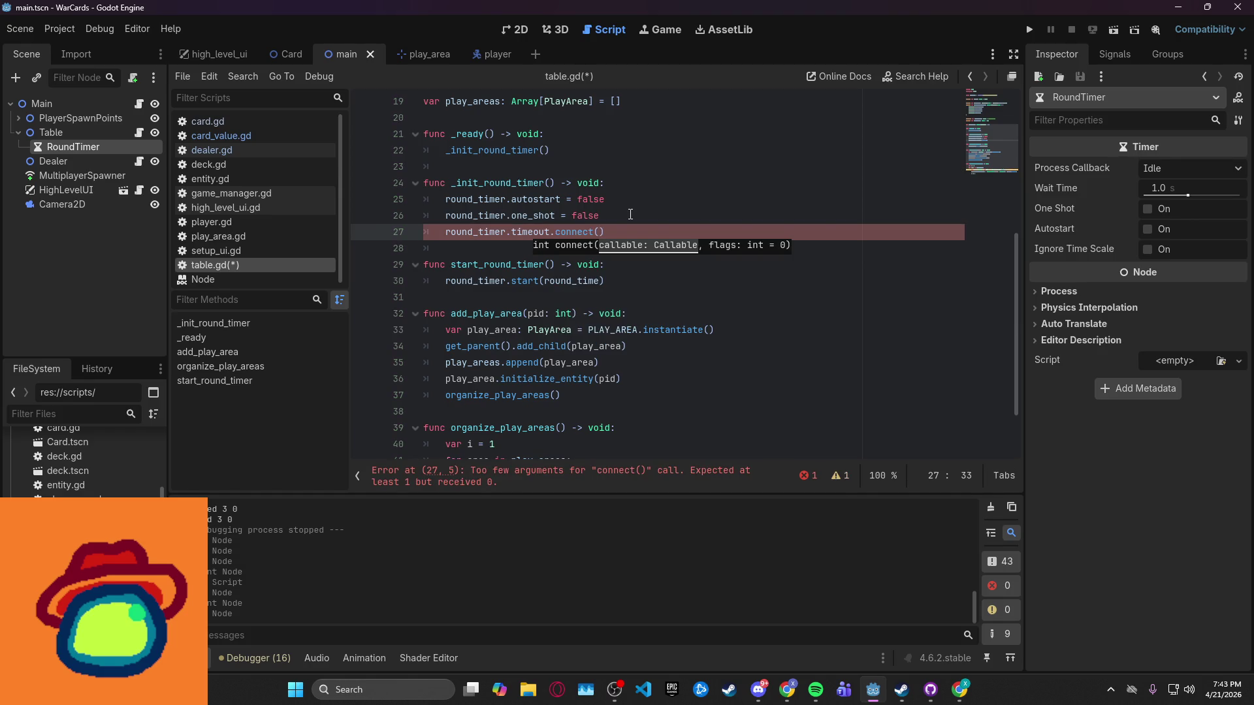
# Change the round timer's one_shot value from false to true
pyautogui.click(630, 214)
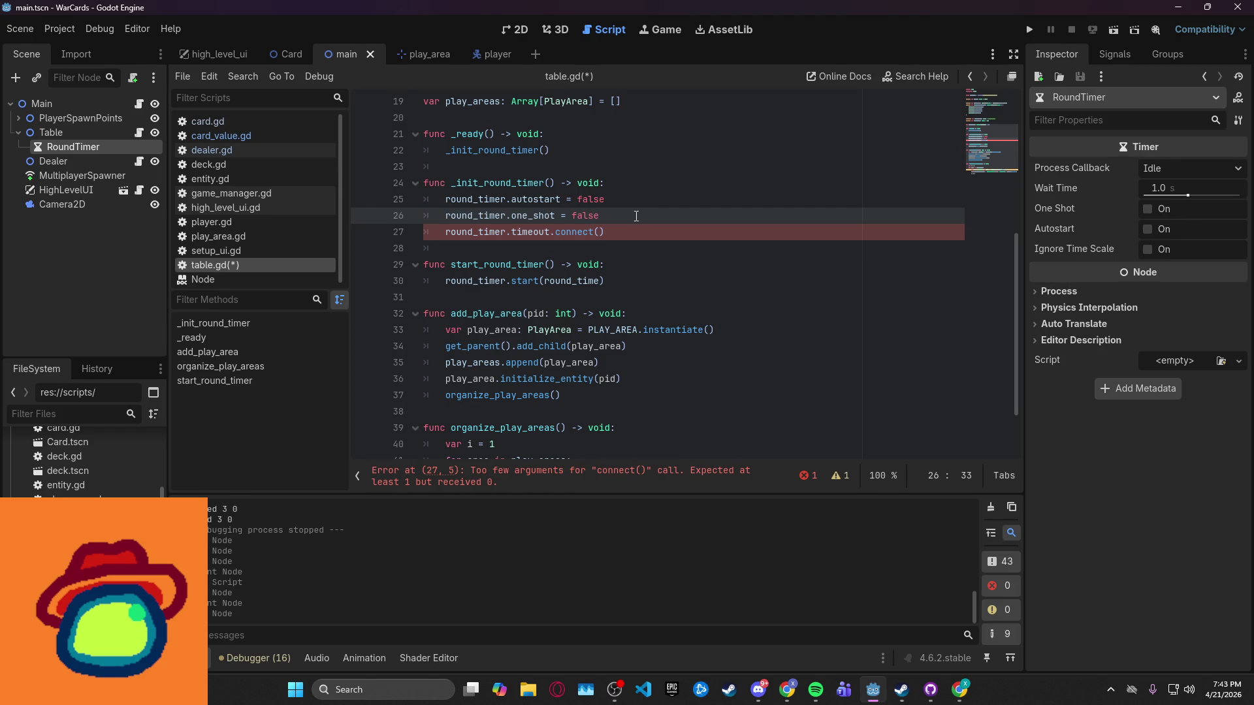
pyautogui.scroll(-2, 634, 215)
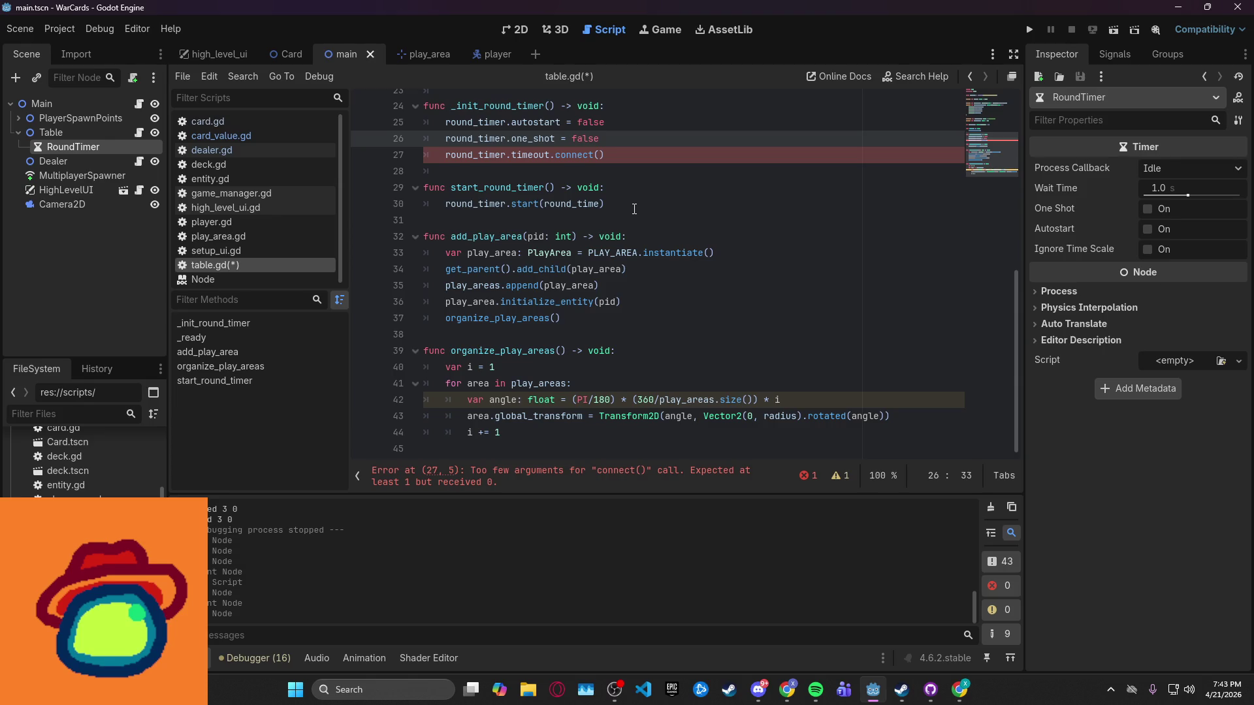
pyautogui.click(601, 155)
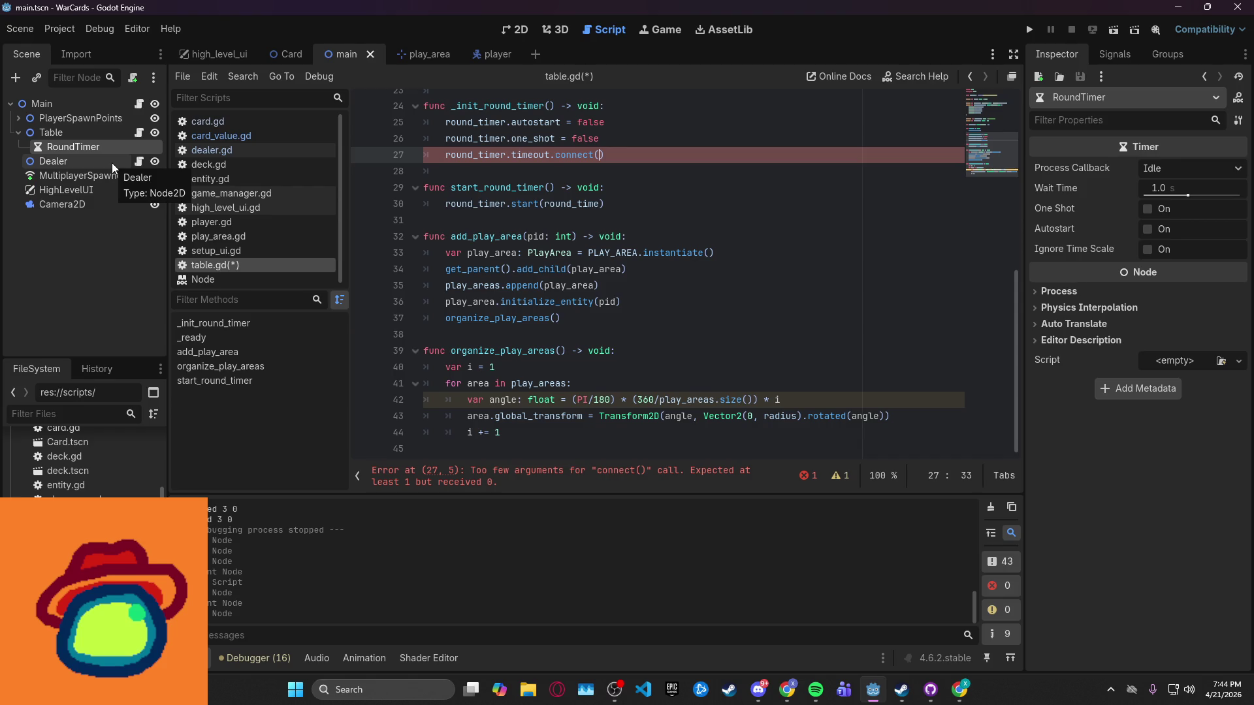
pyautogui.doubleClick(592, 137)
pyautogui.write('tr')
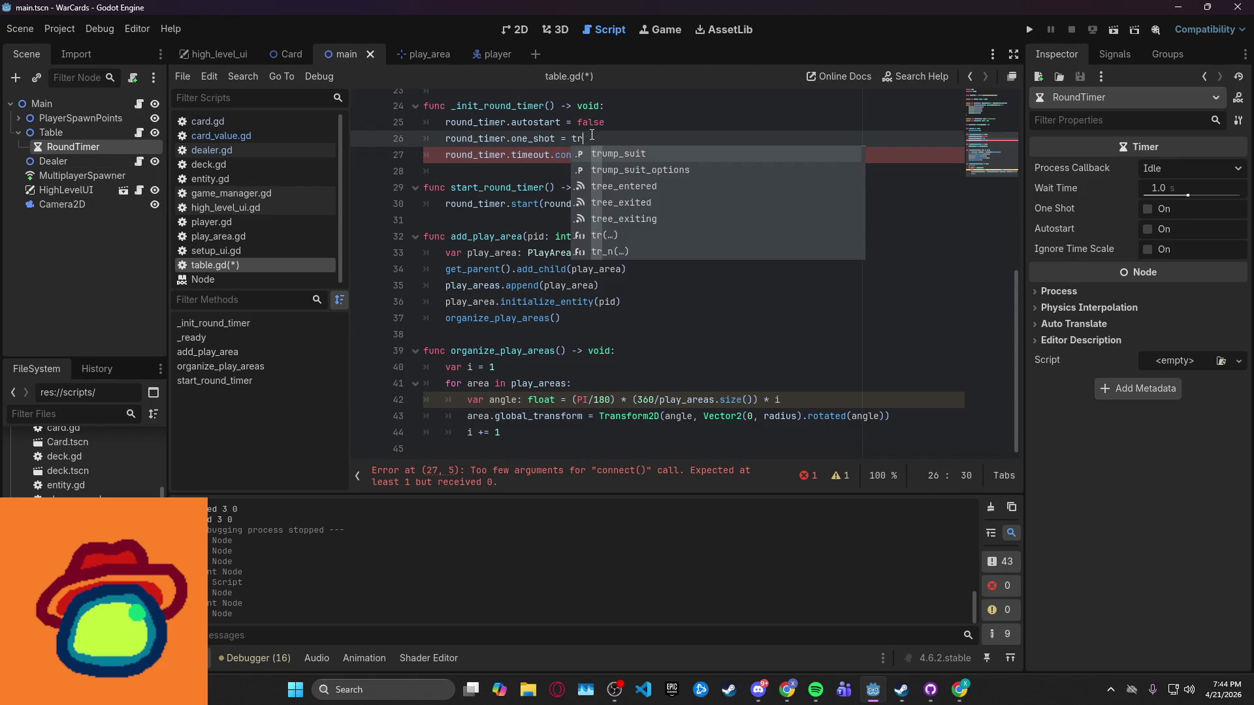
pyautogui.write('ue')
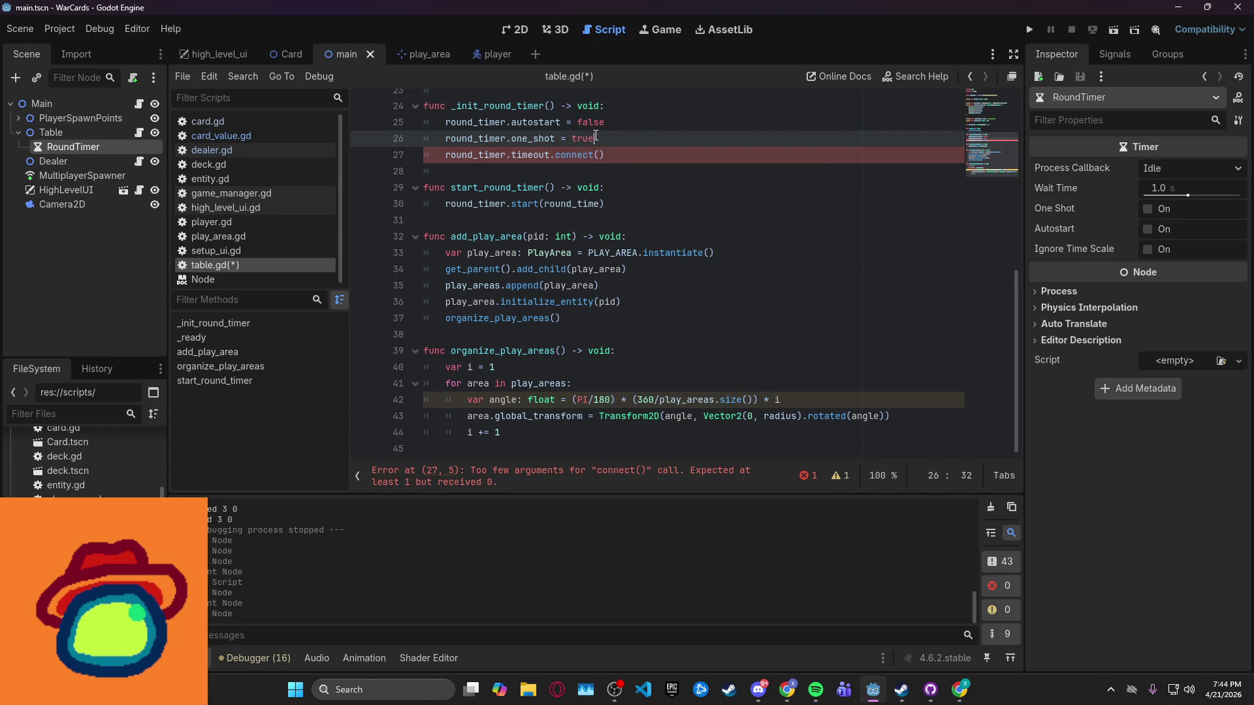
pyautogui.click(616, 166)
pyautogui.click(623, 155)
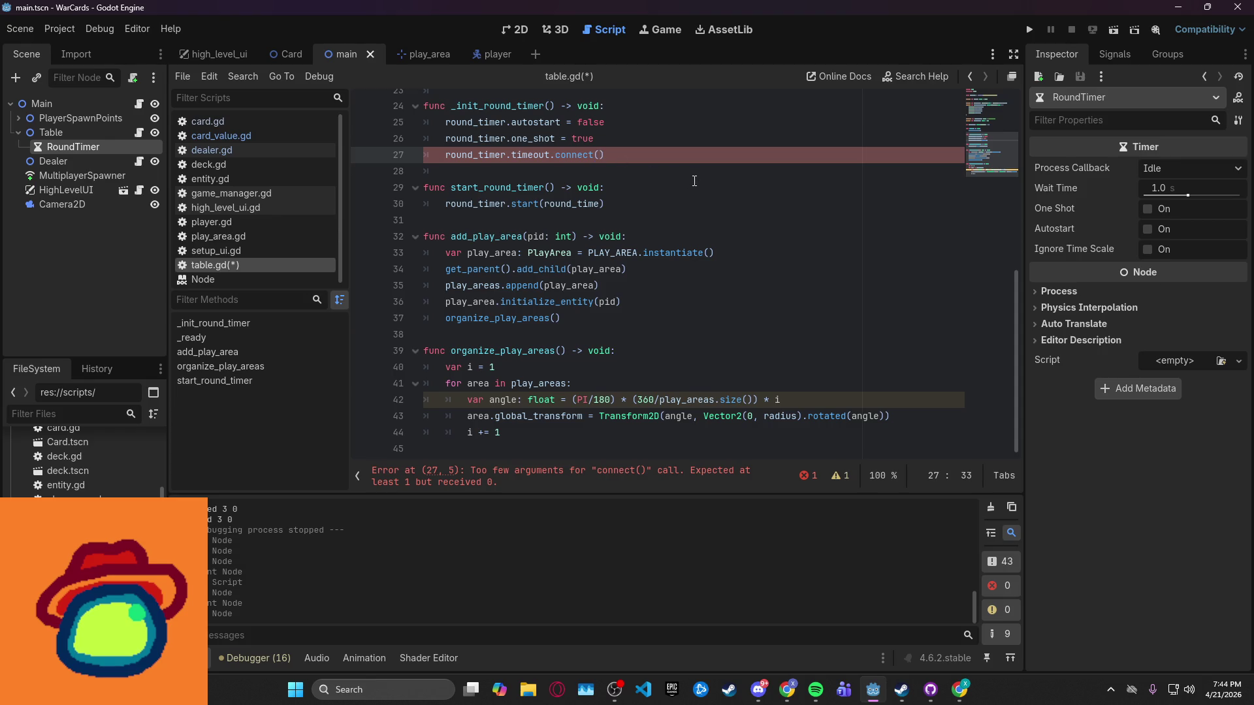
# Add a new empty line at the end of table.gd
pyautogui.scroll(7, 694, 181)
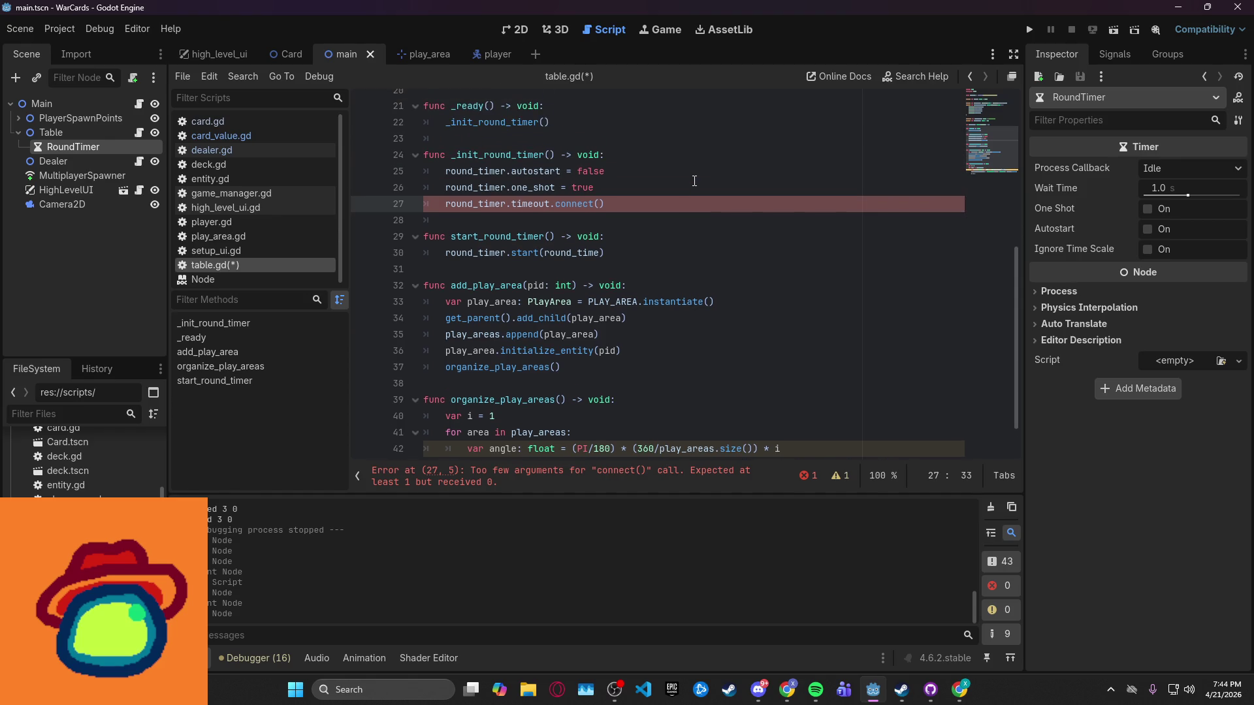
pyautogui.scroll(-3, 694, 181)
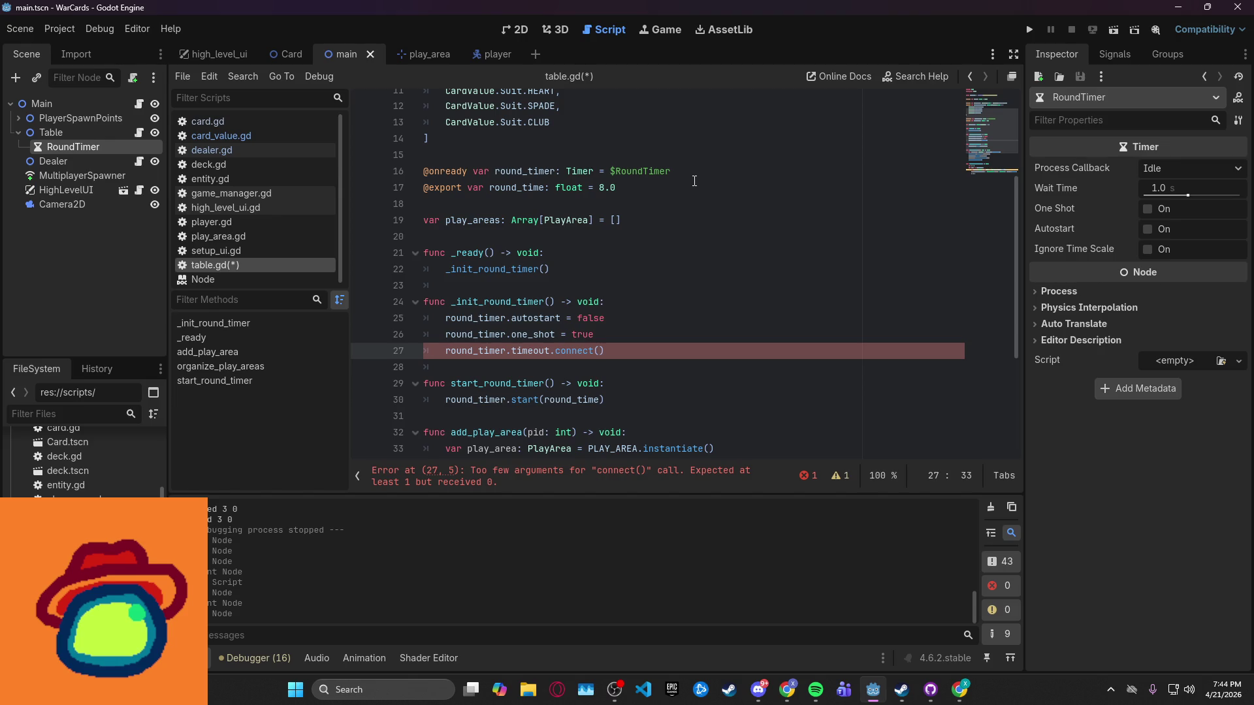
pyautogui.scroll(-4, 695, 181)
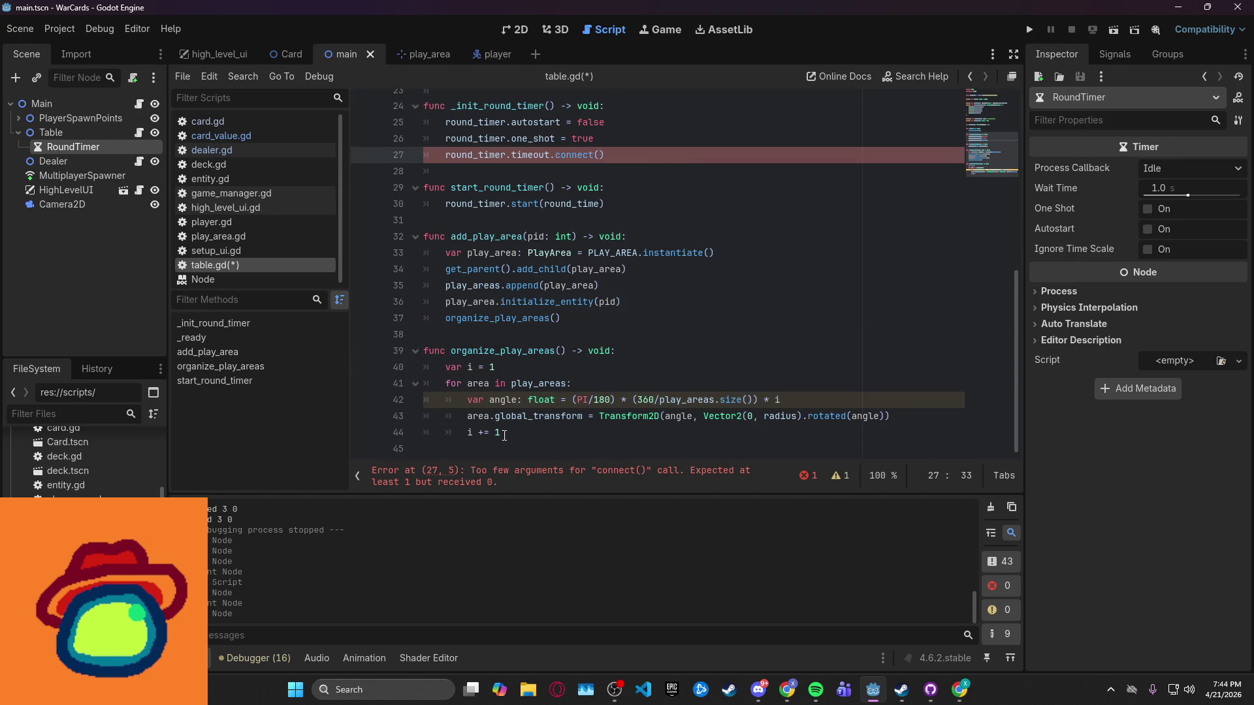
pyautogui.click(494, 448)
pyautogui.press('Return')
# Declare func round_over() -> void: at the end of table.gd
pyautogui.write('func round_over() -> voi')
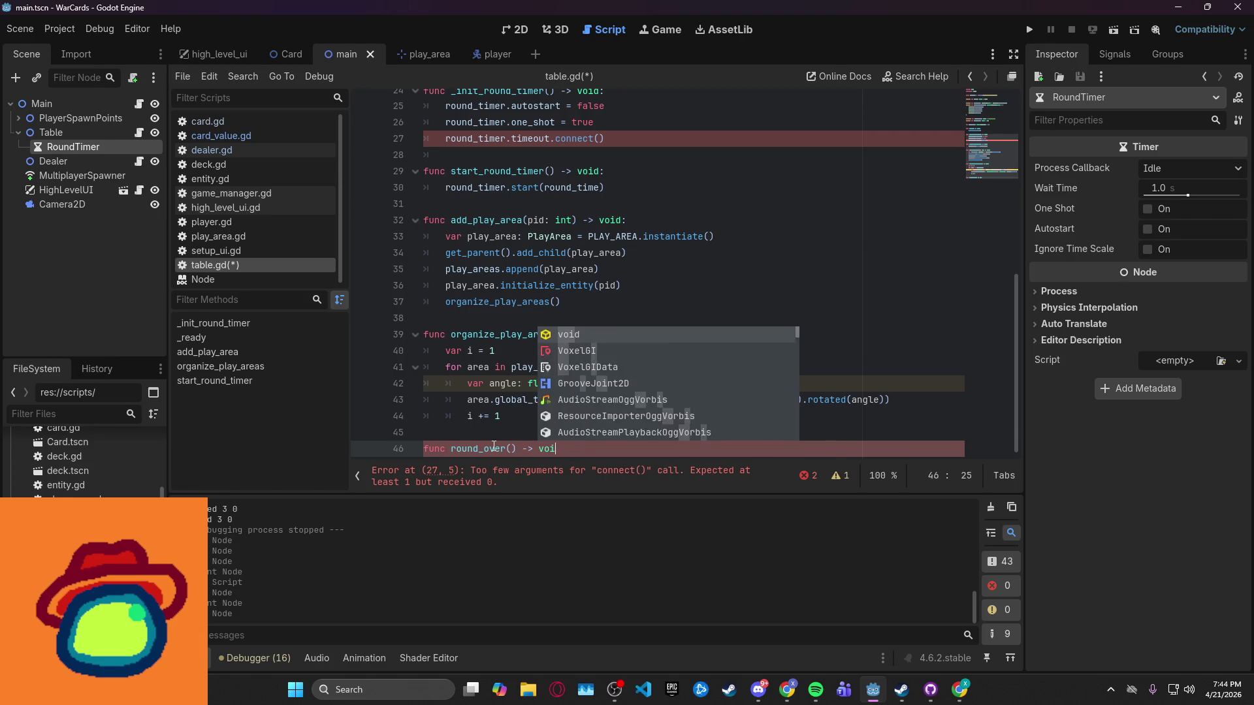
pyautogui.write('d:')
pyautogui.press('Return')
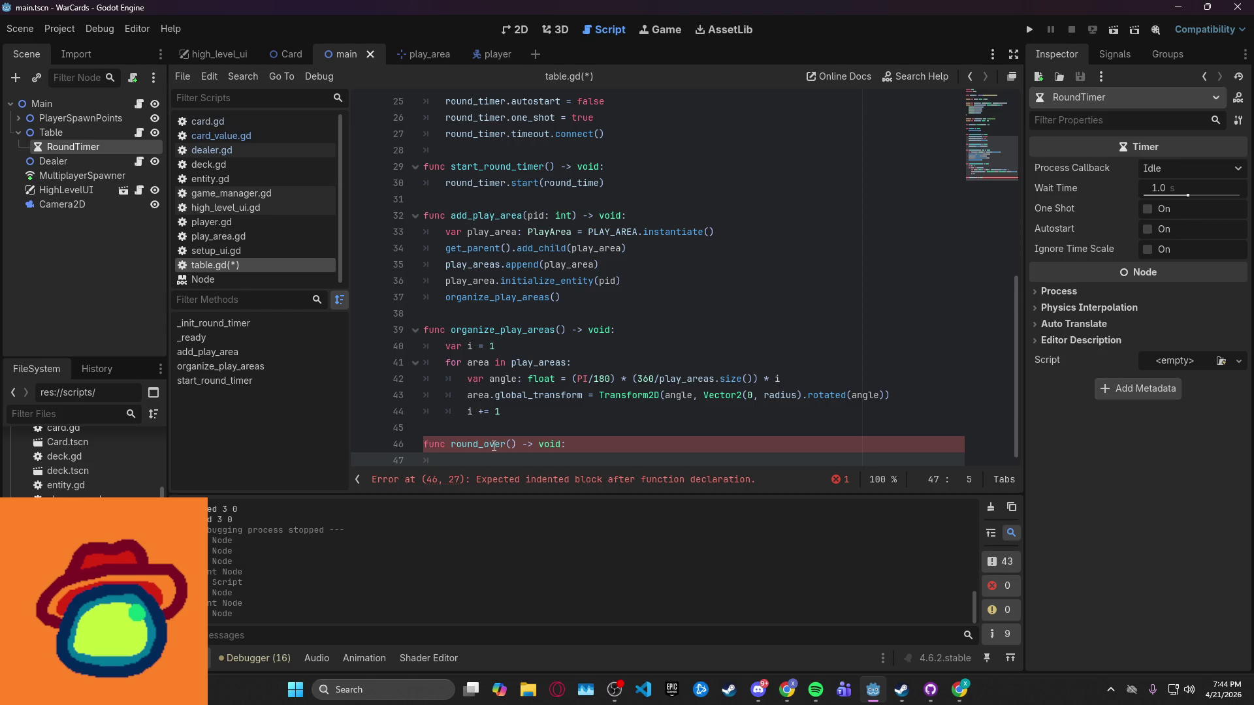
pyautogui.scroll(8, 593, 313)
pyautogui.scroll(-8, 593, 314)
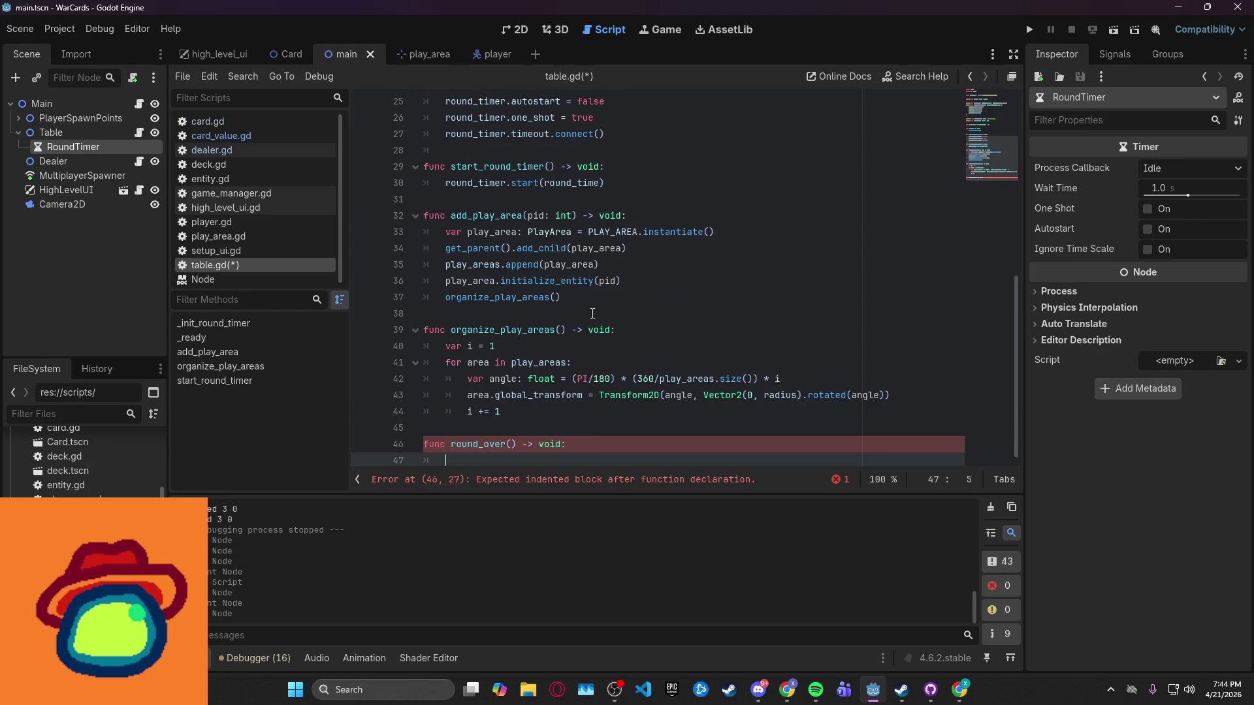
# Pass round_over as the callback in round_timer.timeout.connect()
pyautogui.doubleClick(491, 444)
pyautogui.scroll(8, 492, 444)
pyautogui.scroll(-5, 597, 383)
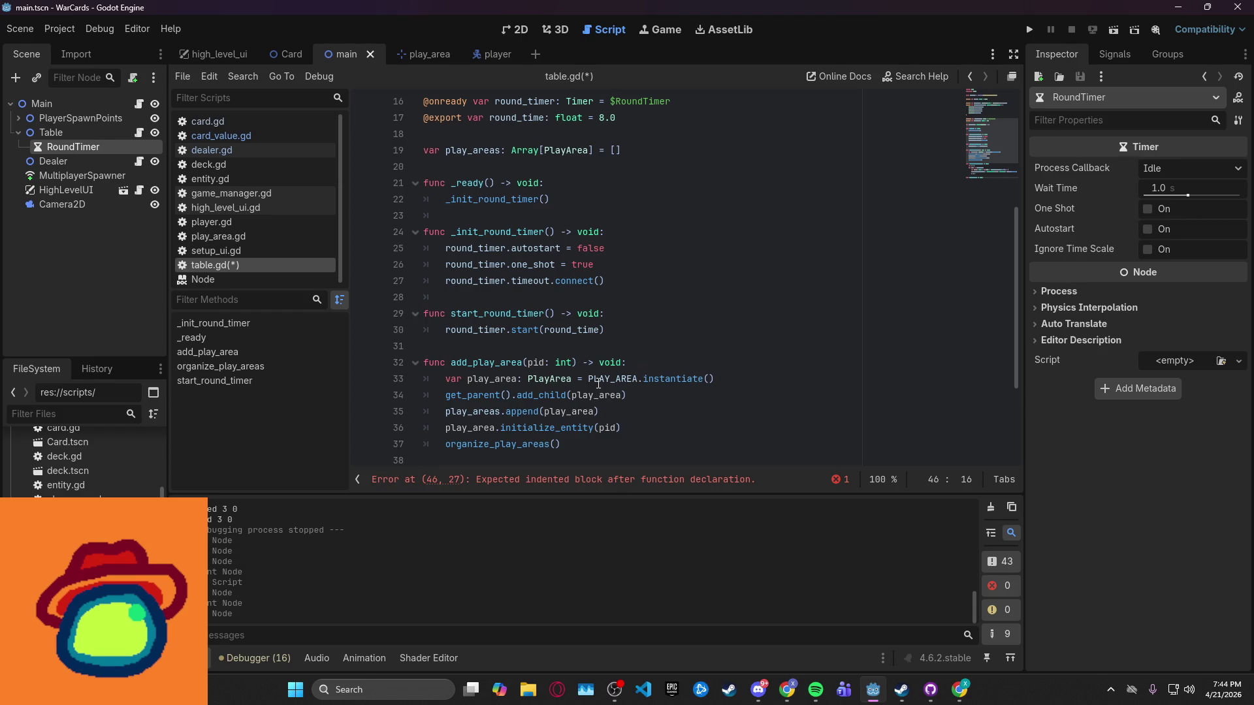
pyautogui.click(601, 280)
pyautogui.write('round_over')
pyautogui.scroll(-3, 599, 282)
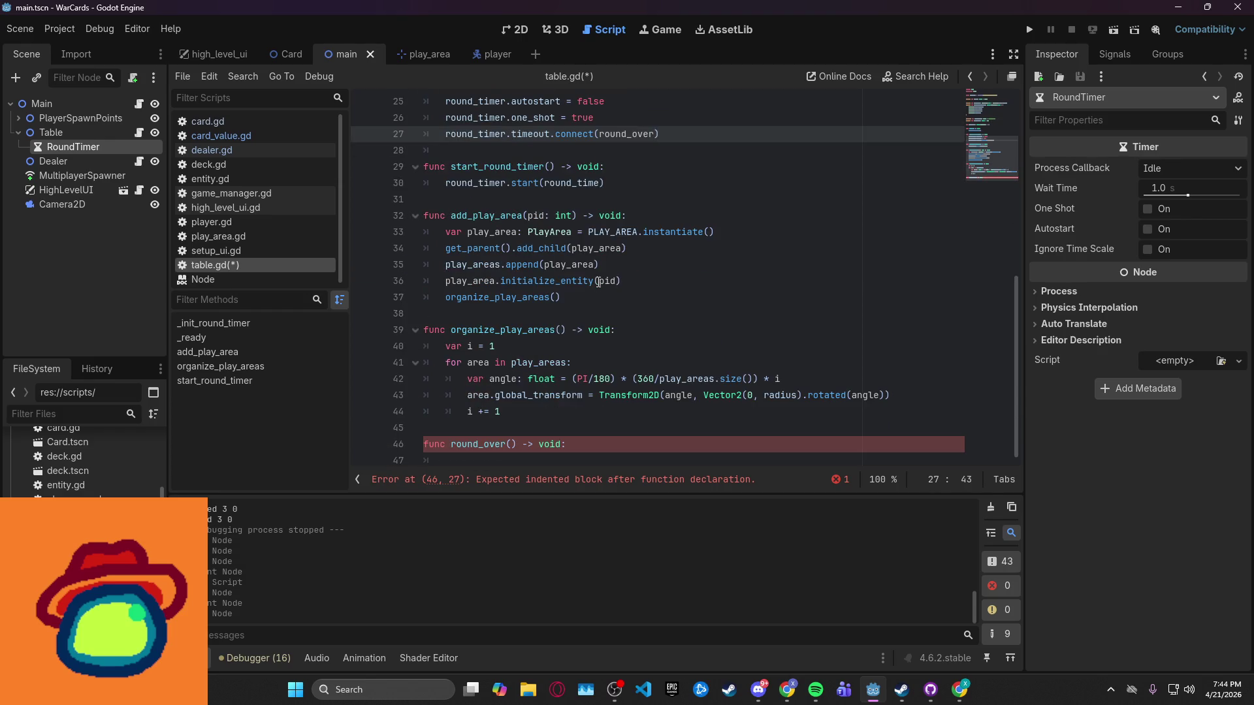
pyautogui.click(541, 461)
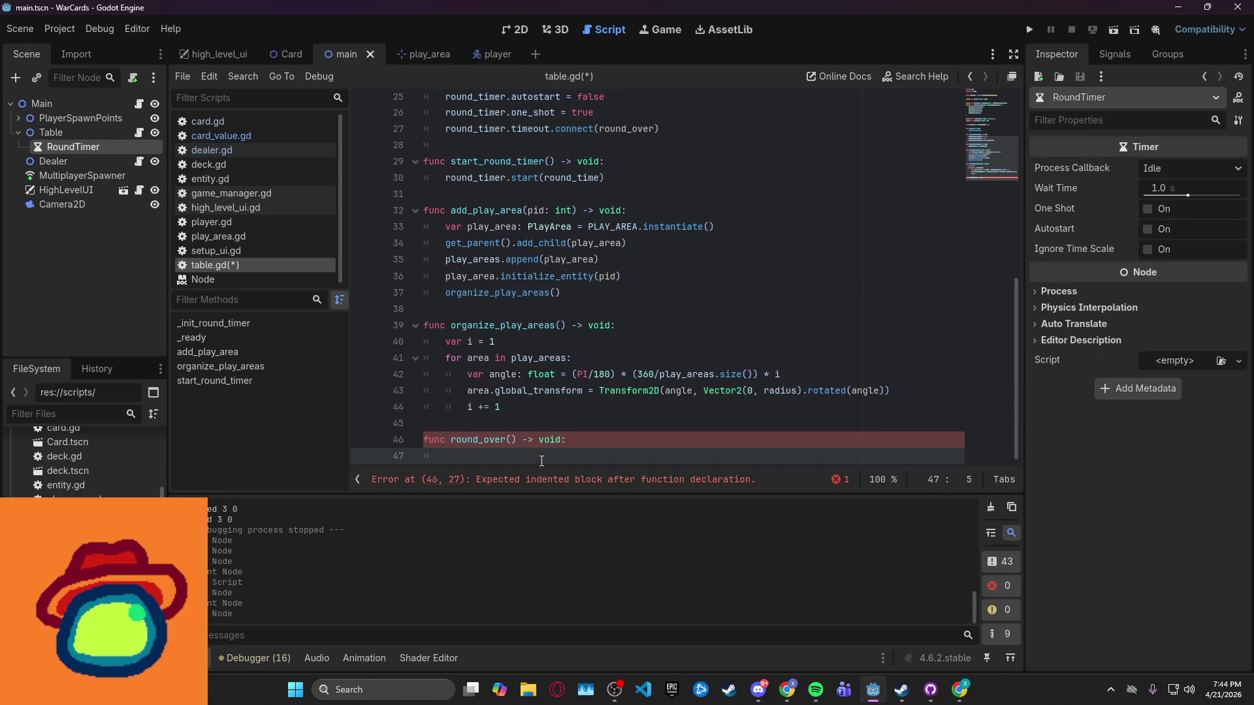
pyautogui.write('dealer')
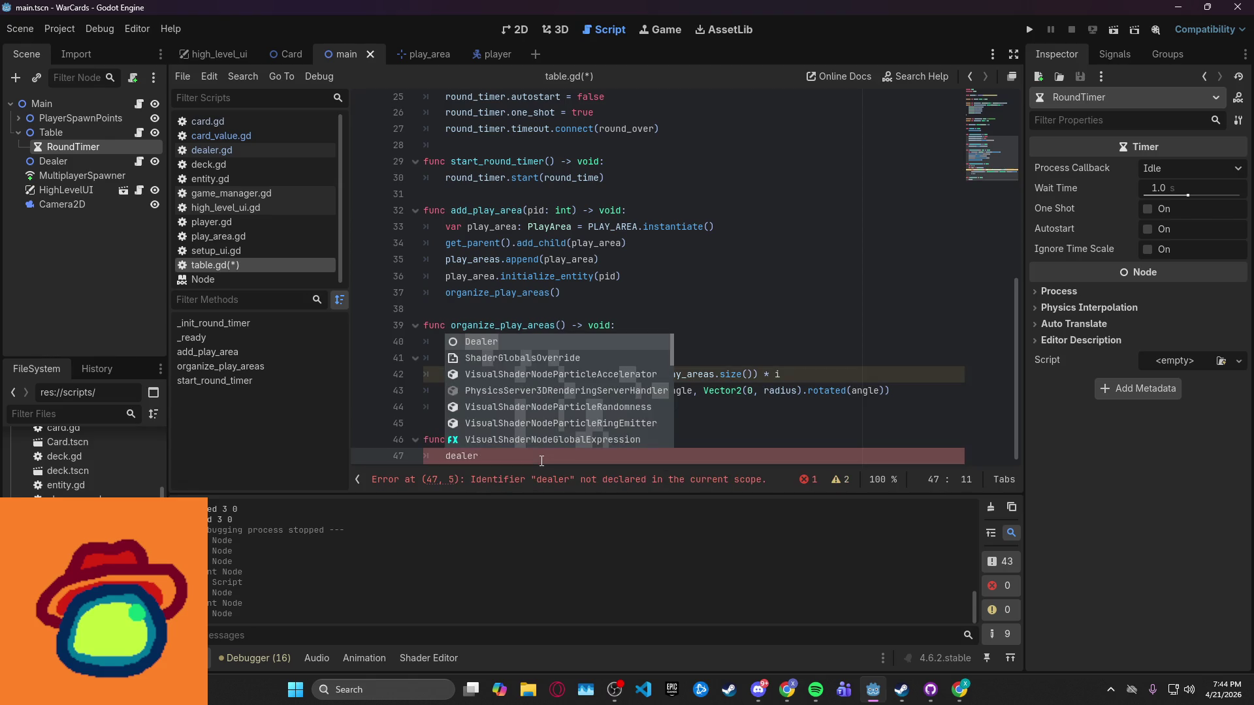
pyautogui.press('BackSpace')
pyautogui.press('BackSpace')
pyautogui.press('BackSpace')
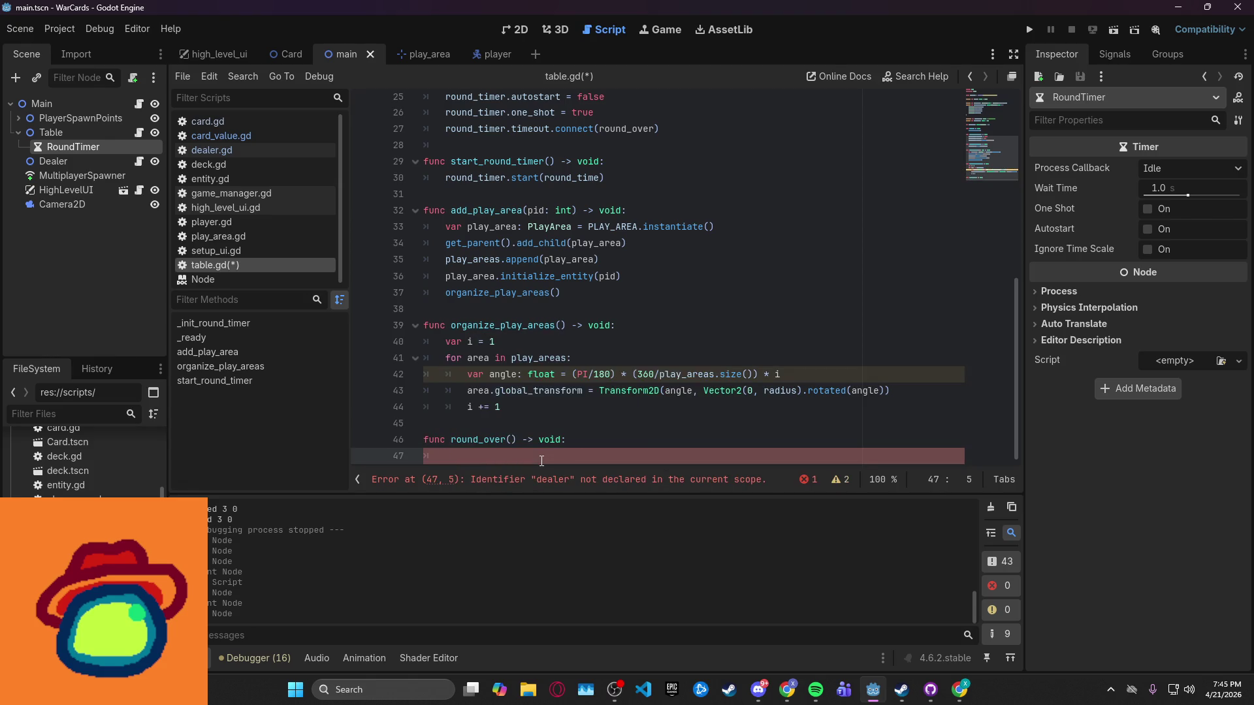
pyautogui.click(140, 161)
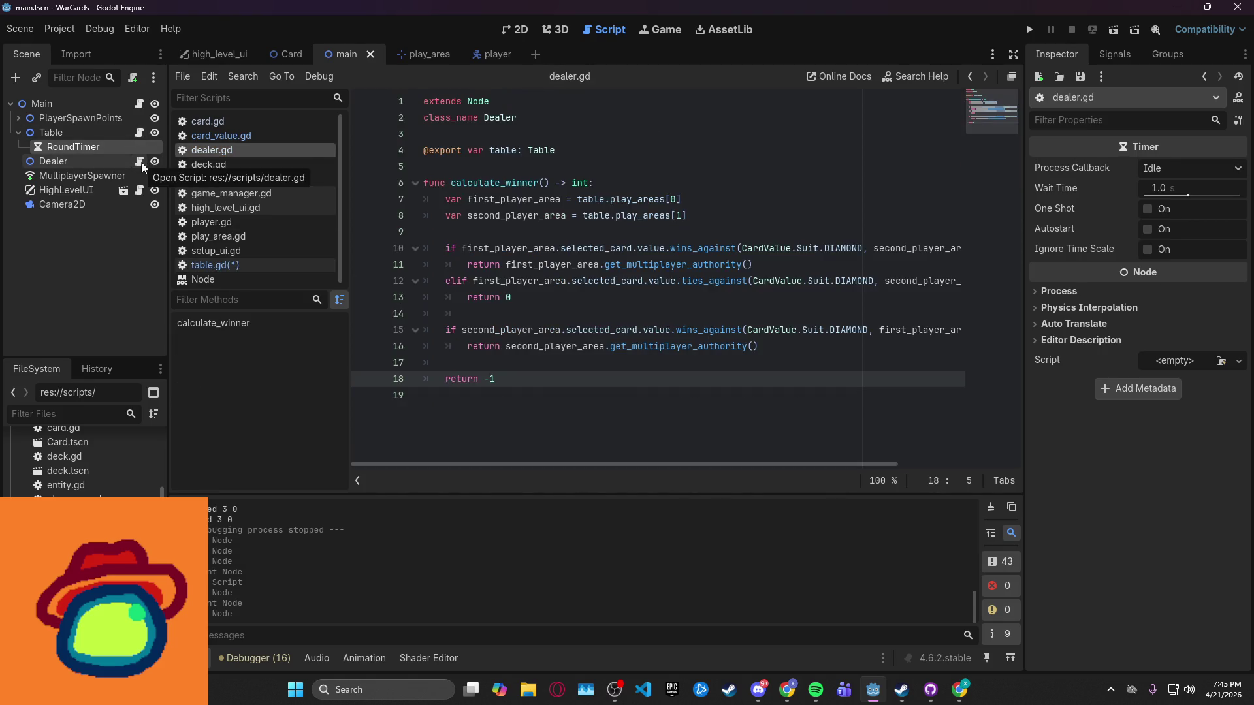
pyautogui.click(140, 133)
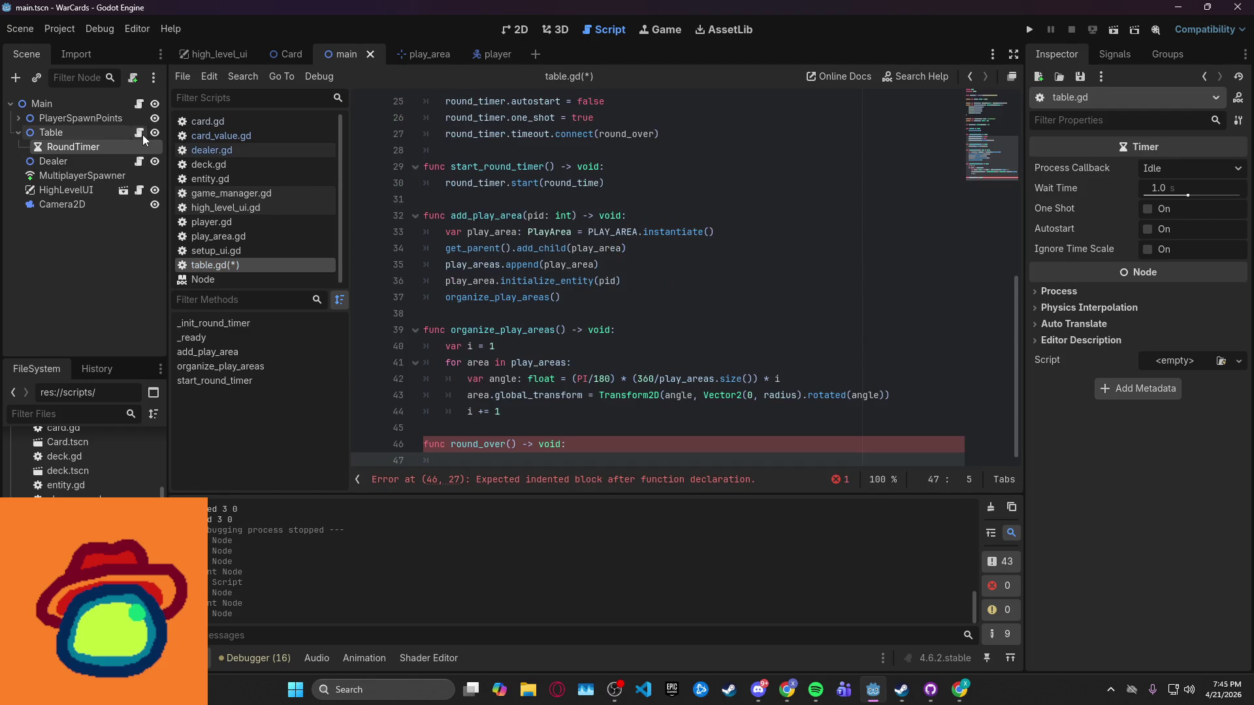
pyautogui.scroll(8, 588, 321)
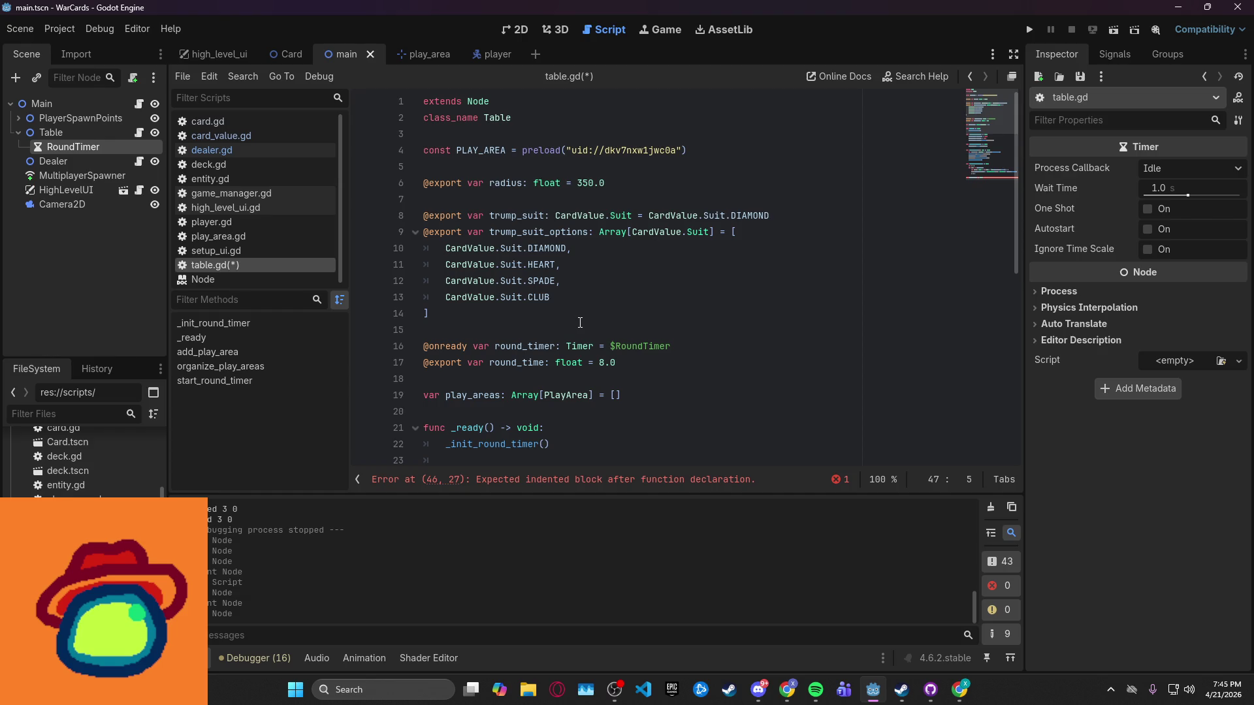
pyautogui.click(624, 200)
pyautogui.click(631, 186)
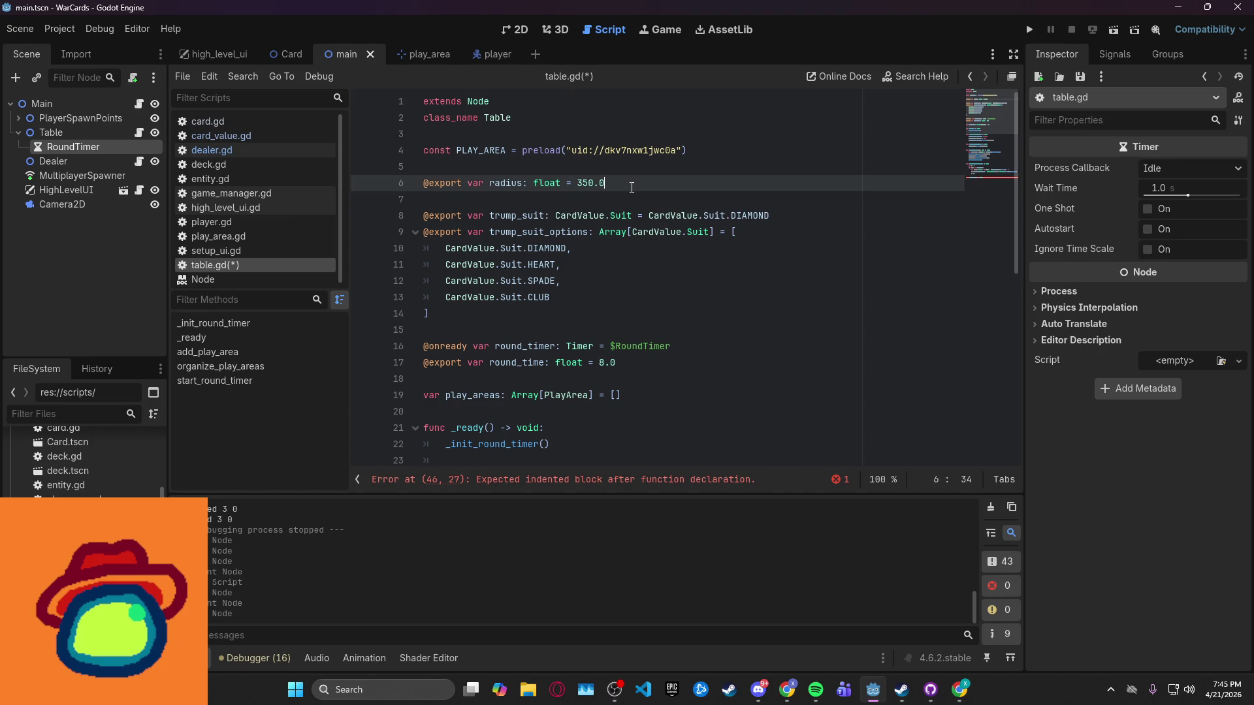
pyautogui.press('Return')
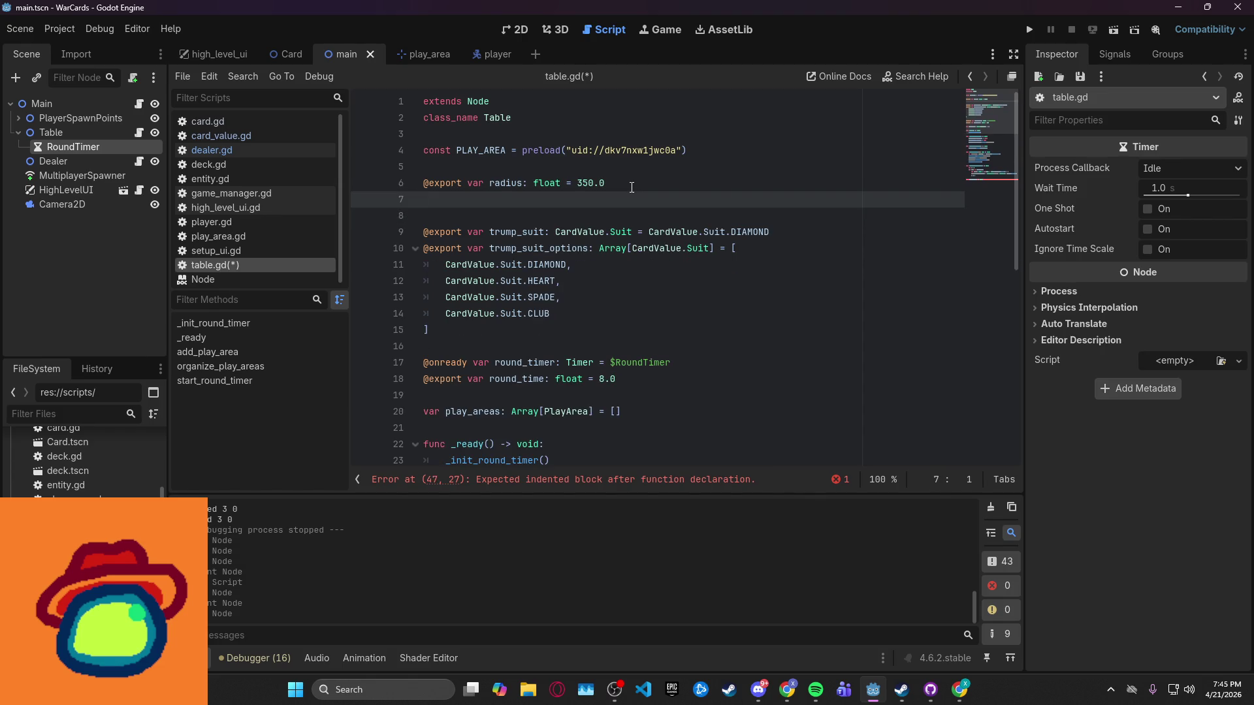
pyautogui.press('Return')
pyautogui.write('@ex')
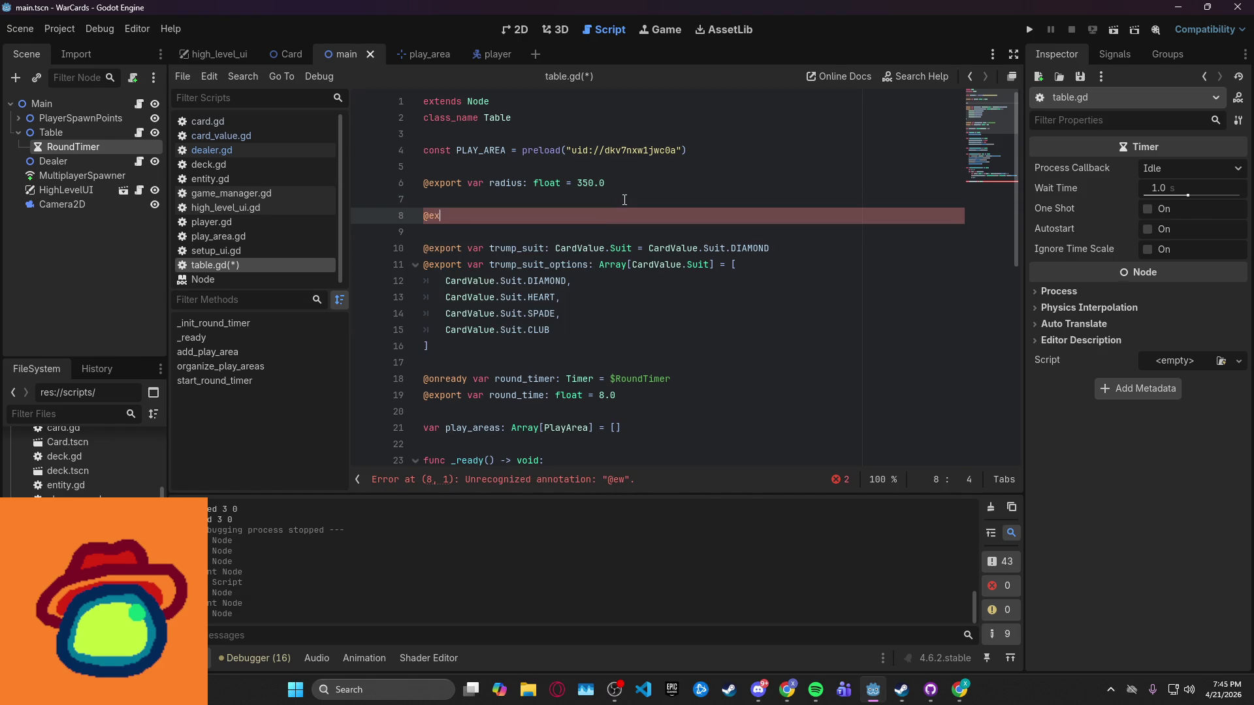
pyautogui.press('Return')
pyautogui.write('var')
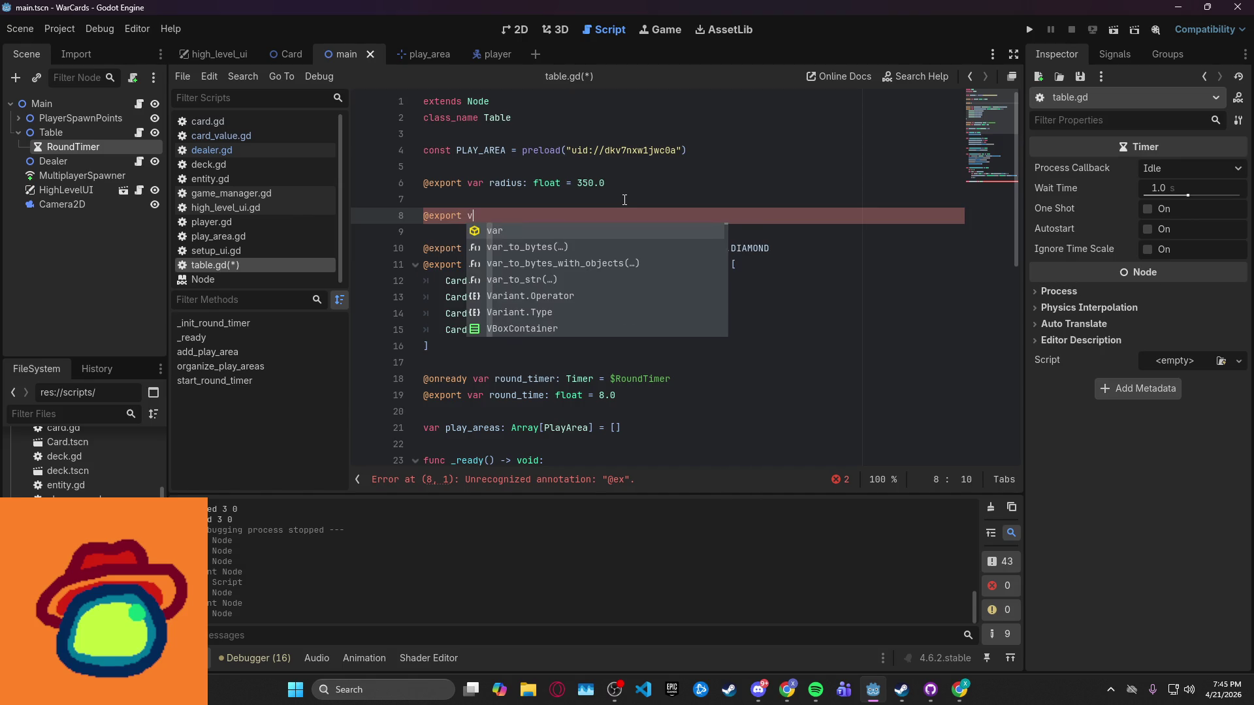
pyautogui.press('Escape')
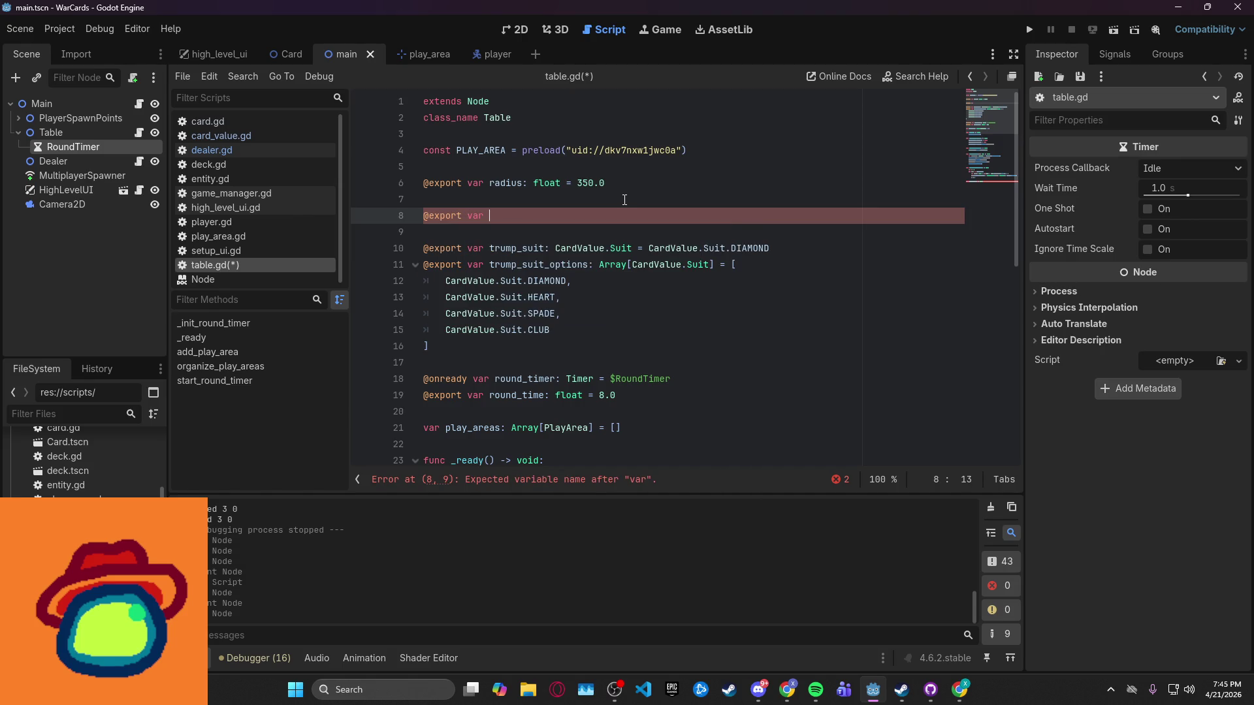
pyautogui.write('round')
pyautogui.write('_')
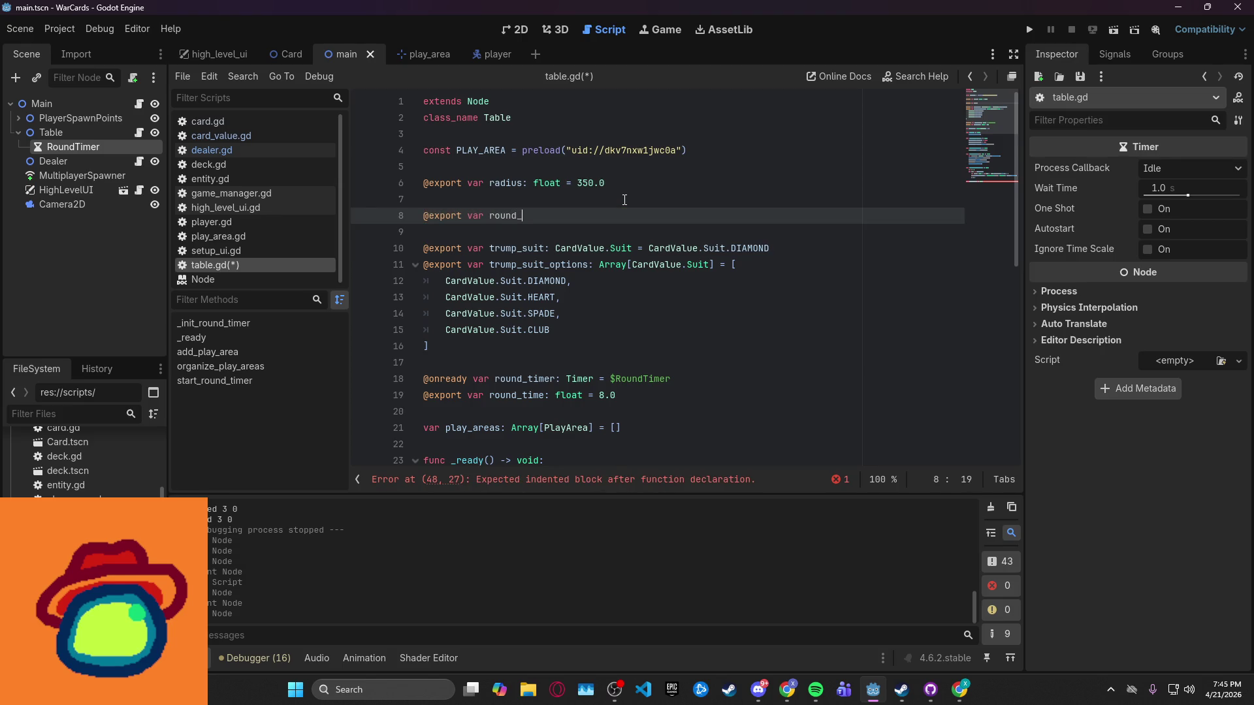
pyautogui.press('BackSpace')
pyautogui.press('BackSpace')
pyautogui.press('BackSpace')
pyautogui.write('dealer: Deal')
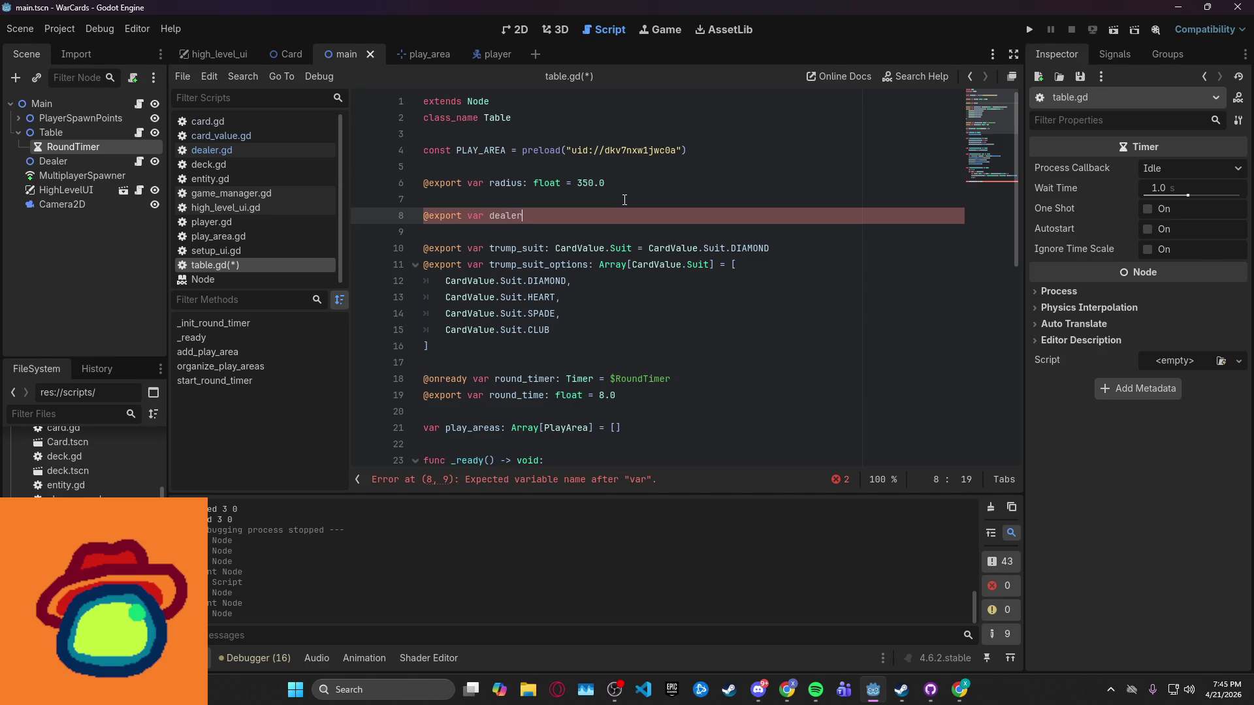
pyautogui.write('er')
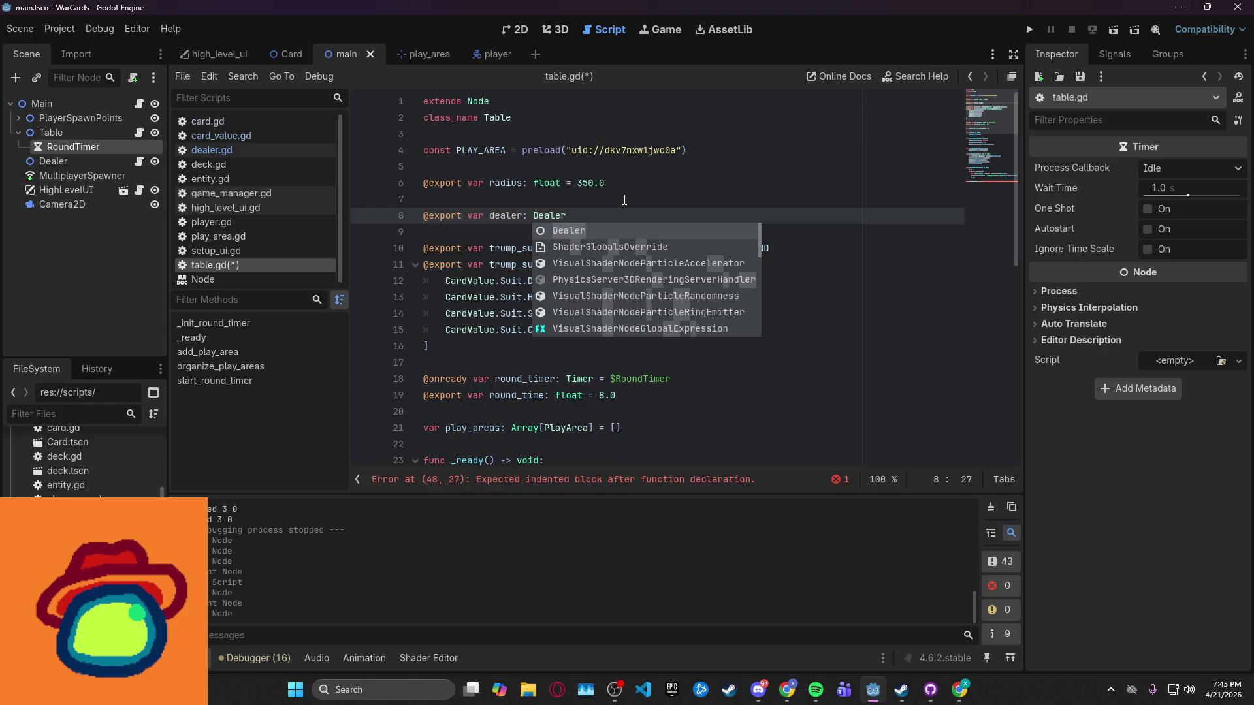
# Call dealer.calculate_winner() inside round_over and save table.gd
pyautogui.scroll(-9, 625, 200)
pyautogui.click(563, 457)
pyautogui.write('de')
pyautogui.press('Return')
pyautogui.write('.ca')
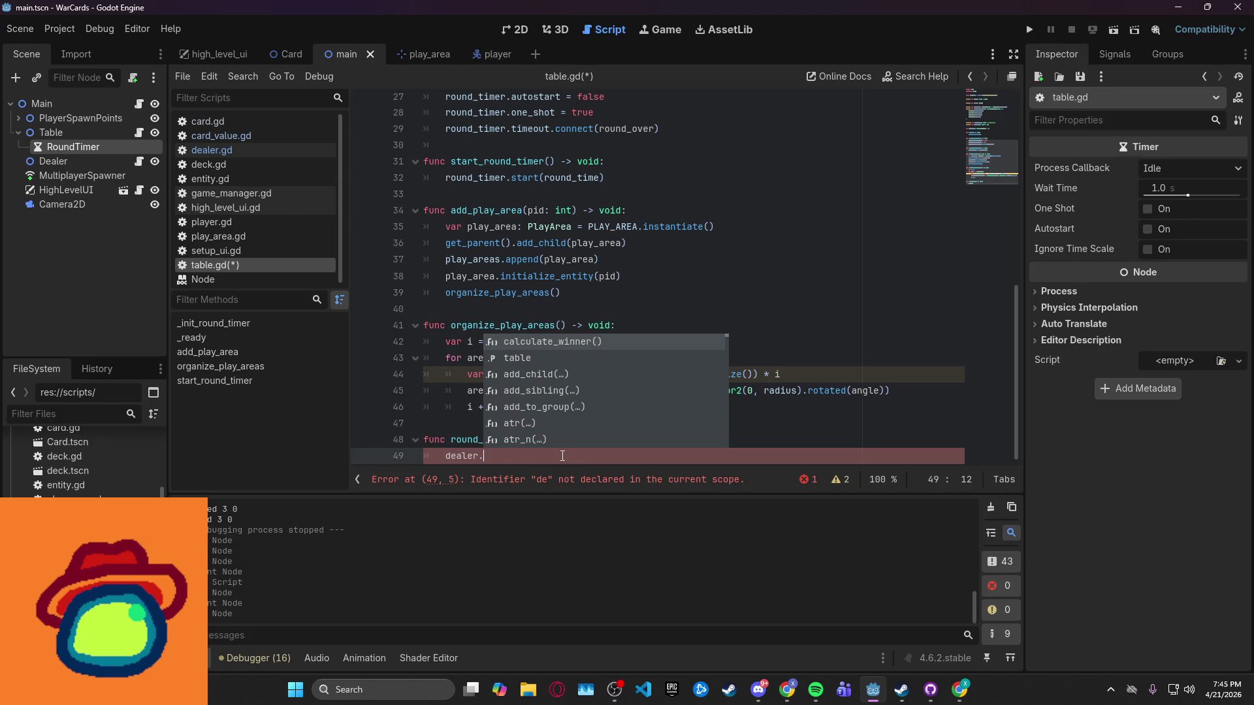
pyautogui.press('Return')
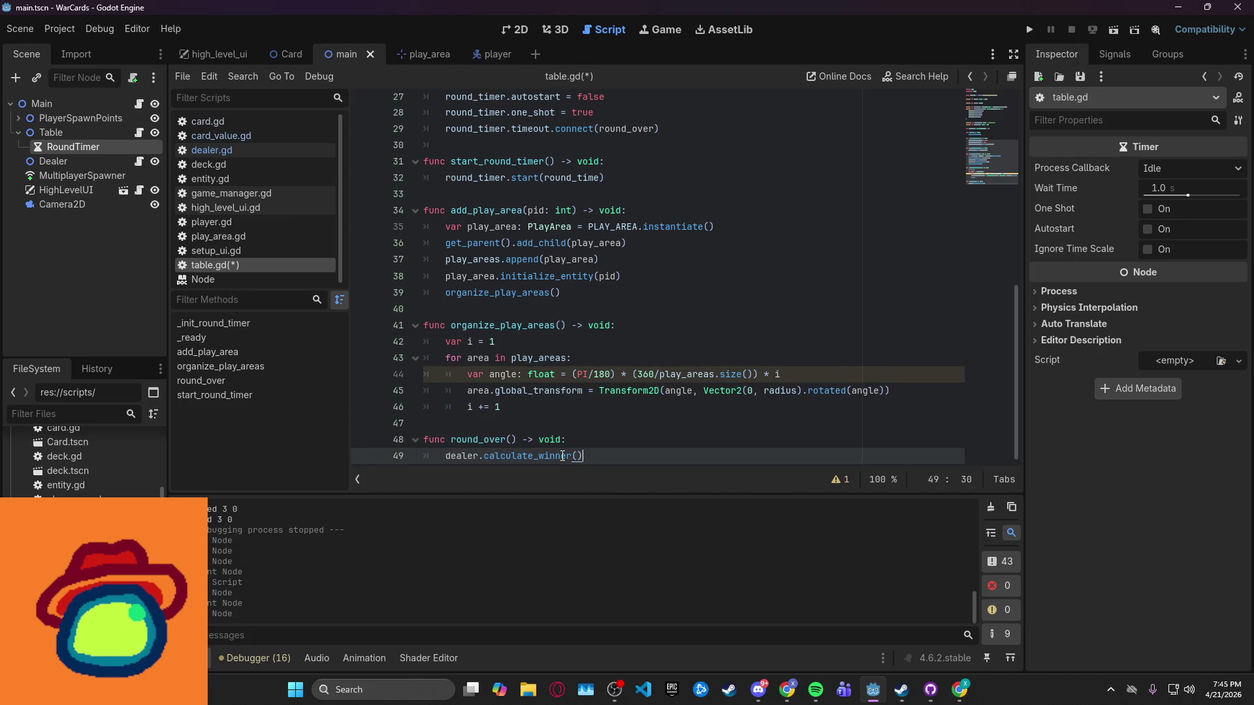
pyautogui.hotkey('ctrl', 's')
# Add a Timer child to the Table node and name it IntermissionTimer
pyautogui.rightClick(104, 131)
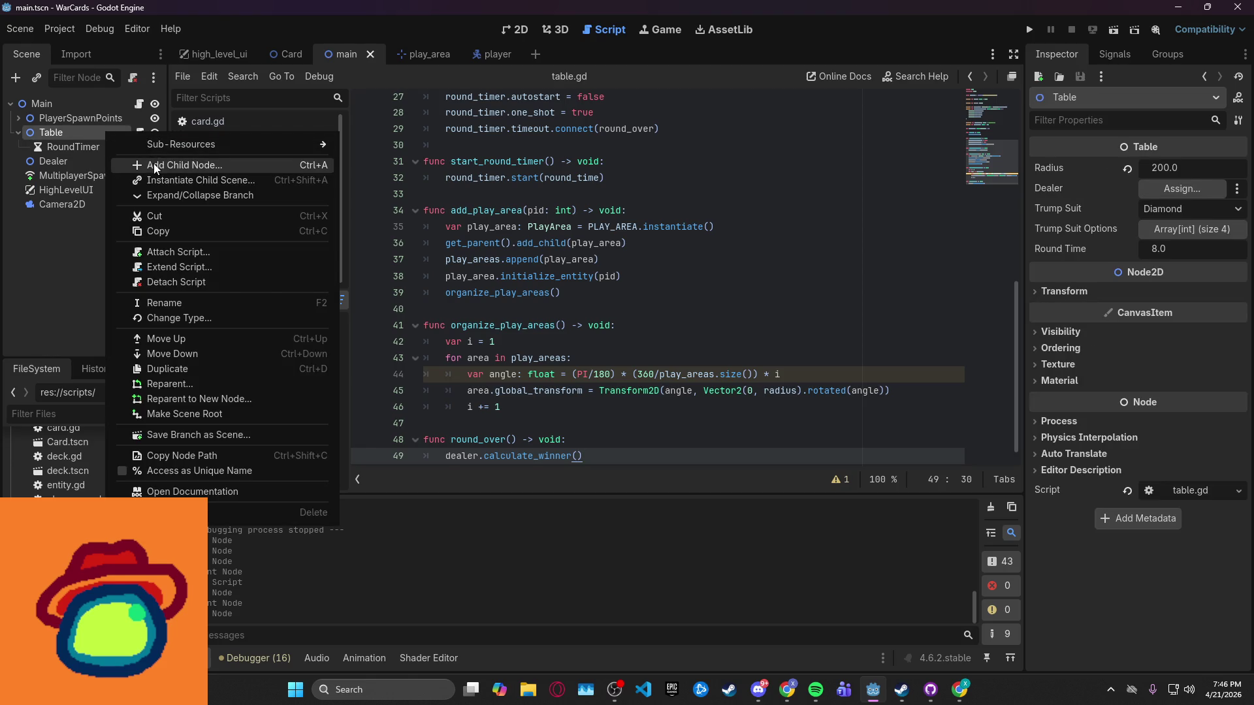
pyautogui.click(154, 164)
pyautogui.doubleClick(532, 304)
pyautogui.doubleClick(90, 160)
pyautogui.write('IntermissionTimer')
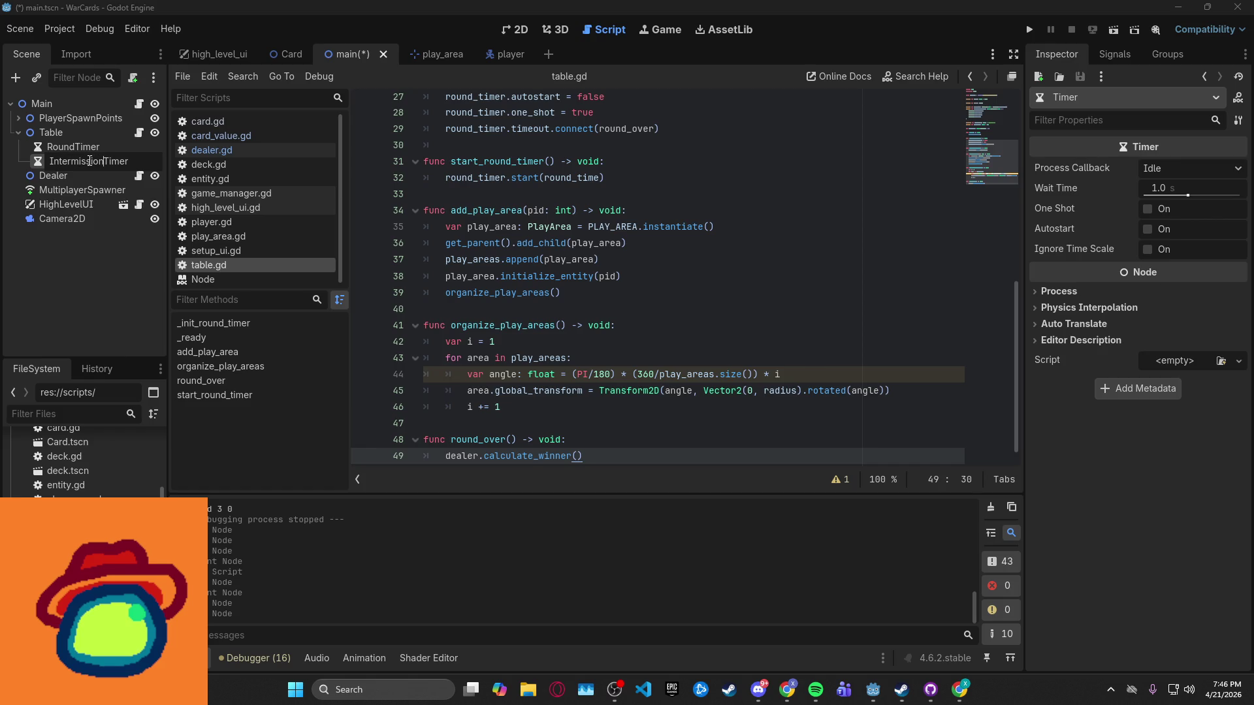
pyautogui.press('Return')
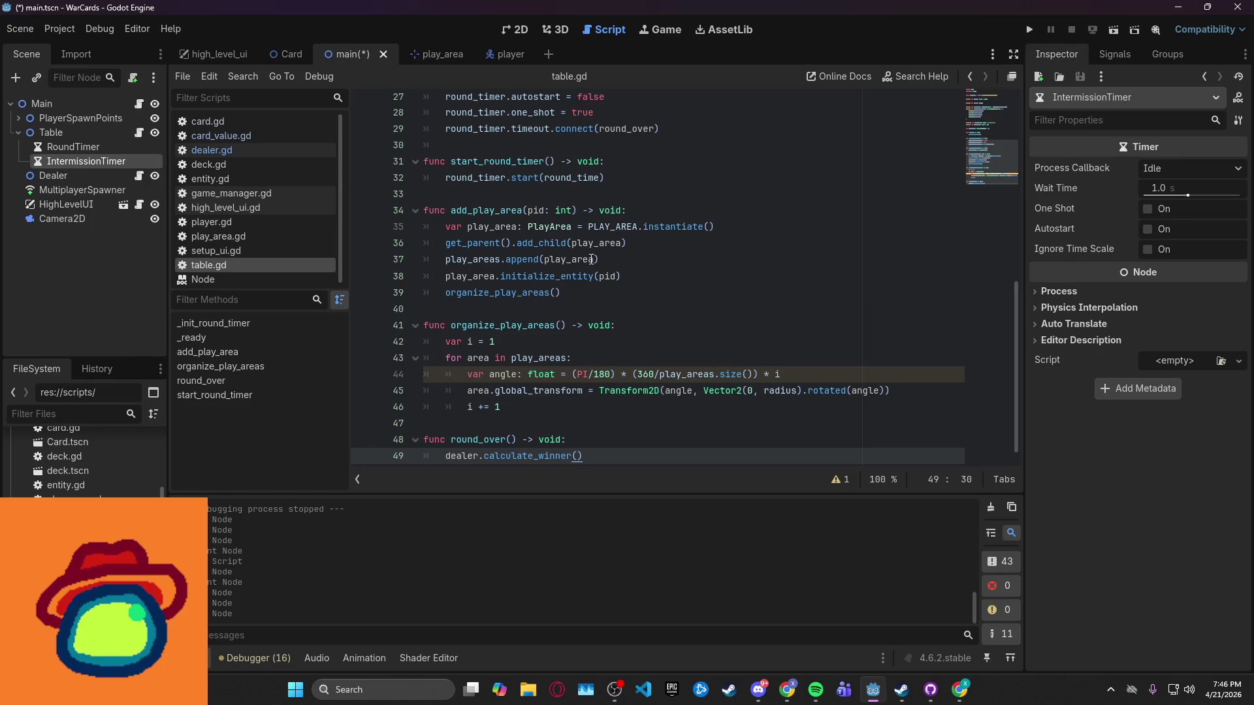
pyautogui.scroll(3, 591, 260)
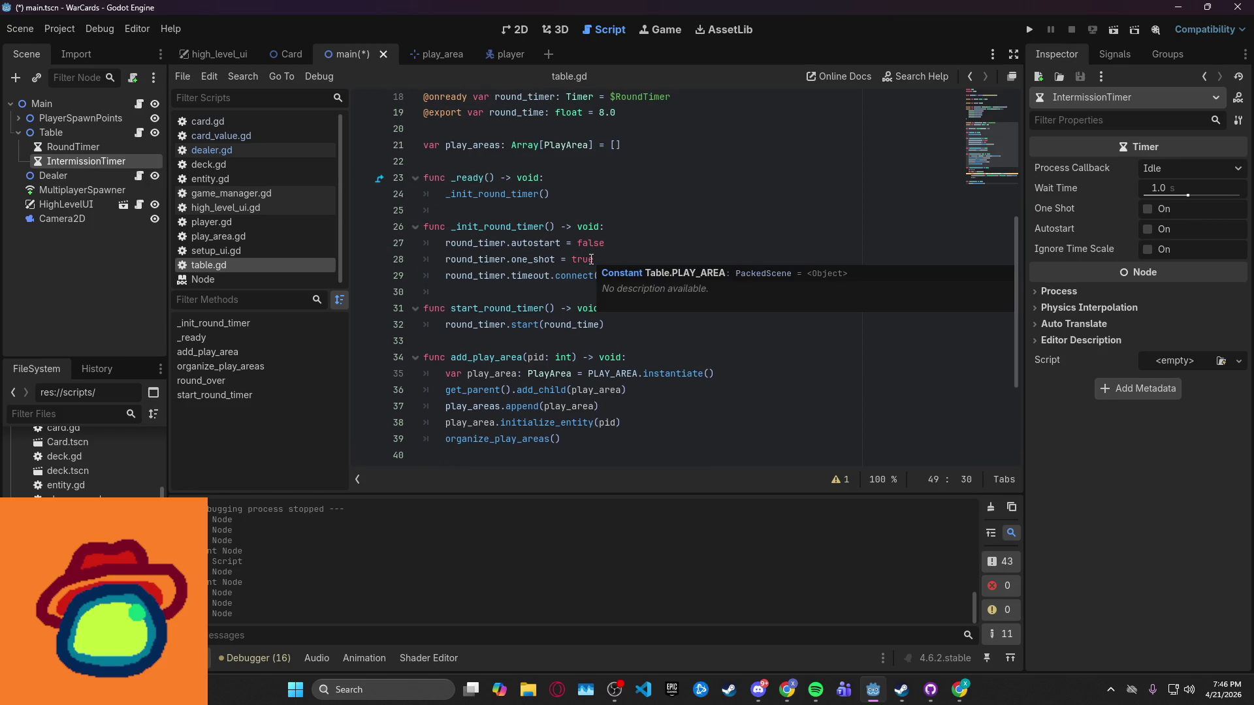
# Duplicate the _init_round_timer block and add an onready reference to $IntermissionTimer
pyautogui.moveTo(626, 263); pyautogui.dragTo(438, 226)
pyautogui.hotkey('ctrl', 'c')
pyautogui.click(599, 211)
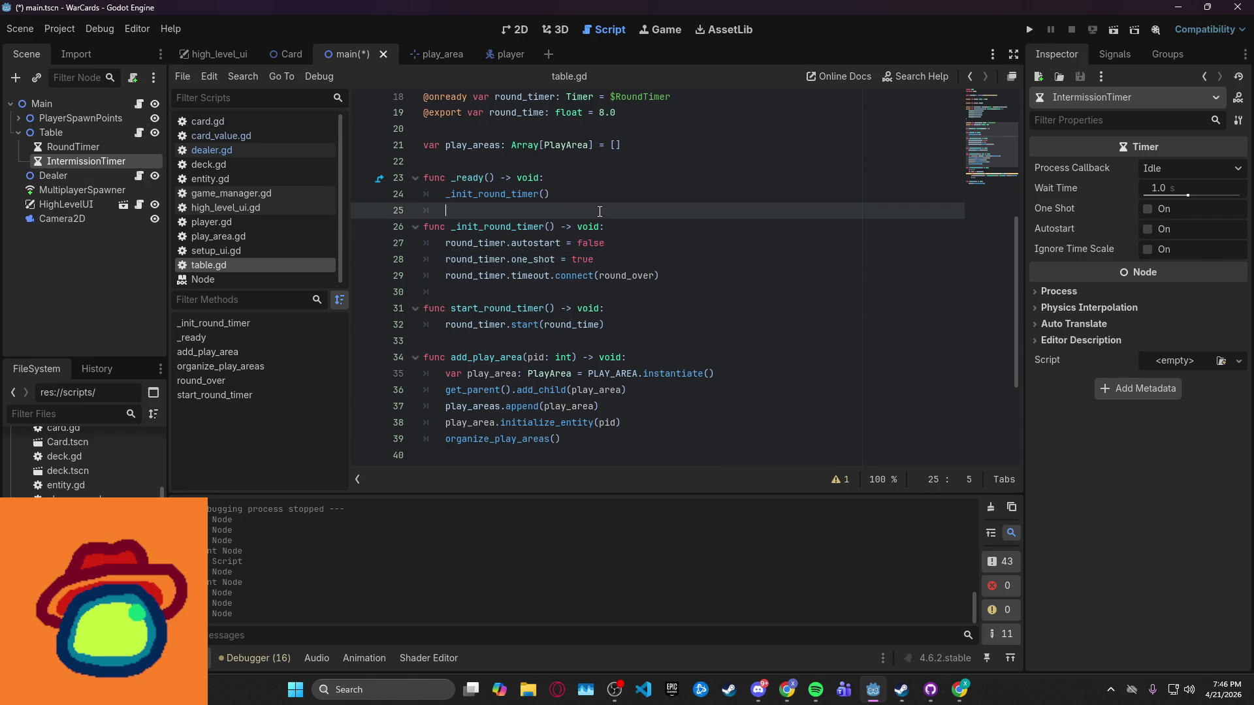
pyautogui.press('Down')
pyautogui.press('Down')
pyautogui.press('Down')
pyautogui.write('\\')
pyautogui.press('Return')
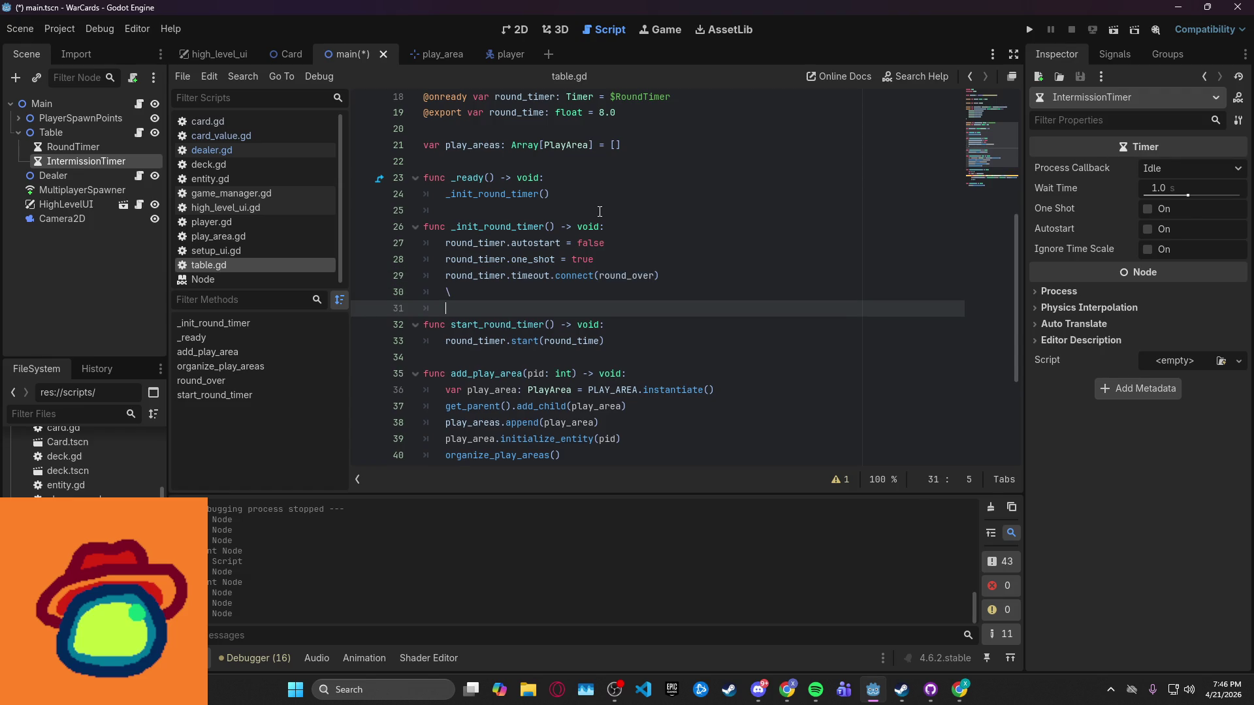
pyautogui.press('BackSpace')
pyautogui.press('BackSpace')
pyautogui.press('BackSpace')
pyautogui.press('Return')
pyautogui.hotkey('ctrl', 'v')
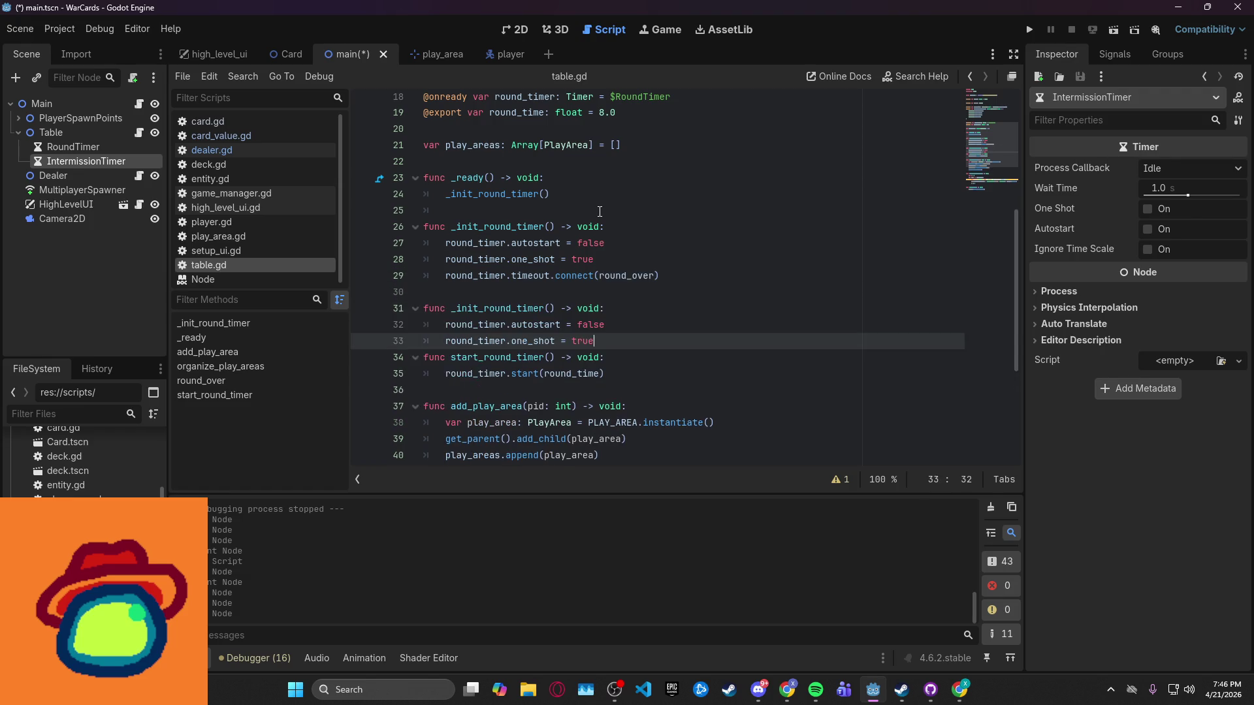
pyautogui.scroll(6, 600, 212)
pyautogui.scroll(-2, 588, 261)
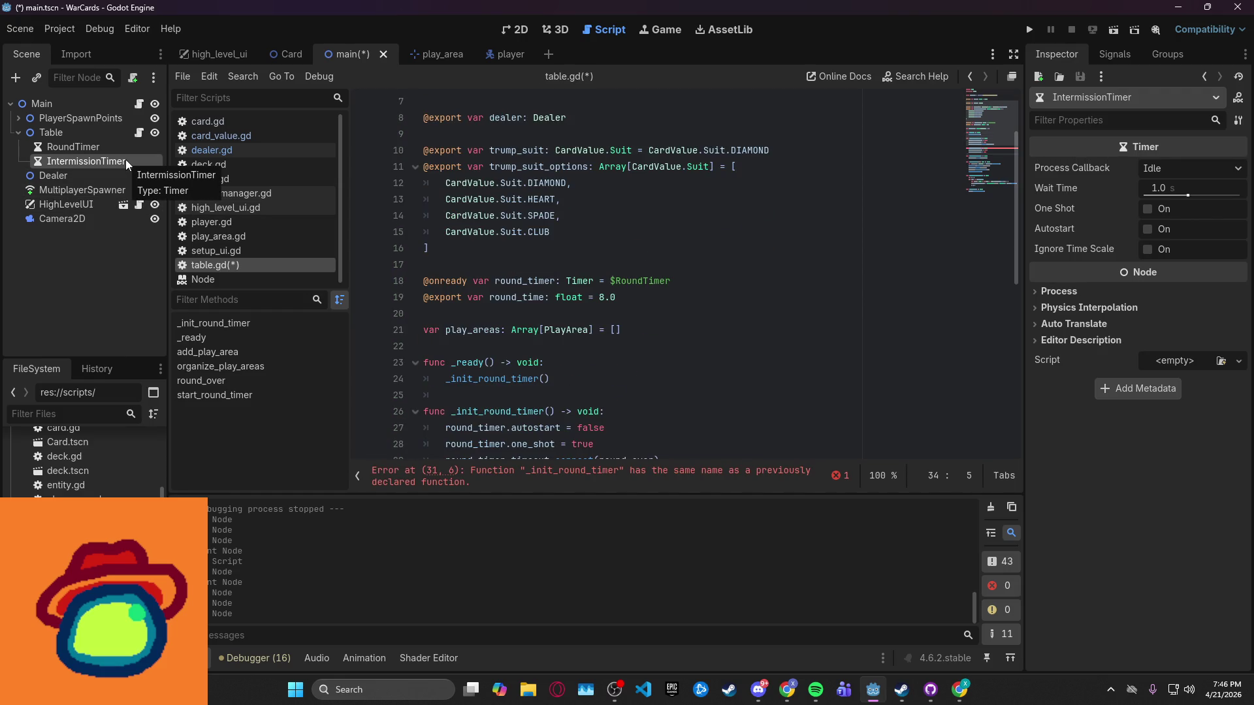
pyautogui.moveTo(127, 164); pyautogui.dragTo(666, 298)
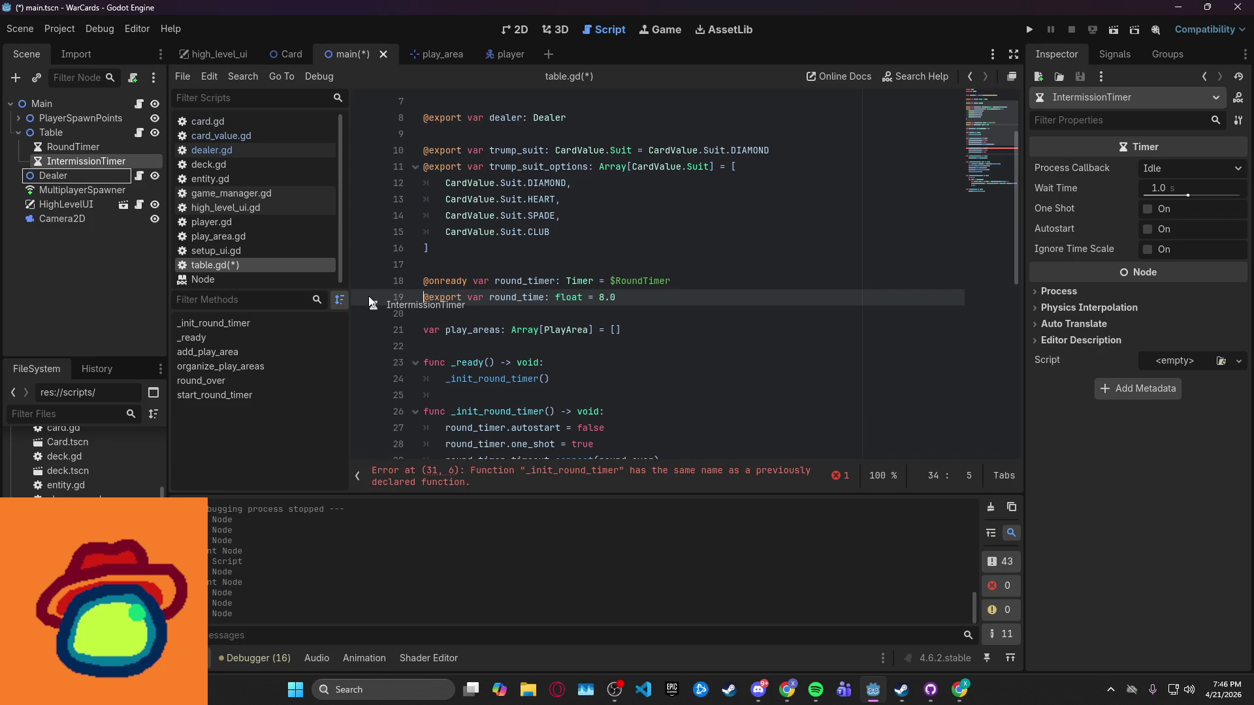
pyautogui.scroll(-3, 724, 338)
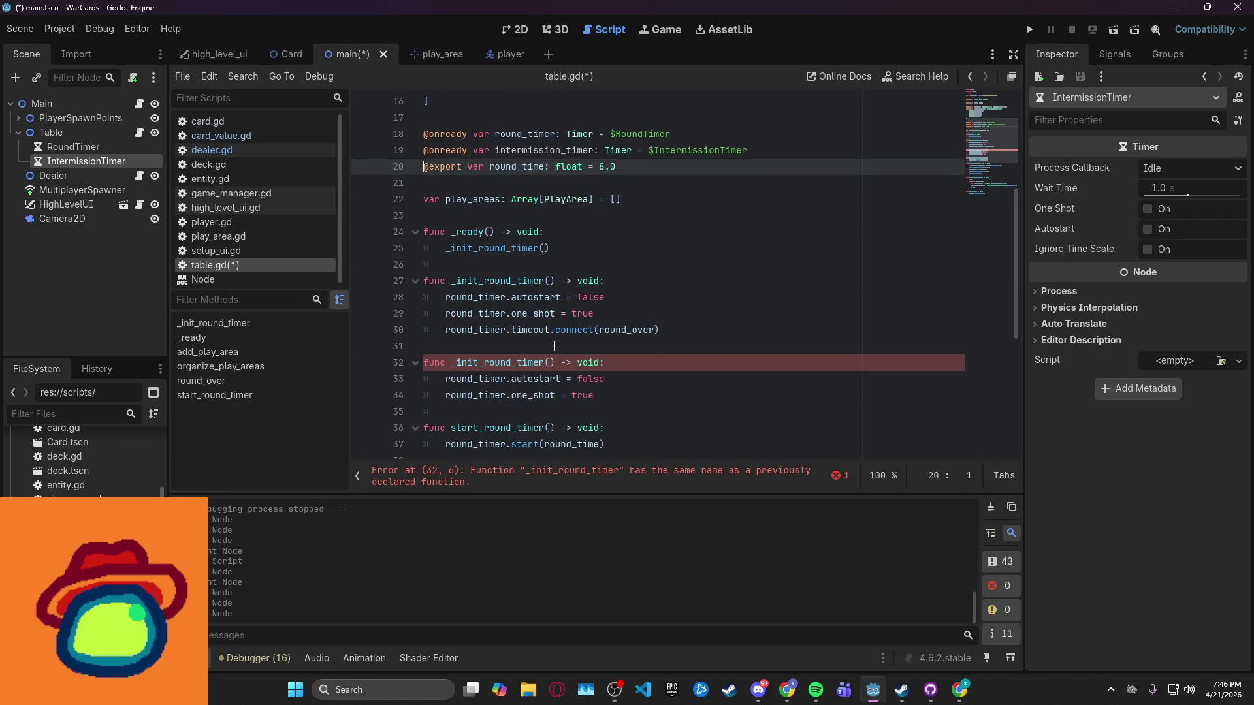
# Rename the copied function to _init_intermission_timer and call it from _ready
pyautogui.moveTo(483, 363); pyautogui.dragTo(513, 364)
pyautogui.write('inter')
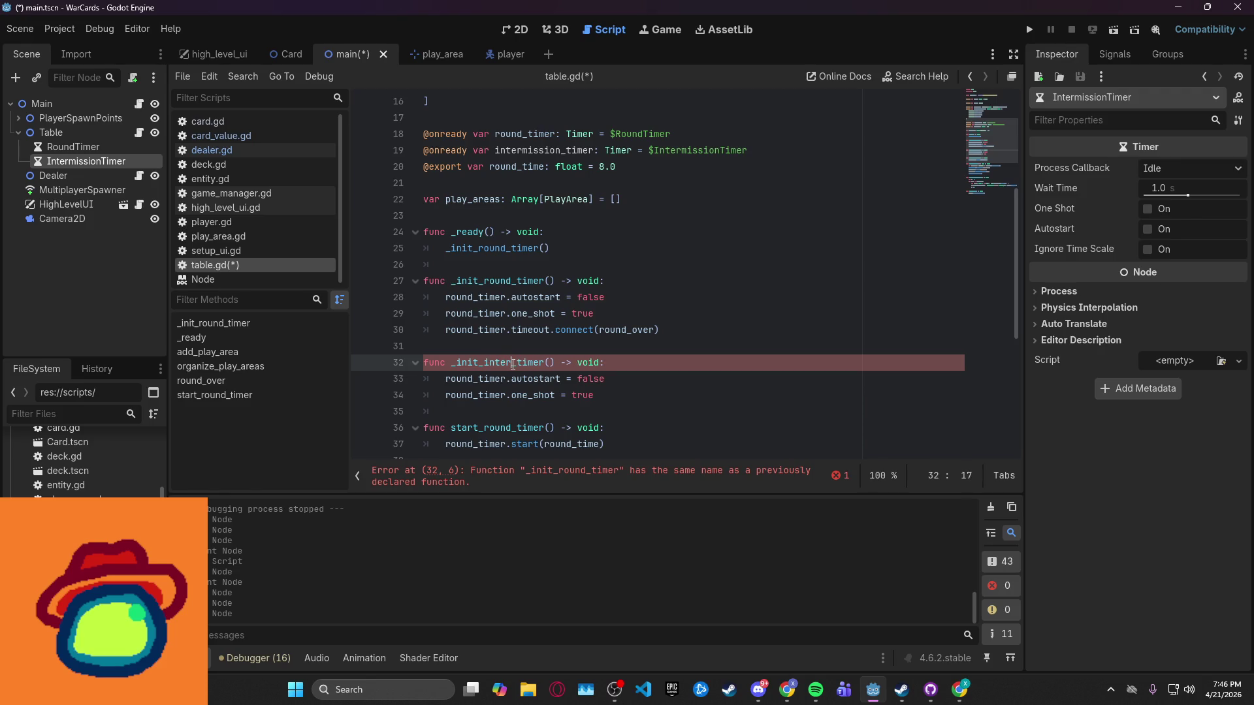
pyautogui.write('mission_')
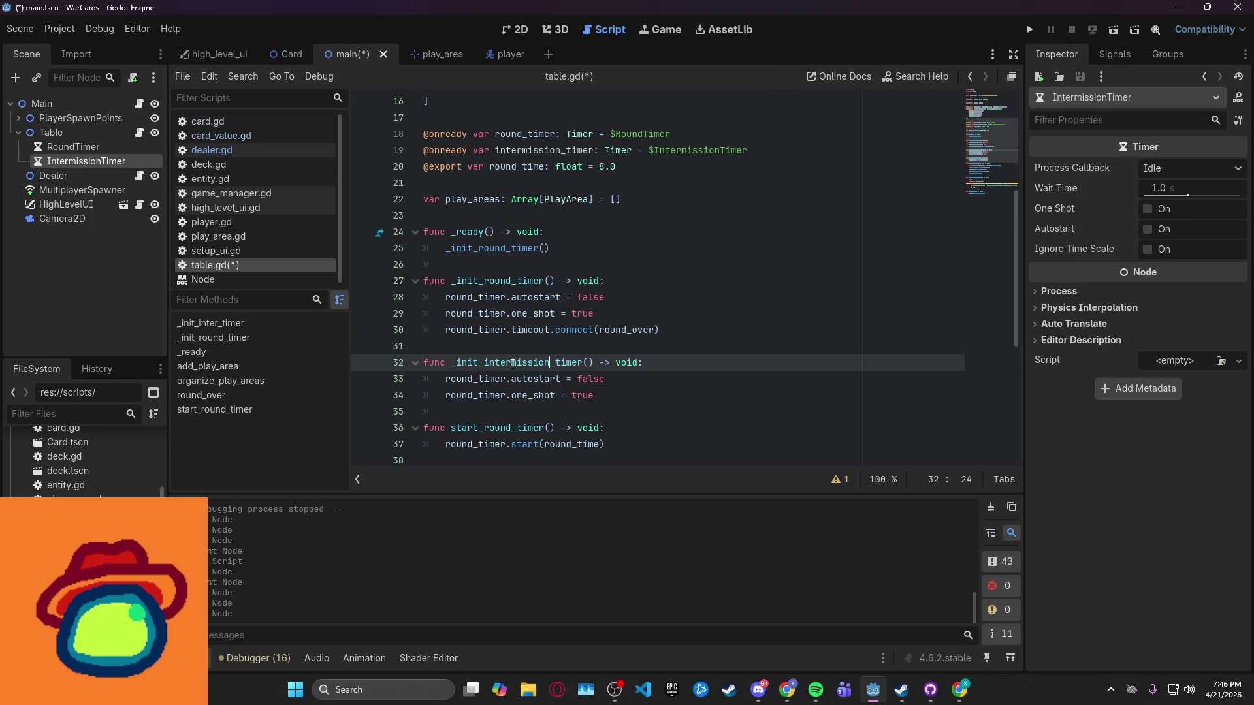
pyautogui.doubleClick(512, 364)
pyautogui.hotkey('ctrl', 'c')
pyautogui.click(581, 245)
pyautogui.press('Return')
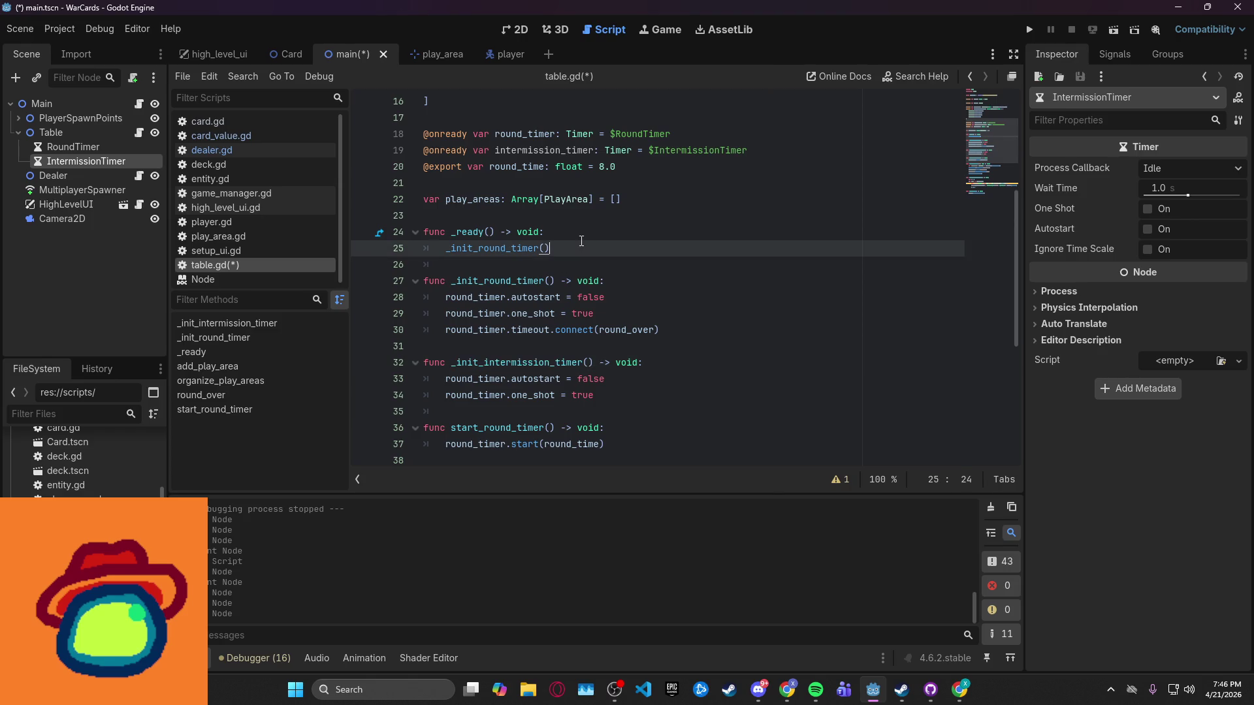
pyautogui.hotkey('ctrl', 'v')
pyautogui.write('()')
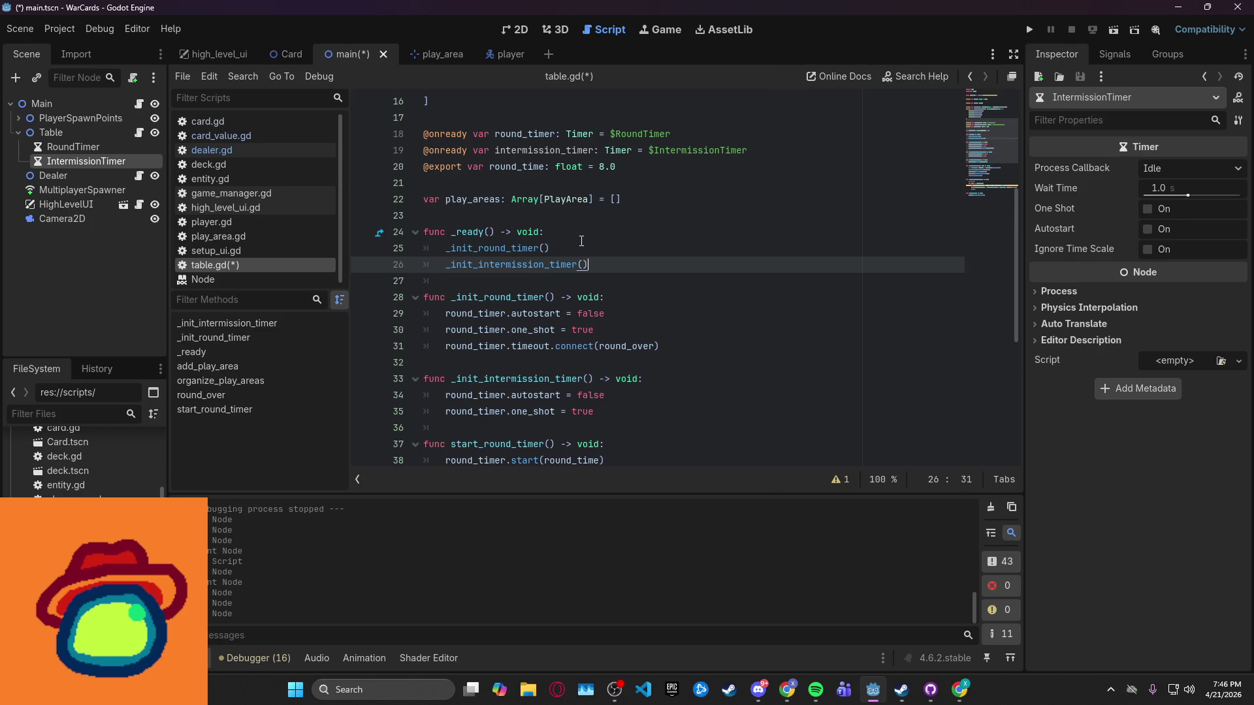
# Point the new function's settings at intermission_timer instead of round_timer
pyautogui.doubleClick(528, 151)
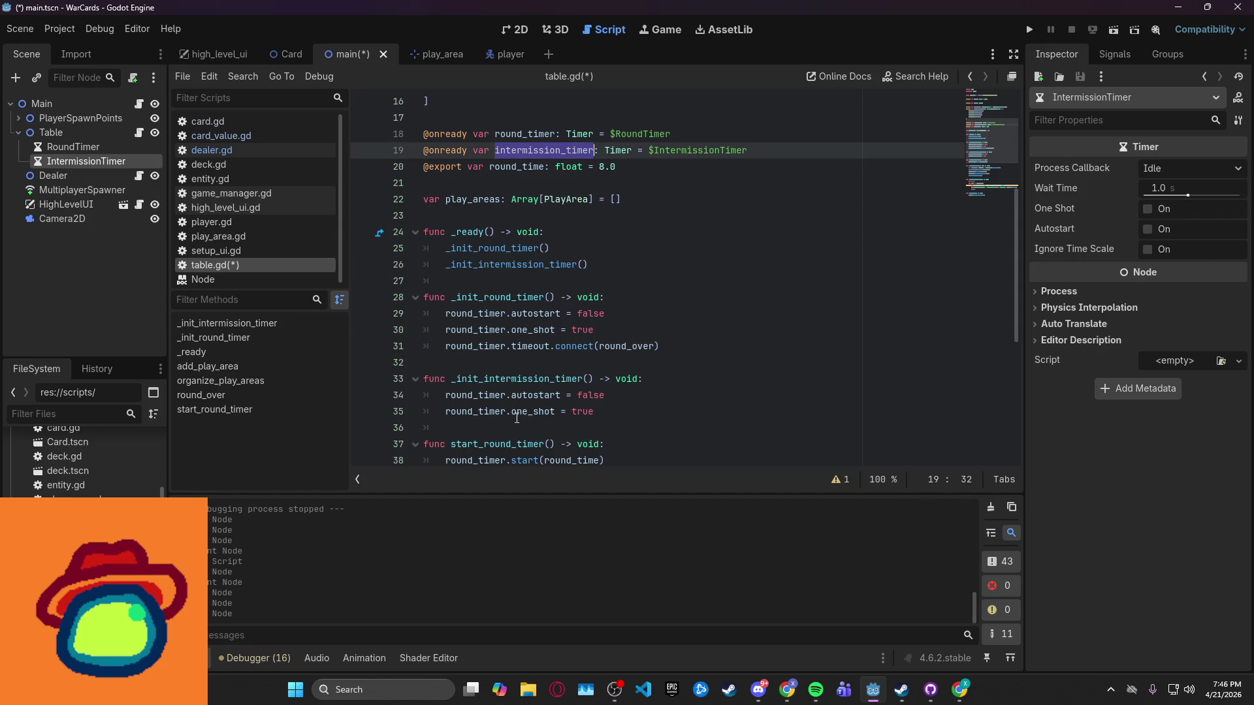
pyautogui.hotkey('ctrl', 'c')
pyautogui.doubleClick(481, 395)
pyautogui.hotkey('ctrl', 'v')
pyautogui.doubleClick(475, 411)
pyautogui.hotkey('ctrl', 'v')
pyautogui.scroll(-1, 475, 411)
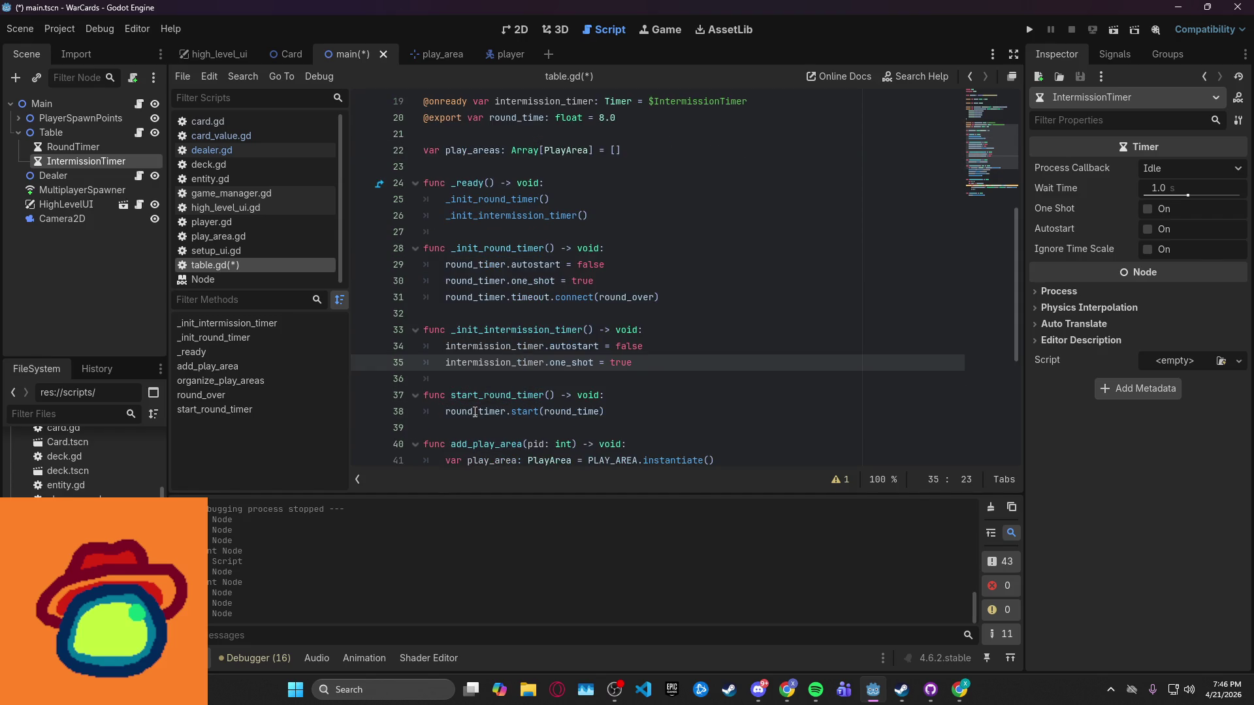
pyautogui.scroll(3, 475, 412)
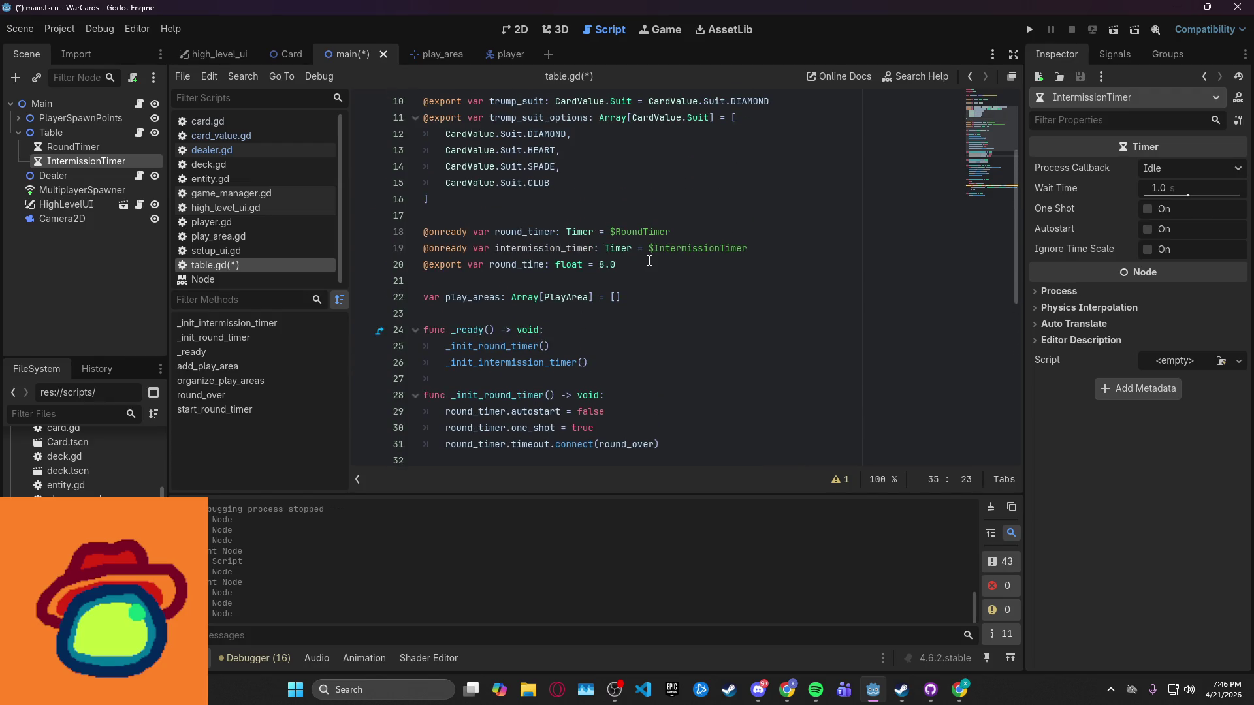
# Duplicate the round_time export as intermission_time, save, and change its 8.0 default to 4.0
pyautogui.moveTo(649, 264); pyautogui.dragTo(382, 265)
pyautogui.hotkey('ctrl', 'c')
pyautogui.press('End')
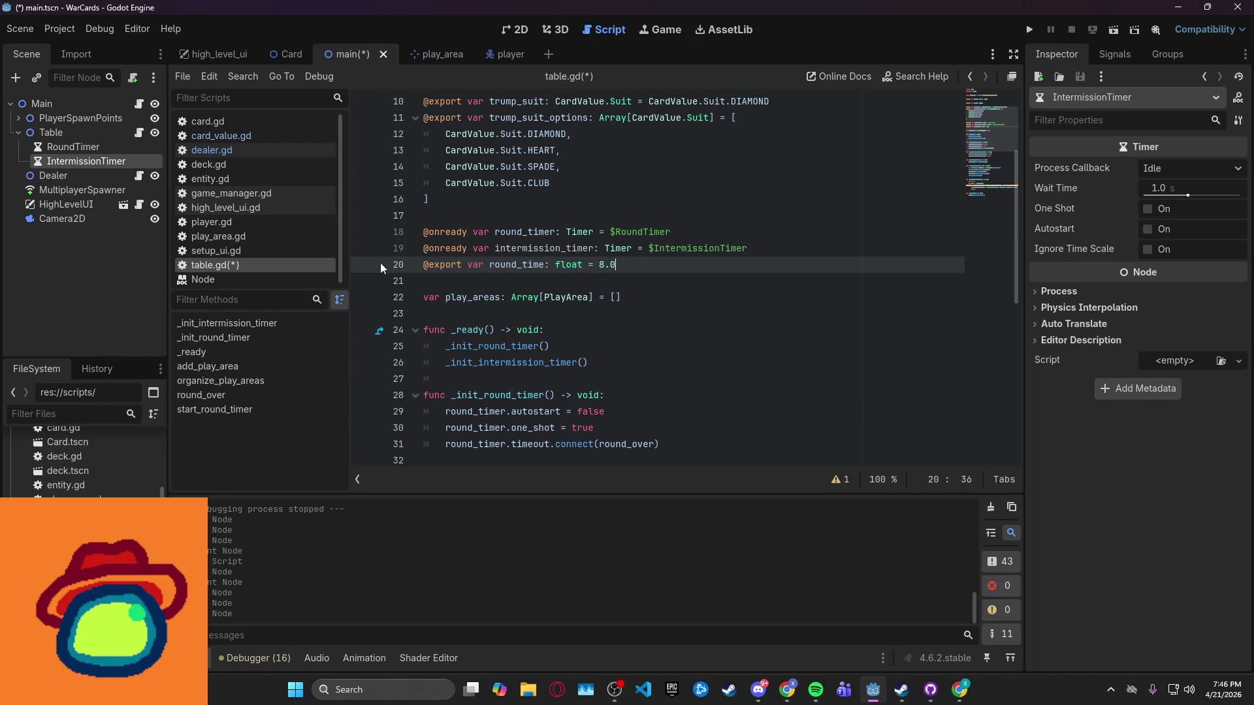
pyautogui.press('Return')
pyautogui.hotkey('ctrl', 'v')
pyautogui.doubleClick(527, 251)
pyautogui.hotkey('ctrl', 'c')
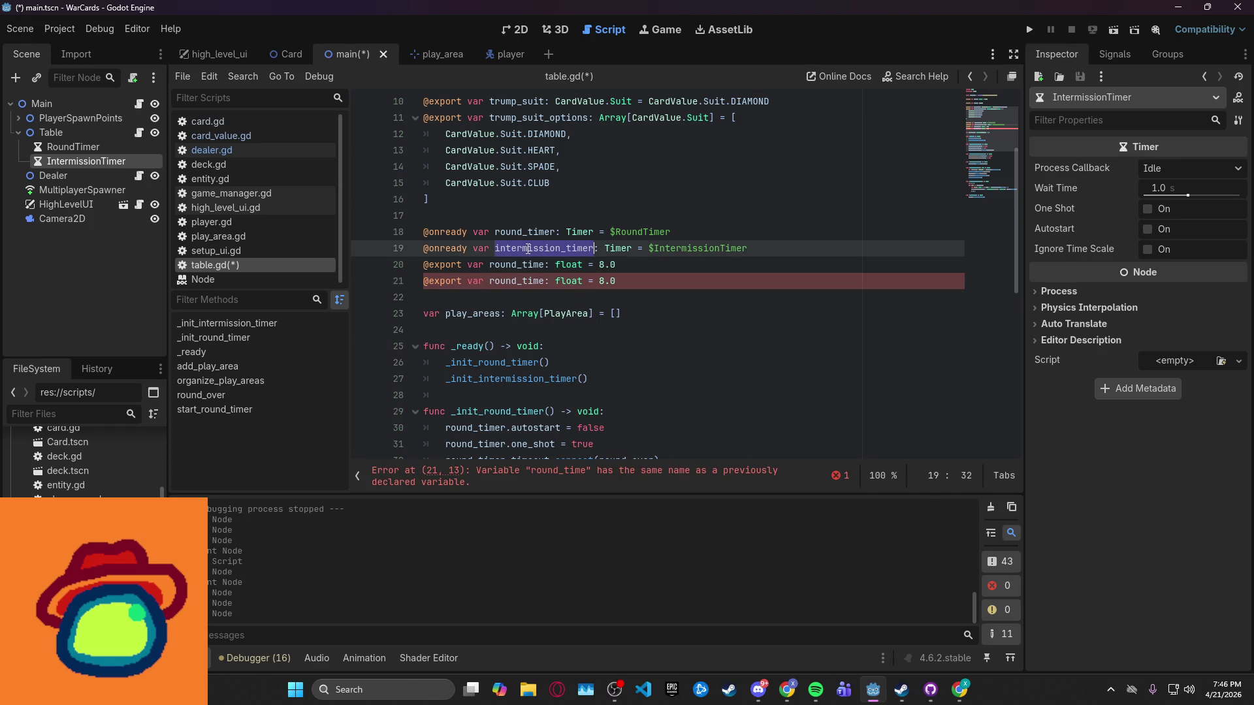
pyautogui.doubleClick(535, 283)
pyautogui.hotkey('ctrl', 'v')
pyautogui.press('BackSpace')
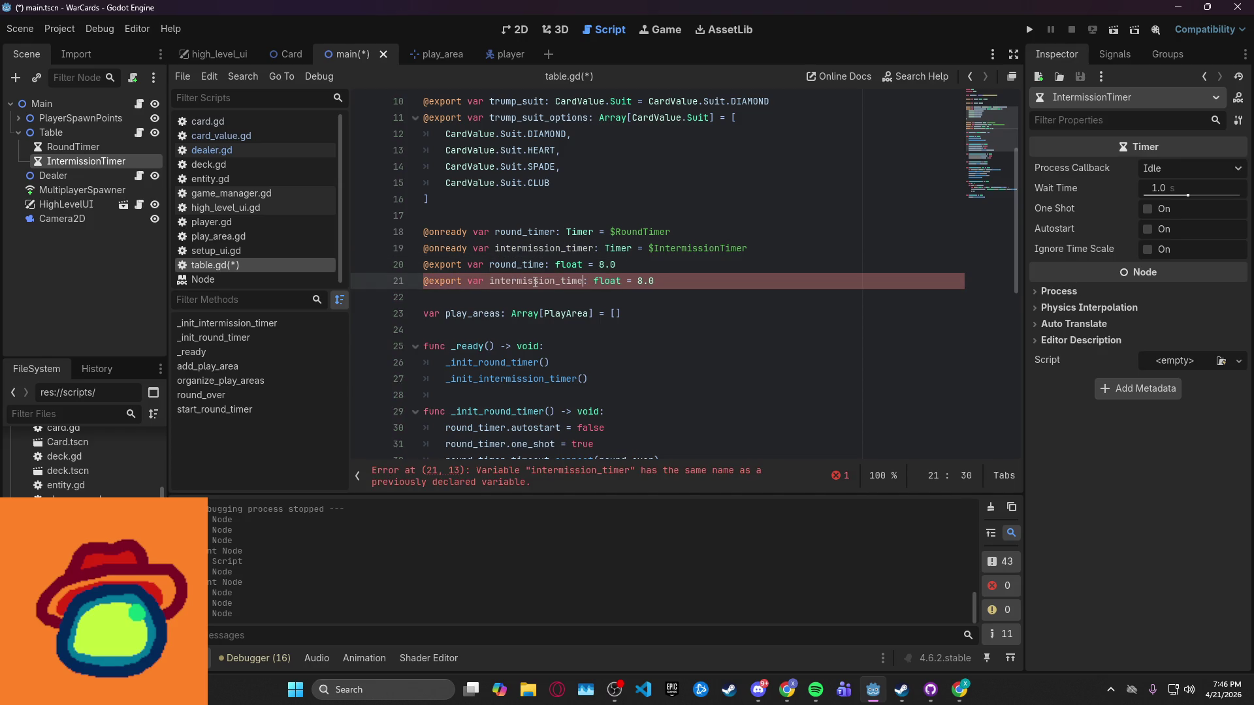
pyautogui.hotkey('ctrl', 's')
pyautogui.scroll(-1, 693, 225)
pyautogui.click(644, 232)
pyautogui.press('BackSpace')
# Add a new line after one_shot in _init_intermission_timer and insert intermission_timer via autocomplete
pyautogui.write('4')
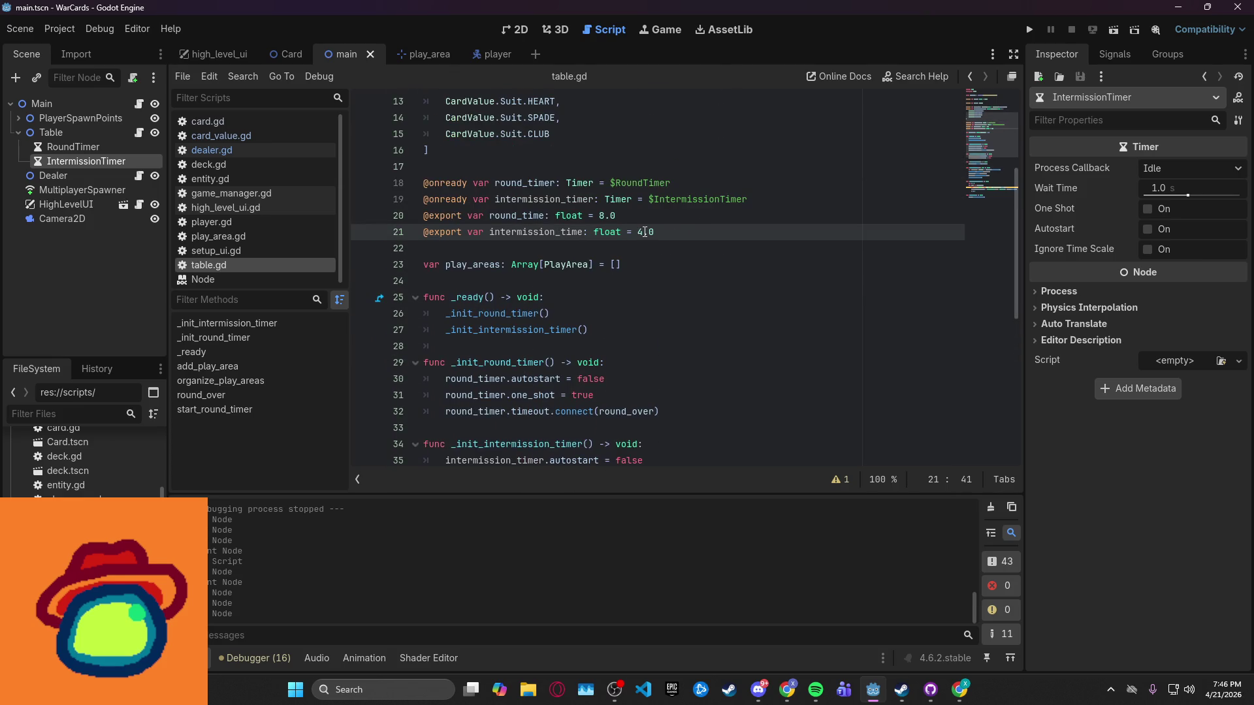
pyautogui.scroll(-7, 645, 232)
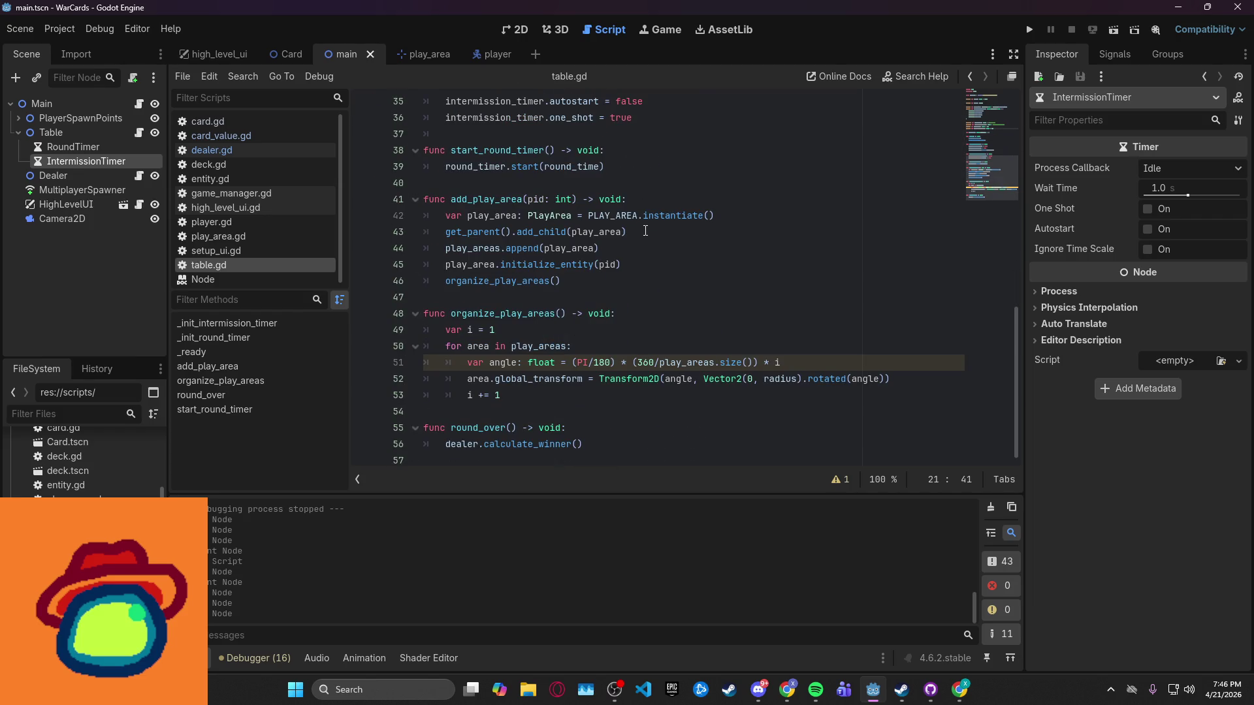
pyautogui.scroll(2, 645, 232)
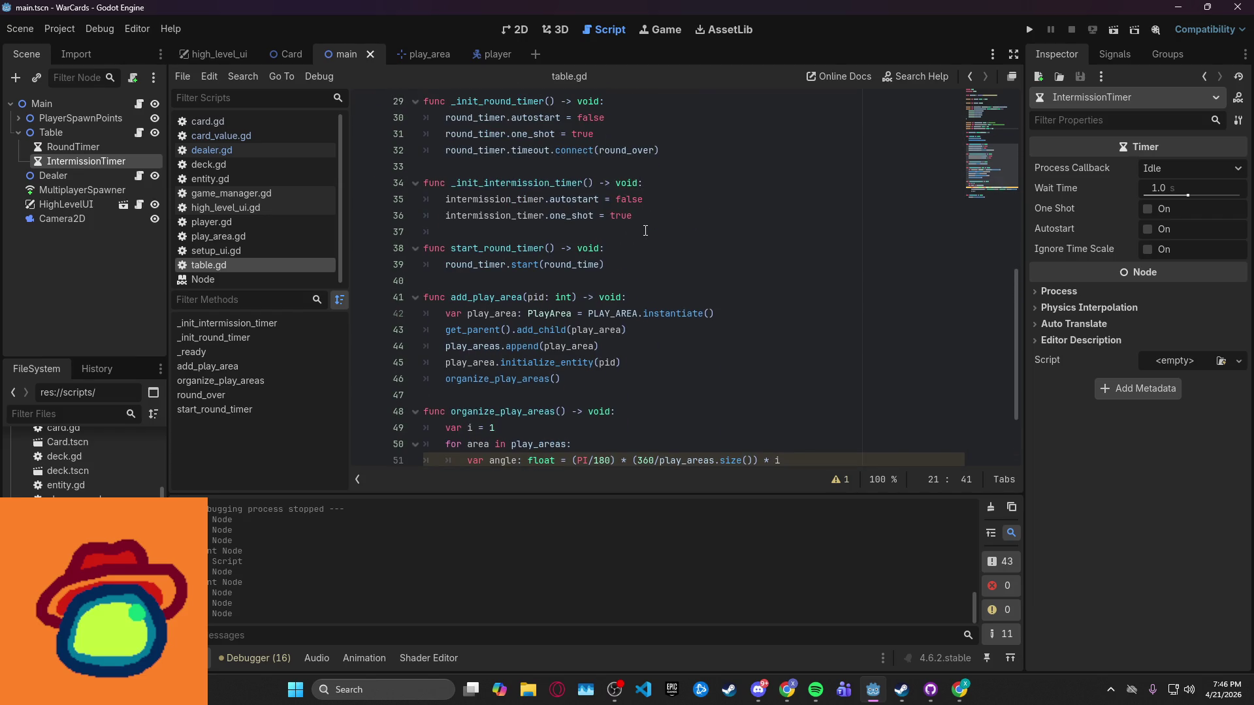
pyautogui.scroll(2, 645, 230)
pyautogui.scroll(-1, 644, 231)
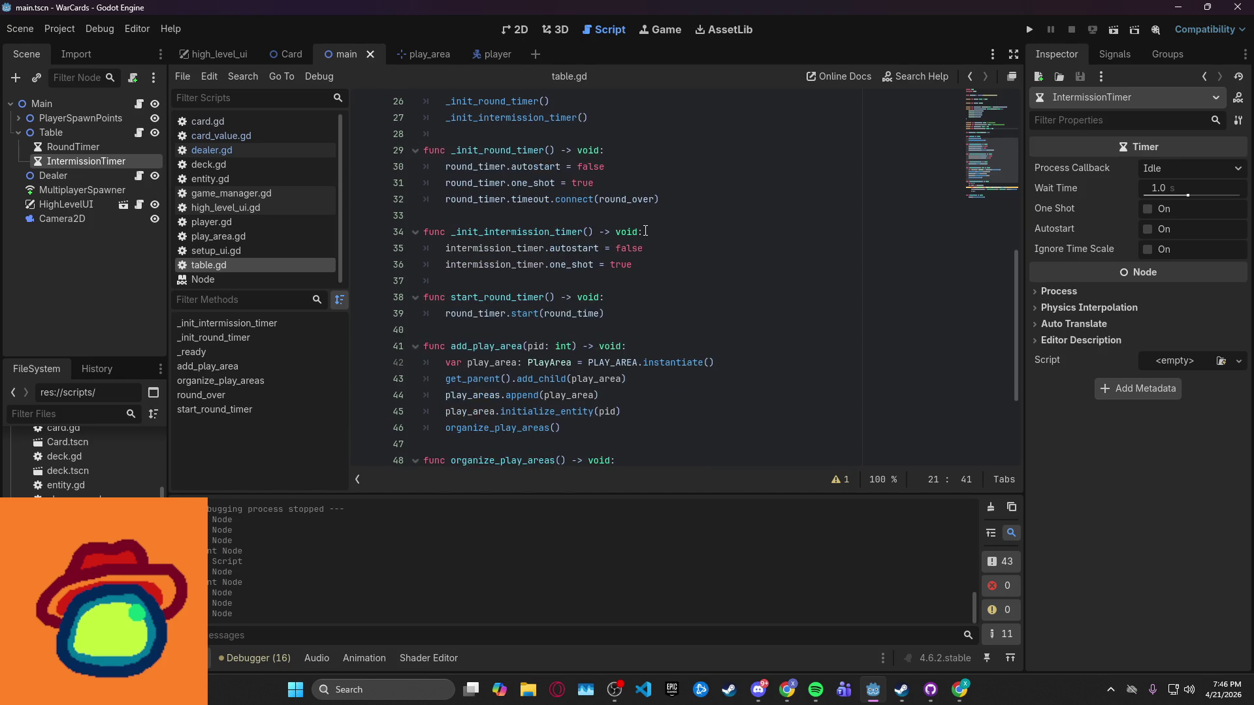
pyautogui.click(652, 263)
pyautogui.press('Return')
pyautogui.write('int')
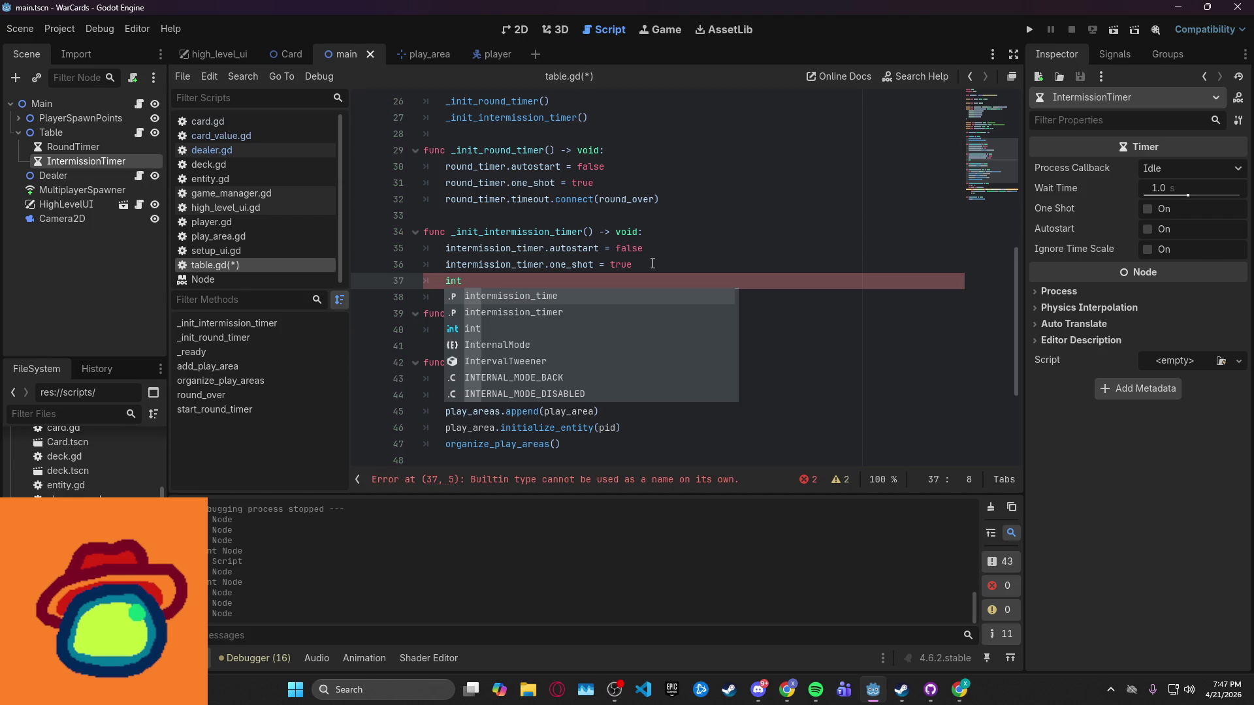
pyautogui.press('Down')
pyautogui.press('Escape')
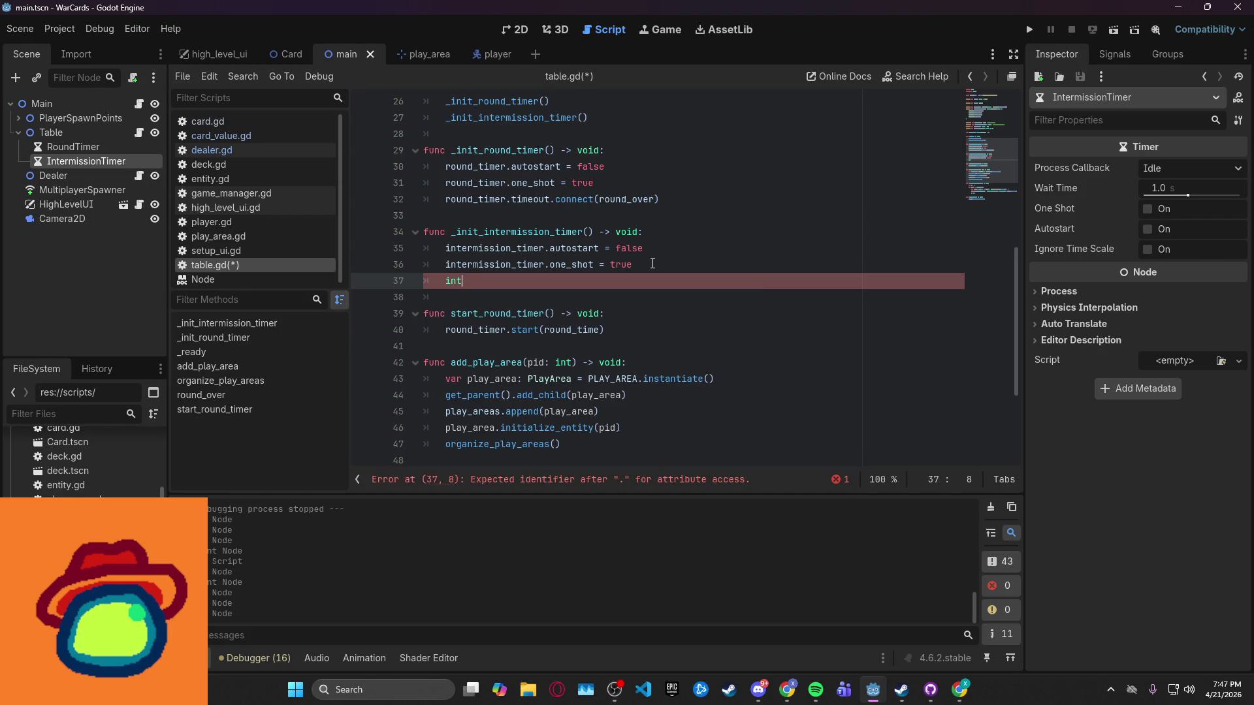
pyautogui.write('er')
pyautogui.press('Down')
pyautogui.press('Return')
# Complete the line as intermission_timer.timeout.connect(start_round_timer), then select the start_round_timer function
pyautogui.write('.')
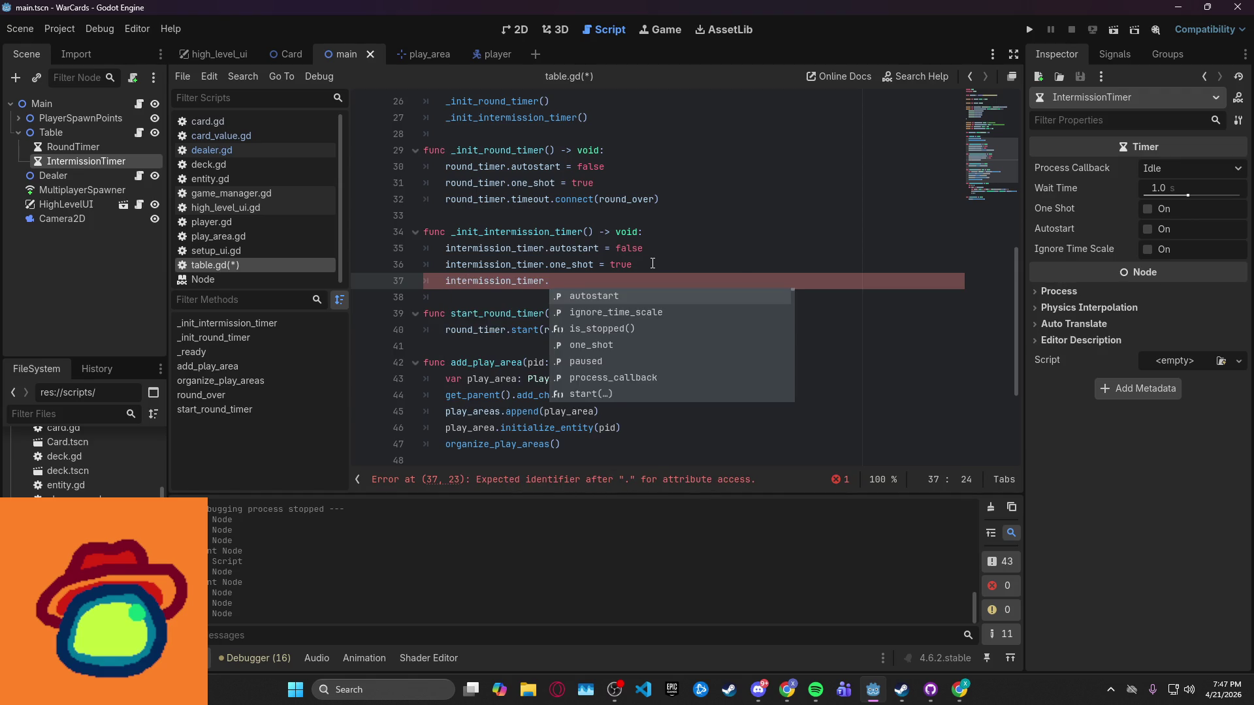
pyautogui.write('time')
pyautogui.press('Return')
pyautogui.write('=')
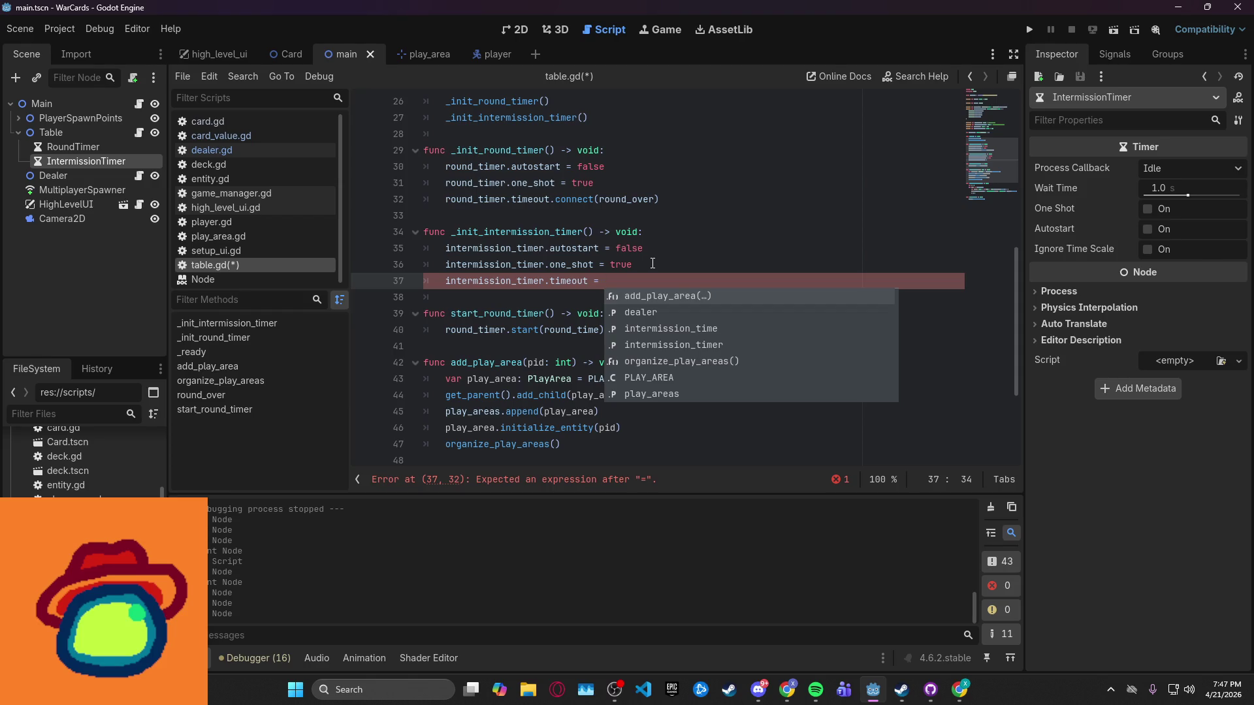
pyautogui.press('BackSpace')
pyautogui.press('BackSpace')
pyautogui.press('BackSpace')
pyautogui.write('.con')
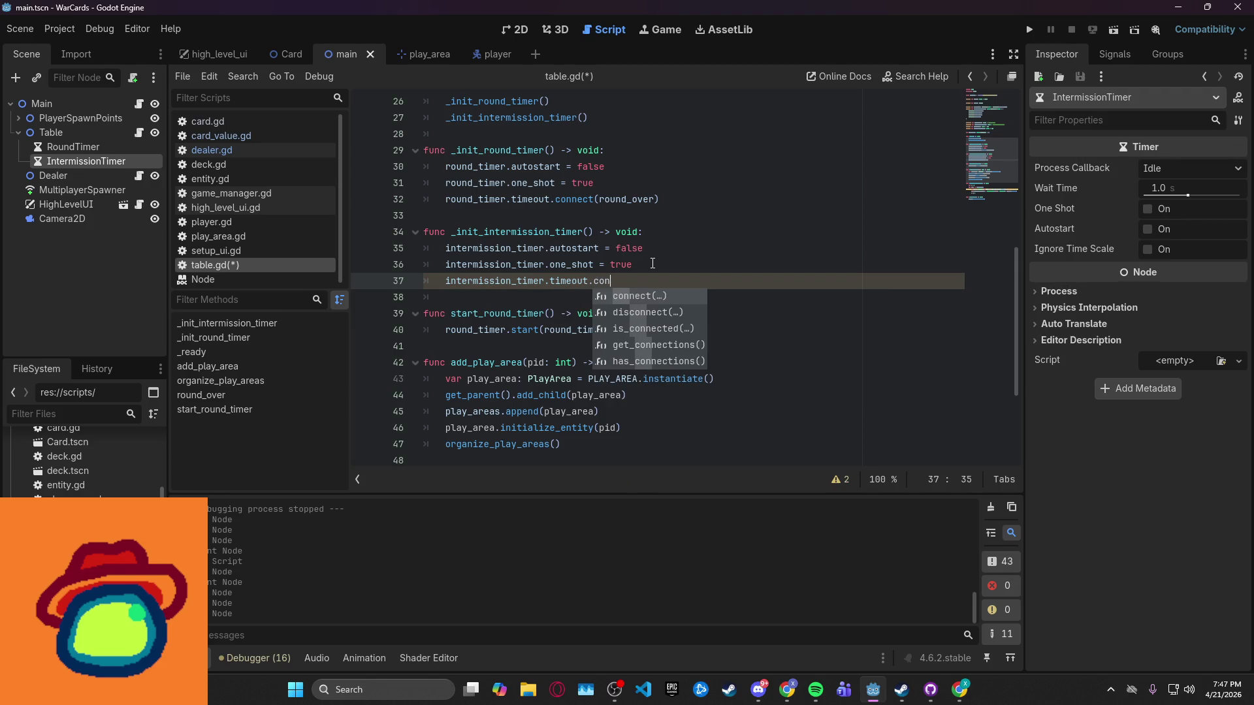
pyautogui.press('Return')
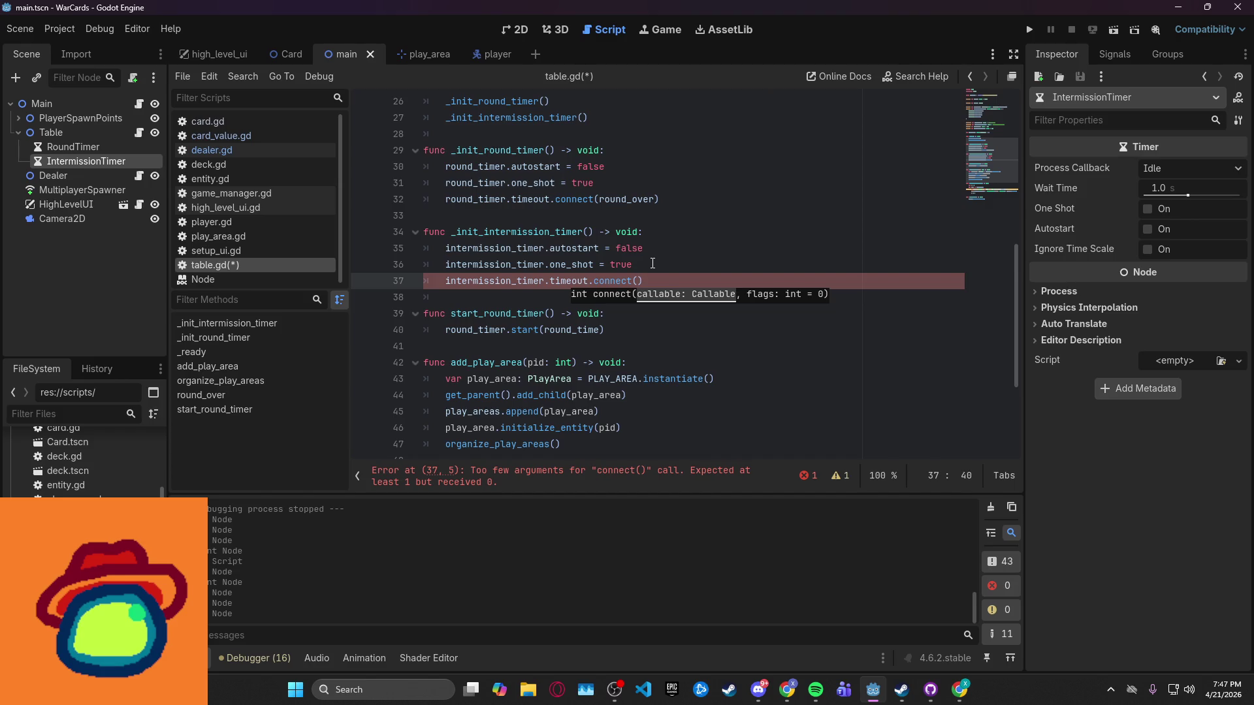
pyautogui.write('rou')
pyautogui.press('BackSpace')
pyautogui.press('BackSpace')
pyautogui.press('BackSpace')
pyautogui.write('st')
pyautogui.press('Return')
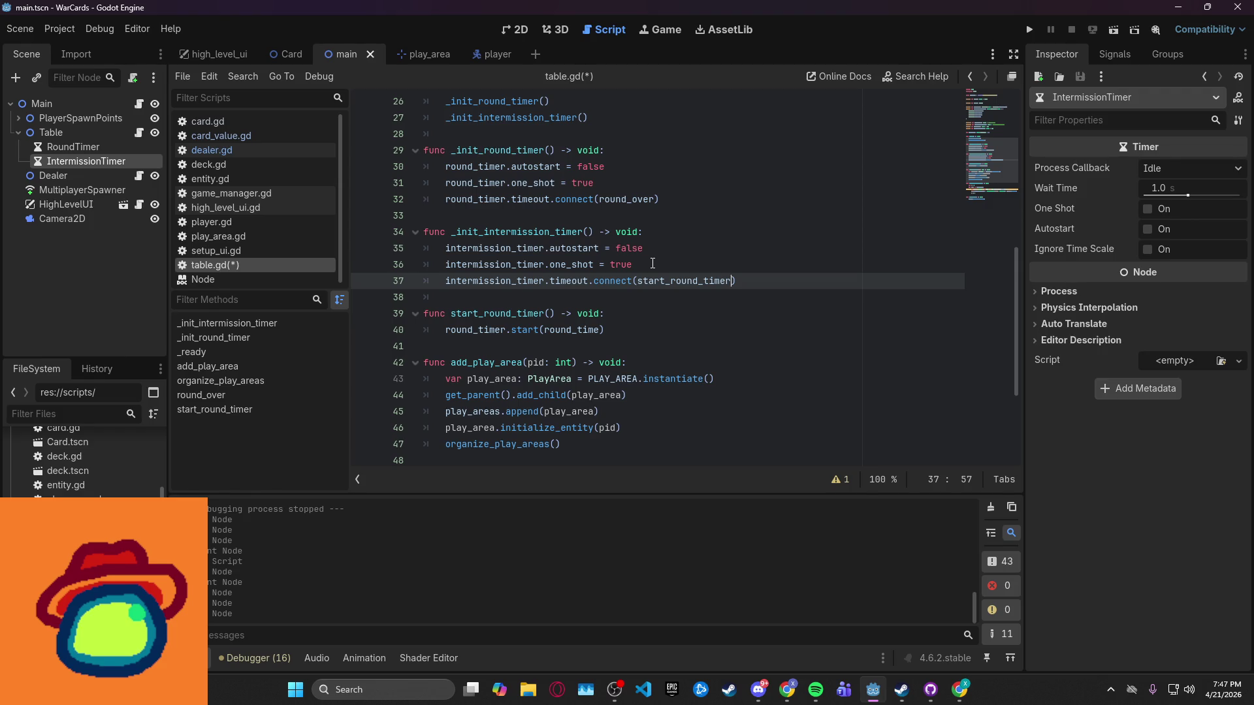
pyautogui.moveTo(618, 330); pyautogui.dragTo(358, 298)
pyautogui.hotkey('ctrl', 'c')
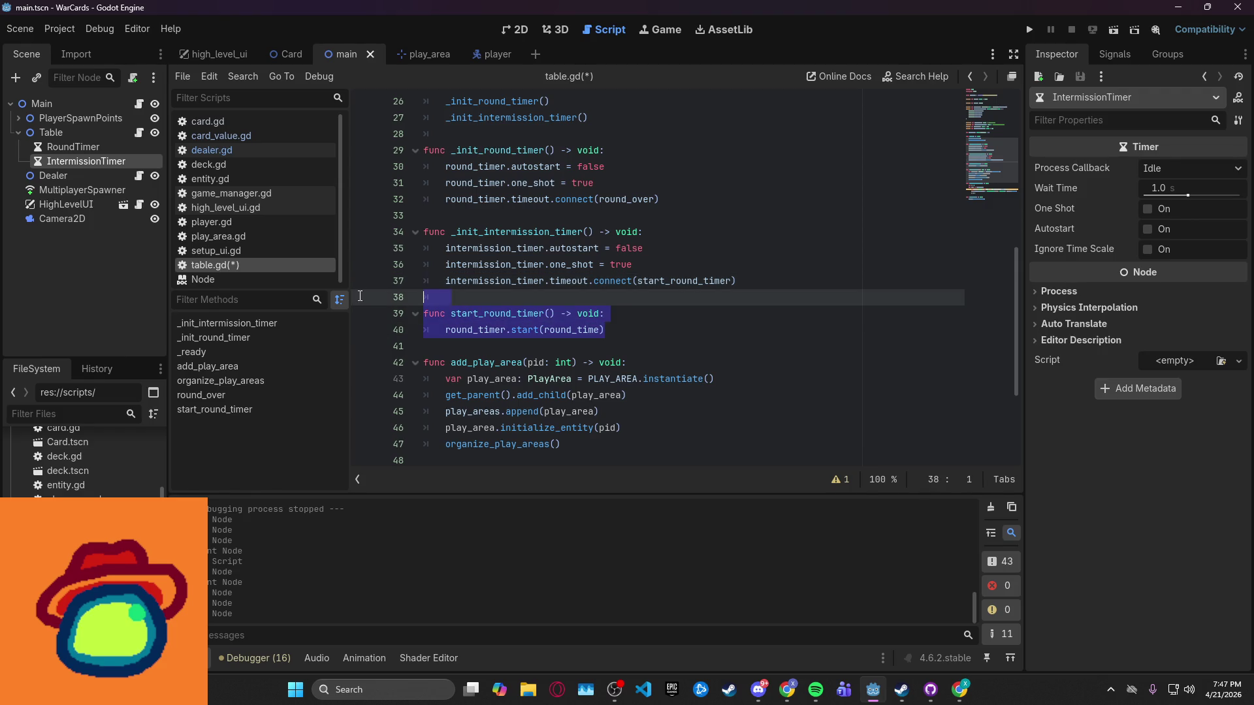
# Paste a copy of start_round_timer below it and rename it start_intermission_timer
pyautogui.press('Right')
pyautogui.press('Return')
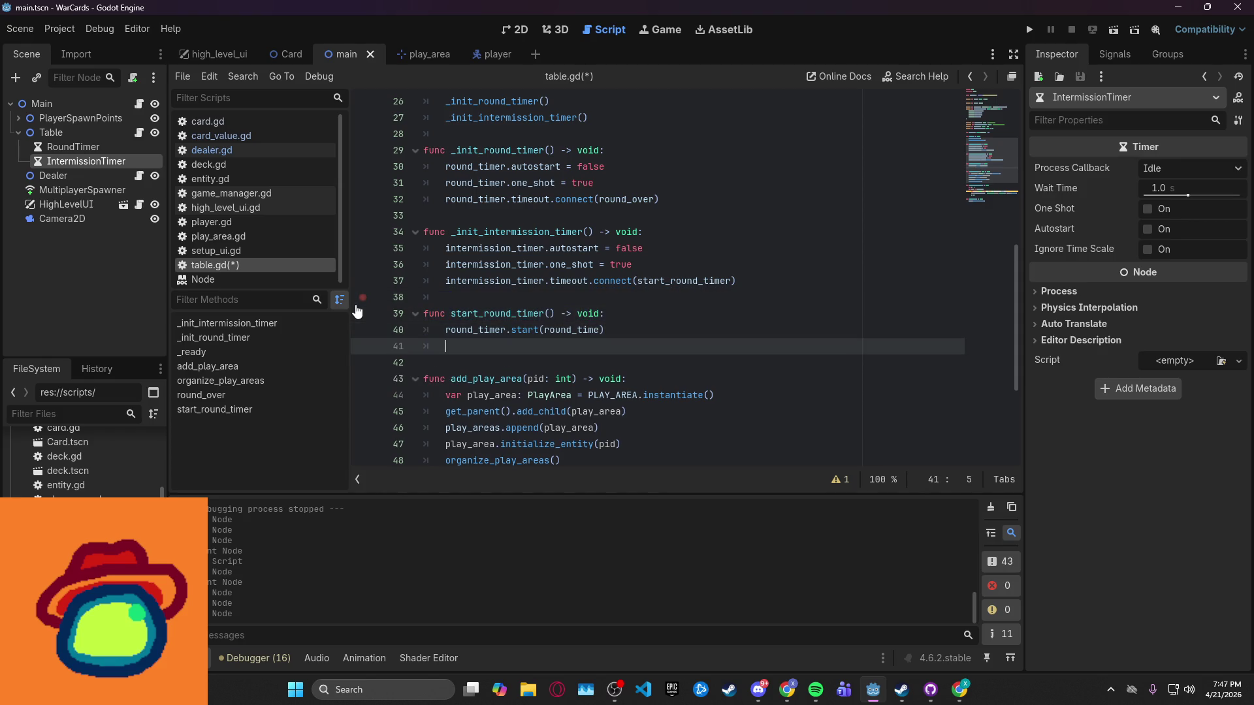
pyautogui.press('Return')
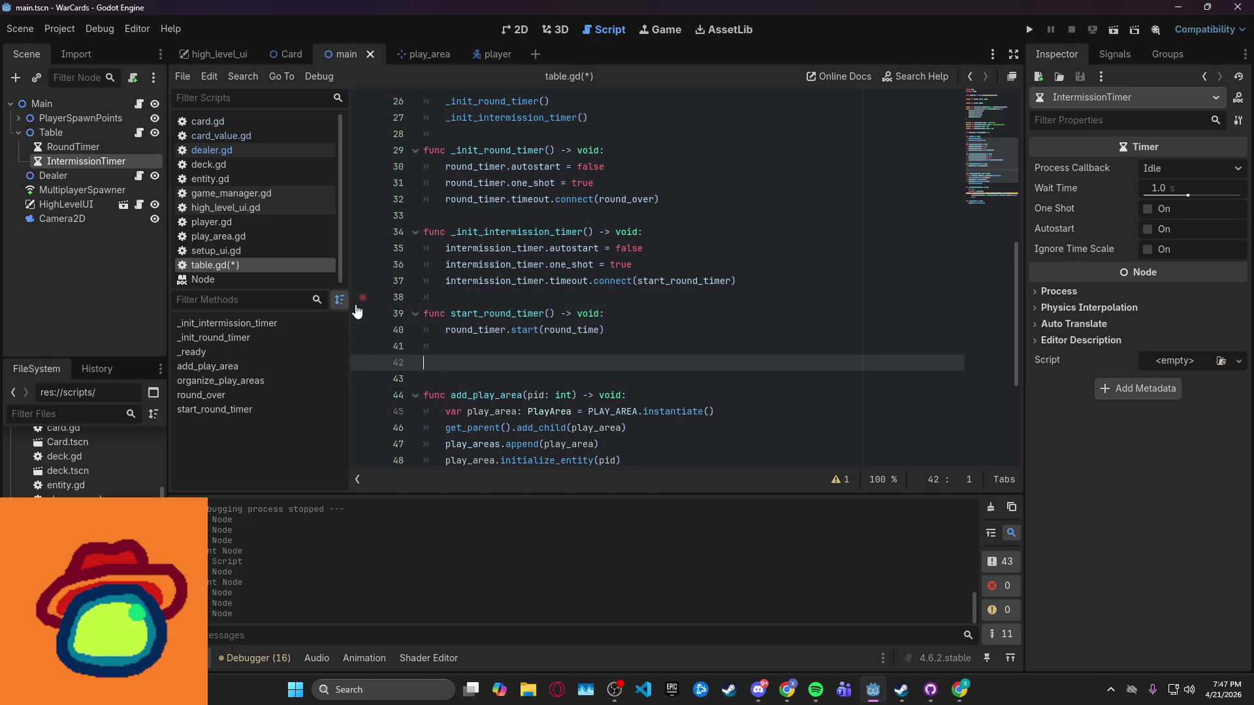
pyautogui.hotkey('ctrl', 'v')
pyautogui.click(470, 368)
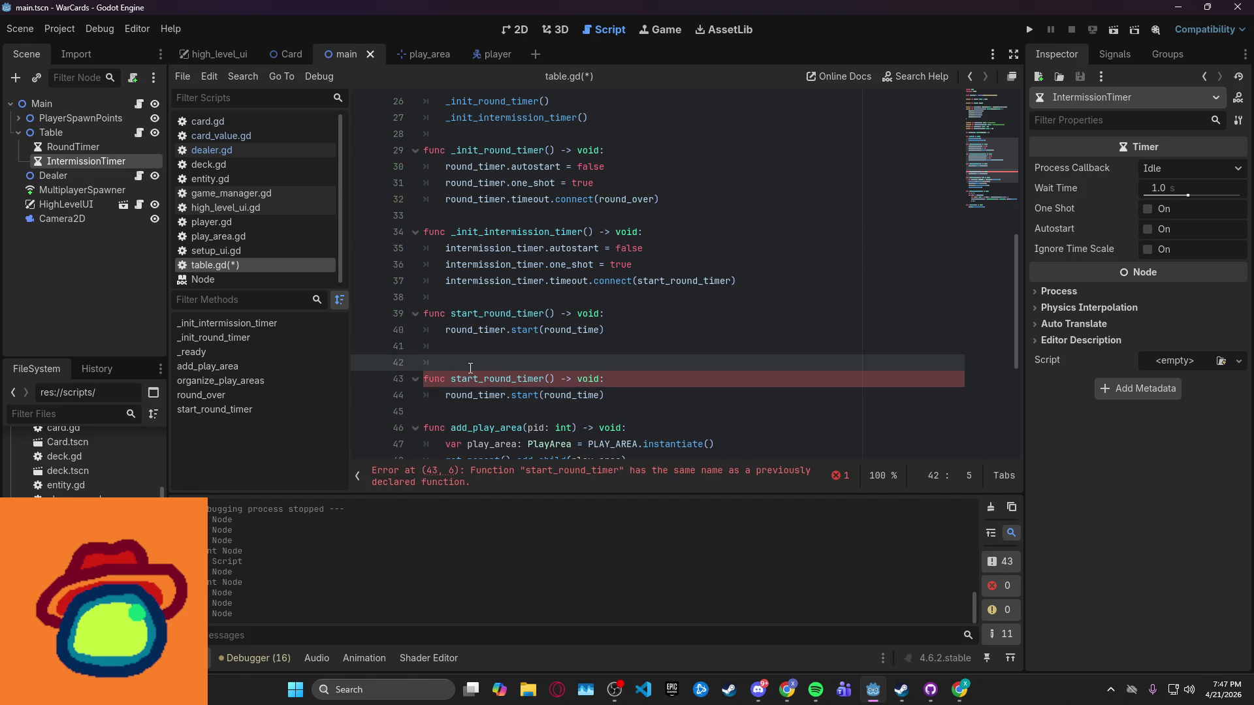
pyautogui.press('BackSpace')
pyautogui.press('BackSpace')
pyautogui.doubleClick(492, 362)
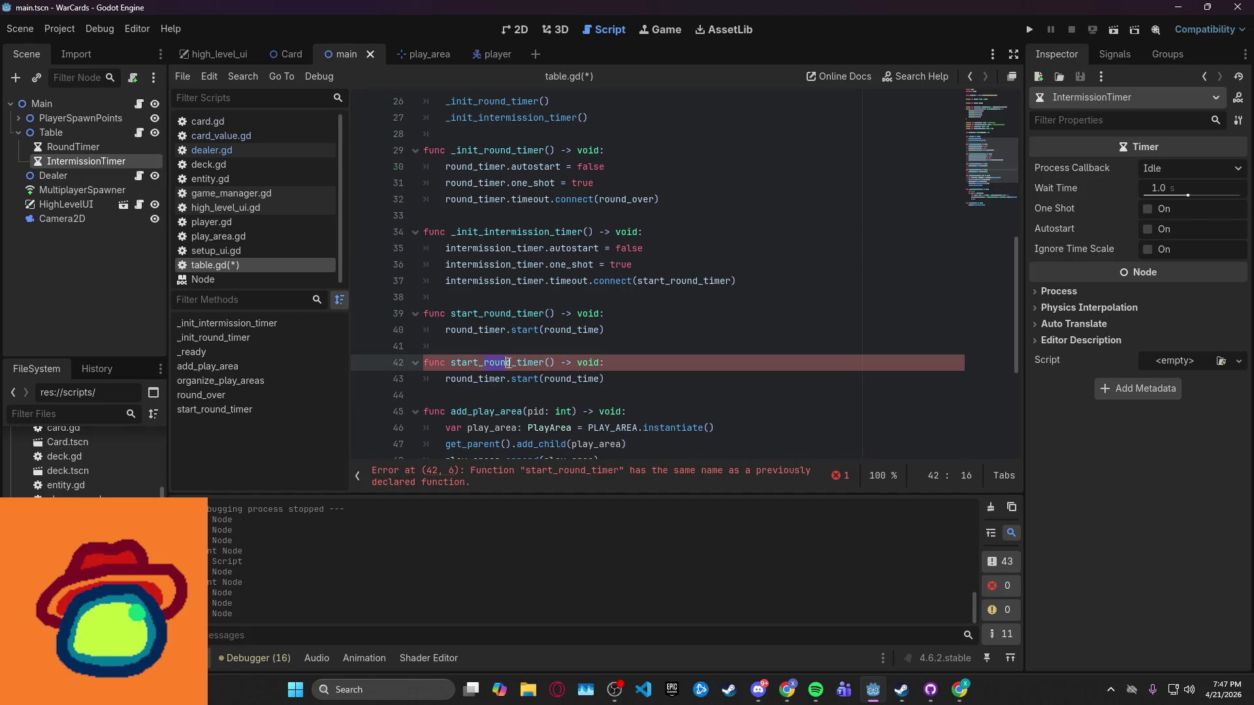
pyautogui.write('intermission')
# Make the copied function call intermission_timer.start(intermission_time) and save table.gd
pyautogui.click(517, 362)
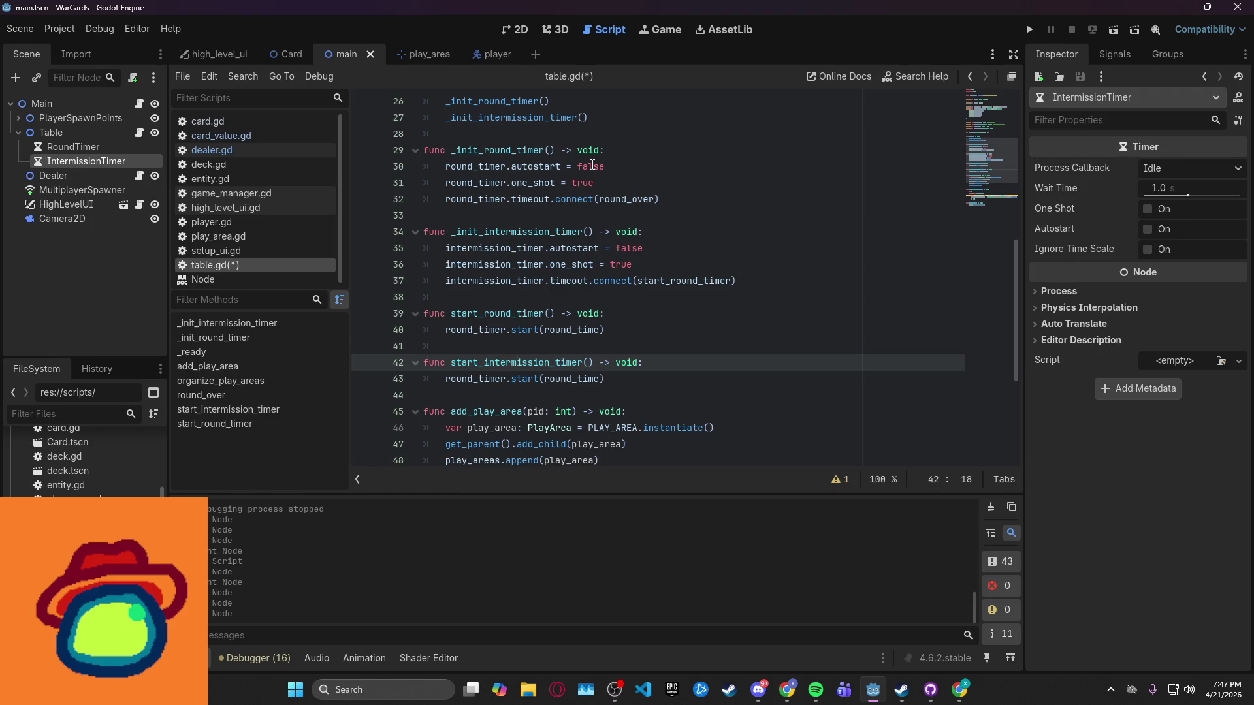
pyautogui.scroll(5, 575, 183)
pyautogui.doubleClick(532, 229)
pyautogui.hotkey('ctrl', 'c')
pyautogui.scroll(-7, 532, 229)
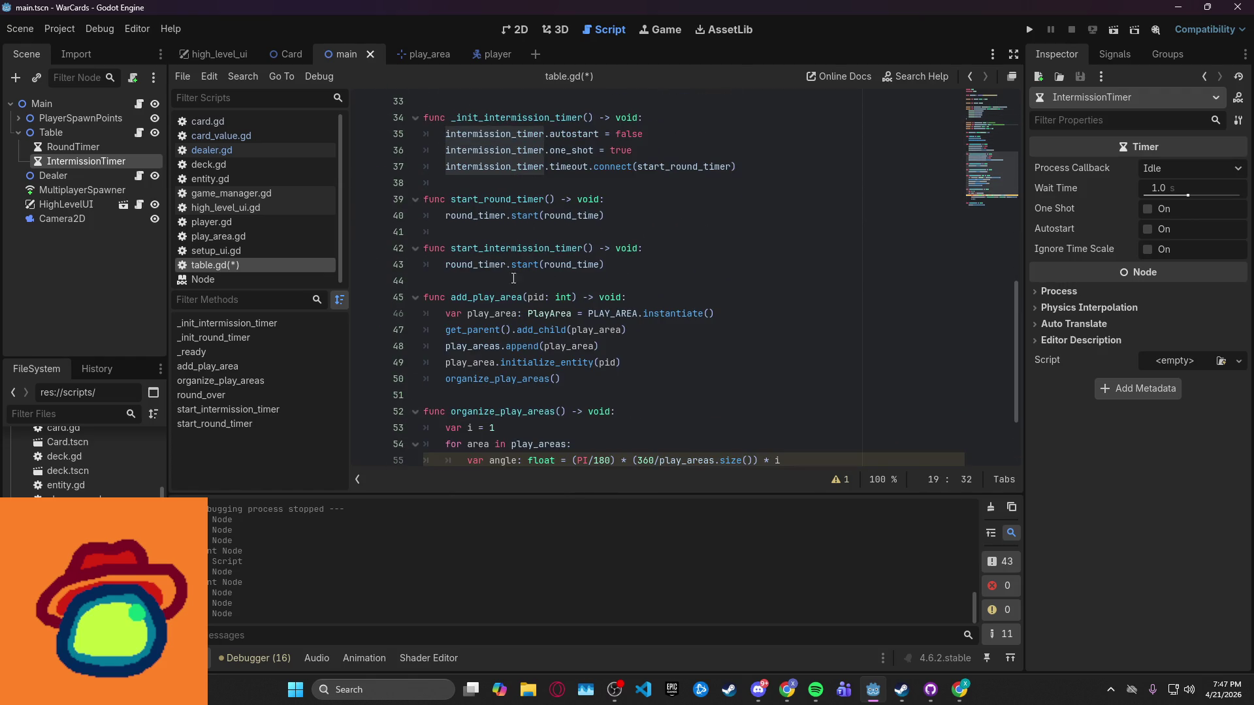
pyautogui.doubleClick(474, 268)
pyautogui.hotkey('ctrl', 'v')
pyautogui.hotkey('ctrl', 's')
pyautogui.click(628, 265)
pyautogui.doubleClick(628, 265)
pyautogui.hotkey('ctrl', 'v')
pyautogui.press('BackSpace')
# Open a new line after dealer.calculate_winner() in round_over
pyautogui.scroll(-2, 628, 264)
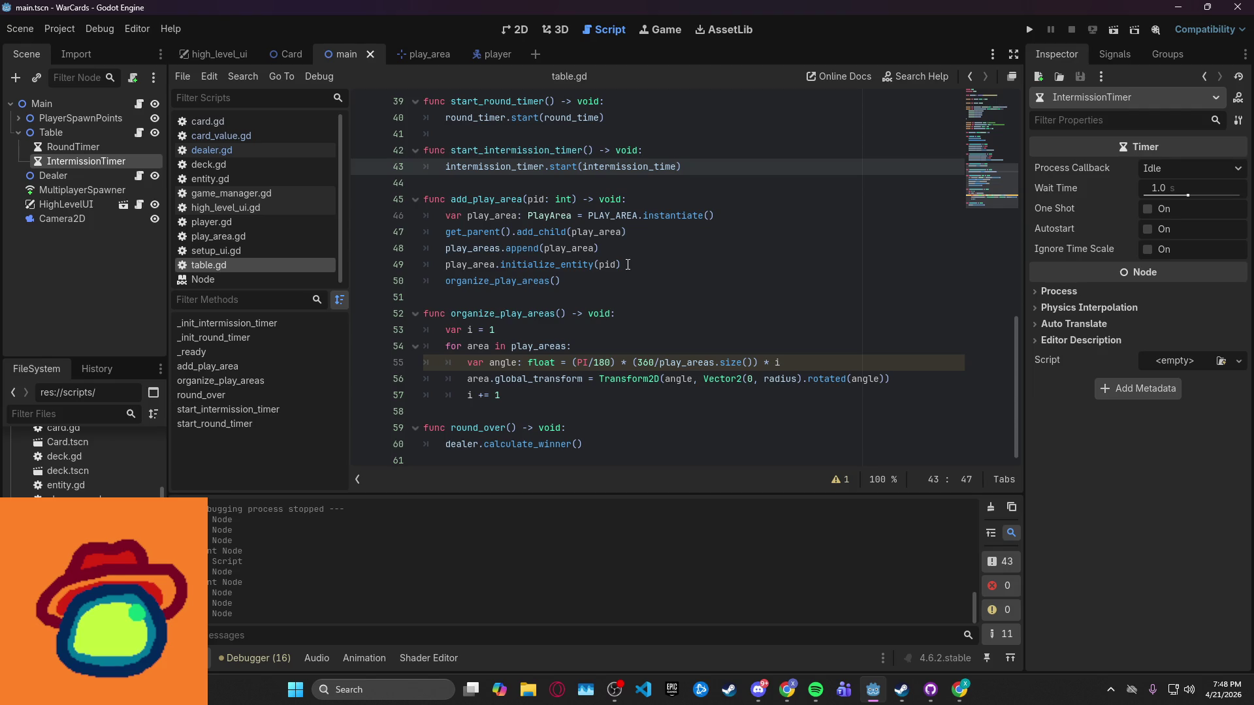
pyautogui.scroll(4, 628, 264)
pyautogui.scroll(-4, 628, 265)
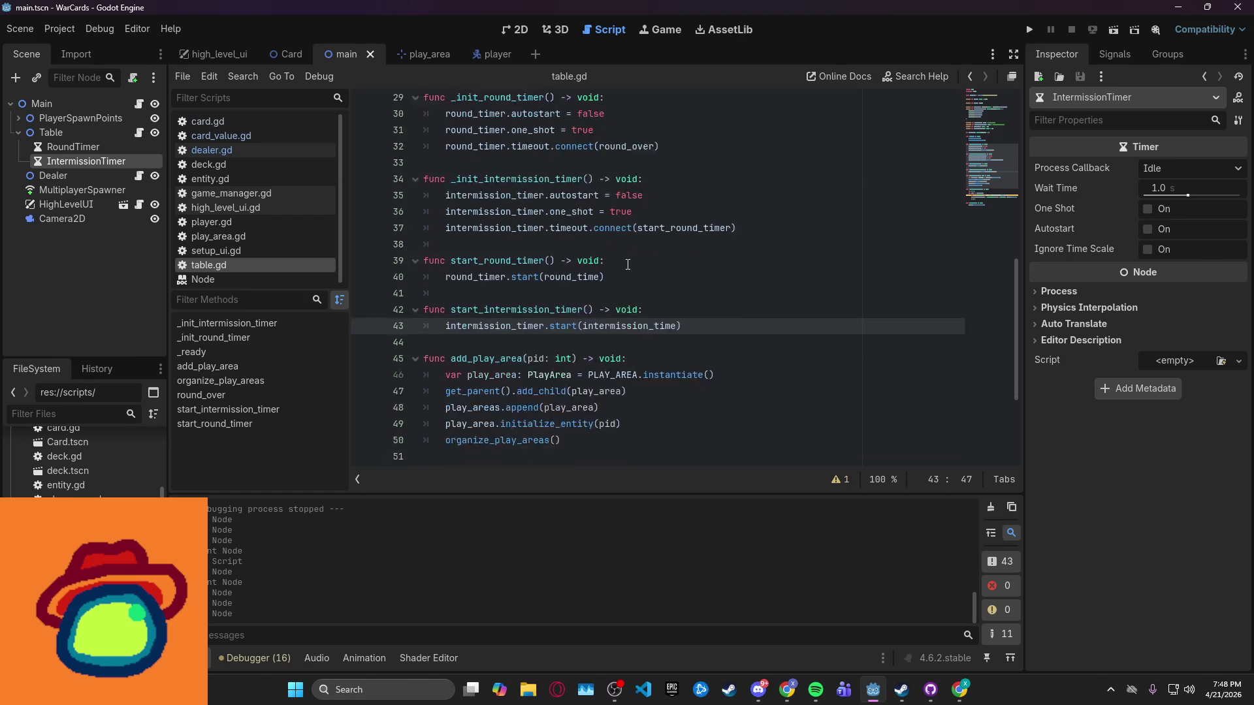
pyautogui.click(607, 444)
pyautogui.press('Return')
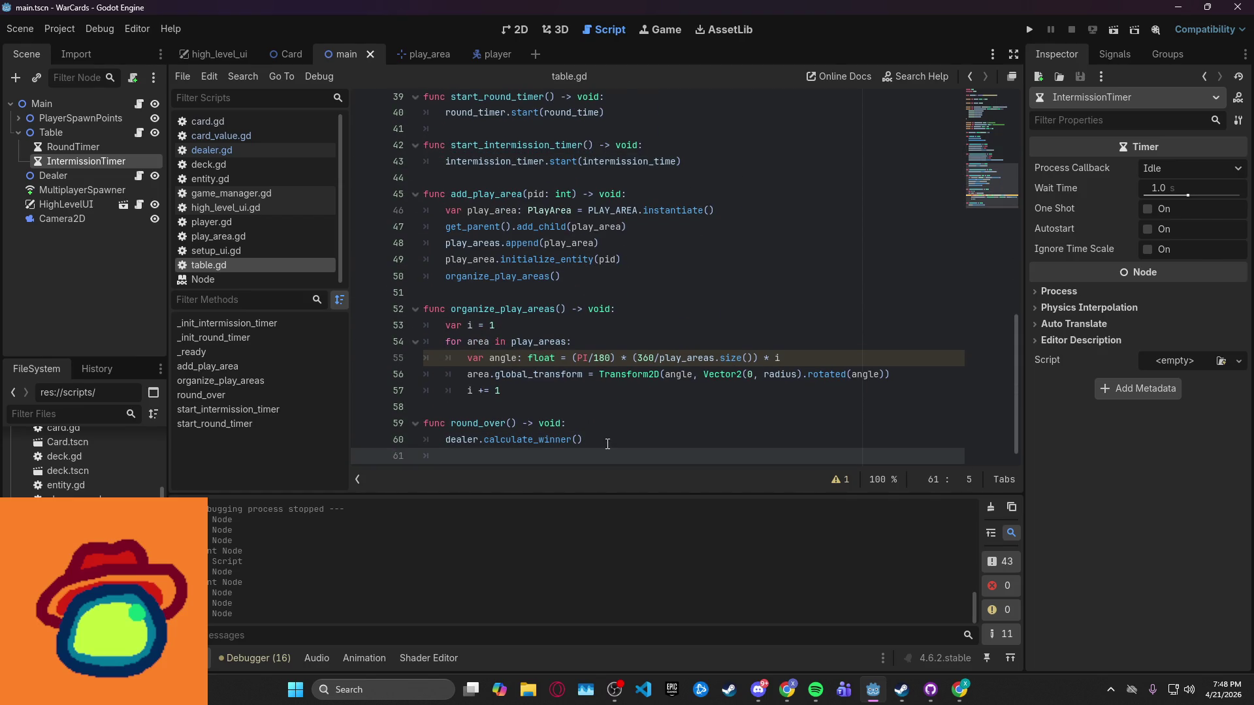
# Add start_intermission_timer() after dealer.calculate_winner() in round_over, then select the Dealer node
pyautogui.write('start')
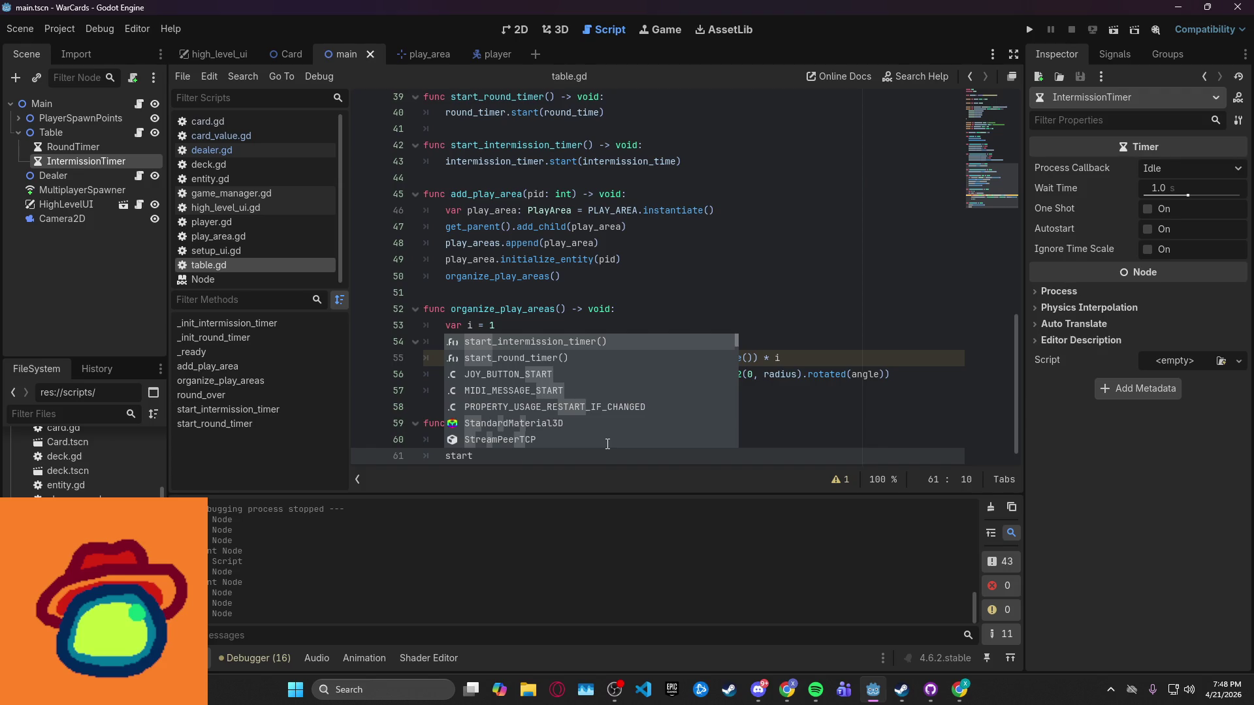
pyautogui.press('Return')
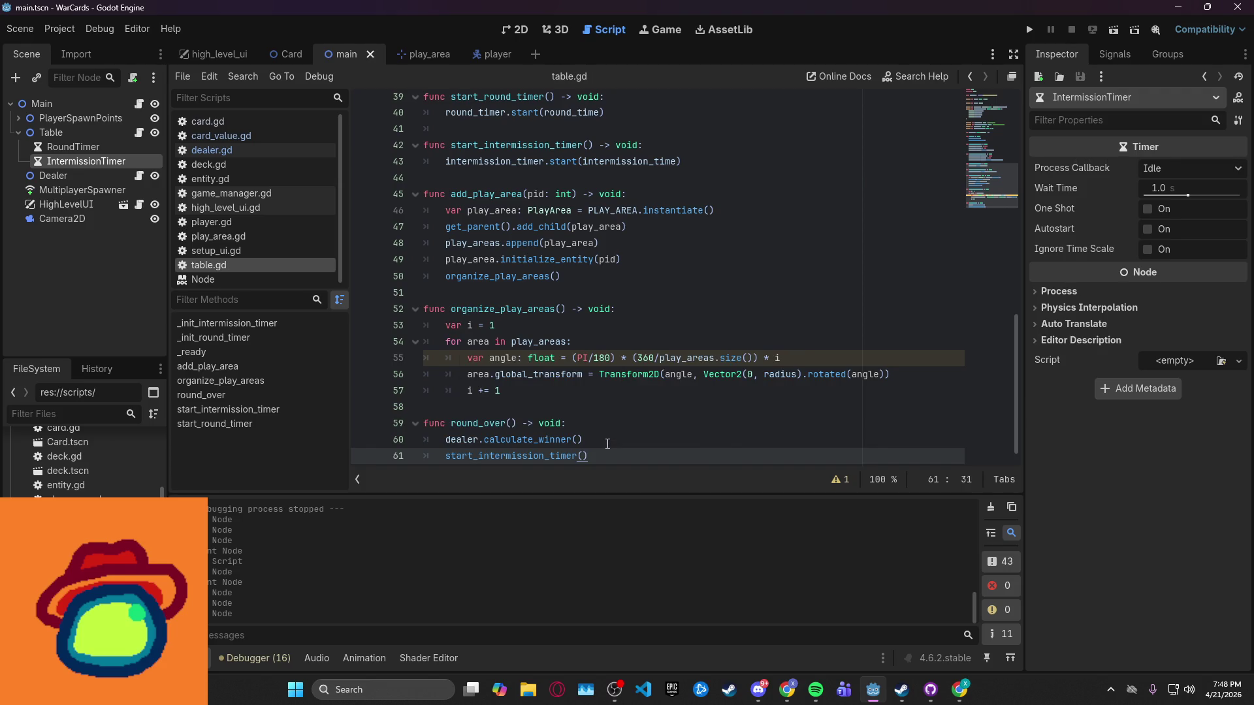
pyautogui.scroll(8, 607, 444)
pyautogui.scroll(-8, 614, 412)
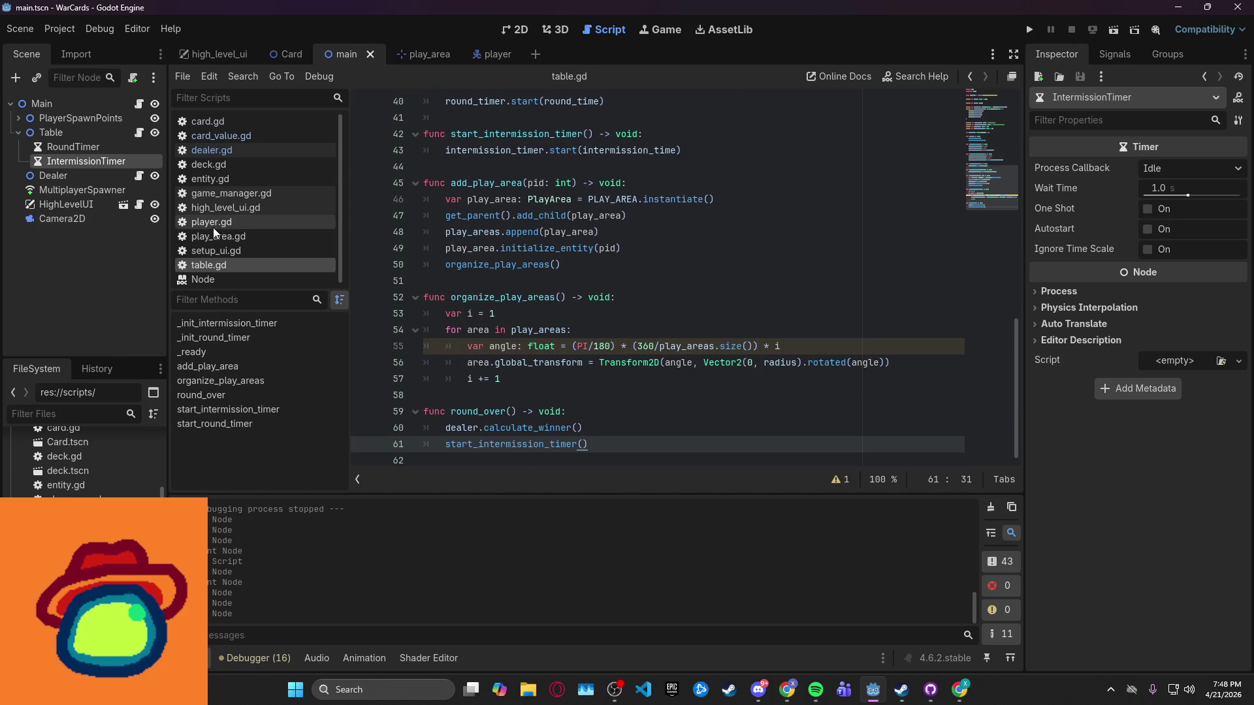
pyautogui.click(63, 176)
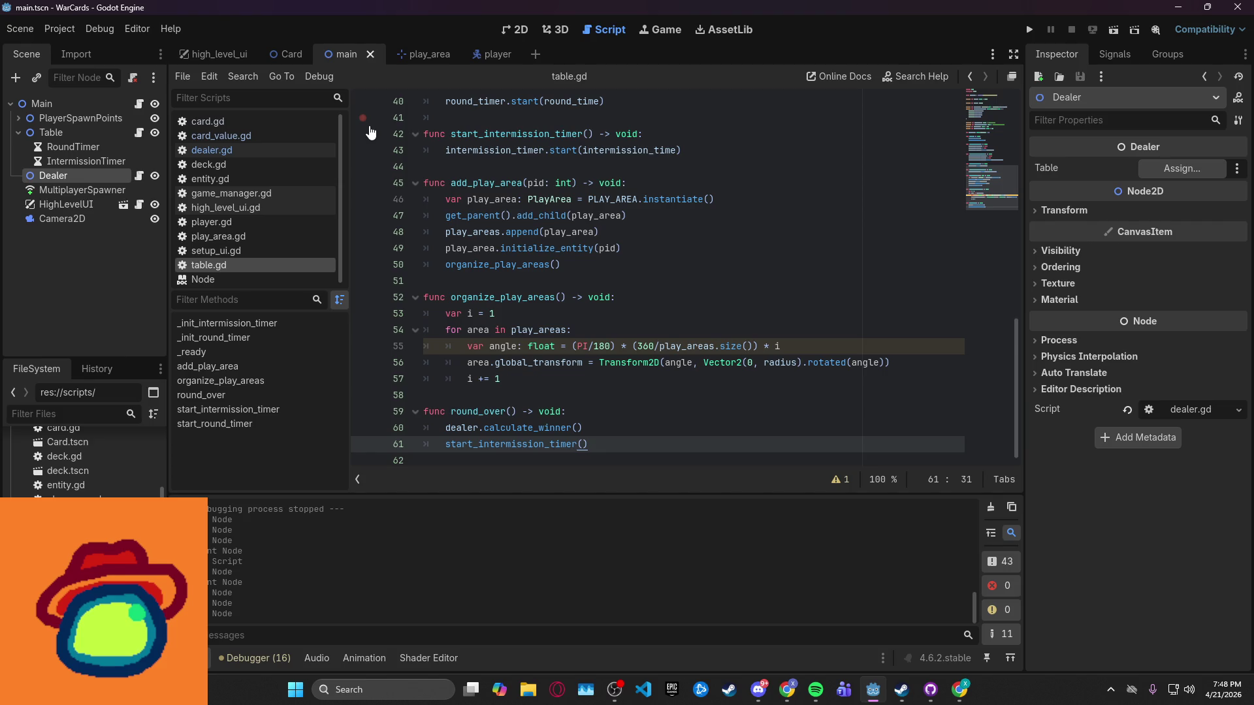
# Look through dealer.gd, game_manager.gd and table.gd's timer code, ending on play_area.gd
pyautogui.click(139, 177)
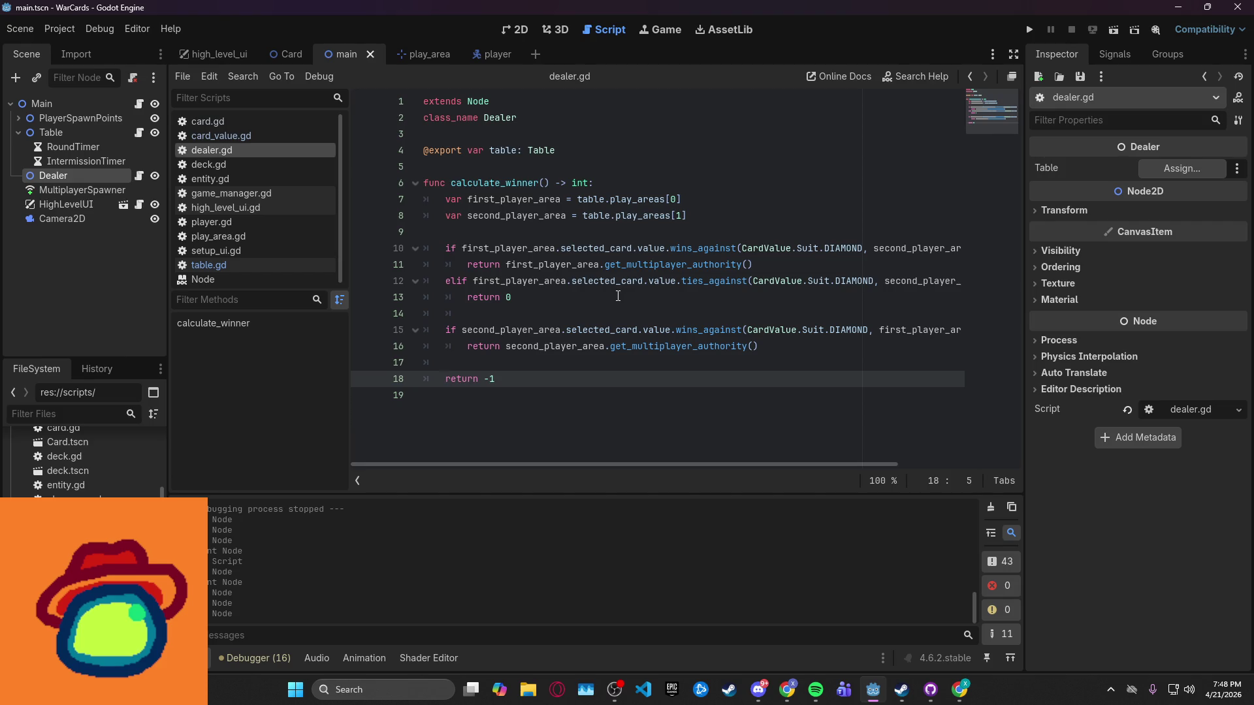
pyautogui.click(229, 193)
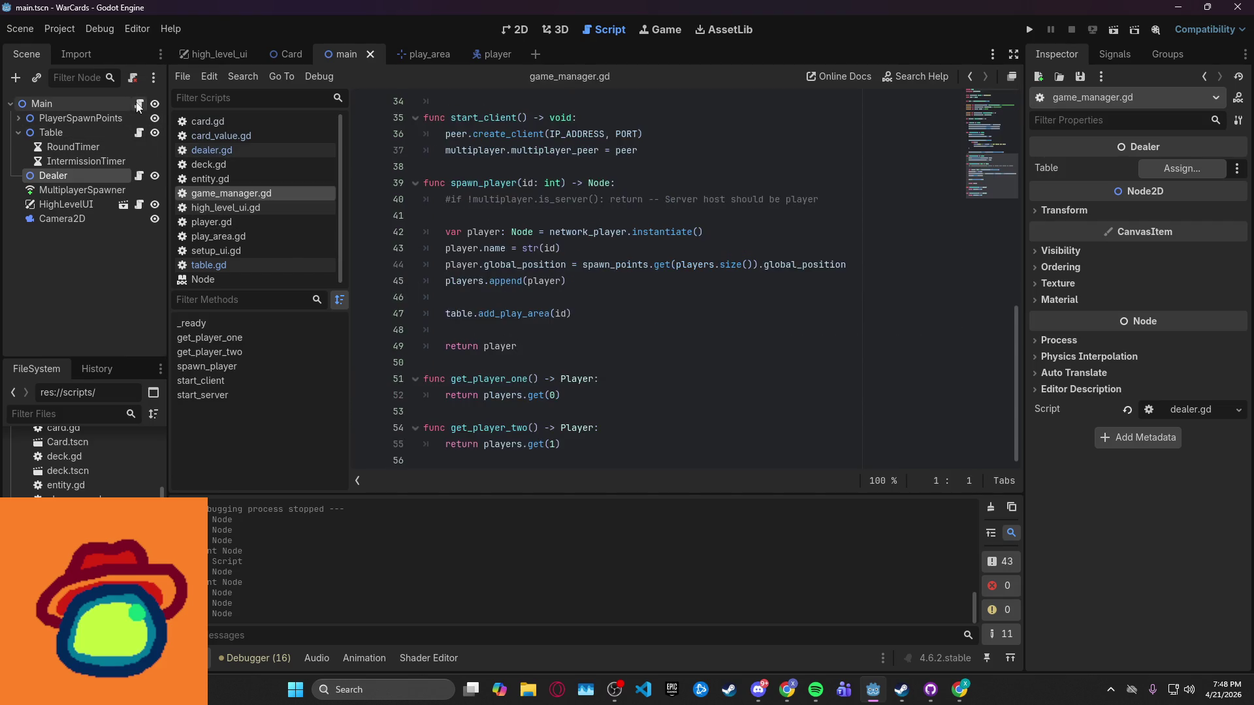
pyautogui.scroll(6, 577, 232)
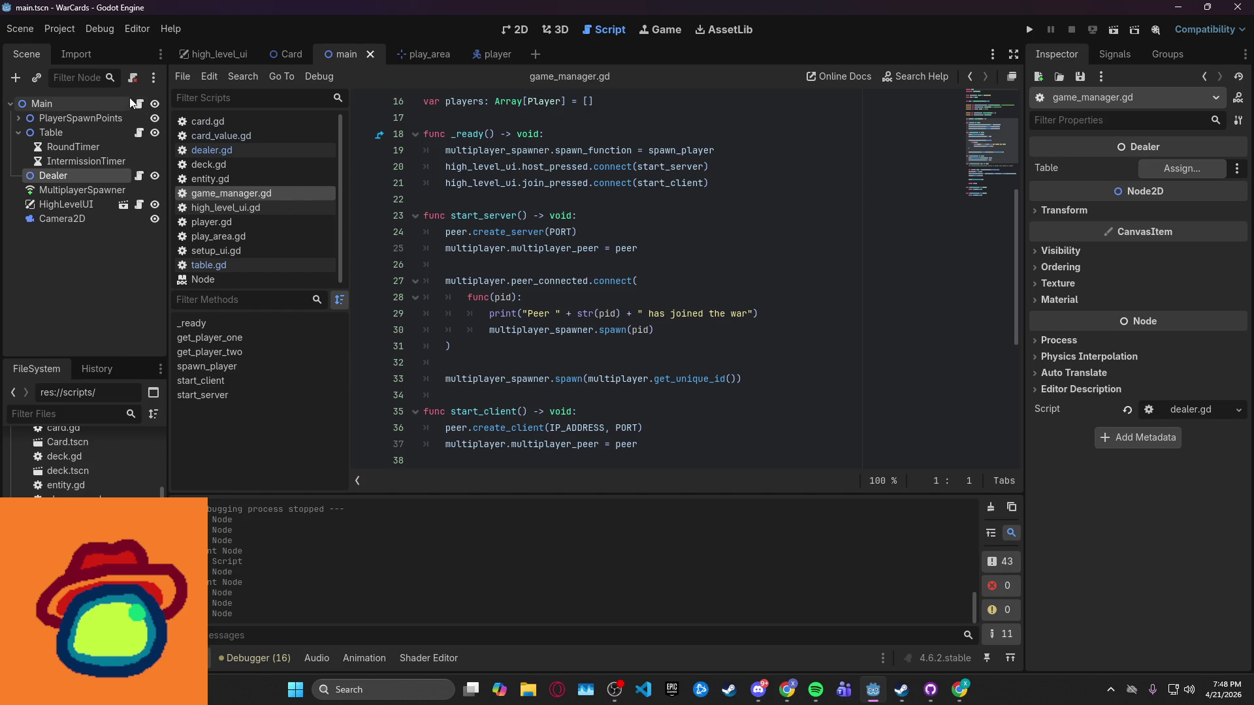
pyautogui.click(139, 132)
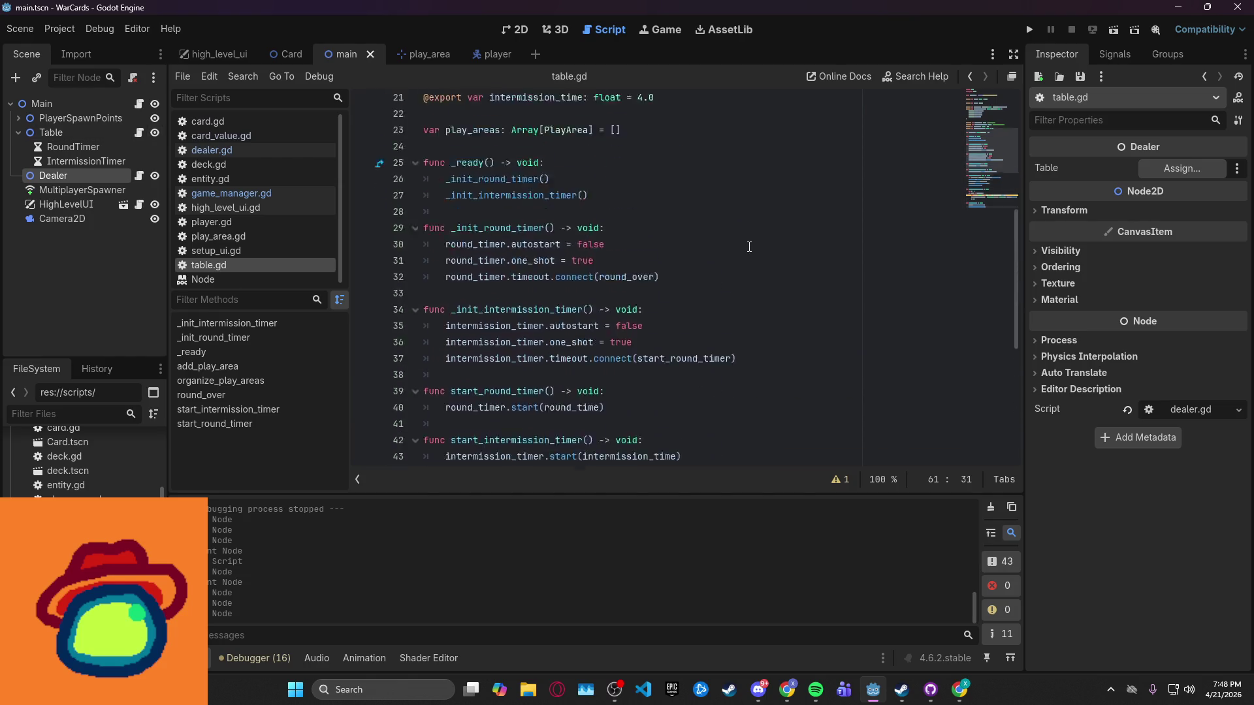
pyautogui.scroll(3, 749, 246)
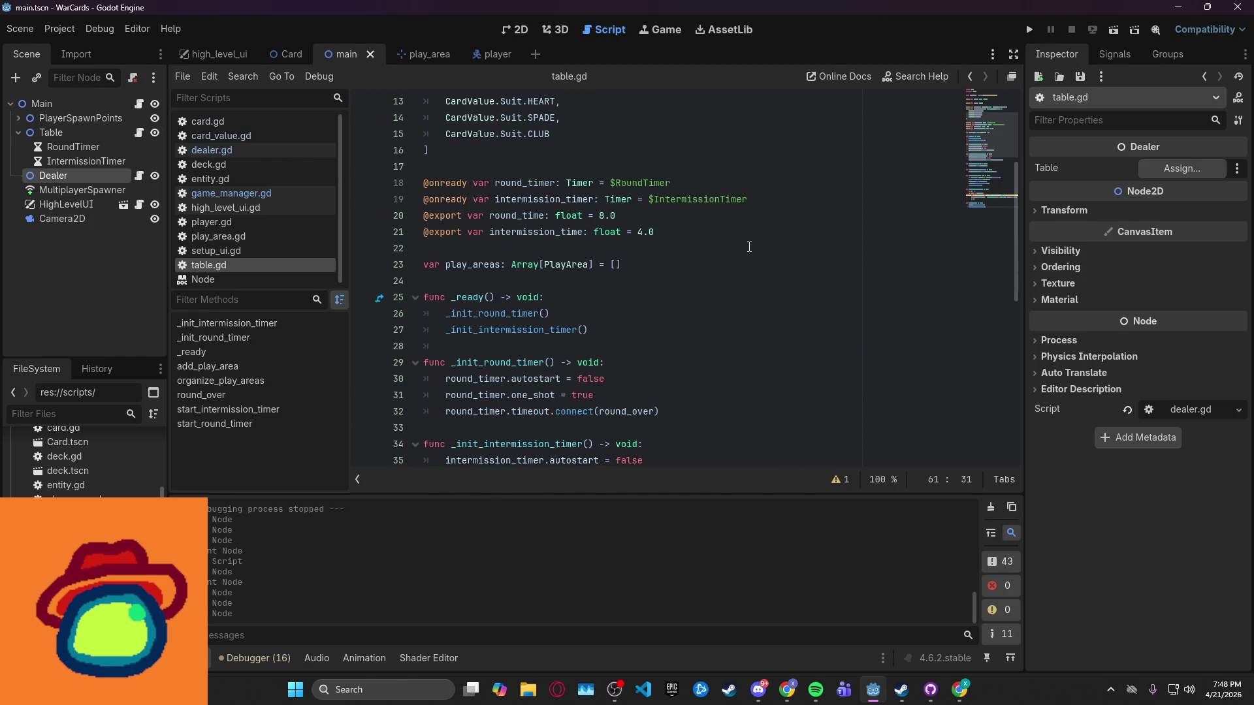
pyautogui.scroll(-5, 749, 245)
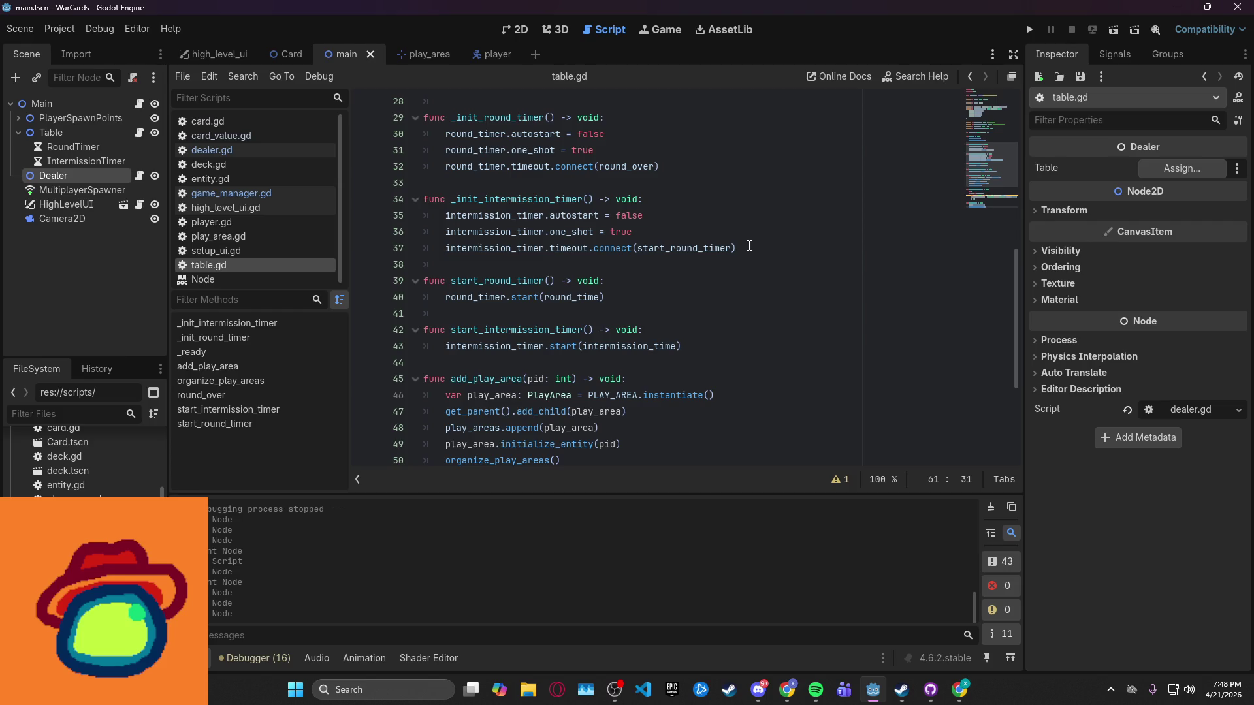
pyautogui.scroll(-4, 749, 246)
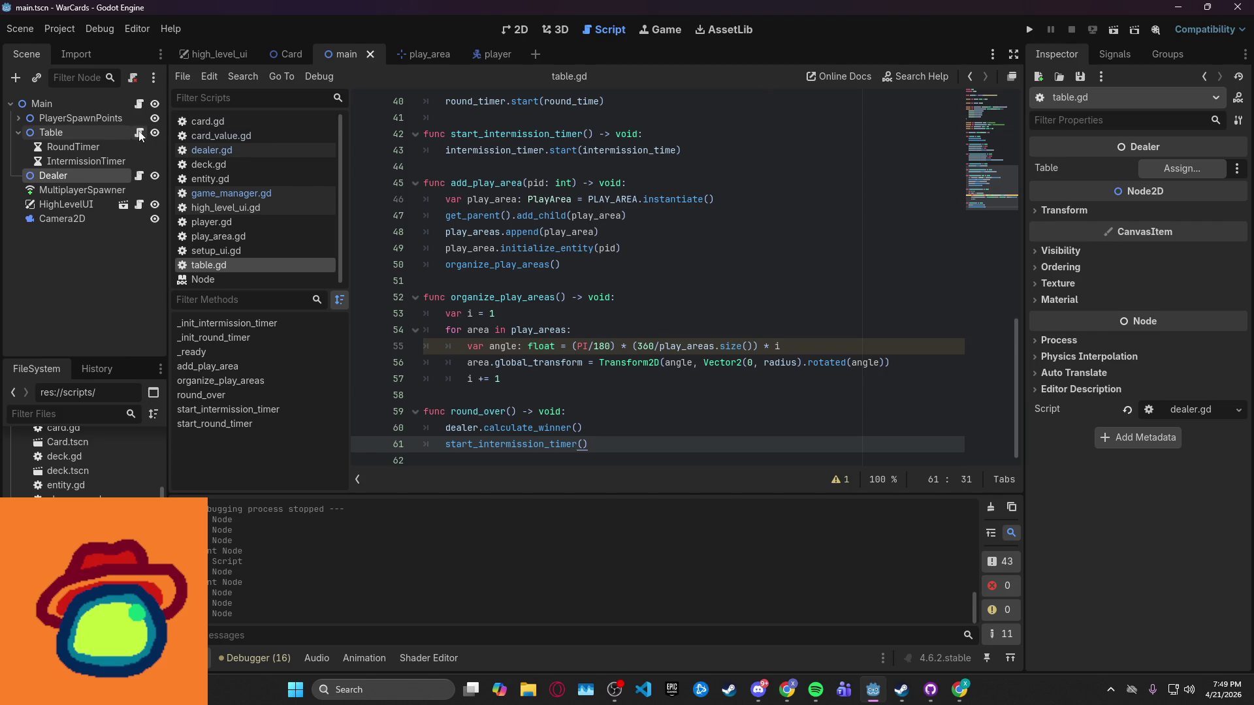
pyautogui.click(215, 236)
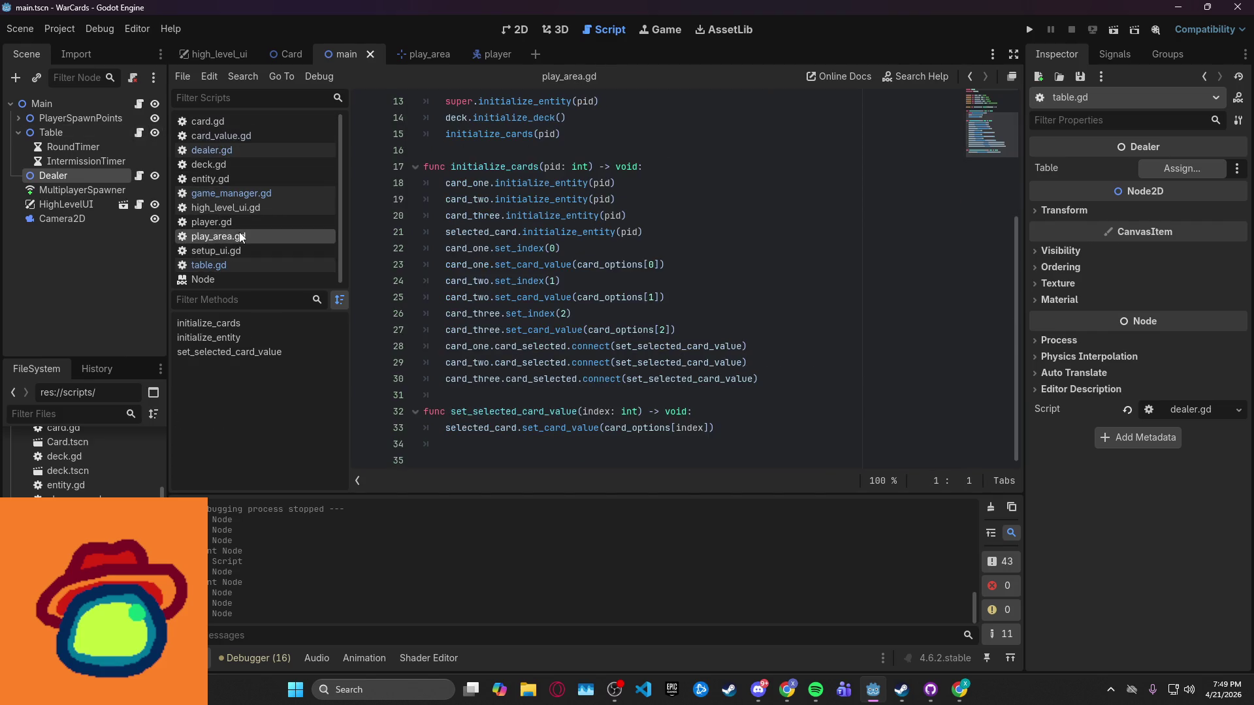
# Review play_area.gd, then select the add_play_area function name in table.gd
pyautogui.scroll(4, 617, 224)
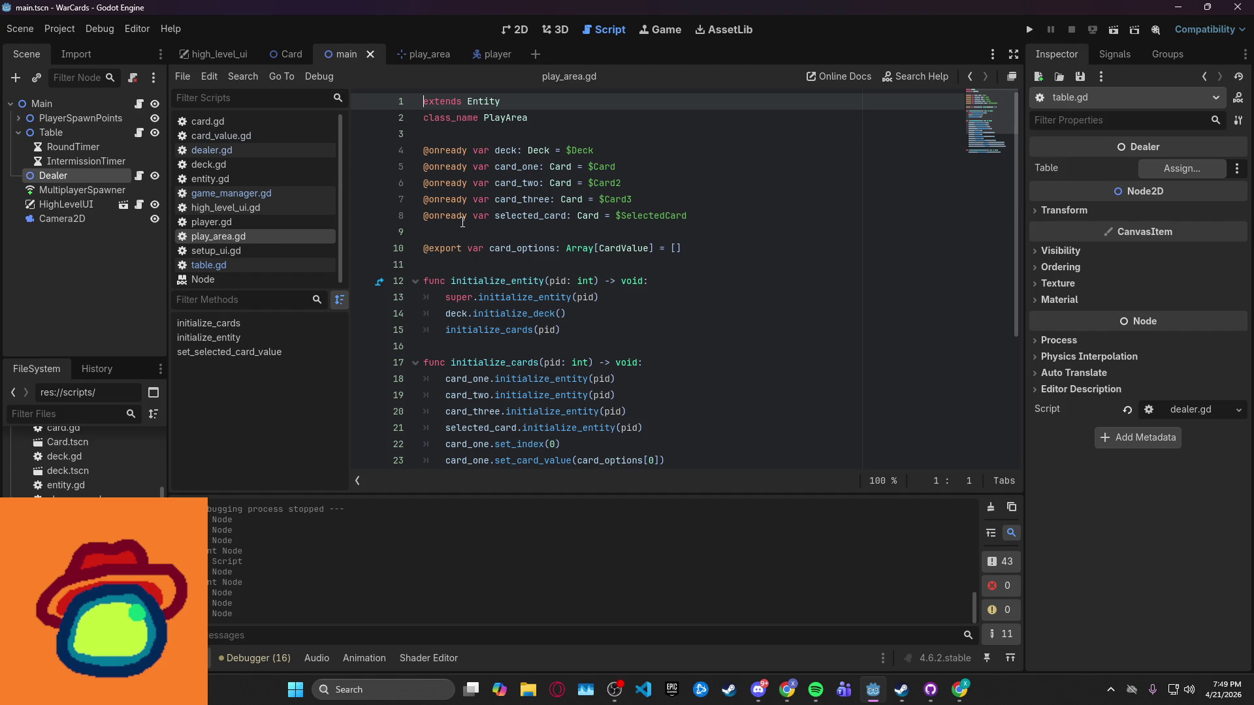
pyautogui.moveTo(471, 217)
pyautogui.click(143, 133)
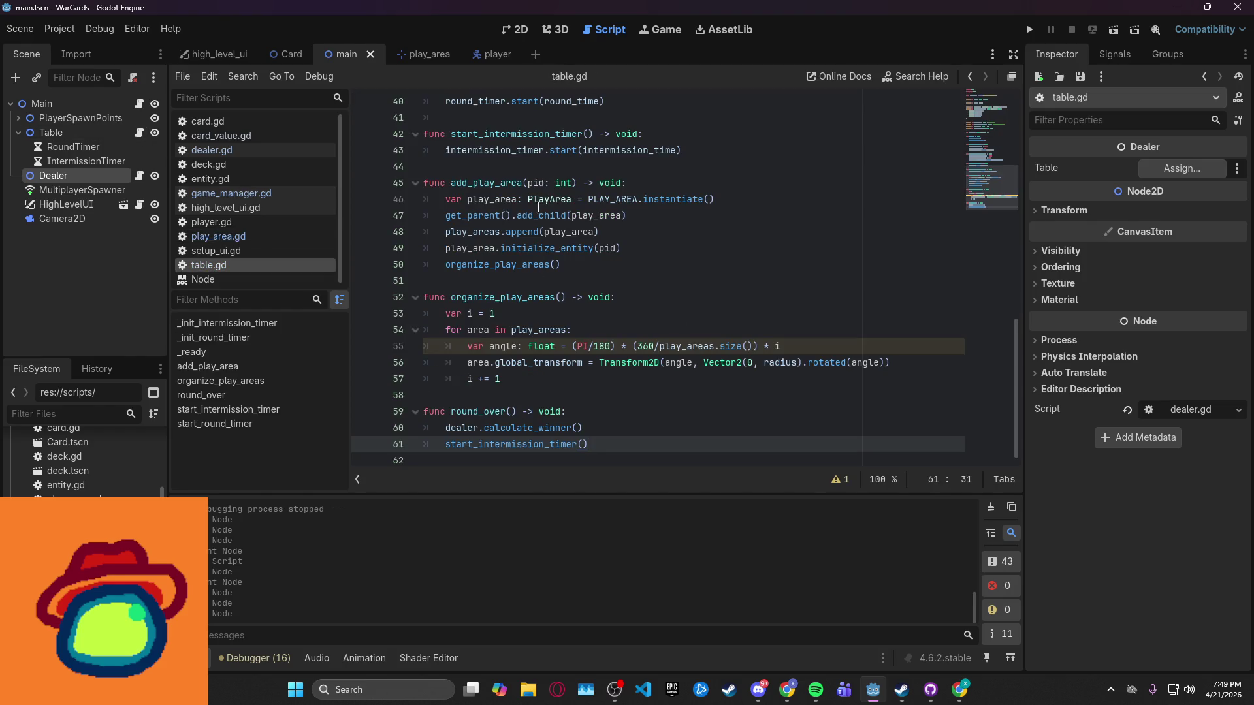
pyautogui.moveTo(547, 223)
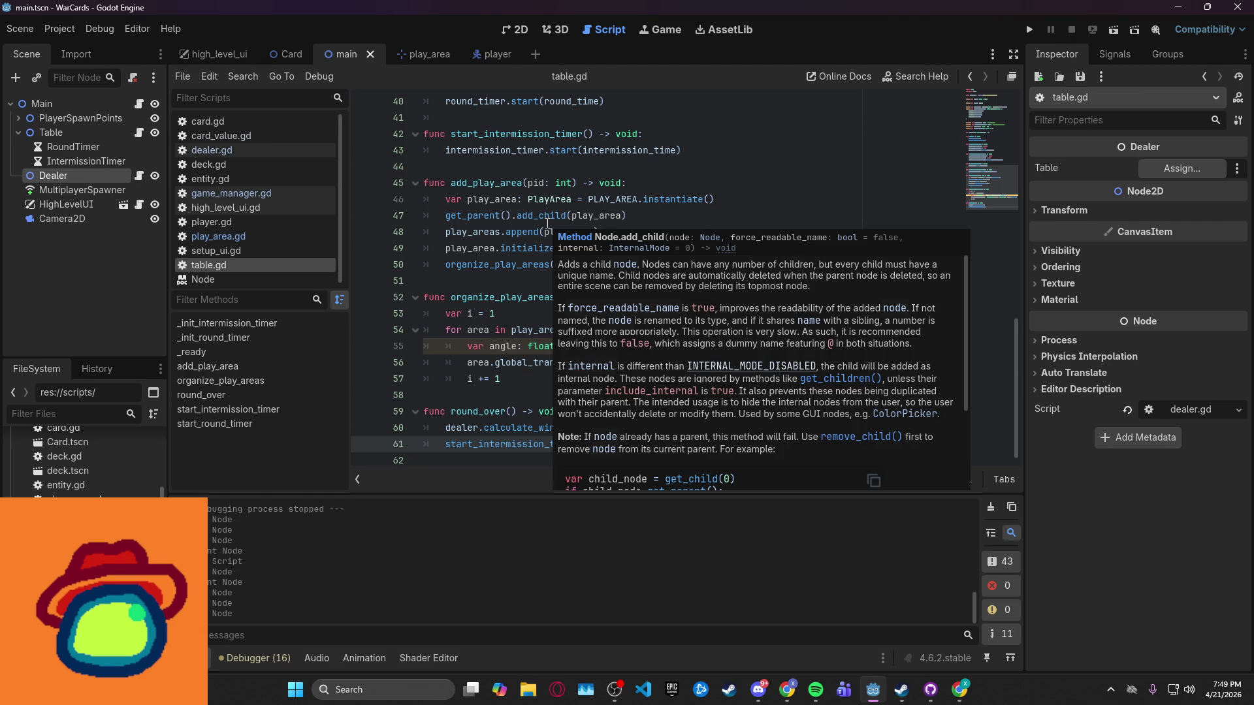
pyautogui.doubleClick(508, 184)
pyautogui.scroll(4, 509, 184)
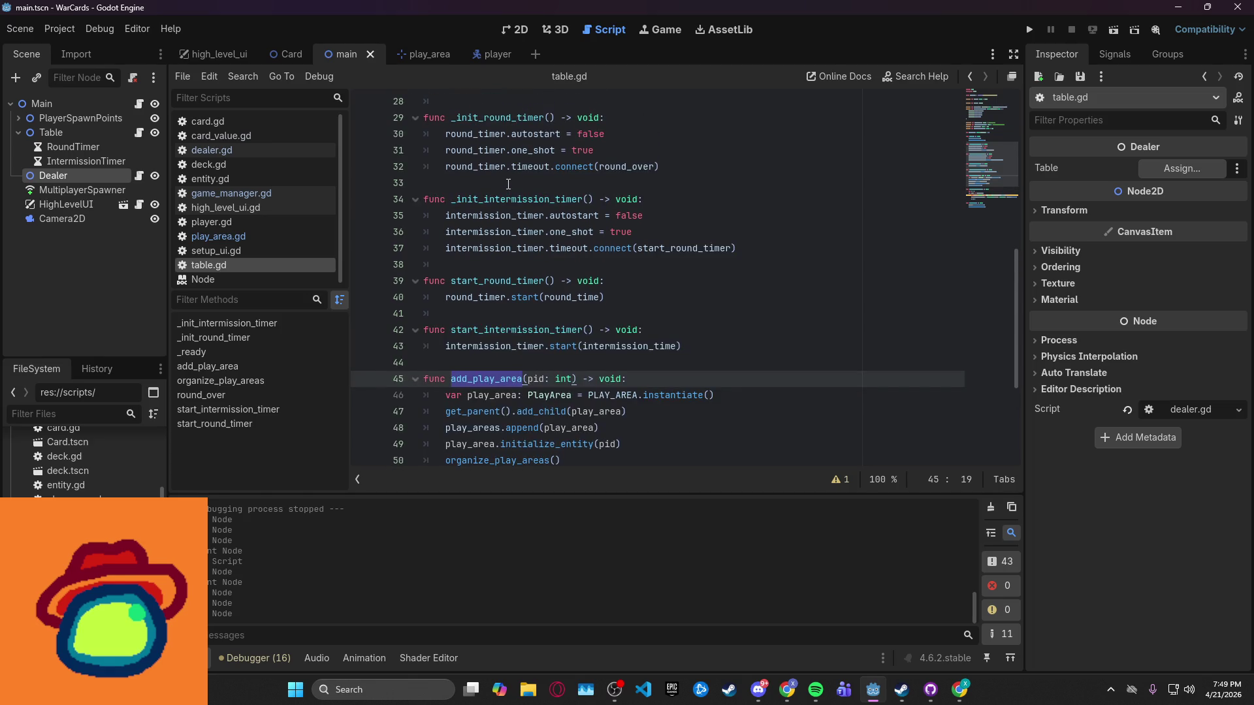
pyautogui.scroll(9, 509, 184)
pyautogui.scroll(-11, 509, 184)
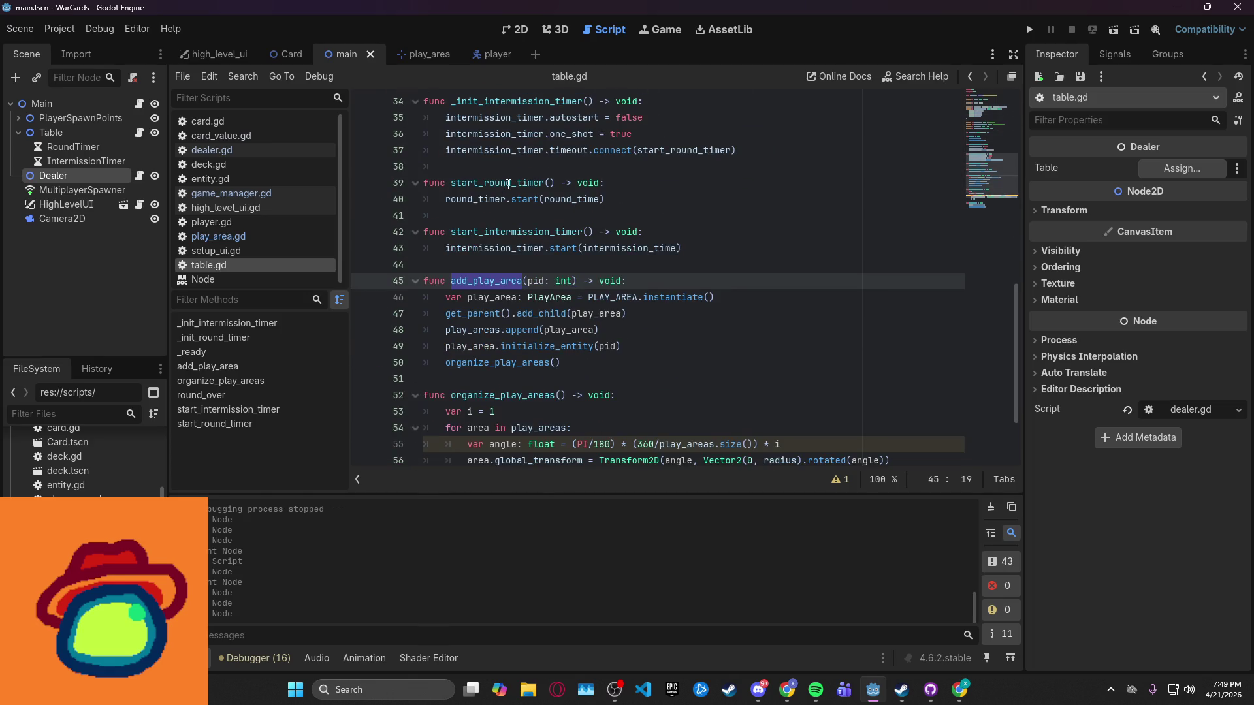
# From game_manager.gd's add_play_area call, jump to its definition and then to initialize_entity in play_area.gd
pyautogui.click(138, 103)
pyautogui.scroll(-6, 573, 292)
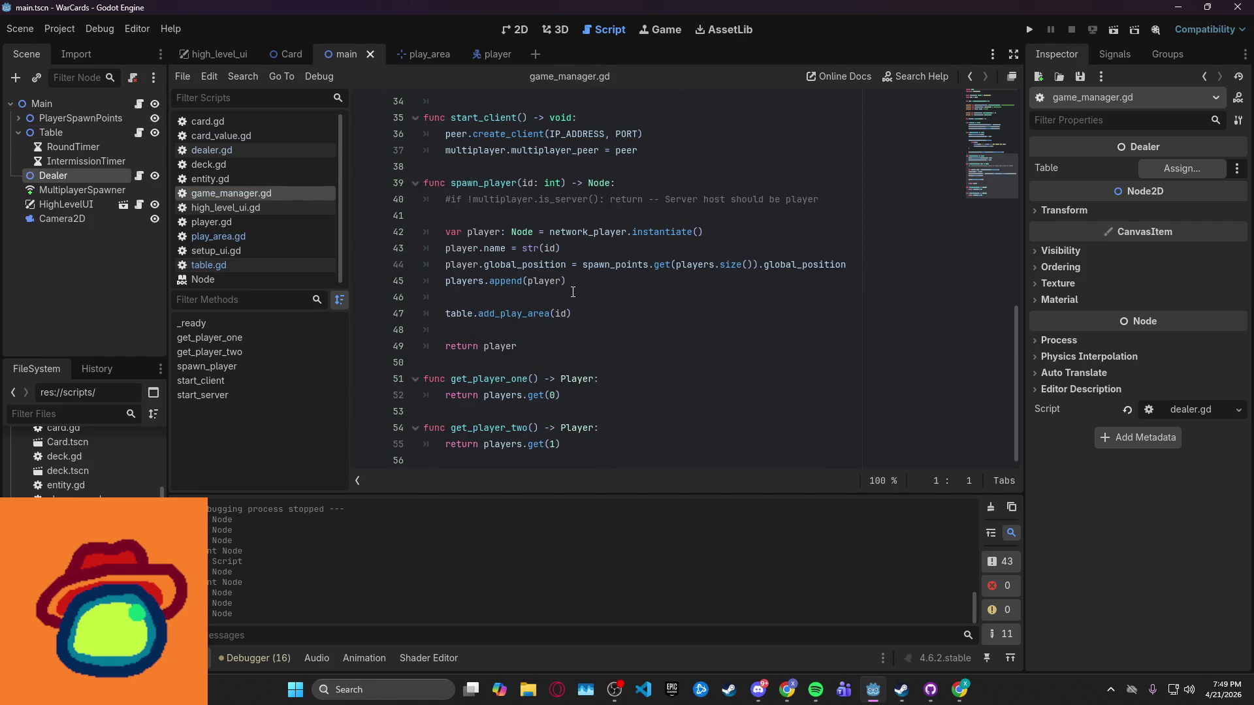
pyautogui.moveTo(513, 313)
pyautogui.keyDown('ctrl'); pyautogui.click(513, 314); pyautogui.keyUp('ctrl')
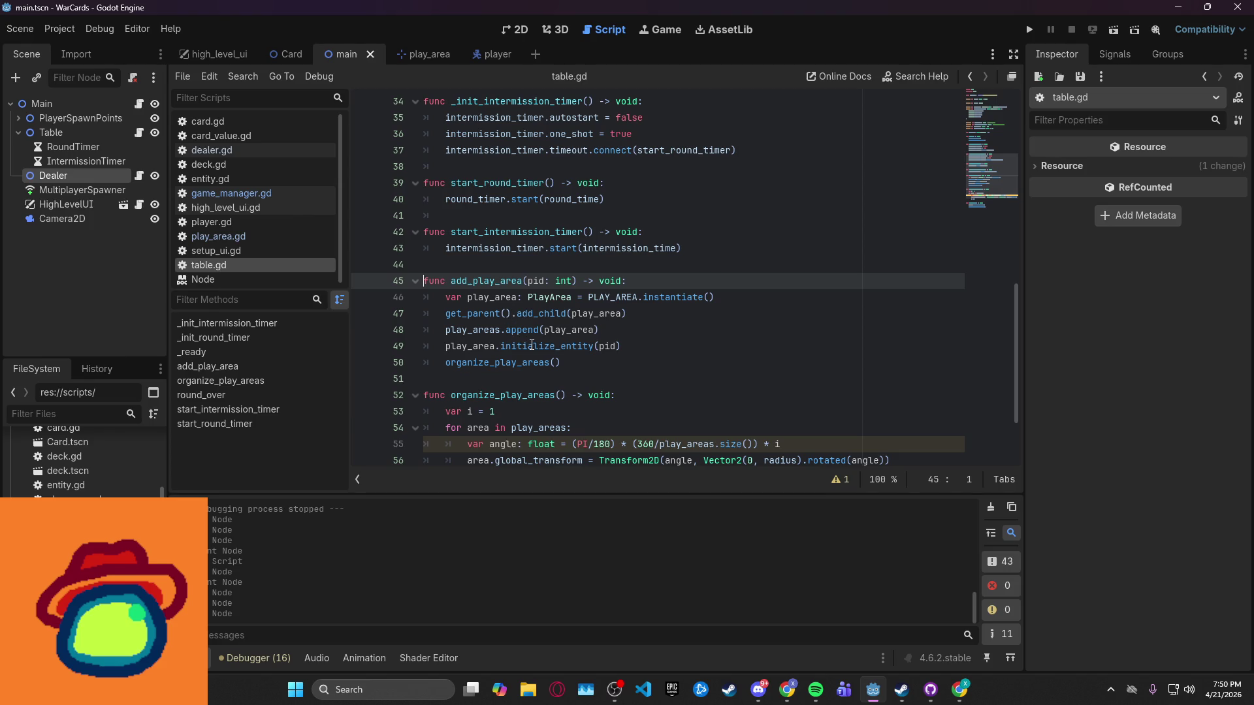
pyautogui.keyDown('ctrl'); pyautogui.click(532, 345); pyautogui.keyUp('ctrl')
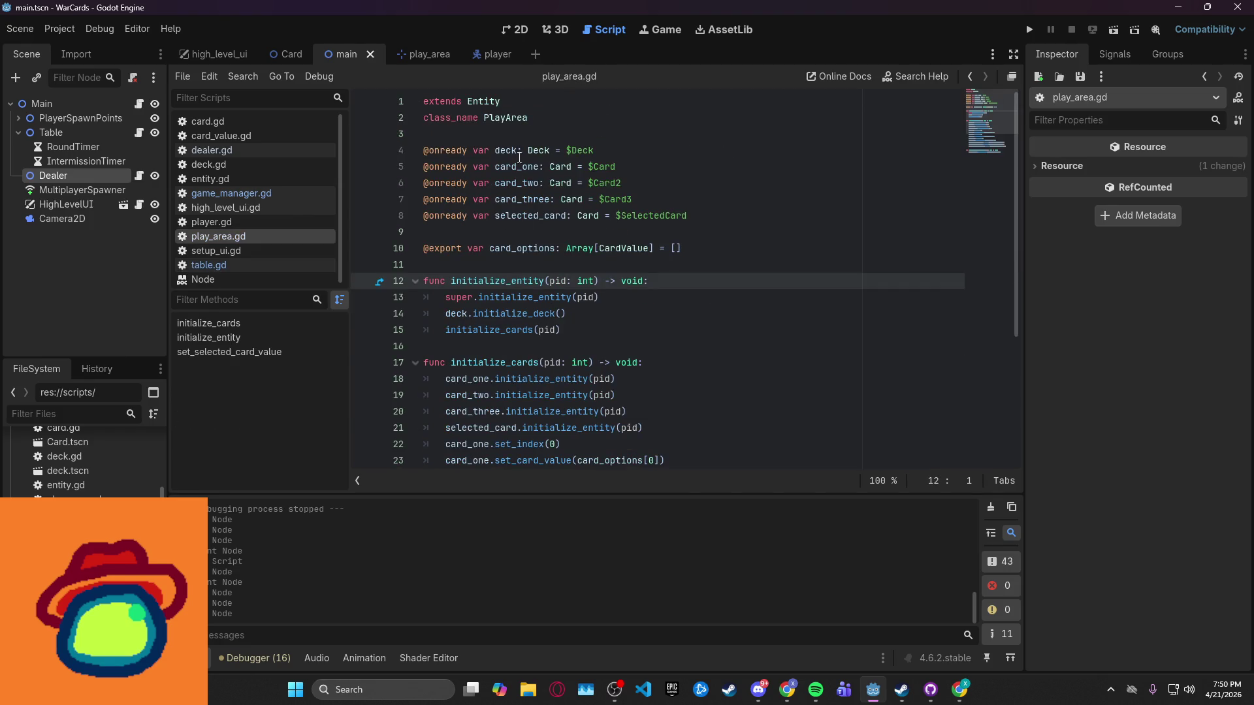
# Declare 'var assigned_player: Player' below class_name in play_area.gd
pyautogui.click(572, 124)
pyautogui.press('Return')
pyautogui.press('Return')
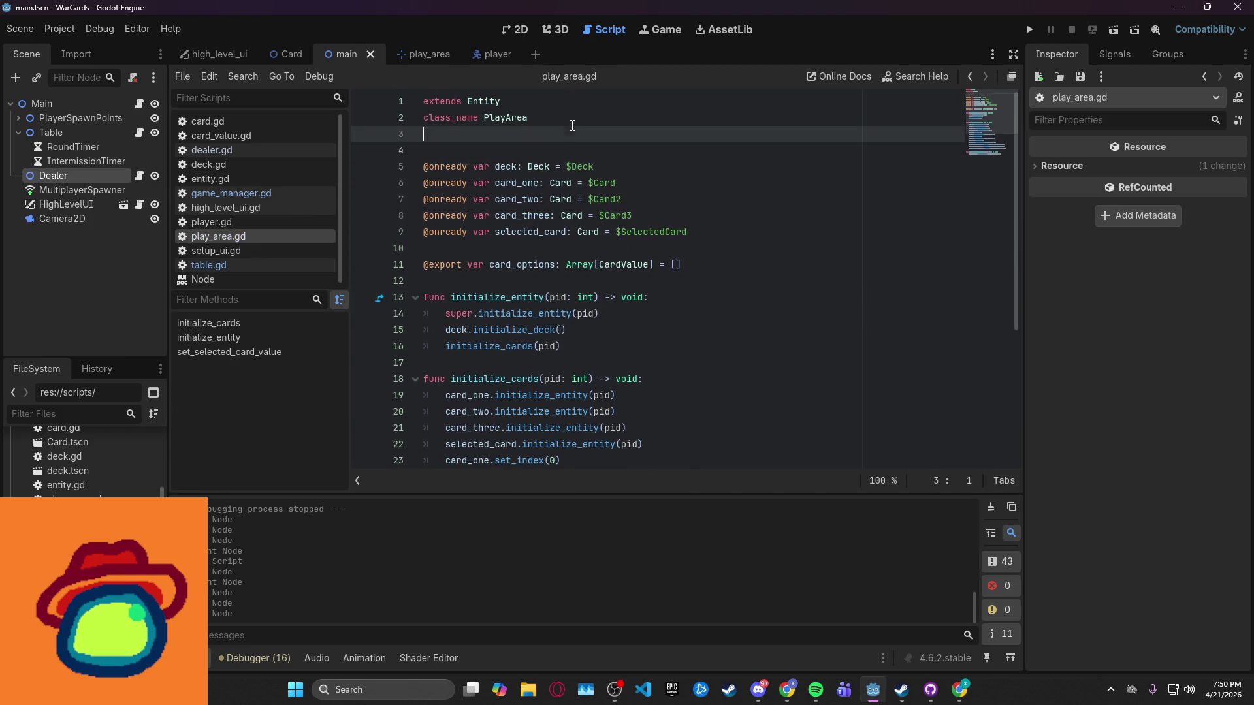
pyautogui.write('var assigned')
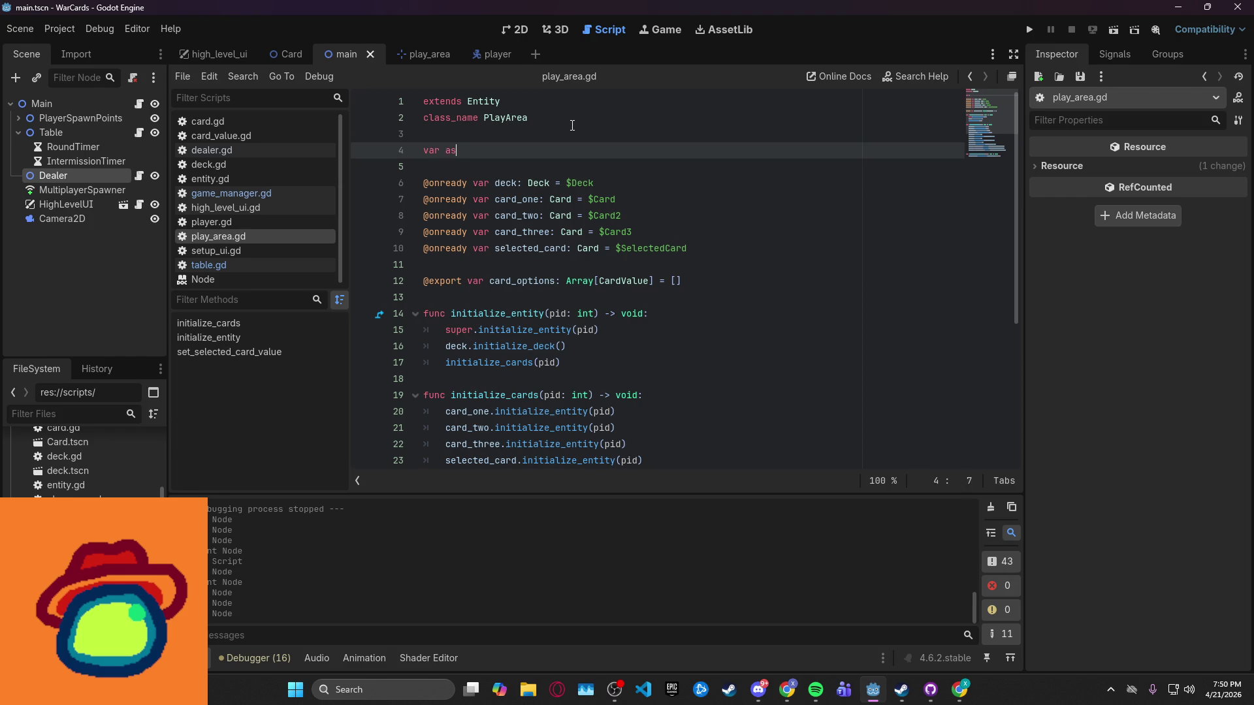
pyautogui.write('_player: Pla')
pyautogui.write('yer')
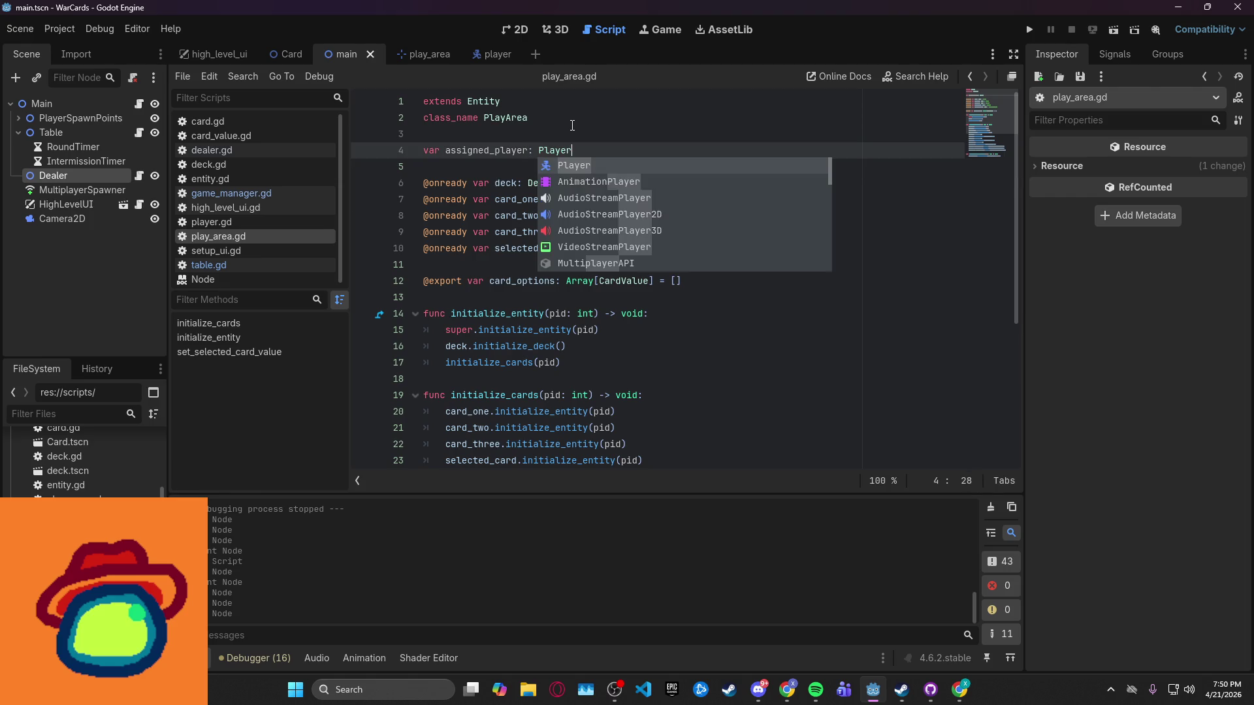
pyautogui.click(550, 315)
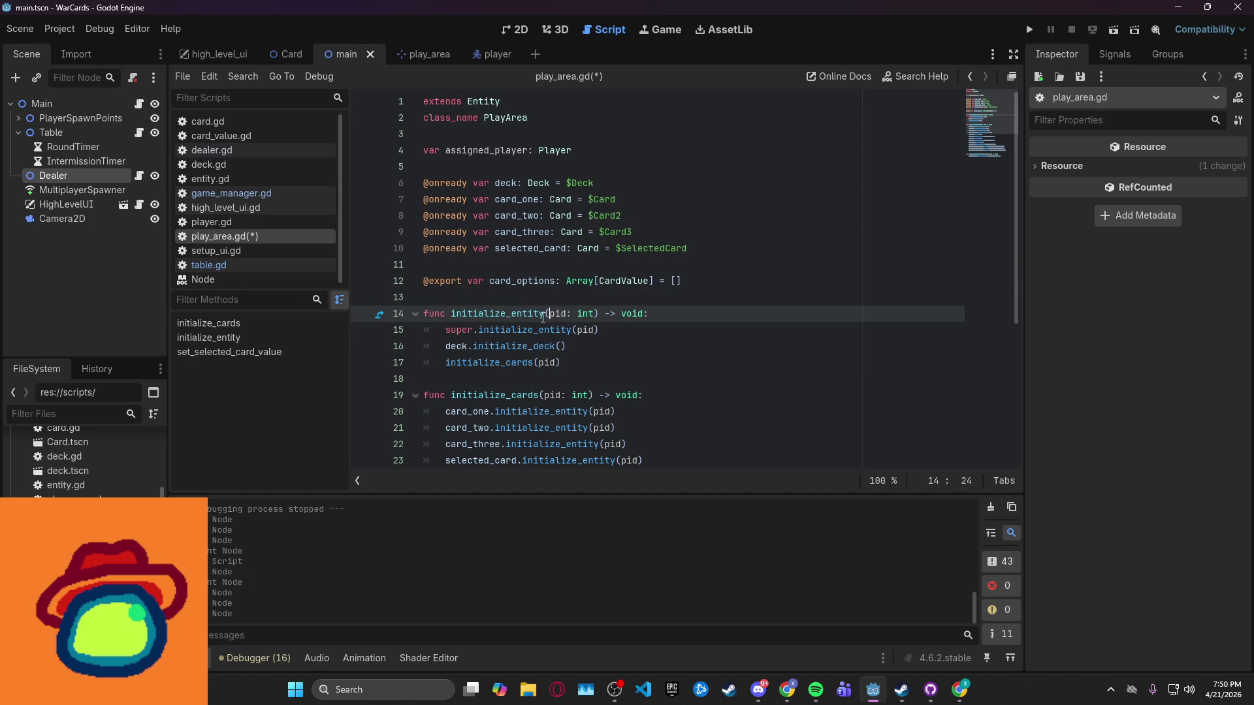
# Return via table.gd to play_area.gd's initialize_entity and review the script
pyautogui.click(222, 265)
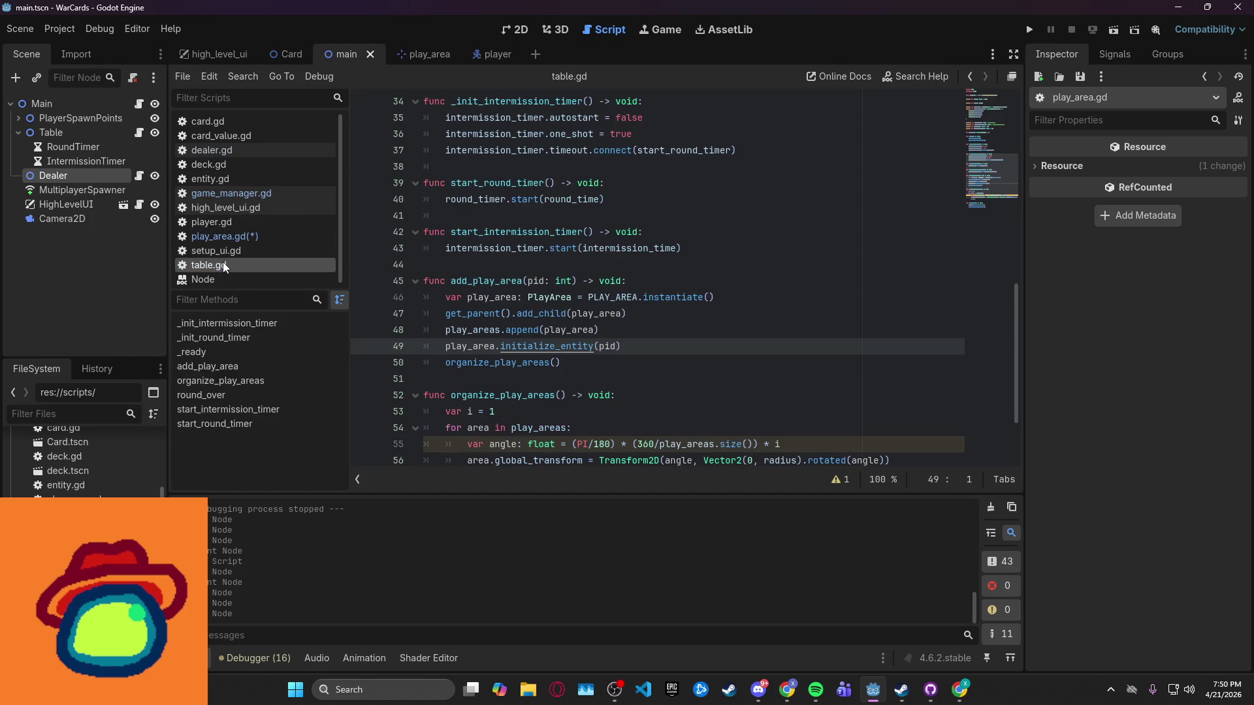
pyautogui.keyDown('ctrl'); pyautogui.click(563, 347); pyautogui.keyUp('ctrl')
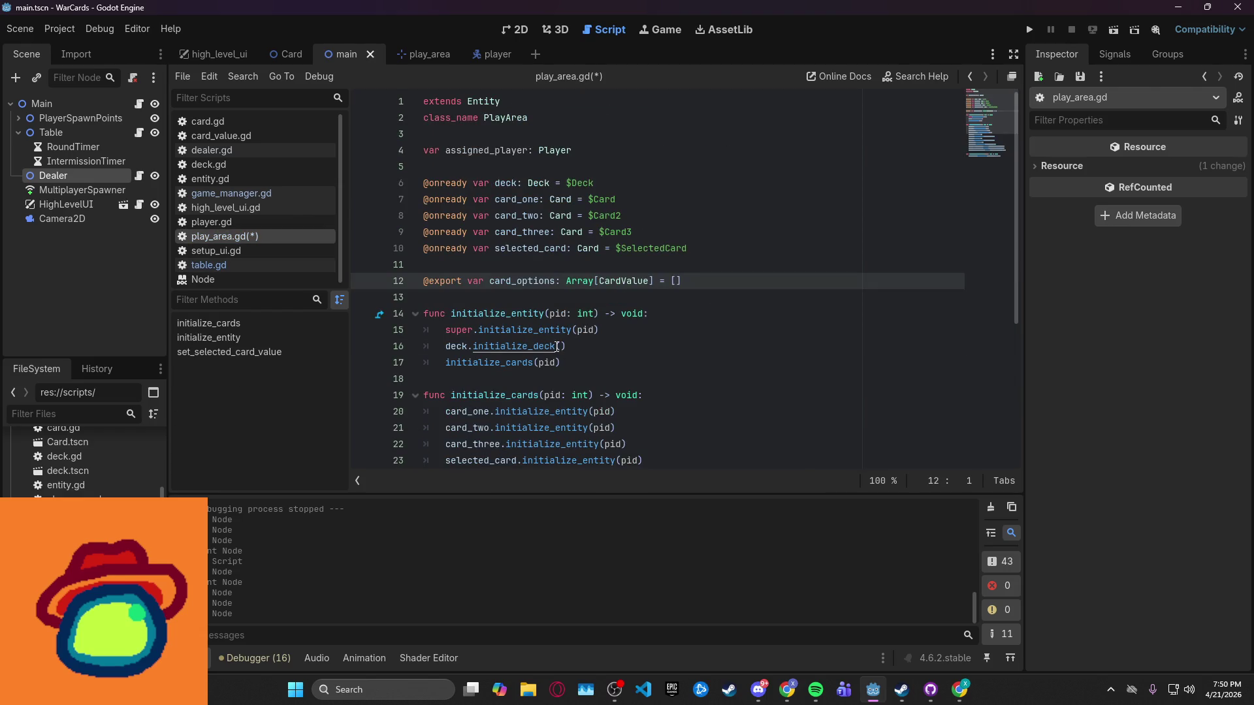
pyautogui.scroll(-5, 556, 347)
pyautogui.scroll(3, 556, 347)
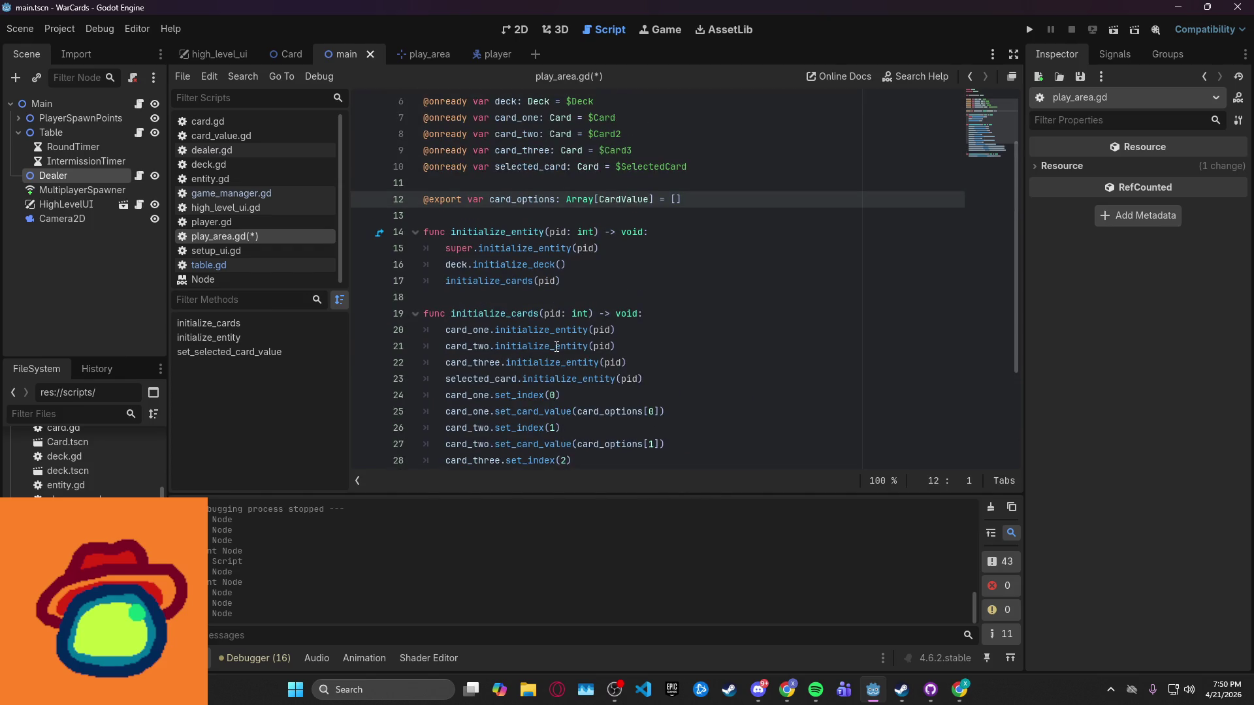
pyautogui.scroll(2, 556, 347)
pyautogui.scroll(-3, 557, 347)
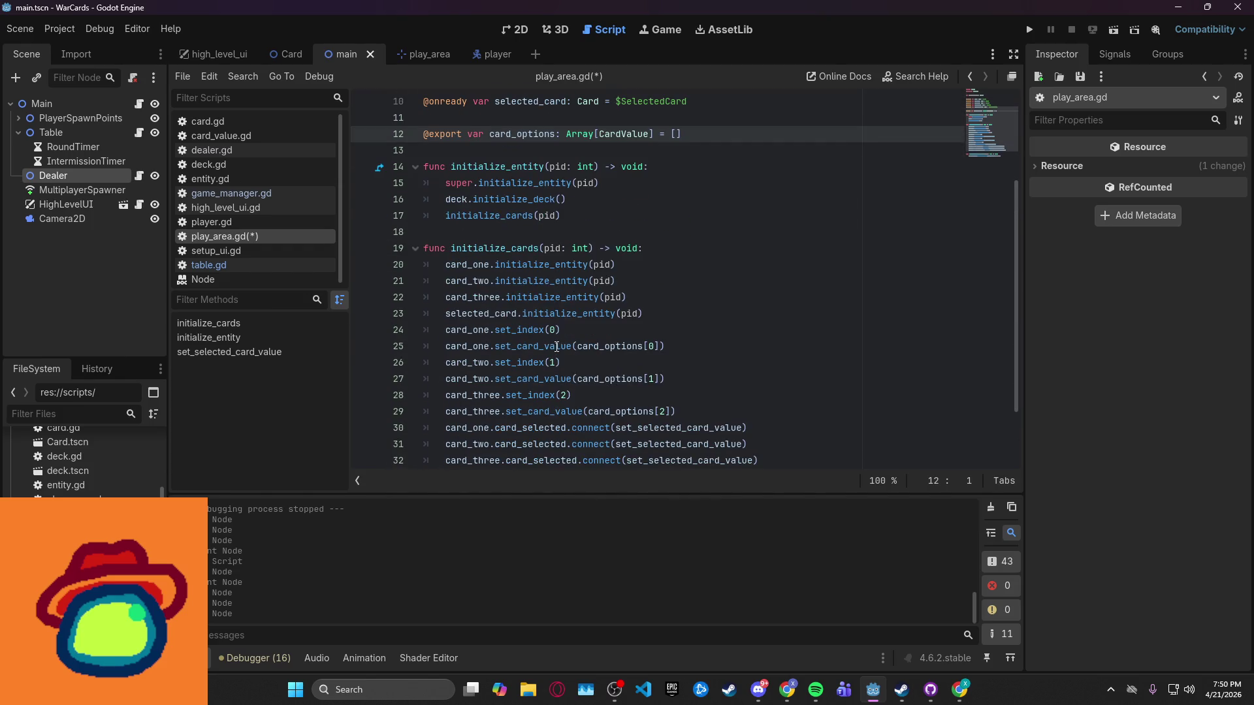
pyautogui.click(587, 219)
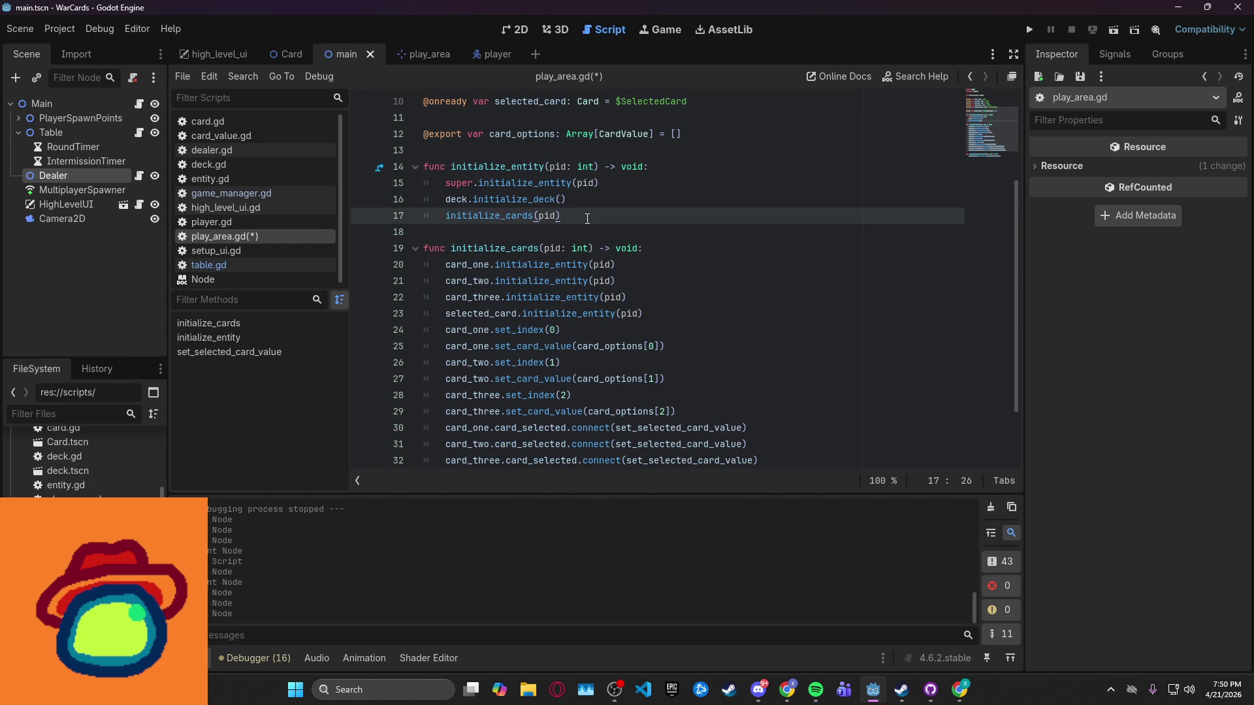
pyautogui.scroll(-2, 587, 219)
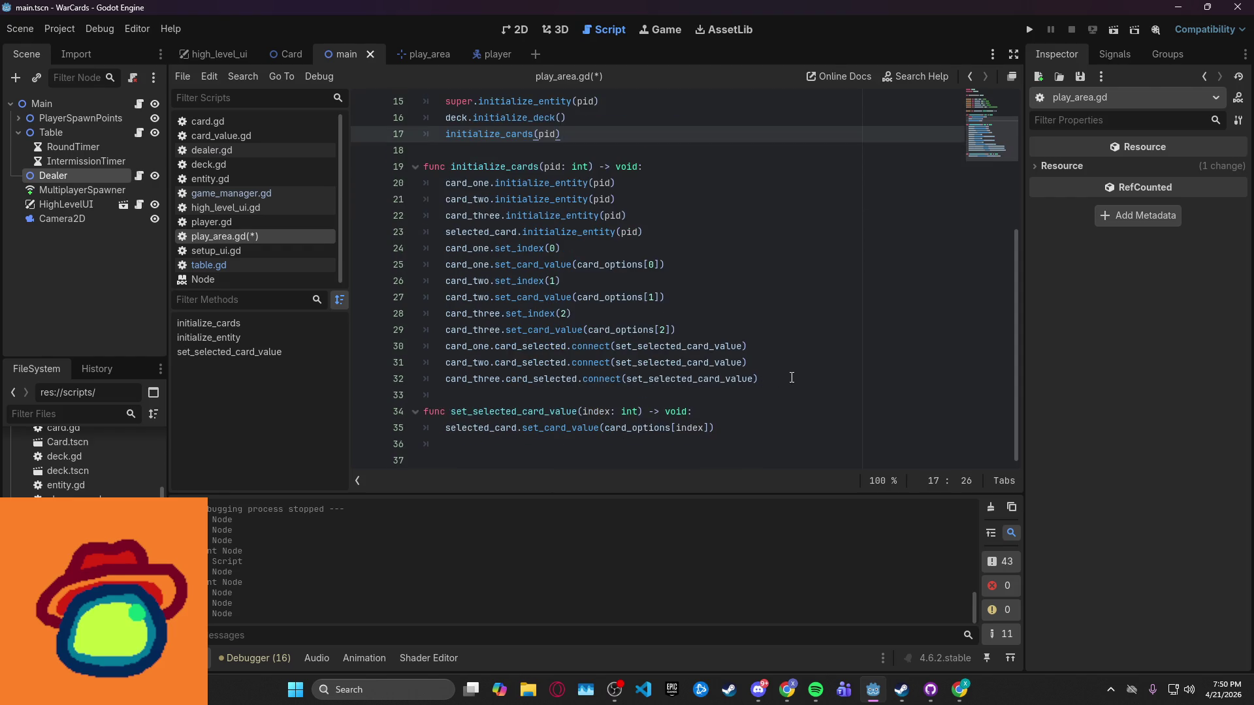
# Append func assign_player(new_player: Player) -> void setting assigned_player = new_player, and save
pyautogui.click(745, 446)
pyautogui.press('Return')
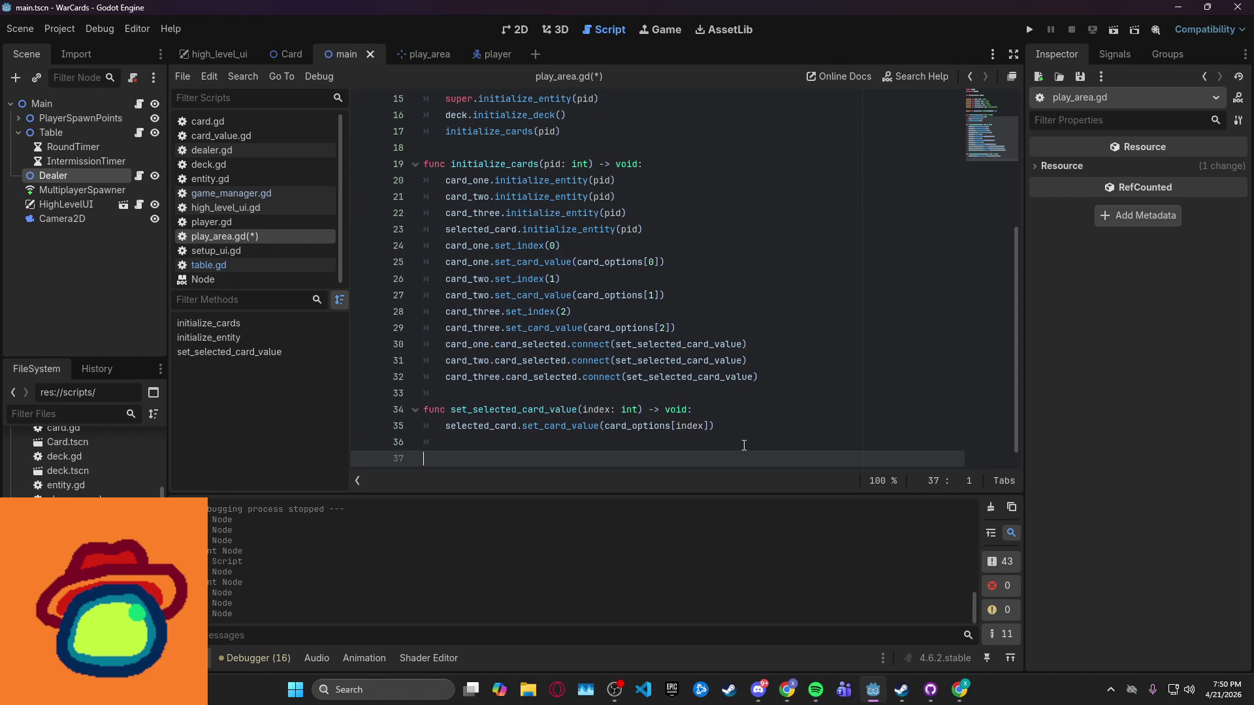
pyautogui.write('unc assign_p[')
pyautogui.press('BackSpace')
pyautogui.write('layer()')
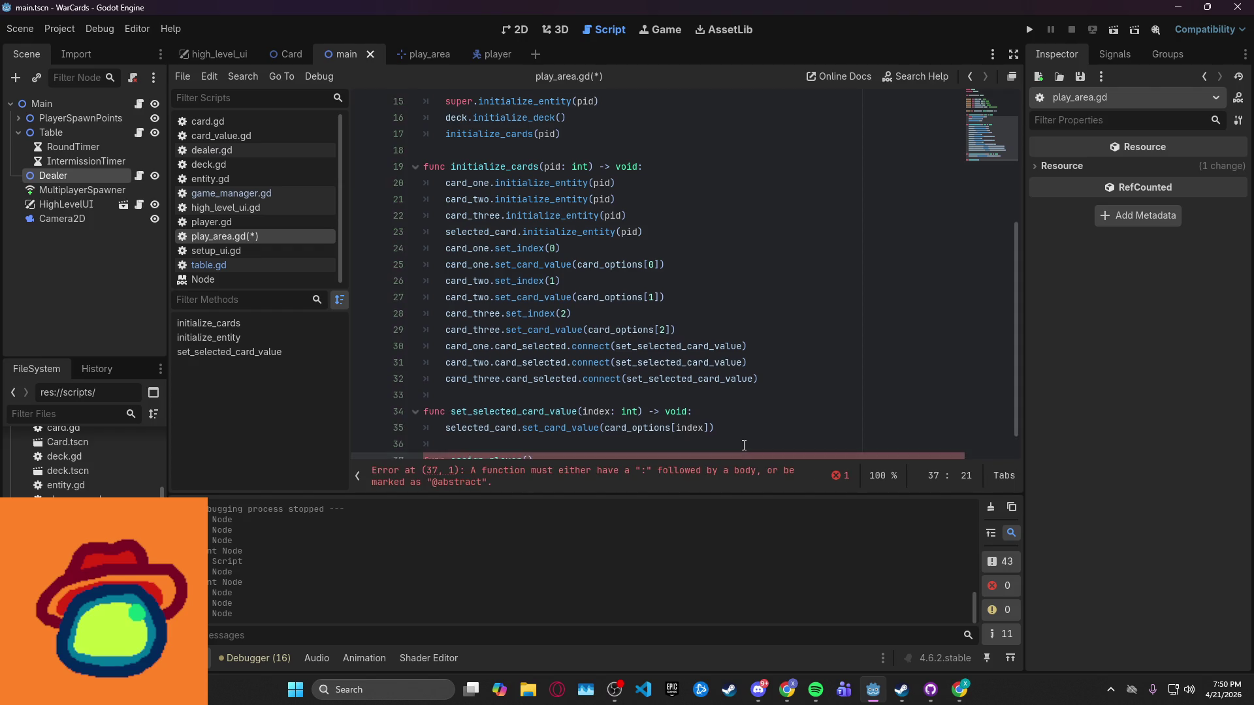
pyautogui.press('Left')
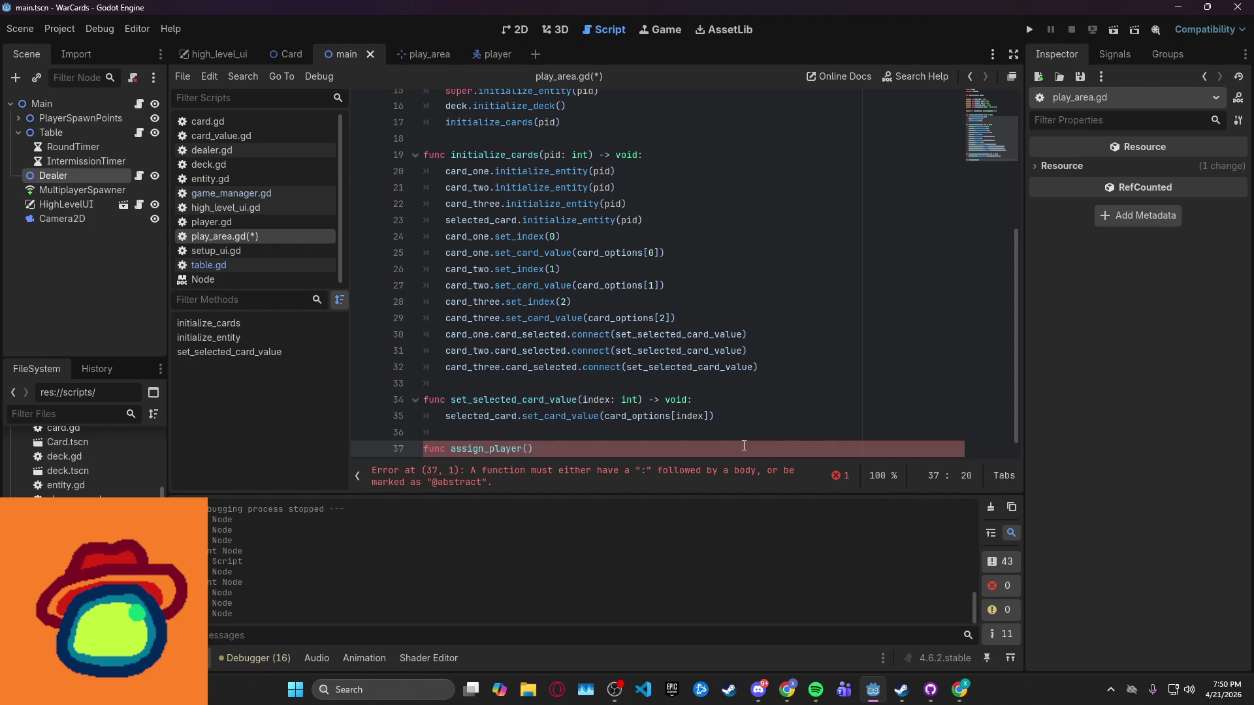
pyautogui.write('new_player: ')
pyautogui.write('Player) ')
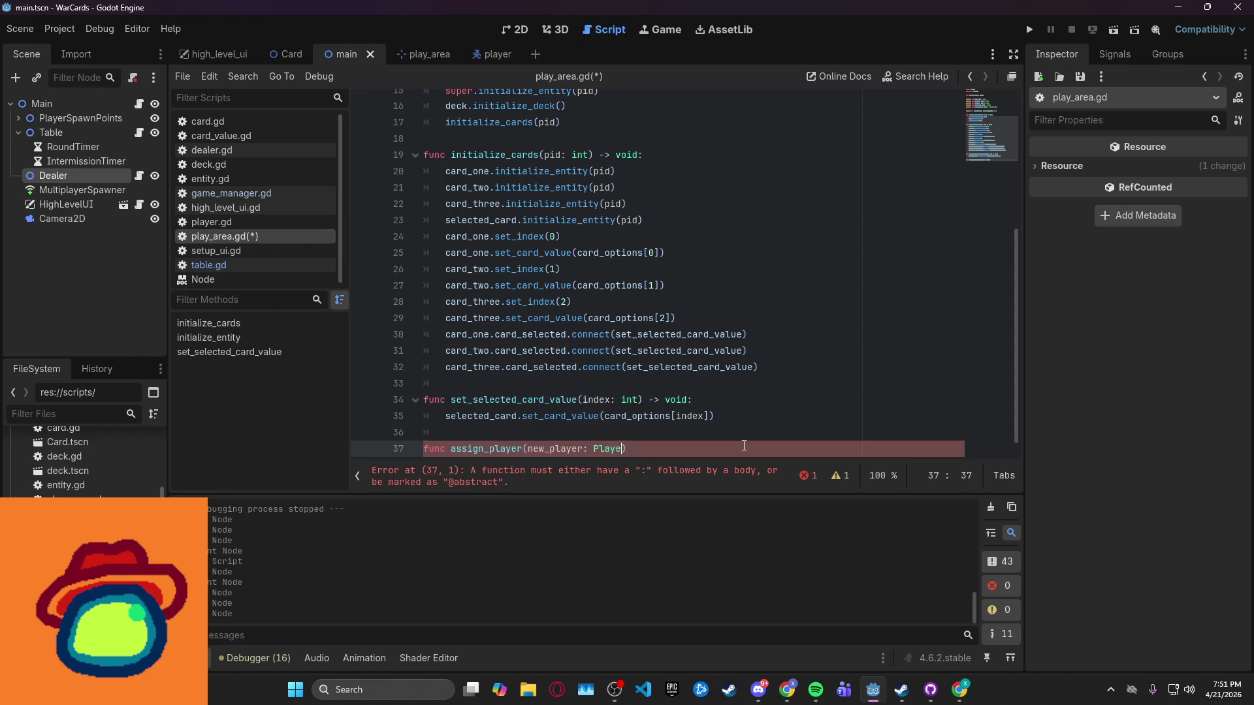
pyautogui.write('-> void:')
pyautogui.press('Return')
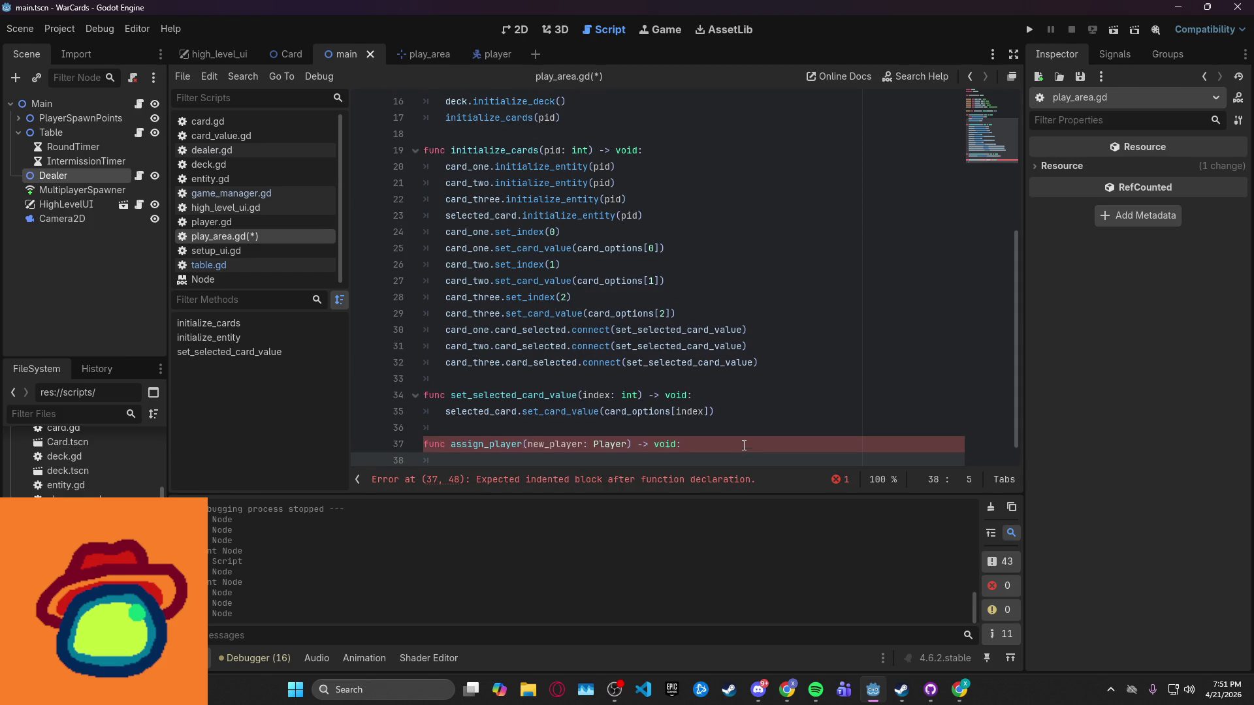
pyautogui.write('ass')
pyautogui.press('Return')
pyautogui.write('= new')
pyautogui.press('Return')
pyautogui.hotkey('ctrl', 's')
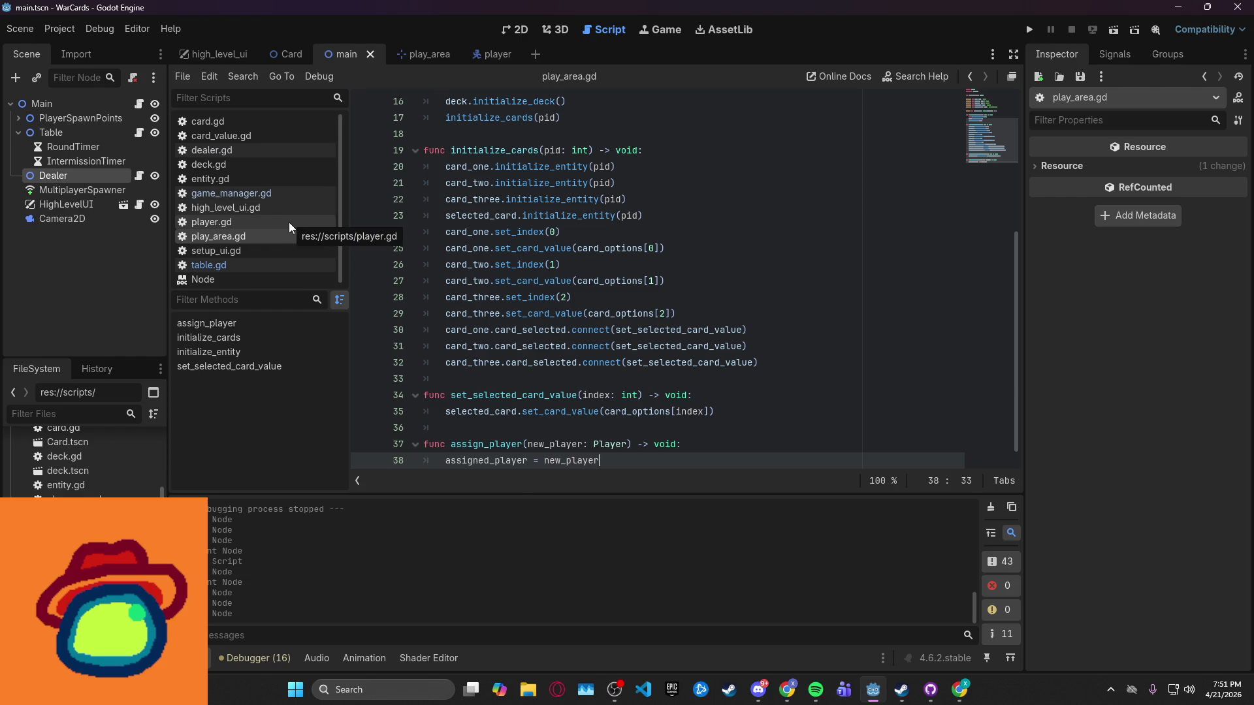
# In table.gd's add_play_area, add a play_area.assign_player() call after initialize_entity
pyautogui.click(228, 265)
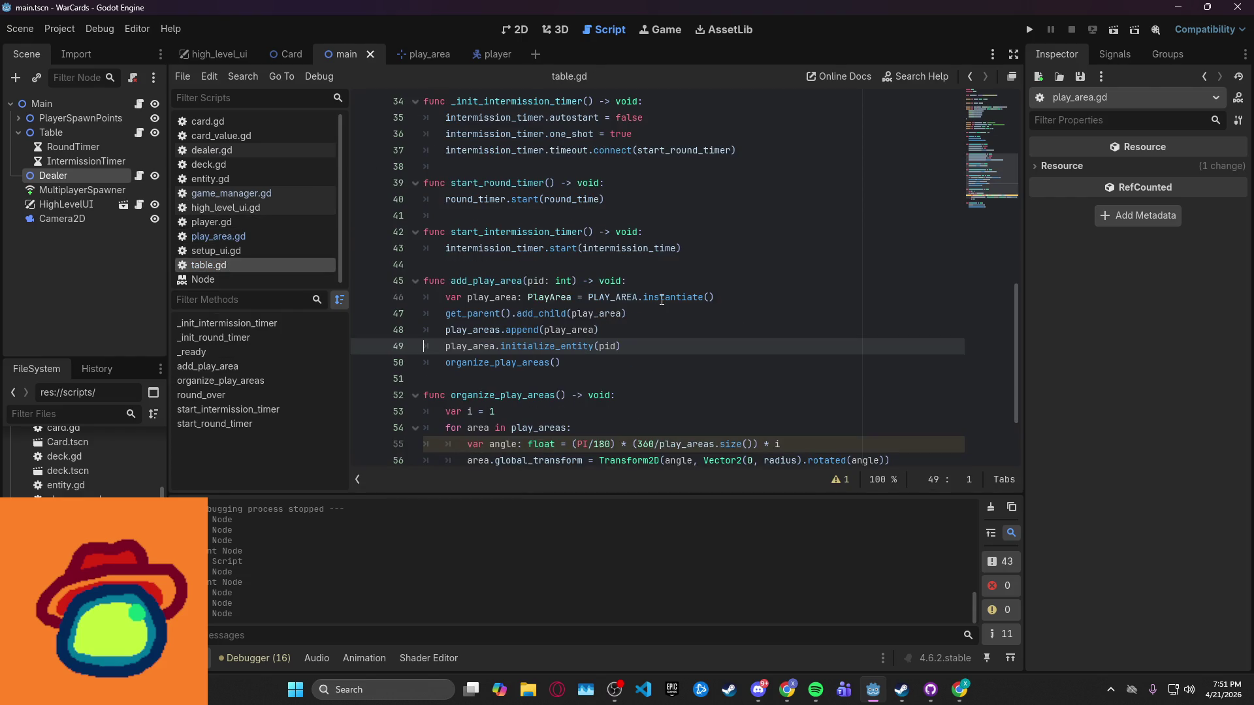
pyautogui.click(636, 345)
pyautogui.press('Return')
pyautogui.write('pla')
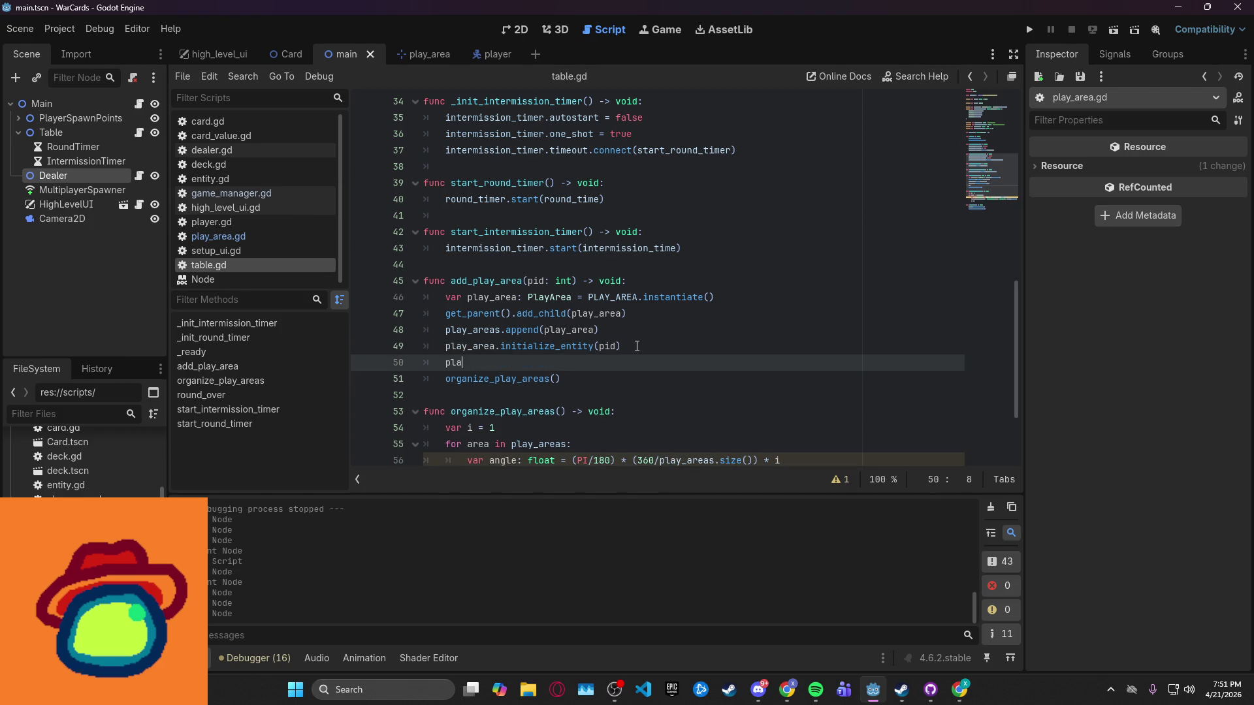
pyautogui.press('Return')
pyautogui.write('.')
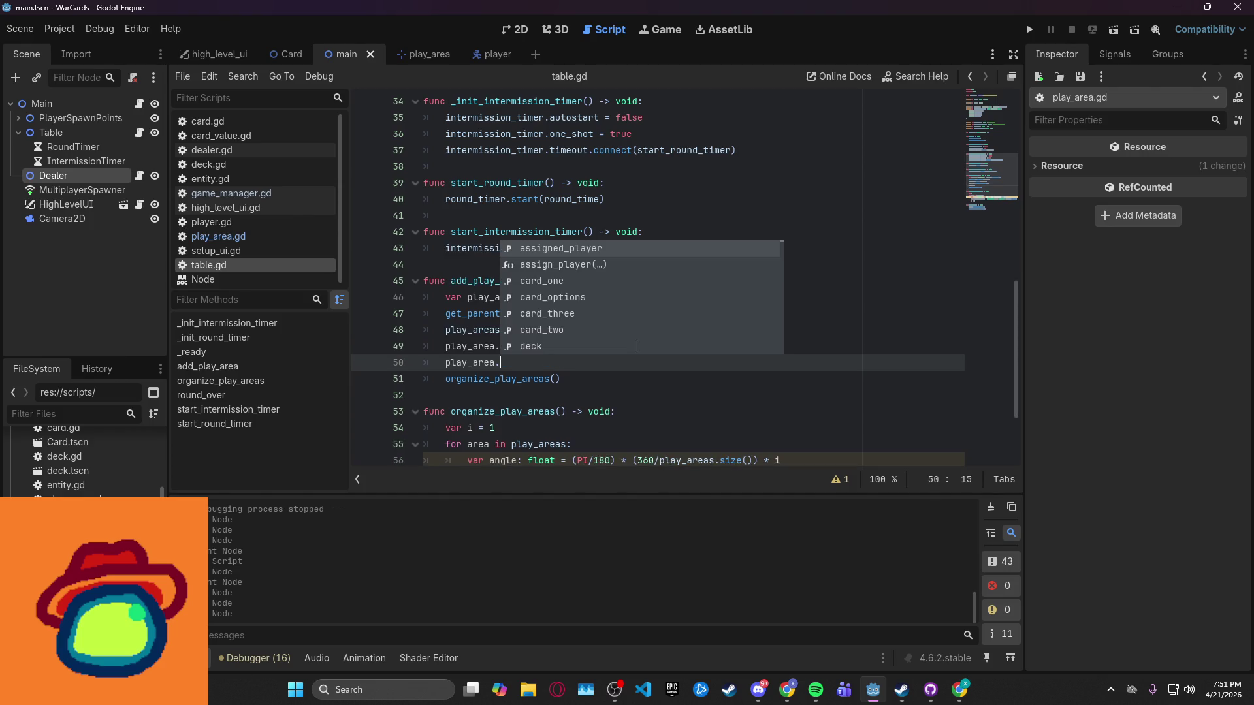
pyautogui.press('Return')
pyautogui.press('BackSpace')
pyautogui.press('BackSpace')
pyautogui.press('BackSpace')
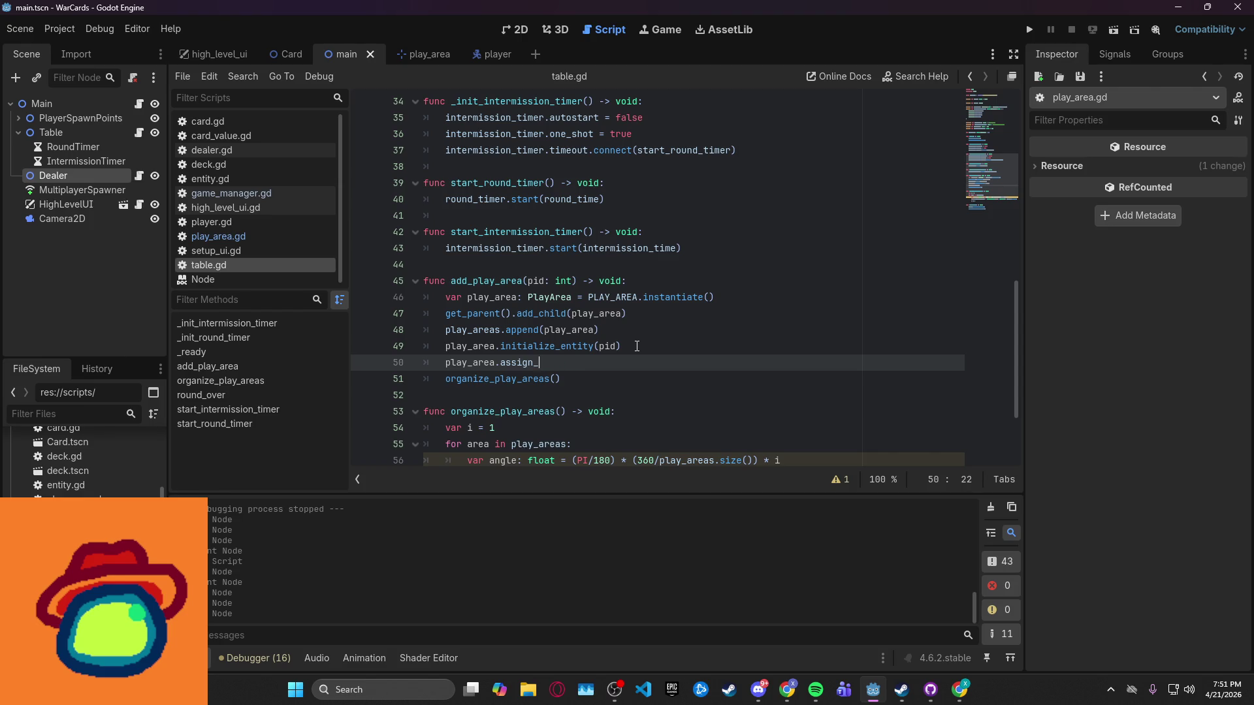
pyautogui.press('Return')
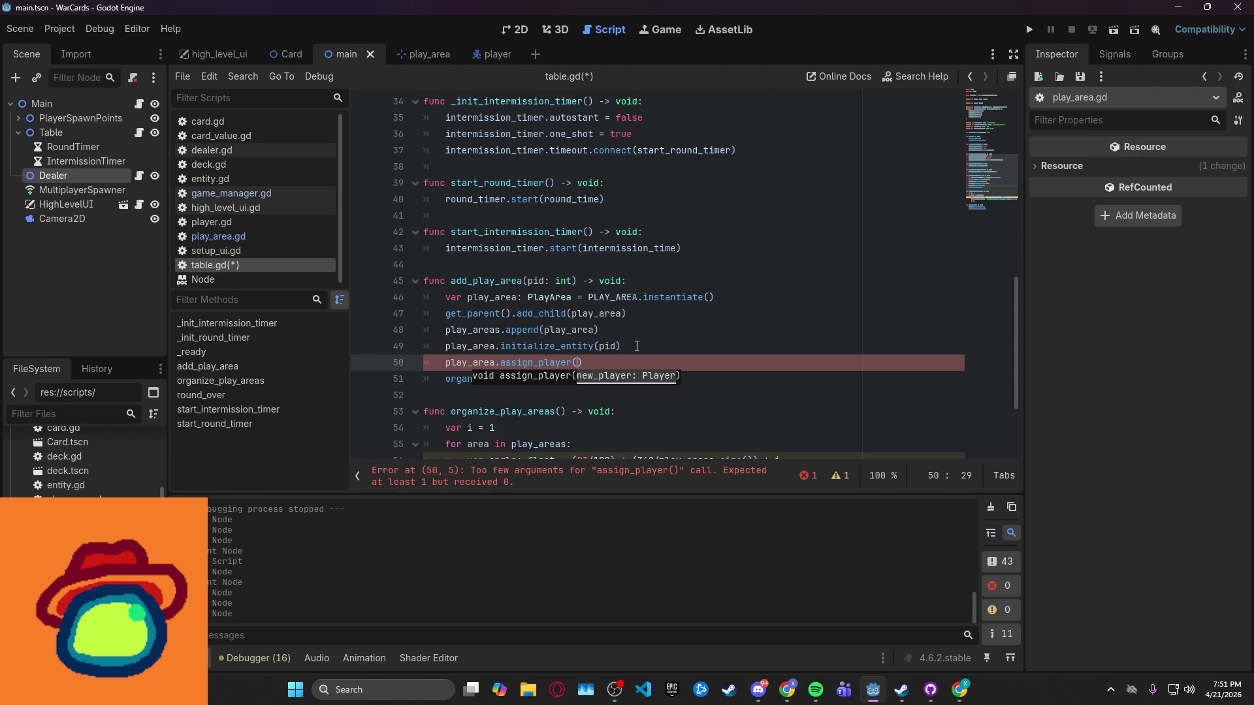
# Give add_play_area a new_player: Player parameter, pass new_player to assign_player, and save
pyautogui.click(530, 282)
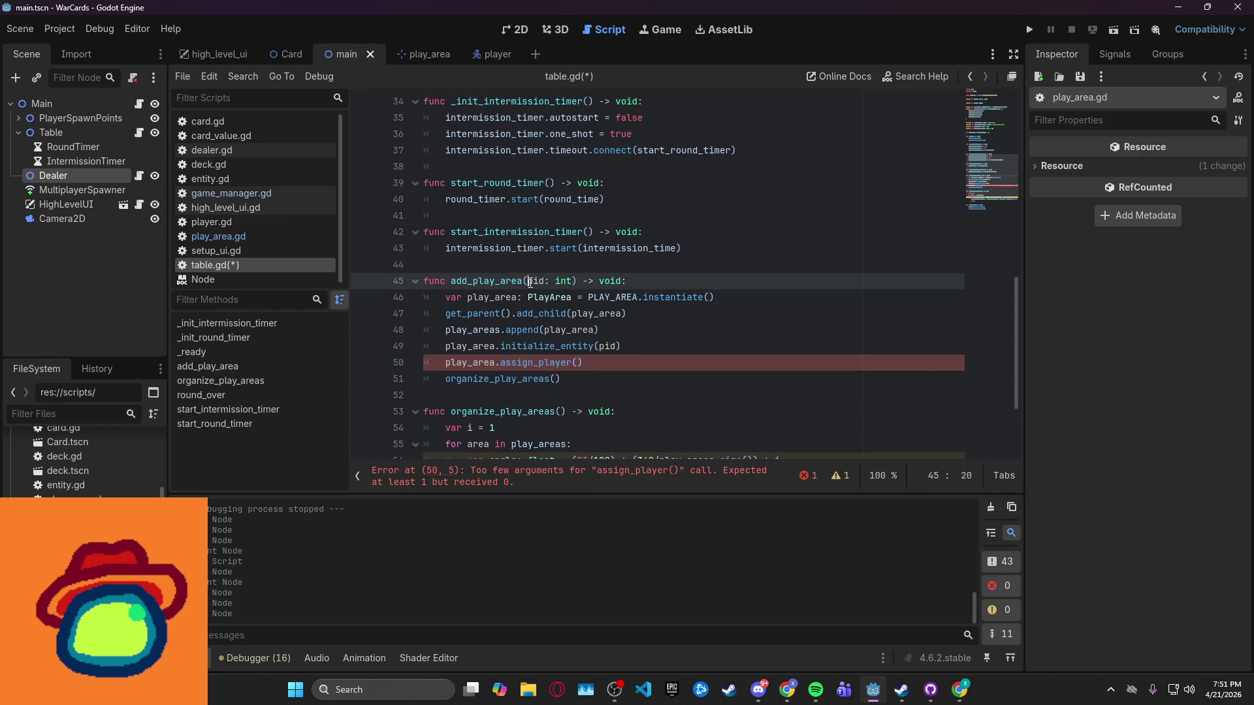
pyautogui.write('play_area(new_player: Player,')
pyautogui.doubleClick(545, 280)
pyautogui.hotkey('ctrl', 'c')
pyautogui.click(576, 363)
pyautogui.hotkey('ctrl', 'v')
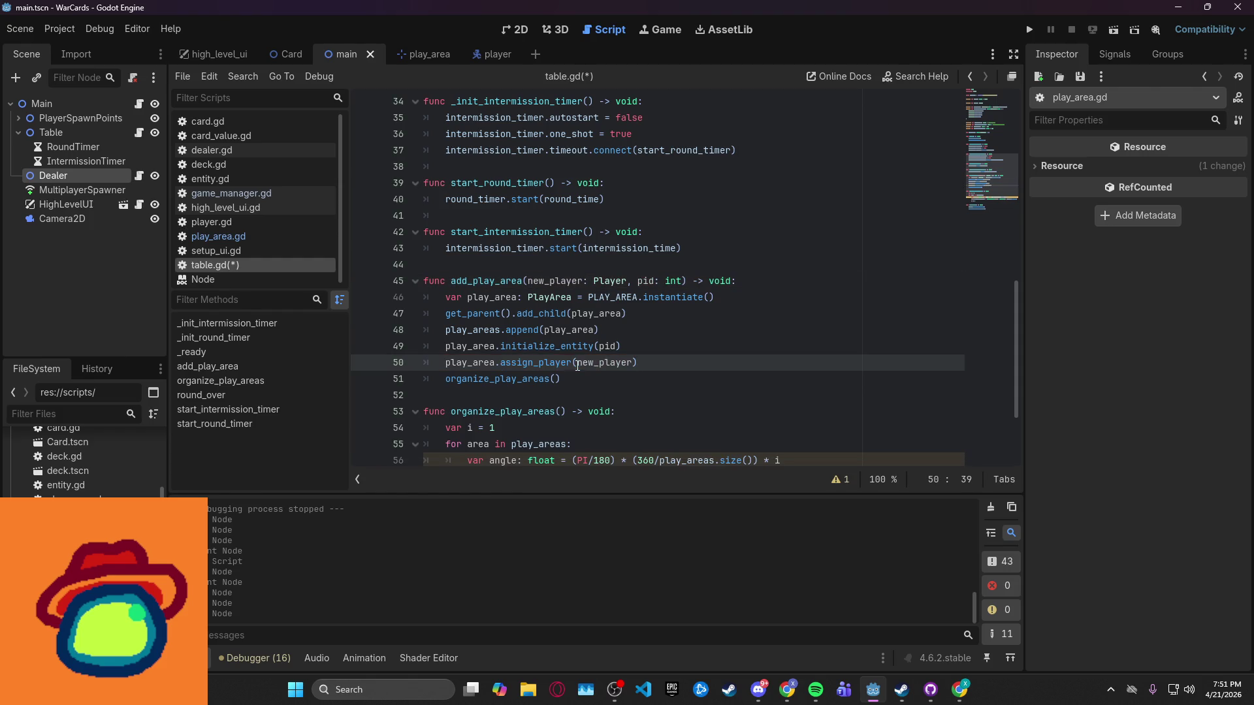
pyautogui.hotkey('ctrl', 's')
# Change game_manager.gd's call to table.add_play_area(player, id) and save it
pyautogui.click(237, 193)
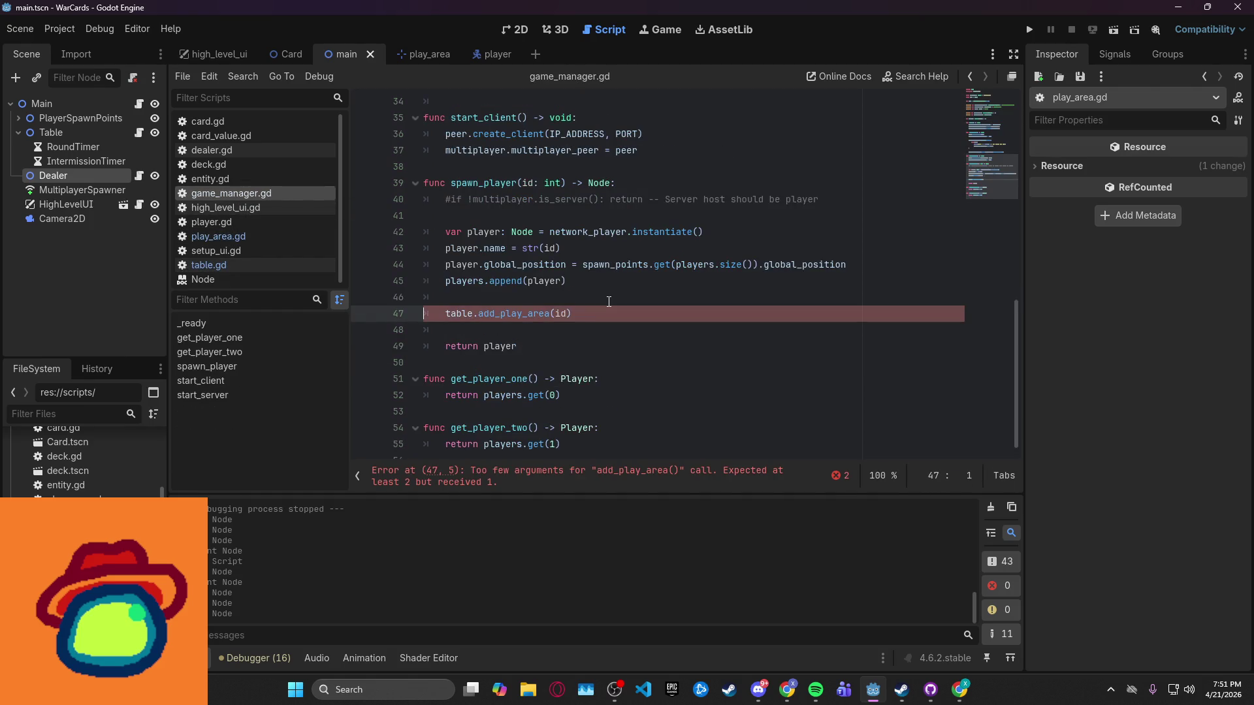
pyautogui.click(555, 313)
pyautogui.write('player,')
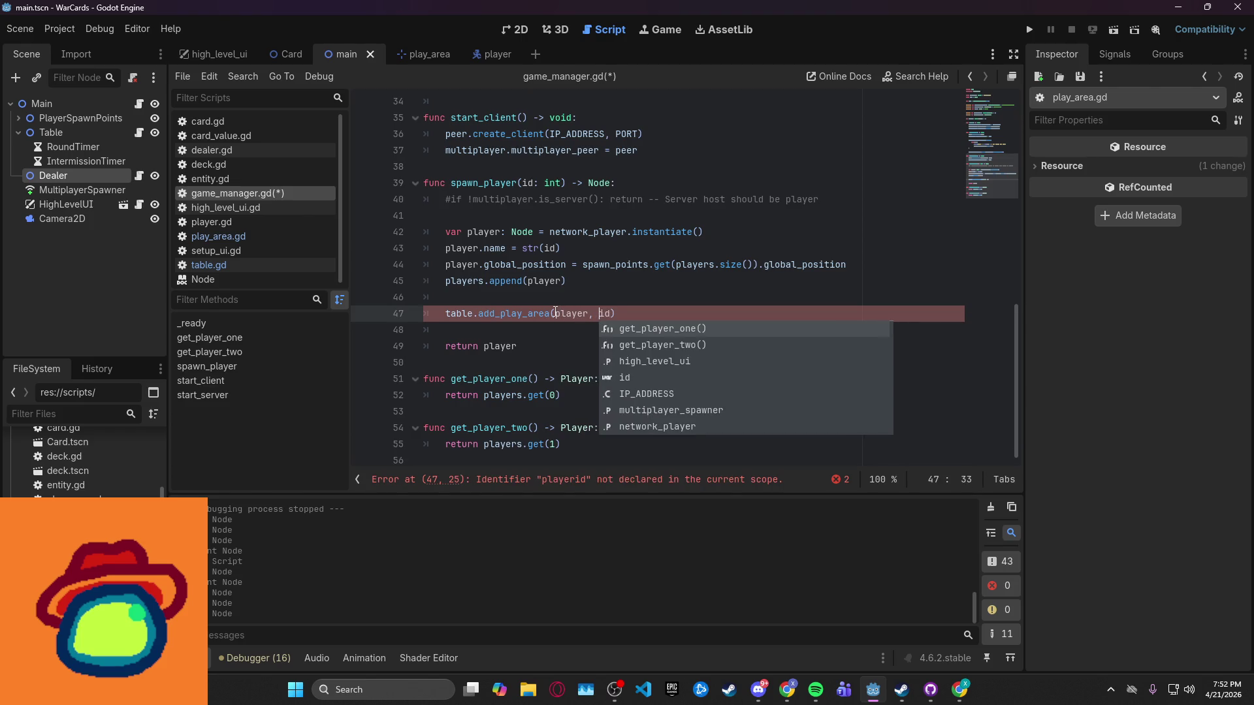
pyautogui.click(578, 304)
pyautogui.hotkey('ctrl', 's')
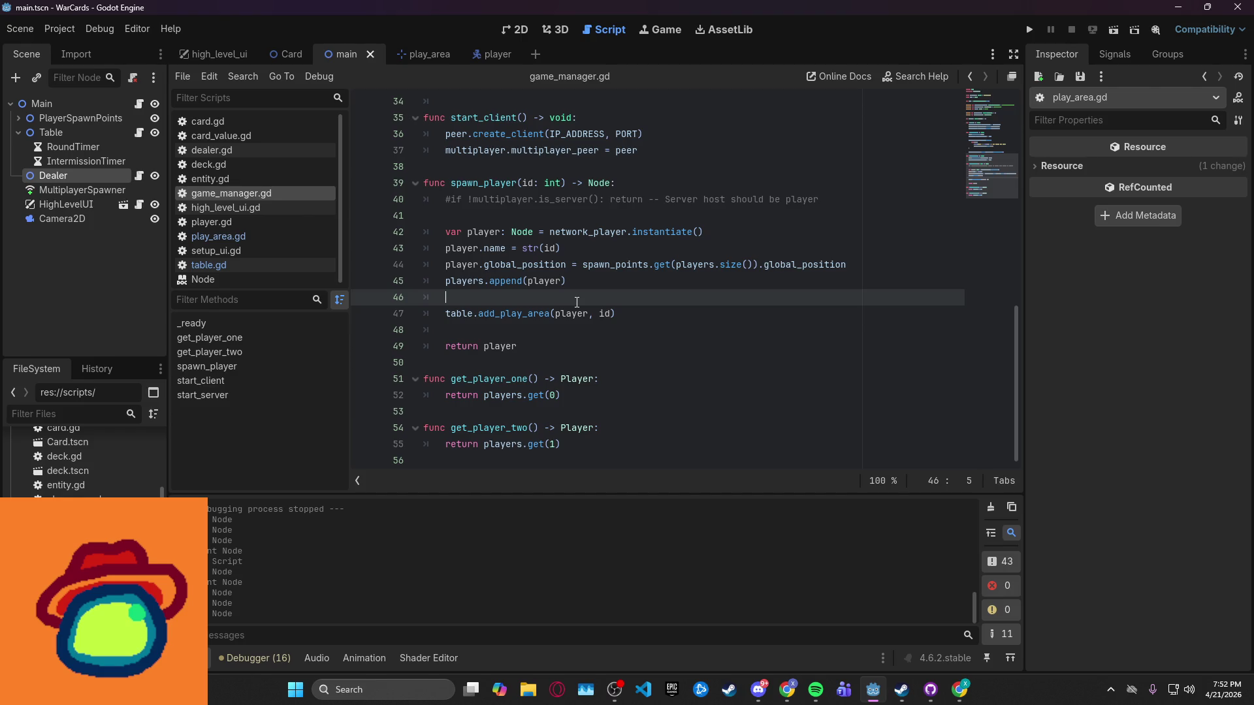
pyautogui.click(248, 236)
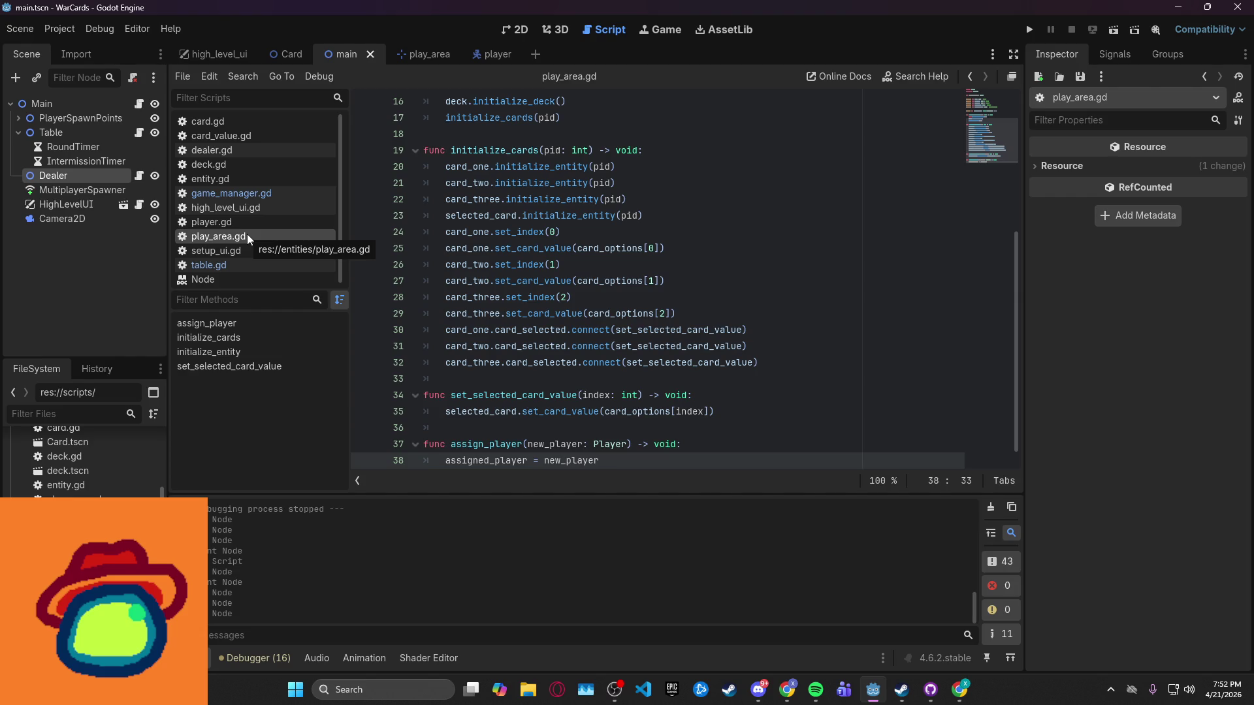
# Review table.gd's add_play_area, highlighting new_player usages, and round_over, then open dealer.gd's calculate_winner
pyautogui.scroll(4, 641, 255)
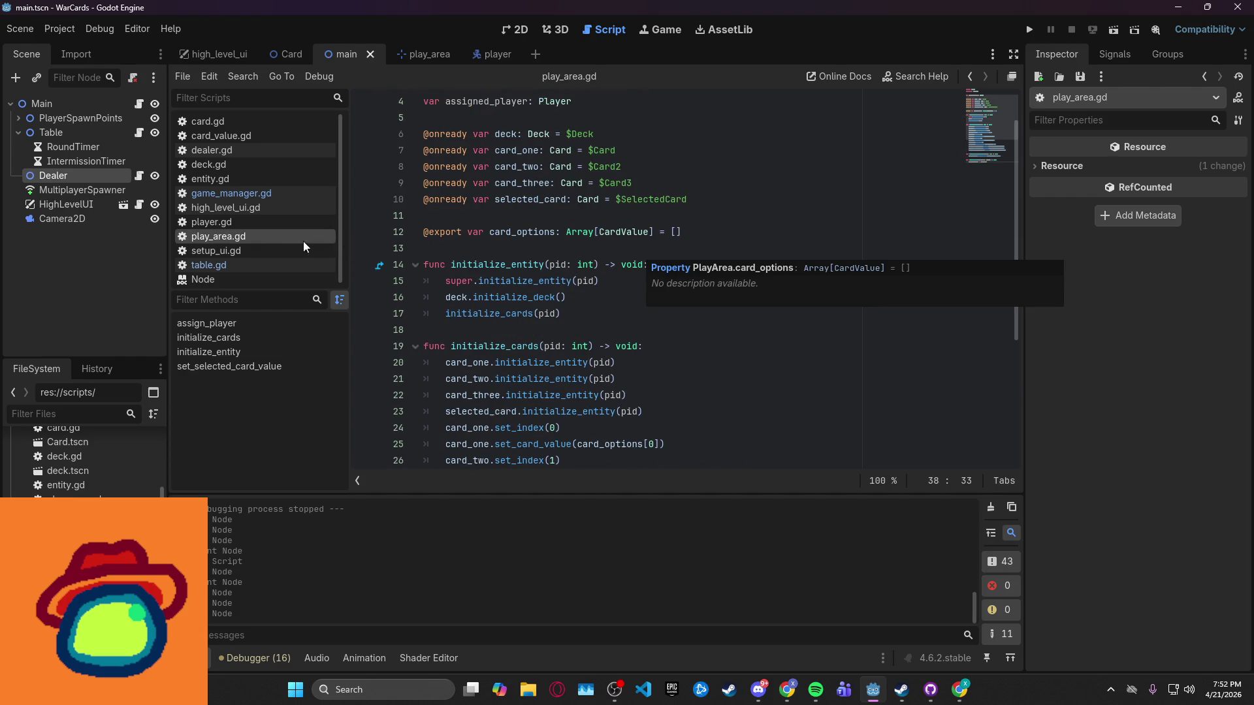
pyautogui.click(235, 265)
pyautogui.scroll(-2, 811, 294)
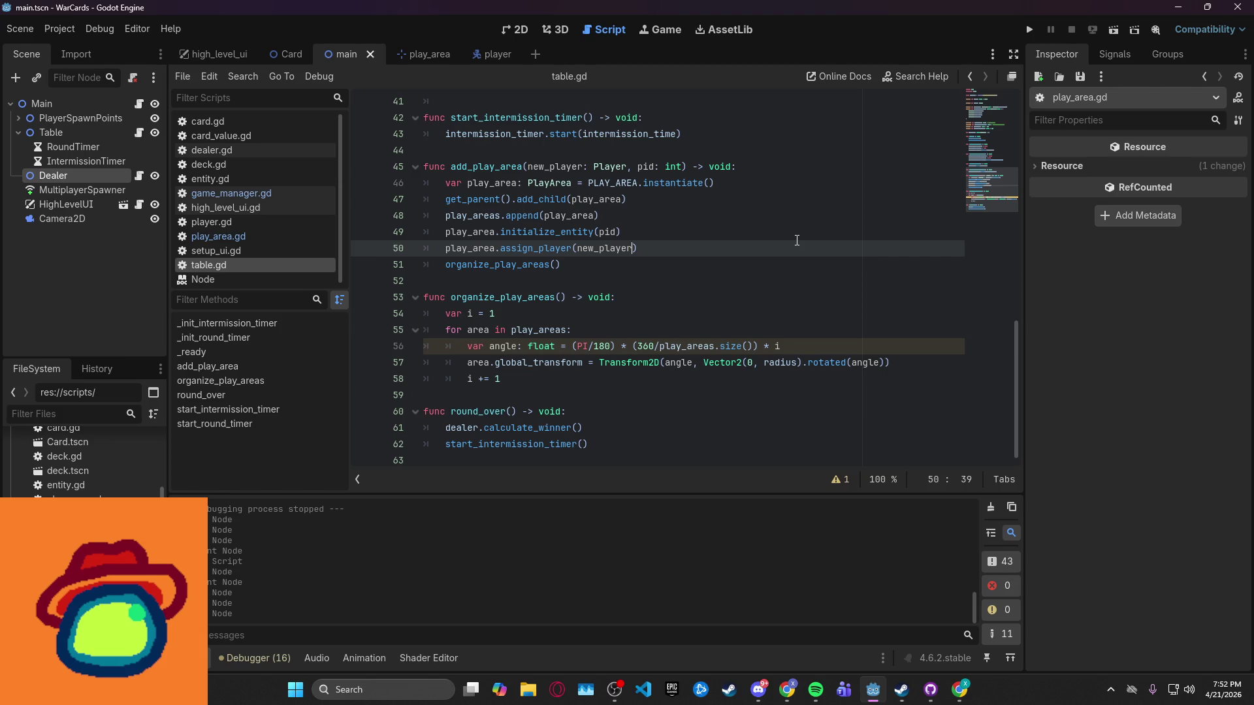
pyautogui.scroll(8, 794, 241)
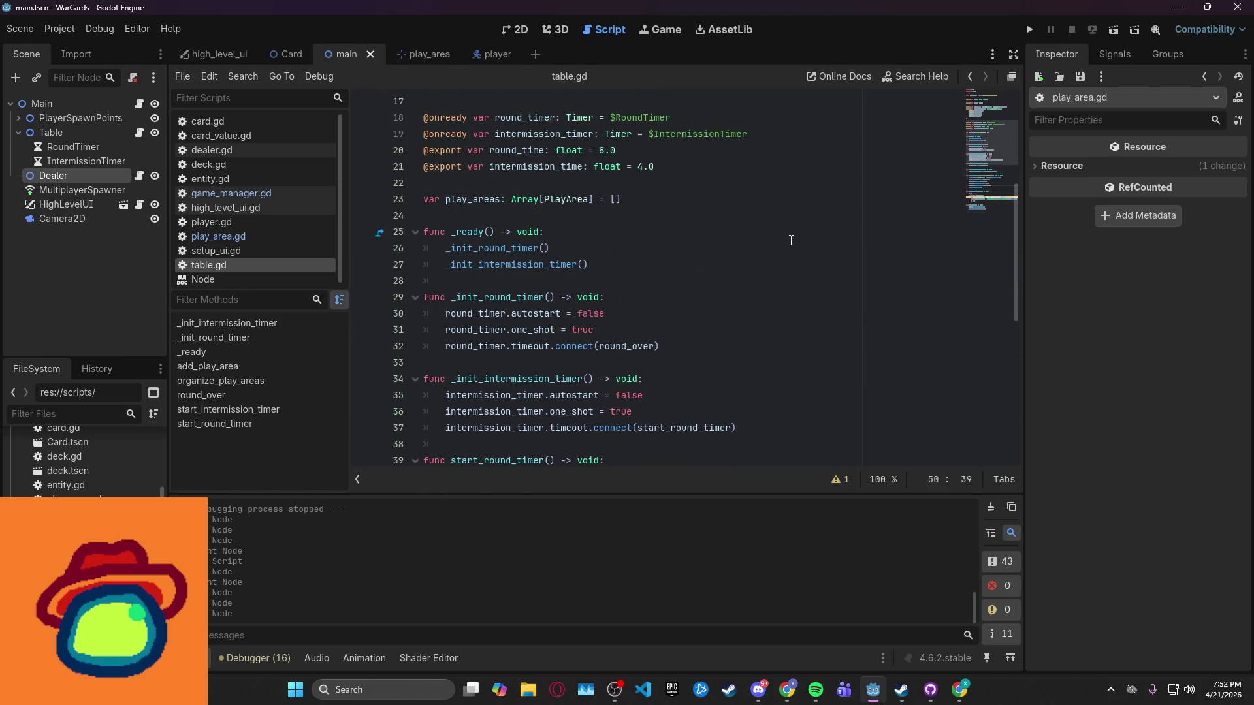
pyautogui.scroll(-6, 798, 220)
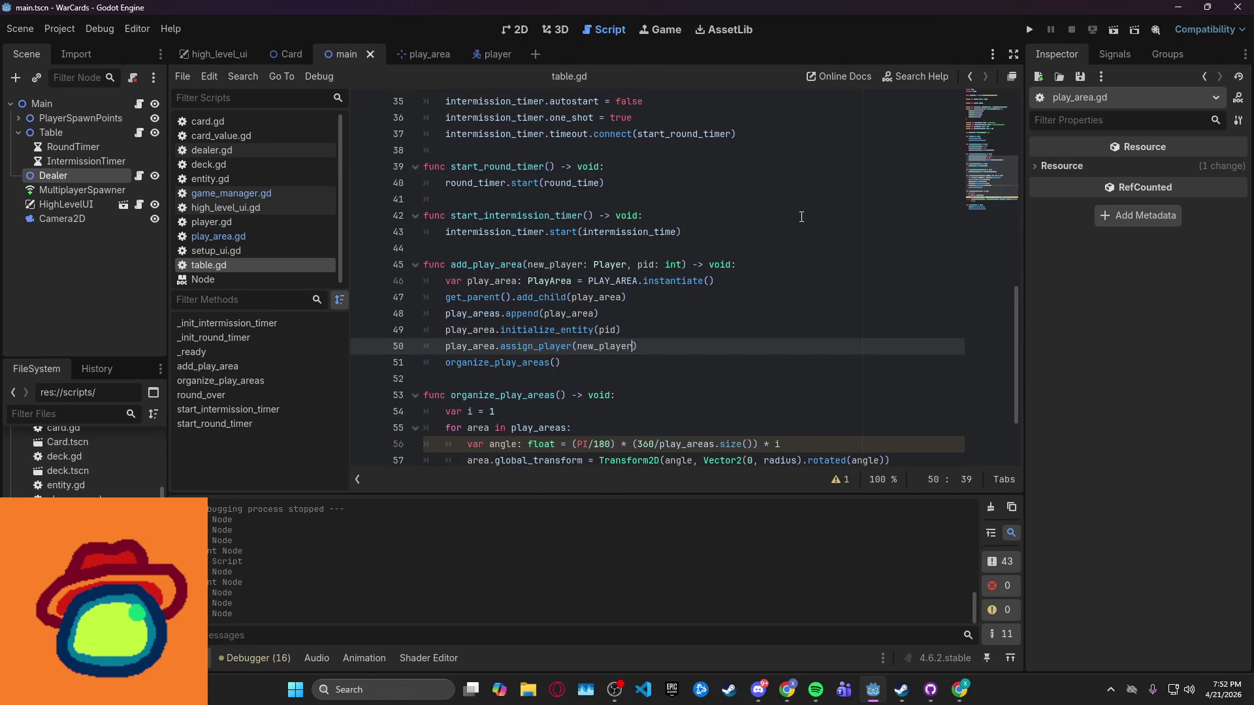
pyautogui.doubleClick(621, 348)
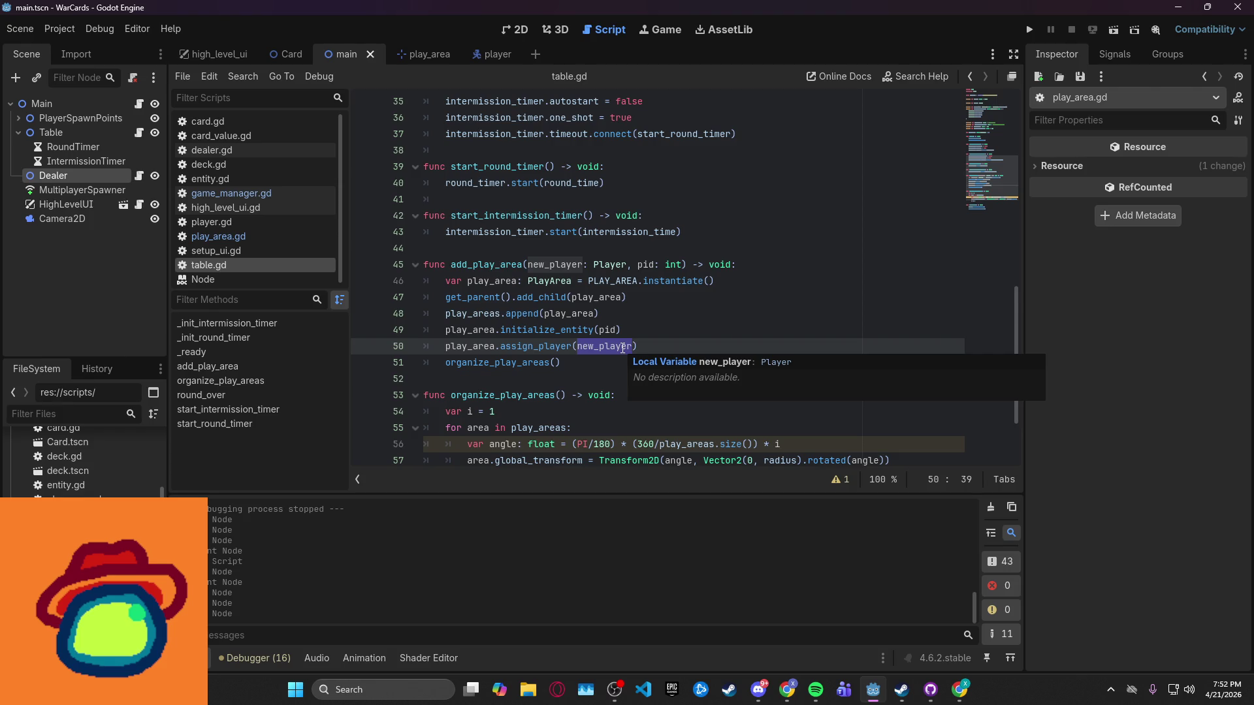
pyautogui.scroll(-2, 464, 268)
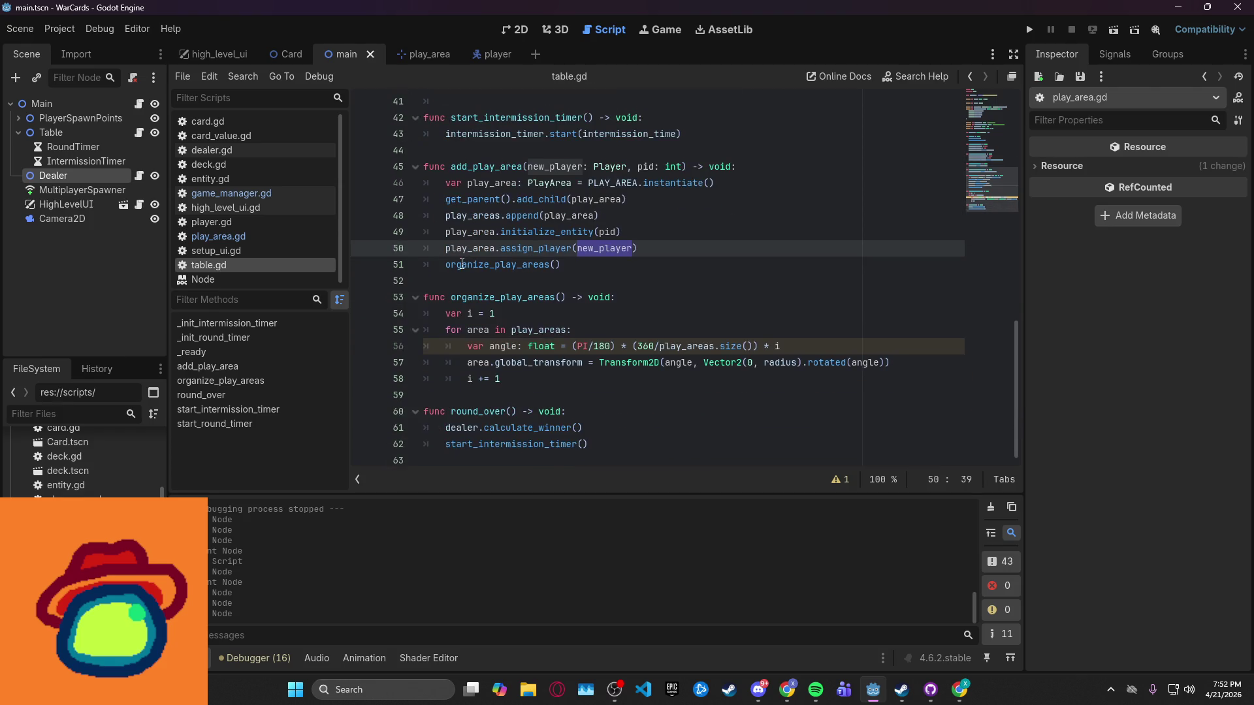
pyautogui.moveTo(465, 267)
pyautogui.scroll(1, 578, 278)
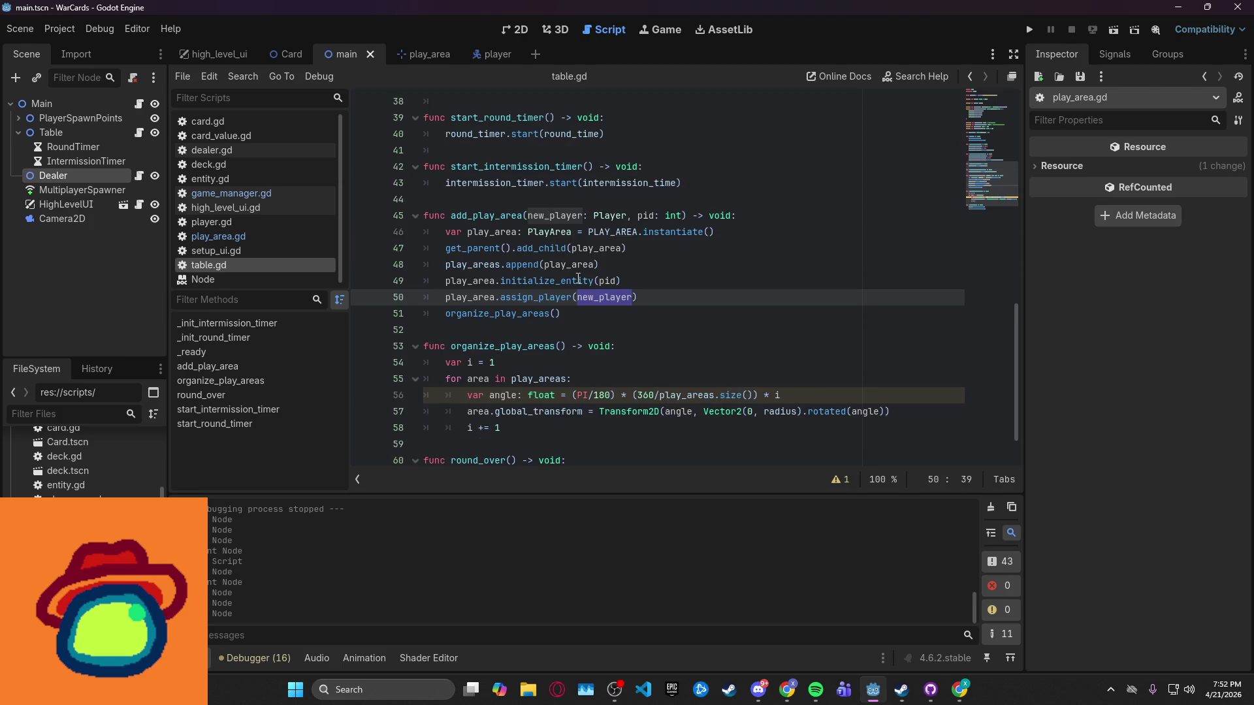
pyautogui.scroll(4, 578, 278)
pyautogui.scroll(-5, 578, 278)
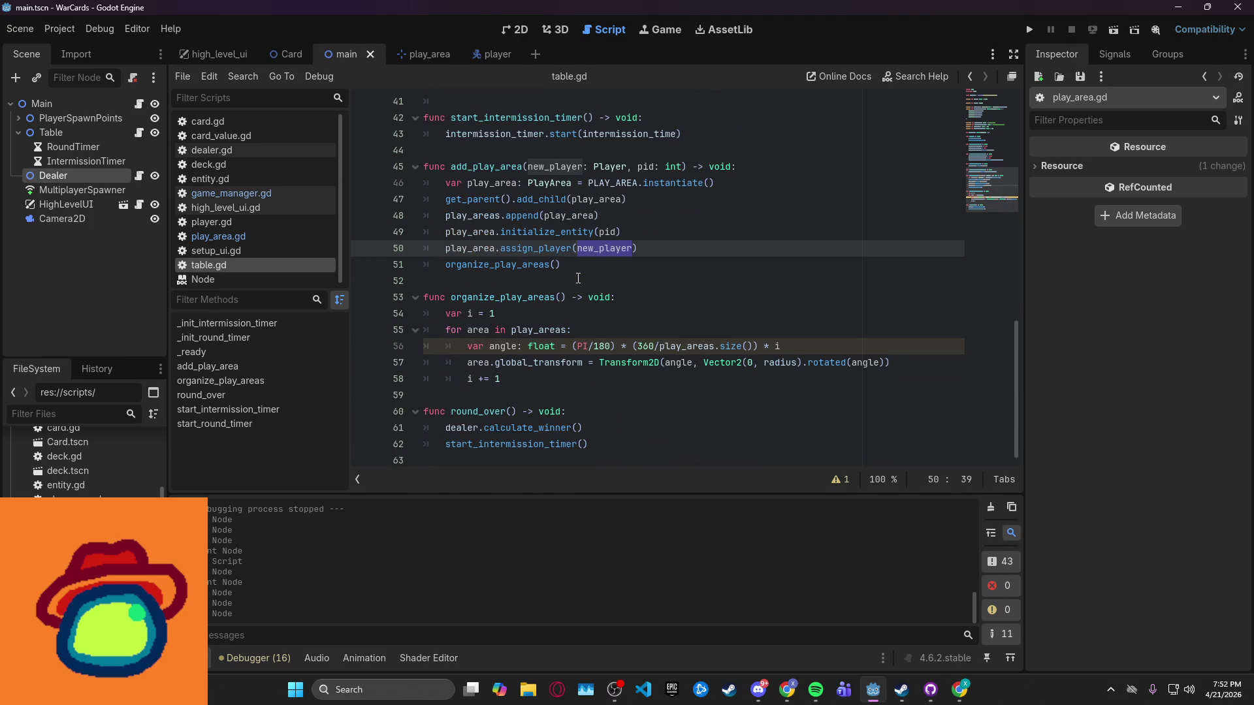
pyautogui.keyDown('ctrl'); pyautogui.click(505, 431); pyautogui.keyUp('ctrl')
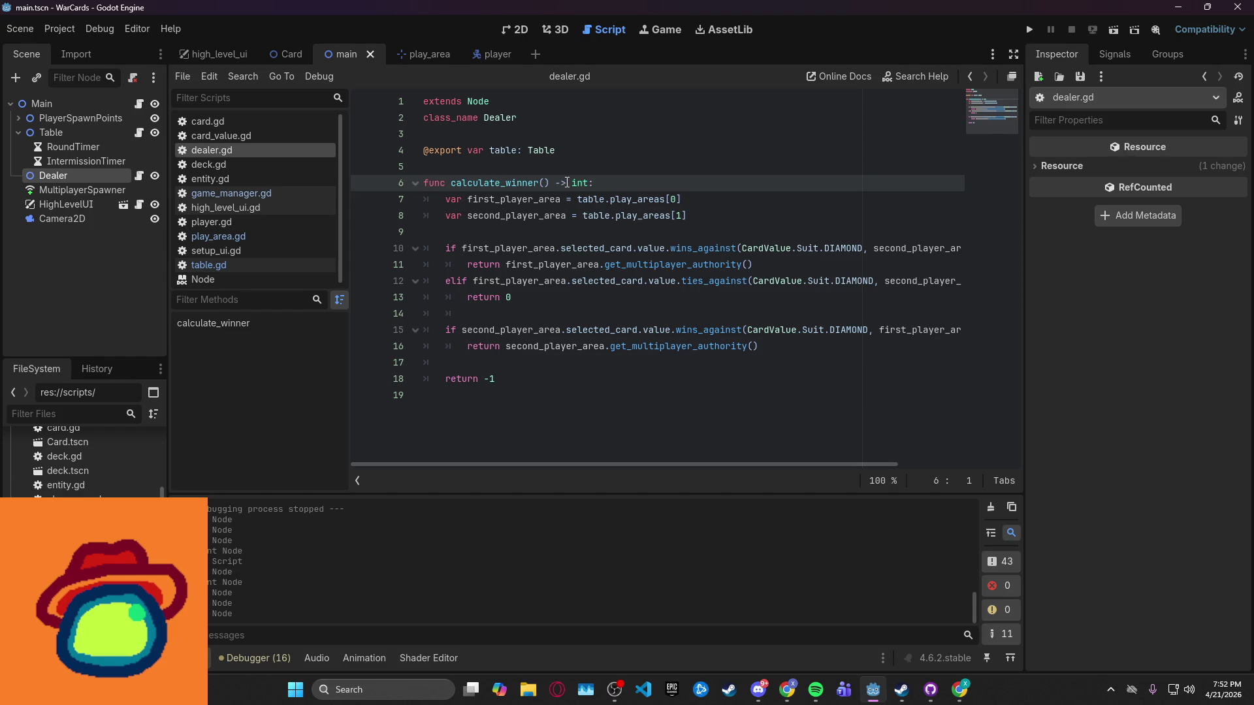
# Add an empty func display_winner(winner: Player) -> void: after calculate_winner's return -1
pyautogui.moveTo(576, 185)
pyautogui.click(573, 396)
pyautogui.press('Return')
pyautogui.write('func di')
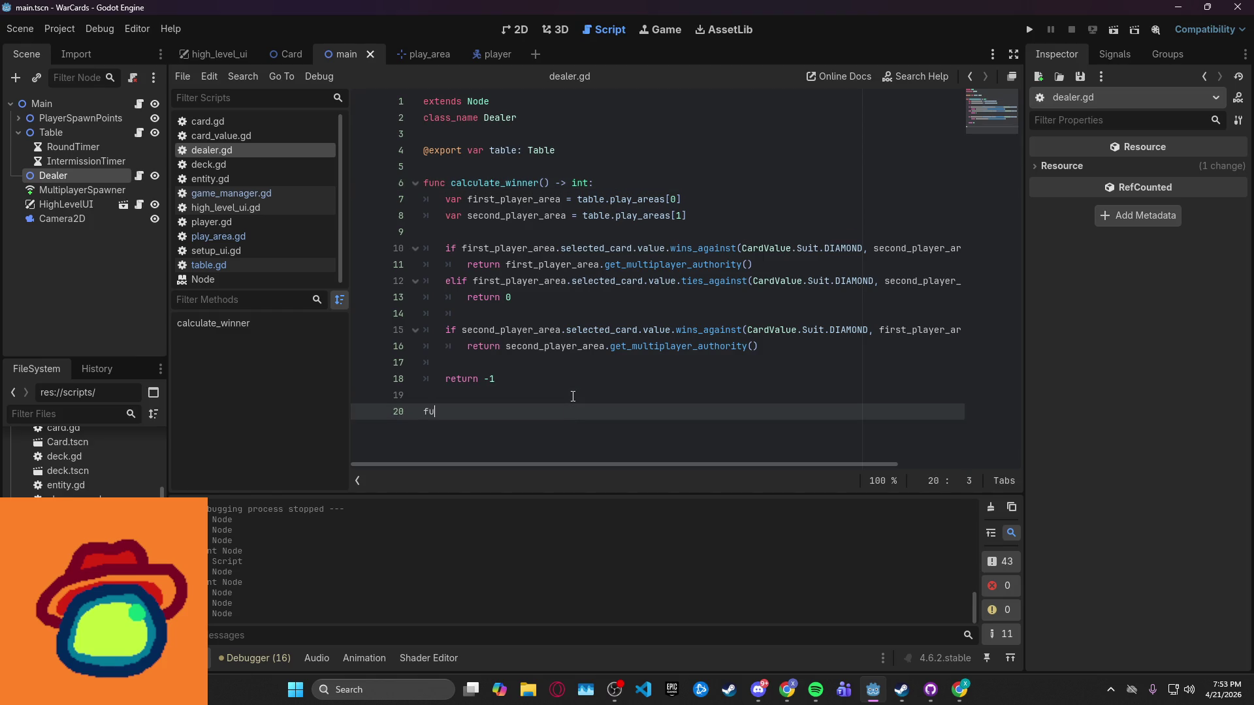
pyautogui.write('splay(')
pyautogui.press('BackSpace')
pyautogui.write(')')
pyautogui.press('BackSpace')
pyautogui.write('_winner(')
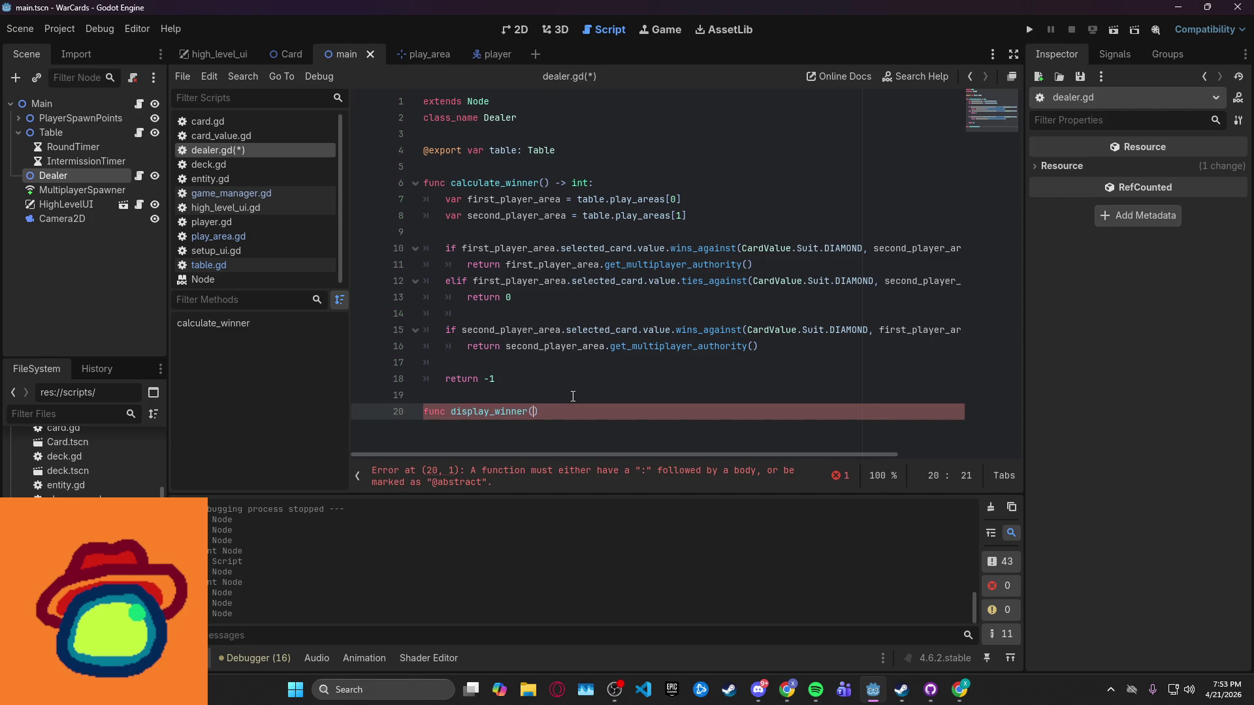
pyautogui.write('winner: Player')
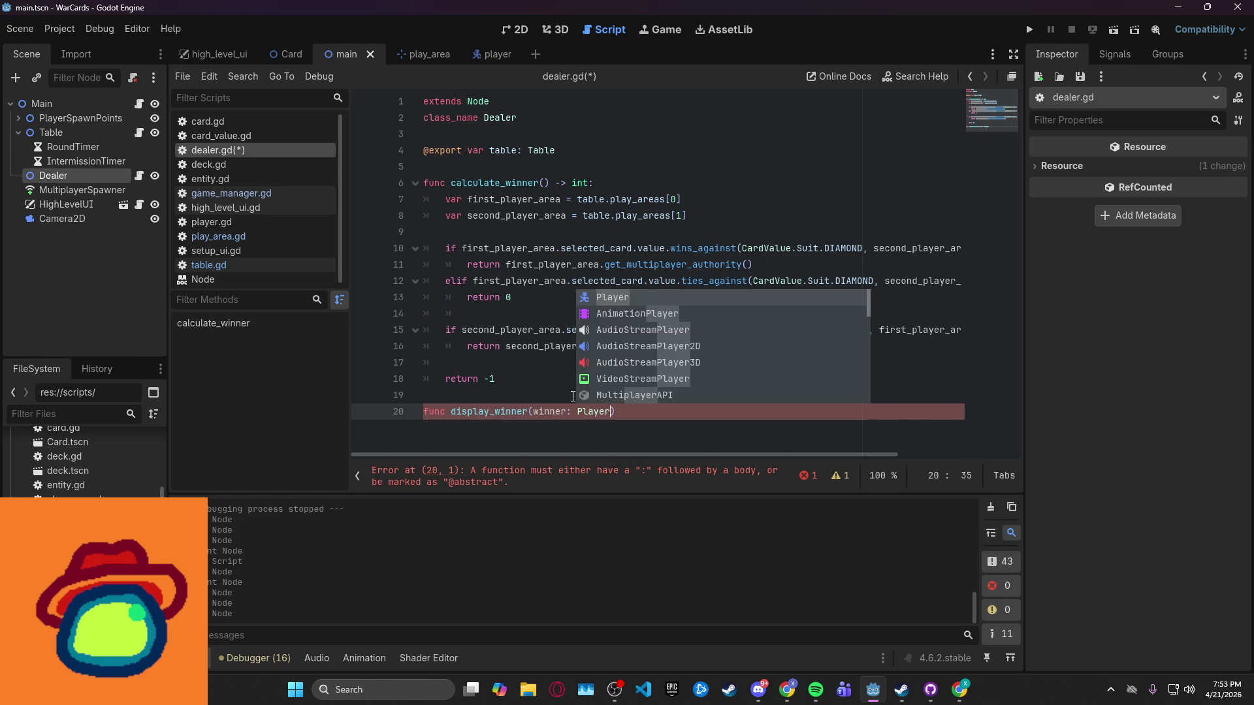
pyautogui.write(') -> void')
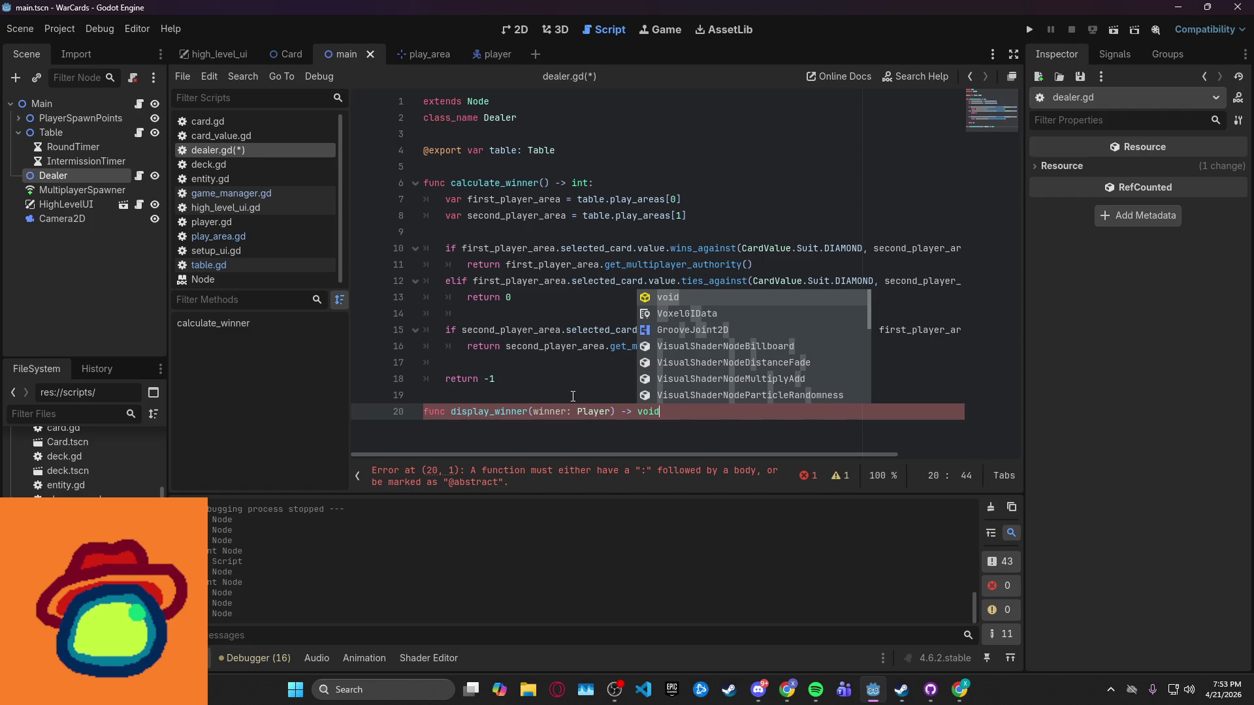
pyautogui.write(':')
pyautogui.press('Return')
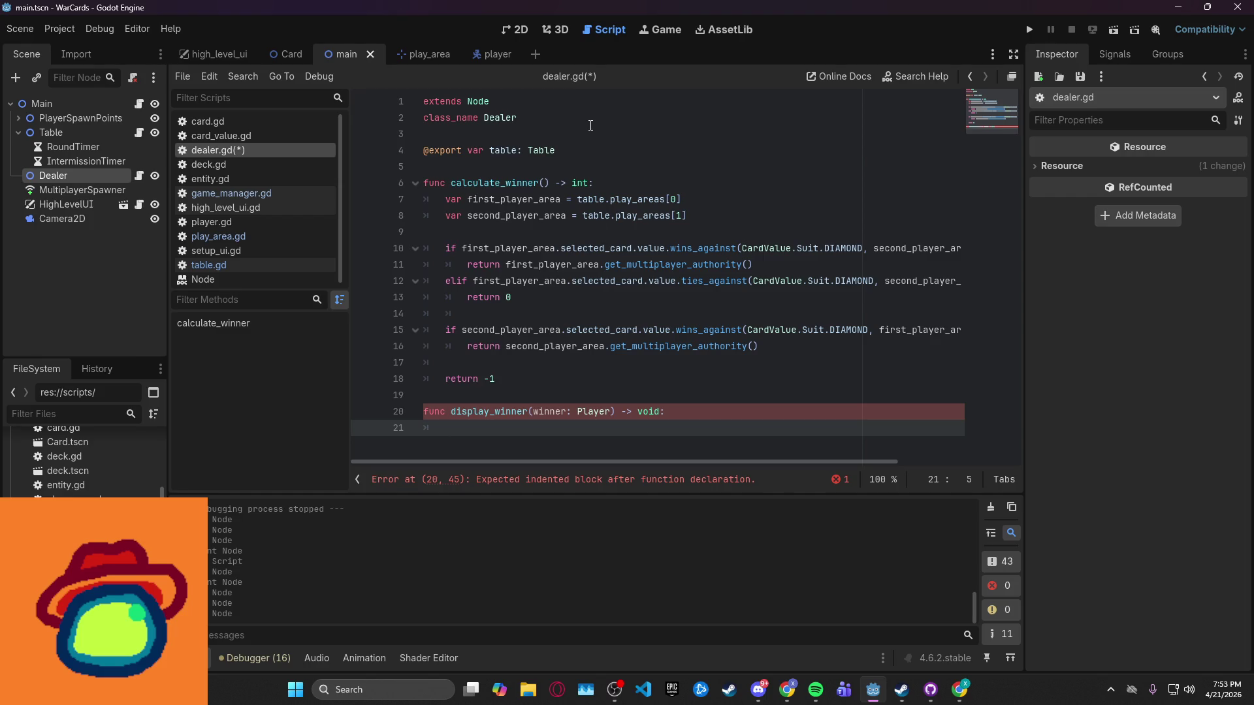
pyautogui.doubleClick(513, 183)
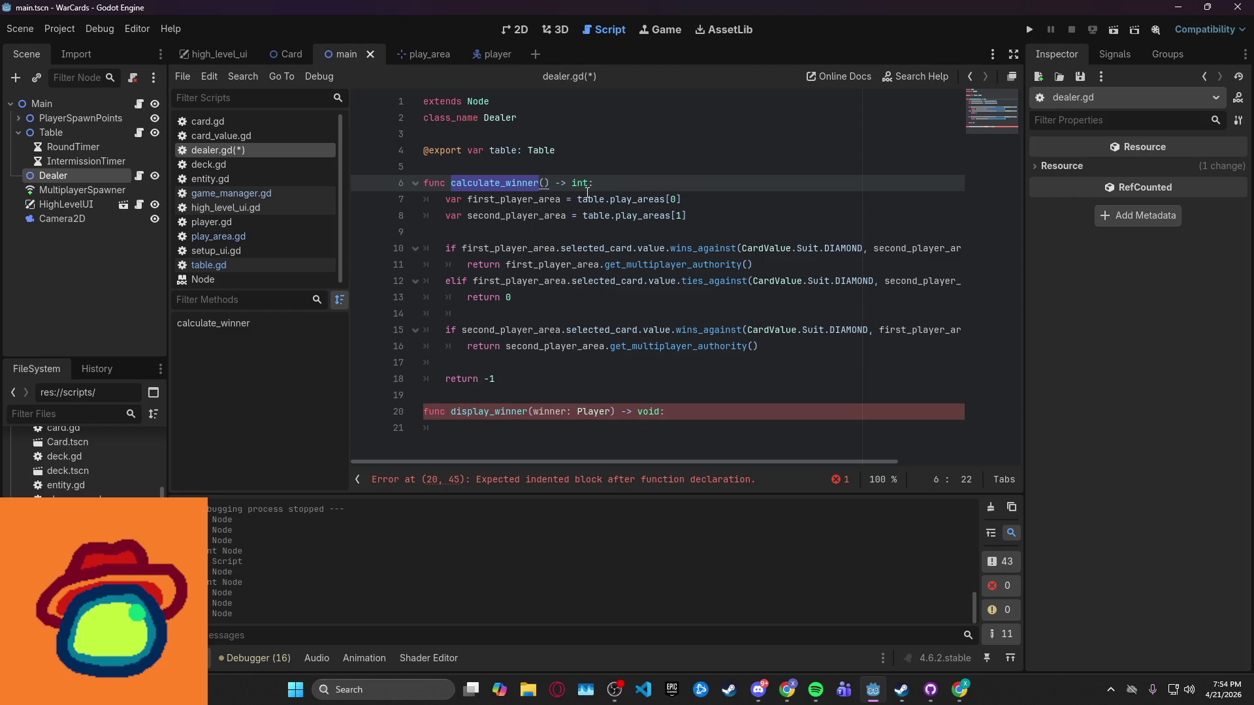
# Declare a member variable var winner: Player below the table export variable
pyautogui.moveTo(585, 192)
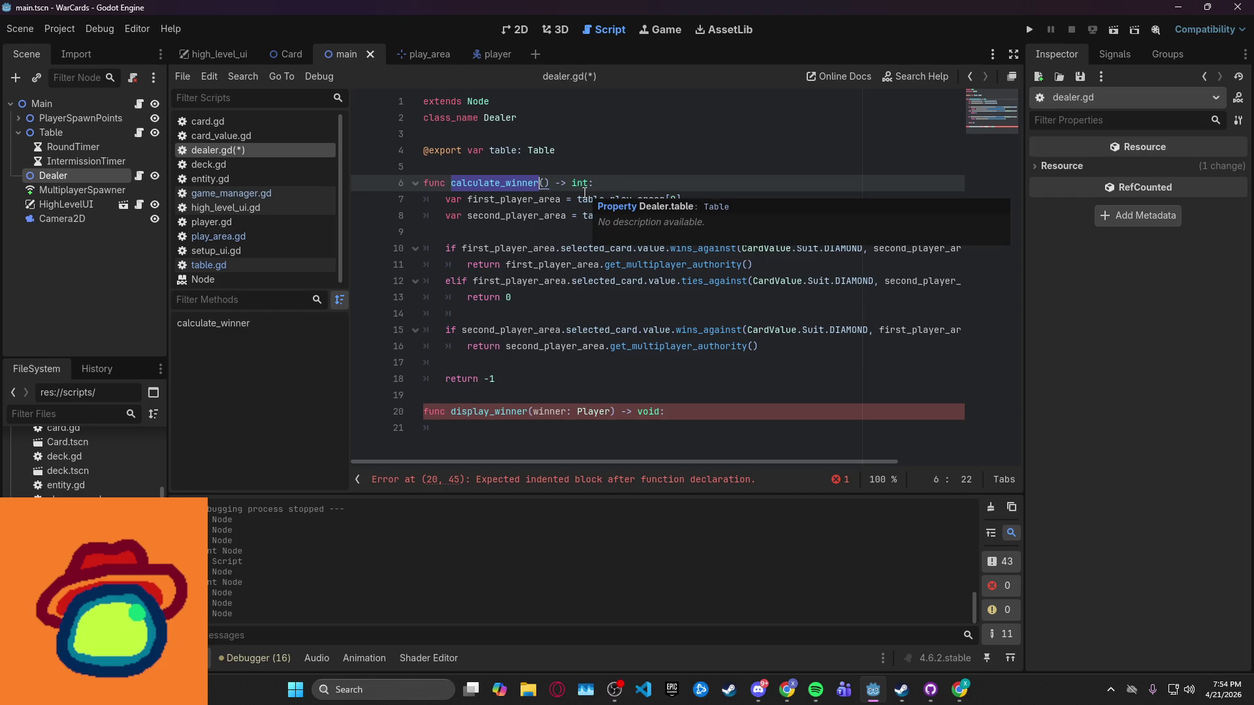
pyautogui.click(591, 152)
pyautogui.press('Return')
pyautogui.press('Return')
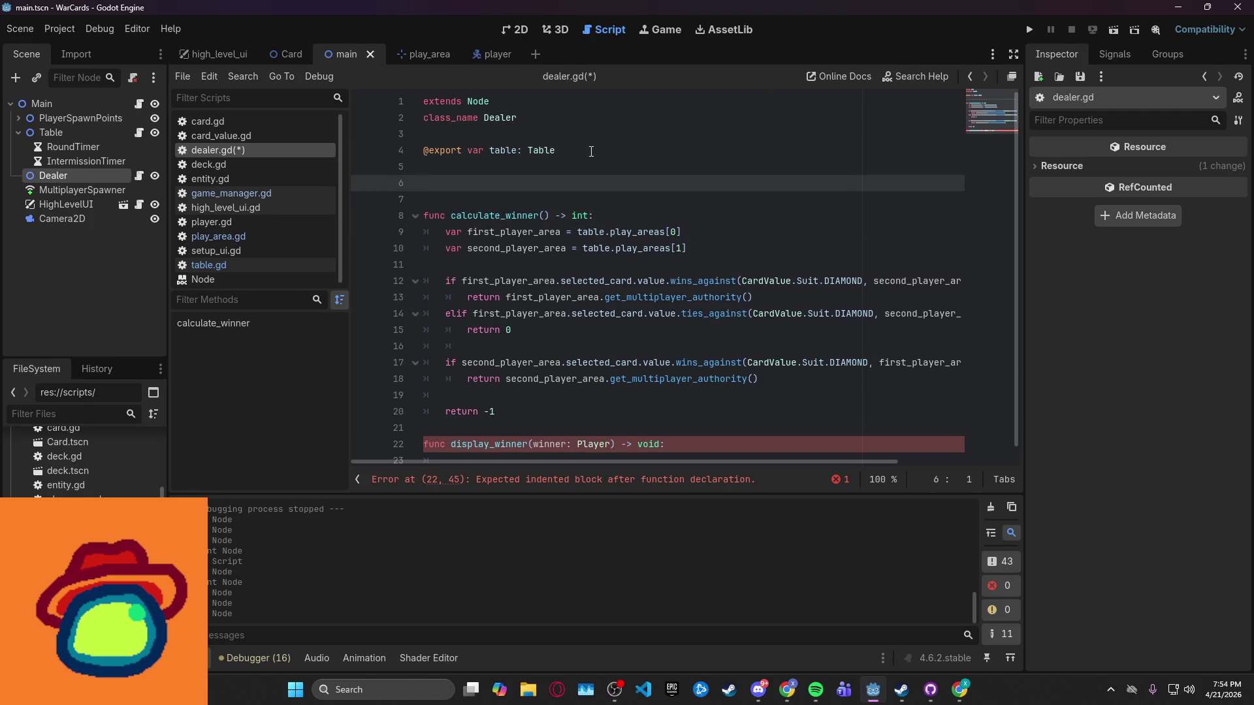
pyautogui.write('var winner: P')
pyautogui.write('layer')
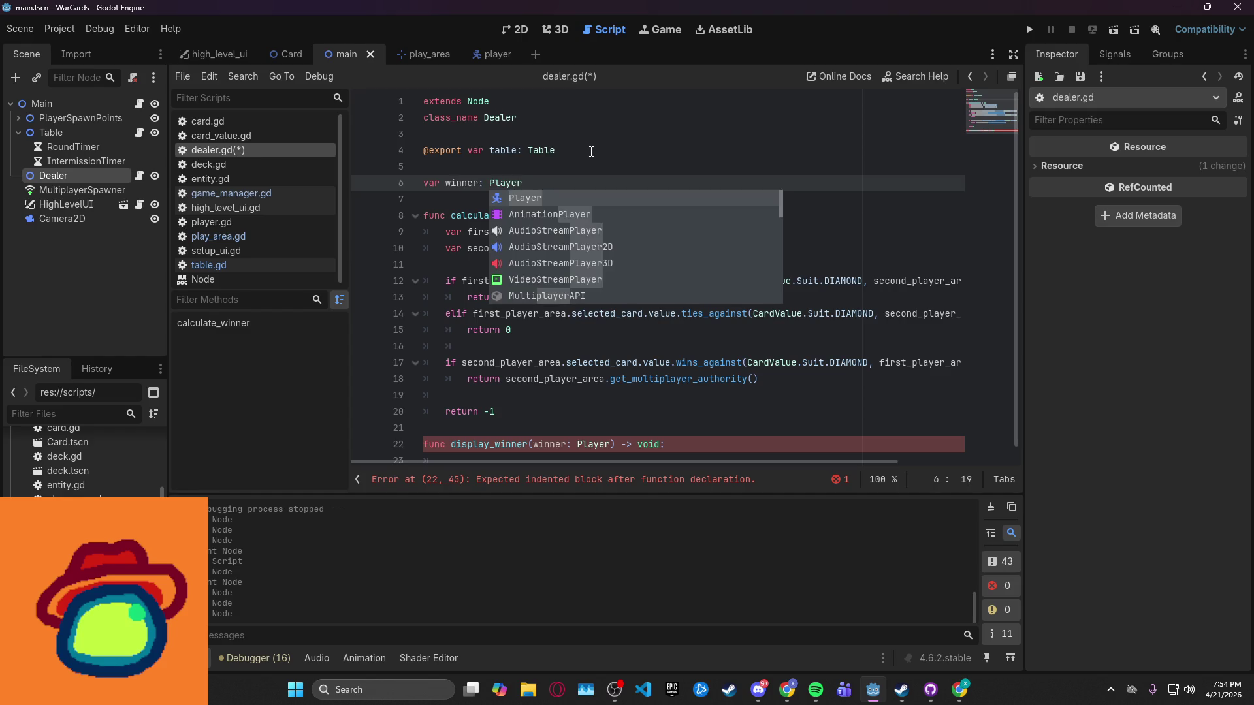
pyautogui.click(591, 152)
pyautogui.scroll(-1, 591, 151)
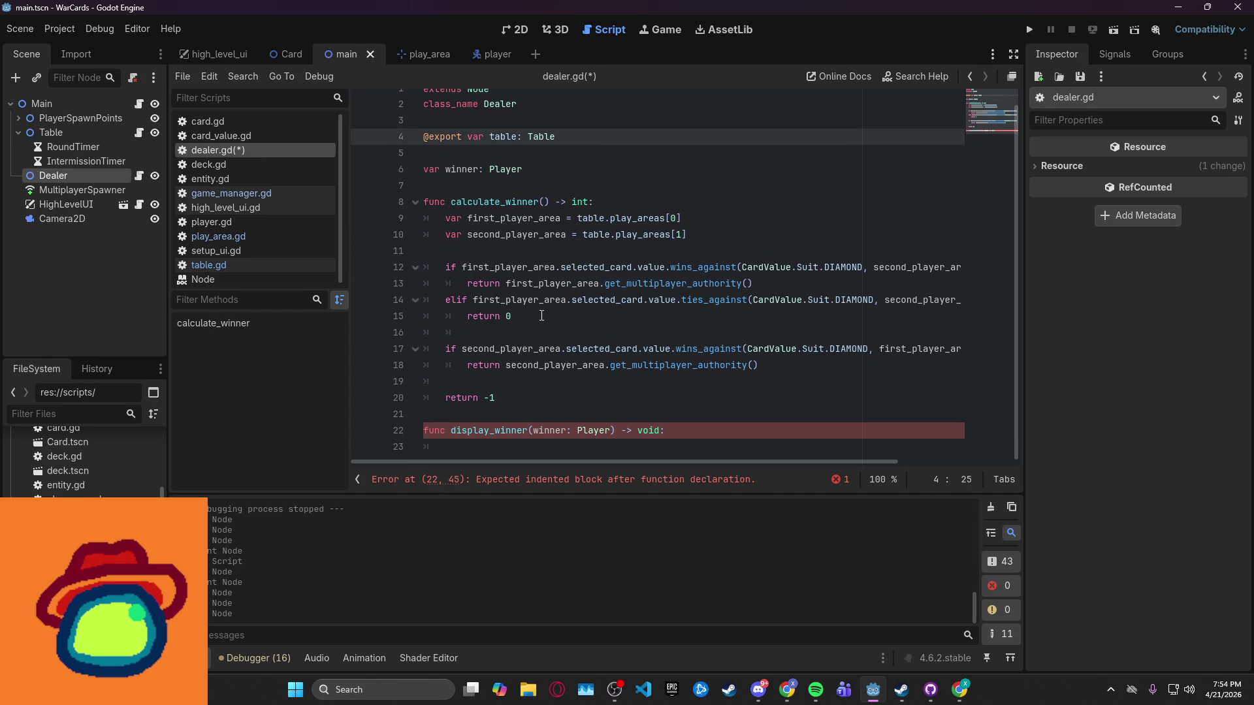
pyautogui.doubleClick(464, 172)
pyautogui.hotkey('ctrl', 'c')
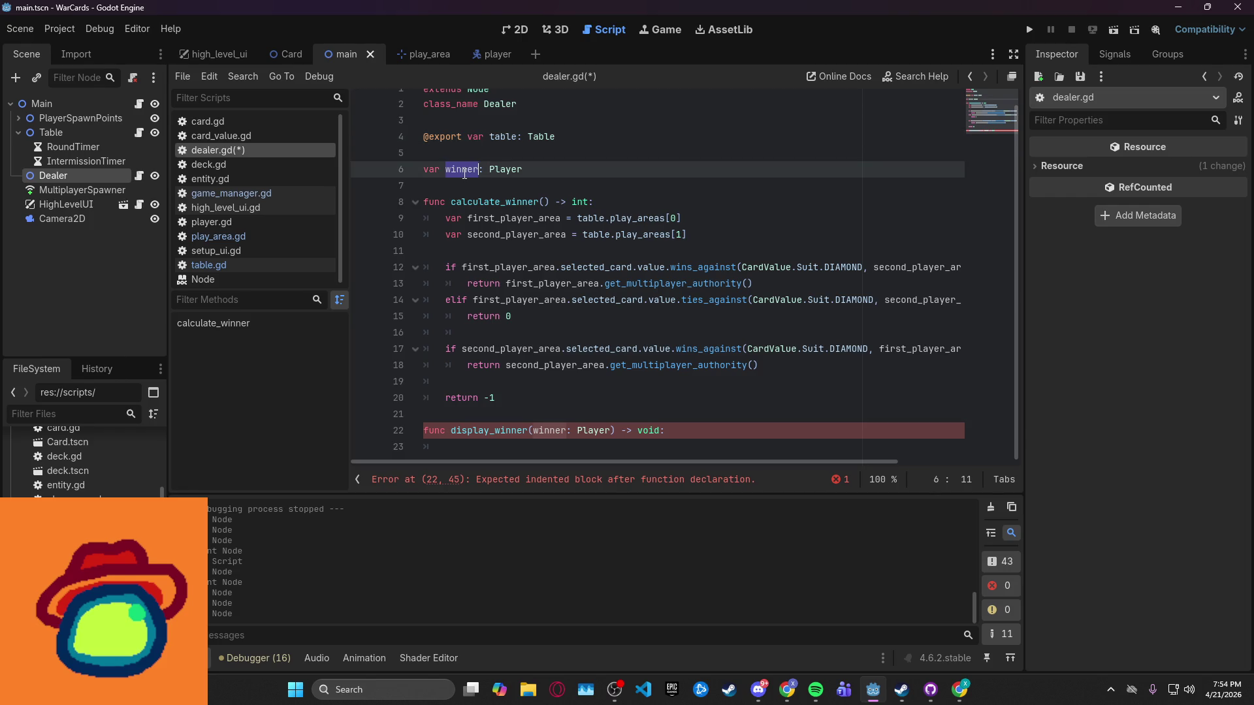
# Make calculate_winner return void and assign winner the first player's assigned_player instead of returning
pyautogui.doubleClick(484, 285)
pyautogui.hotkey('ctrl', 'v')
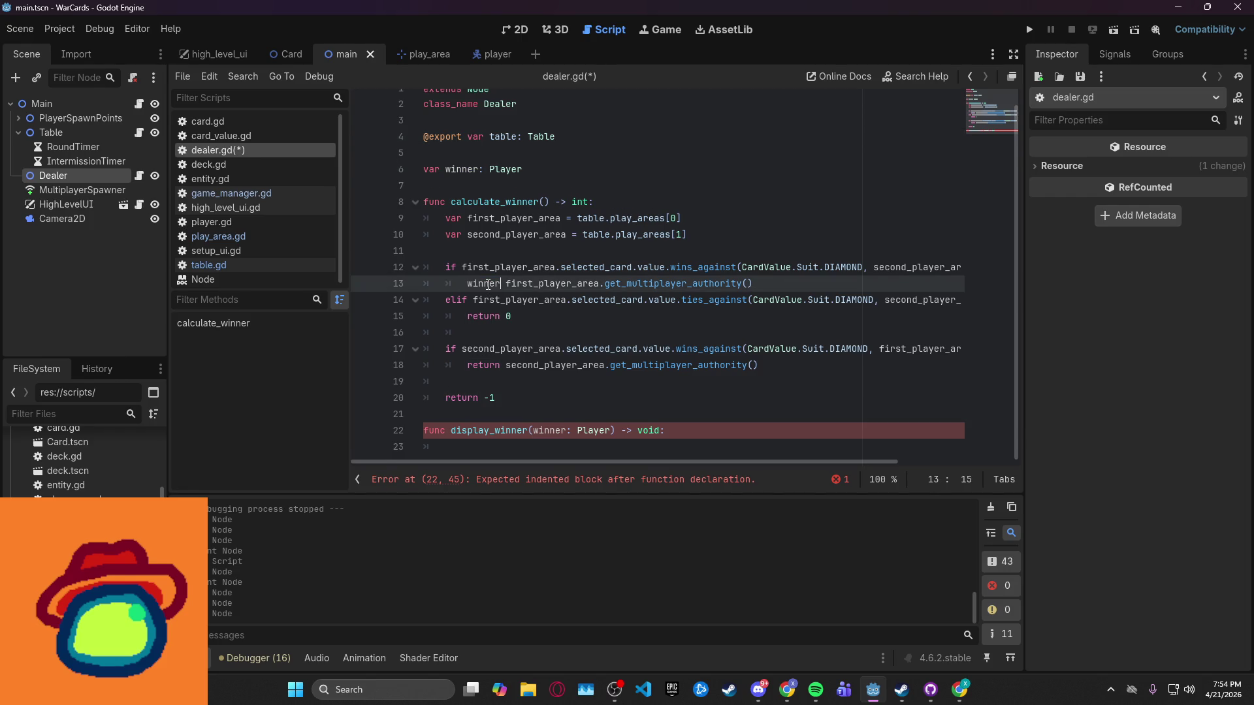
pyautogui.scroll(1, 488, 285)
pyautogui.write('=')
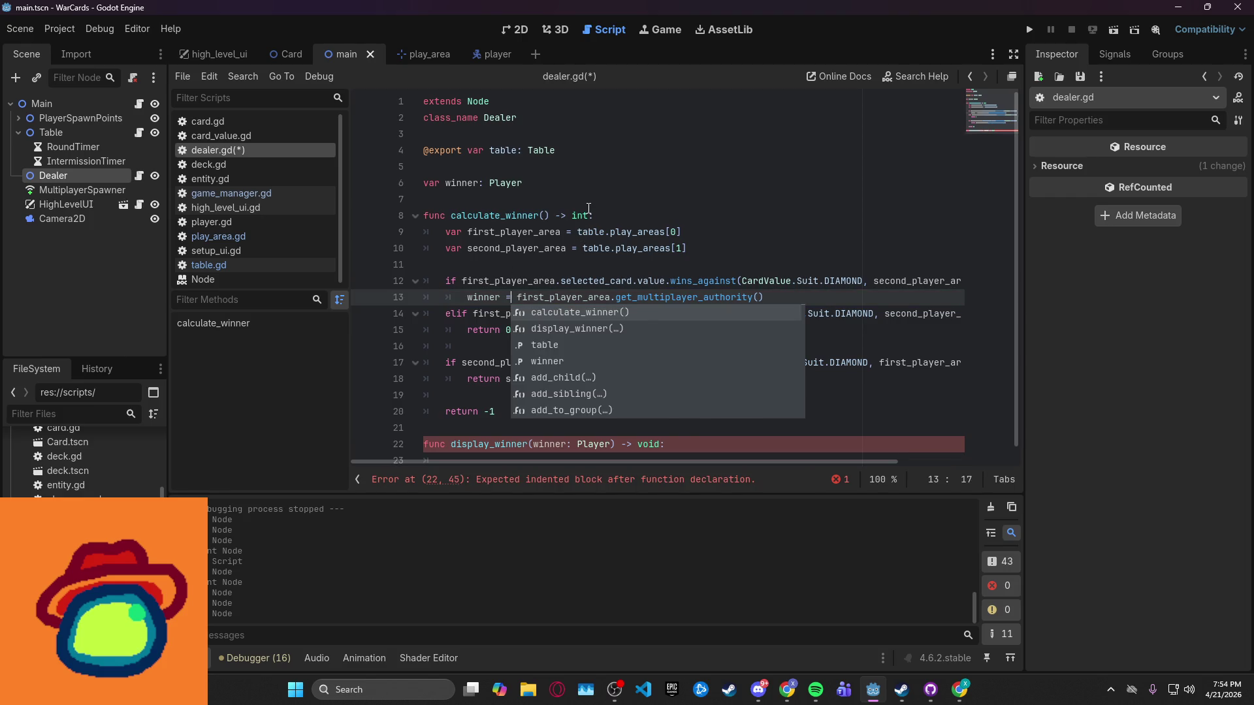
pyautogui.click(583, 215)
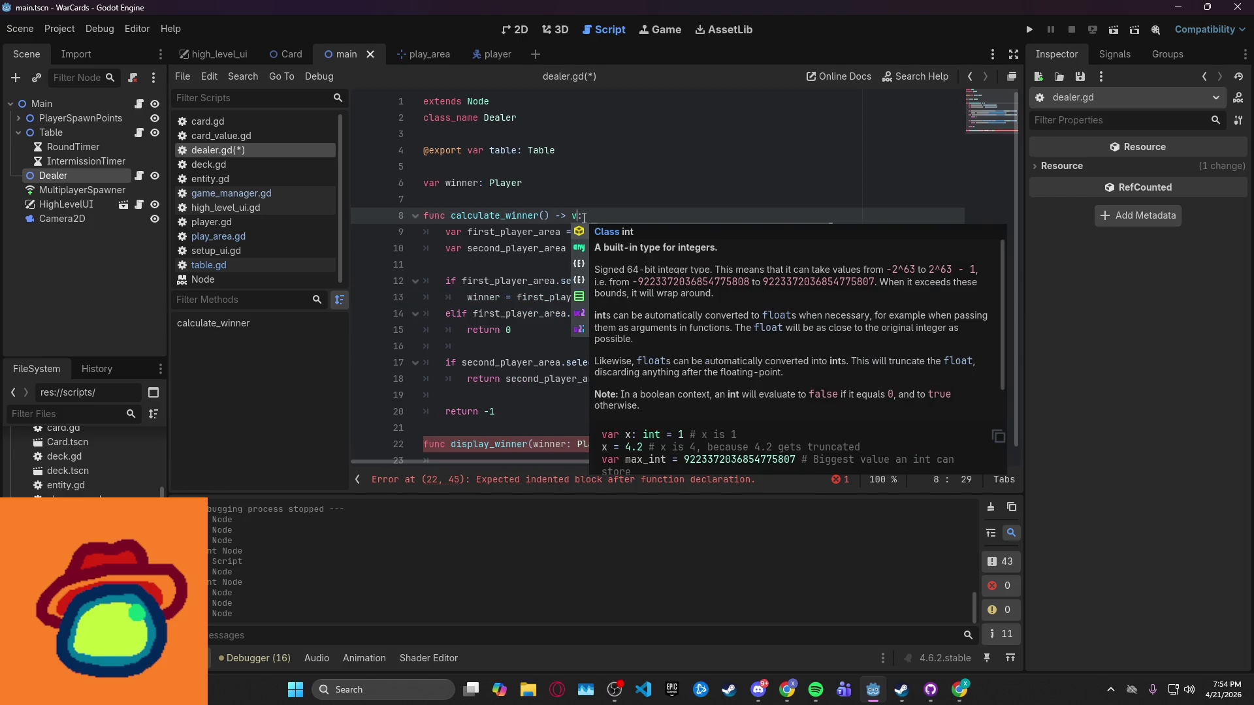
pyautogui.press('Return')
pyautogui.click(519, 281)
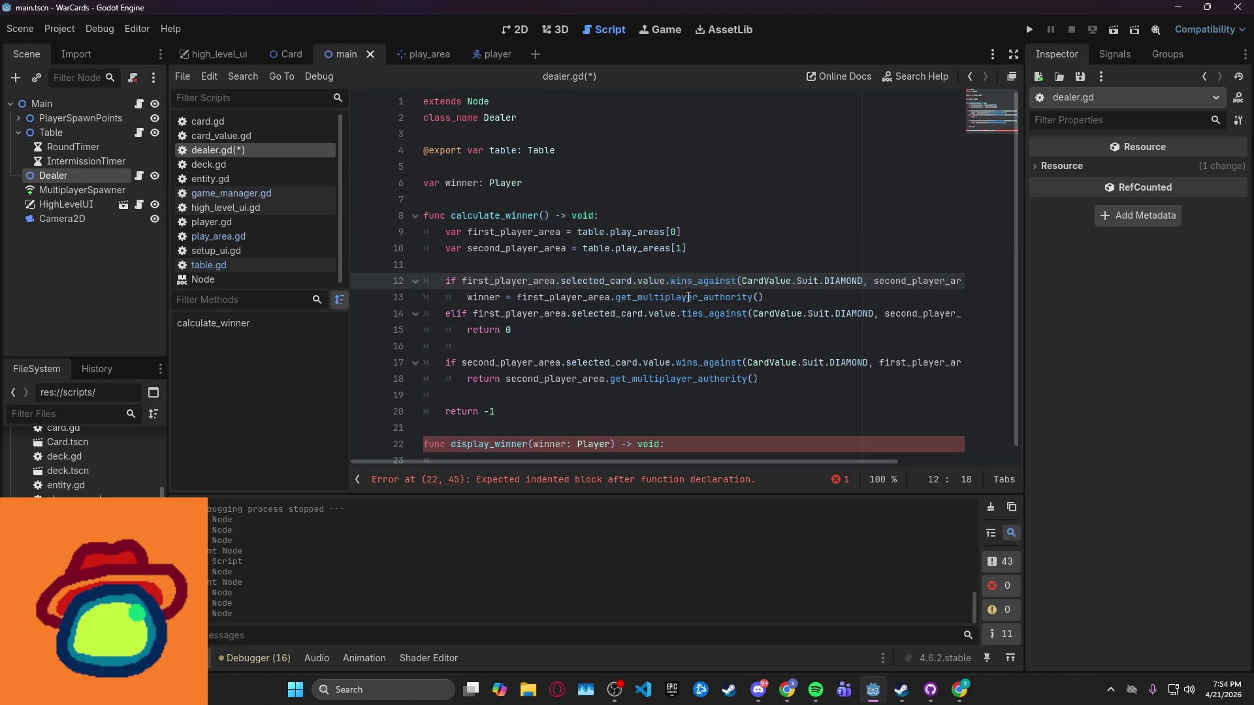
pyautogui.doubleClick(689, 297)
pyautogui.keyDown('shift'); pyautogui.click(765, 298); pyautogui.keyUp('shift')
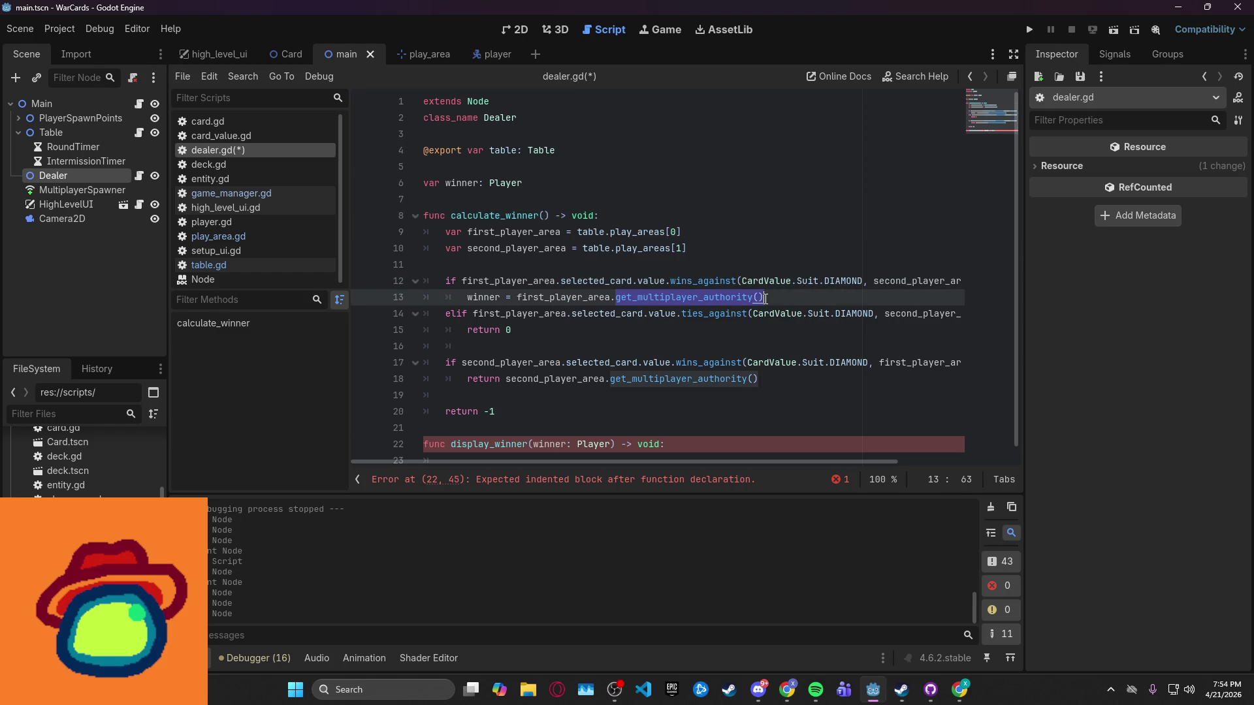
pyautogui.press('BackSpace')
pyautogui.write('ass')
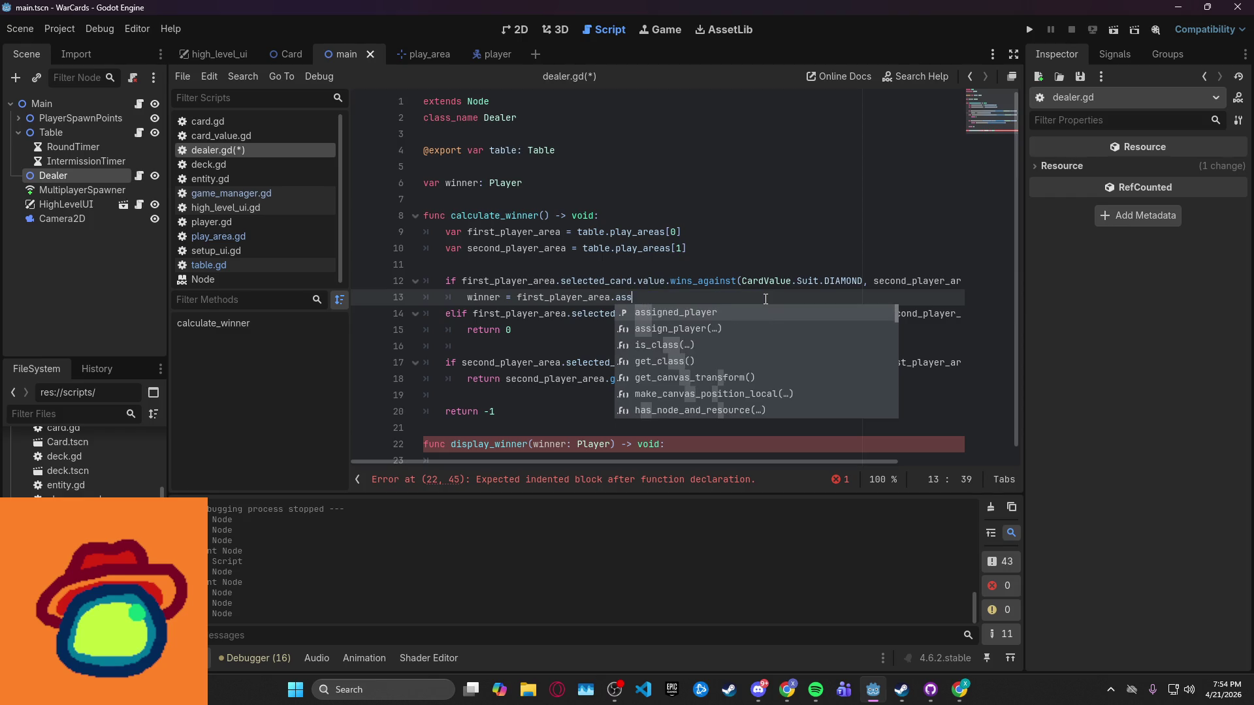
pyautogui.press('Return')
# Assign winner from second_player_area in the second branch, replace the tie's return 0, delete return -1
pyautogui.moveTo(469, 297); pyautogui.dragTo(747, 298)
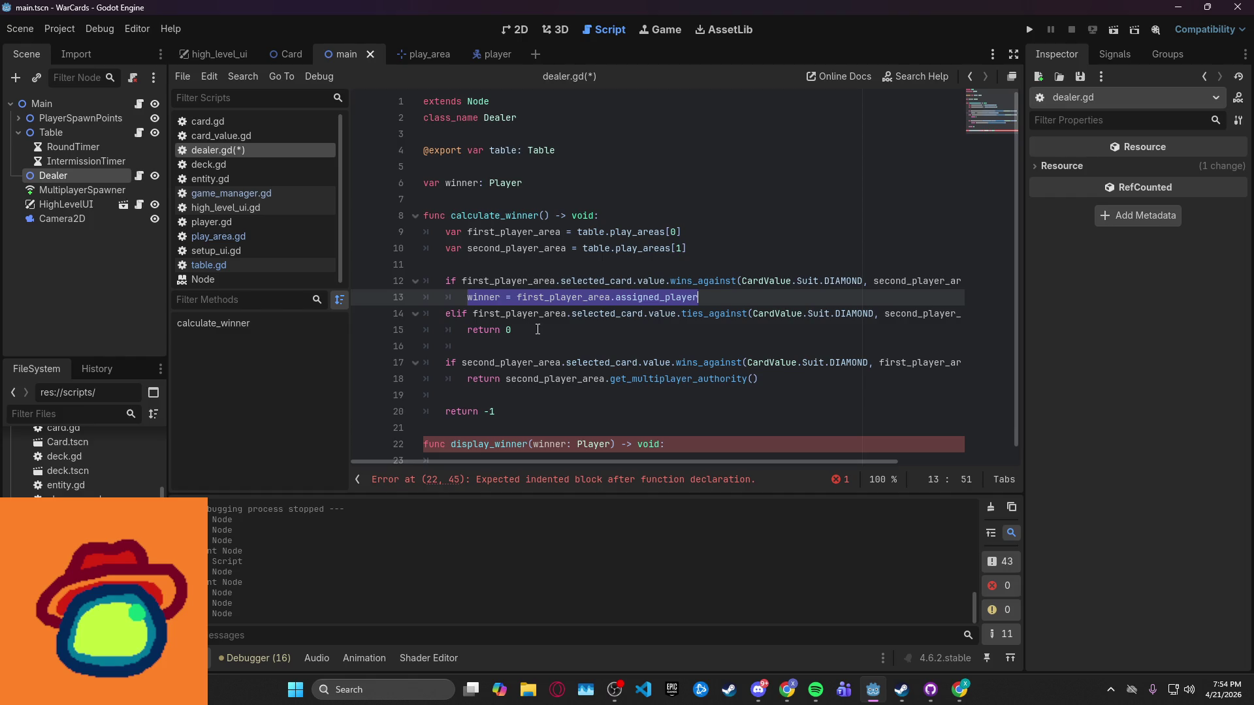
pyautogui.moveTo(467, 329); pyautogui.dragTo(570, 330)
pyautogui.write('winner')
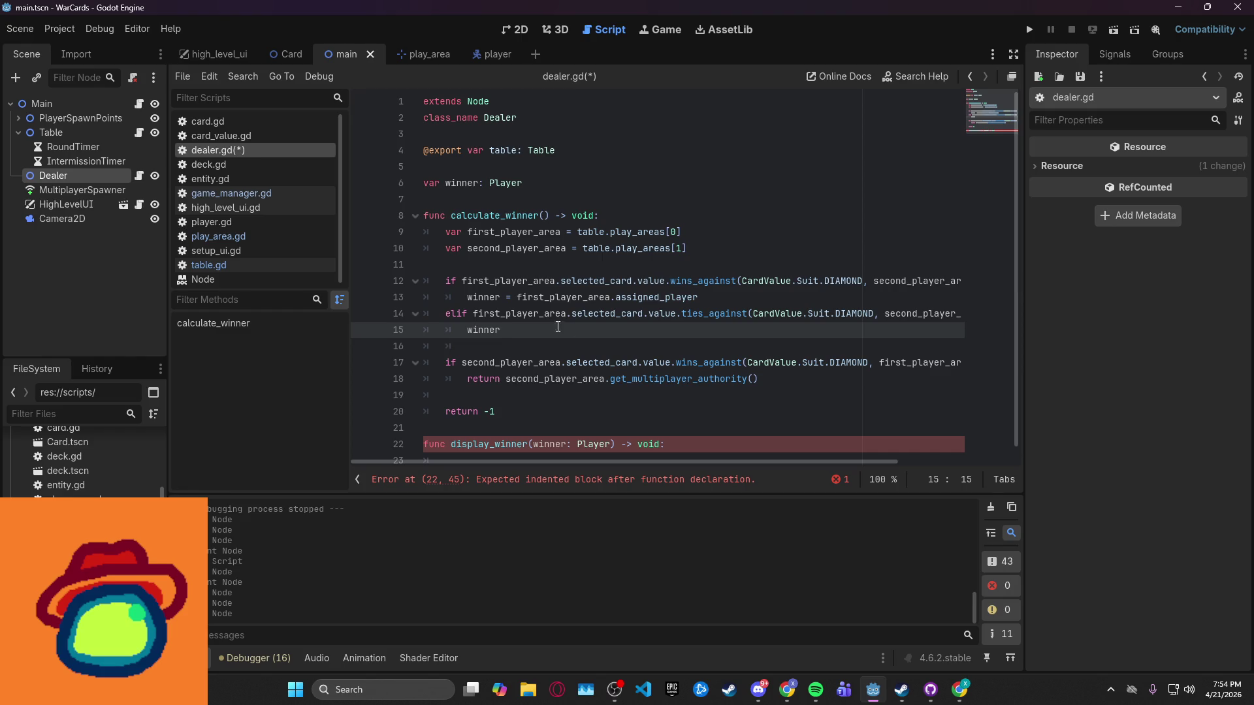
pyautogui.moveTo(467, 299); pyautogui.dragTo(750, 298)
pyautogui.hotkey('ctrl', 'c')
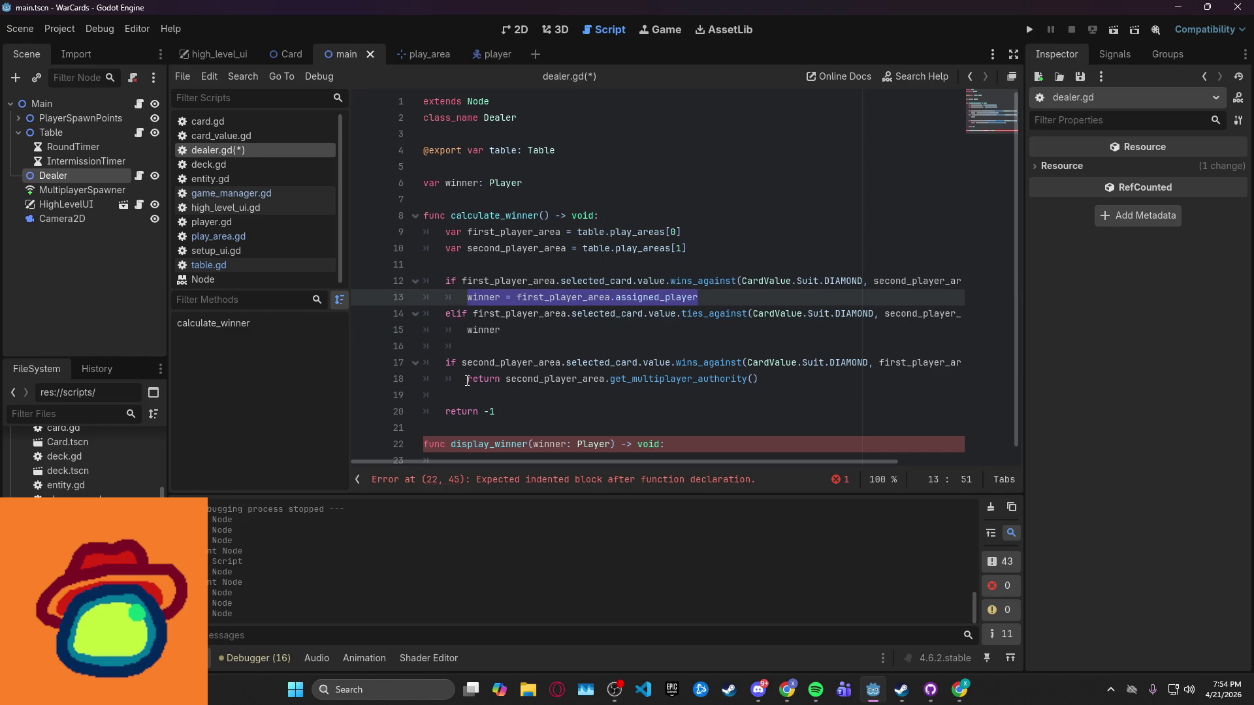
pyautogui.moveTo(467, 379); pyautogui.dragTo(787, 379)
pyautogui.hotkey('ctrl', 'v')
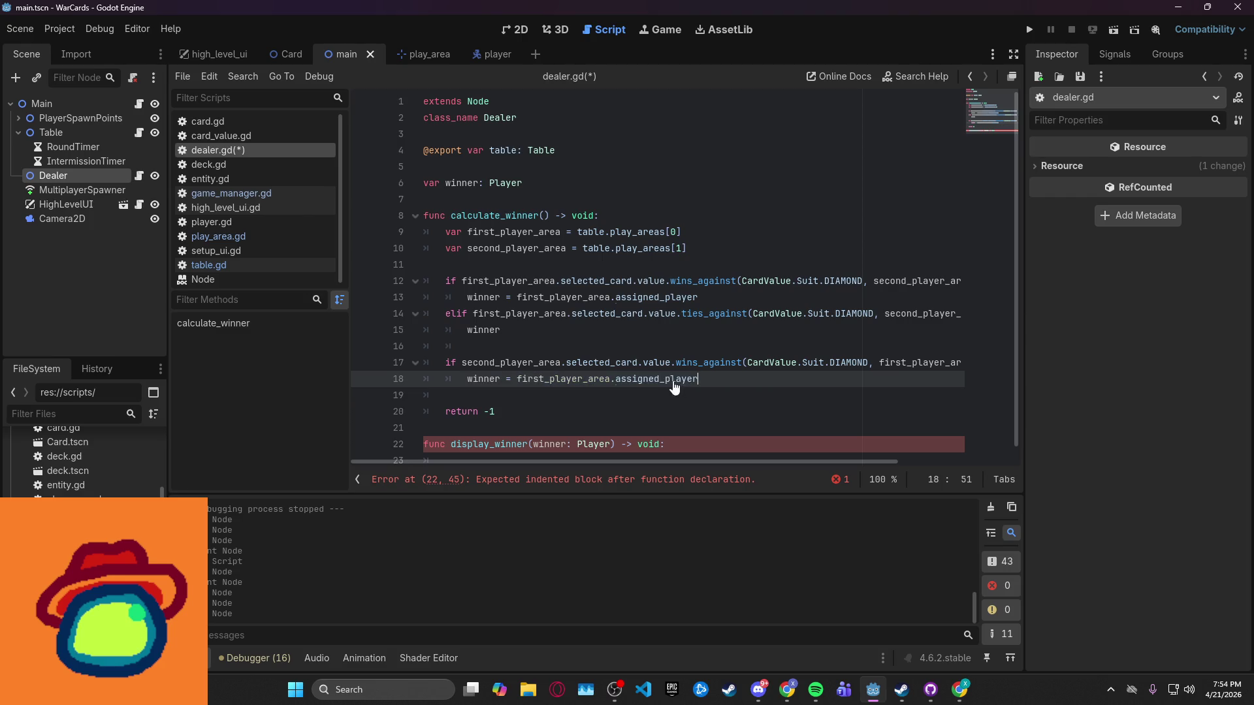
pyautogui.doubleClick(553, 368)
pyautogui.hotkey('ctrl', 'c')
pyautogui.doubleClick(552, 379)
pyautogui.hotkey('ctrl', 'v')
pyautogui.moveTo(505, 409); pyautogui.dragTo(361, 412)
pyautogui.press('BackSpace')
pyautogui.press('BackSpace')
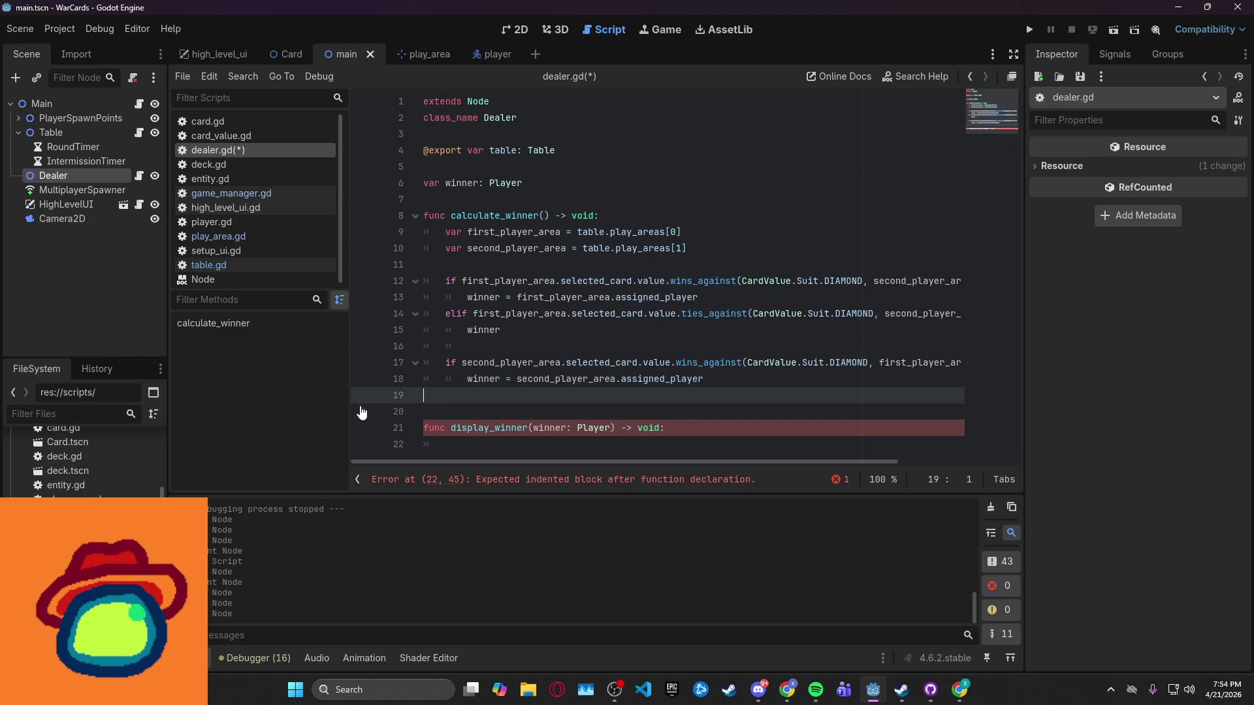
pyautogui.press('BackSpace')
# Declare var is_tie: bool = false and set is_tie = true in the tie branch
pyautogui.click(544, 326)
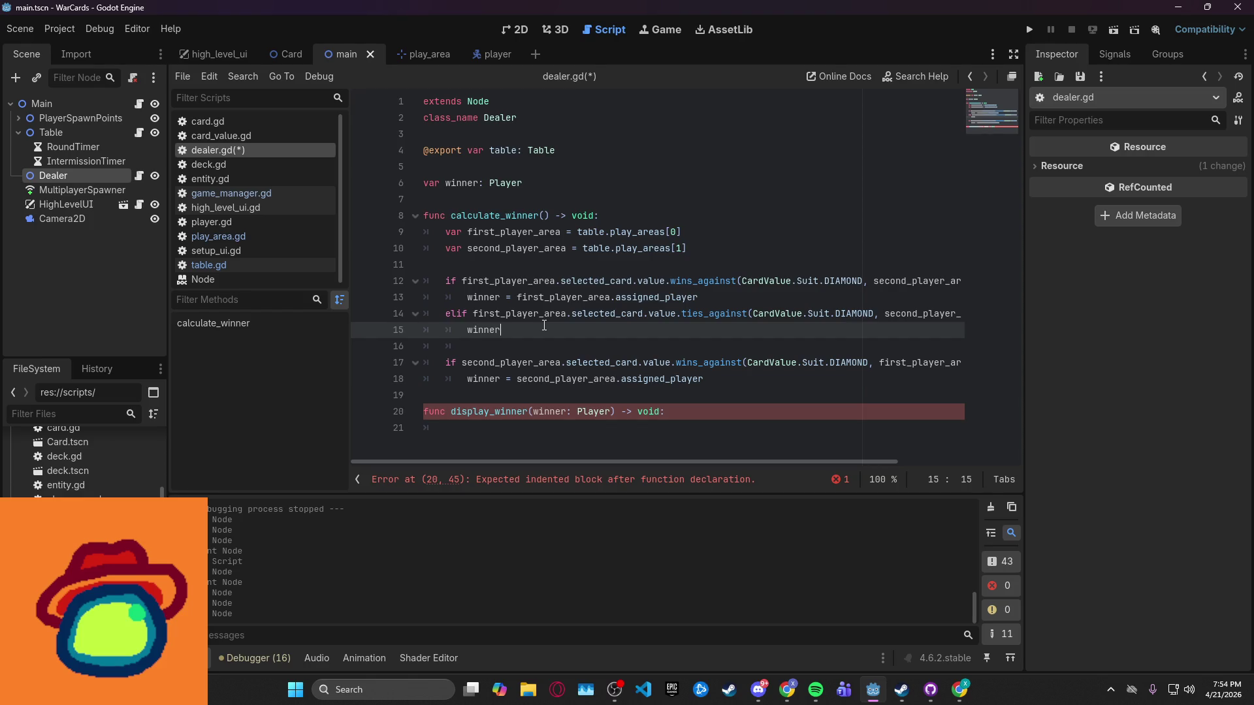
pyautogui.click(524, 181)
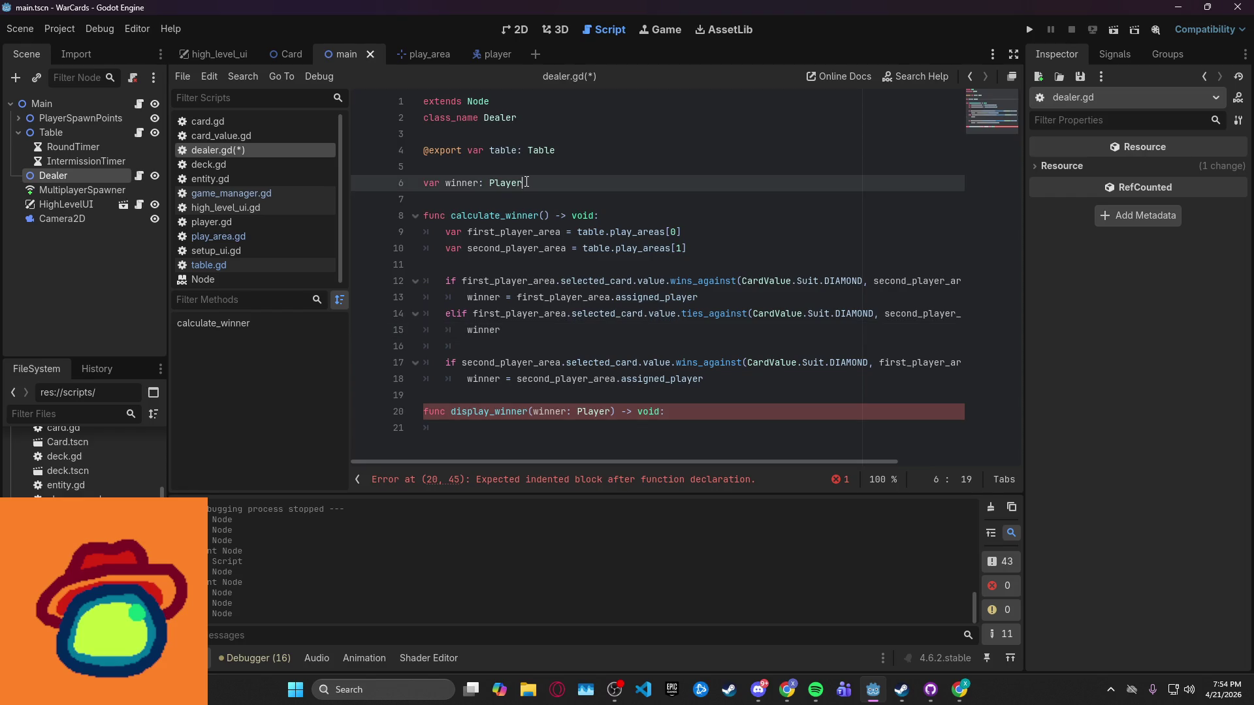
pyautogui.press('Return')
pyautogui.write('var is_t')
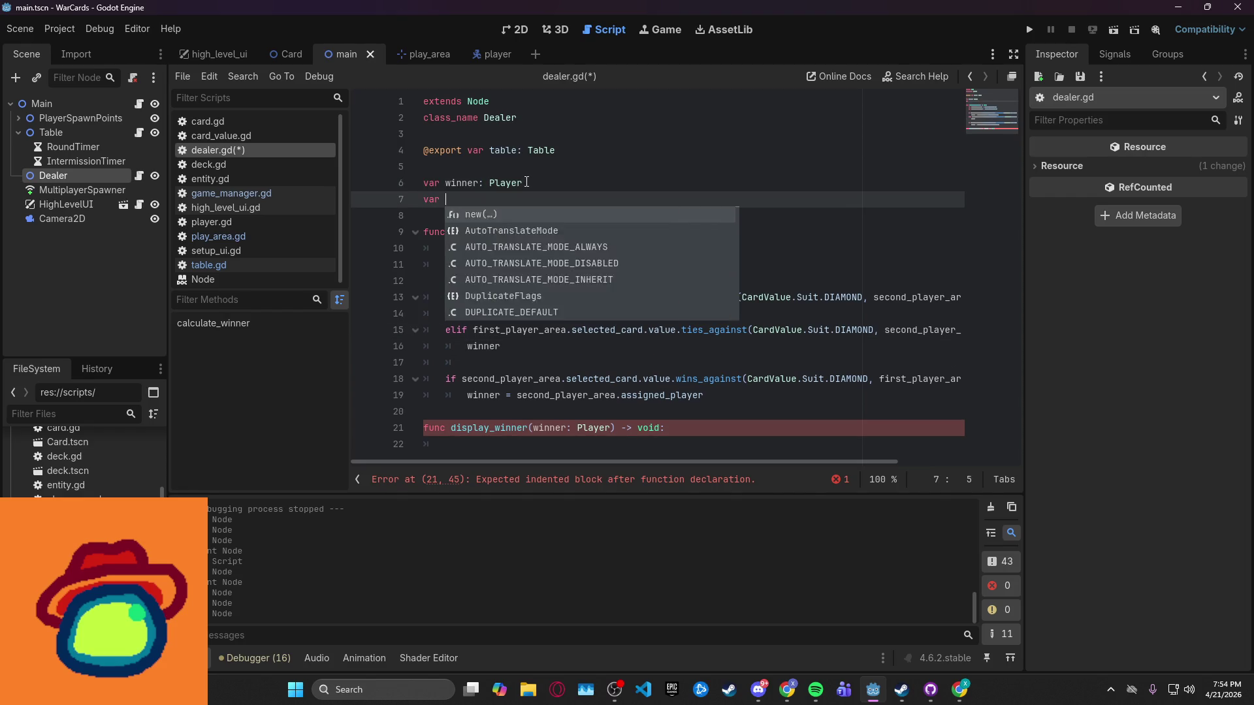
pyautogui.write('ie: b')
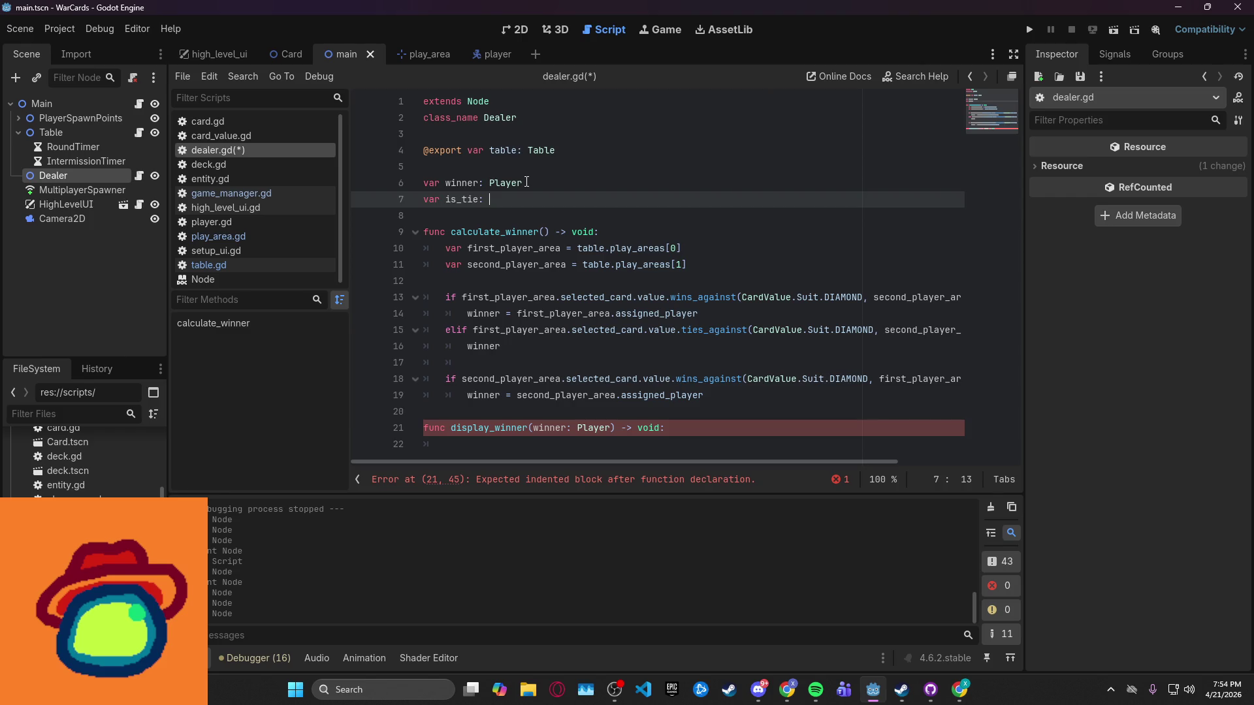
pyautogui.write('ool')
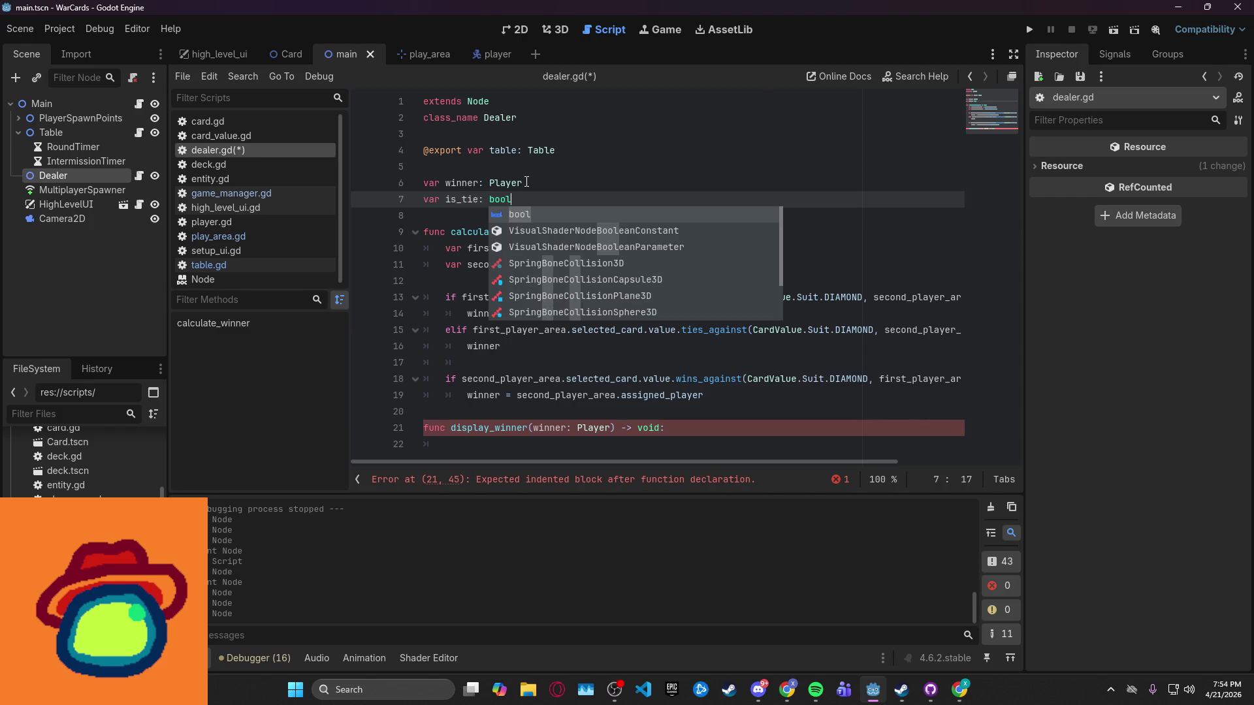
pyautogui.click(527, 182)
pyautogui.click(535, 206)
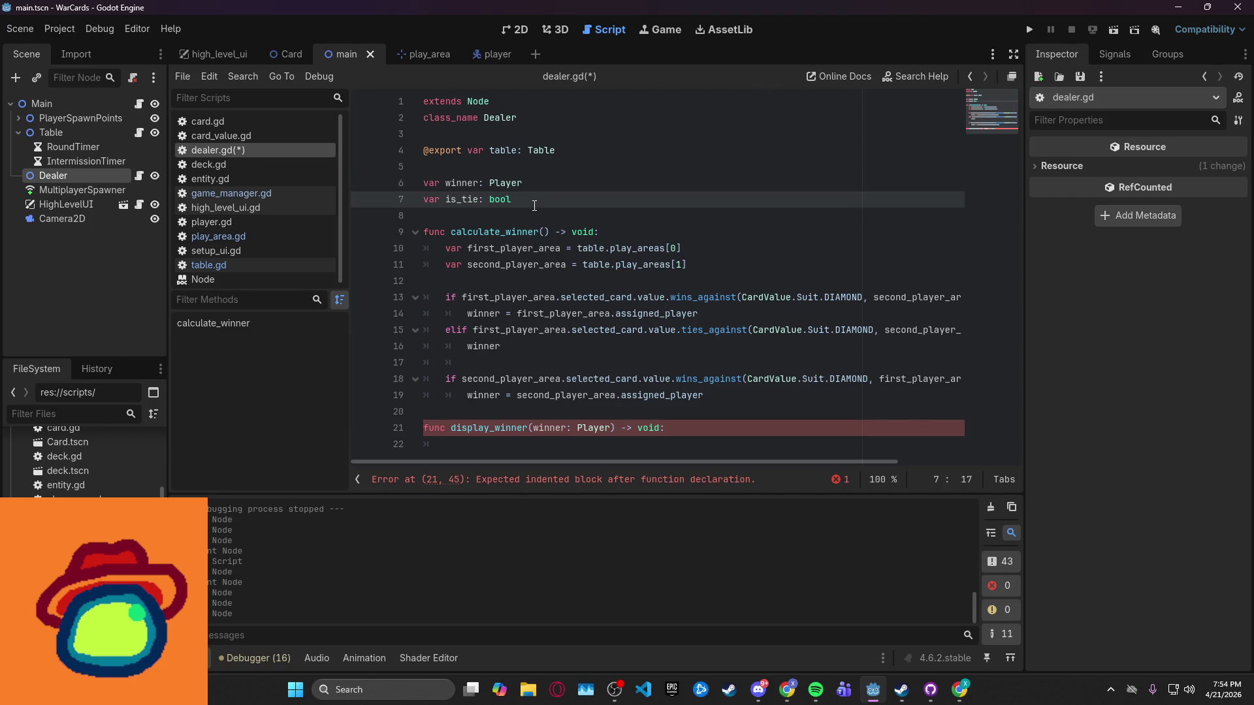
pyautogui.write('= false')
pyautogui.doubleClick(485, 347)
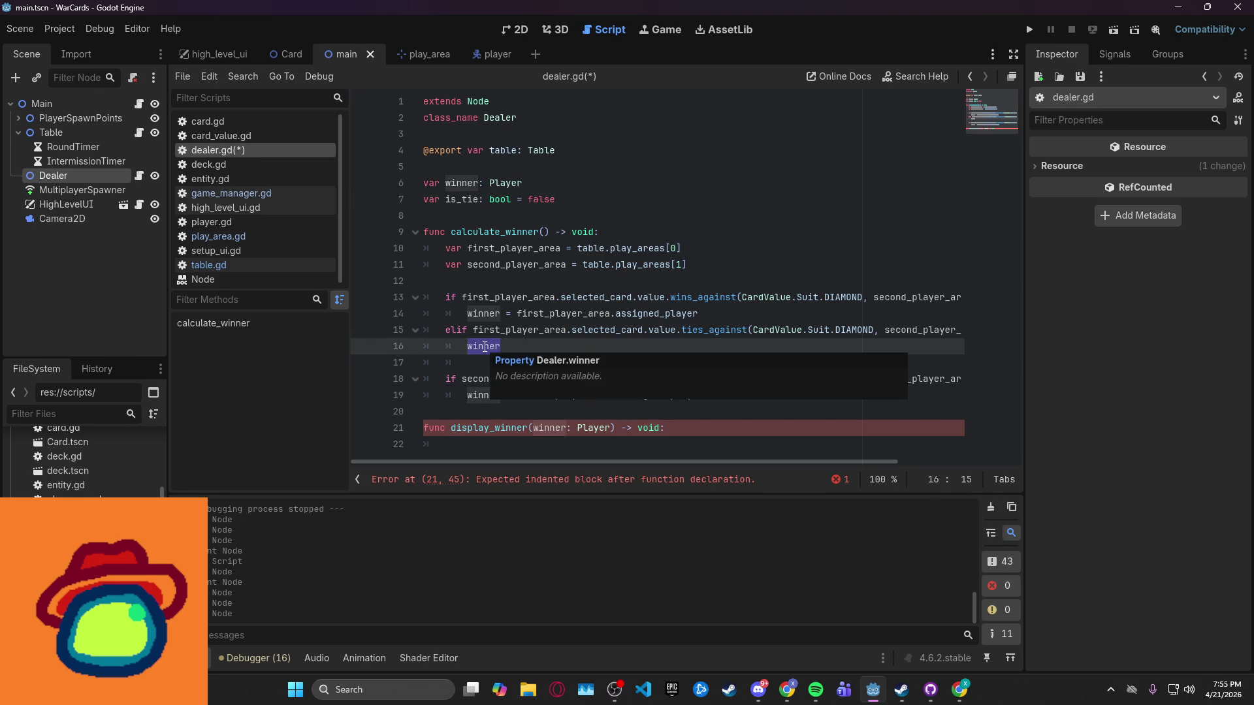
pyautogui.write('is_tie = t')
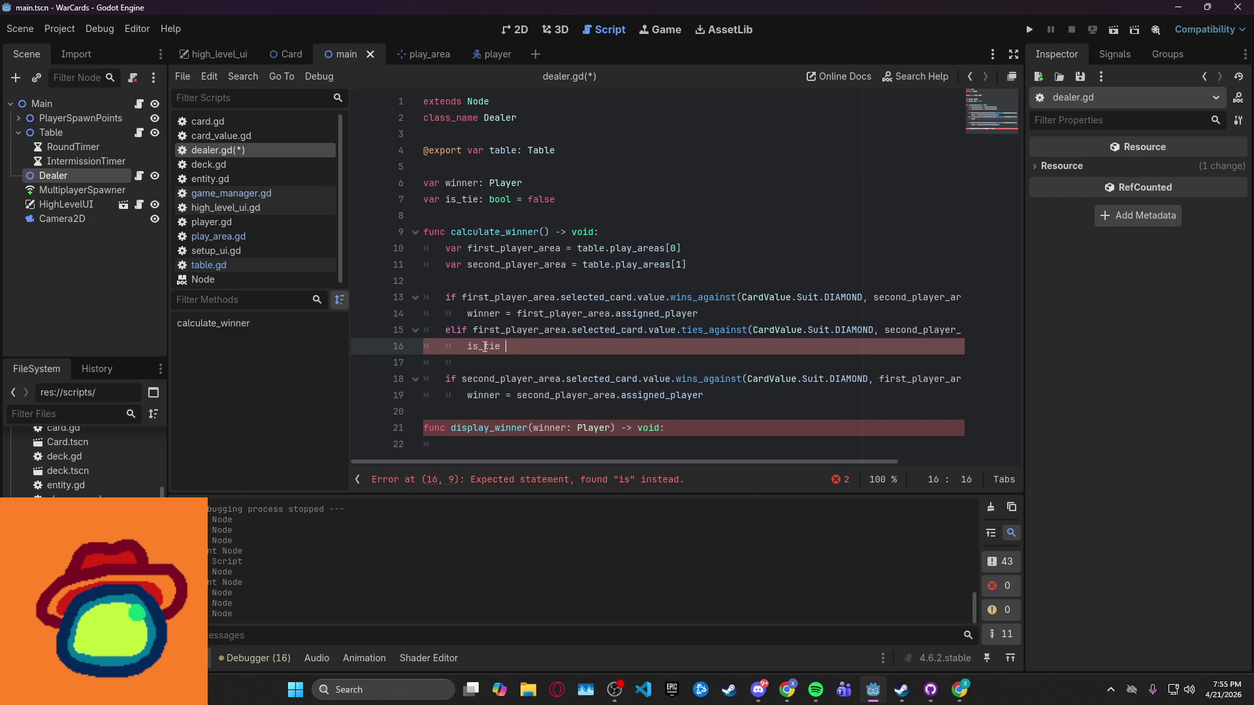
pyautogui.write('rue')
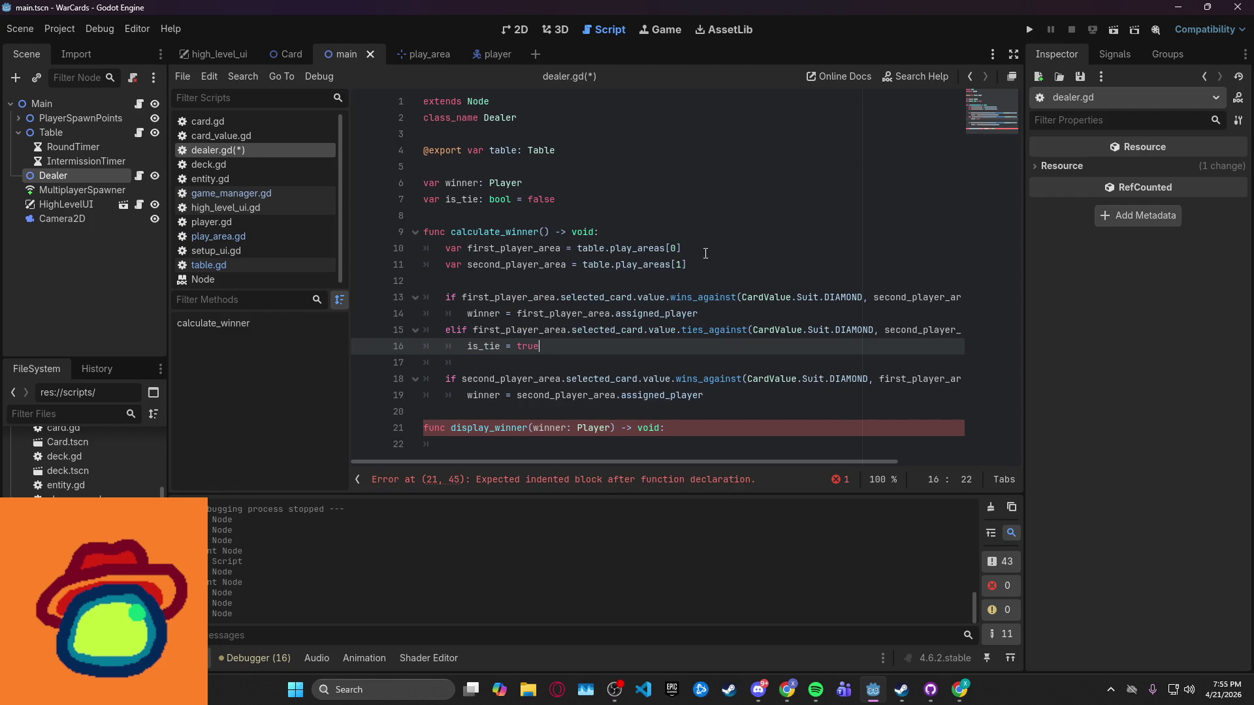
# Reset is_tie = false before the win checks and call display_winner() after them
pyautogui.click(716, 260)
pyautogui.press('Return')
pyautogui.write('is_tie = false')
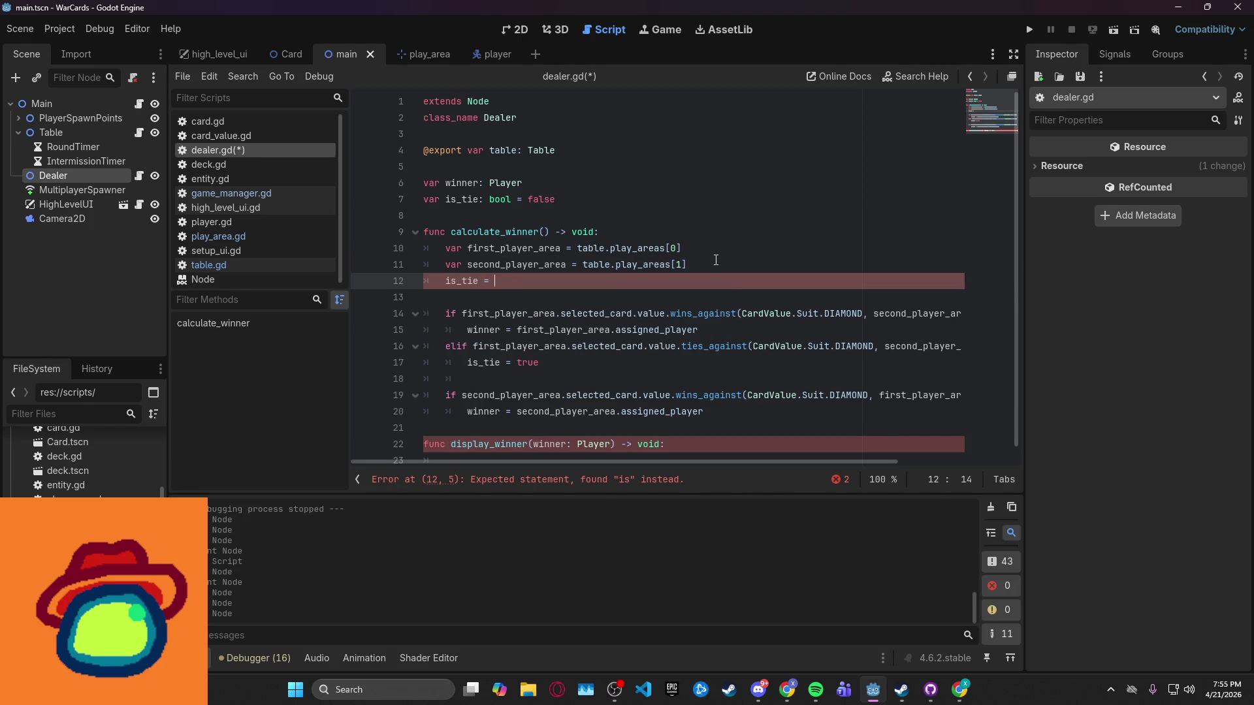
pyautogui.scroll(-1, 716, 260)
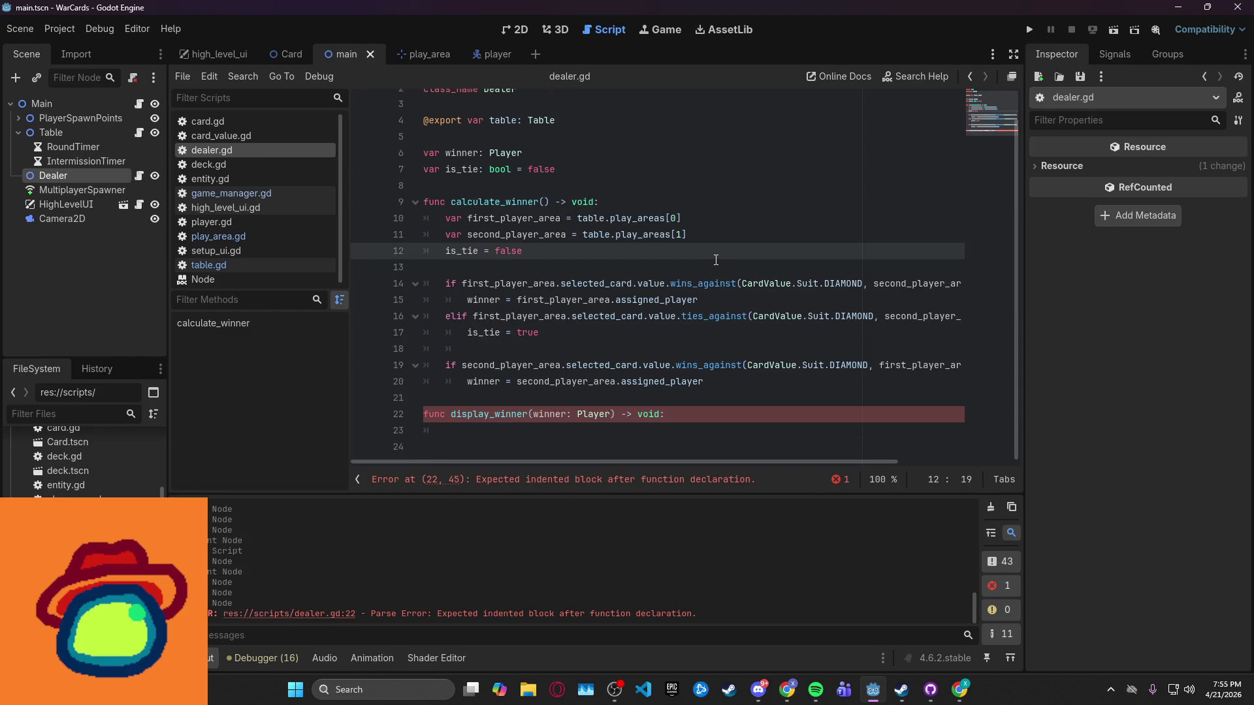
pyautogui.click(697, 381)
pyautogui.press('Return')
pyautogui.press('Return')
pyautogui.press('BackSpace')
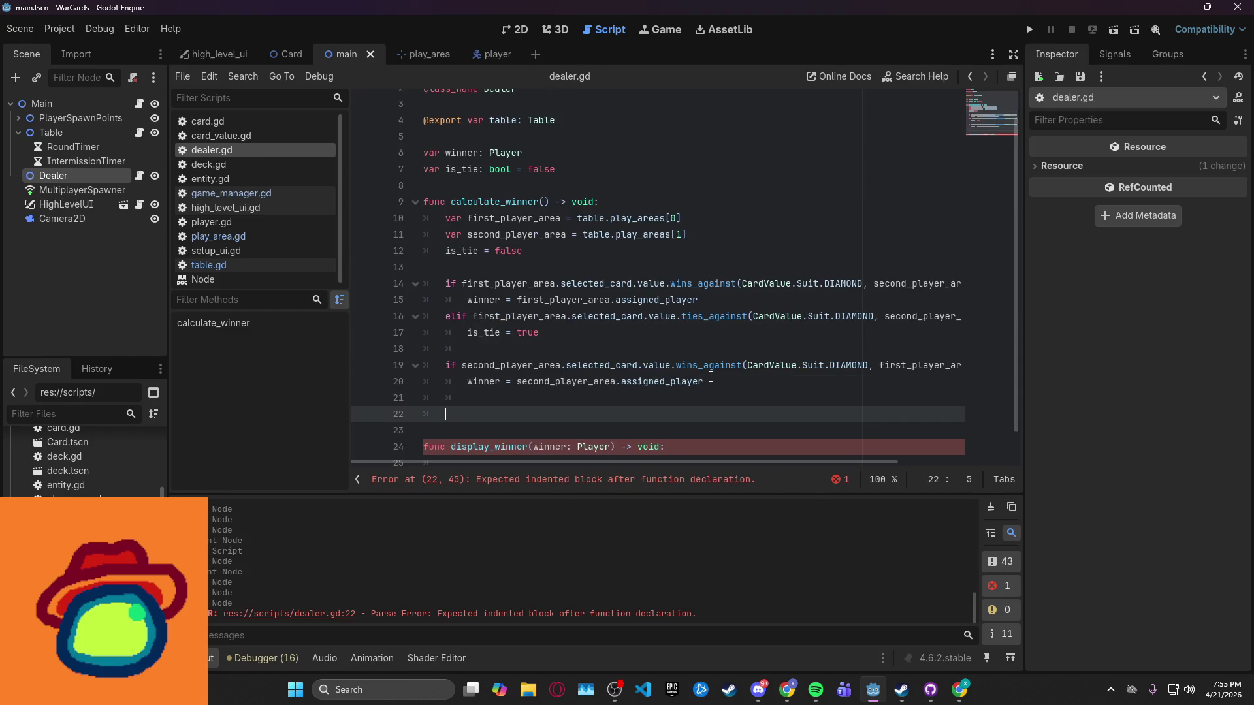
pyautogui.write('dis')
pyautogui.press('Return')
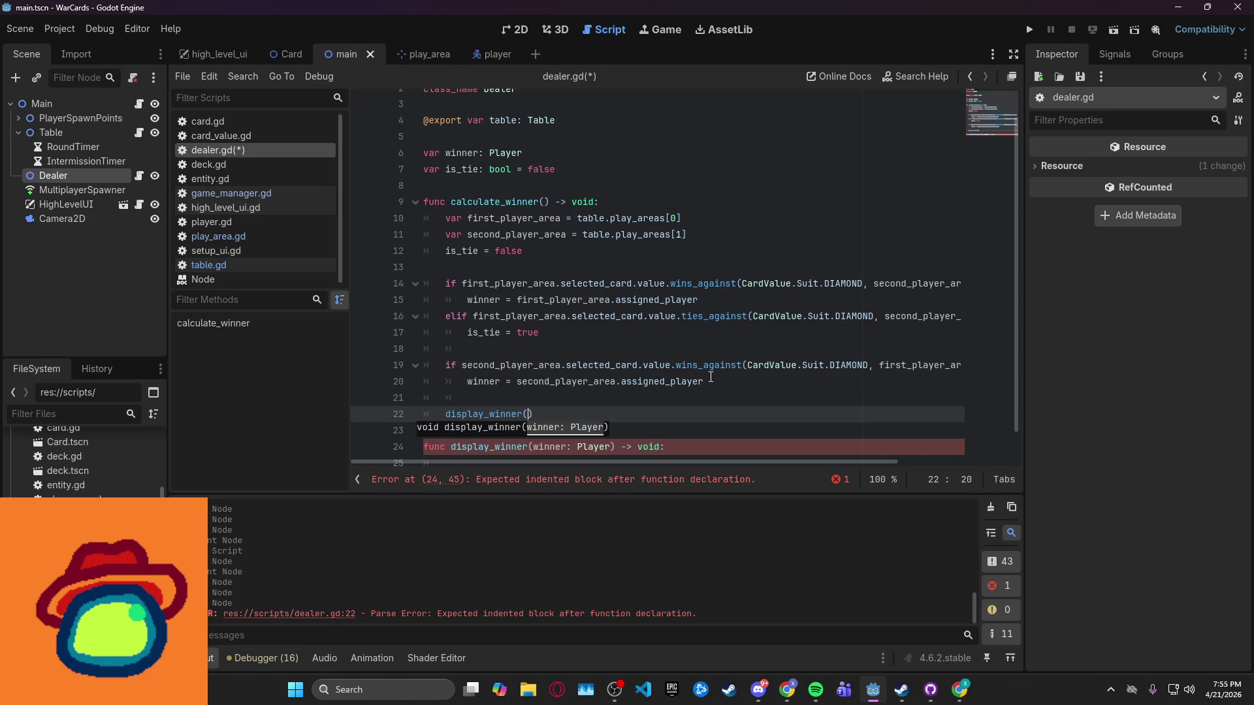
pyautogui.write('w')
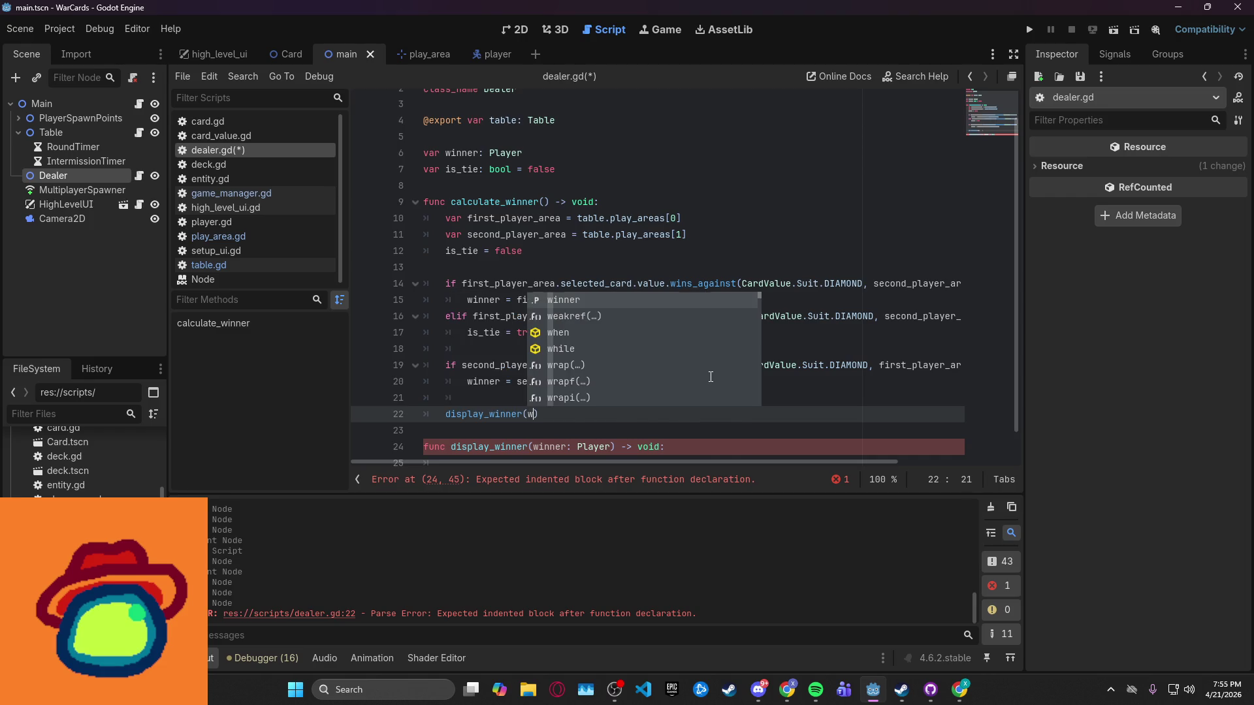
pyautogui.press('Return')
pyautogui.press('BackSpace')
pyautogui.press('BackSpace')
pyautogui.press('BackSpace')
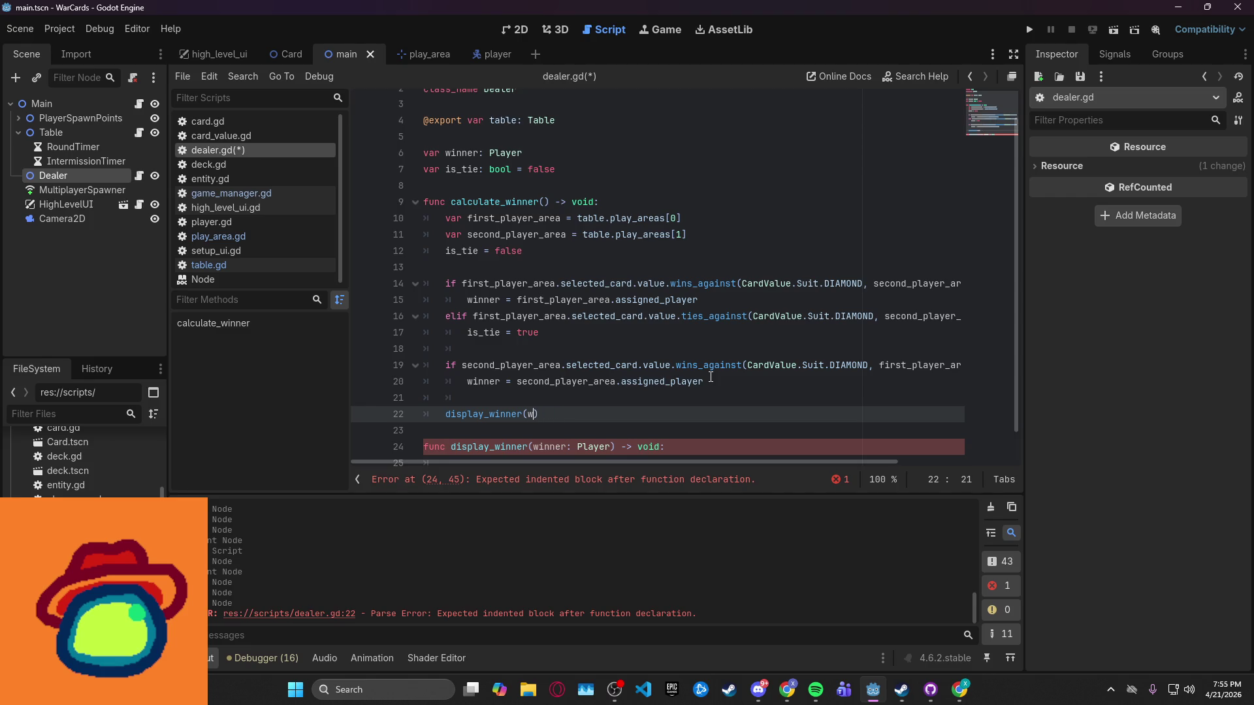
# Remove the winner parameter from display_winner, leaving display_winner() -> void with an empty body
pyautogui.scroll(-1, 831, 360)
pyautogui.moveTo(533, 414); pyautogui.dragTo(610, 414)
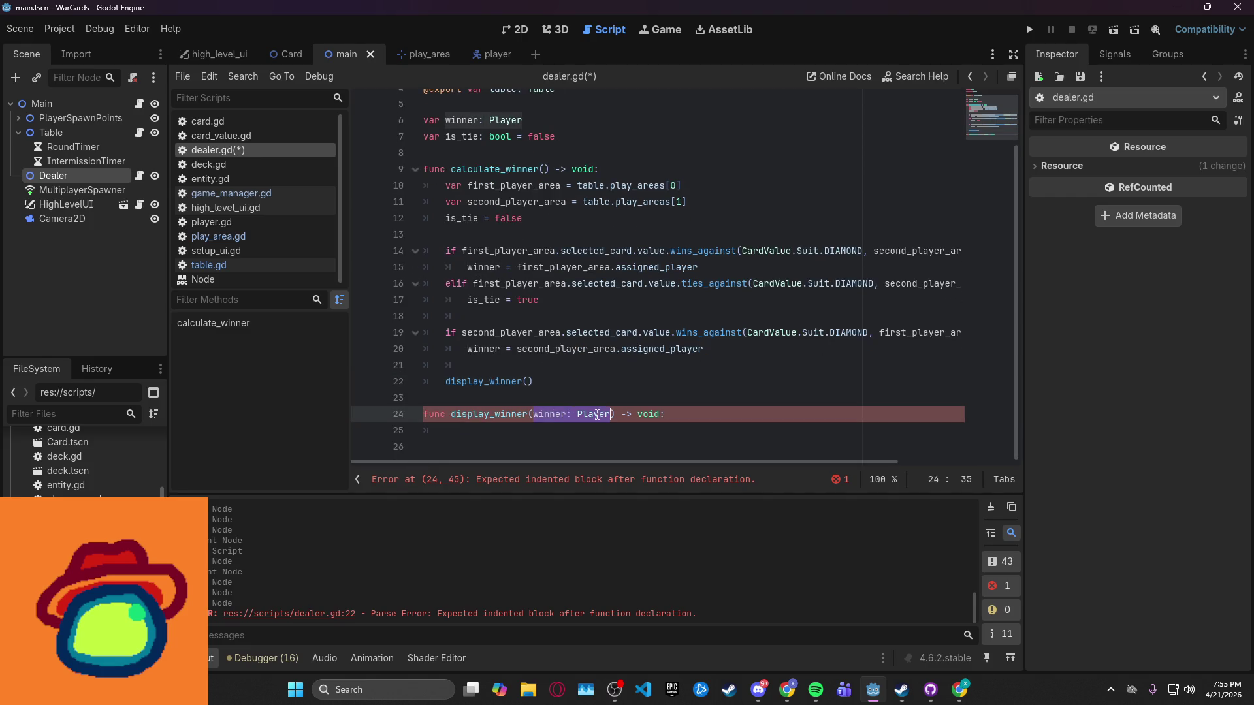
pyautogui.press('BackSpace')
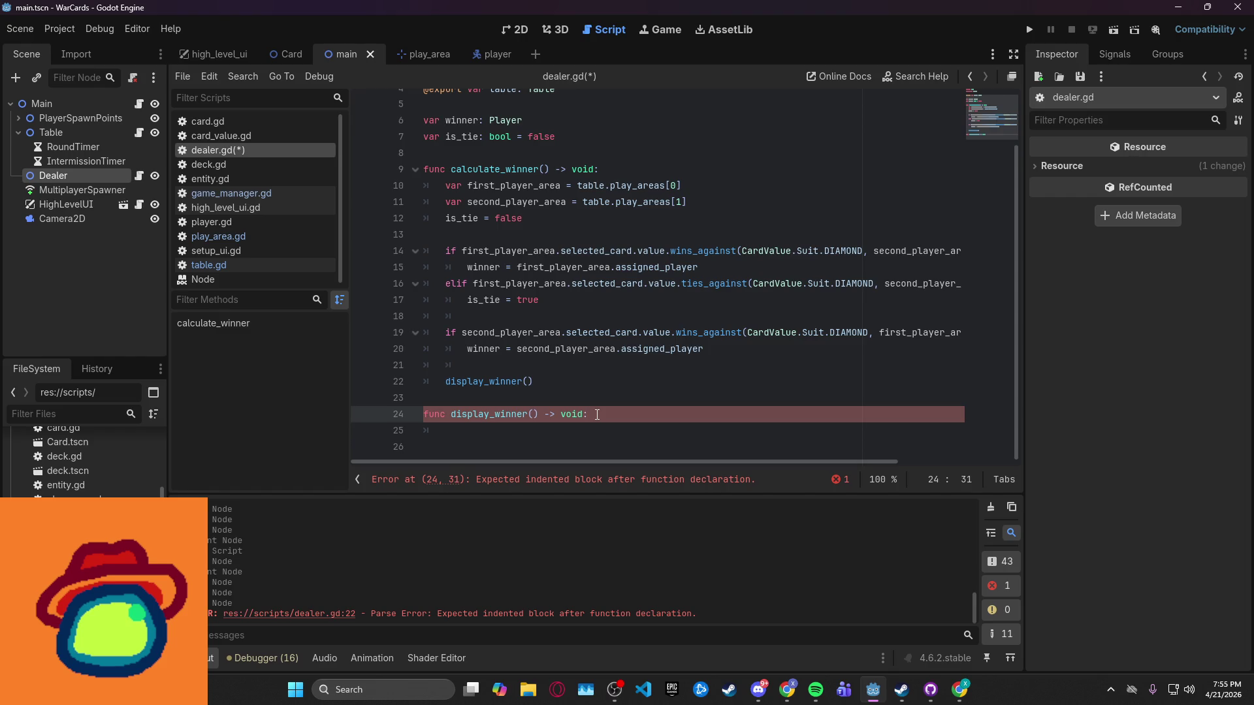
pyautogui.press('Return')
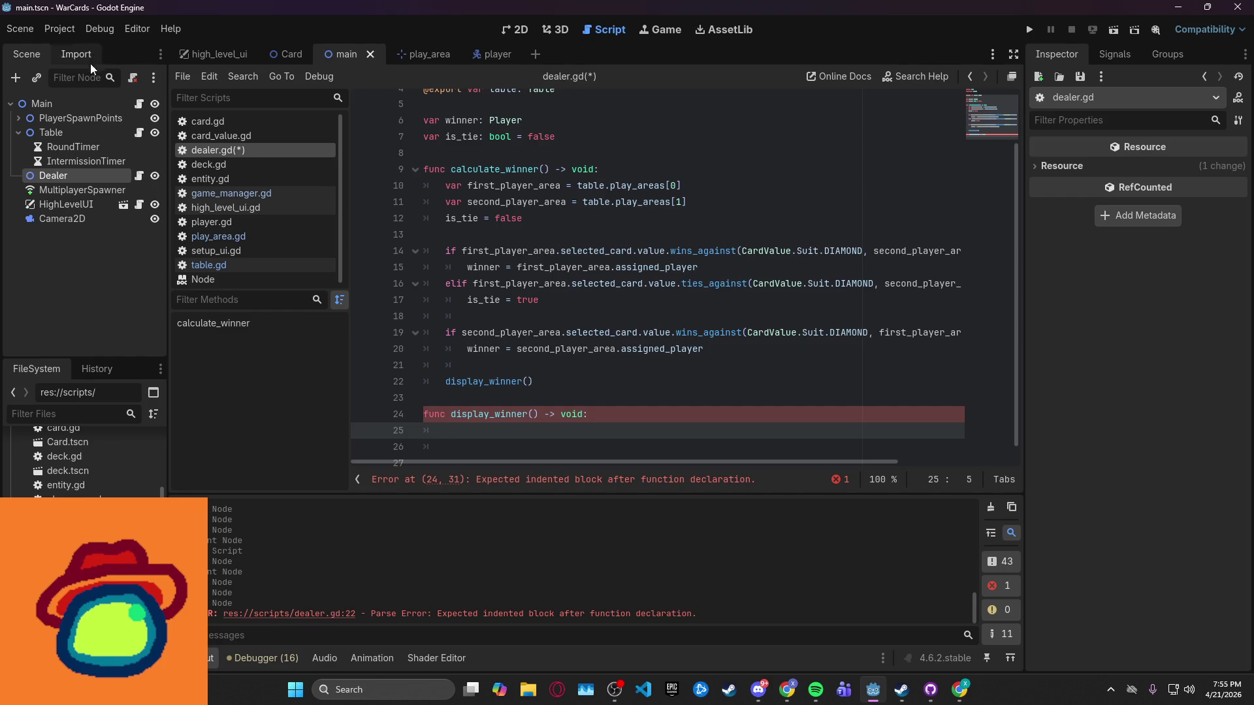
pyautogui.click(56, 107)
# Add a CanvasLayer child under Main and rename it WinnerUI
pyautogui.rightClick(56, 107)
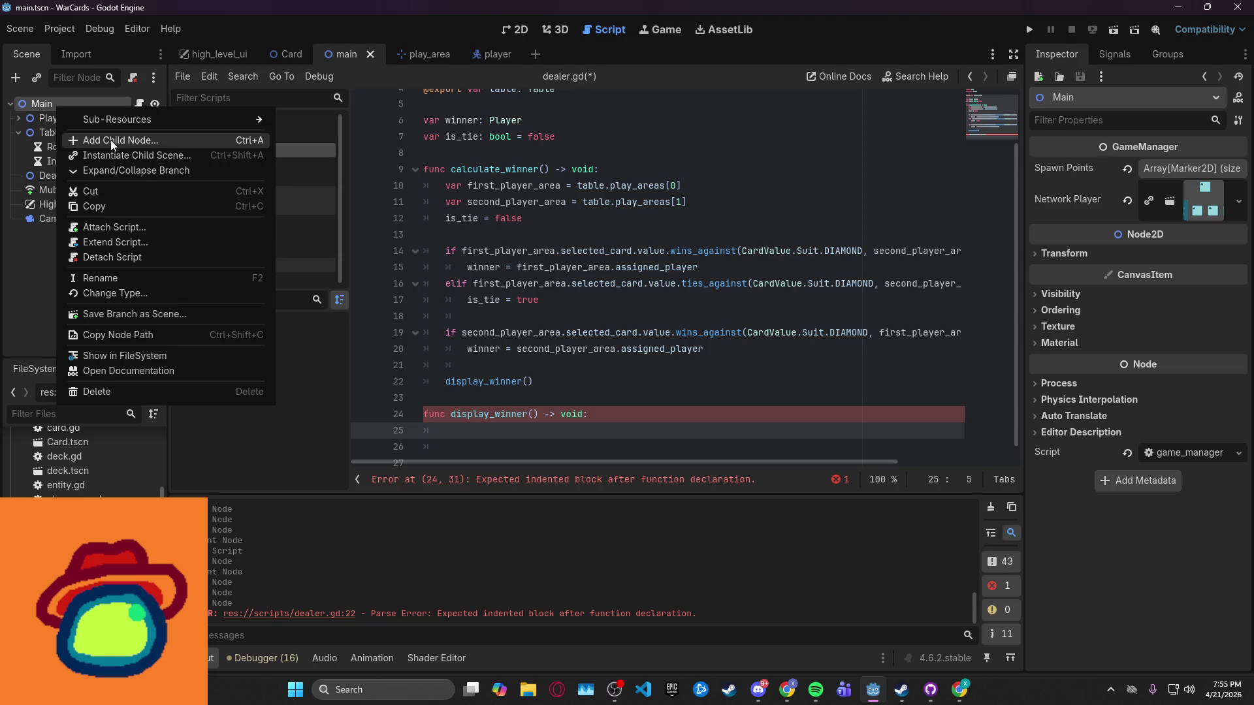
pyautogui.click(111, 141)
pyautogui.write('ca')
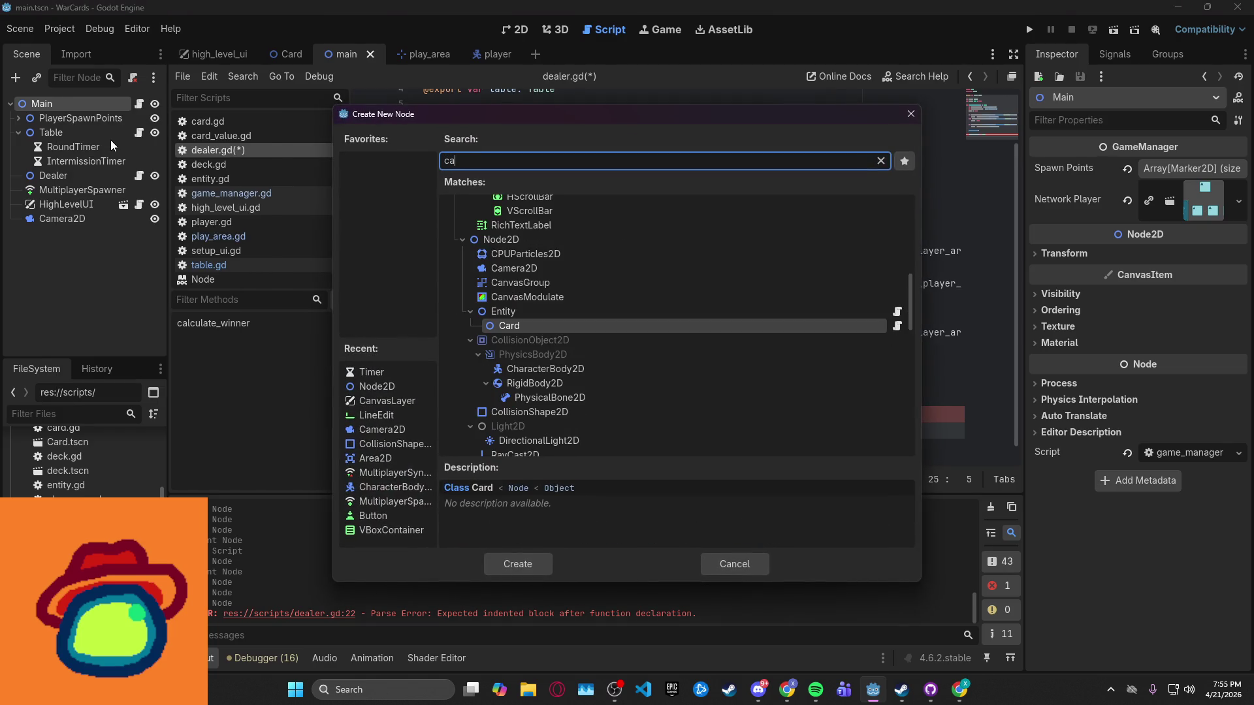
pyautogui.write('m')
pyautogui.press('BackSpace')
pyautogui.write('n')
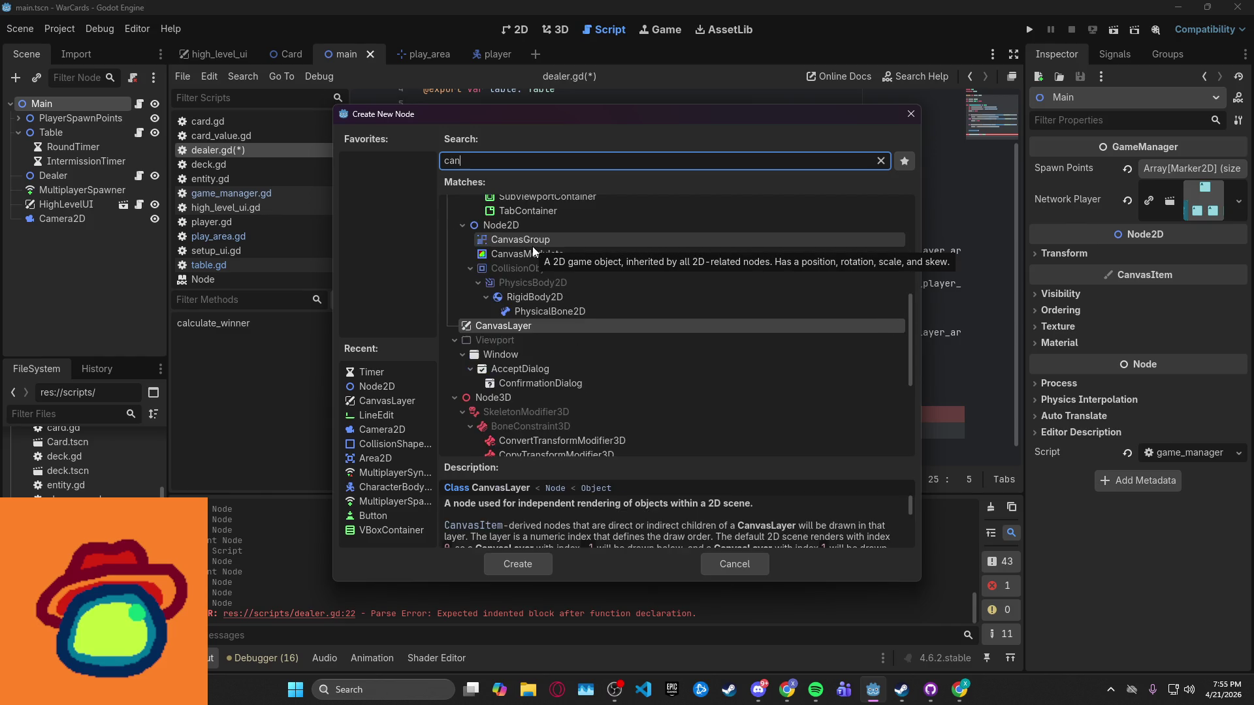
pyautogui.write('la')
pyautogui.press('BackSpace')
pyautogui.press('BackSpace')
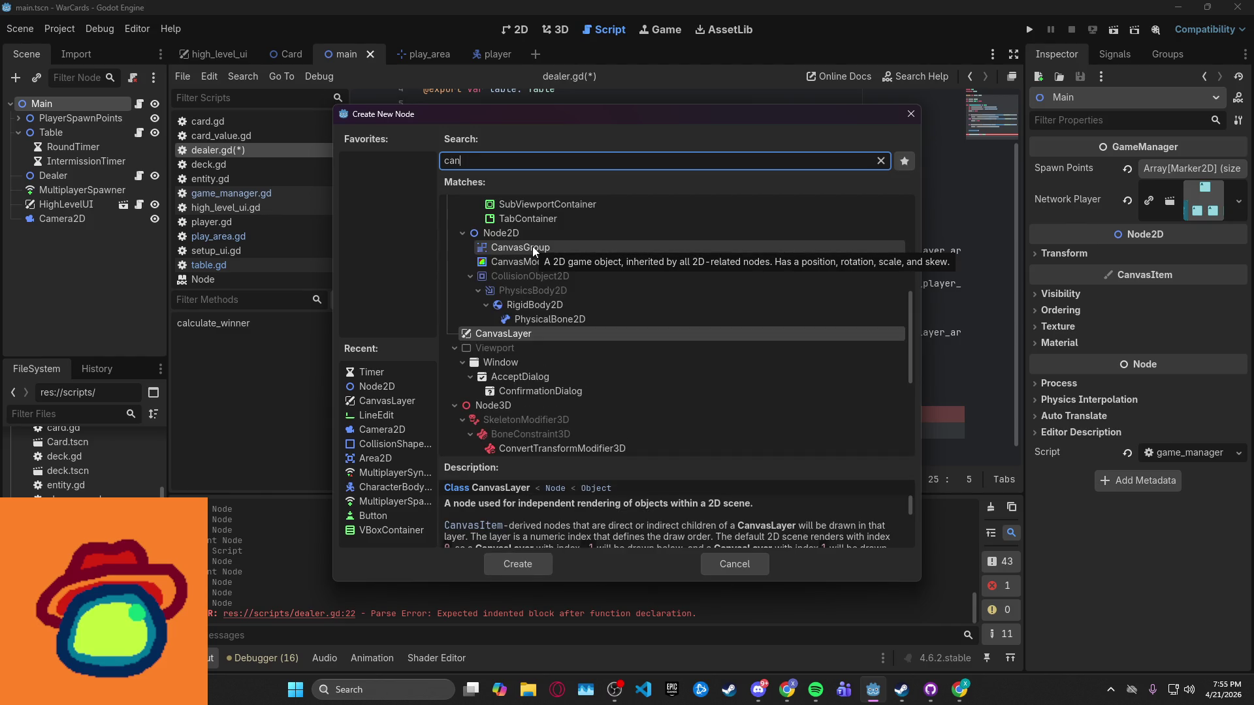
pyautogui.press('Return')
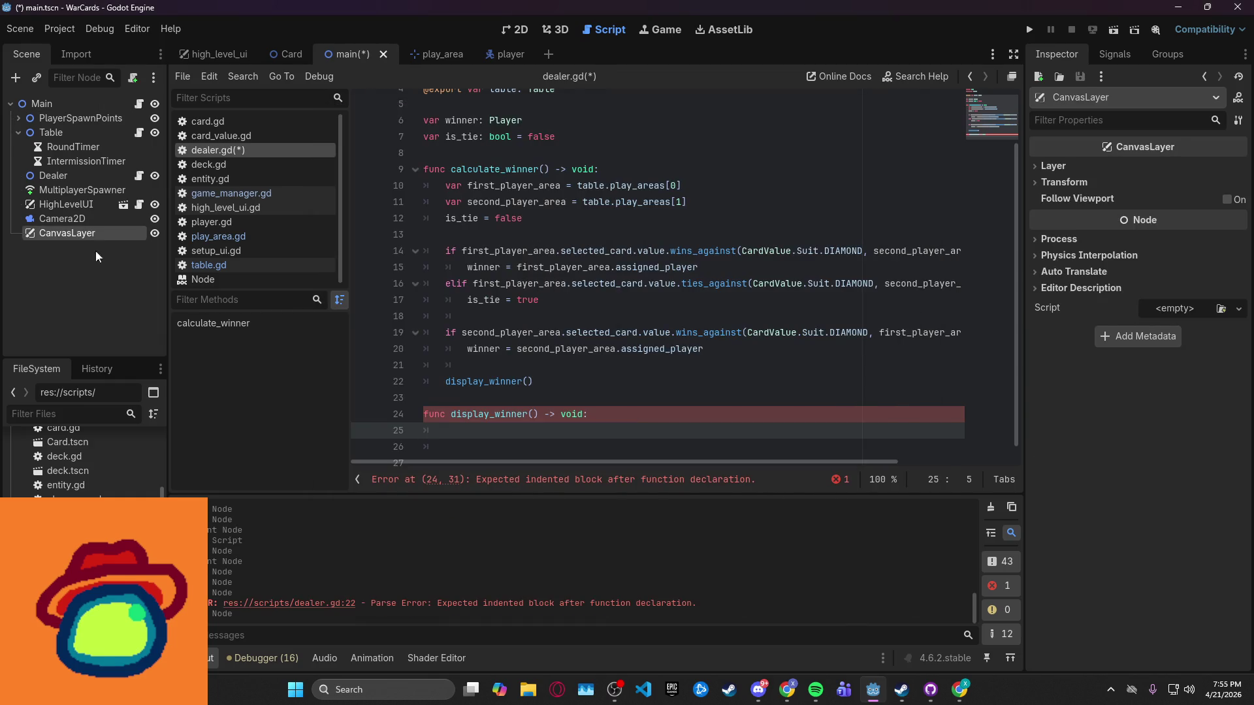
pyautogui.doubleClick(84, 233)
pyautogui.write('WinnerUI')
pyautogui.press('Return')
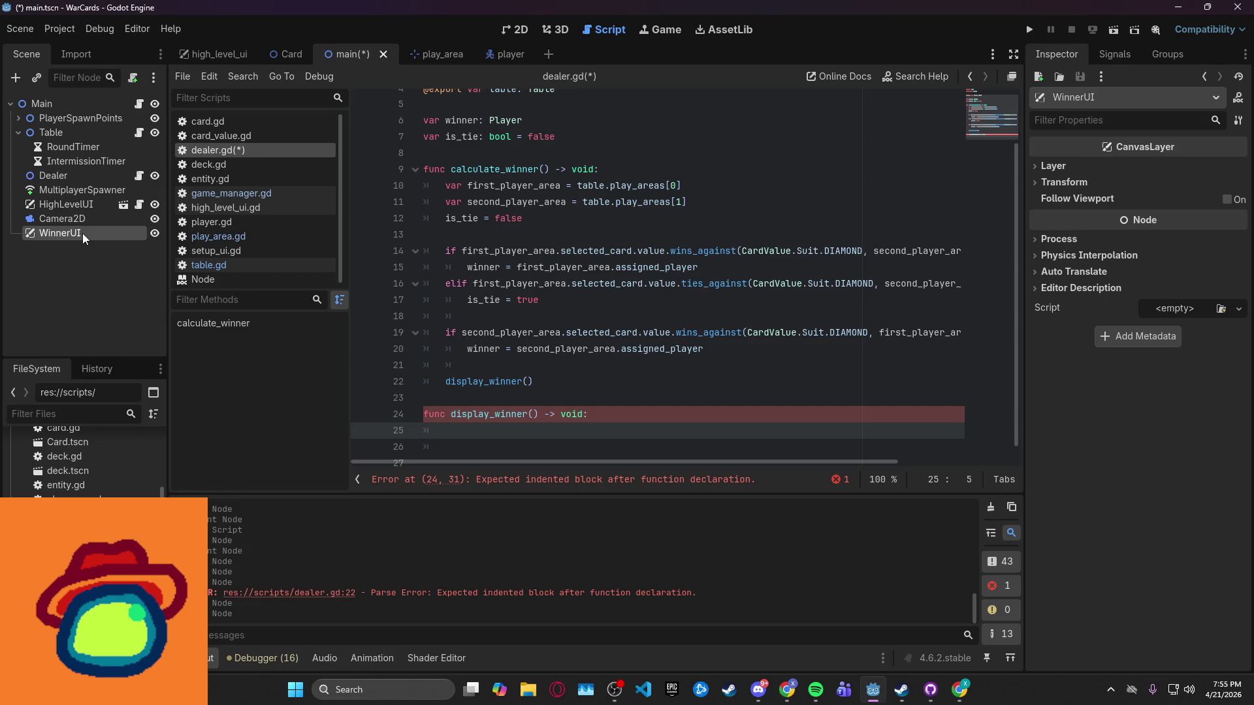
# Add a PanelContainer as a child of WinnerUI
pyautogui.rightClick(82, 233)
pyautogui.click(112, 246)
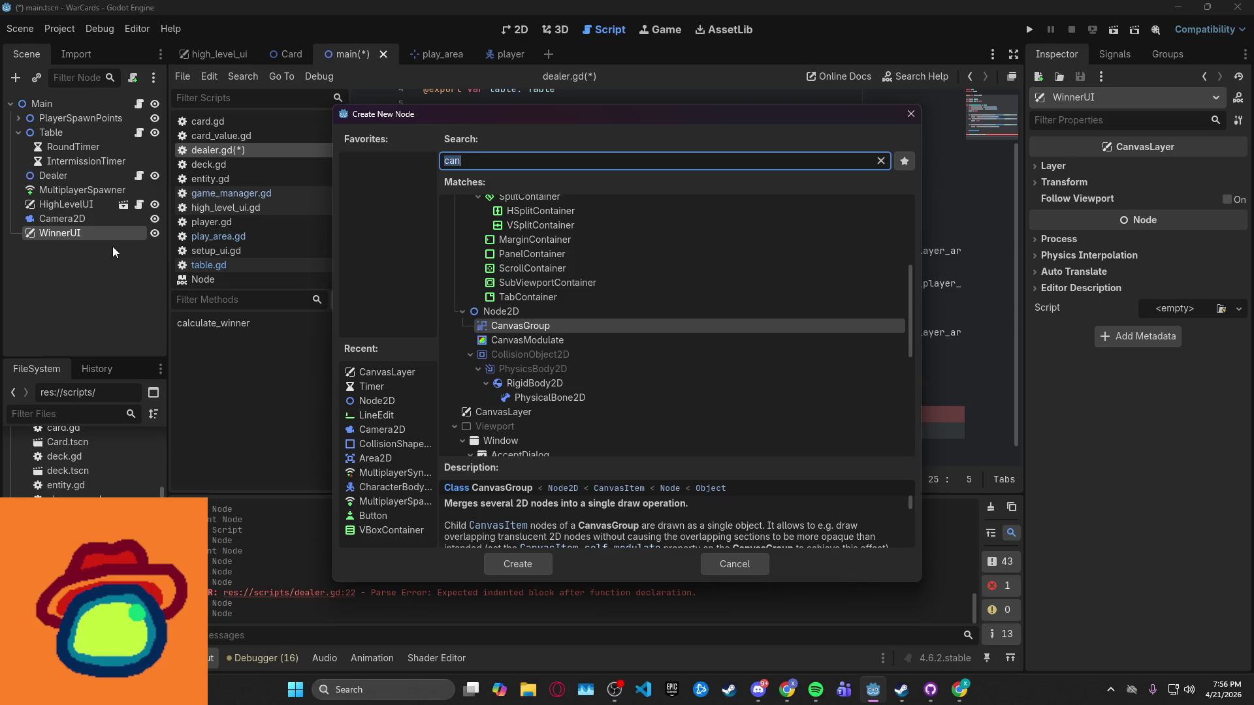
pyautogui.write('panel')
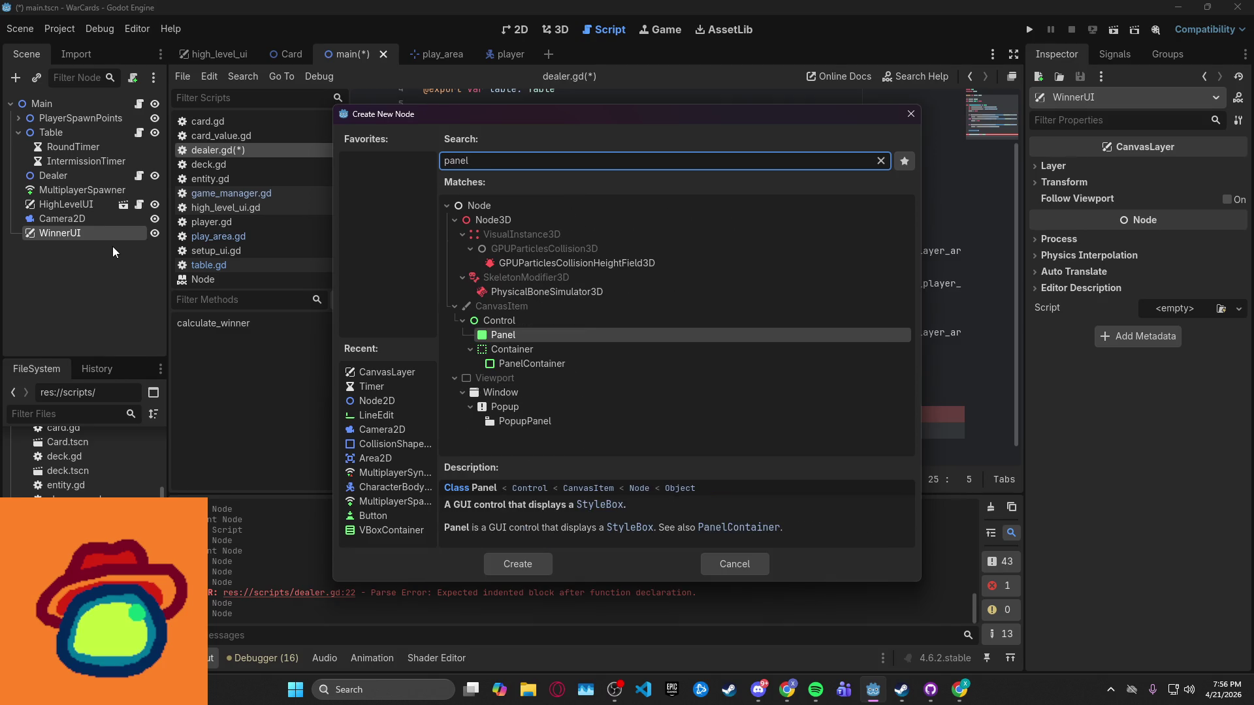
pyautogui.press('Down')
pyautogui.press('Down')
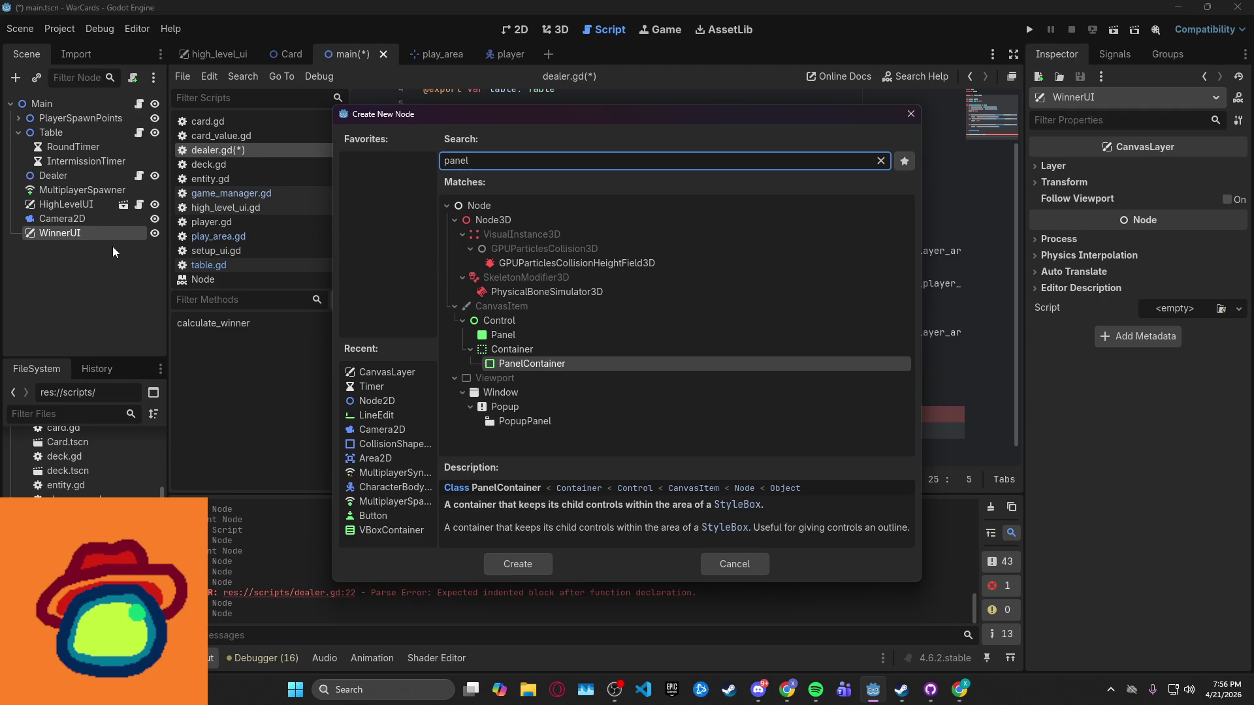
pyautogui.press('Up')
pyautogui.press('Up')
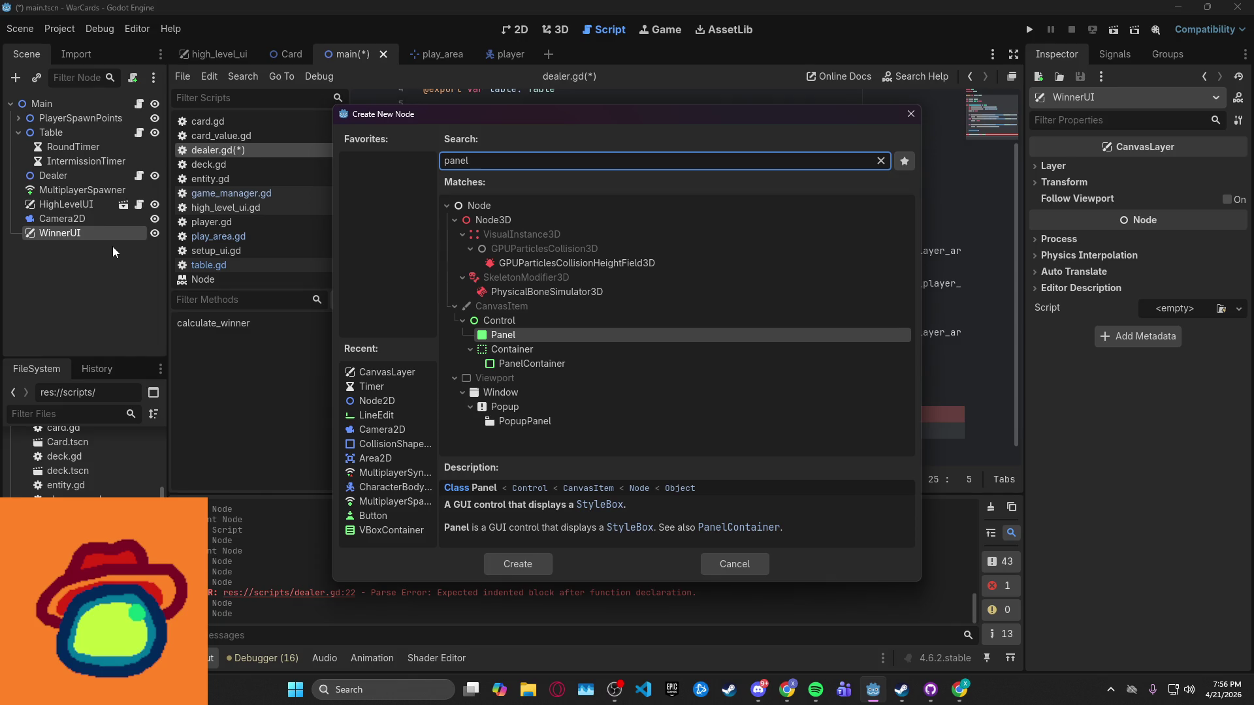
pyautogui.press('Down')
pyautogui.press('Down')
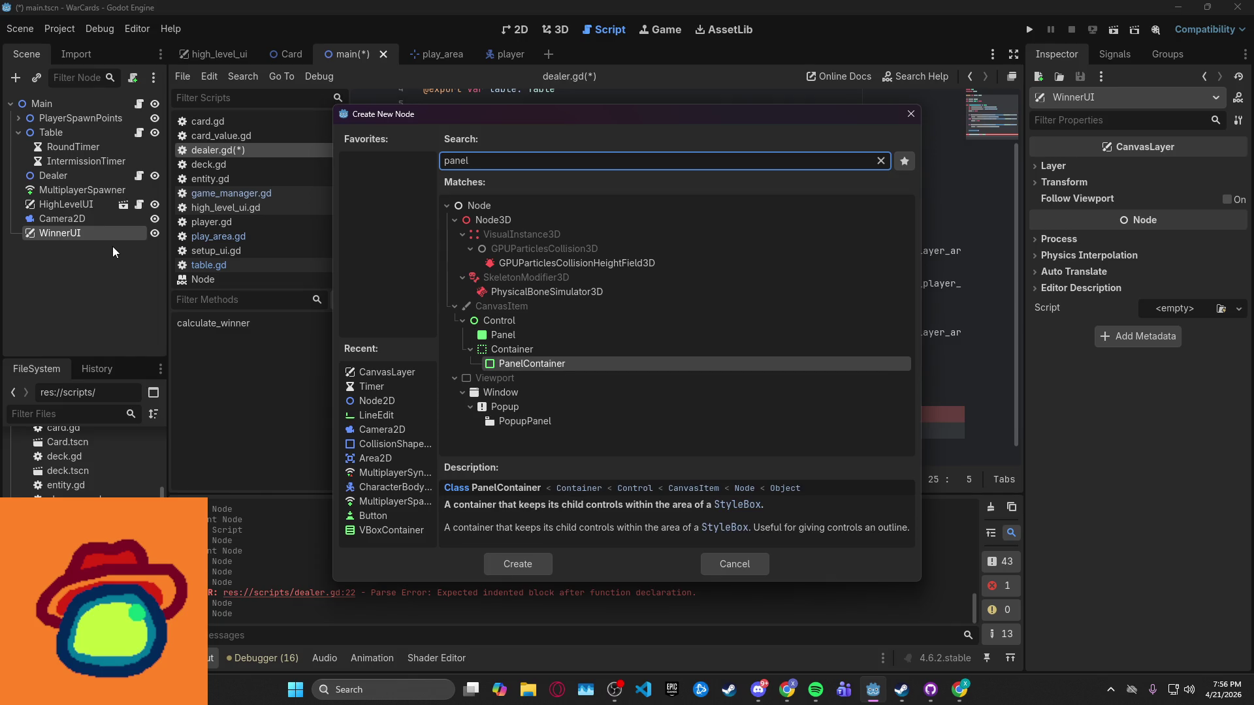
pyautogui.press('Up')
pyautogui.press('Up')
pyautogui.press('Up')
pyautogui.press('Up')
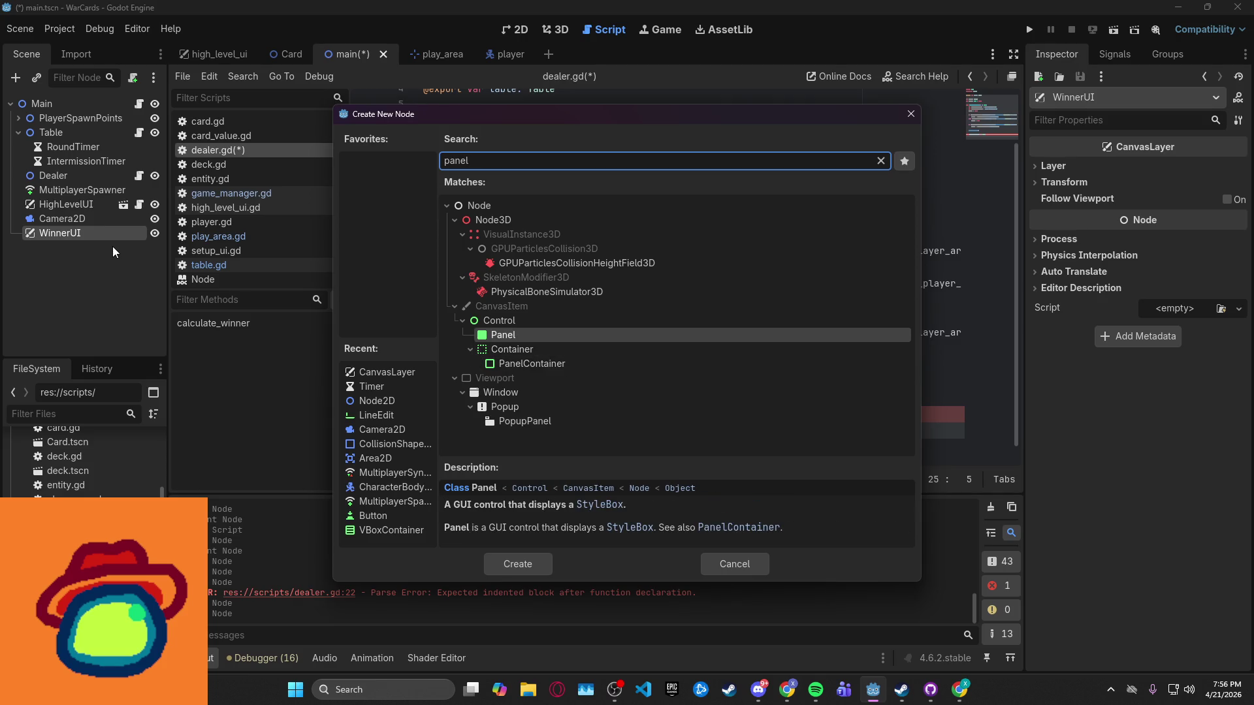
pyautogui.press('Down')
pyautogui.press('Down')
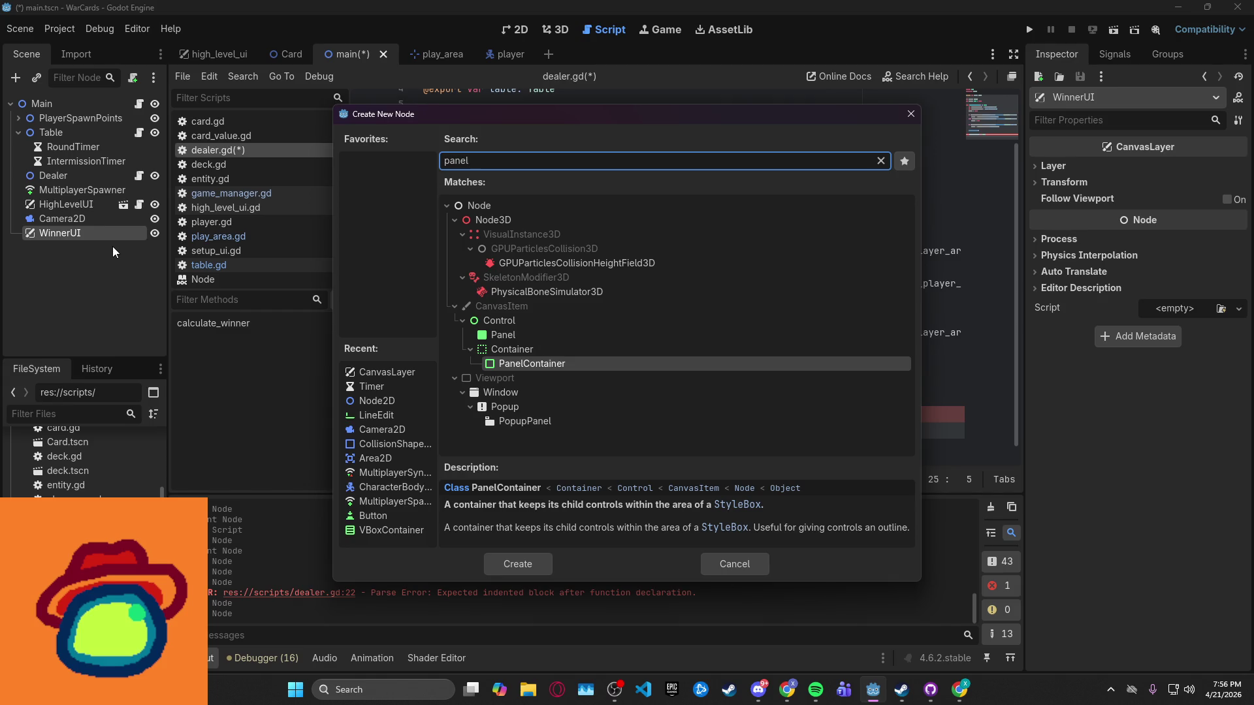
pyautogui.press('Return')
# Add a Panel under the PanelContainer and a VBoxContainer under the Panel
pyautogui.rightClick(112, 245)
pyautogui.click(190, 259)
pyautogui.press('Down')
pyautogui.press('Return')
pyautogui.rightClick(98, 265)
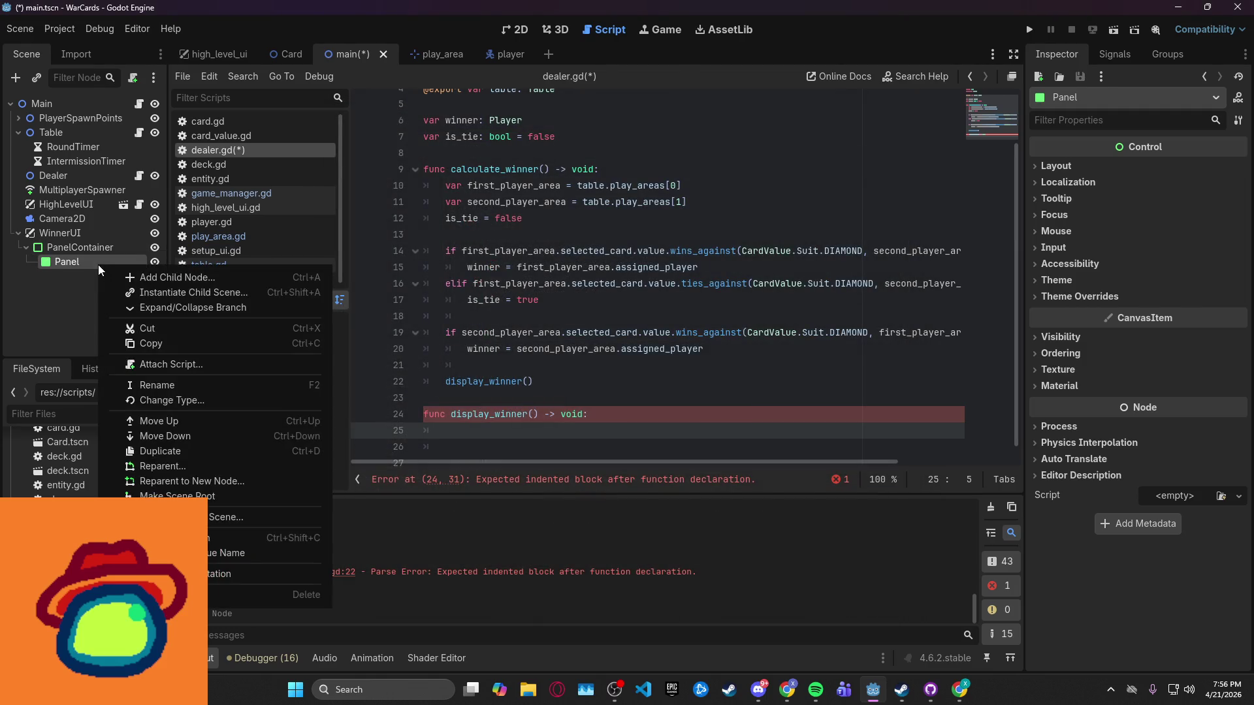
pyautogui.click(146, 276)
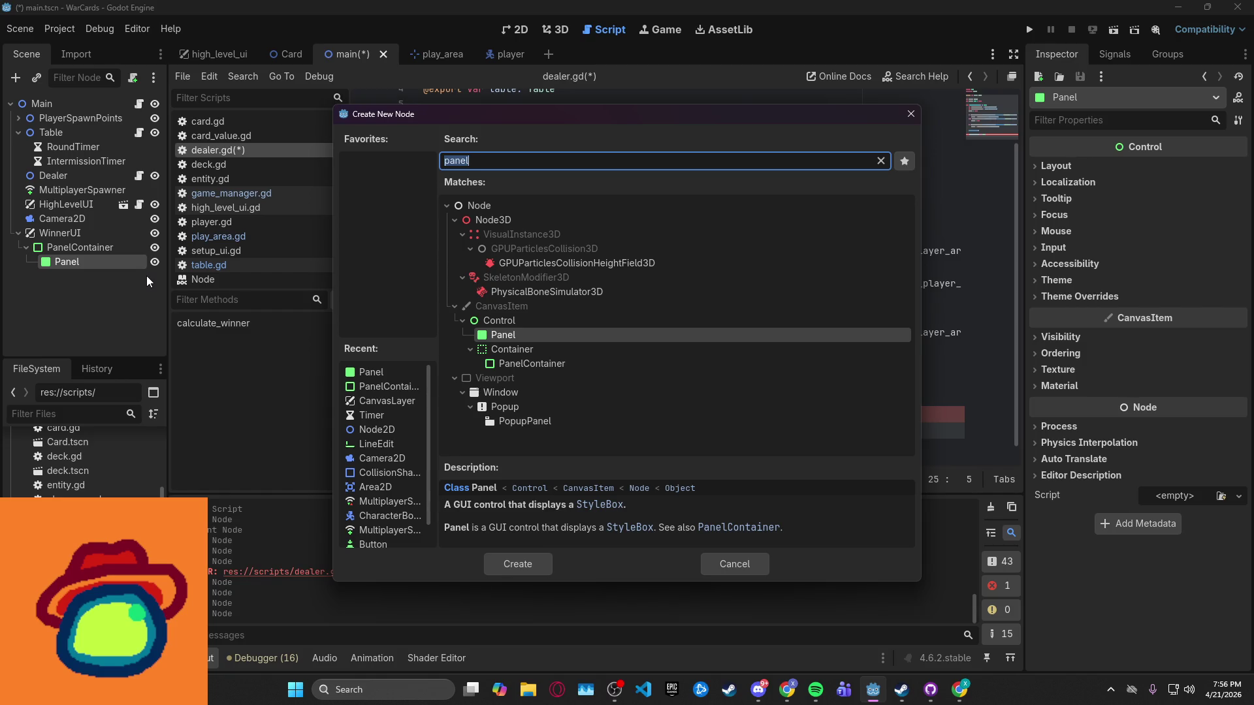
pyautogui.write('vbox')
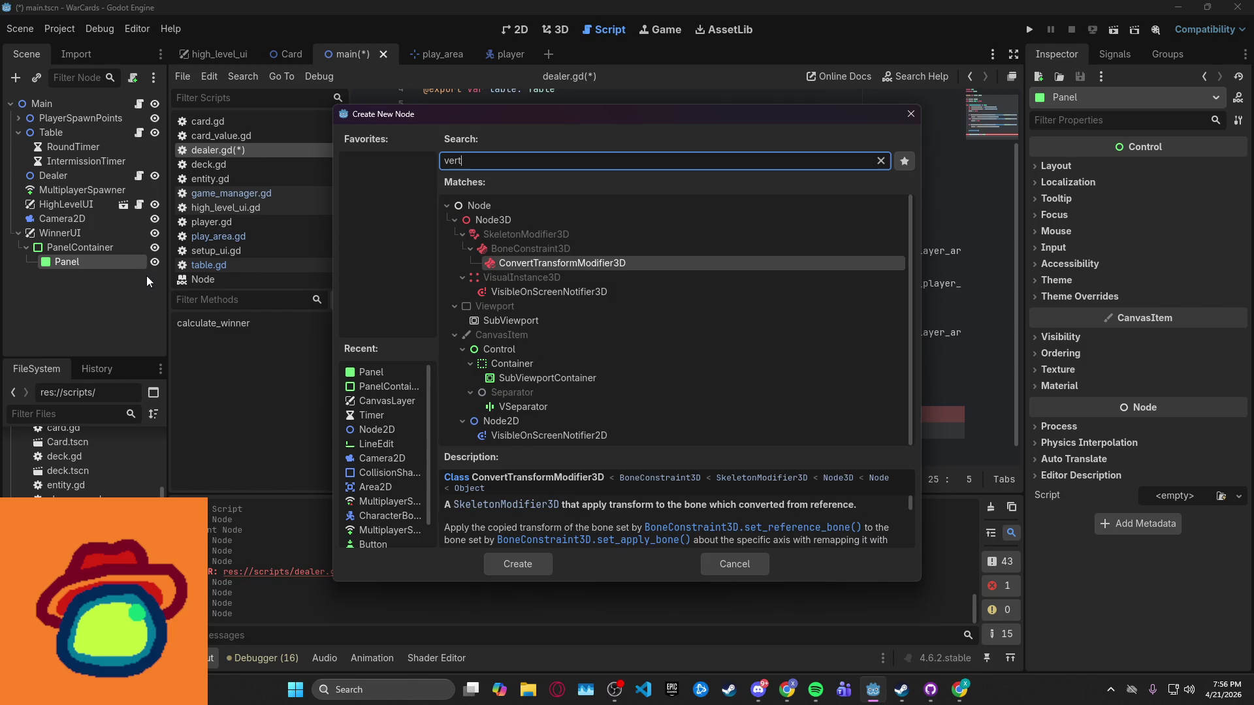
pyautogui.press('Return')
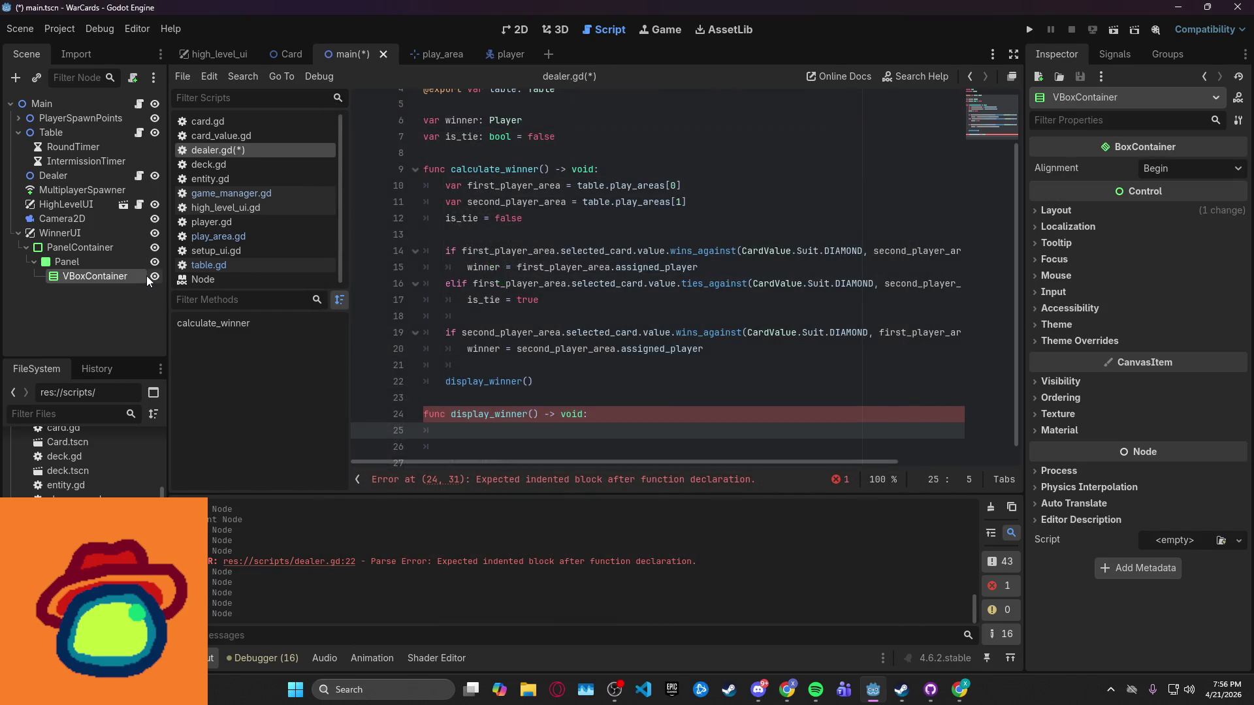
# Add a Label as a child of the VBoxContainer
pyautogui.rightClick(125, 276)
pyautogui.click(178, 291)
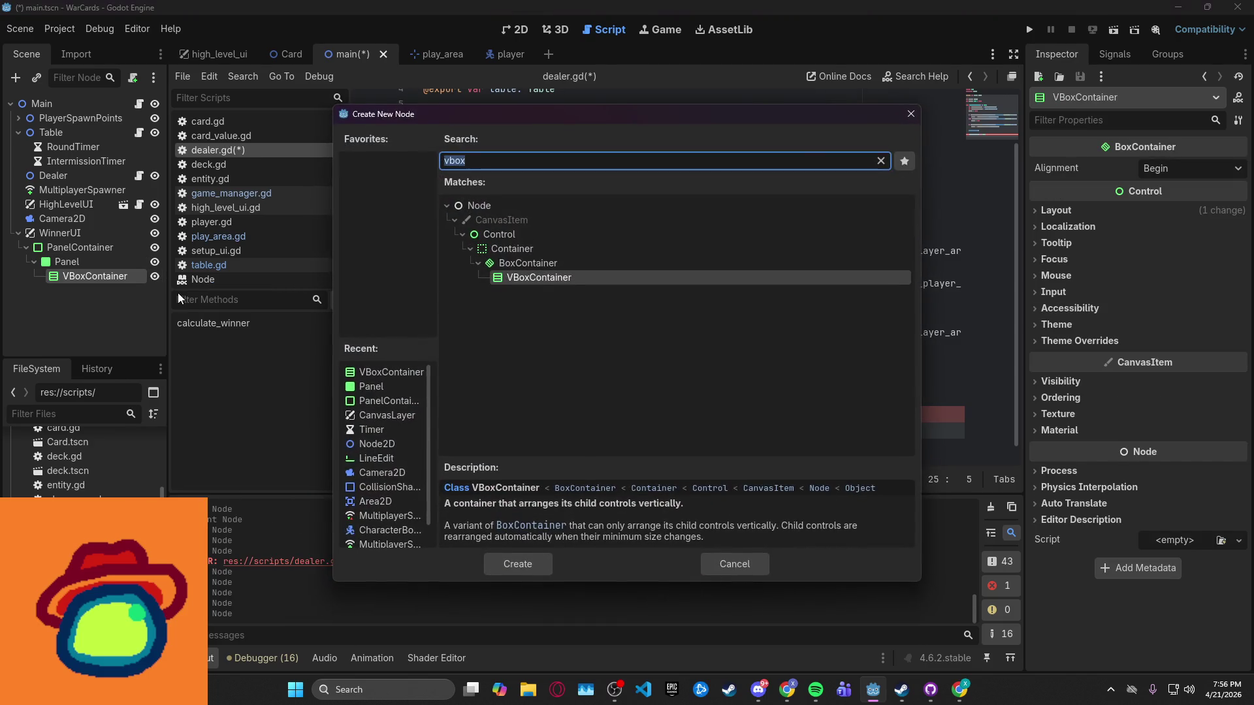
pyautogui.write('label')
pyautogui.press('Return')
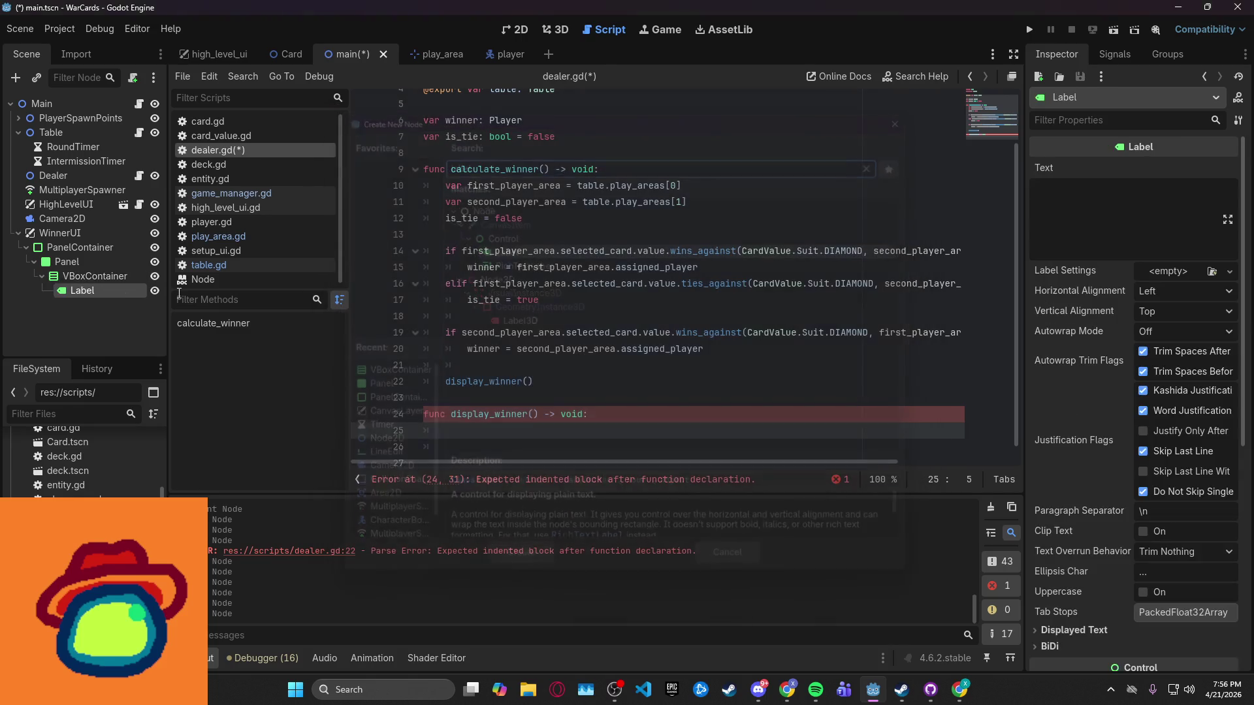
pyautogui.rightClick(99, 291)
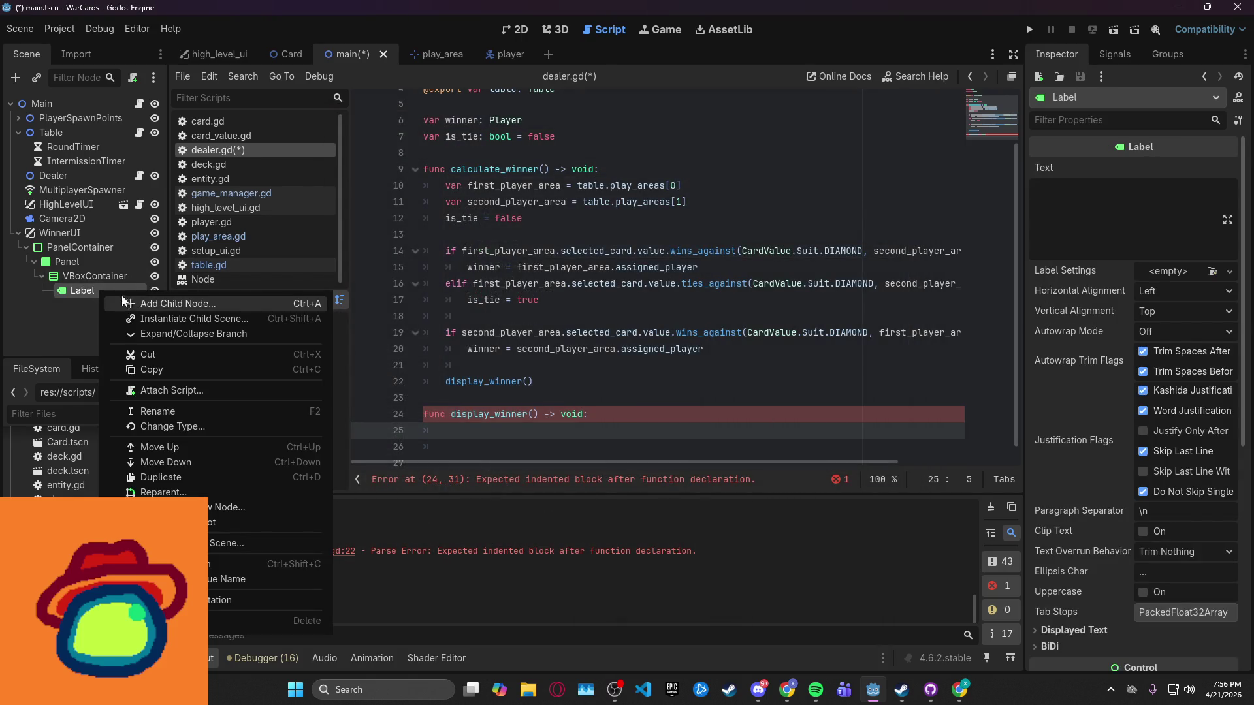
pyautogui.rightClick(106, 273)
pyautogui.click(152, 286)
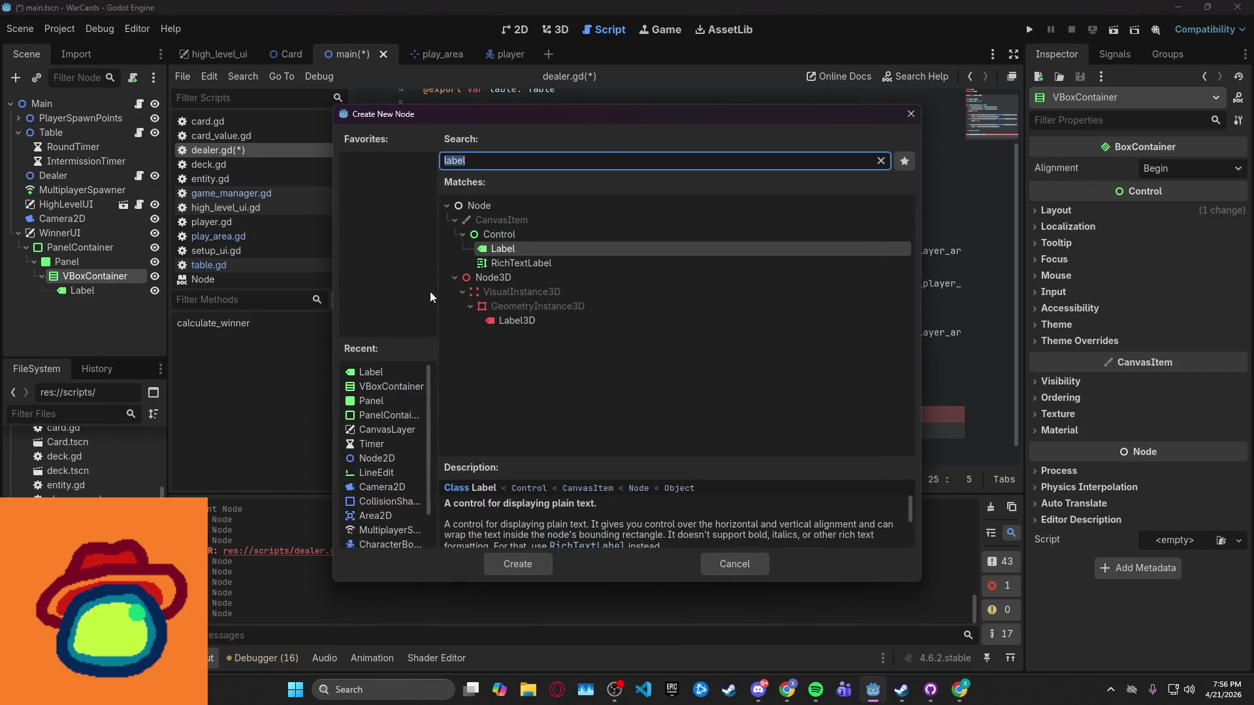
# Rename the first Label node under VBoxContainer to Result
pyautogui.doubleClick(513, 251)
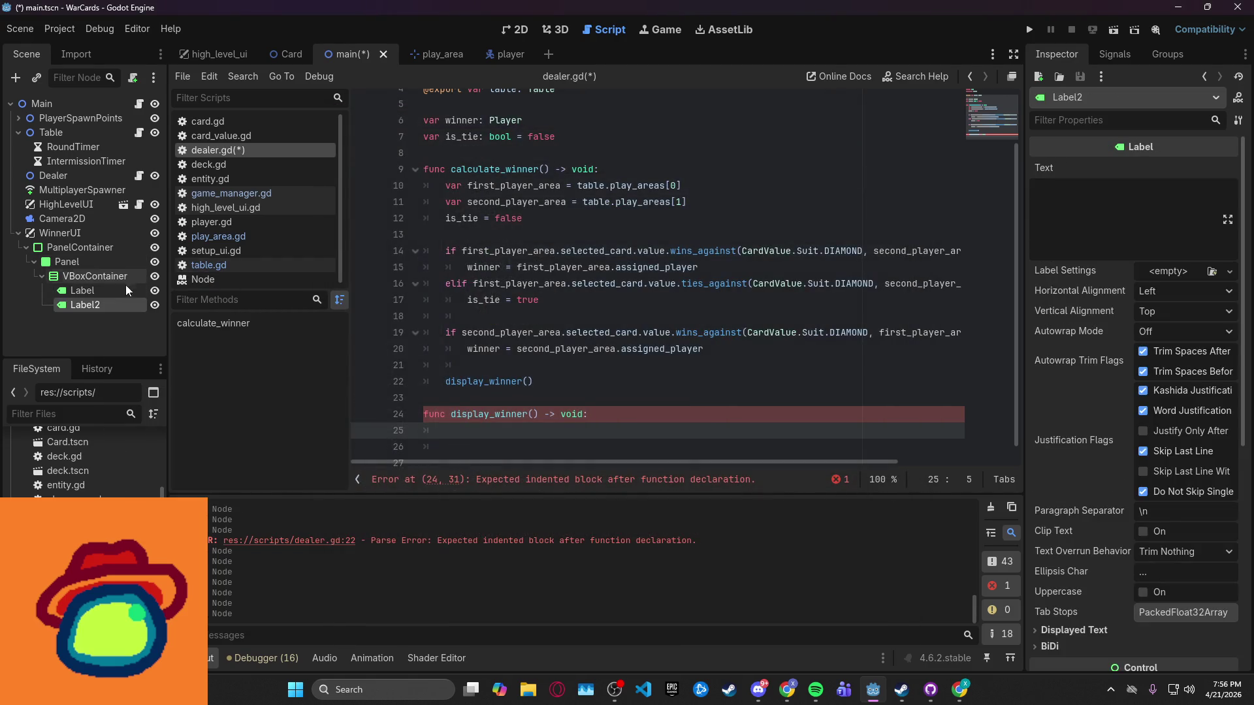
pyautogui.doubleClick(89, 291)
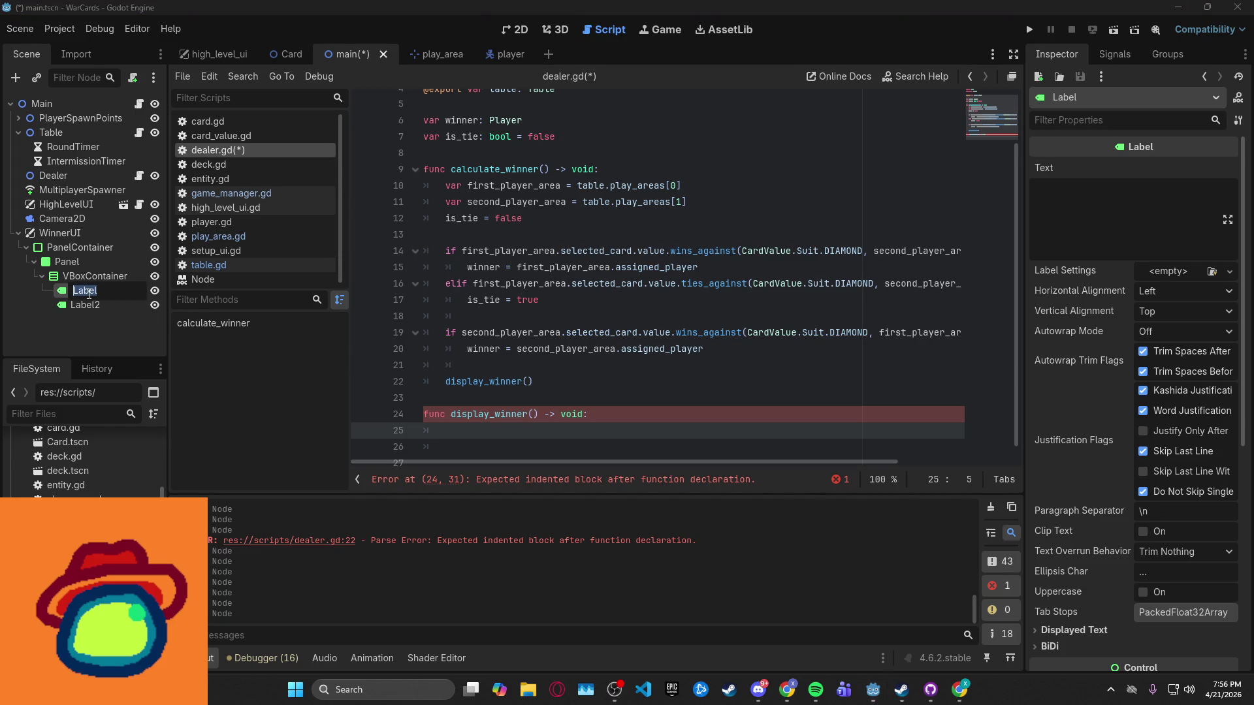
pyautogui.write('"')
pyautogui.write('Result')
pyautogui.click(90, 307)
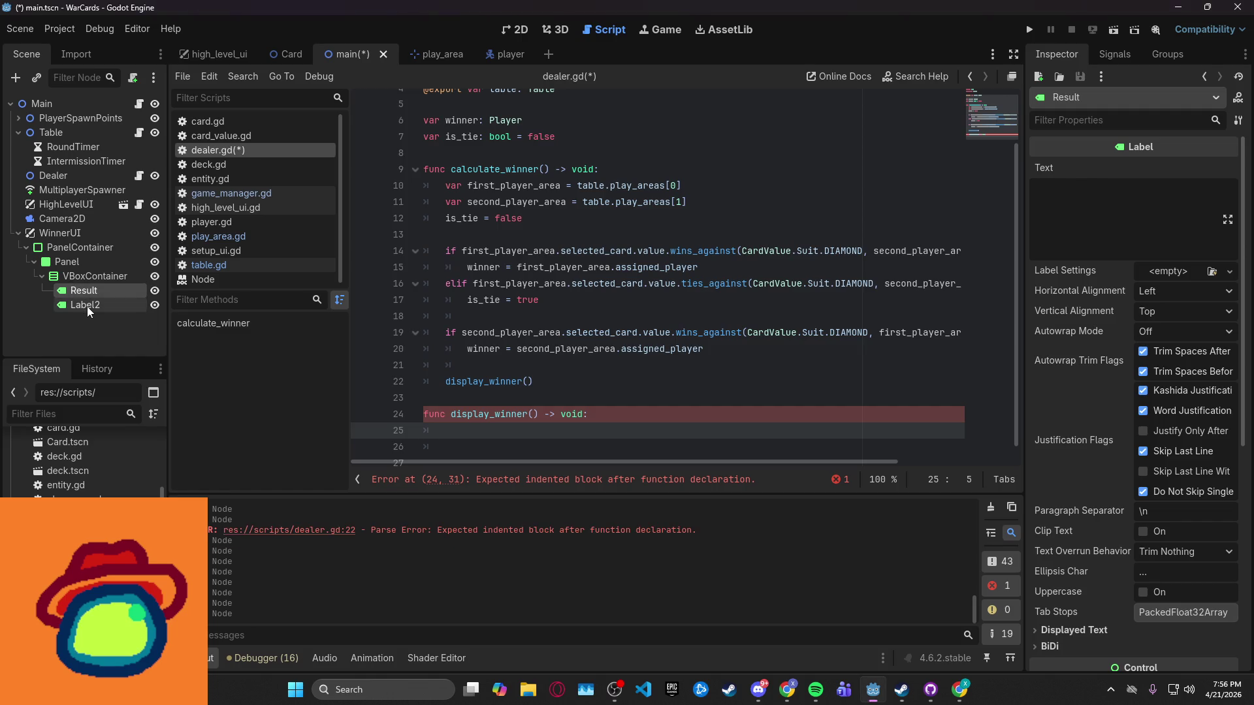
# Delete the extra Label2 node and confirm with OK
pyautogui.click(89, 307)
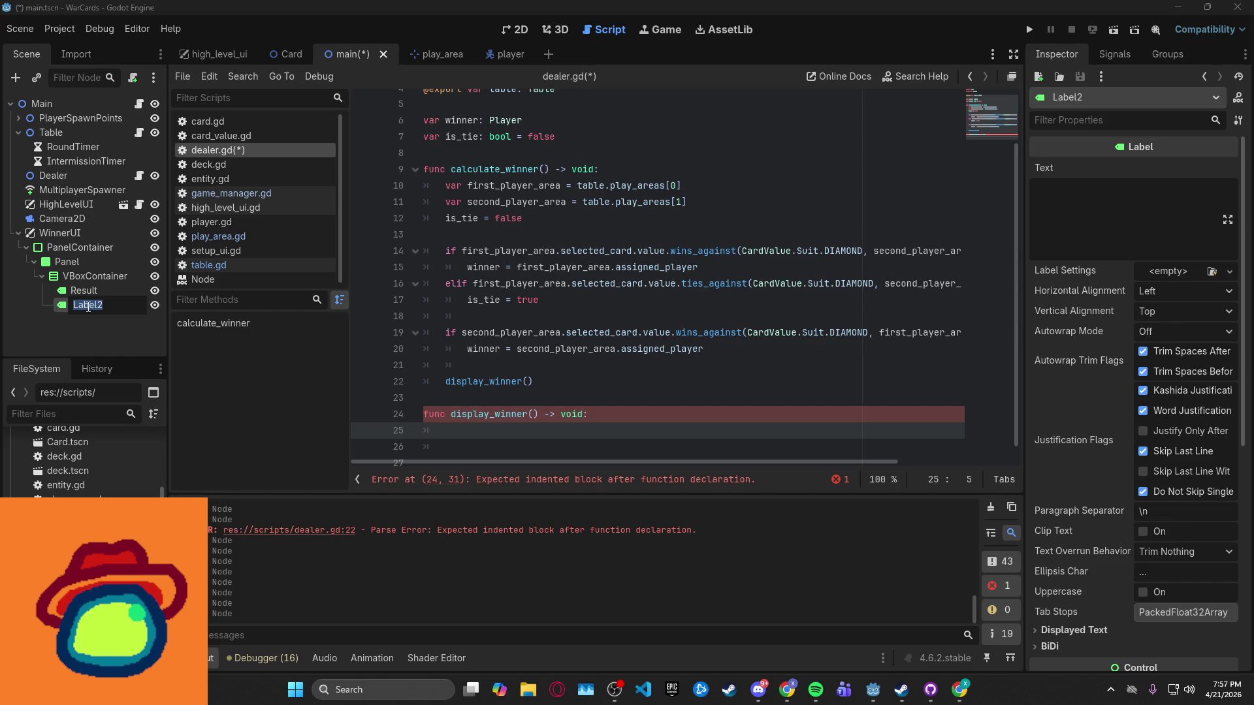
pyautogui.press('Return')
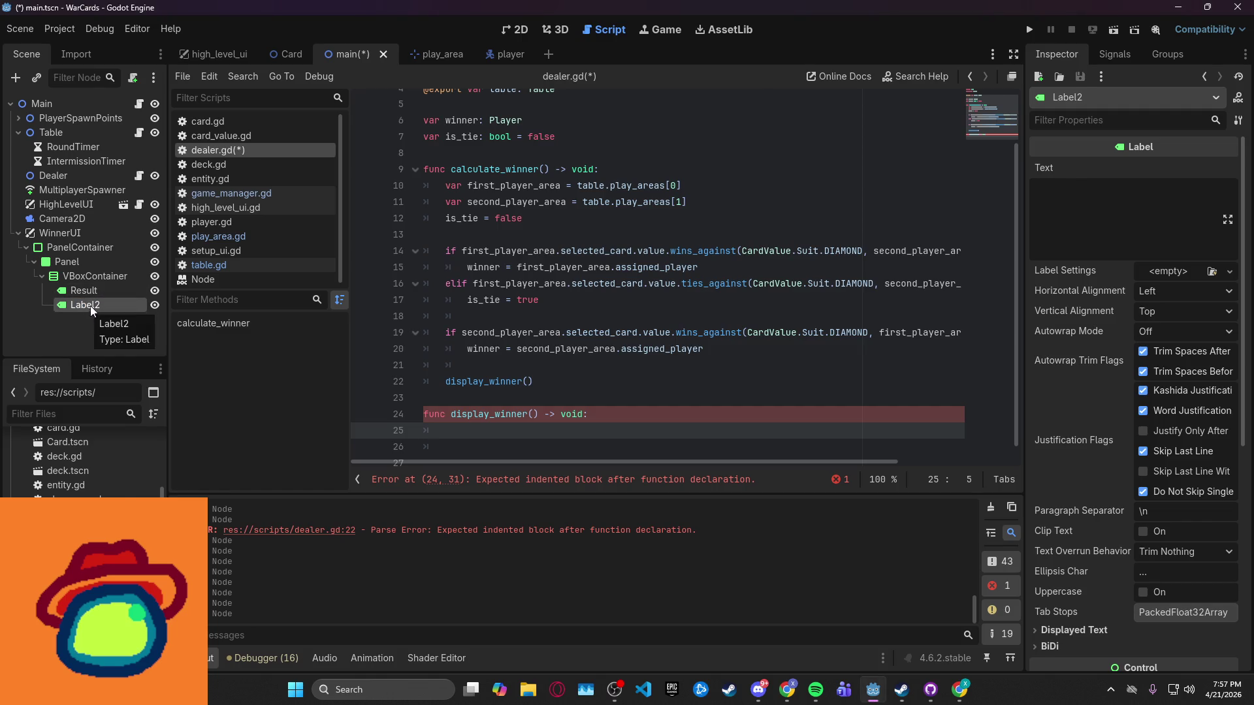
pyautogui.rightClick(90, 307)
pyautogui.click(261, 637)
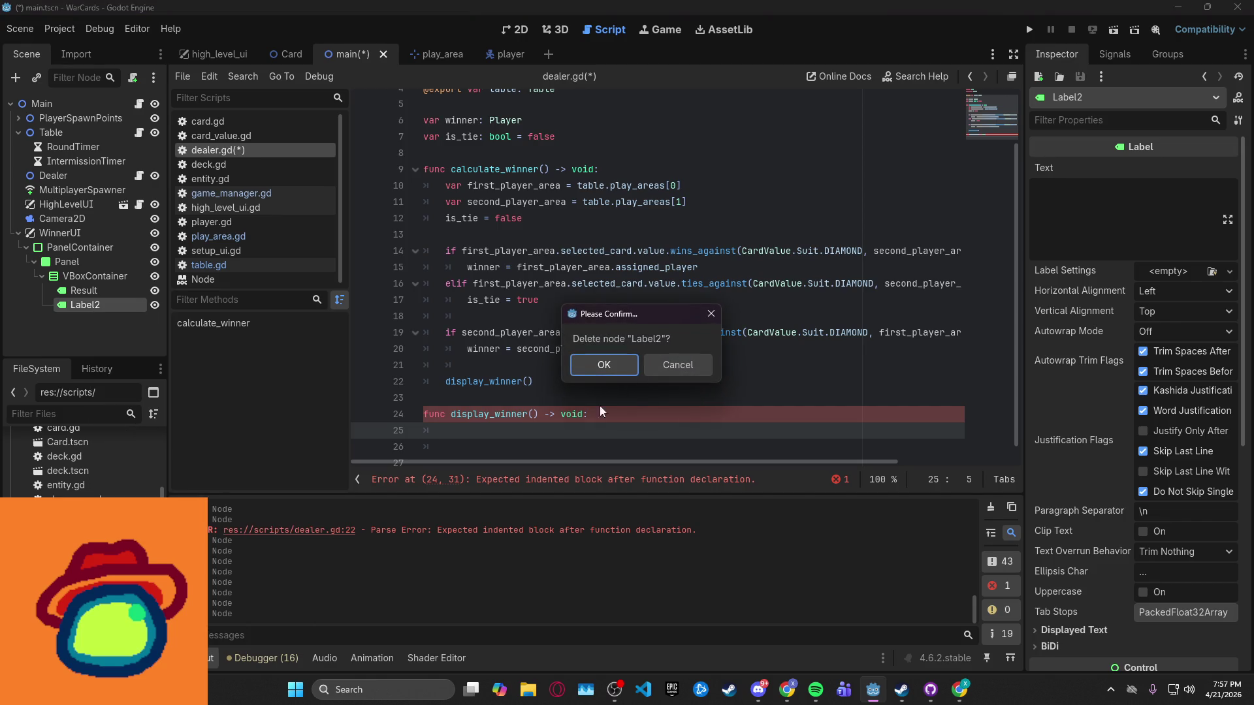
pyautogui.click(589, 363)
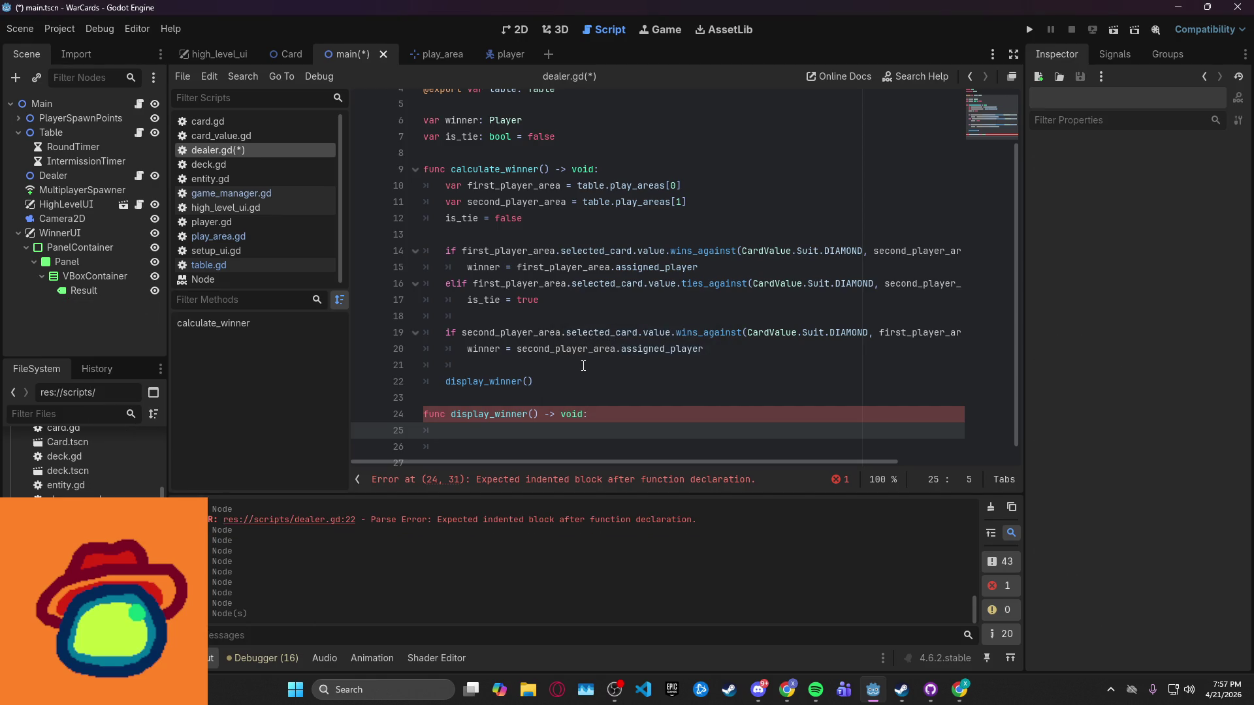
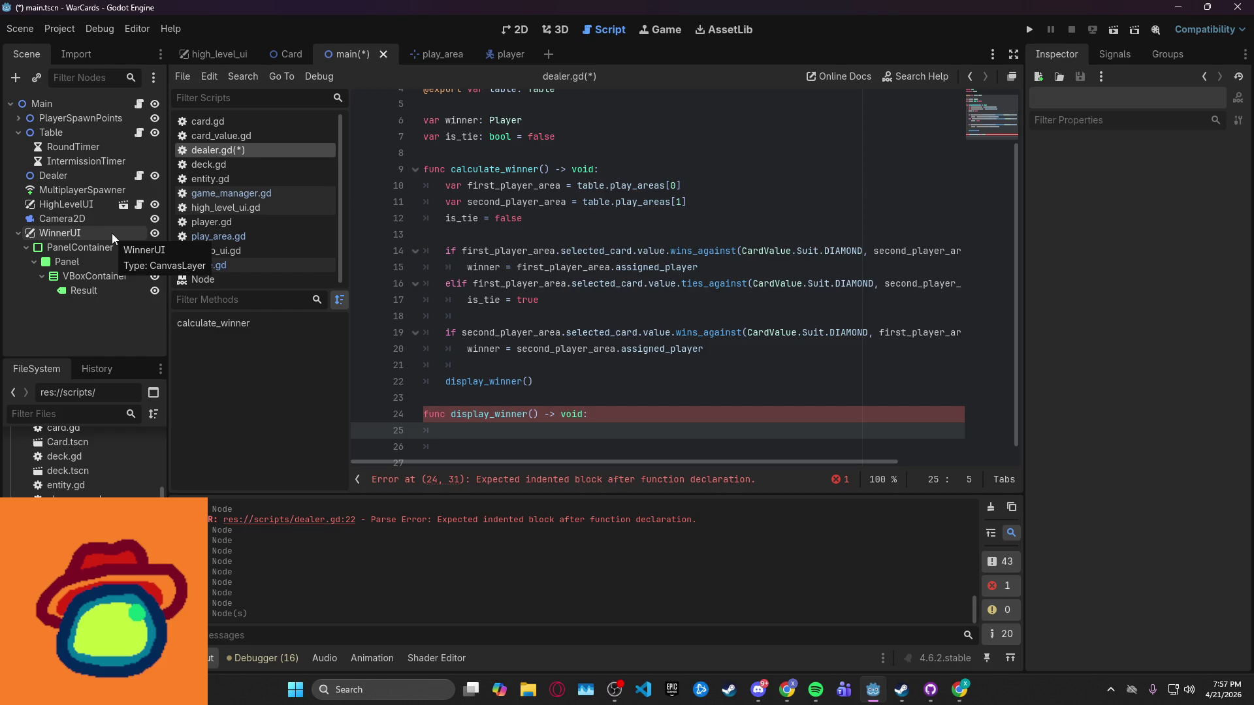
# In the 2D view, give the WinnerUI PanelContainer the Full Rect anchor preset
pyautogui.click(515, 29)
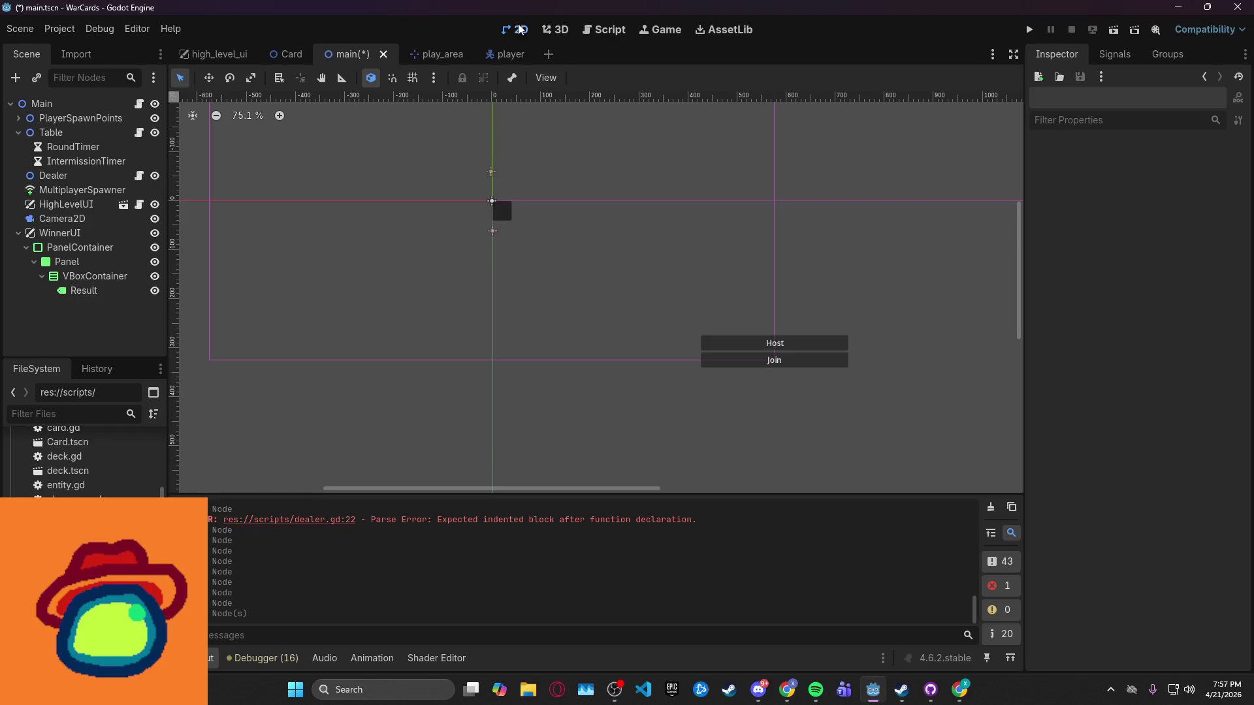
pyautogui.scroll(-5, 652, 277)
pyautogui.scroll(5, 652, 276)
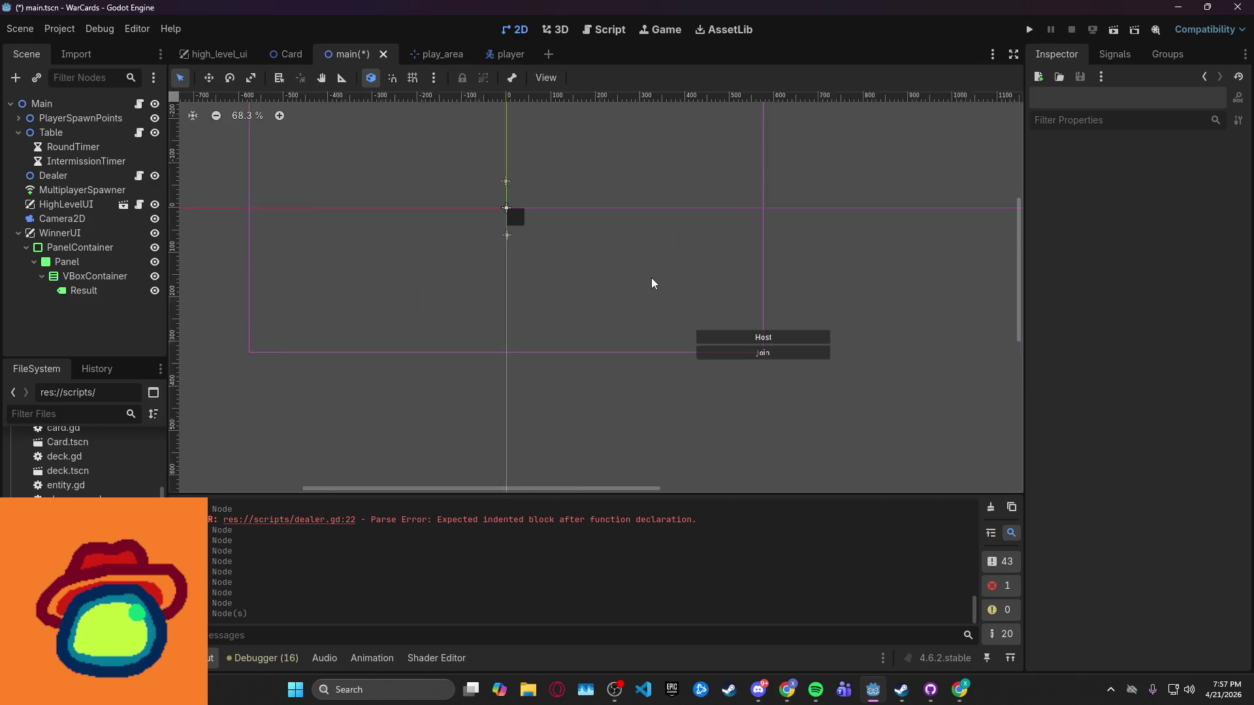
pyautogui.click(66, 233)
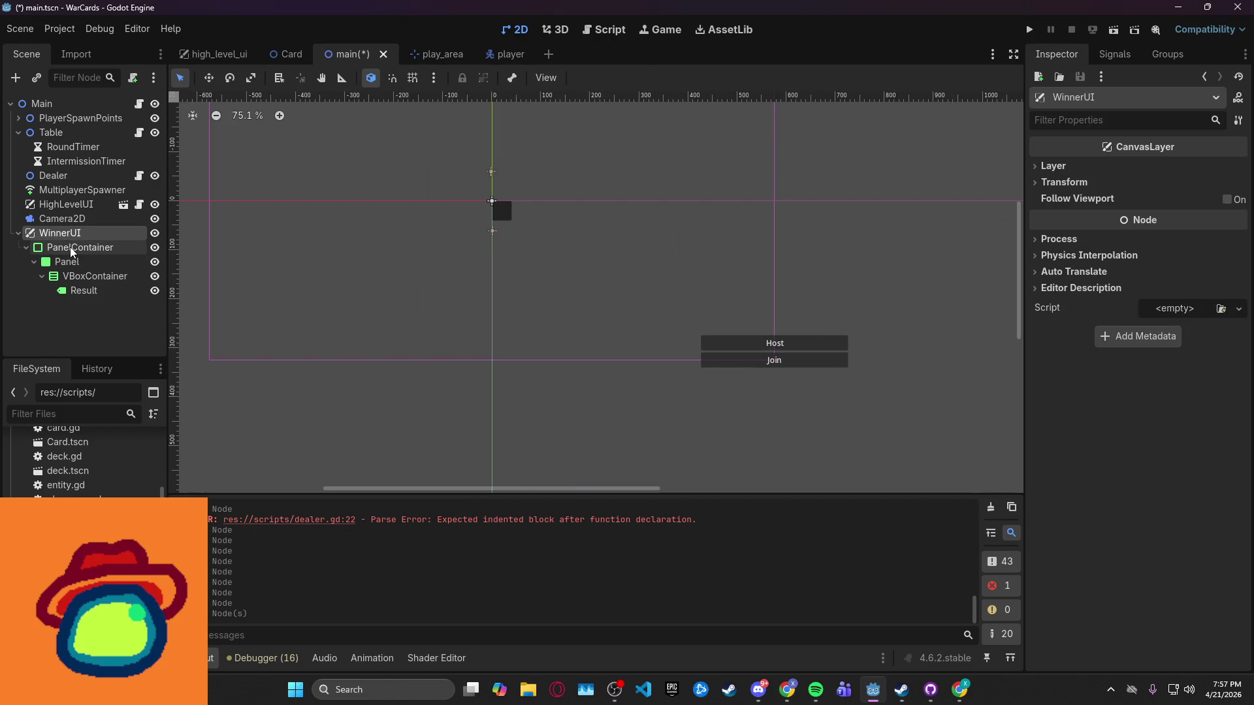
pyautogui.click(70, 247)
pyautogui.click(637, 78)
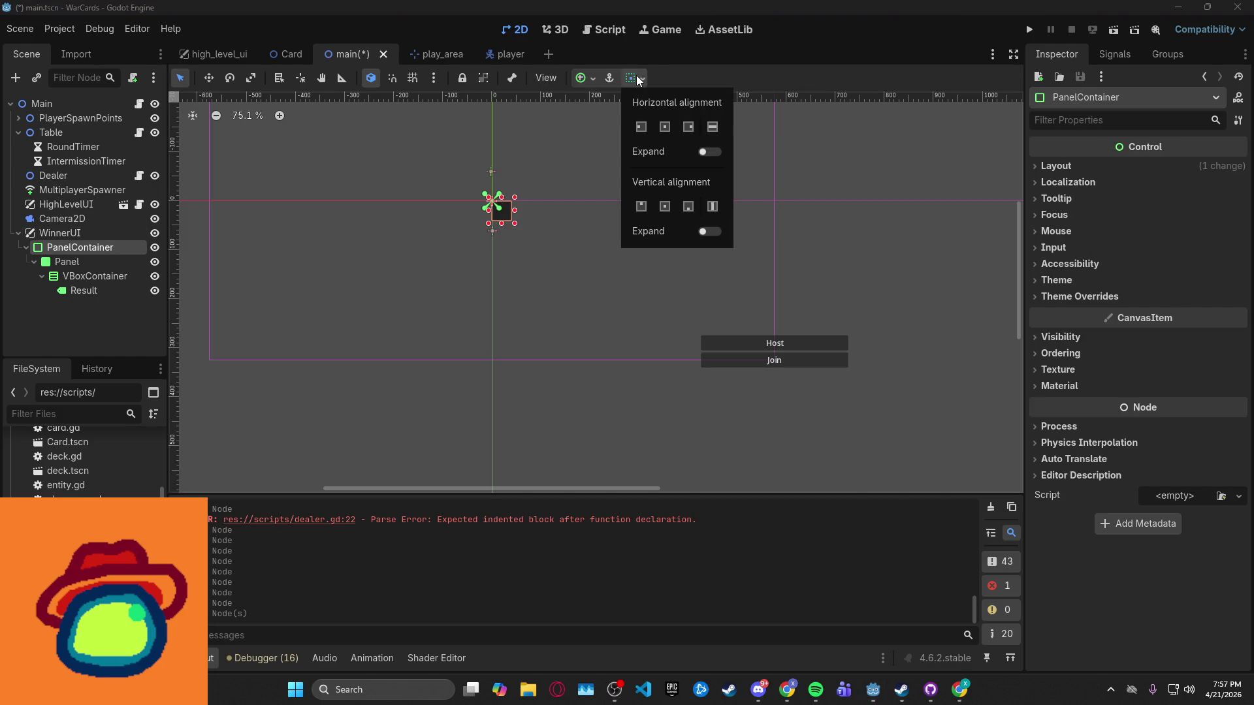
pyautogui.click(584, 81)
pyautogui.click(584, 81)
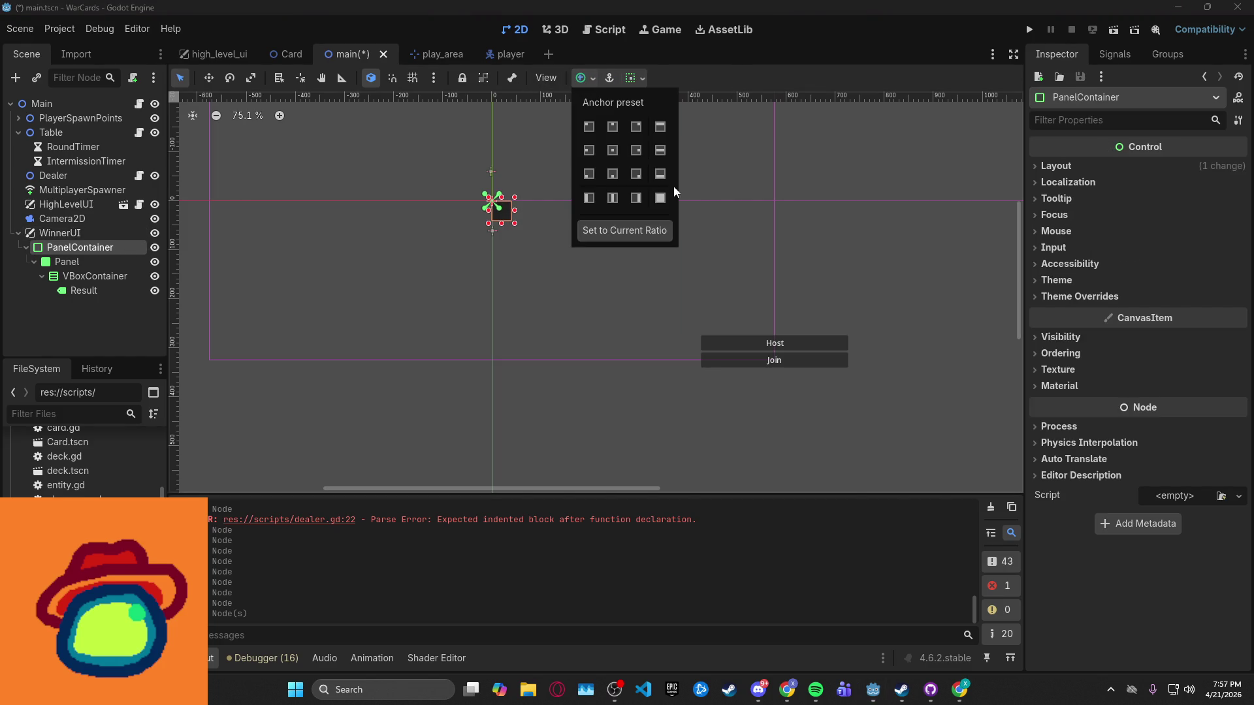
pyautogui.click(661, 198)
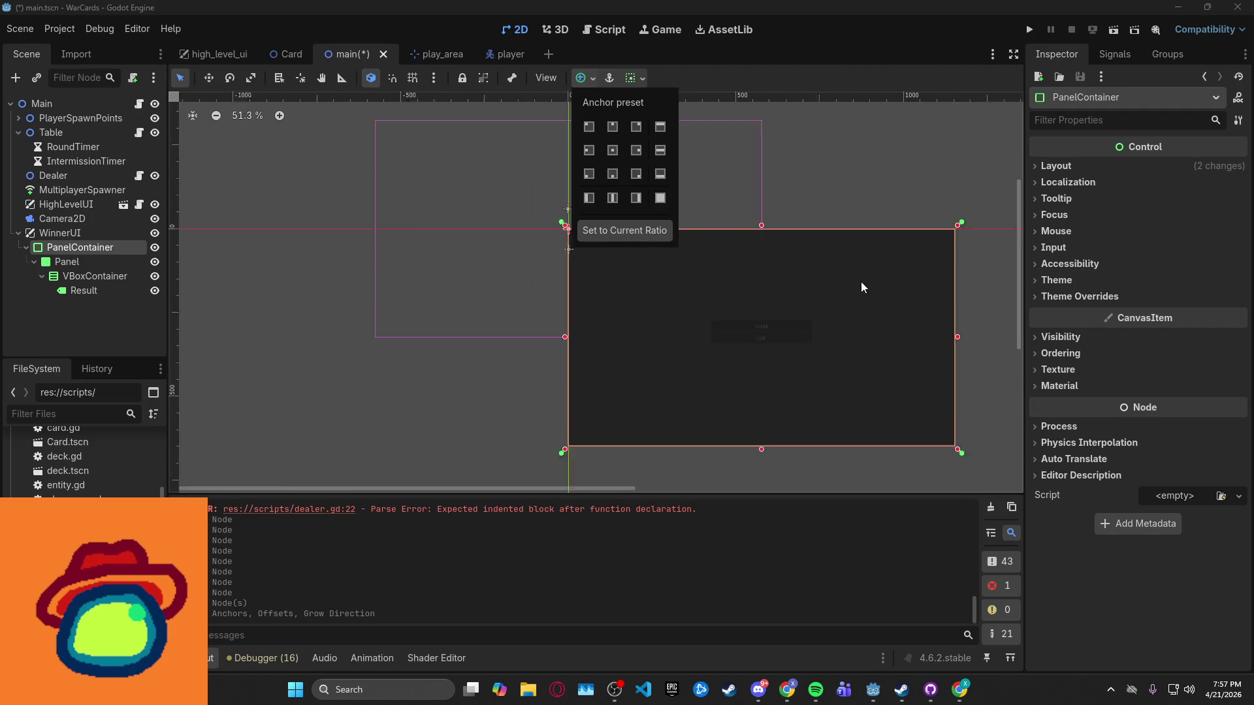
pyautogui.click(98, 264)
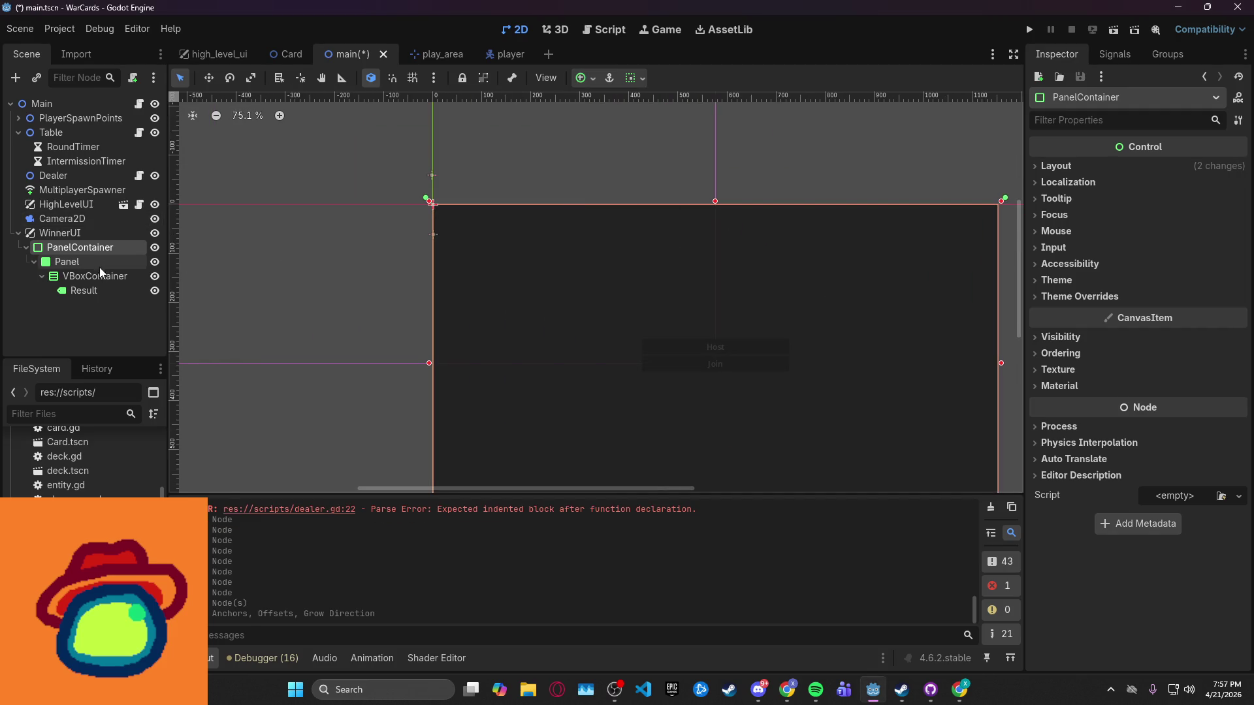
# Centre the VBoxContainer inside the panel with the Center anchor preset
pyautogui.click(99, 276)
pyautogui.click(100, 291)
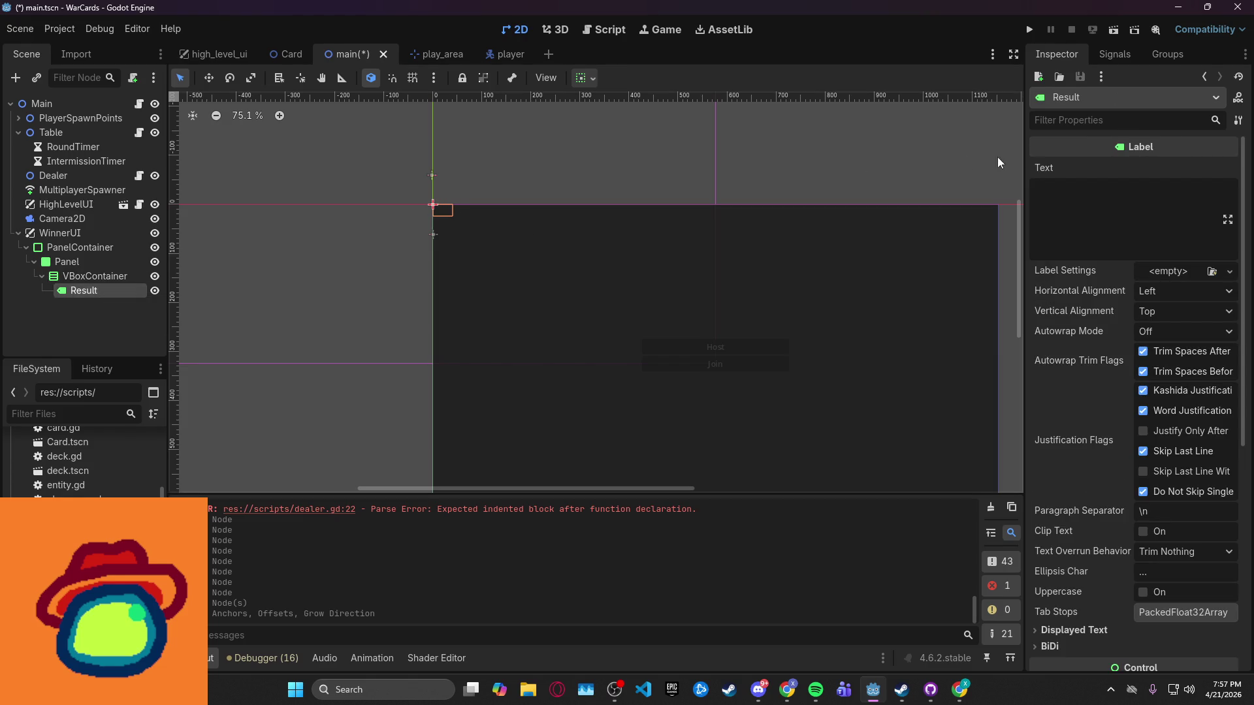
pyautogui.click(69, 275)
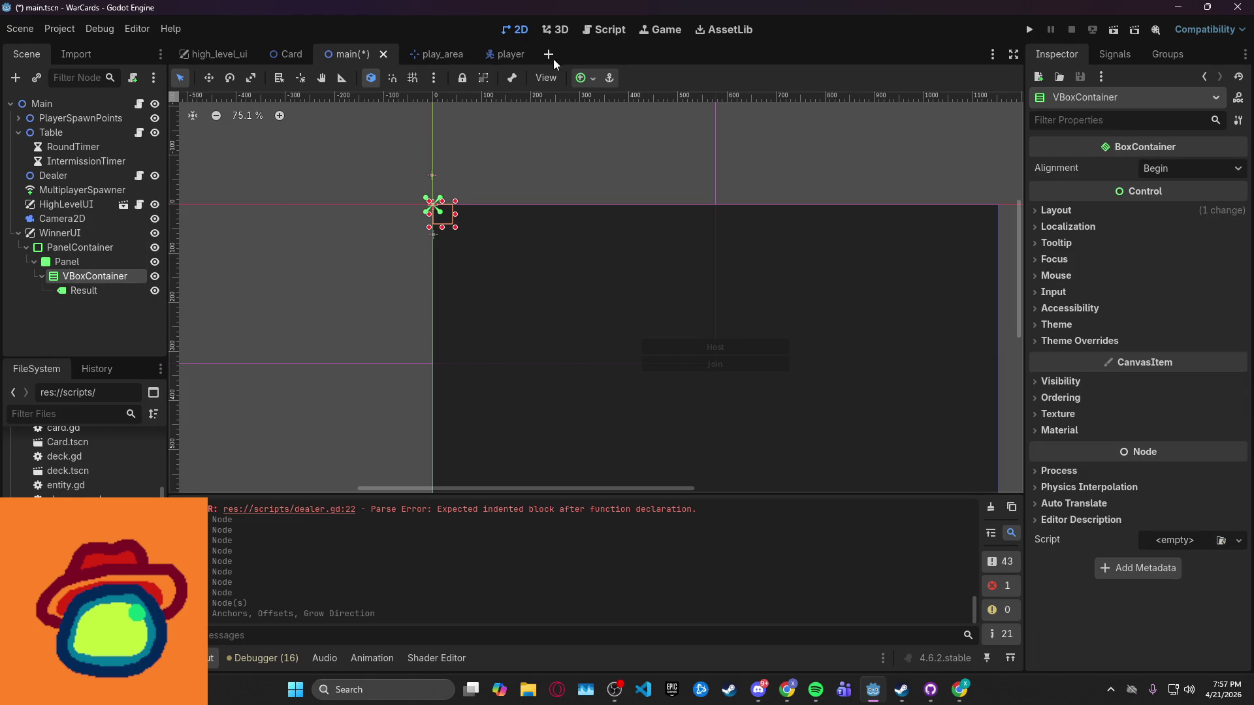
pyautogui.click(586, 77)
pyautogui.click(613, 158)
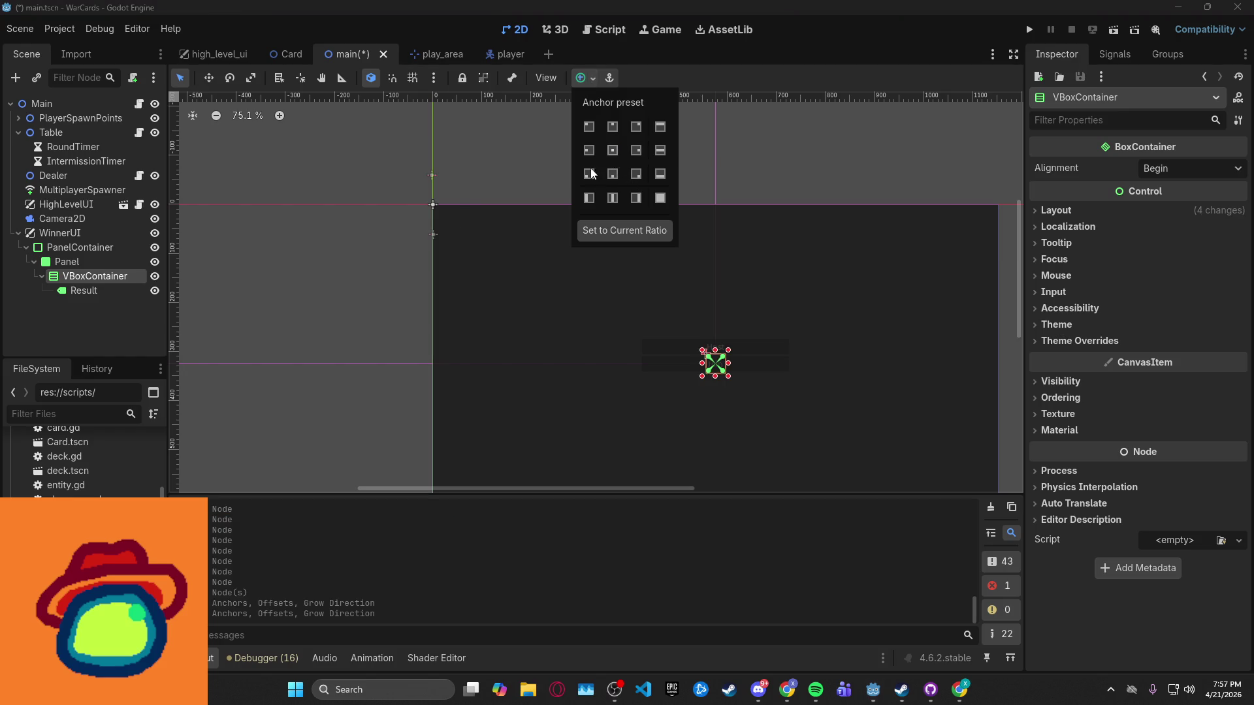
pyautogui.click(85, 288)
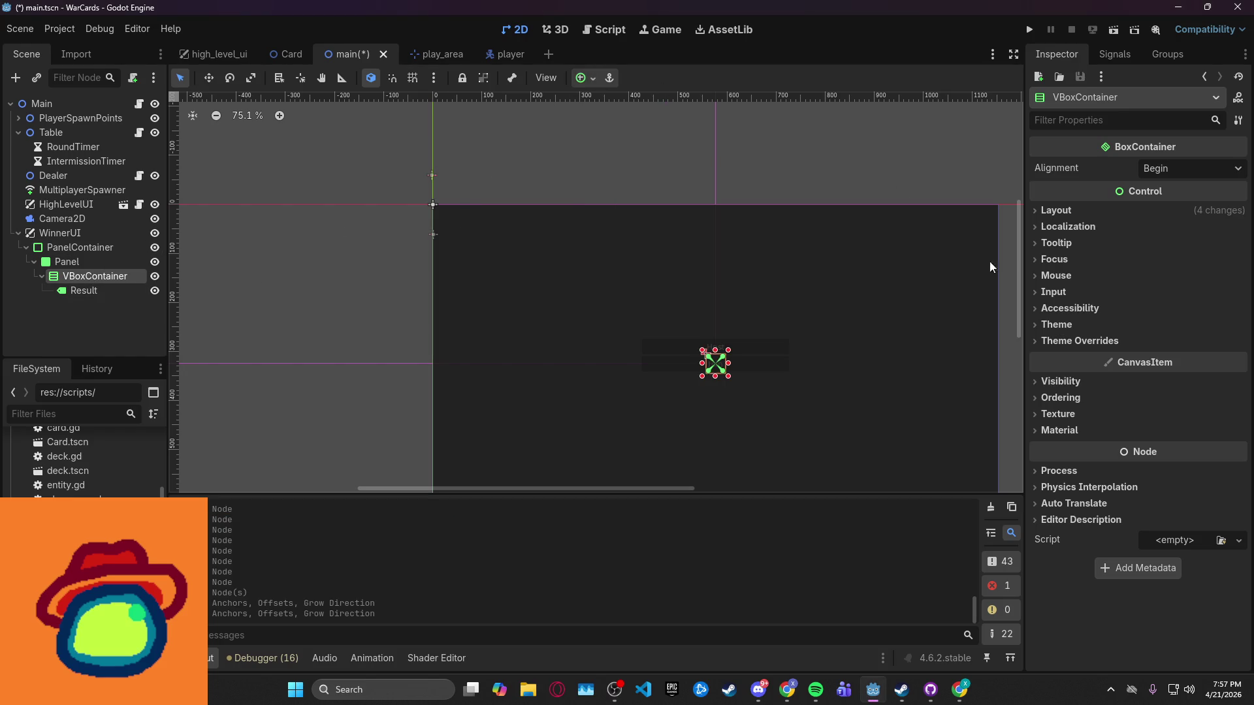
pyautogui.click(91, 291)
# Set the Result label's text to 'The winner is... NAME!!!'
pyautogui.click(1139, 236)
pyautogui.write('The winner is')
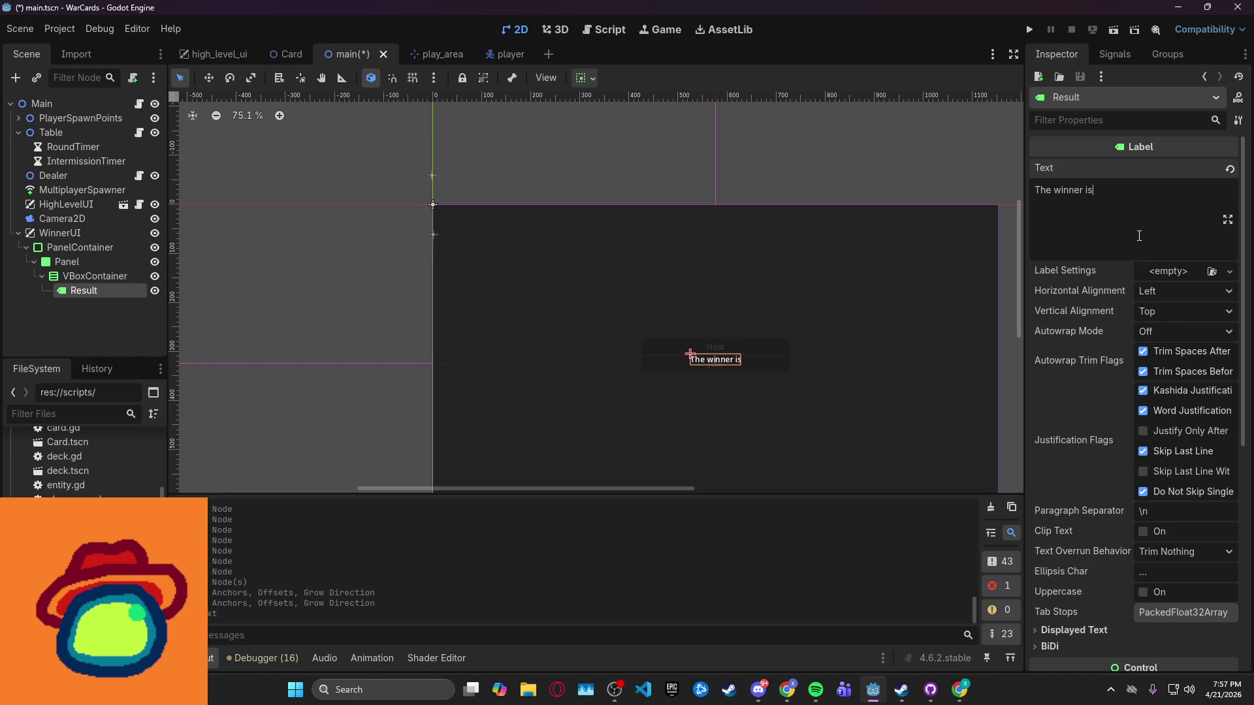
pyautogui.write('..')
pyautogui.write('. ')
pyautogui.write('NAME!!!')
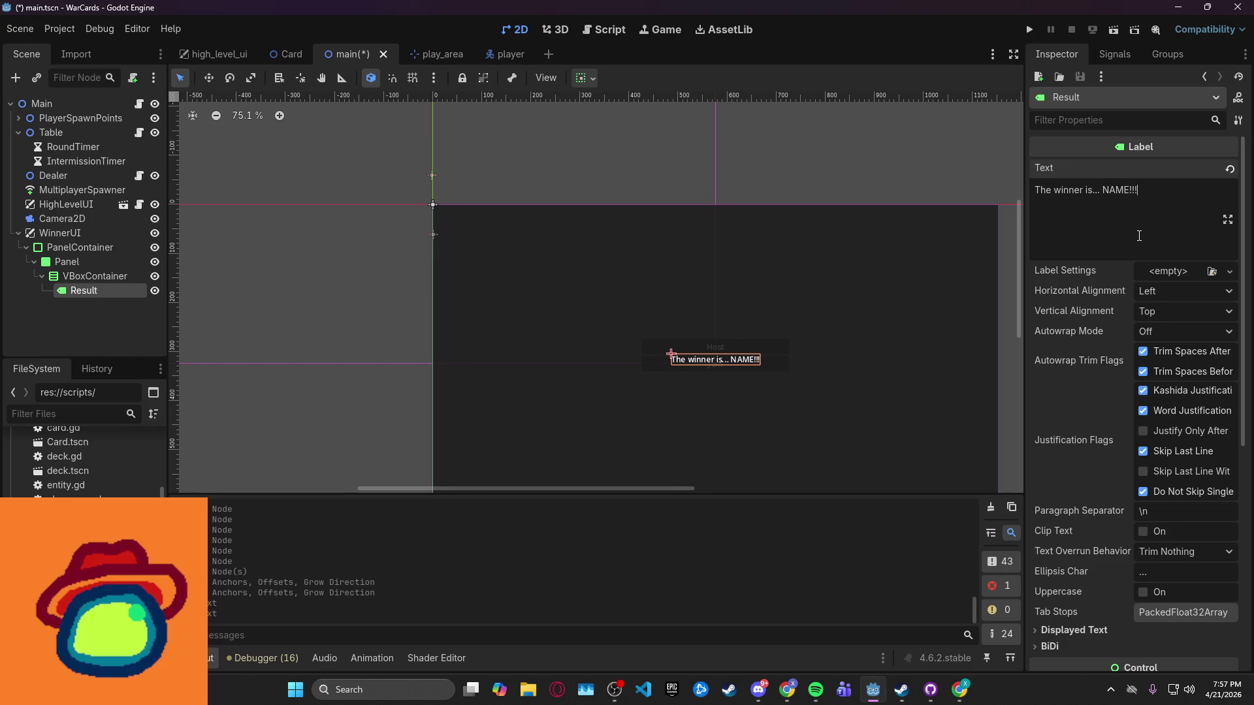
pyautogui.scroll(-3, 781, 328)
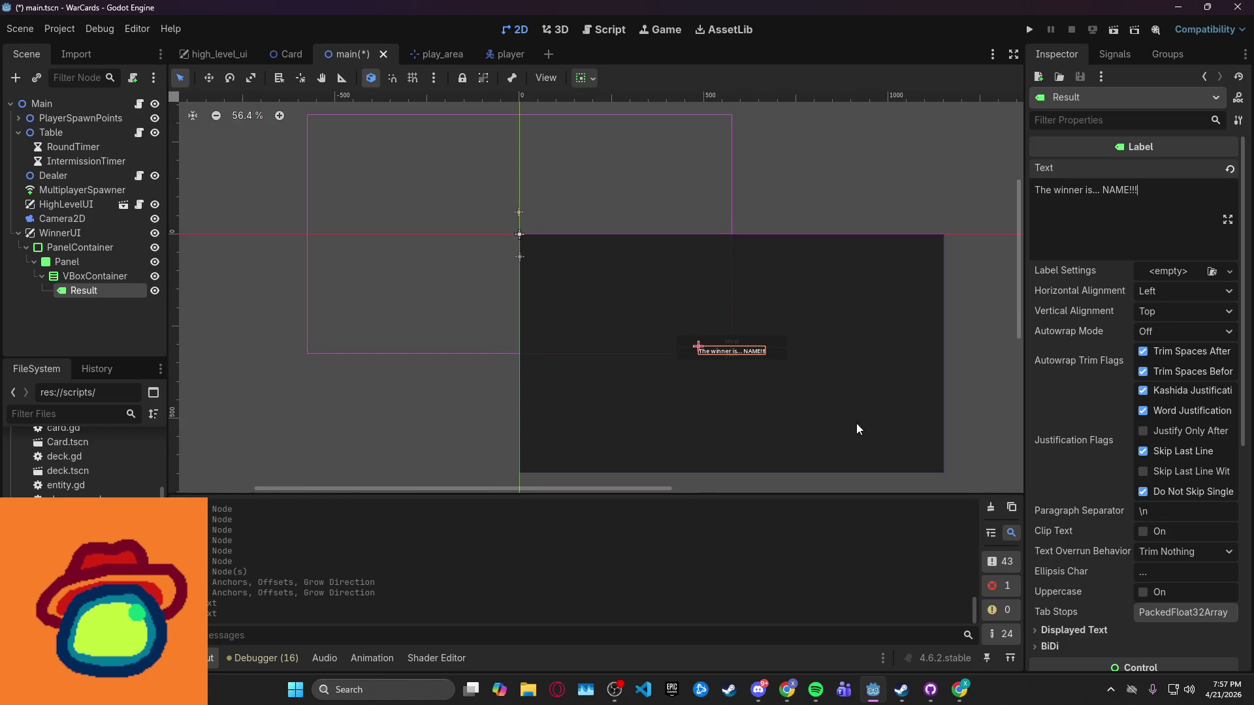
pyautogui.scroll(2, 795, 329)
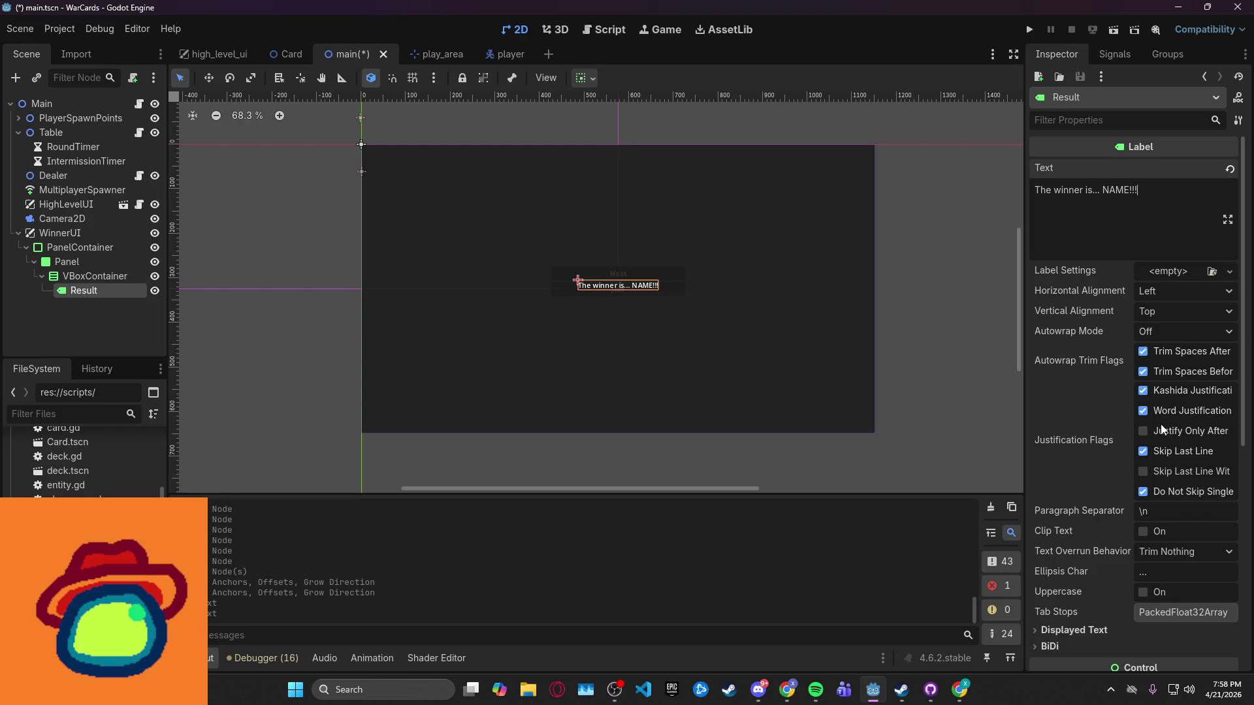
# Override the Result label's font size to 24 px and save main.tscn
pyautogui.scroll(-3, 1161, 424)
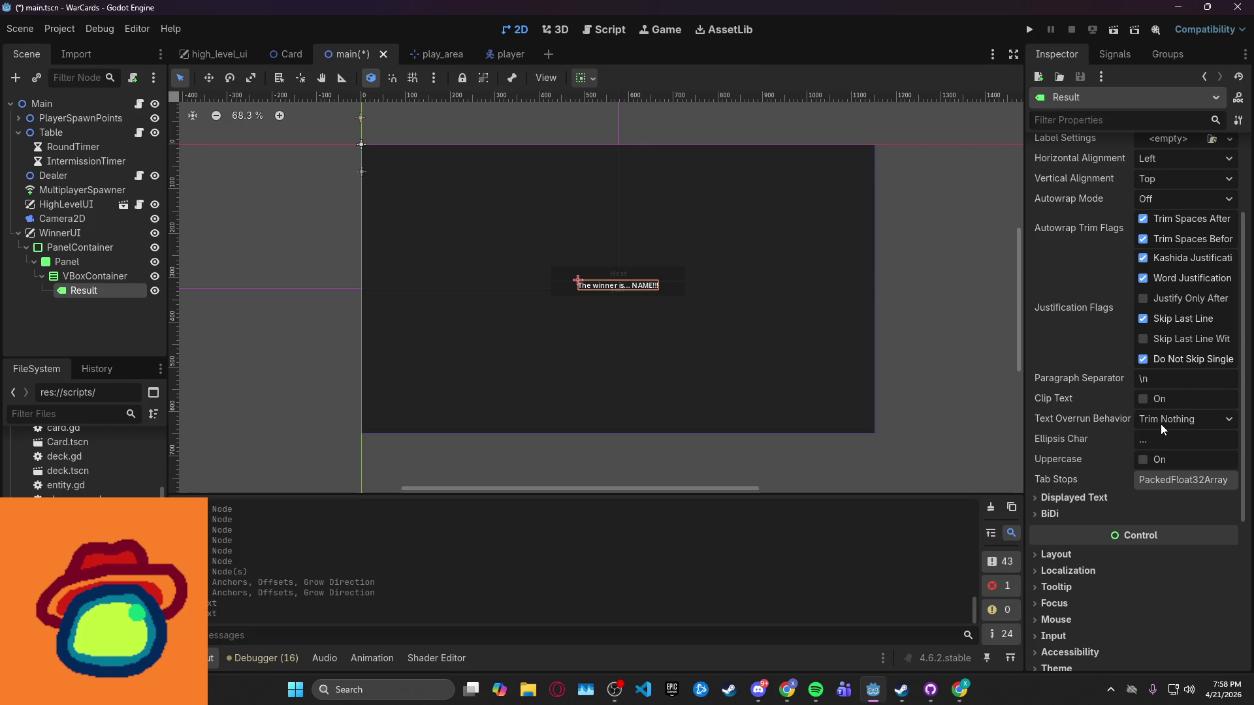
pyautogui.scroll(-6, 1161, 425)
pyautogui.click(1122, 428)
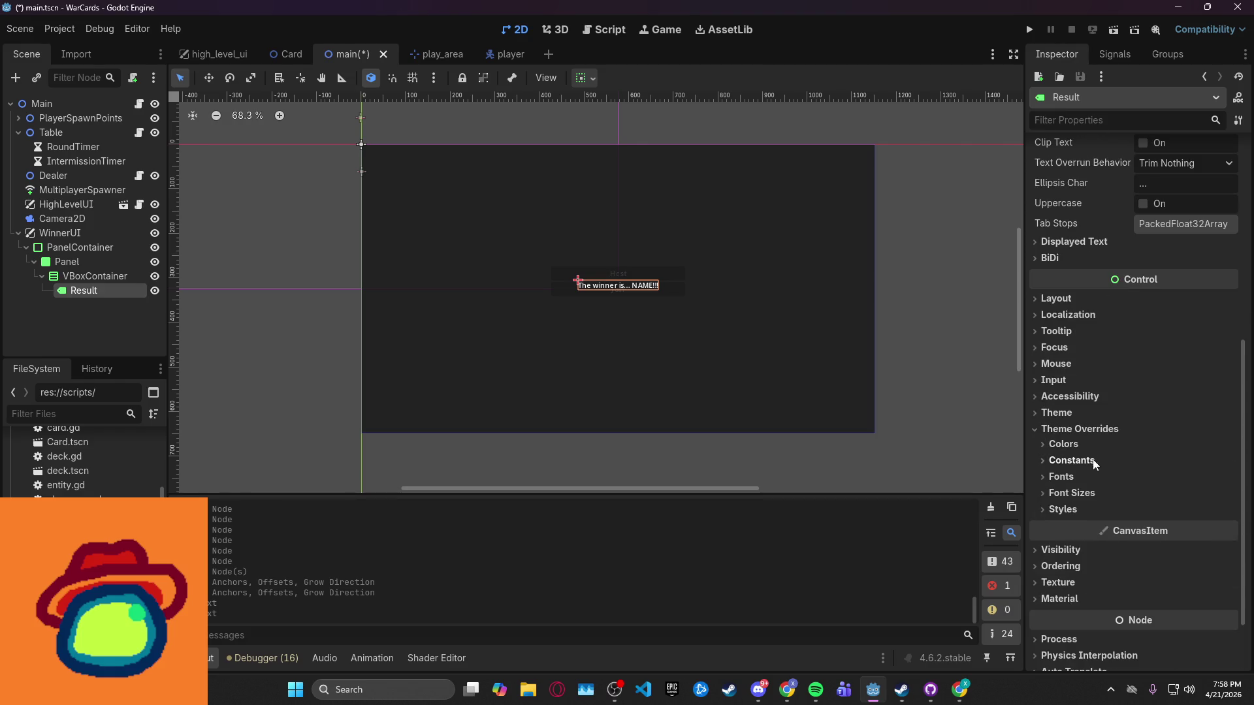
pyautogui.click(1073, 493)
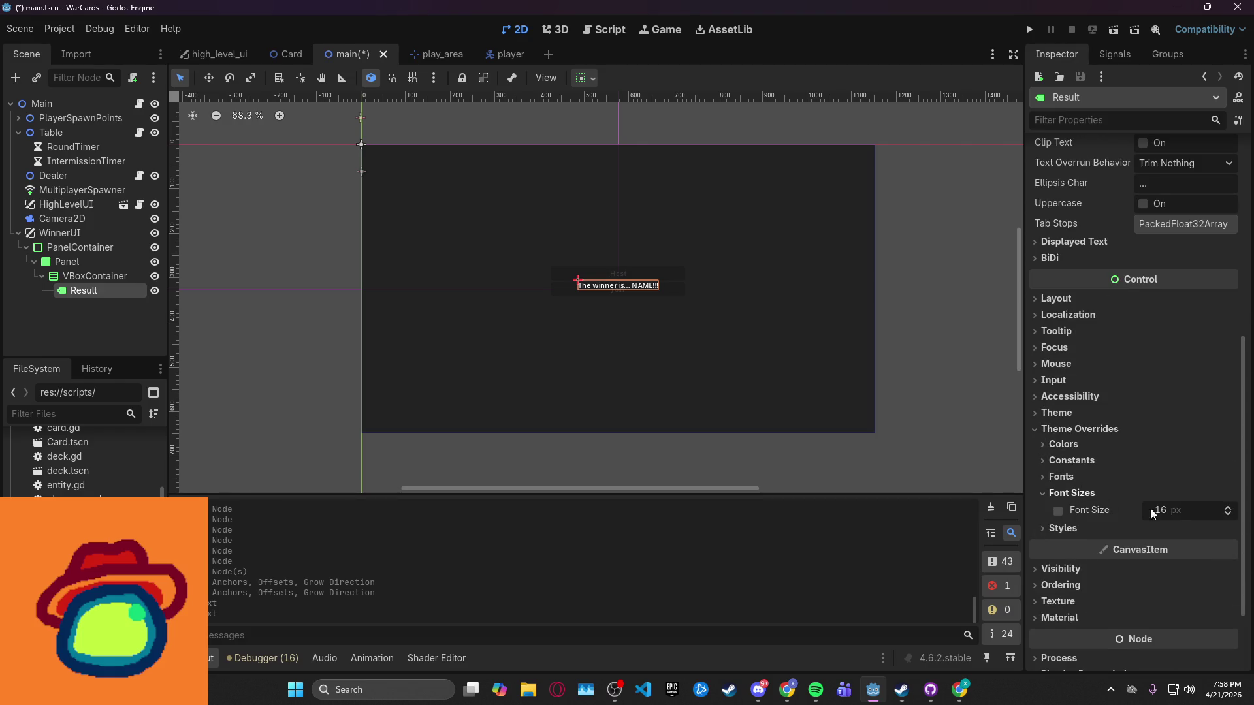
pyautogui.click(1203, 511)
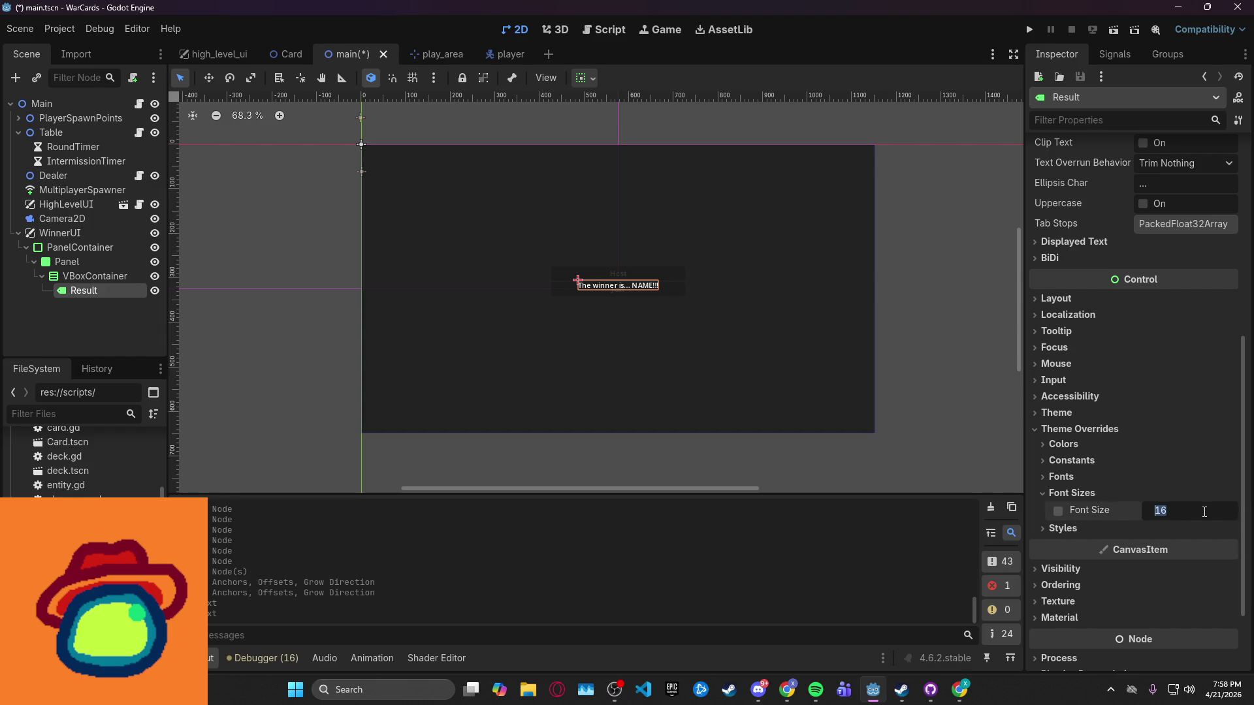
pyautogui.press('Down')
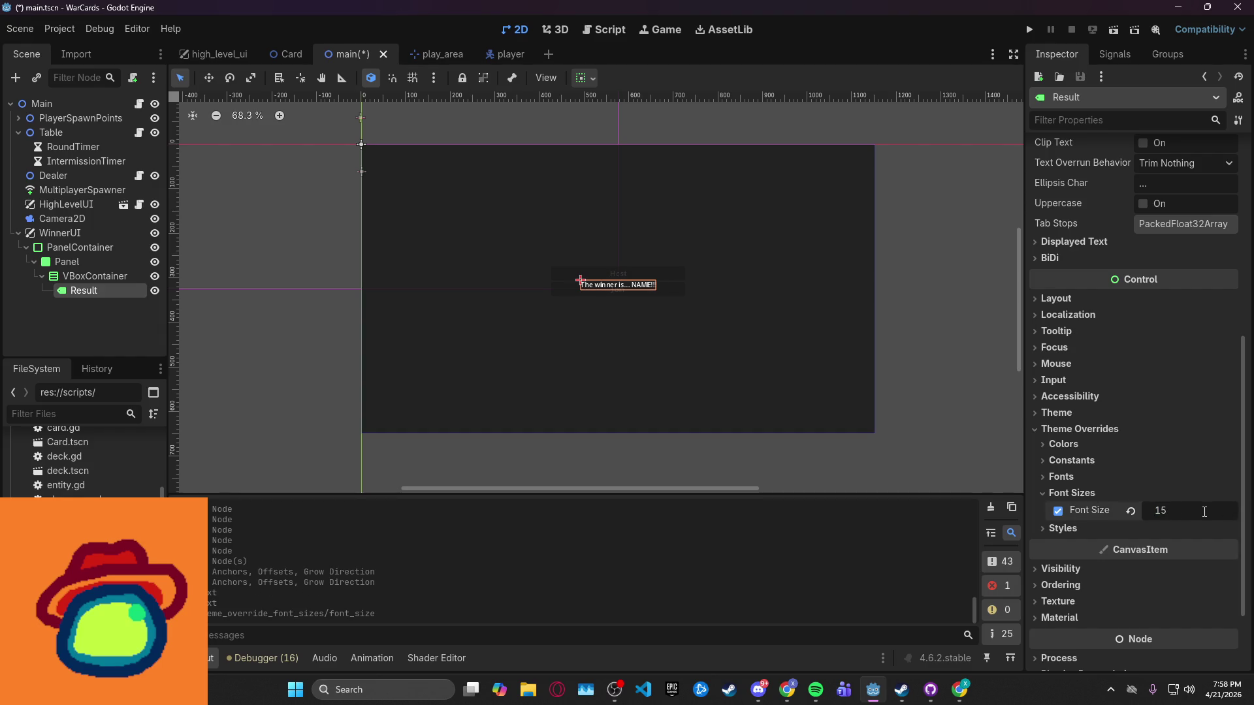
pyautogui.press('Down')
pyautogui.press('Return')
pyautogui.moveTo(1169, 511); pyautogui.dragTo(1202, 511)
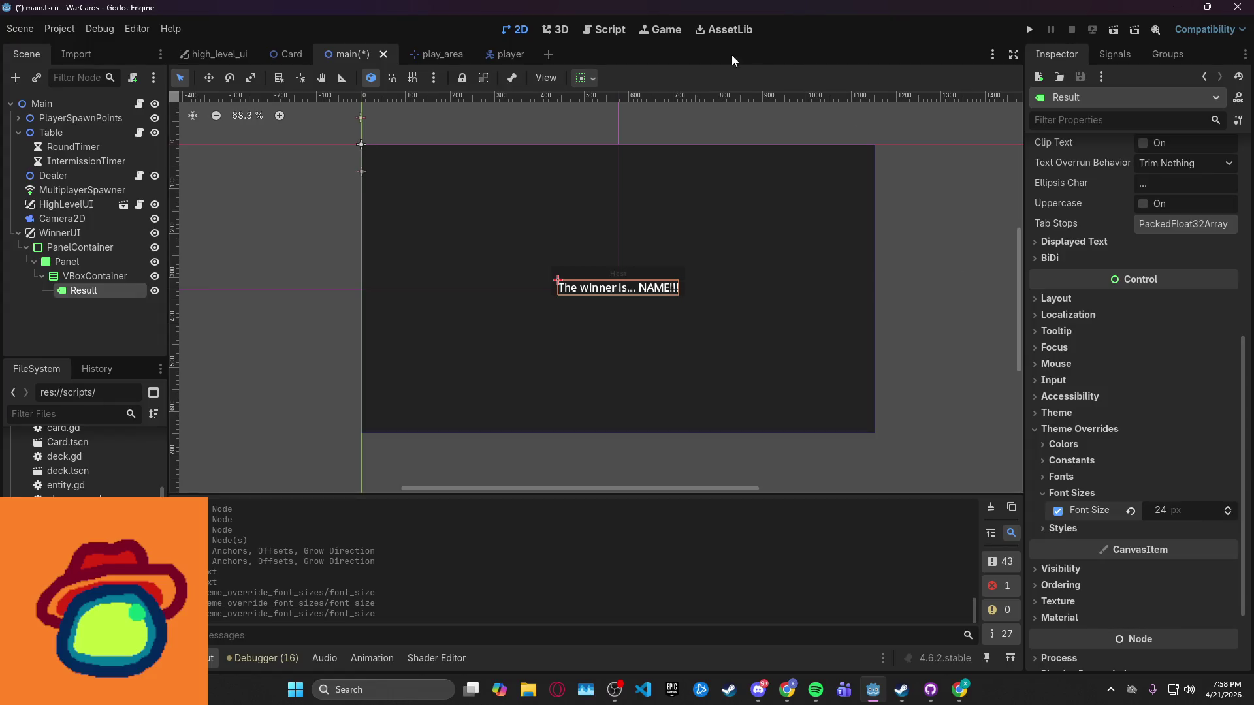
pyautogui.hotkey('ctrl', 's')
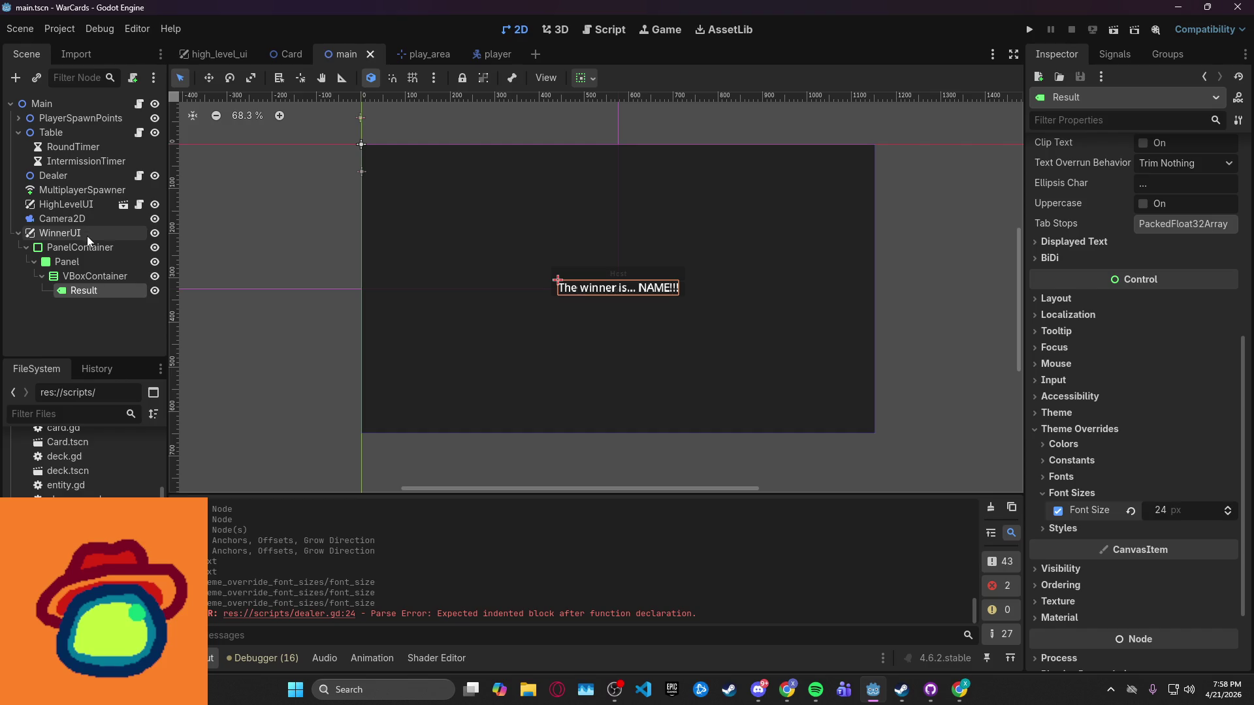
# Open the Dealer's dealer.gd script and drop in a reference to the Result label
pyautogui.click(76, 175)
pyautogui.click(140, 178)
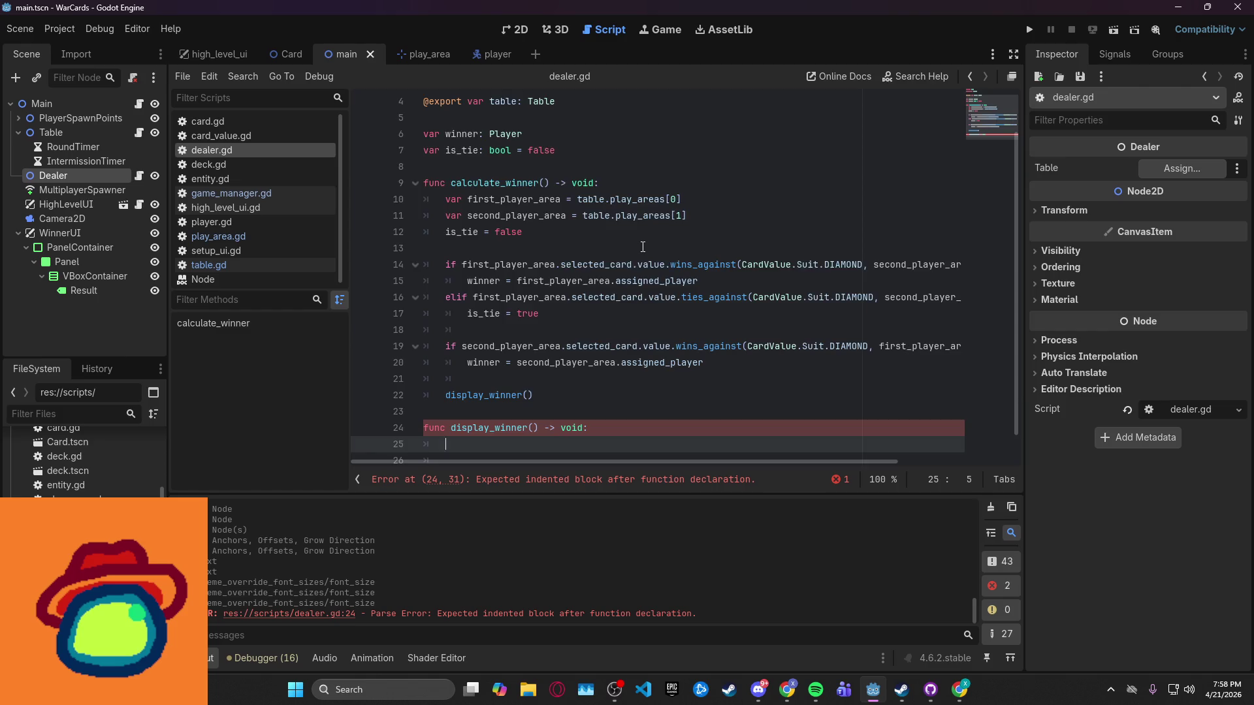
pyautogui.scroll(1, 643, 246)
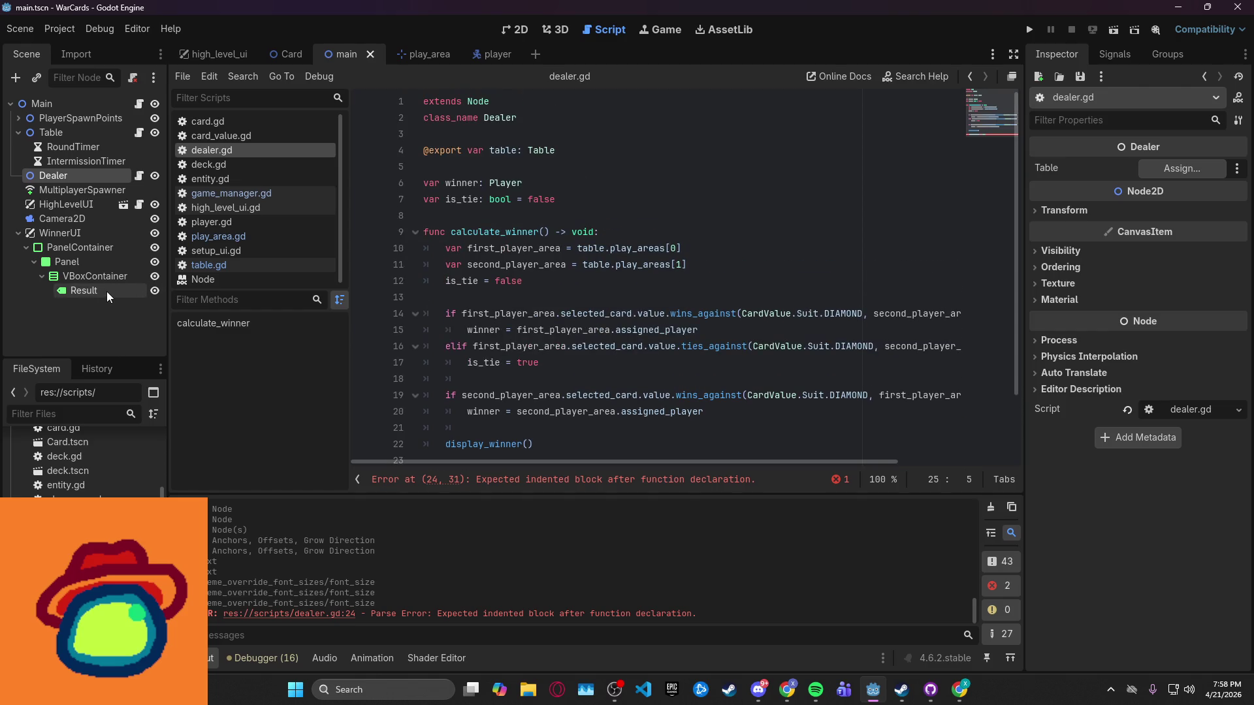
pyautogui.moveTo(108, 292)
pyautogui.mouseDown()
pyautogui.moveTo(570, 179)
pyautogui.moveTo(574, 163)
pyautogui.mouseUp()
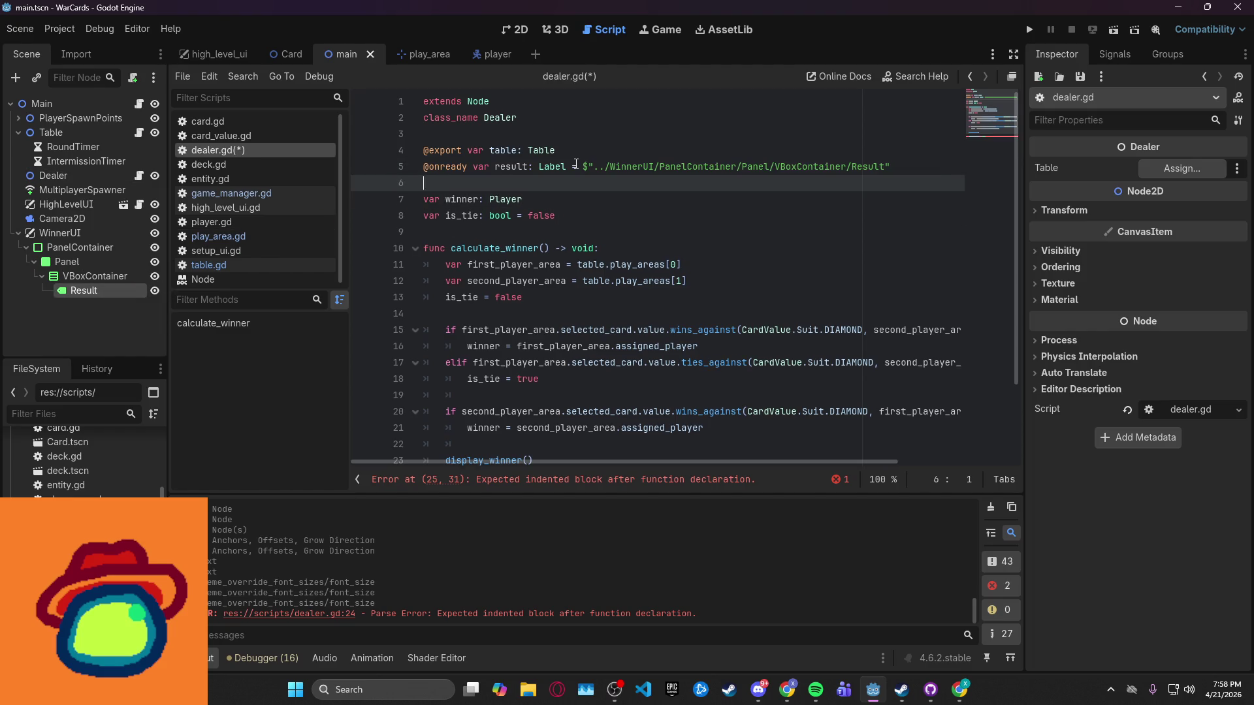
pyautogui.click(617, 151)
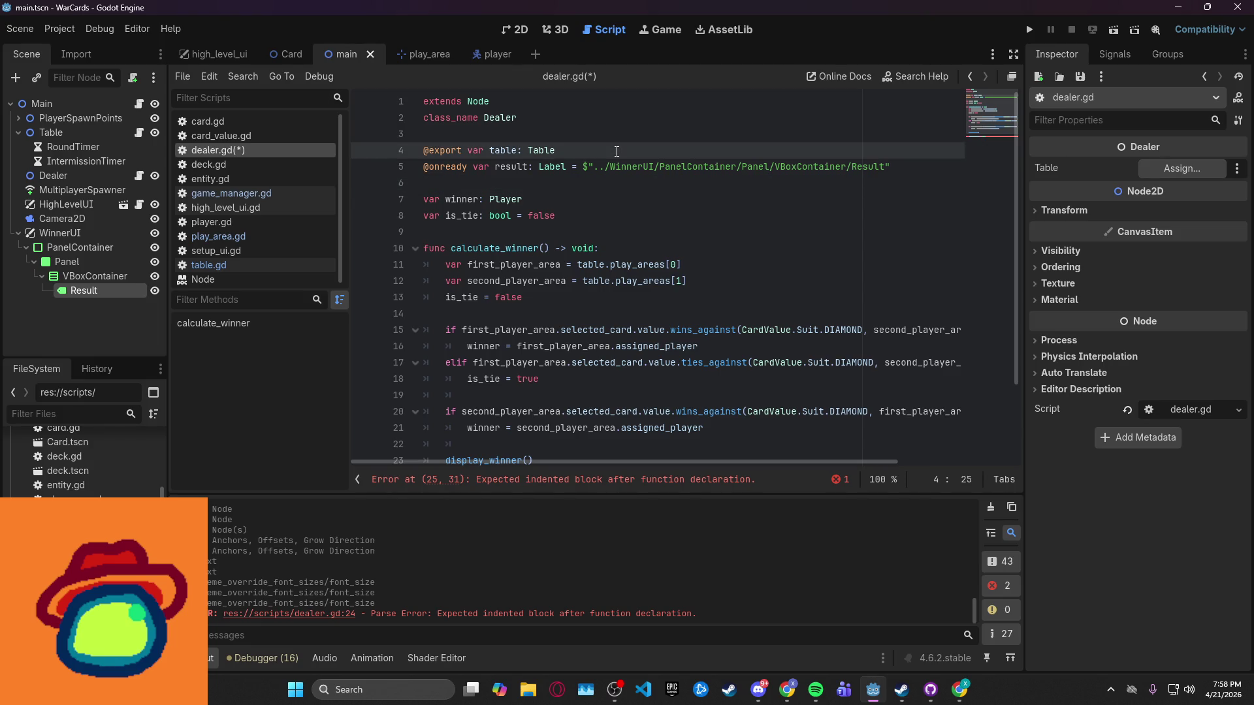
pyautogui.doubleClick(506, 170)
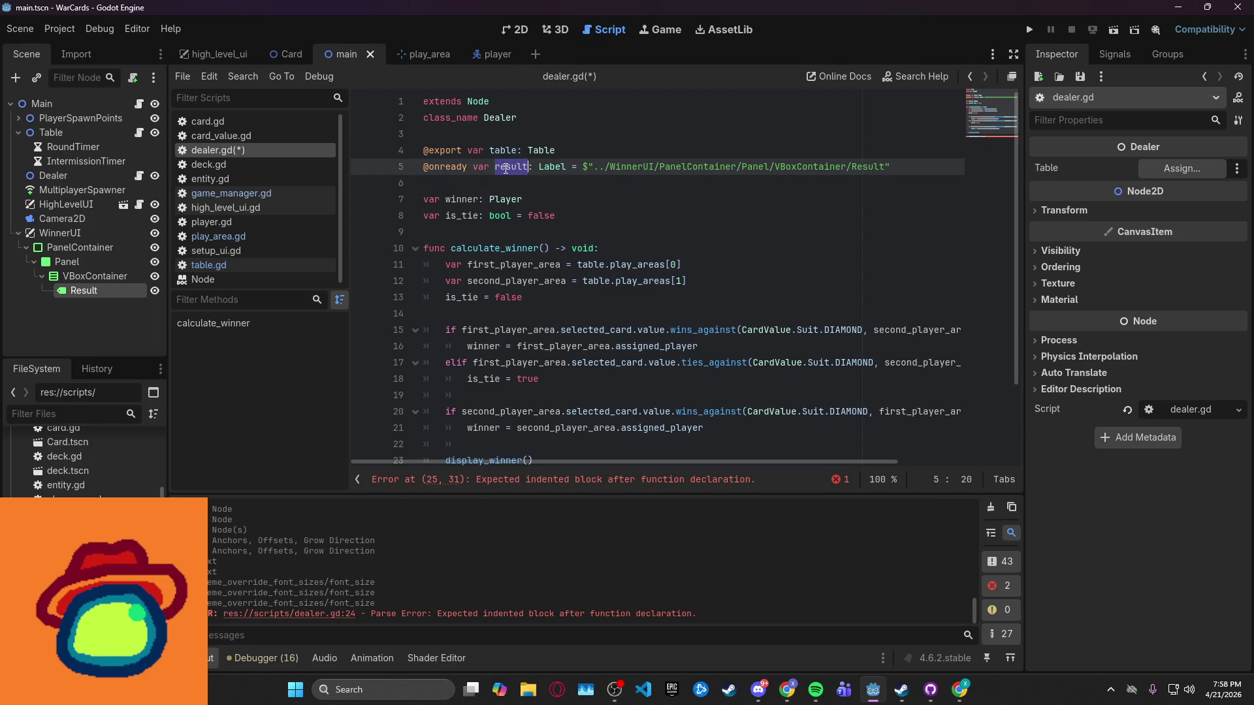
pyautogui.write('winnerLabel')
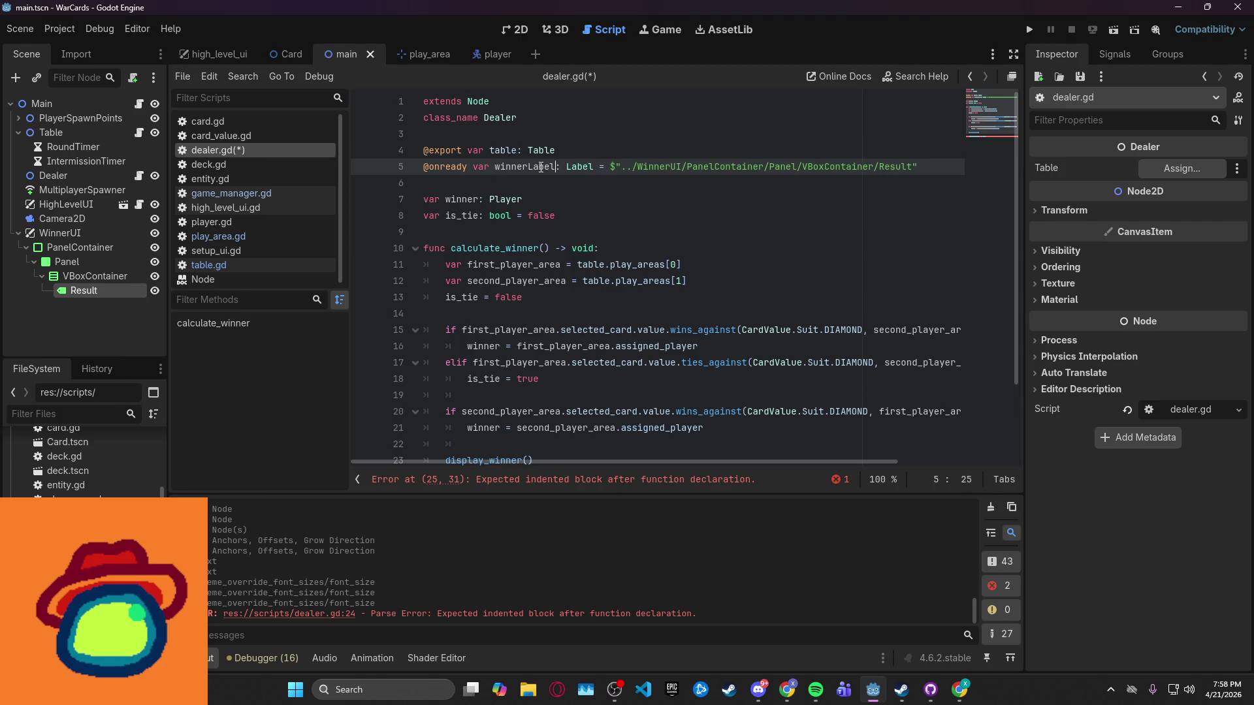
pyautogui.write('_l')
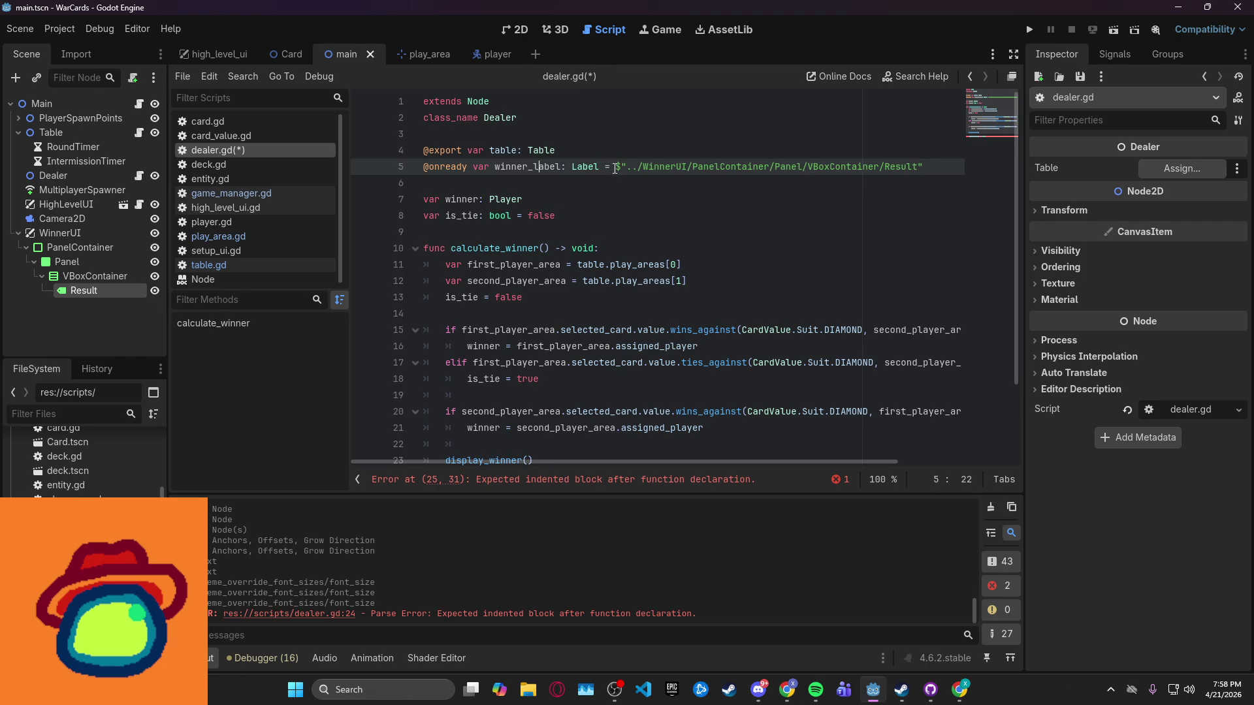
pyautogui.moveTo(605, 168); pyautogui.dragTo(995, 168)
pyautogui.press('BackSpace')
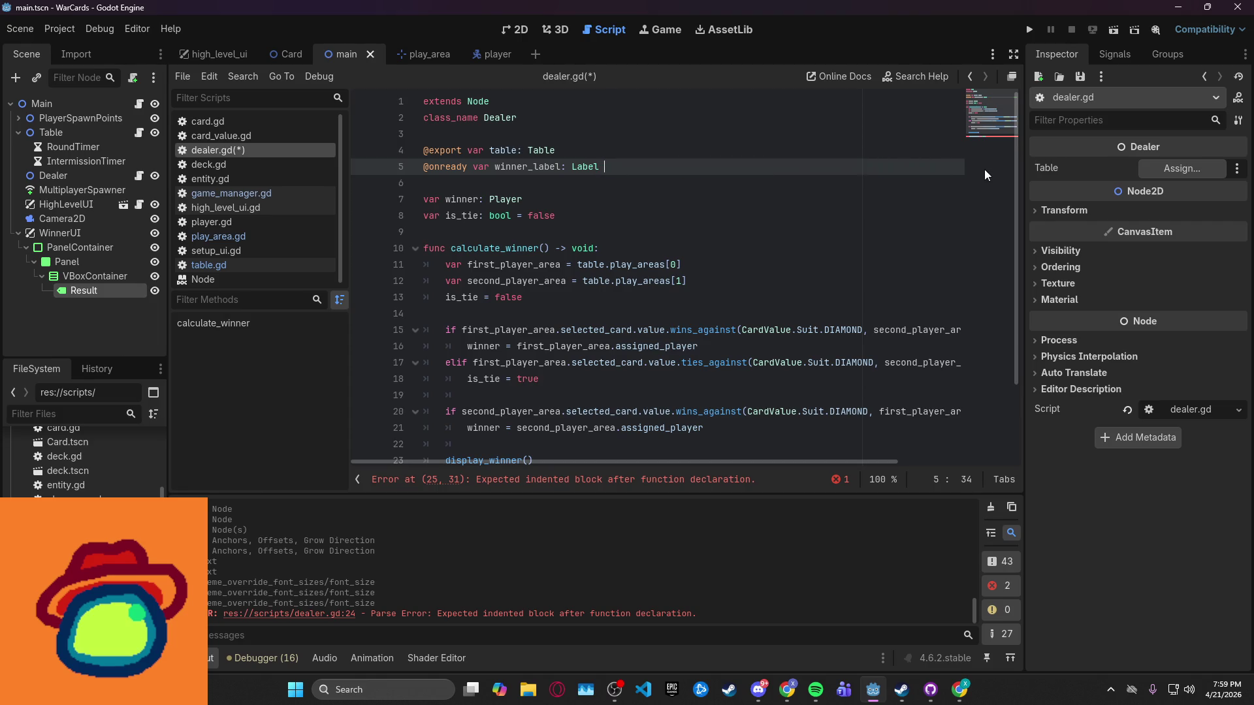
pyautogui.doubleClick(444, 150)
pyautogui.hotkey('ctrl', 'c')
pyautogui.doubleClick(448, 166)
pyautogui.hotkey('ctrl', 'v')
pyautogui.click(638, 153)
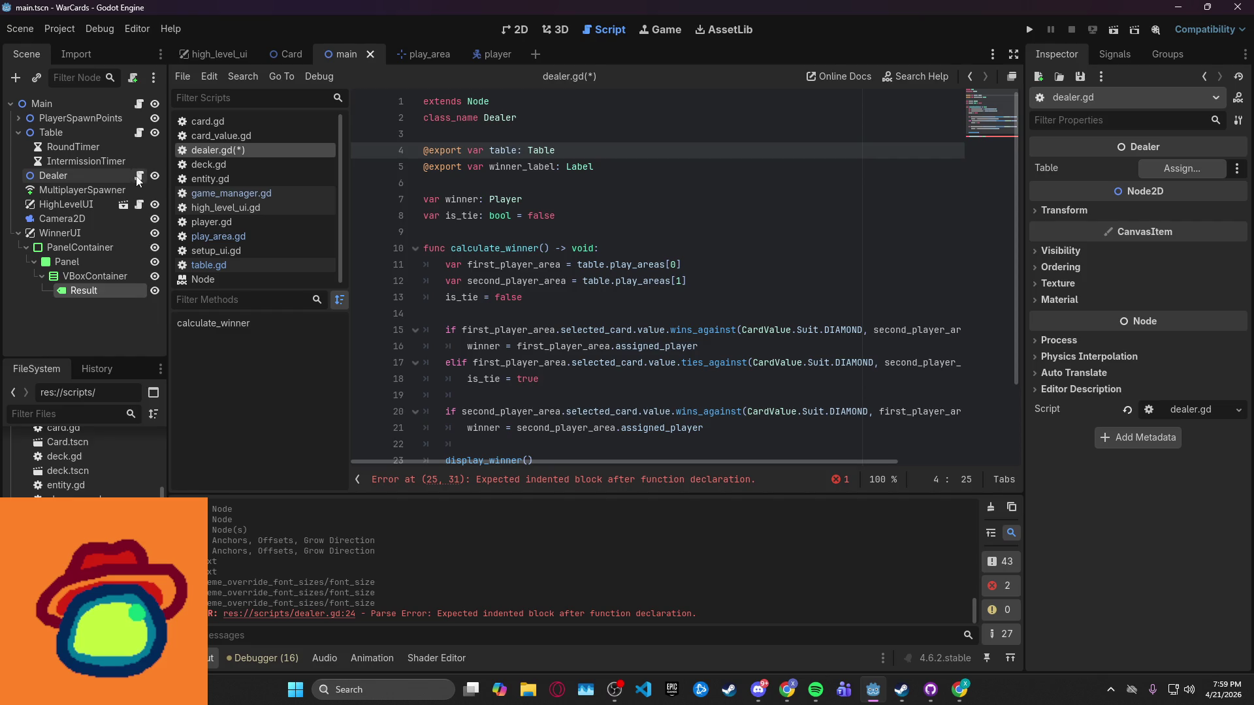
# Assign Table to the Dealer's Table field and Dealer to the Table's Dealer field
pyautogui.click(116, 175)
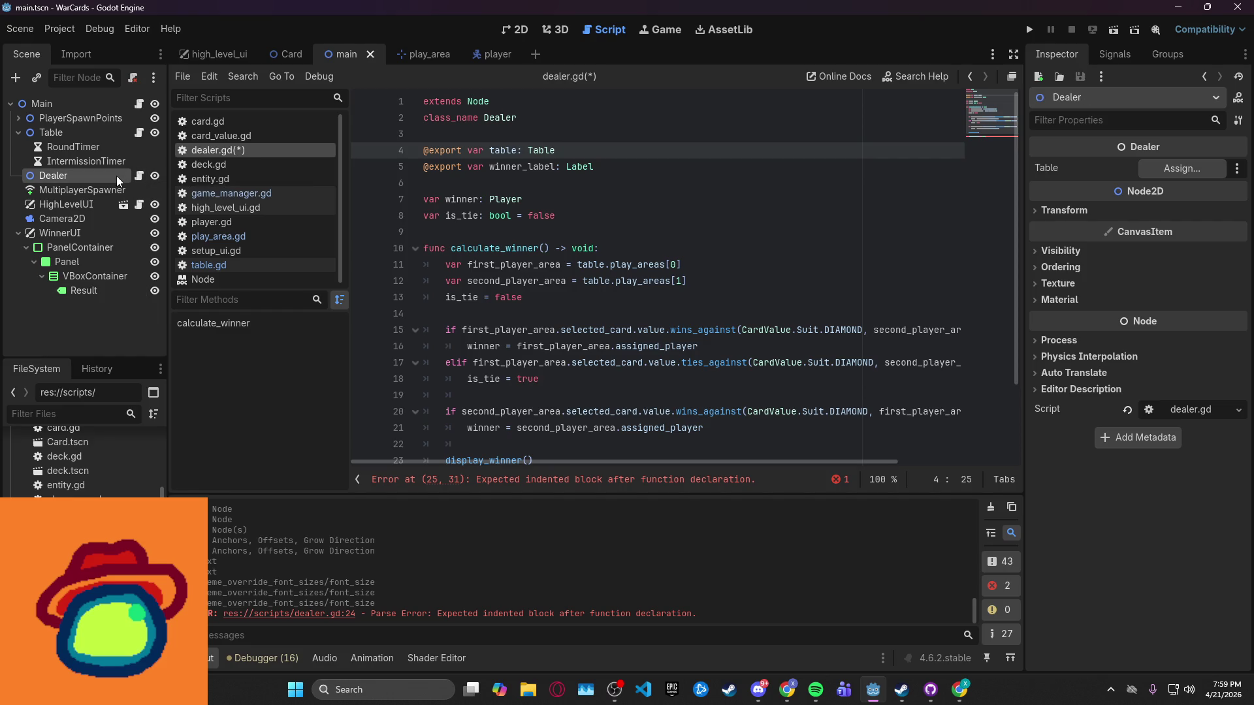
pyautogui.click(1200, 168)
pyautogui.click(574, 204)
pyautogui.click(600, 561)
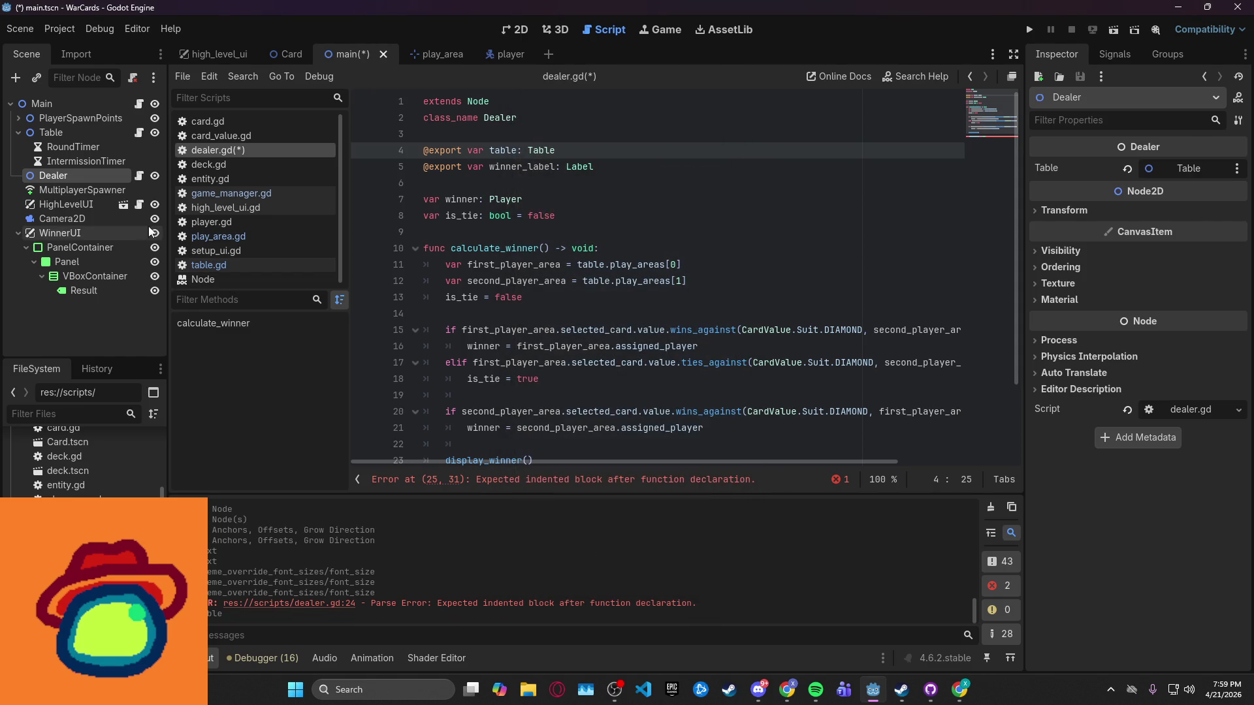
pyautogui.click(87, 134)
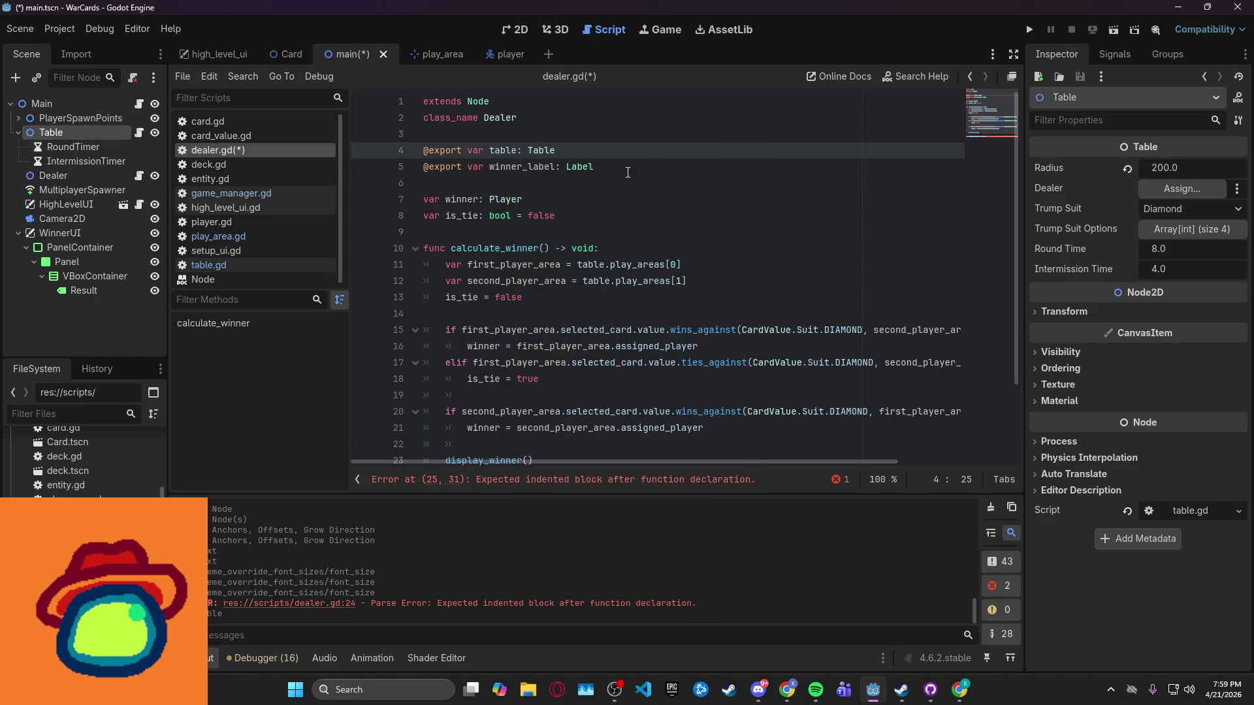
pyautogui.click(1164, 190)
pyautogui.click(582, 563)
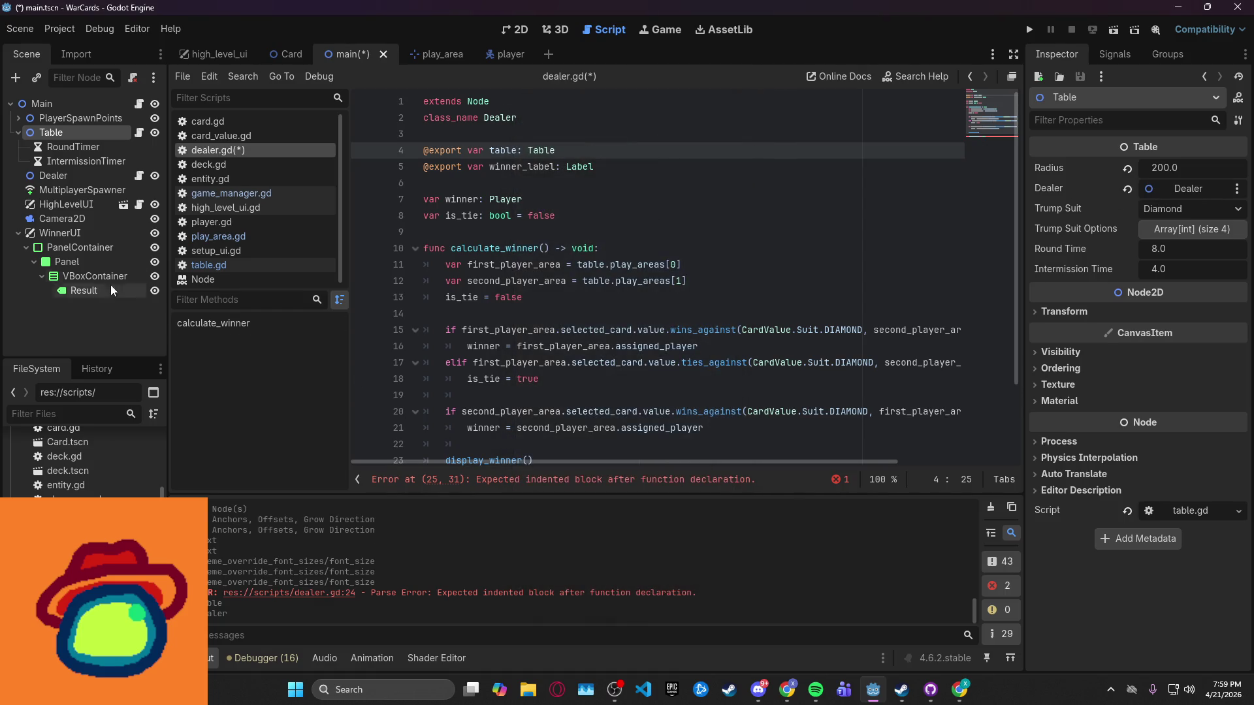
pyautogui.click(81, 175)
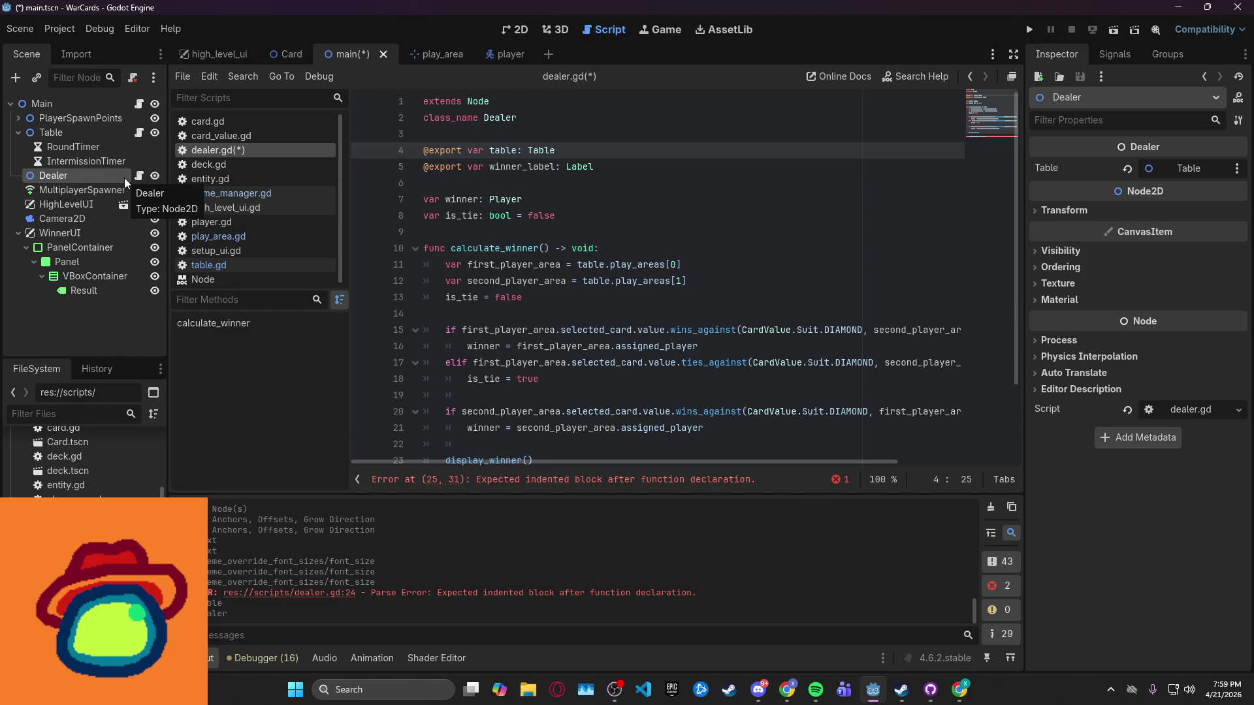
# In display_winner, set winner_label.text = "The winner is... " + winner.player_name + "!!!"
pyautogui.click(564, 232)
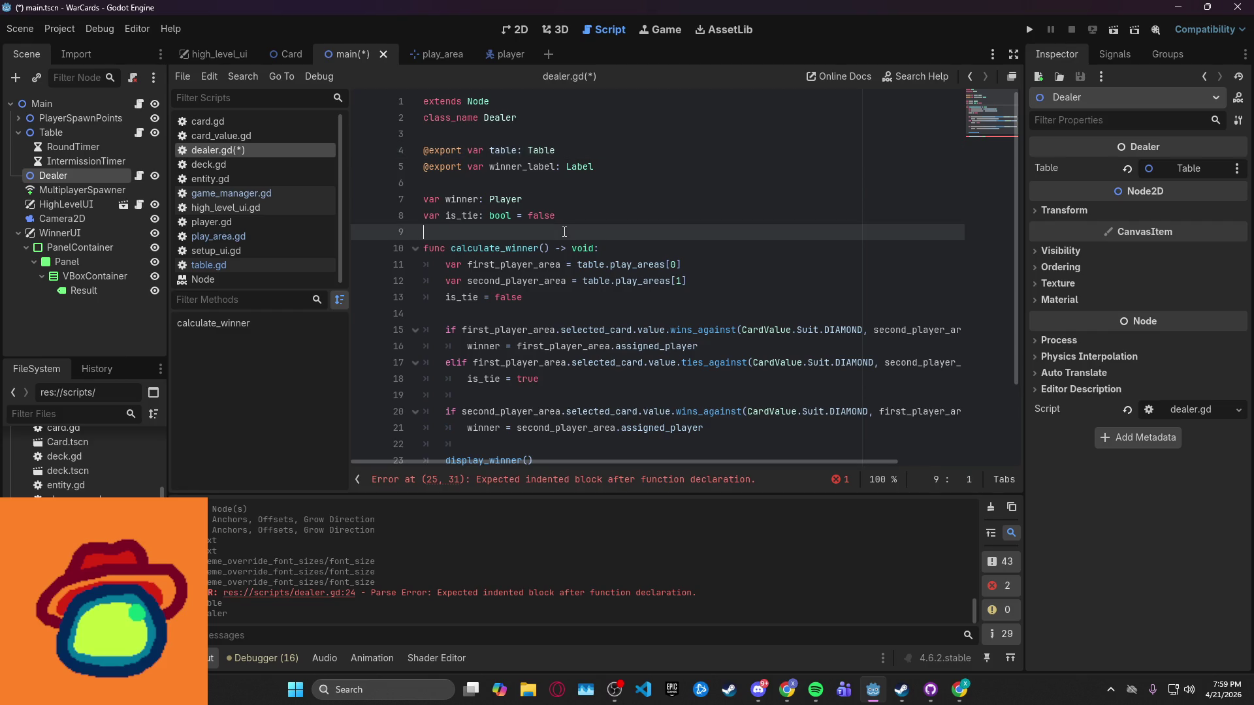
pyautogui.scroll(-2, 564, 232)
pyautogui.click(562, 414)
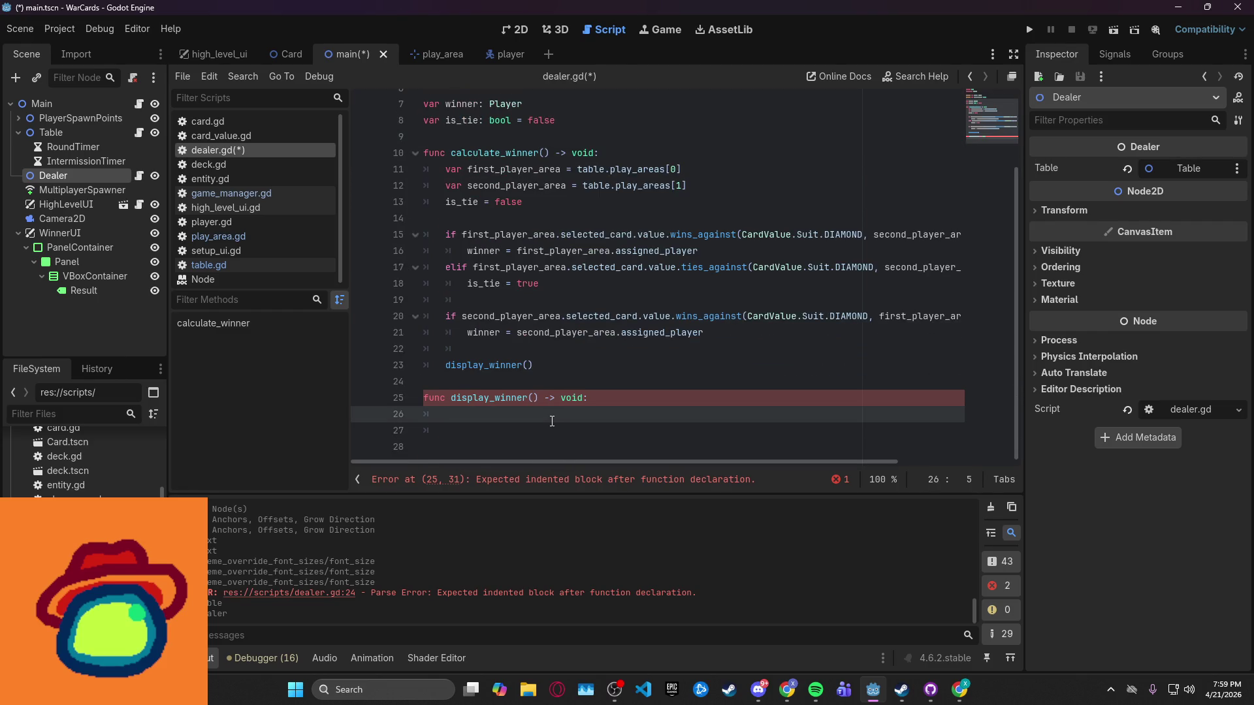
pyautogui.scroll(2, 552, 421)
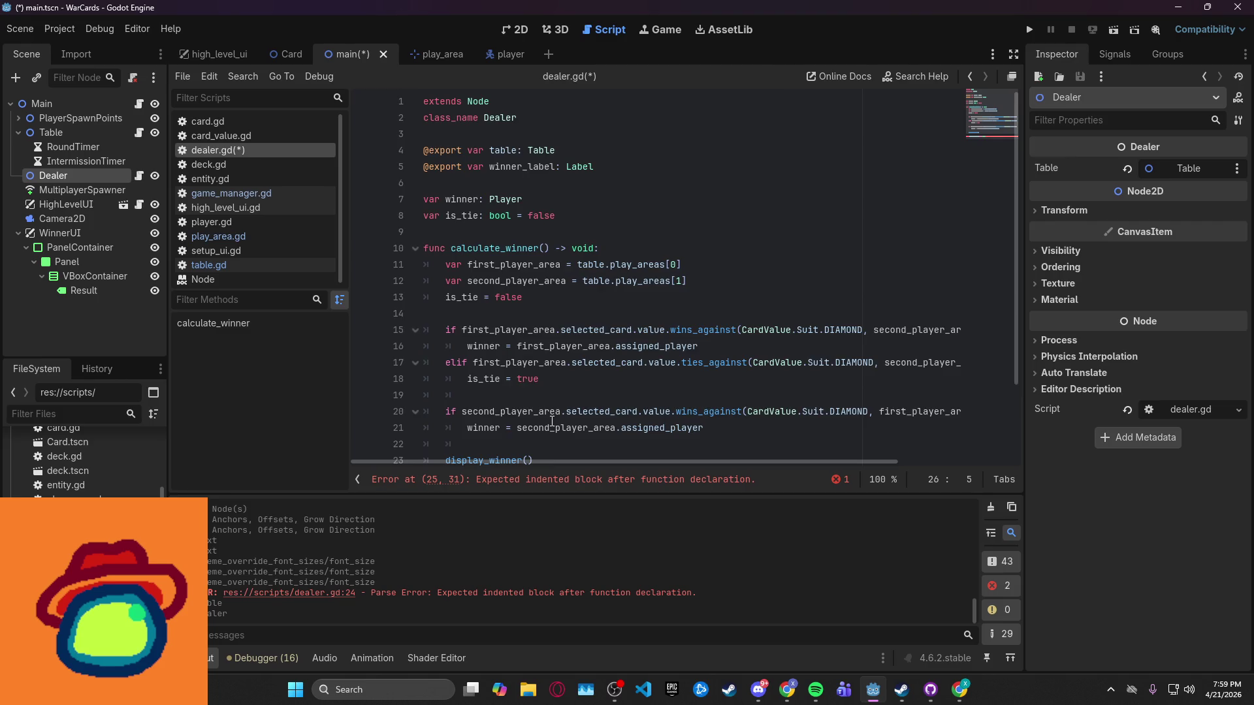
pyautogui.write('winn')
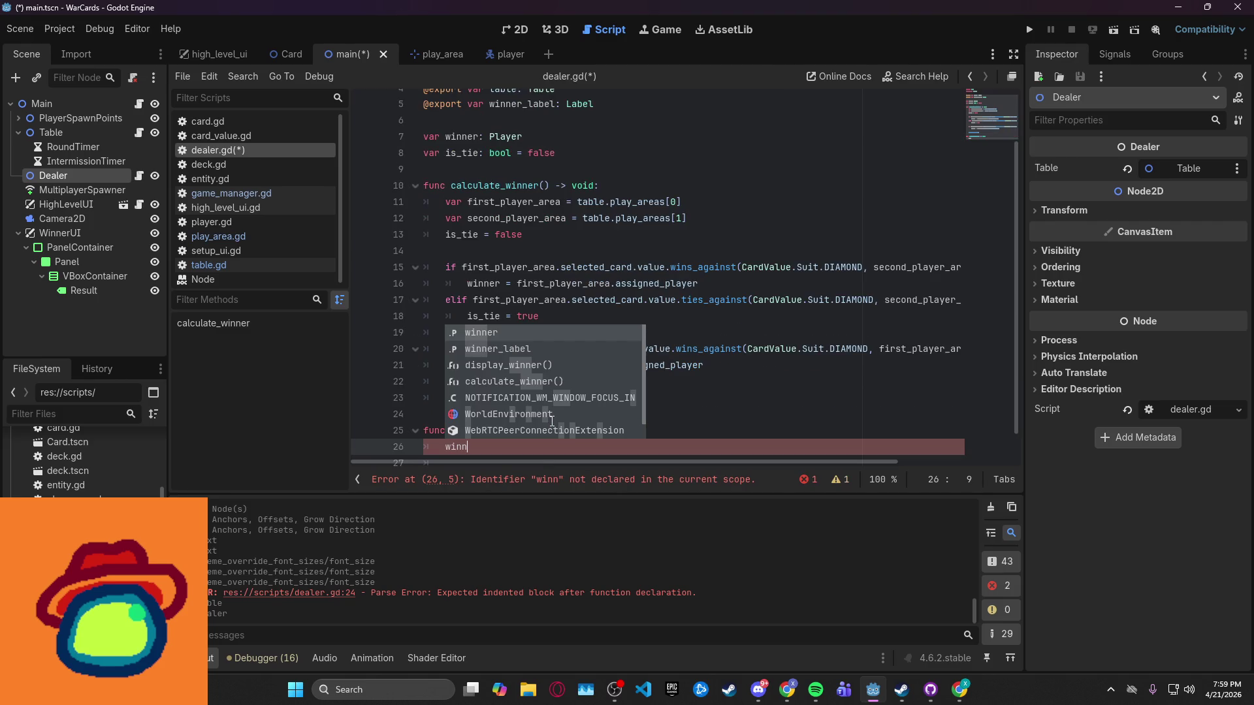
pyautogui.press('Down')
pyautogui.press('Return')
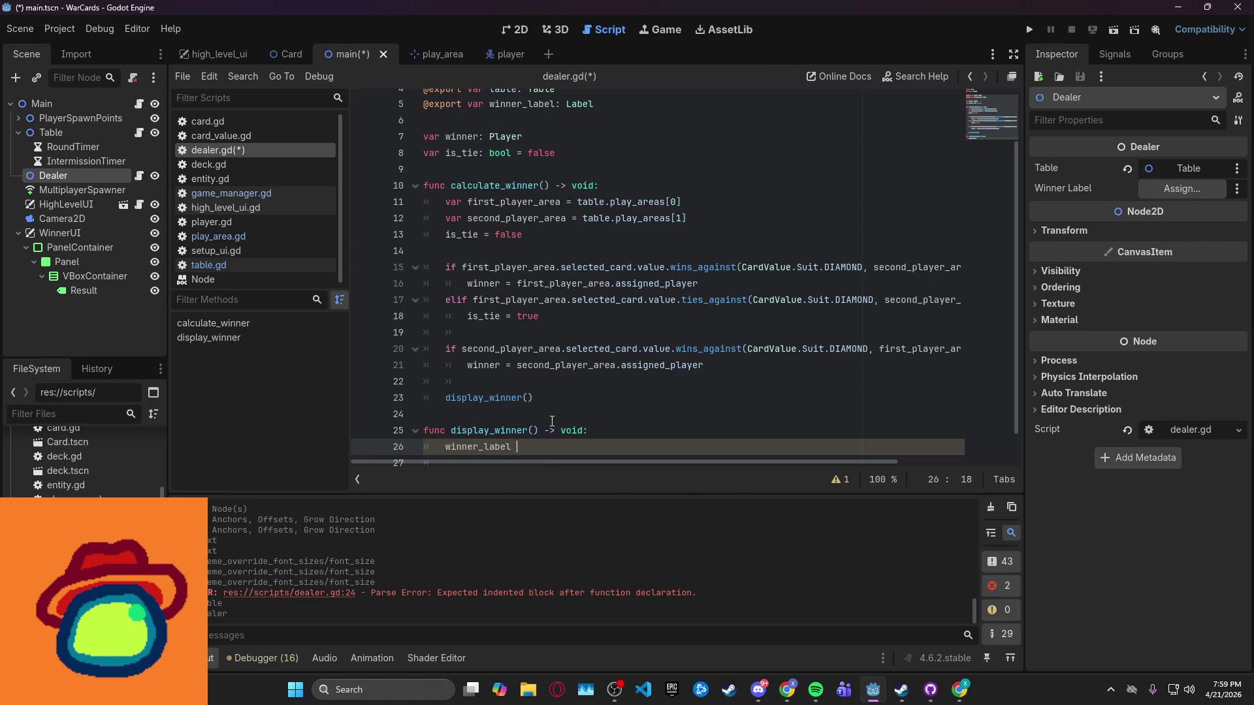
pyautogui.write('te')
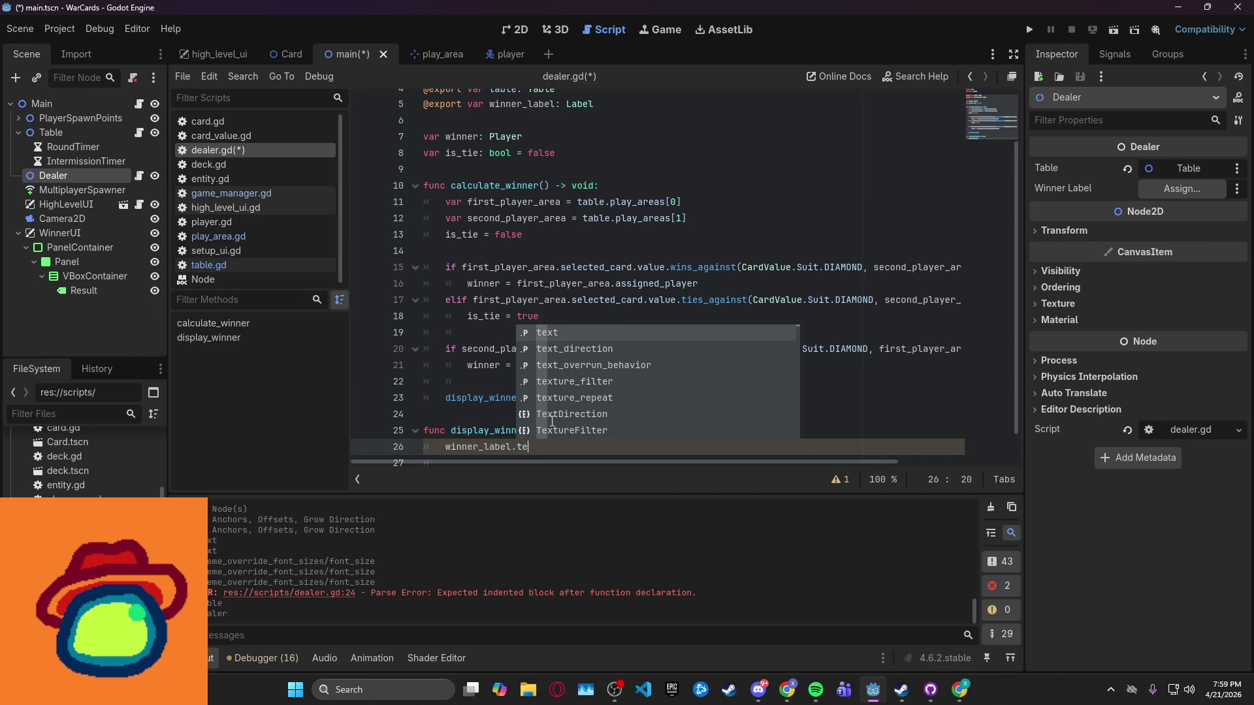
pyautogui.press('Return')
pyautogui.write('"The ')
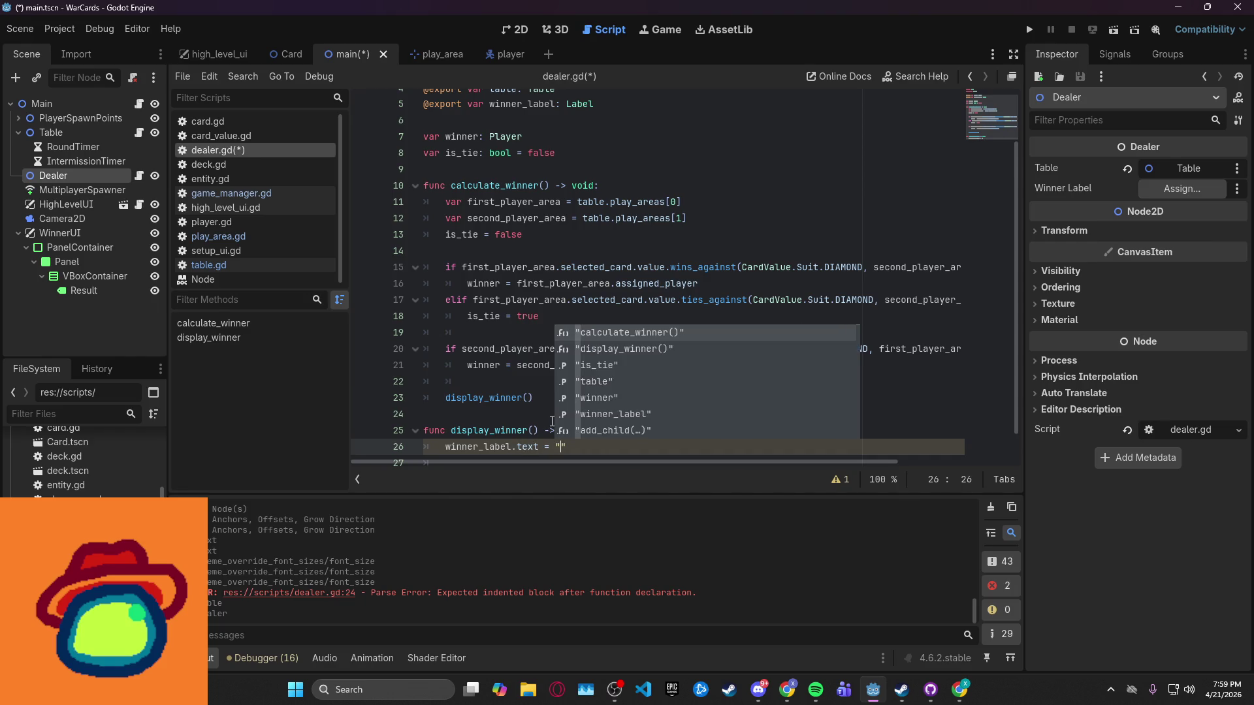
pyautogui.write('winner is...')
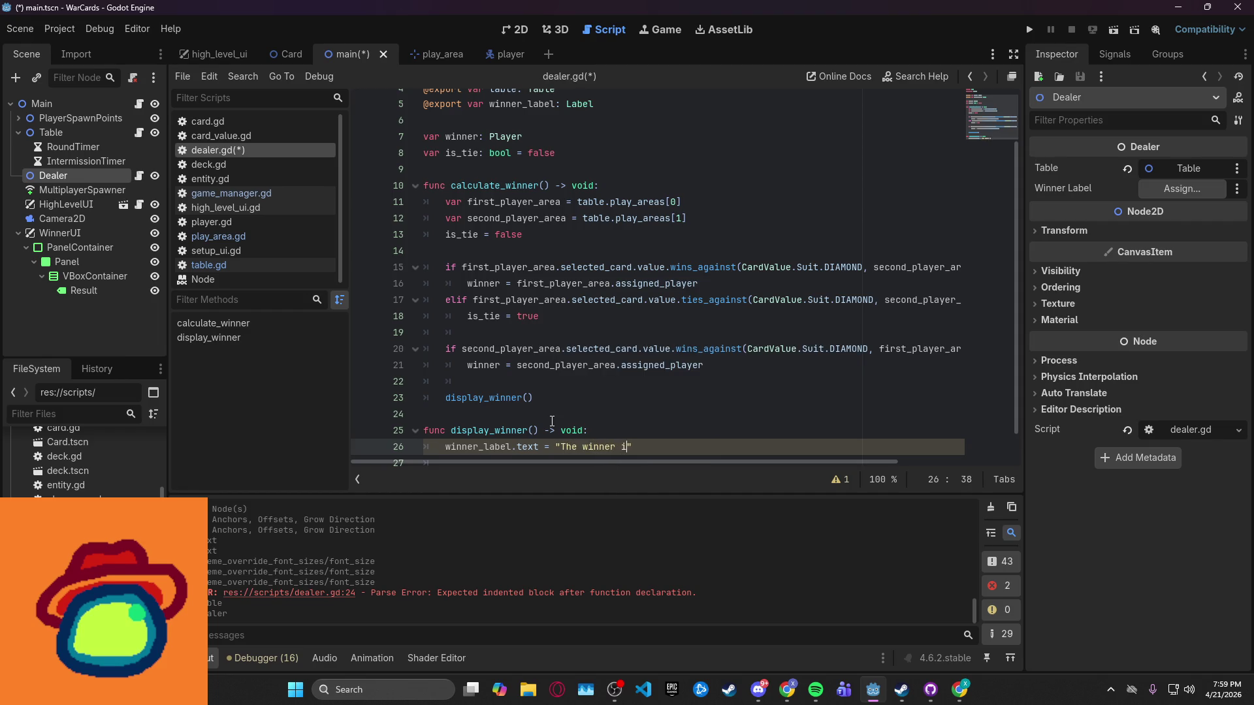
pyautogui.write(' " ')
pyautogui.write('+')
pyautogui.write('winner.')
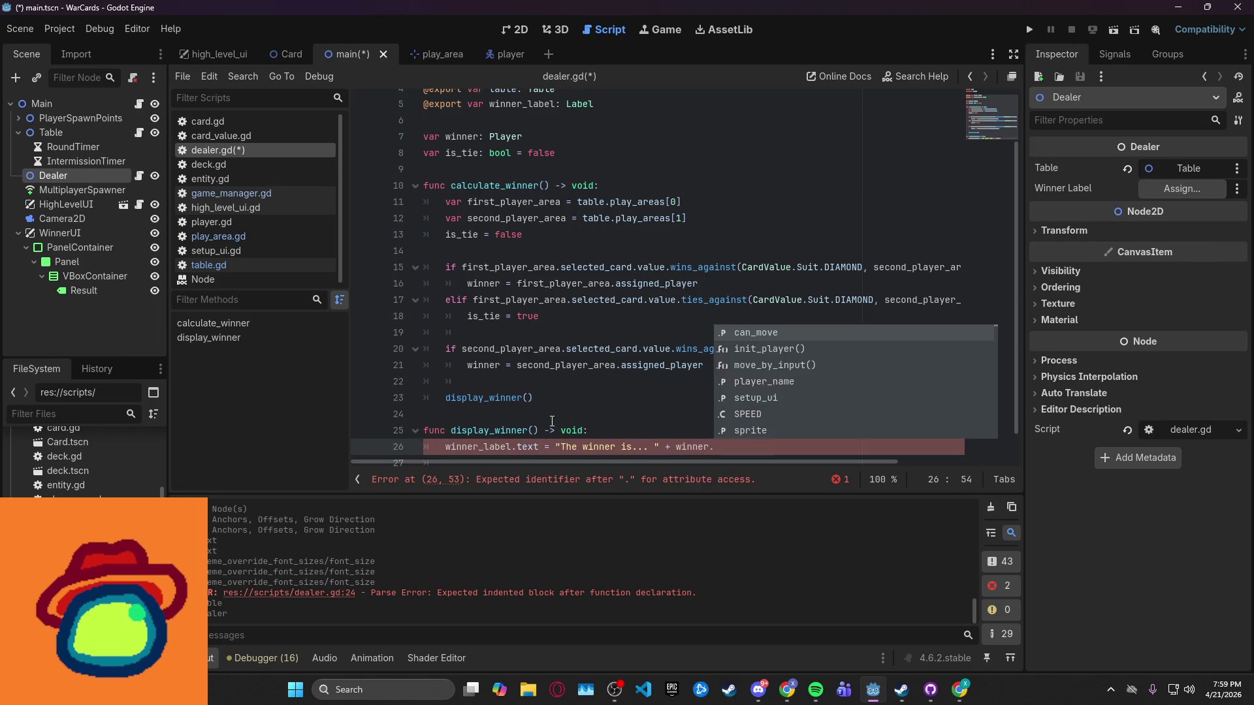
pyautogui.write('pl')
pyautogui.press('Return')
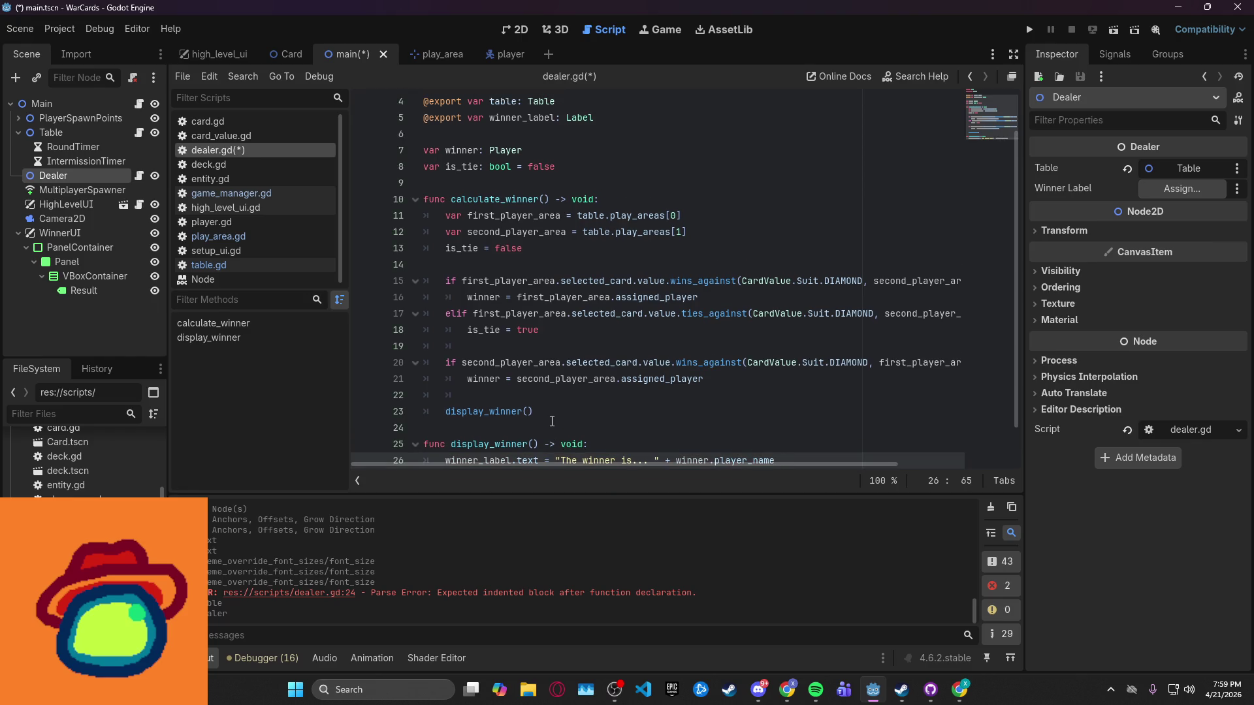
pyautogui.write('+ ')
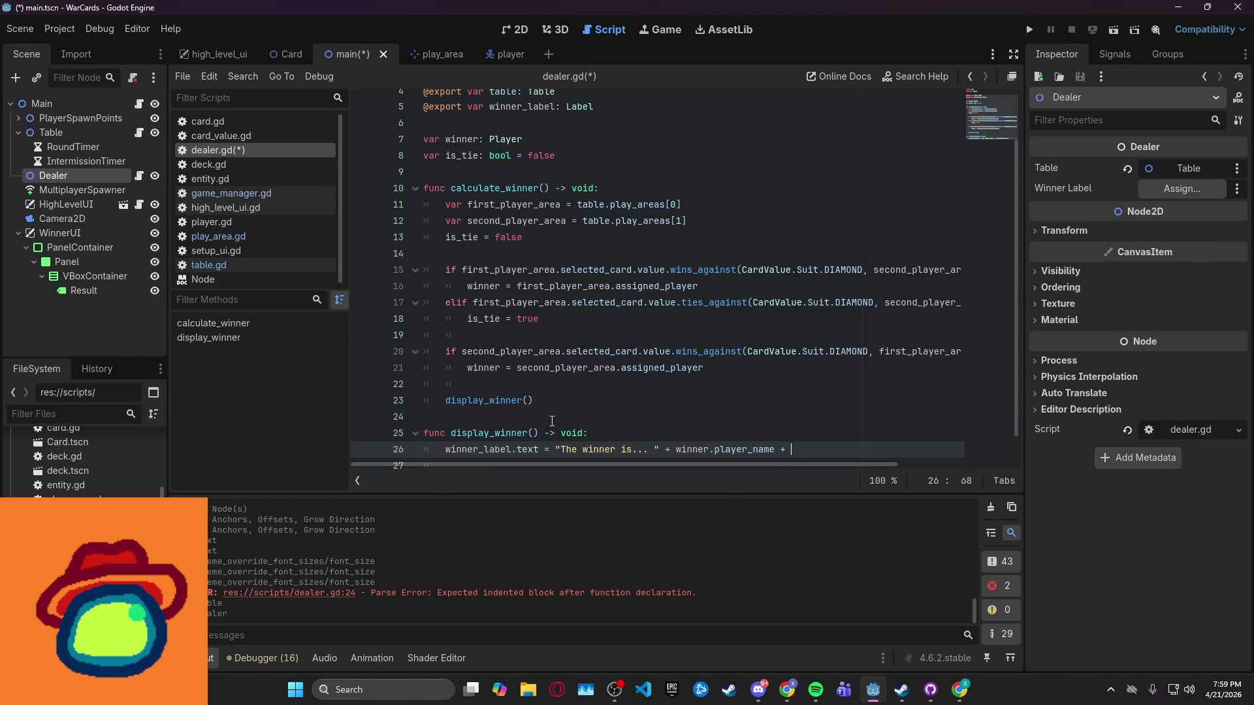
pyautogui.write('"')
pyautogui.write('!!!')
# Insert an indented blank line above the label update in display_winner
pyautogui.scroll(-1, 659, 389)
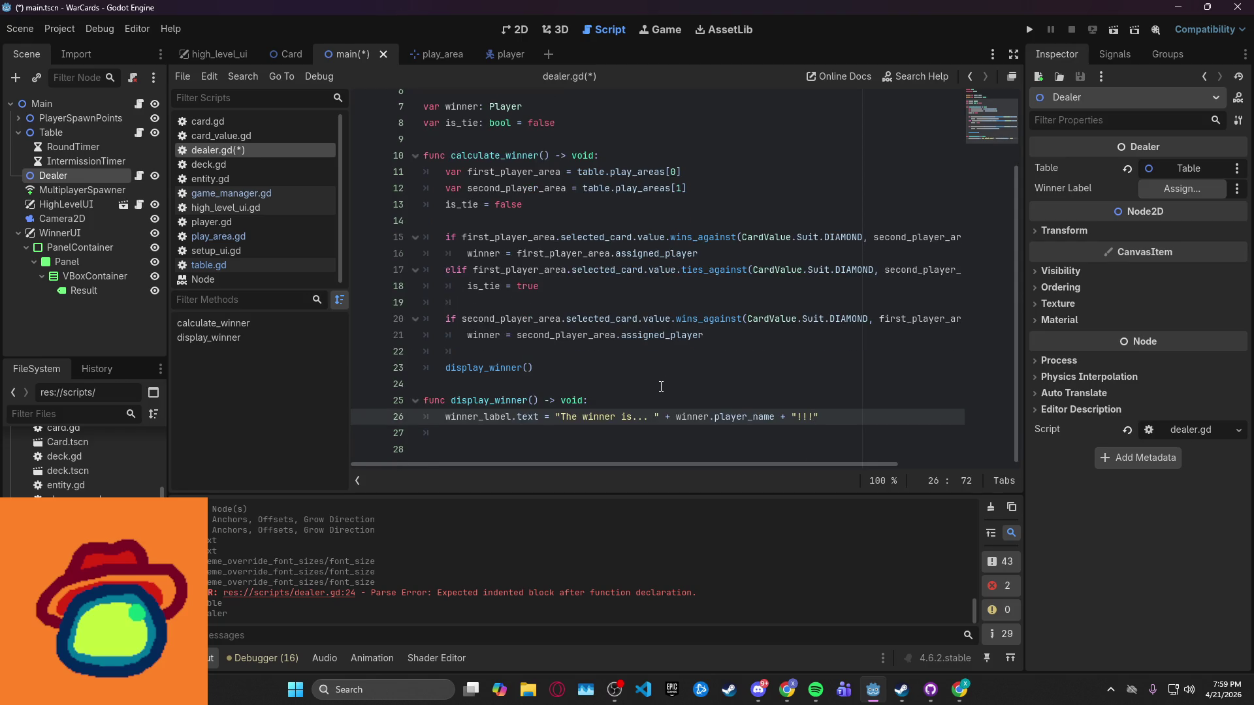
pyautogui.click(641, 403)
pyautogui.press('Return')
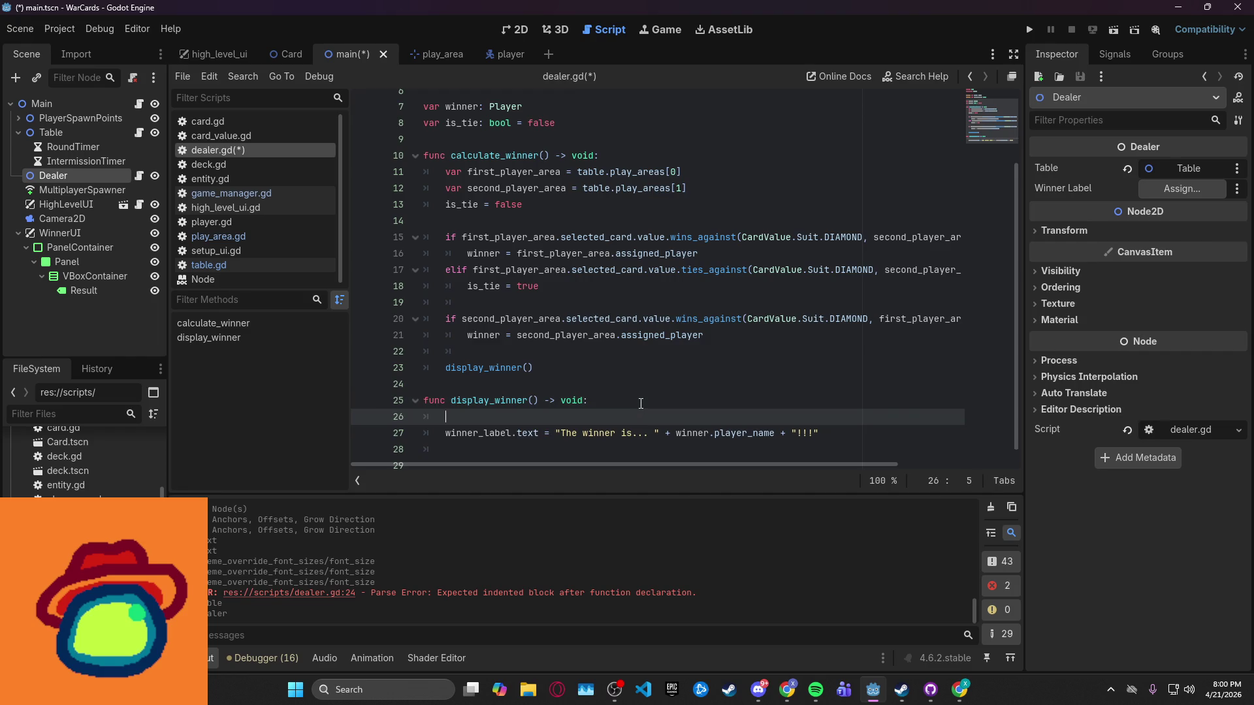
pyautogui.scroll(2, 420, 129)
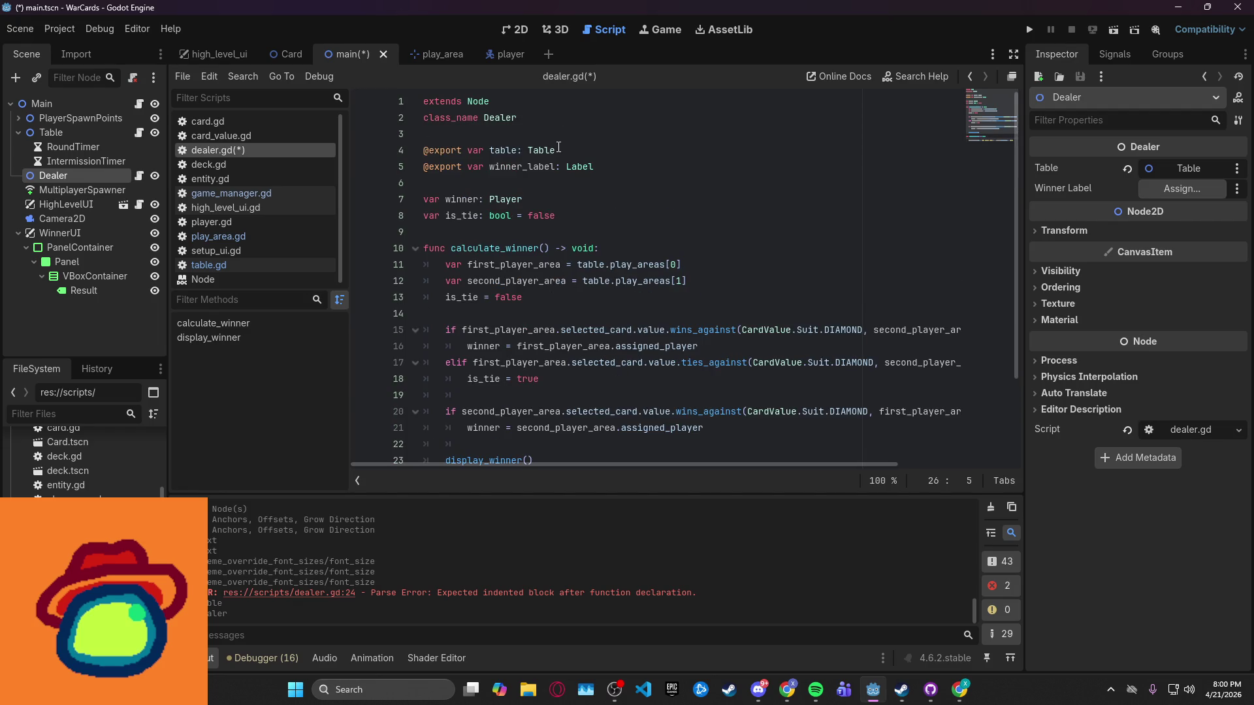
pyautogui.click(593, 154)
pyautogui.press('Return')
pyautogui.write('@e')
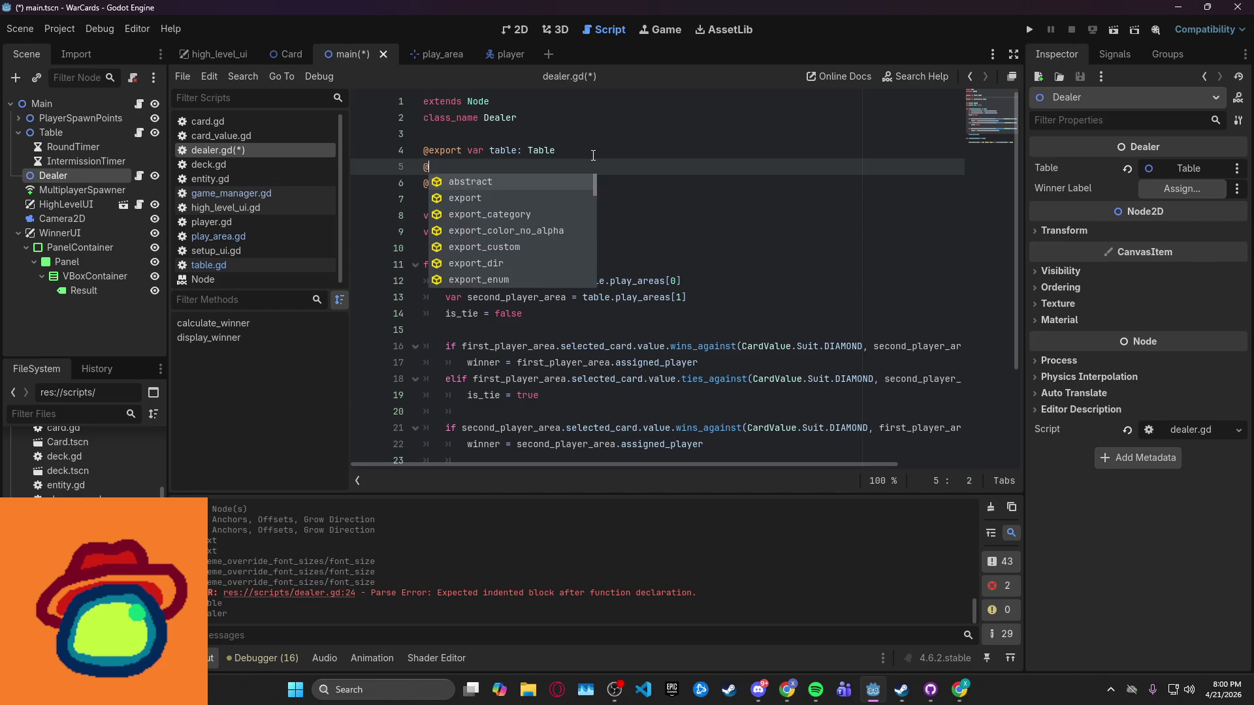
pyautogui.press('Return')
pyautogui.write('var winner')
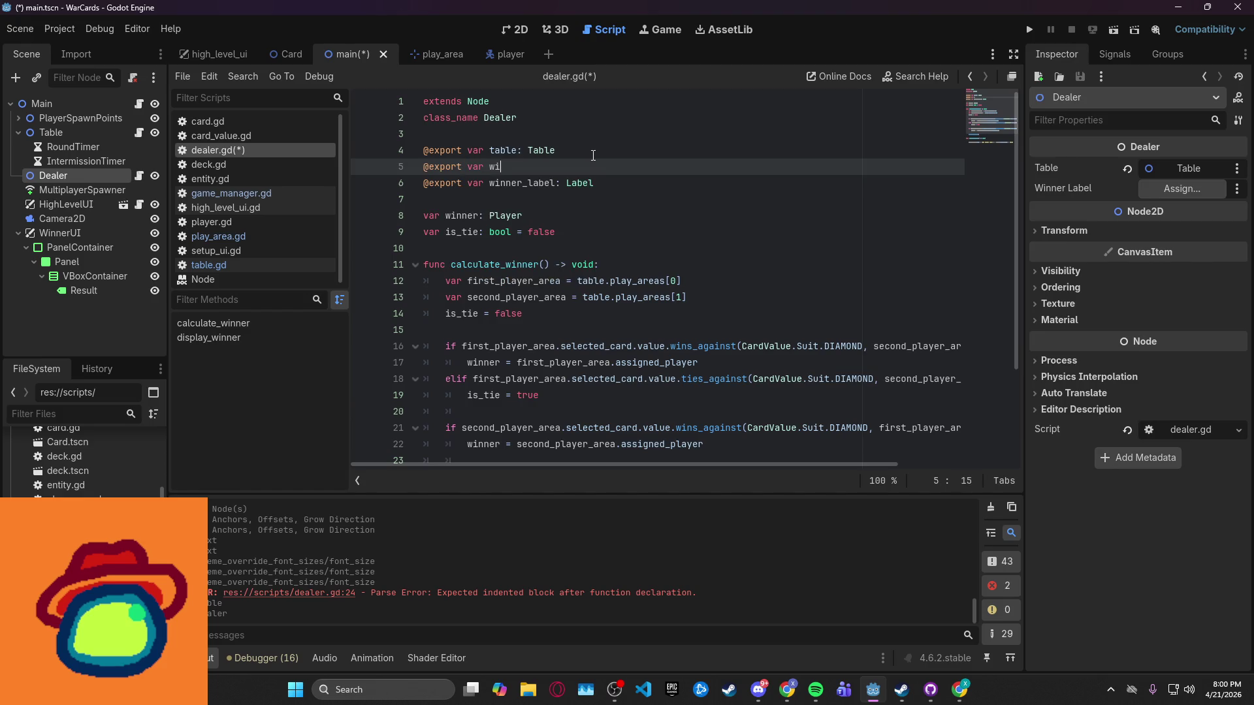
pyautogui.write('_')
pyautogui.write('ui: Canvasl')
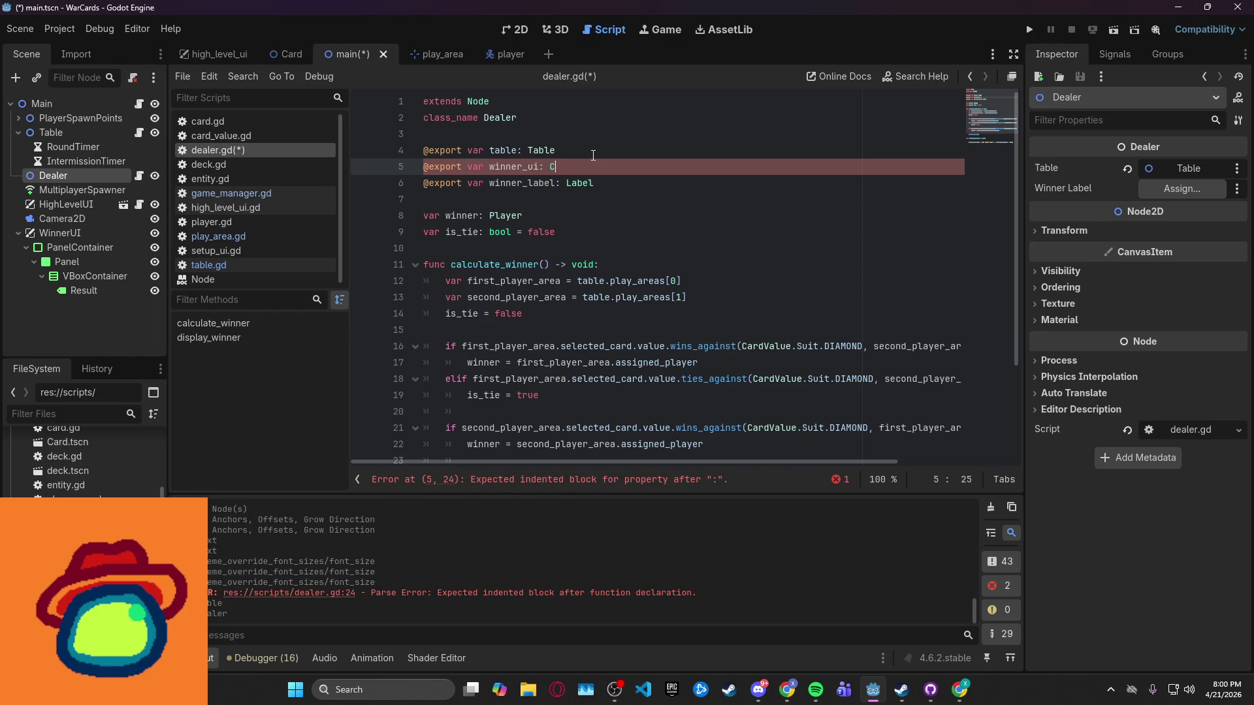
pyautogui.press('Return')
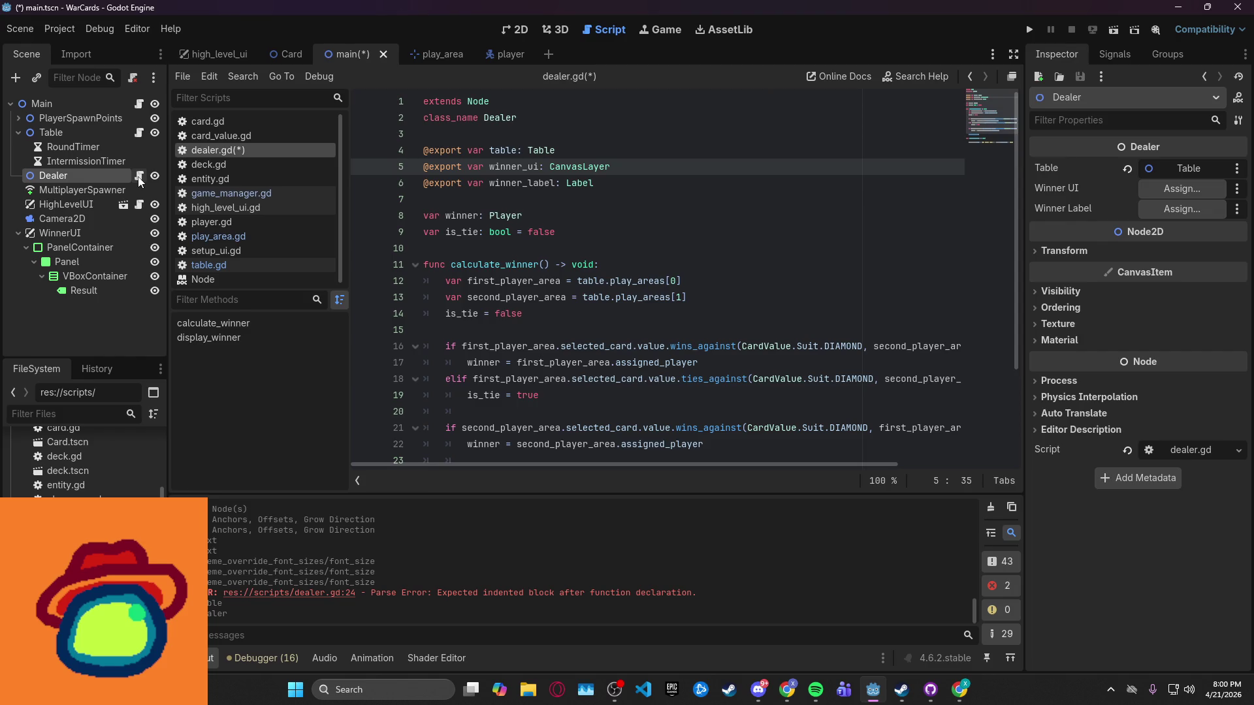
# Assign WinnerUI as the Dealer's Winner UI and Result as its Winner Label
pyautogui.click(1173, 189)
pyautogui.click(580, 216)
pyautogui.click(575, 565)
pyautogui.click(1175, 209)
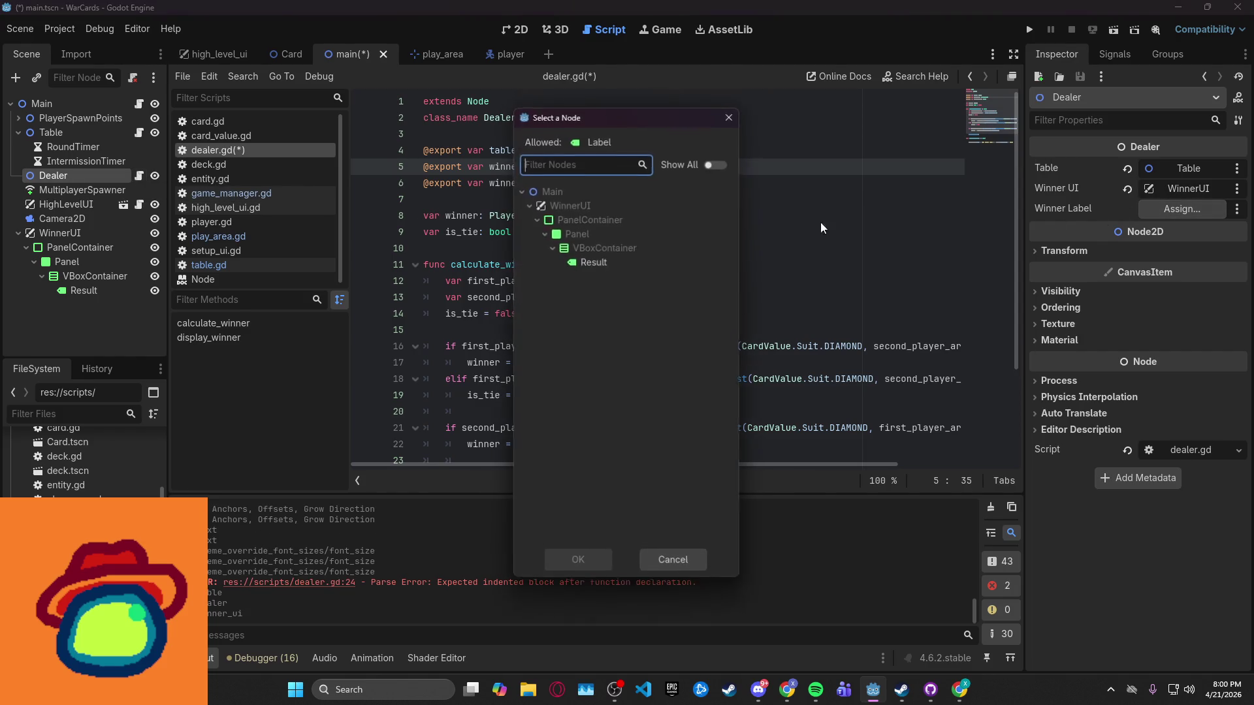
pyautogui.click(595, 261)
pyautogui.click(591, 563)
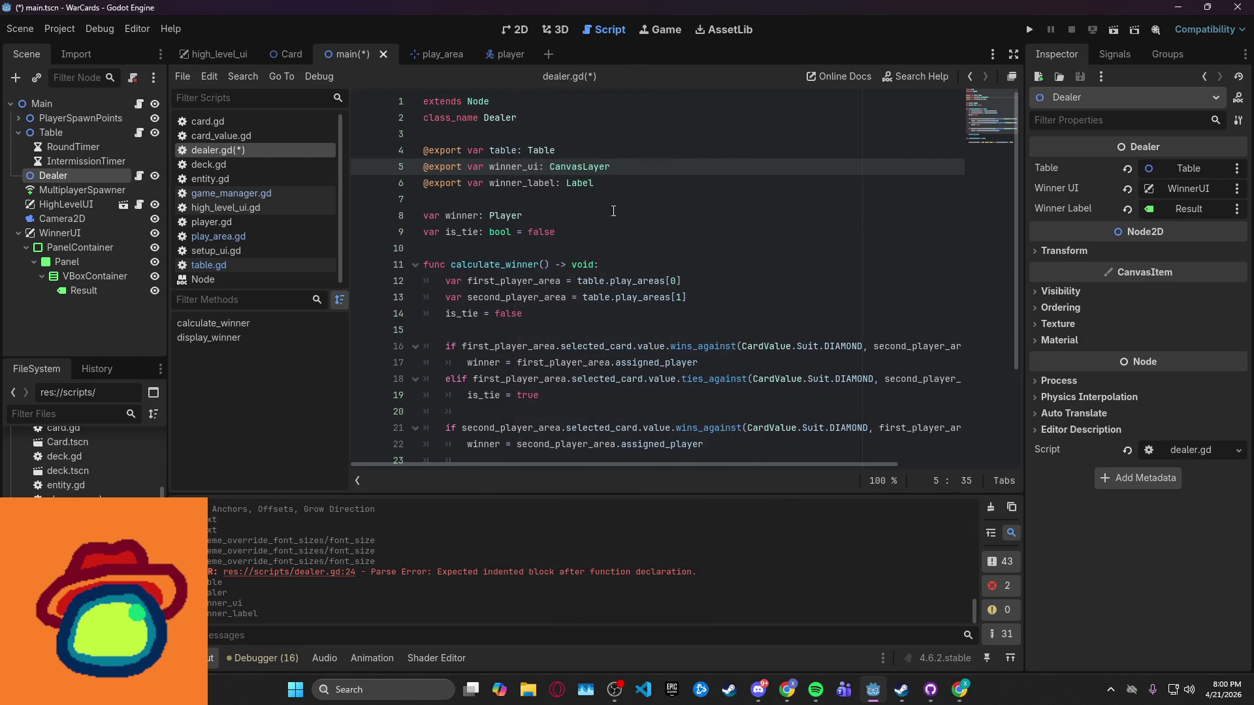
# Add a blank line after the table export and save the script and scene
pyautogui.click(602, 146)
pyautogui.press('Return')
pyautogui.click(601, 147)
pyautogui.scroll(-3, 602, 146)
pyautogui.hotkey('ctrl', 's')
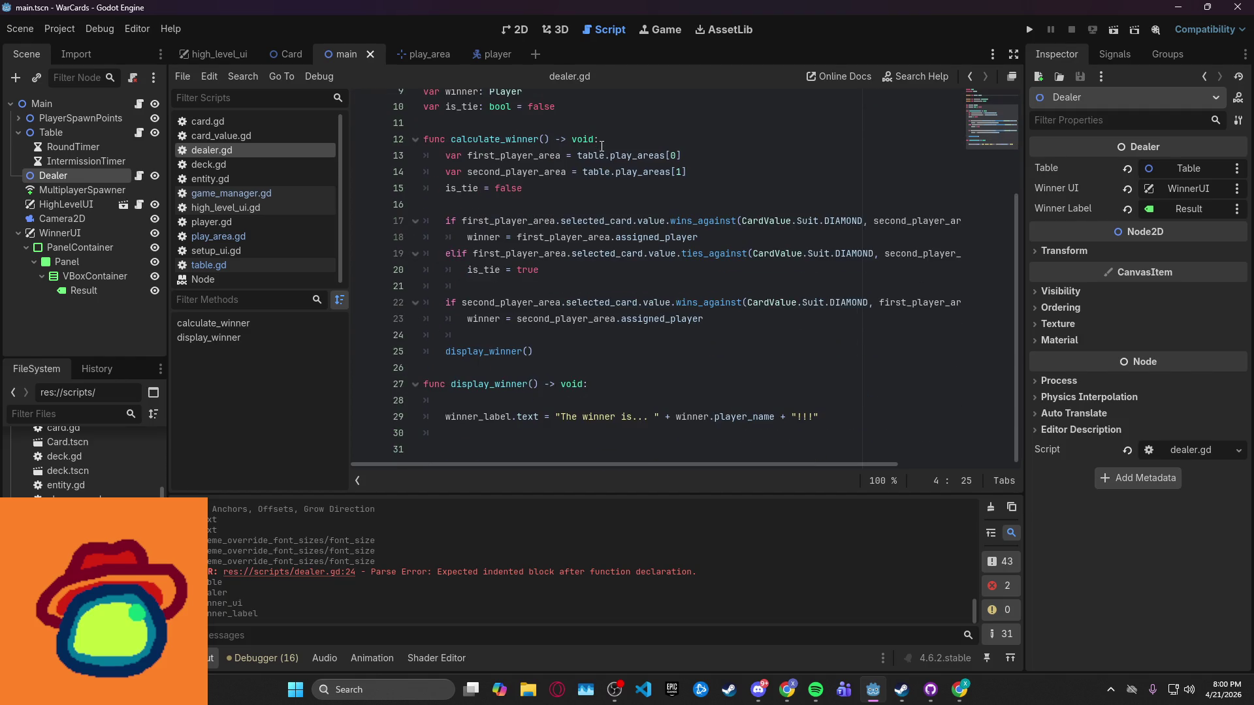
# Add winner_ui.show() to display_winner, save dealer.gd, and open new lines below the label update
pyautogui.scroll(3, 601, 146)
pyautogui.scroll(-3, 605, 160)
pyautogui.click(537, 402)
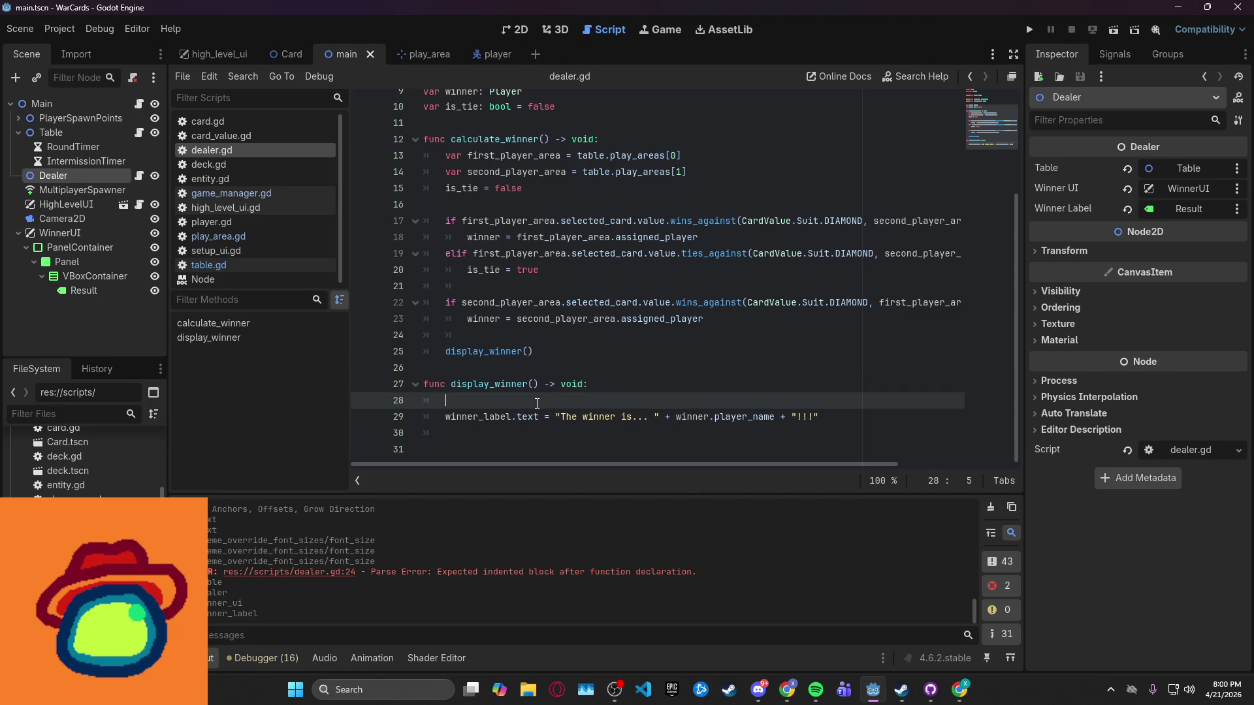
pyautogui.write('w')
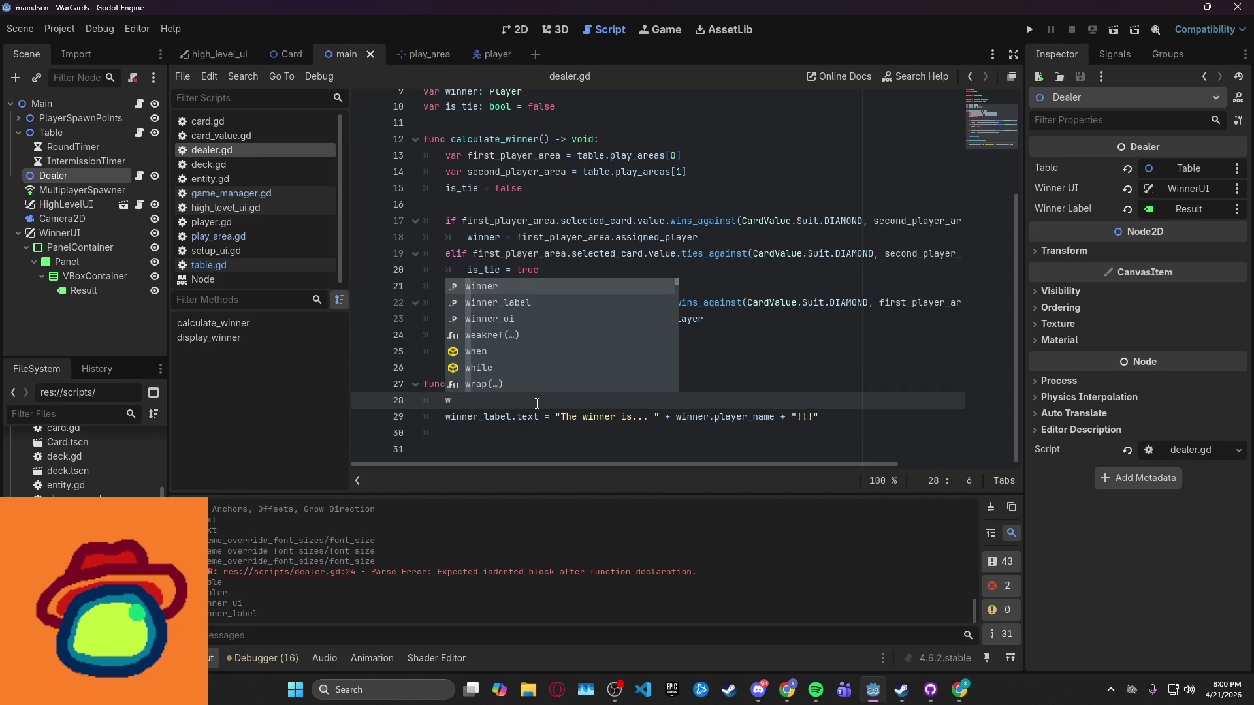
pyautogui.write('inner_ui.sh')
pyautogui.press('Return')
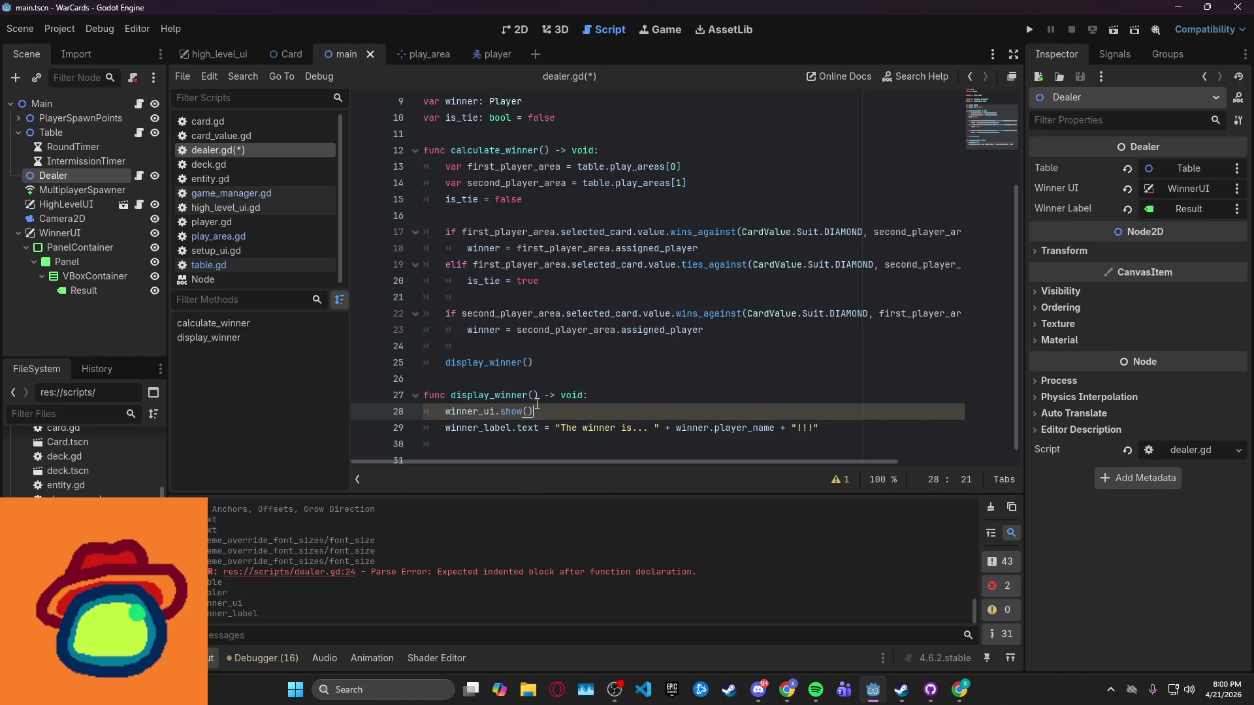
pyautogui.hotkey('ctrl', 's')
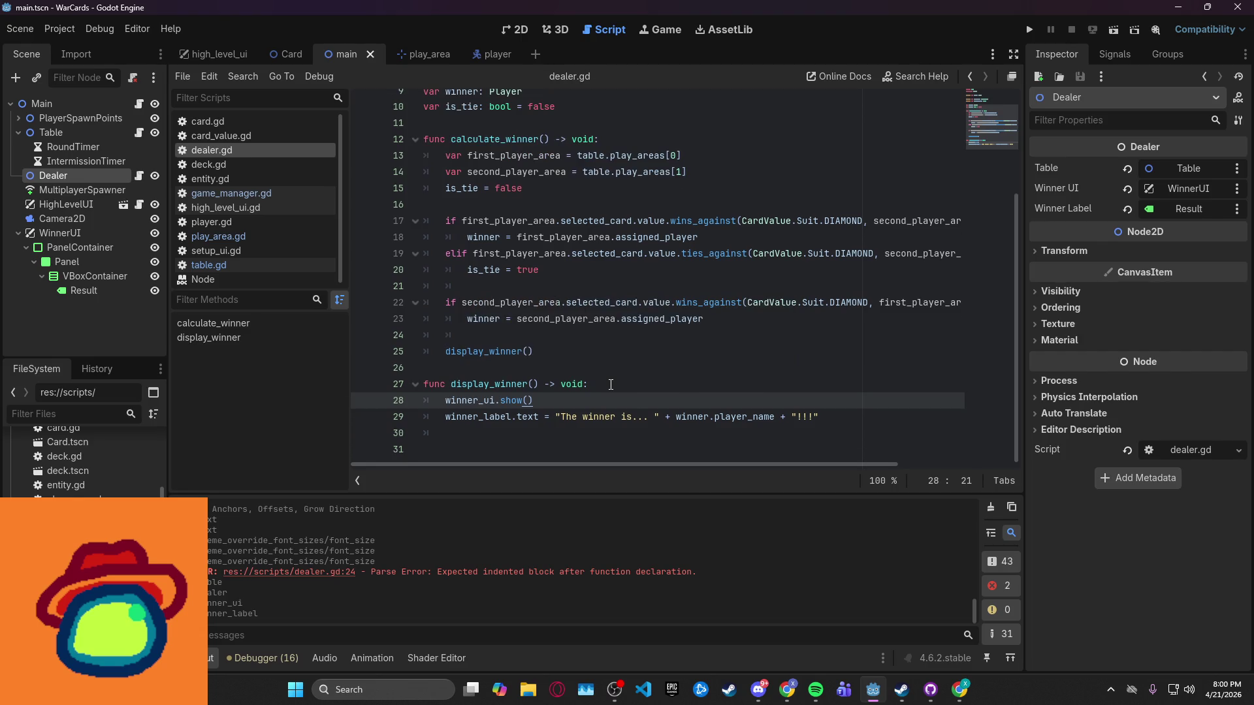
pyautogui.click(857, 416)
pyautogui.press('Return')
pyautogui.press('Return')
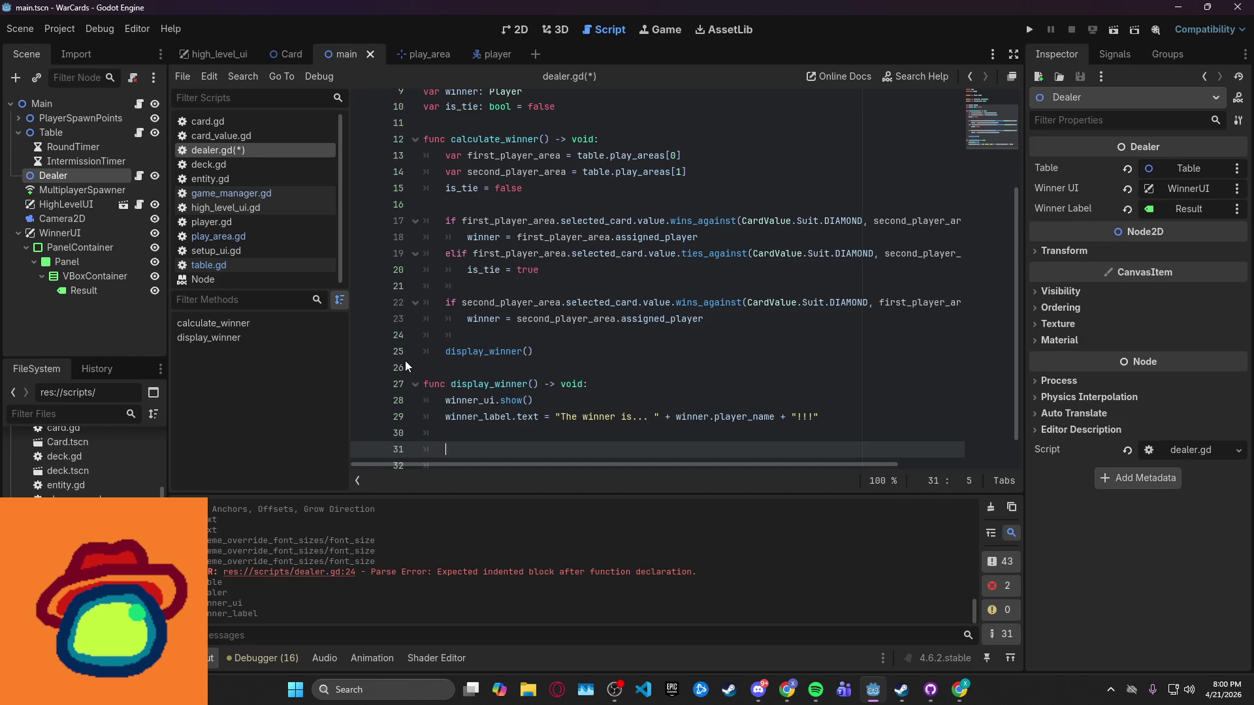
pyautogui.rightClick(78, 176)
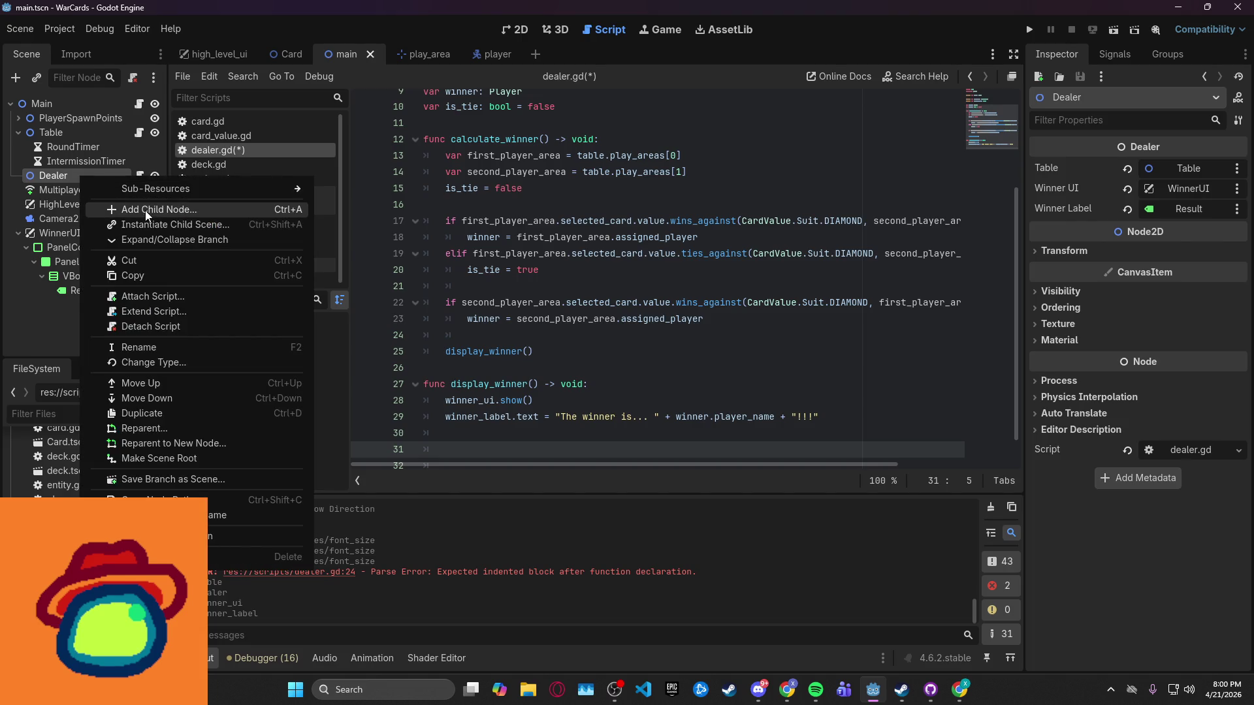
pyautogui.click(156, 209)
pyautogui.write('t')
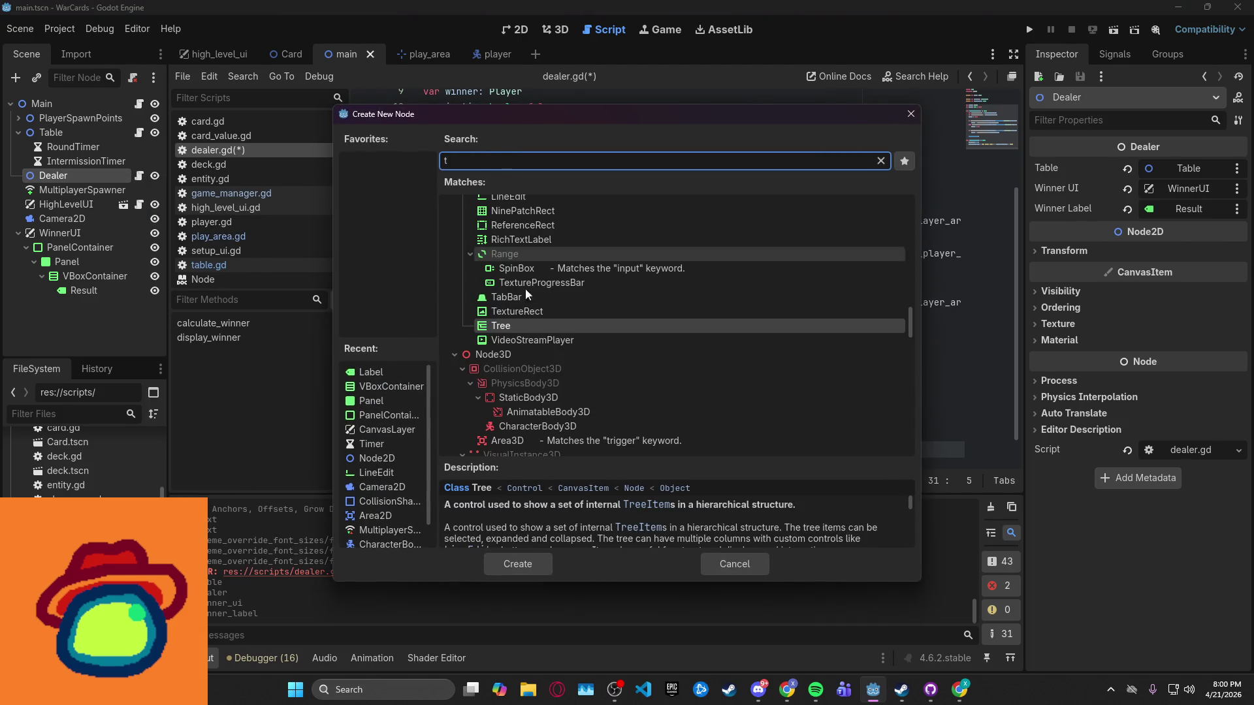
pyautogui.write('imer')
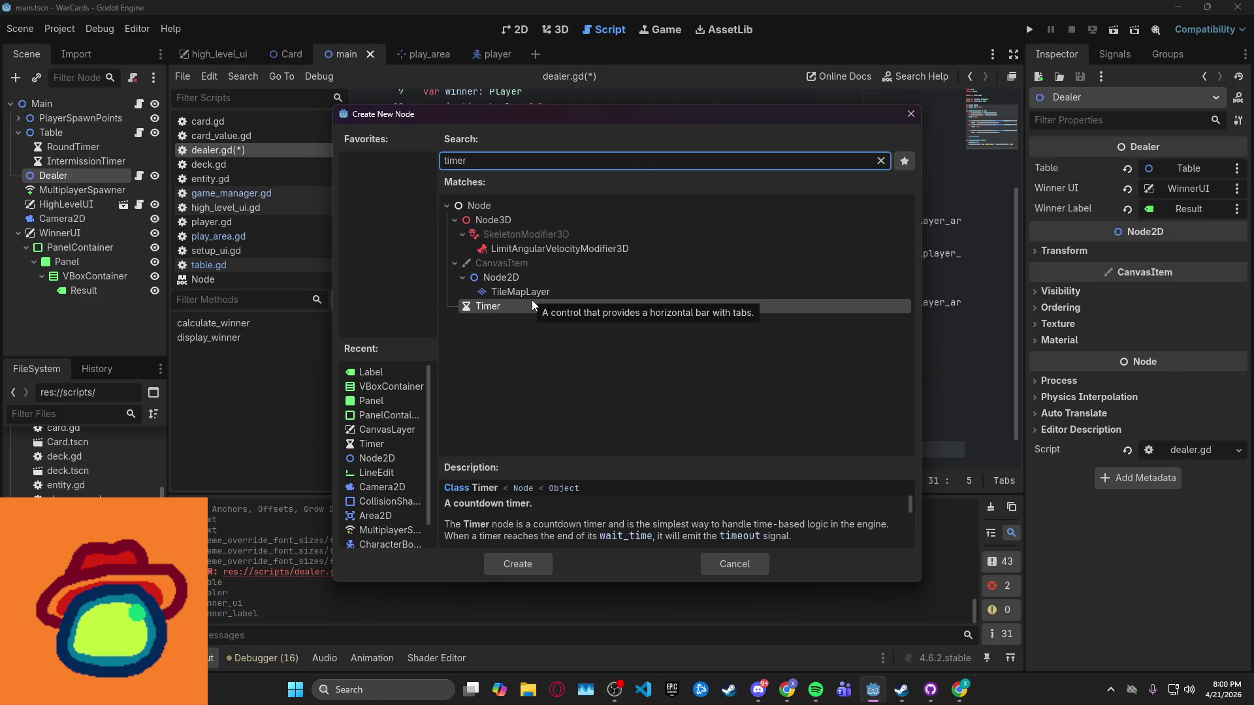
pyautogui.doubleClick(532, 304)
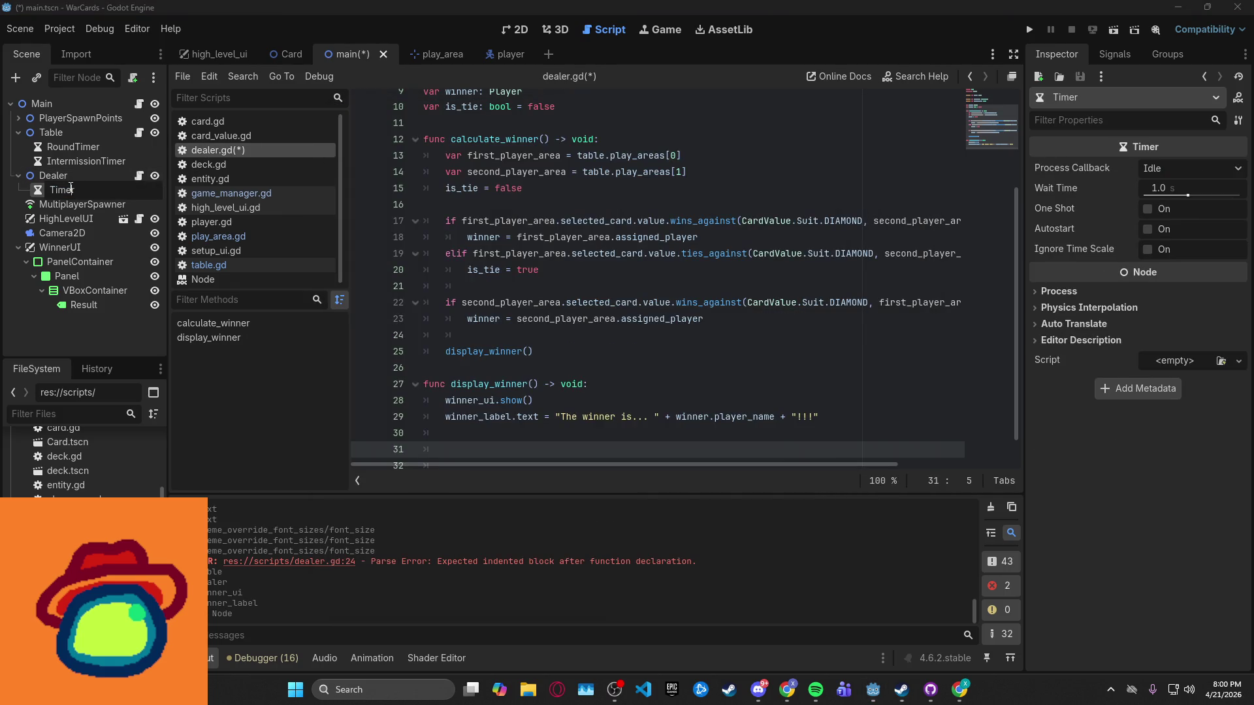
pyautogui.write('Result')
pyautogui.write('Display')
pyautogui.press('Return')
pyautogui.scroll(3, 507, 168)
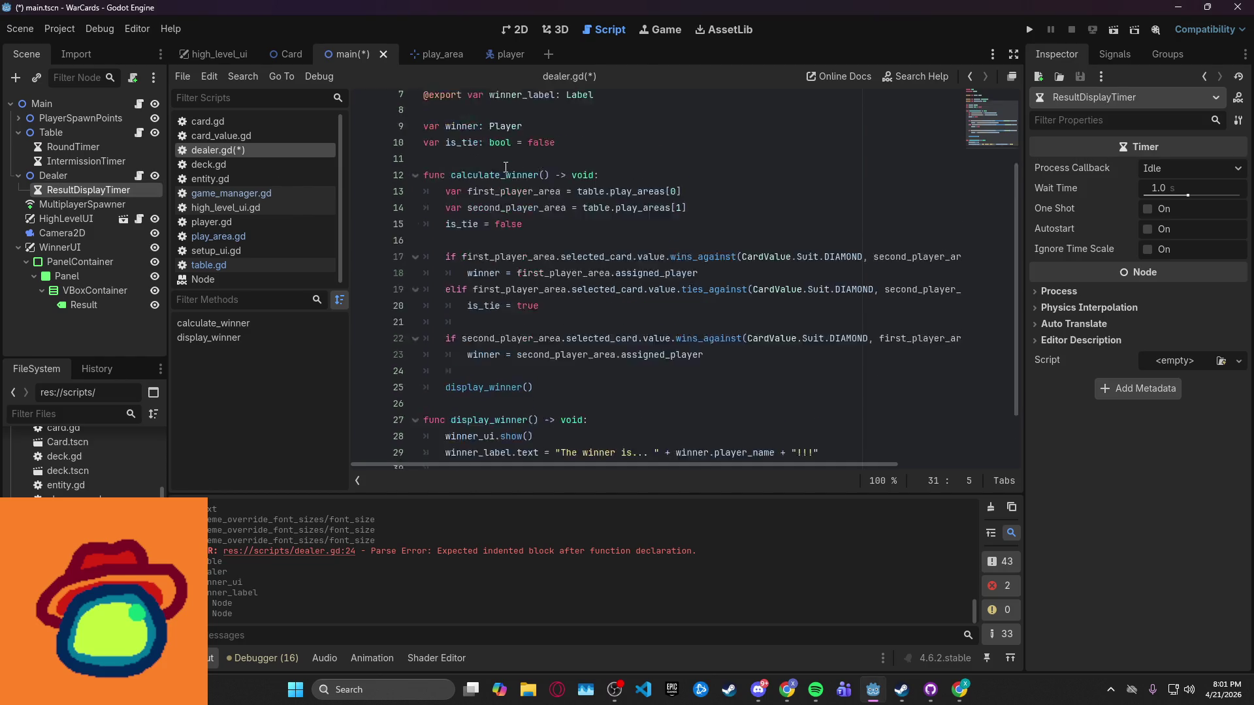
pyautogui.moveTo(85, 190); pyautogui.dragTo(638, 222)
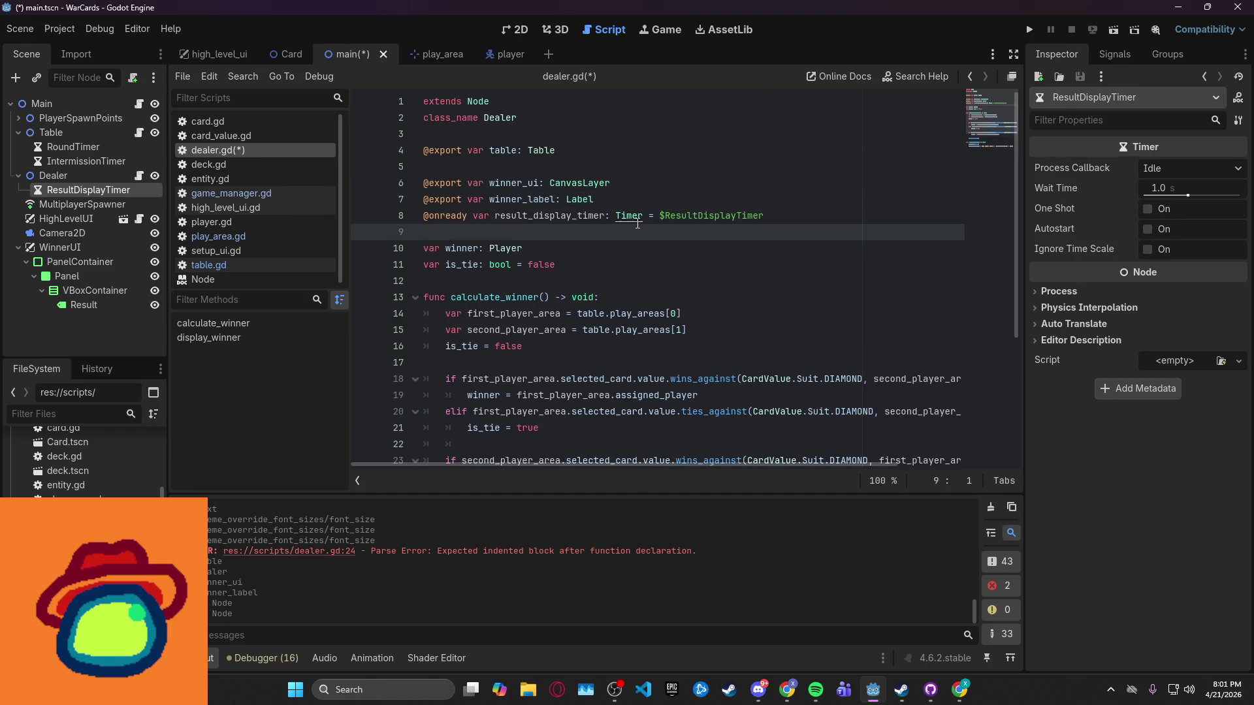
pyautogui.click(644, 201)
pyautogui.press('Return')
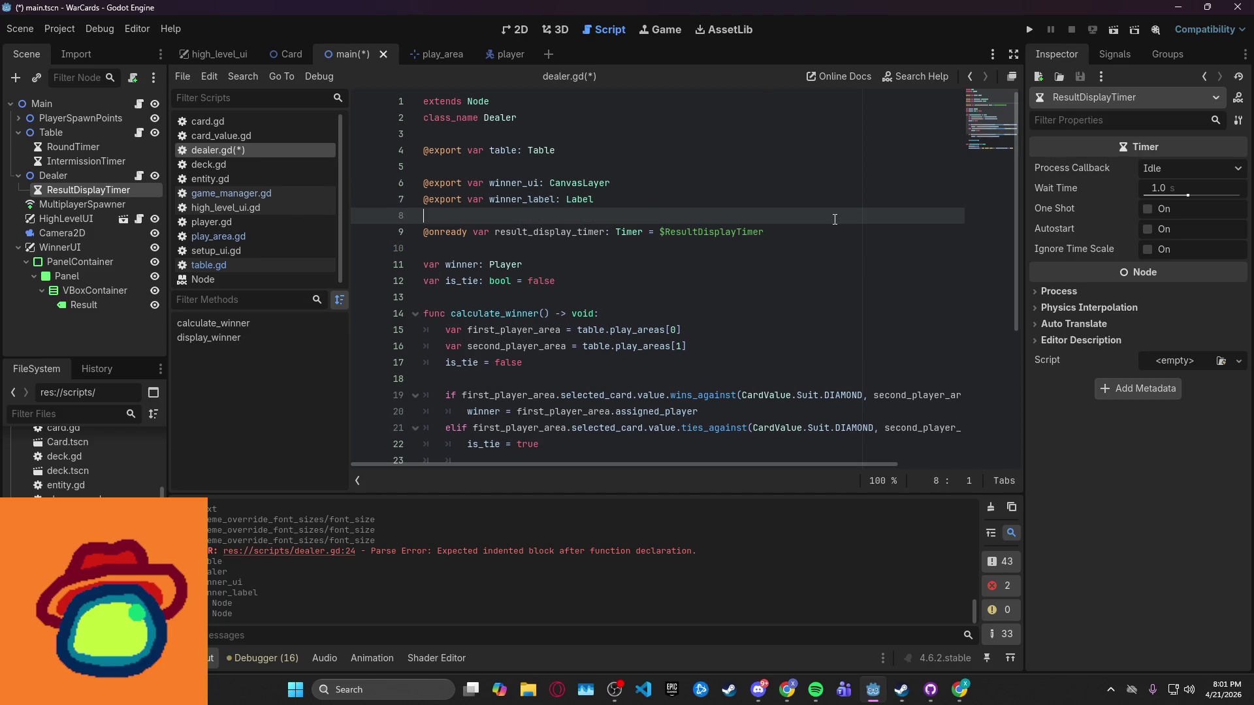
pyautogui.click(803, 233)
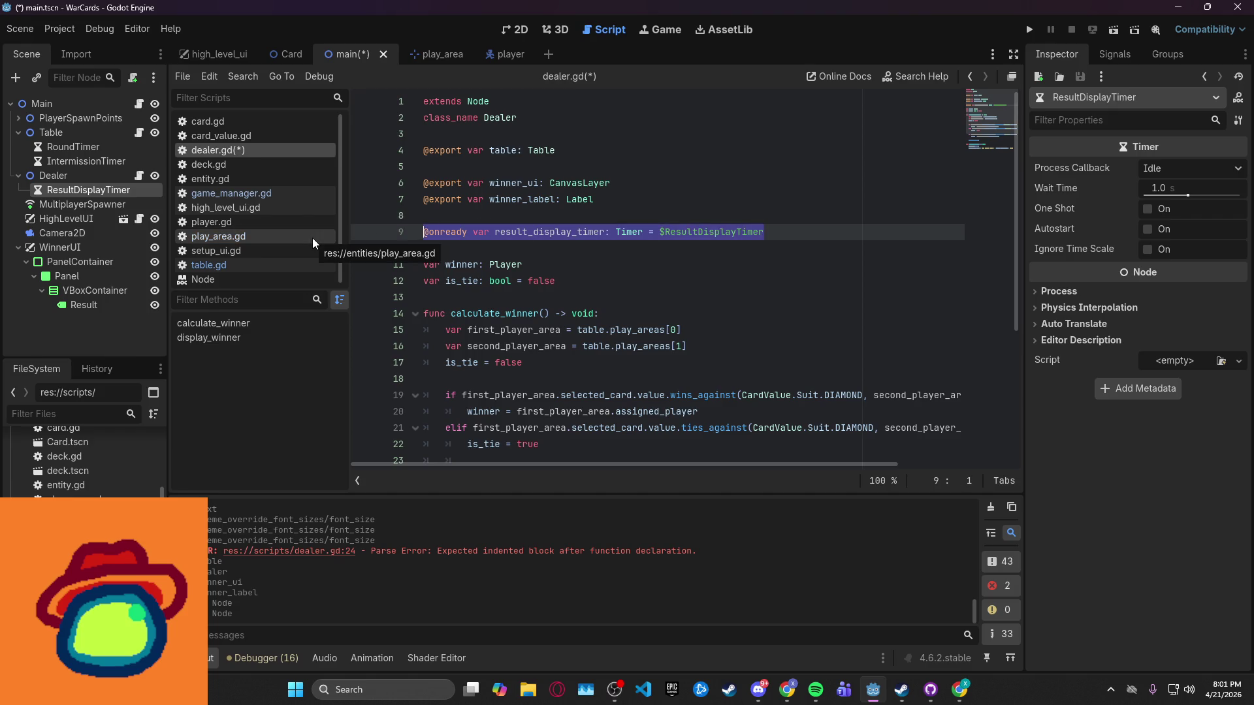
pyautogui.hotkey('ctrl', 'shift', 'd')
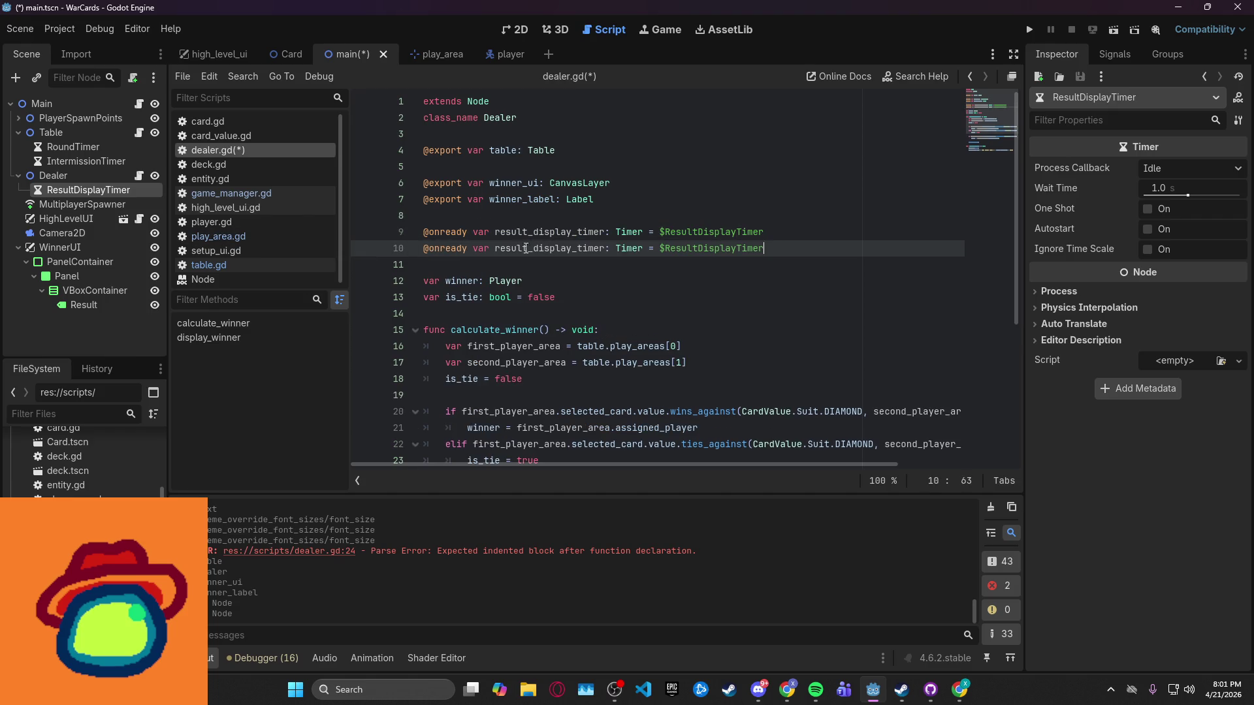
pyautogui.doubleClick(444, 200)
pyautogui.hotkey('ctrl', 'c')
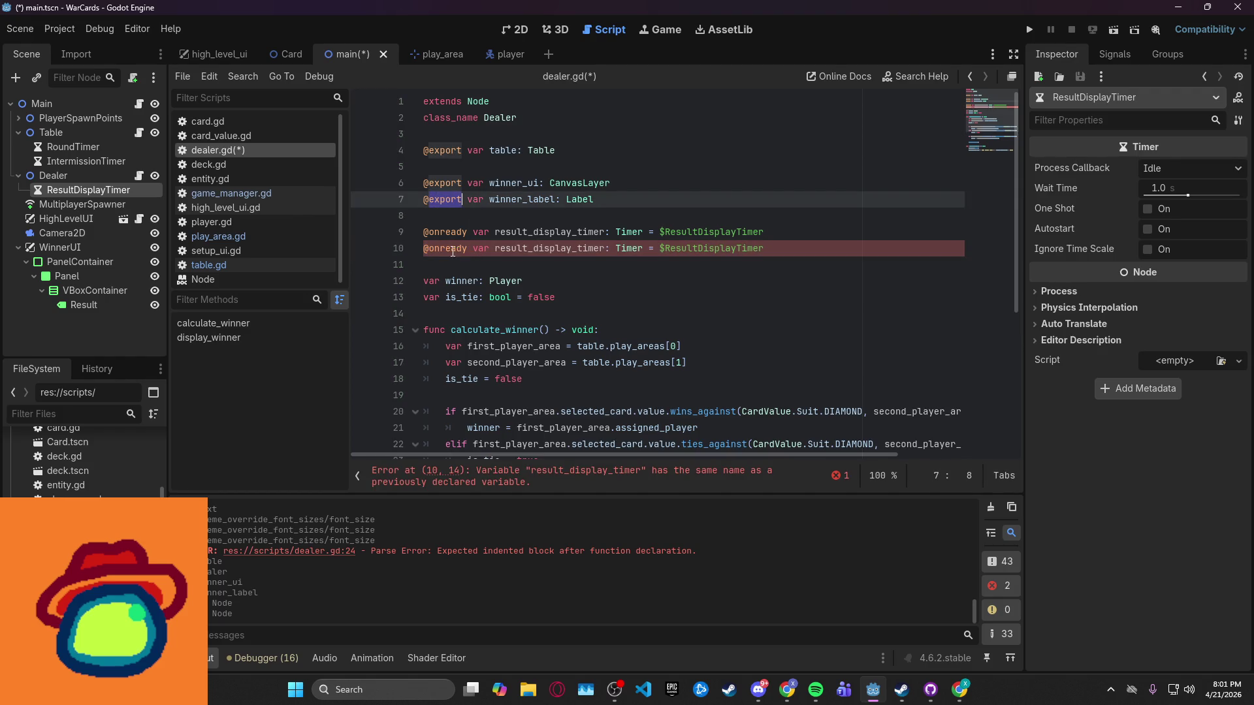
pyautogui.doubleClick(444, 249)
pyautogui.hotkey('ctrl', 'v')
# Make the copy result_display_time: float = 2.5 and save dealer.gd
pyautogui.click(600, 248)
pyautogui.press('BackSpace')
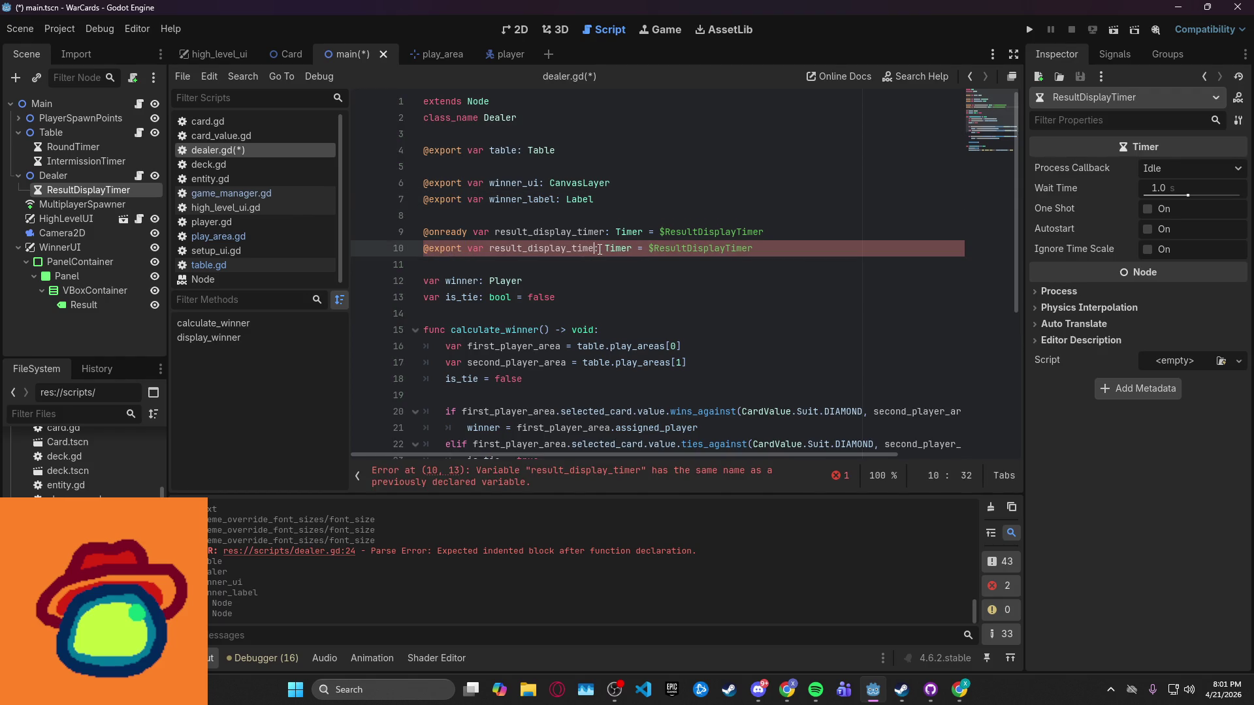
pyautogui.doubleClick(626, 248)
pyautogui.write('f')
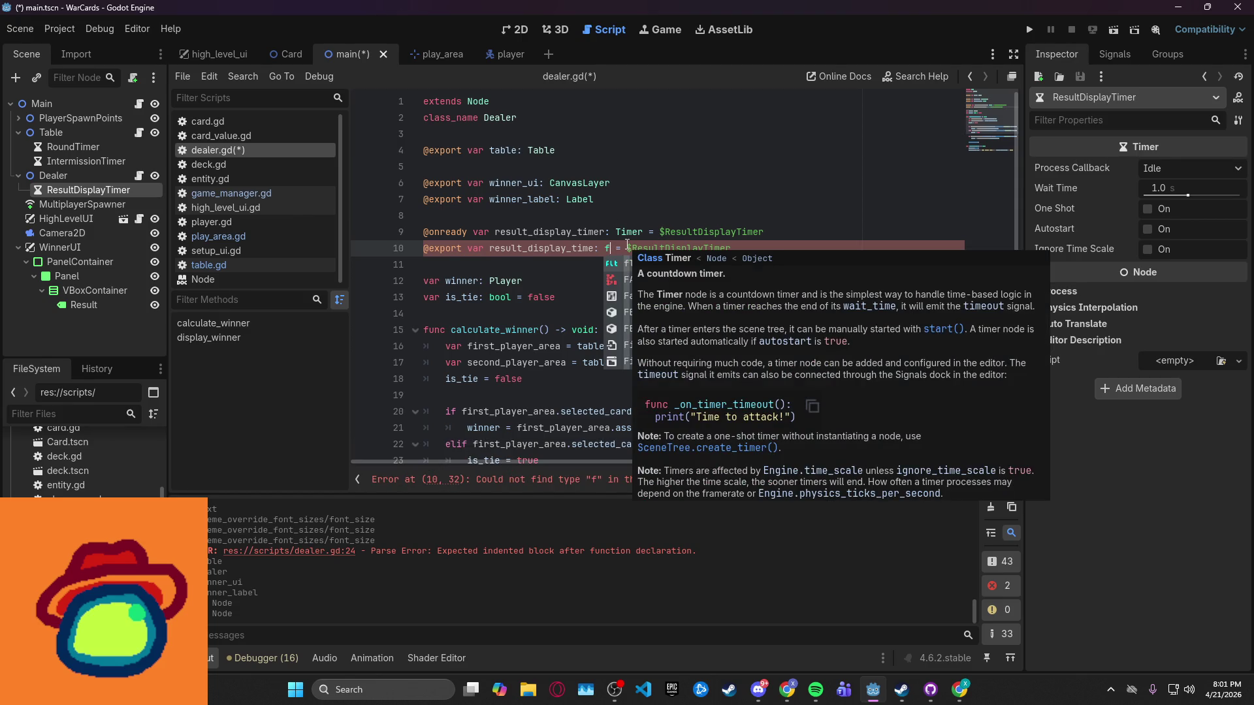
pyautogui.write('loat')
pyautogui.doubleClick(702, 248)
pyautogui.press('BackSpace')
pyautogui.press('BackSpace')
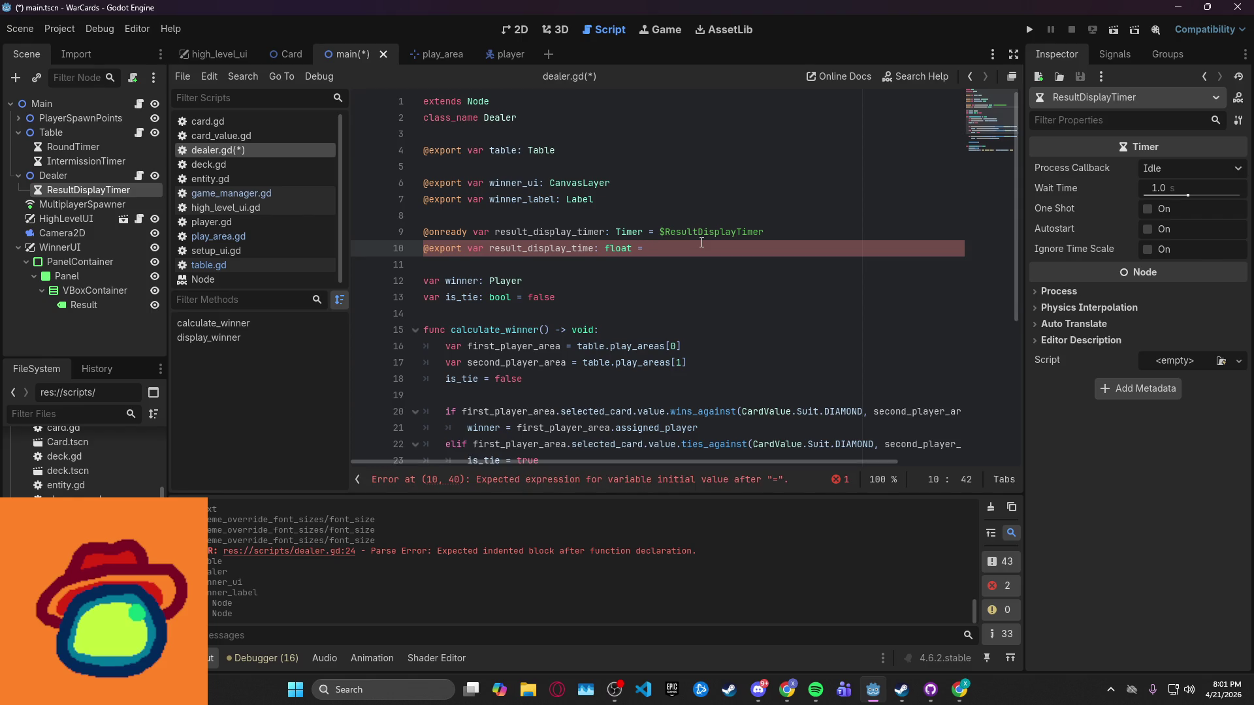
pyautogui.write('3')
pyautogui.press('BackSpace')
pyautogui.write('2.')
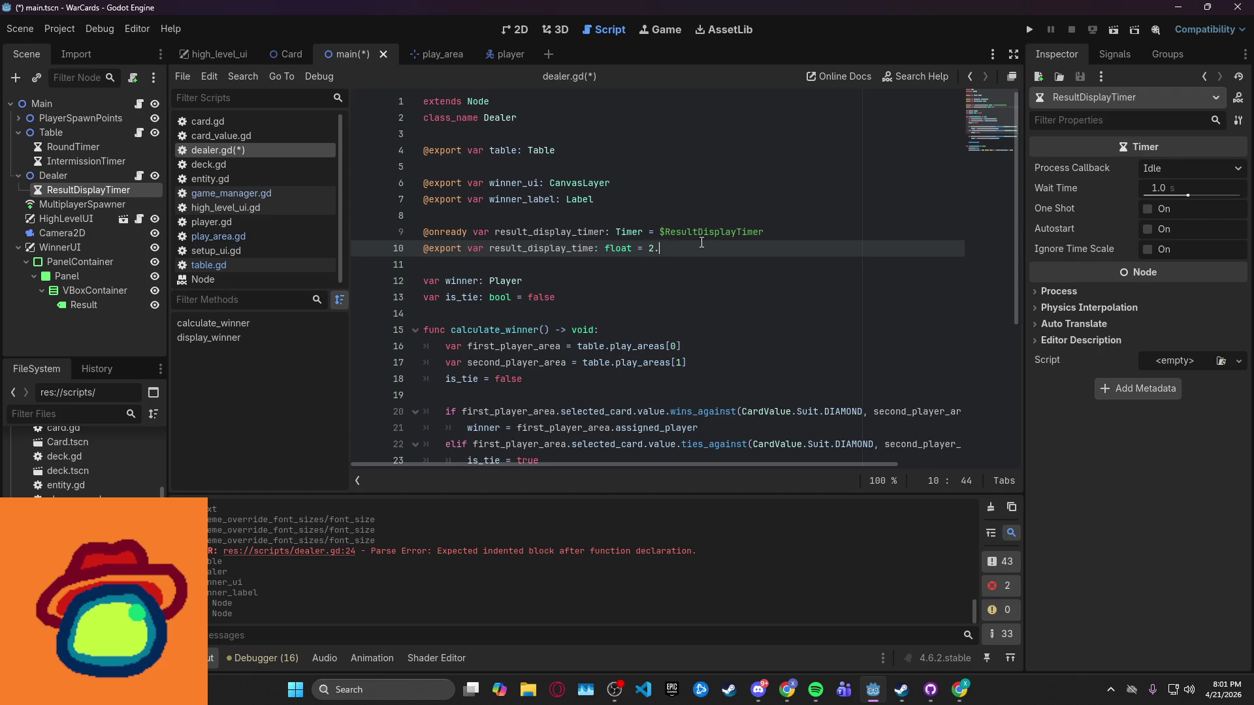
pyautogui.write('5')
pyautogui.hotkey('ctrl', 's')
pyautogui.scroll(-4, 701, 242)
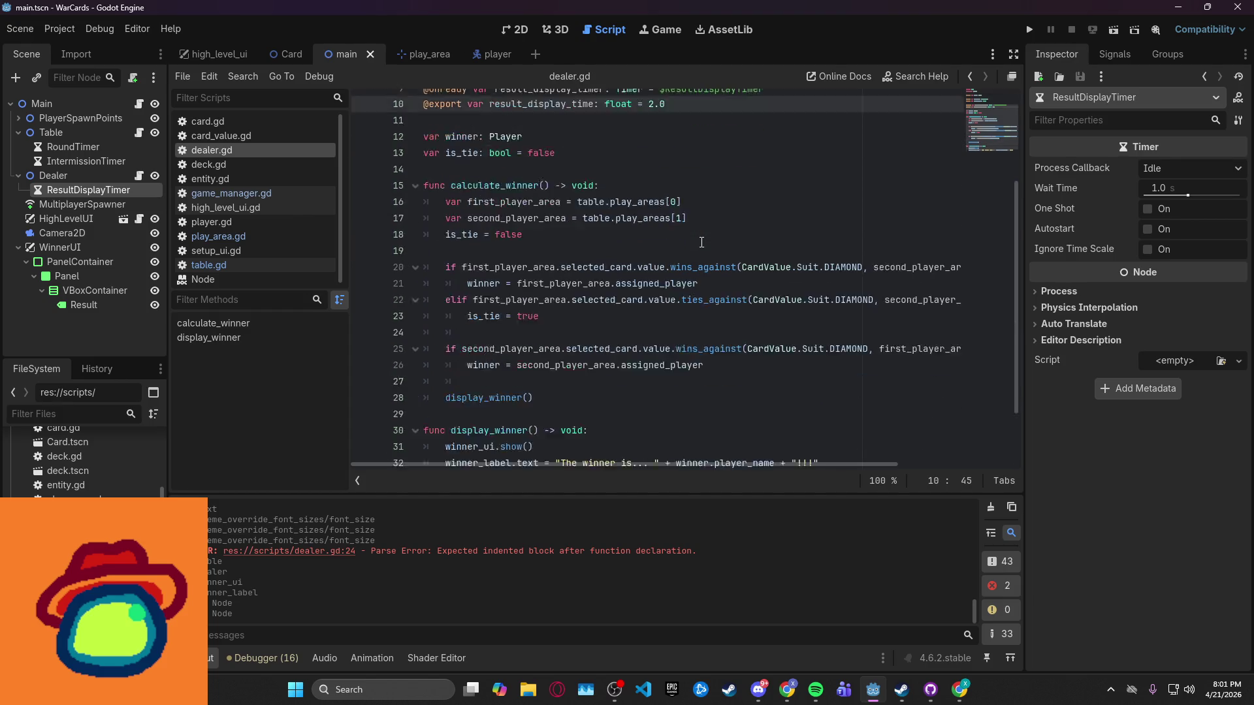
pyautogui.click(579, 407)
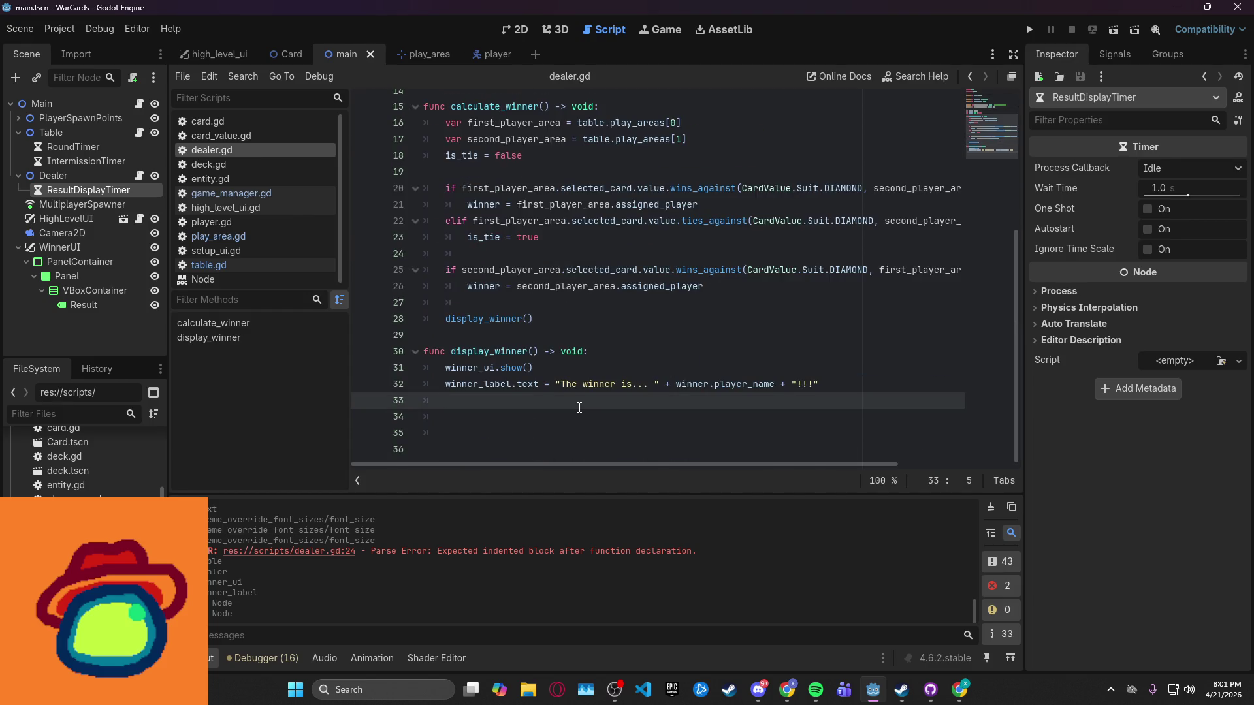
# Add a func _ready() -> void: header below the variable declarations in dealer.gd
pyautogui.press('Return')
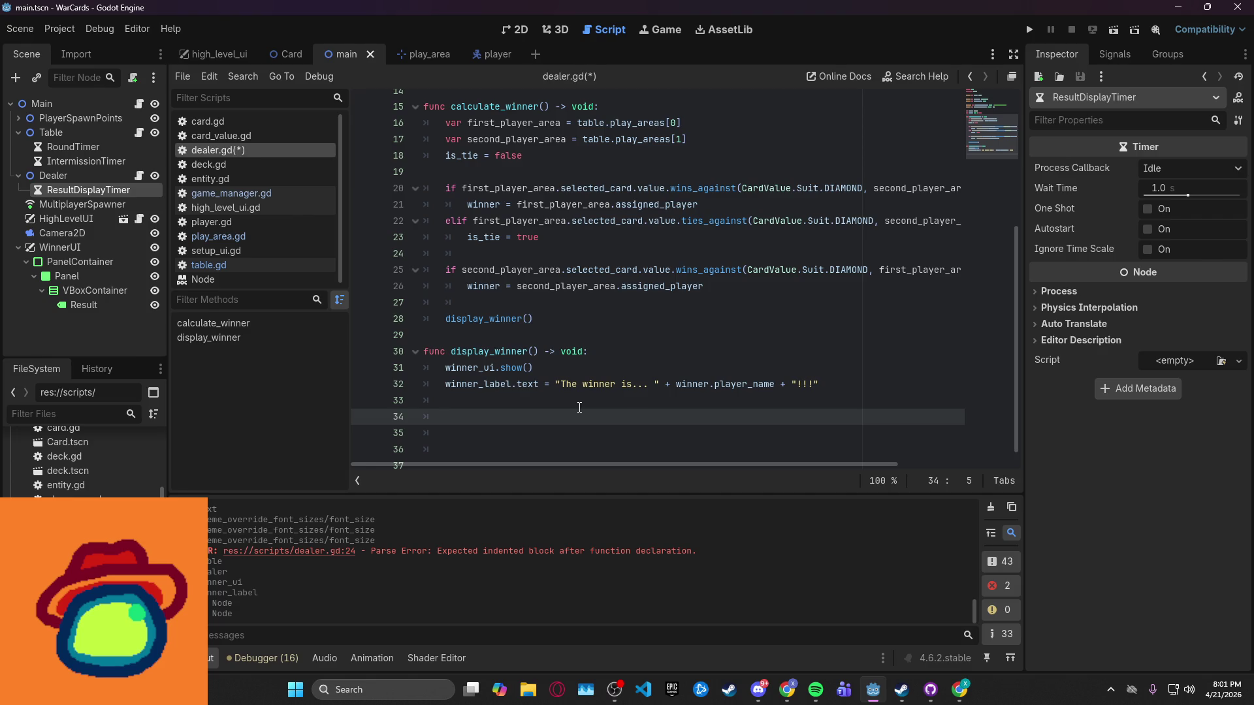
pyautogui.scroll(5, 579, 407)
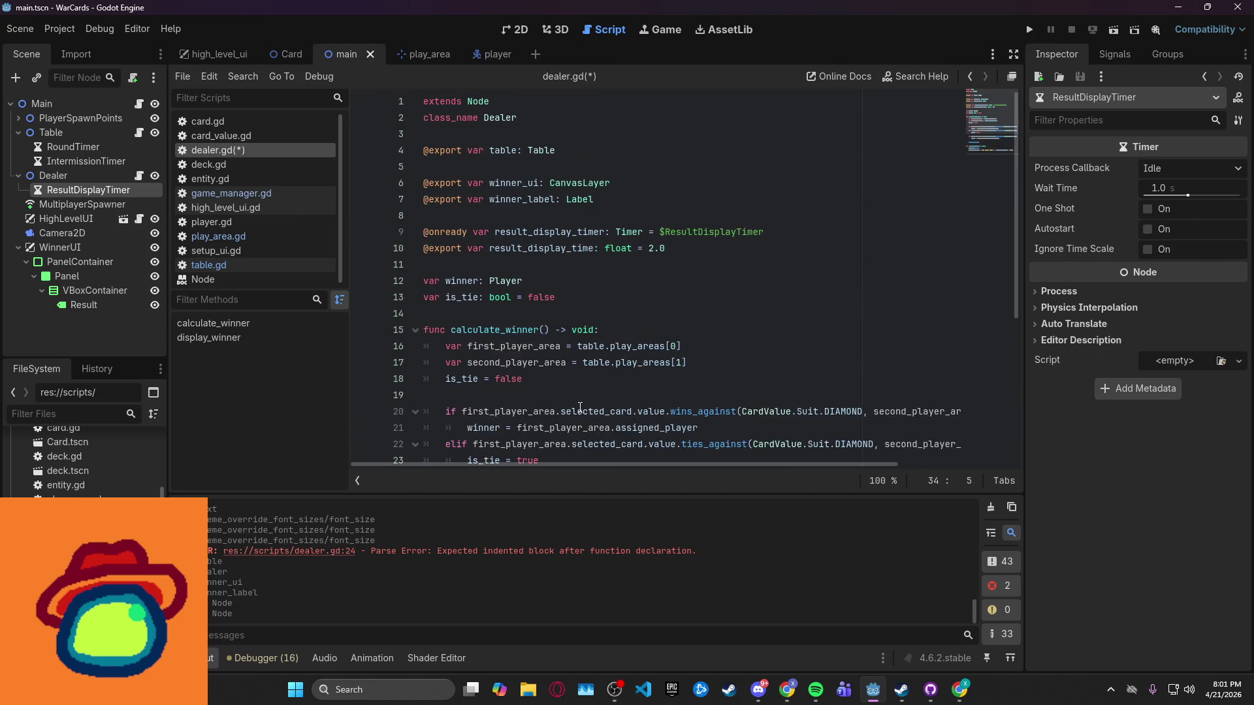
pyautogui.click(575, 298)
pyautogui.press('Return')
pyautogui.press('Return')
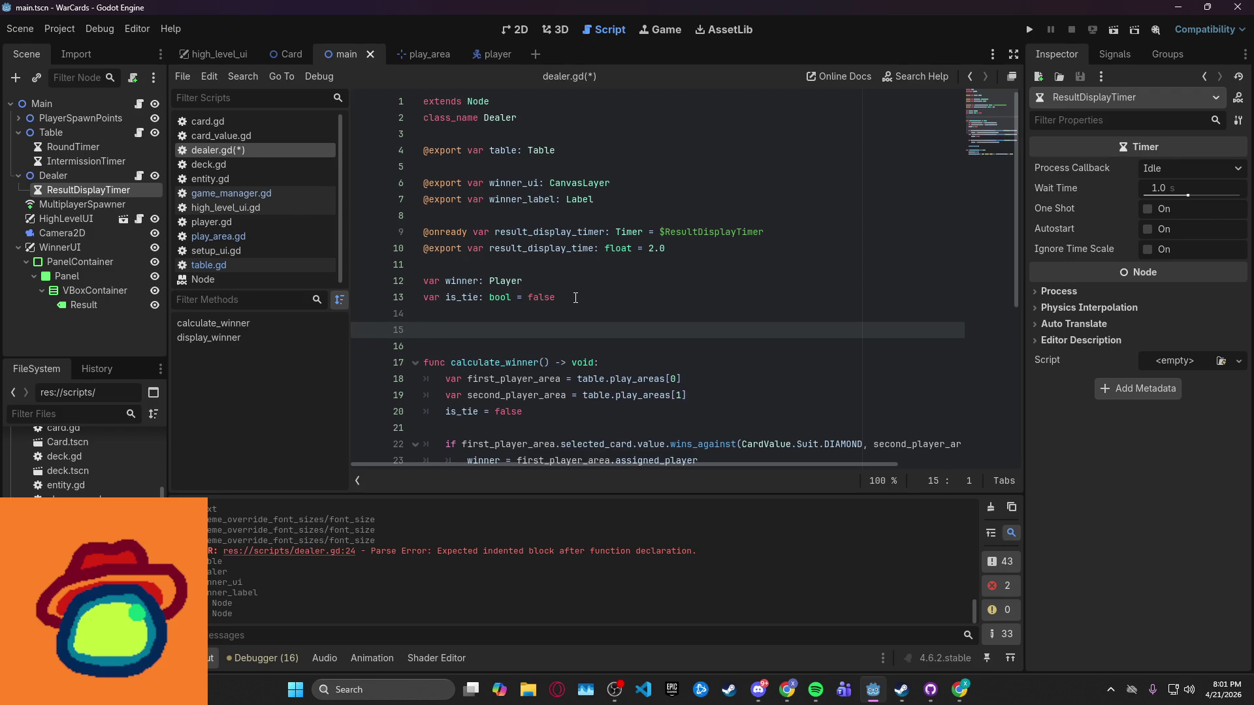
pyautogui.write('func ')
pyautogui.write('_ready(')
pyautogui.press('Tab')
pyautogui.press('BackSpace')
pyautogui.write(') -> void:')
pyautogui.press('Return')
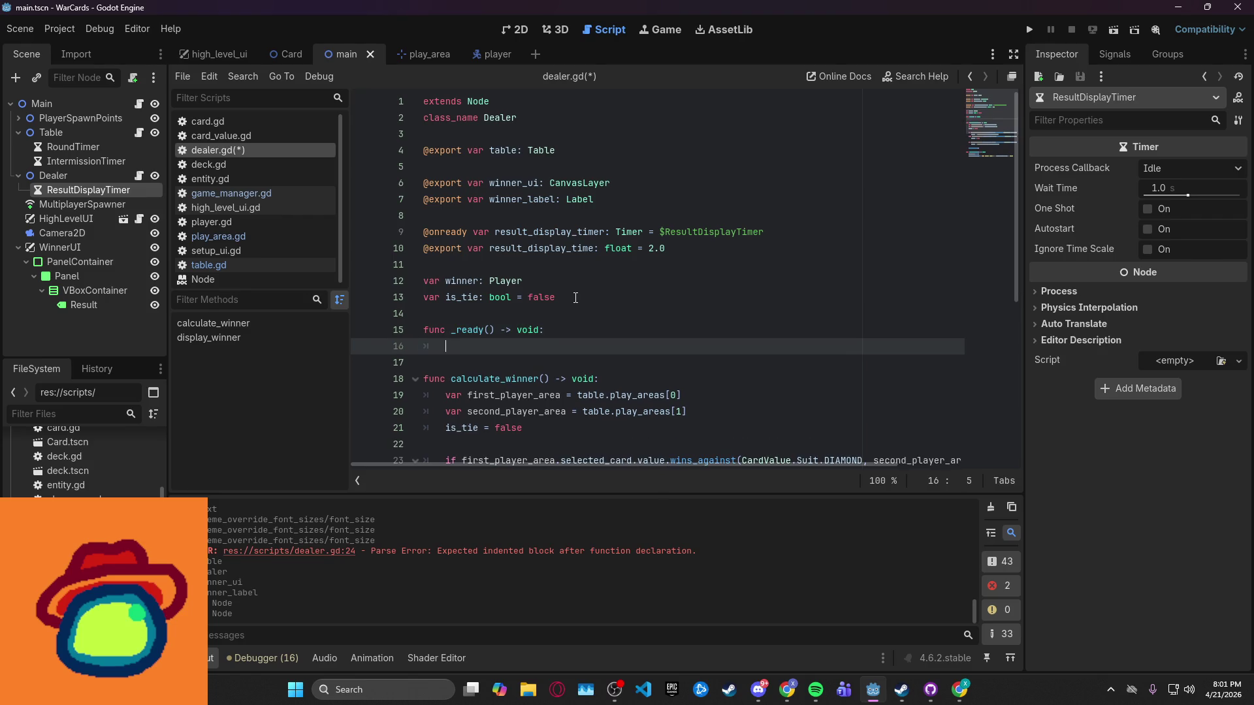
# In _ready, set result_display_timer.autostart = false and result_display_timer.one_shot = true
pyautogui.write('res')
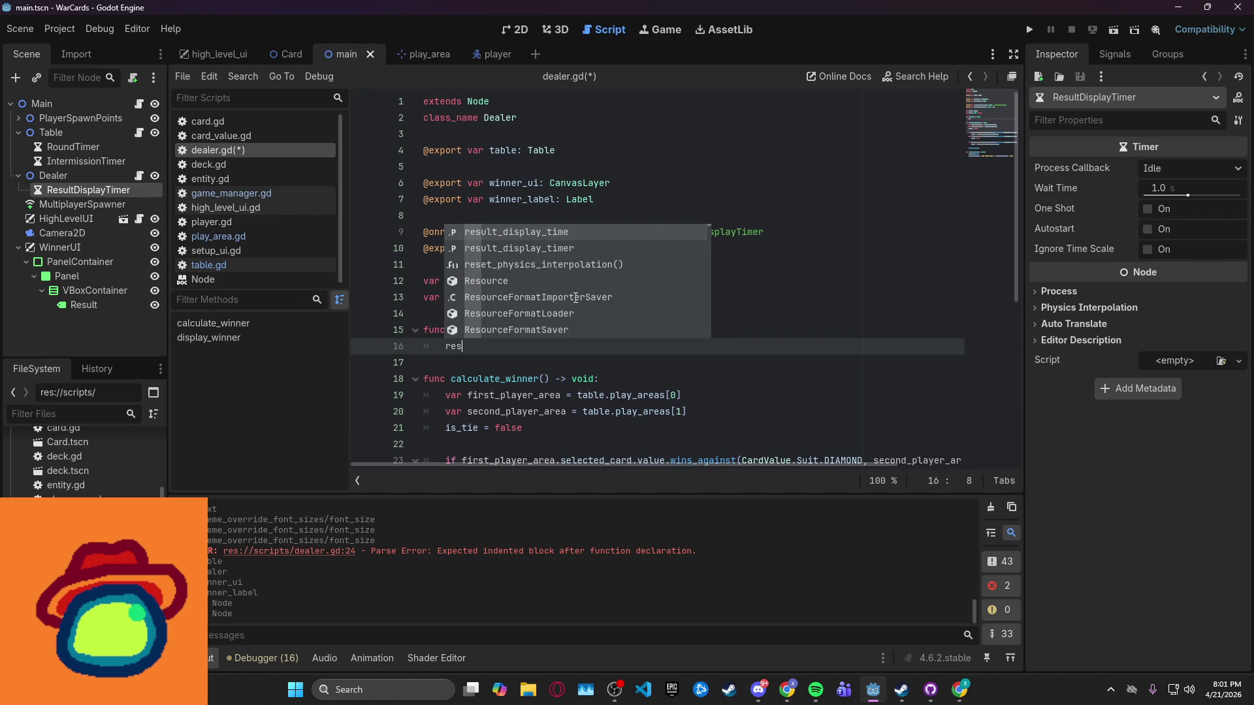
pyautogui.press('Down')
pyautogui.press('Return')
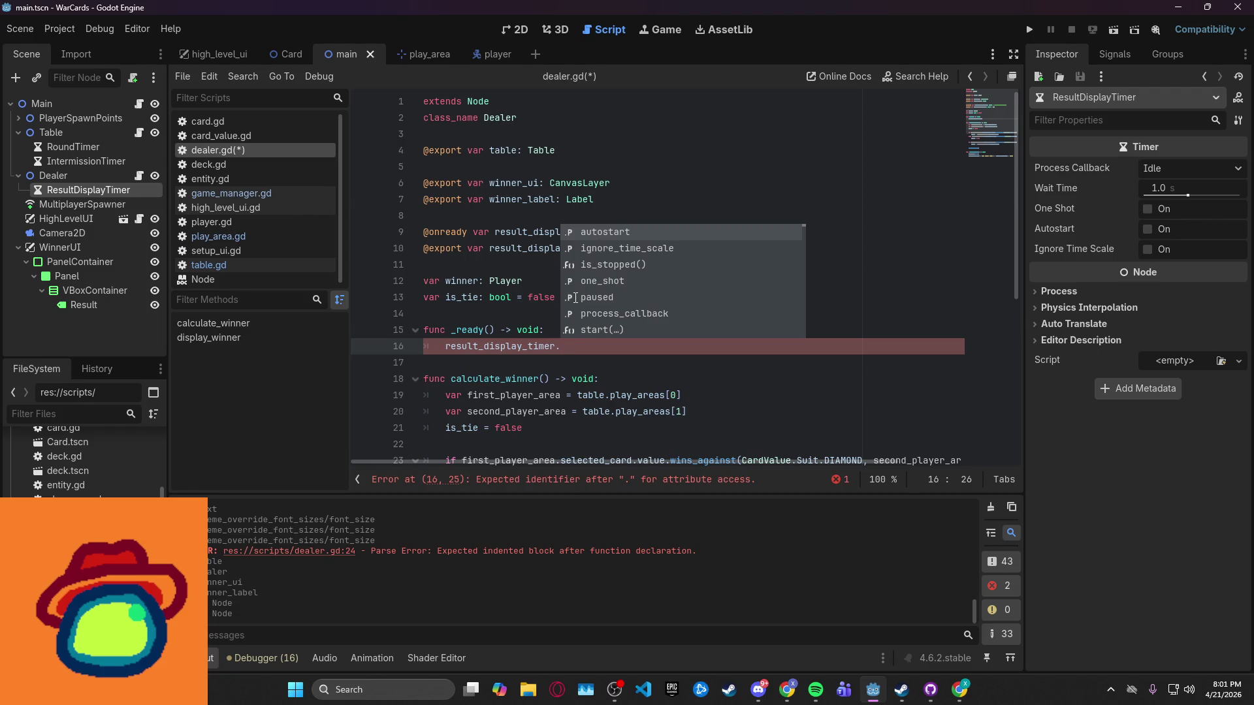
pyautogui.press('Return')
pyautogui.write('= false')
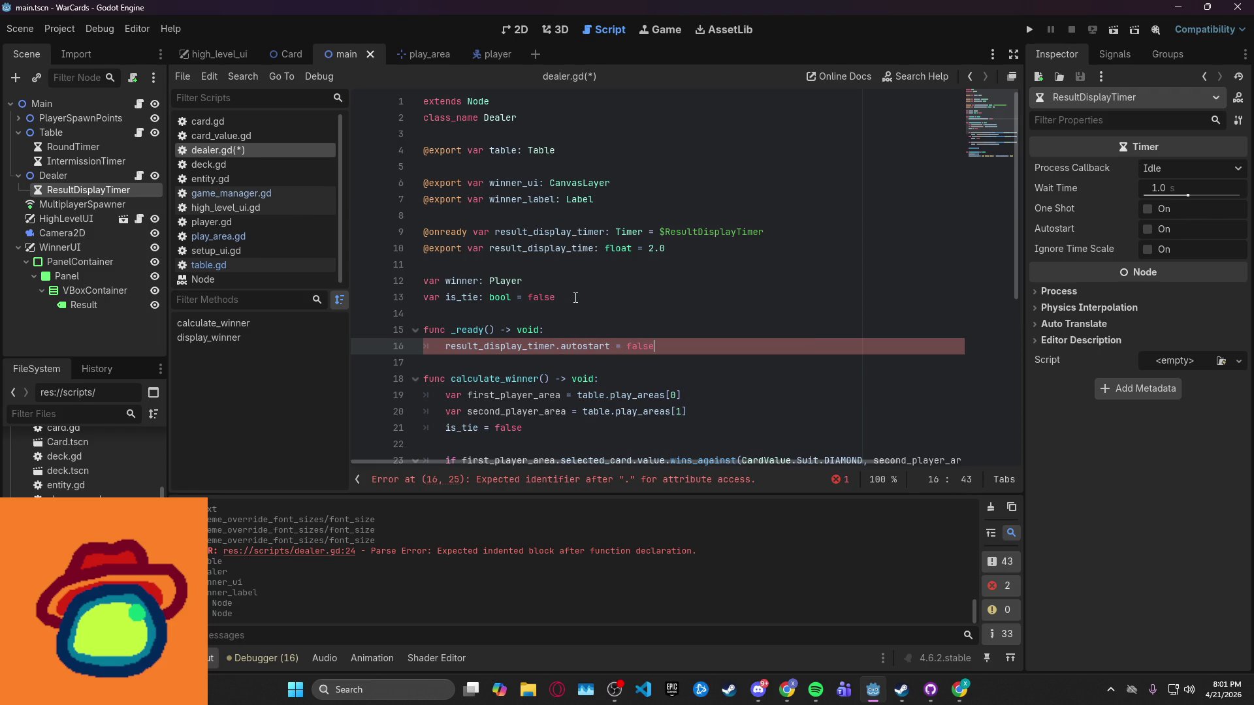
pyautogui.press('Return')
pyautogui.write('result')
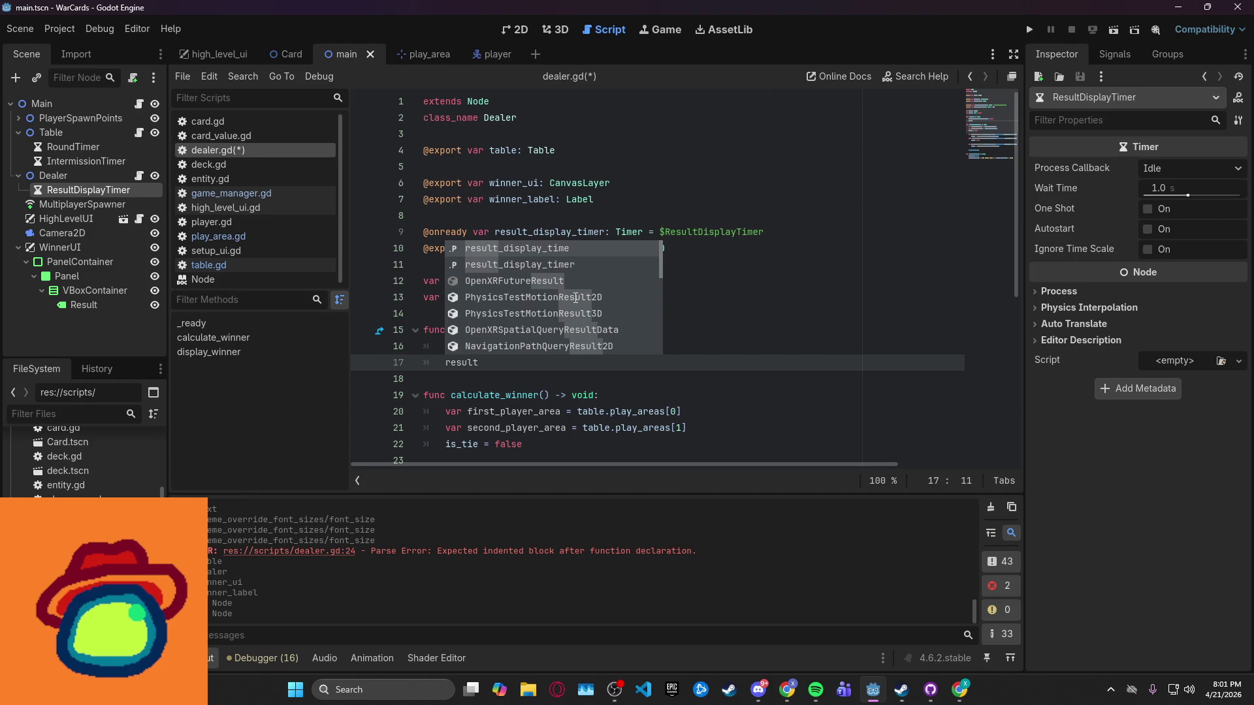
pyautogui.press('Down')
pyautogui.press('Return')
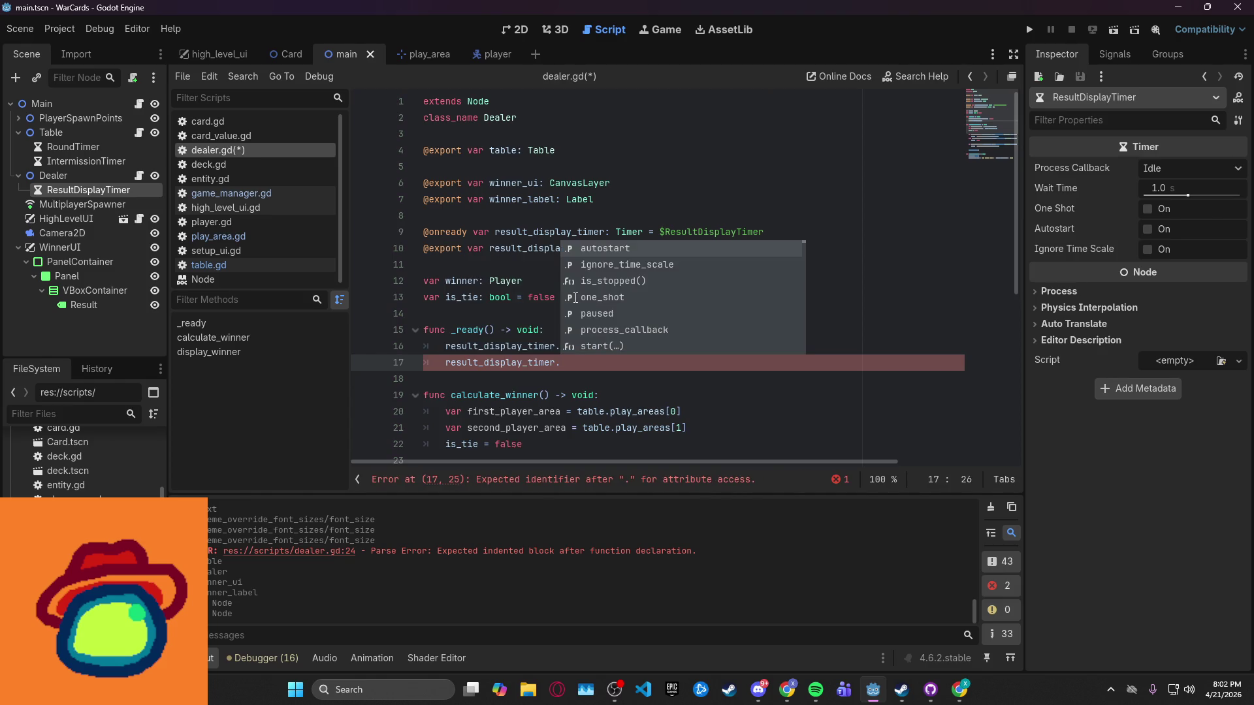
pyautogui.click(576, 298)
pyautogui.write('true')
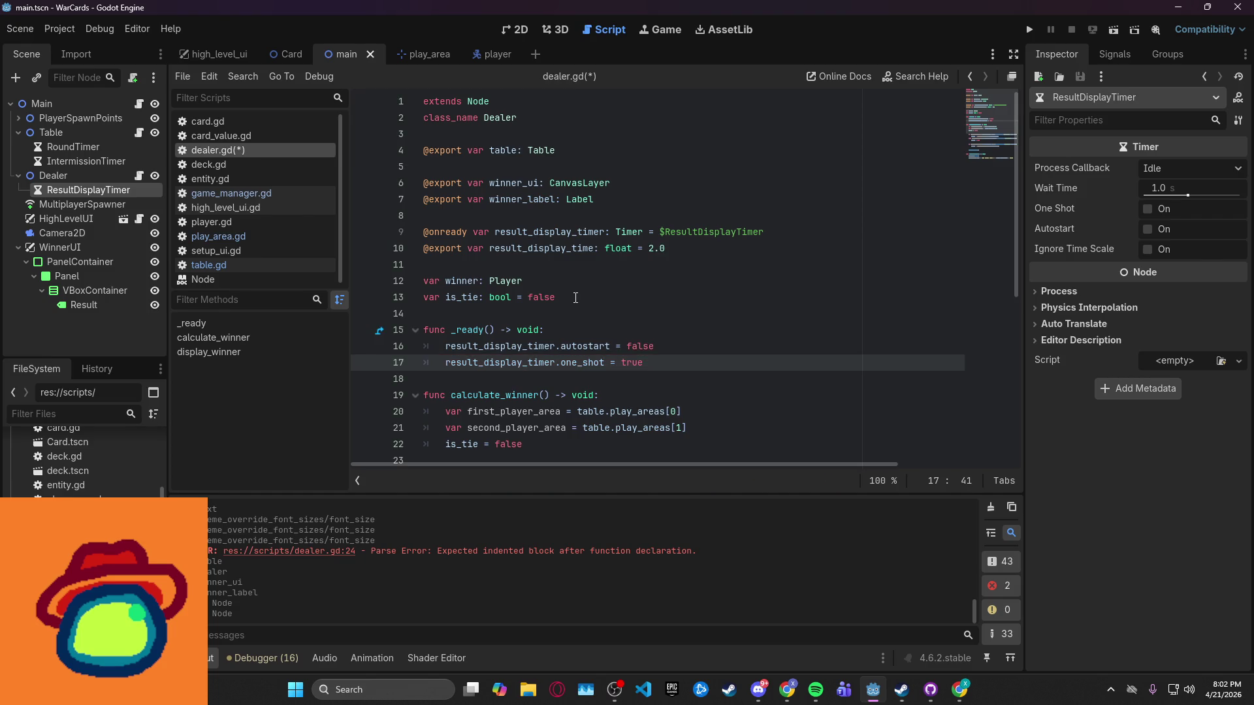
pyautogui.scroll(-6, 665, 348)
pyautogui.scroll(2, 659, 339)
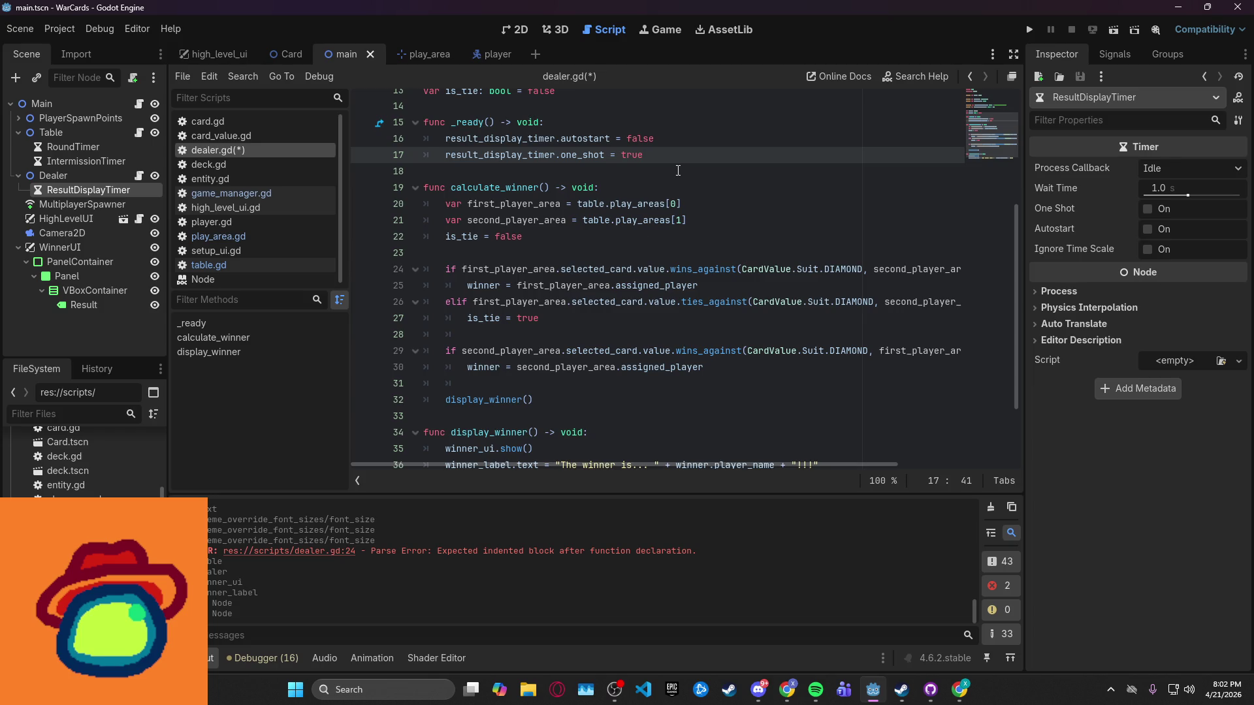
pyautogui.scroll(-2, 678, 170)
# Append await result_display_timer.timeout to the end of display_winner
pyautogui.click(672, 388)
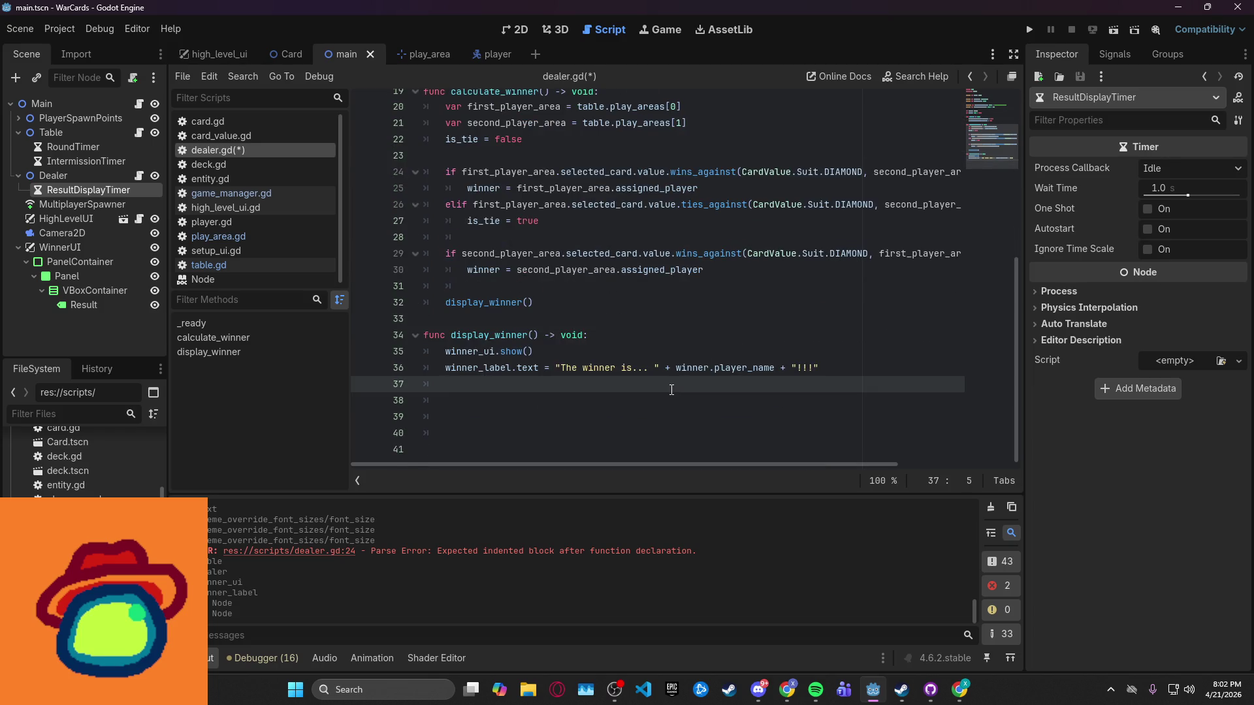
pyautogui.press('Return')
pyautogui.write('await res')
pyautogui.press('Down')
pyautogui.press('Return')
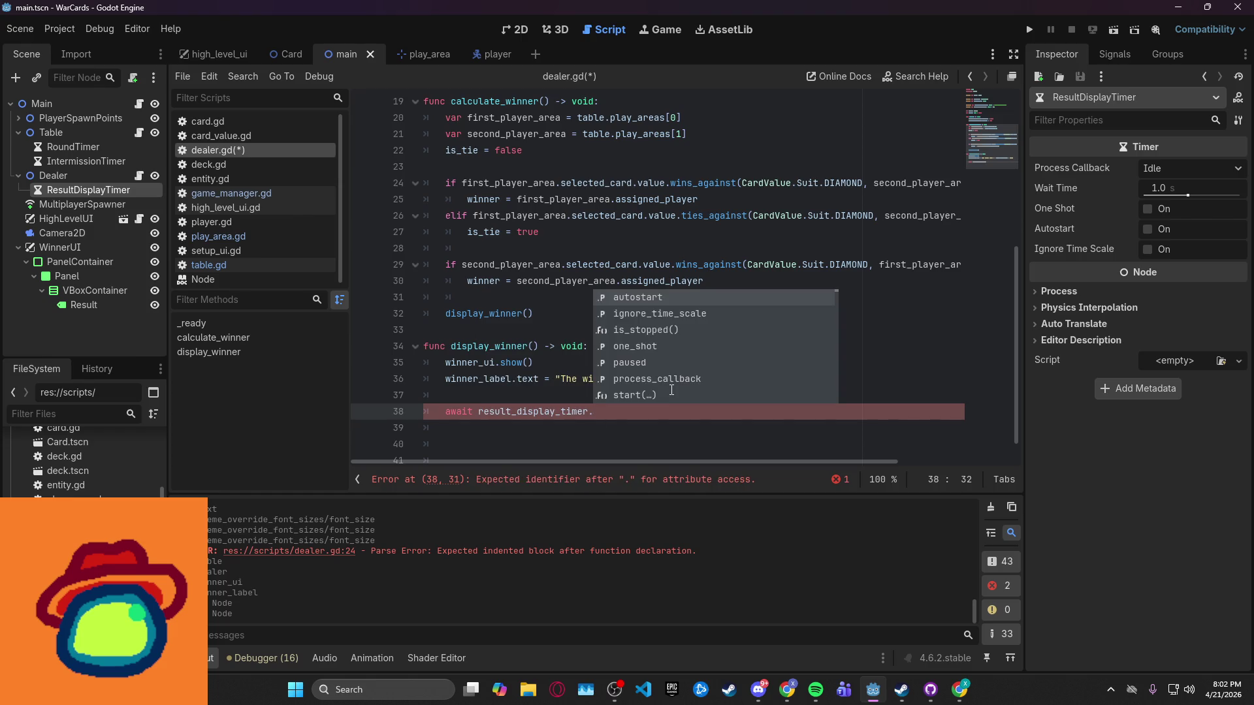
pyautogui.write('s')
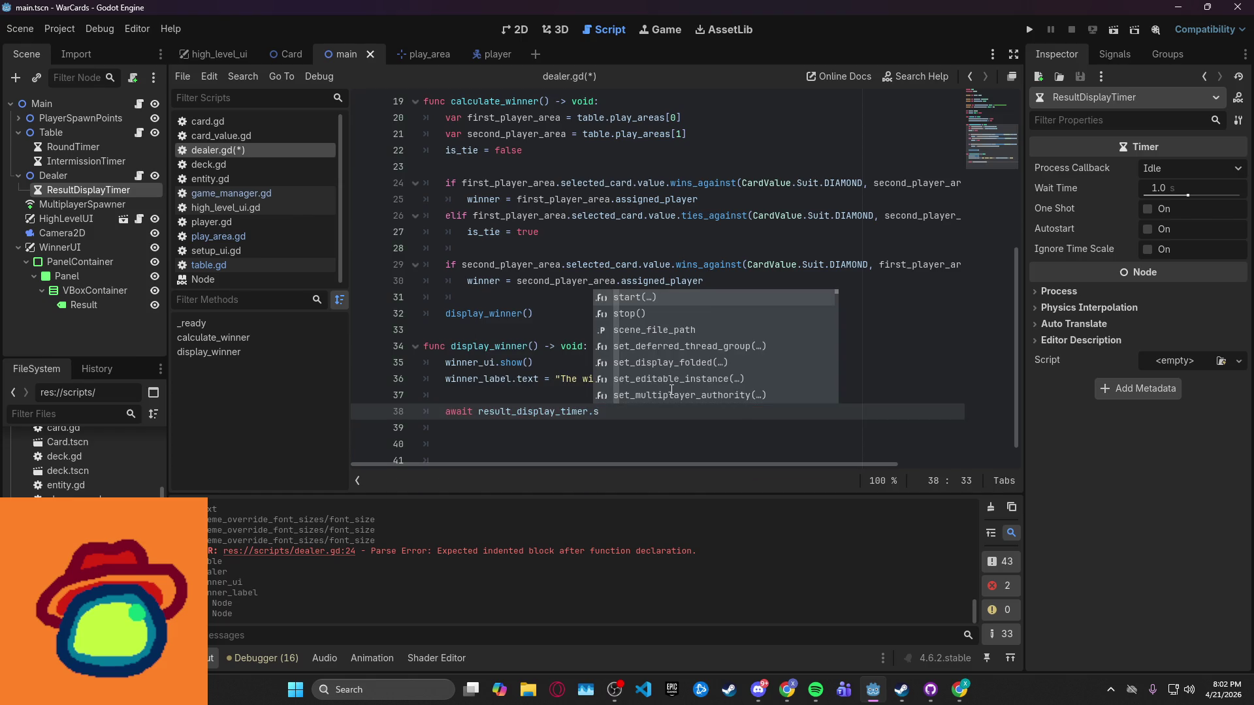
pyautogui.press('BackSpace')
pyautogui.write('timeout')
pyautogui.press('Return')
# Insert result_display_timer.start(result_display_time) just above the await line
pyautogui.hotkey('ctrl', 'shift', 'Return')
pyautogui.write('res')
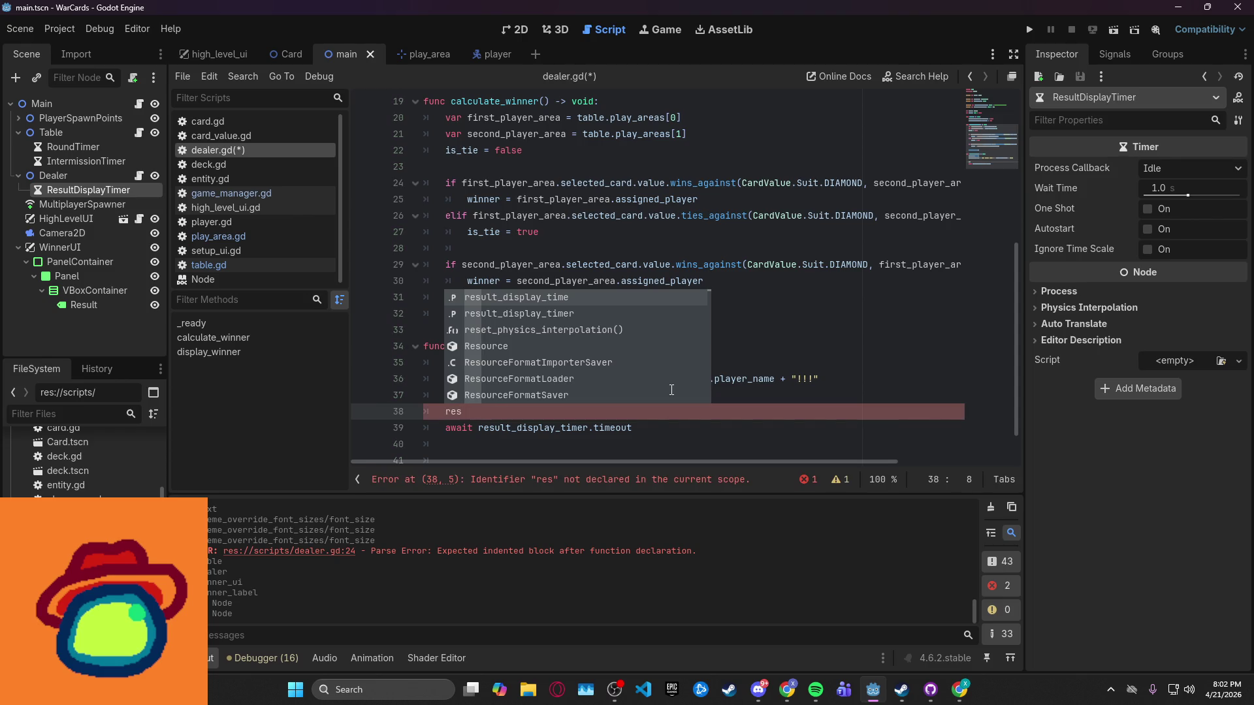
pyautogui.press('Down')
pyautogui.press('Return')
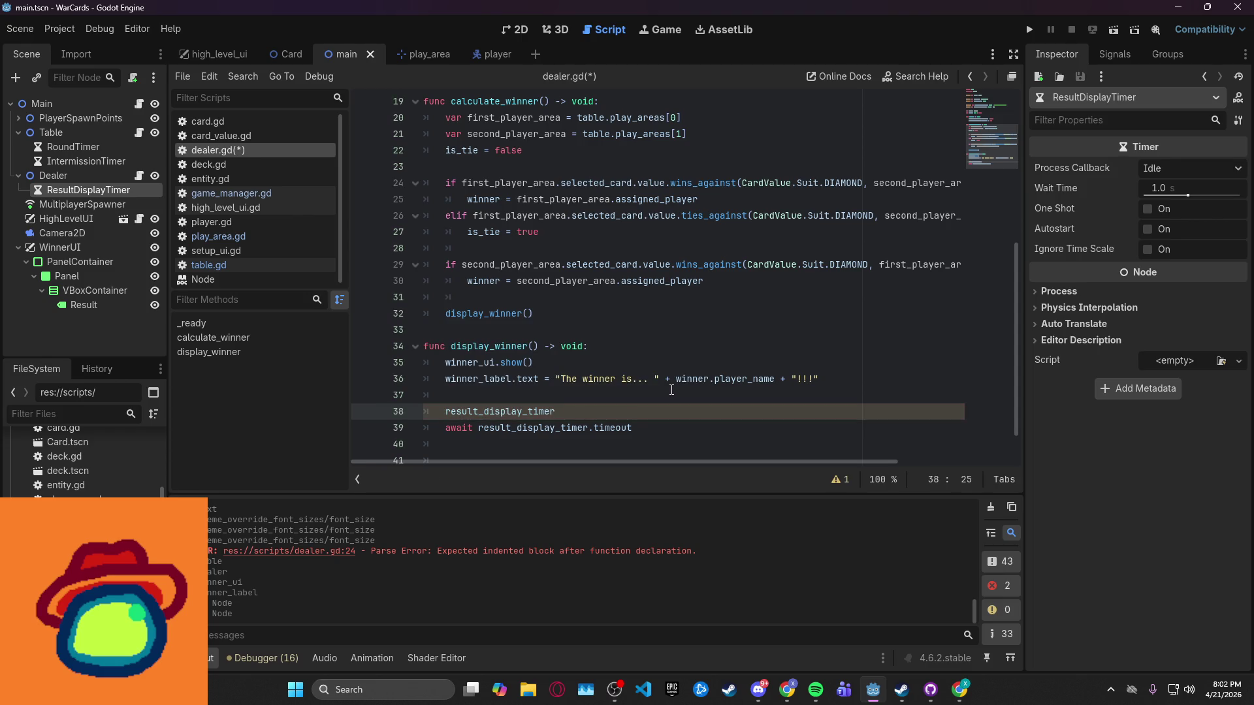
pyautogui.write('.sta')
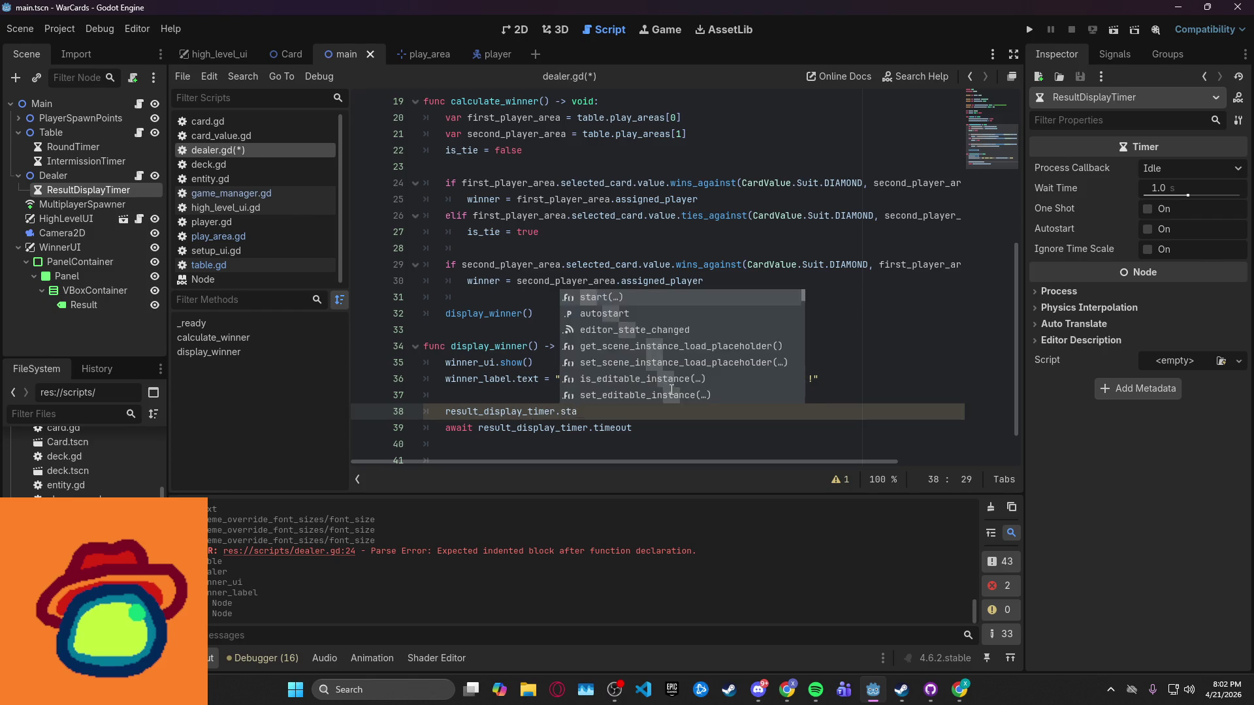
pyautogui.press('Return')
pyautogui.write('result_display_time')
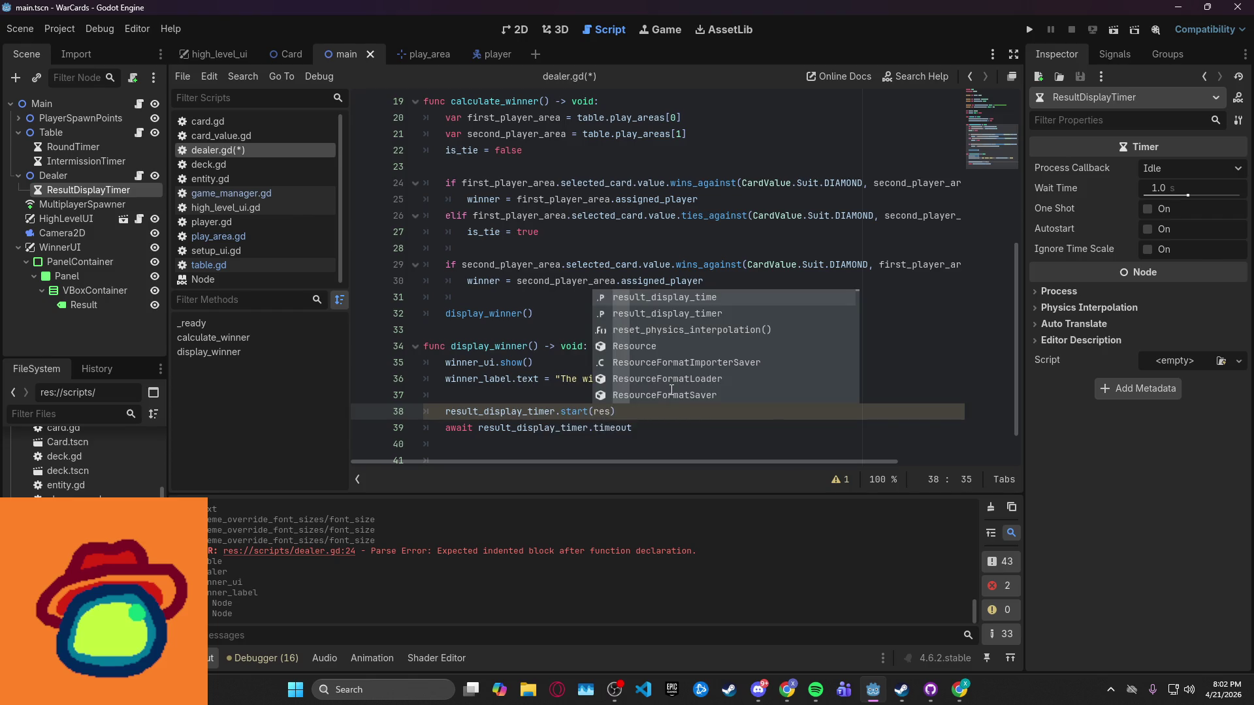
# Start a winner_ui line below the await
pyautogui.click(650, 442)
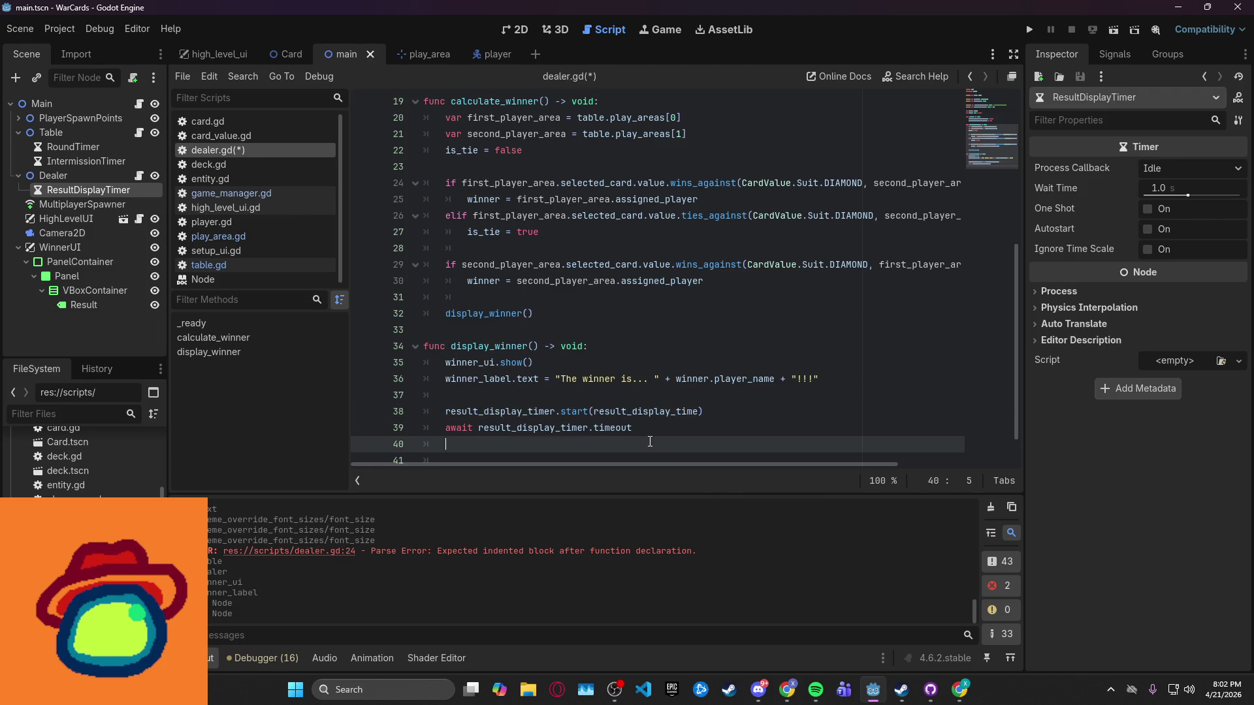
pyautogui.press('Return')
pyautogui.write('winn')
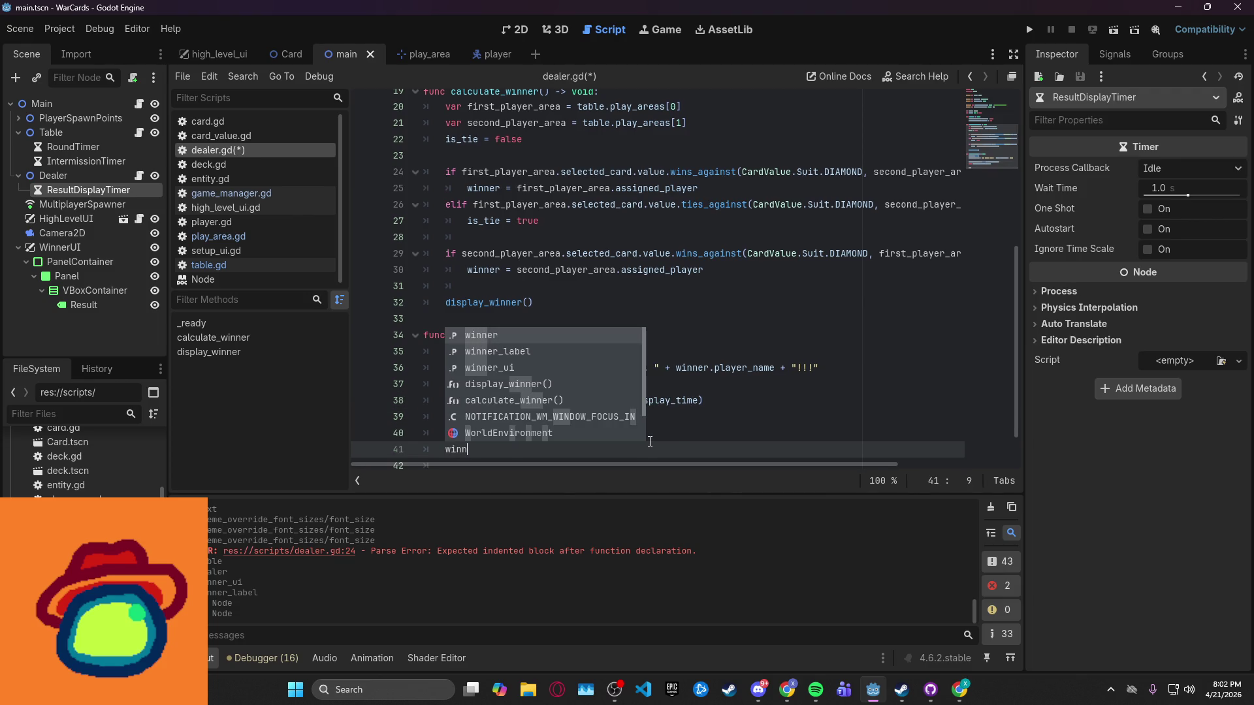
pyautogui.press('Down')
pyautogui.press('Down')
pyautogui.press('Return')
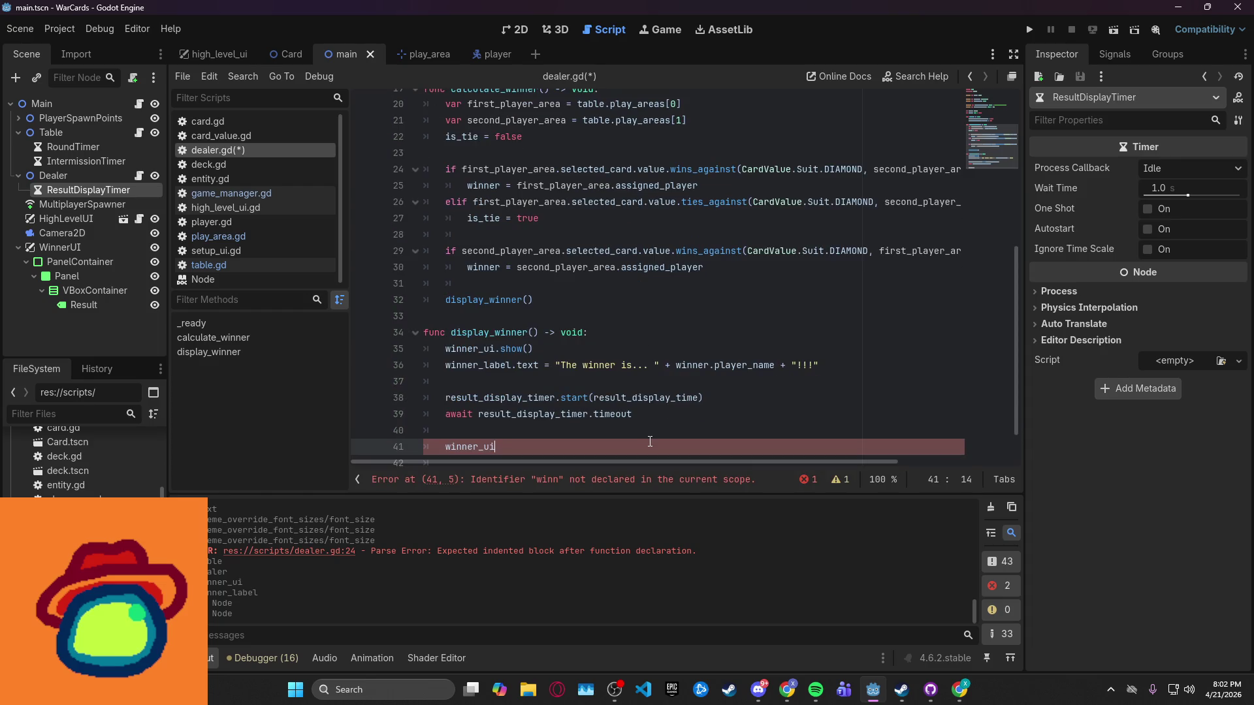
# Move winner_ui.show() below the winner label line and save the script
pyautogui.tripleClick(445, 349)
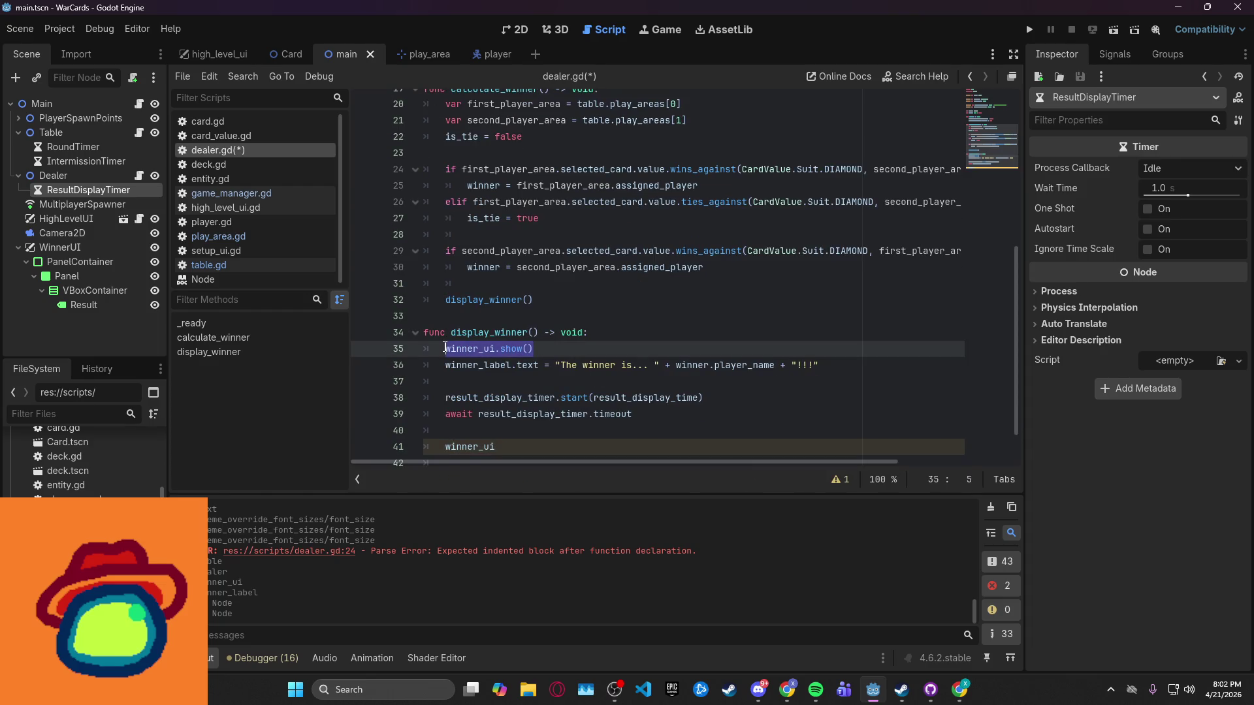
pyautogui.press('BackSpace')
pyautogui.press('BackSpace')
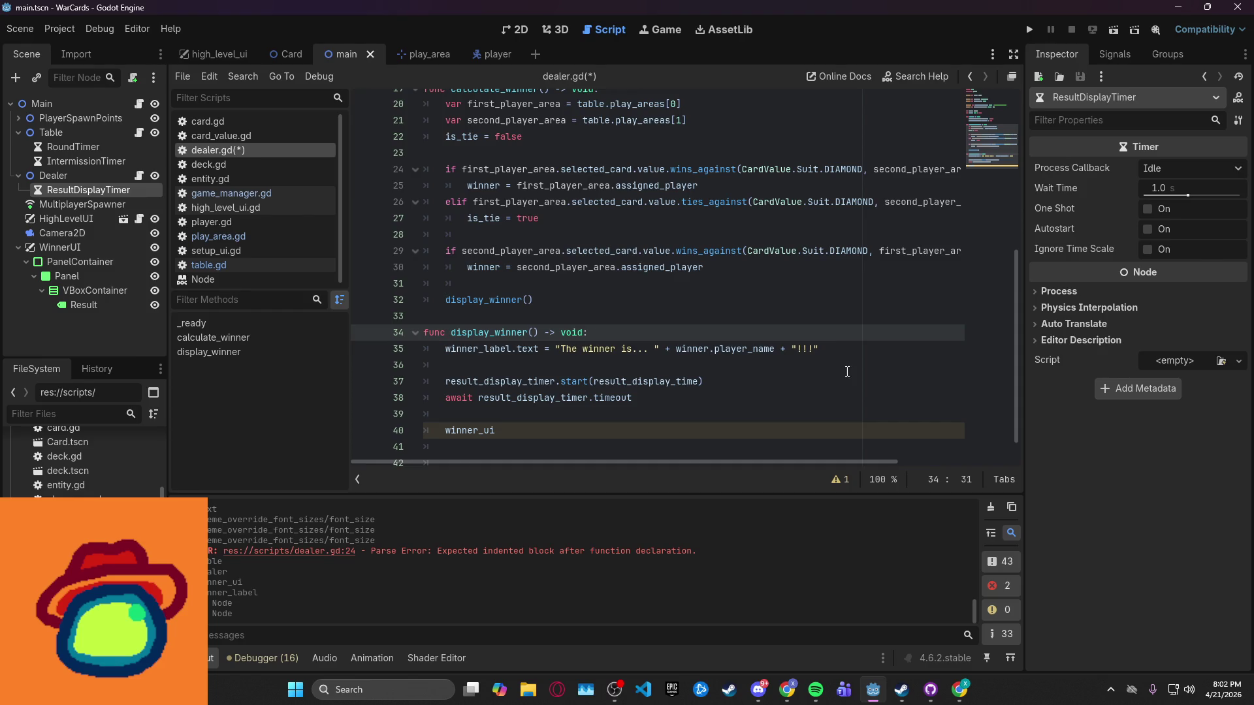
pyautogui.click(876, 345)
pyautogui.hotkey('ctrl', 'z')
pyautogui.hotkey('ctrl', 's')
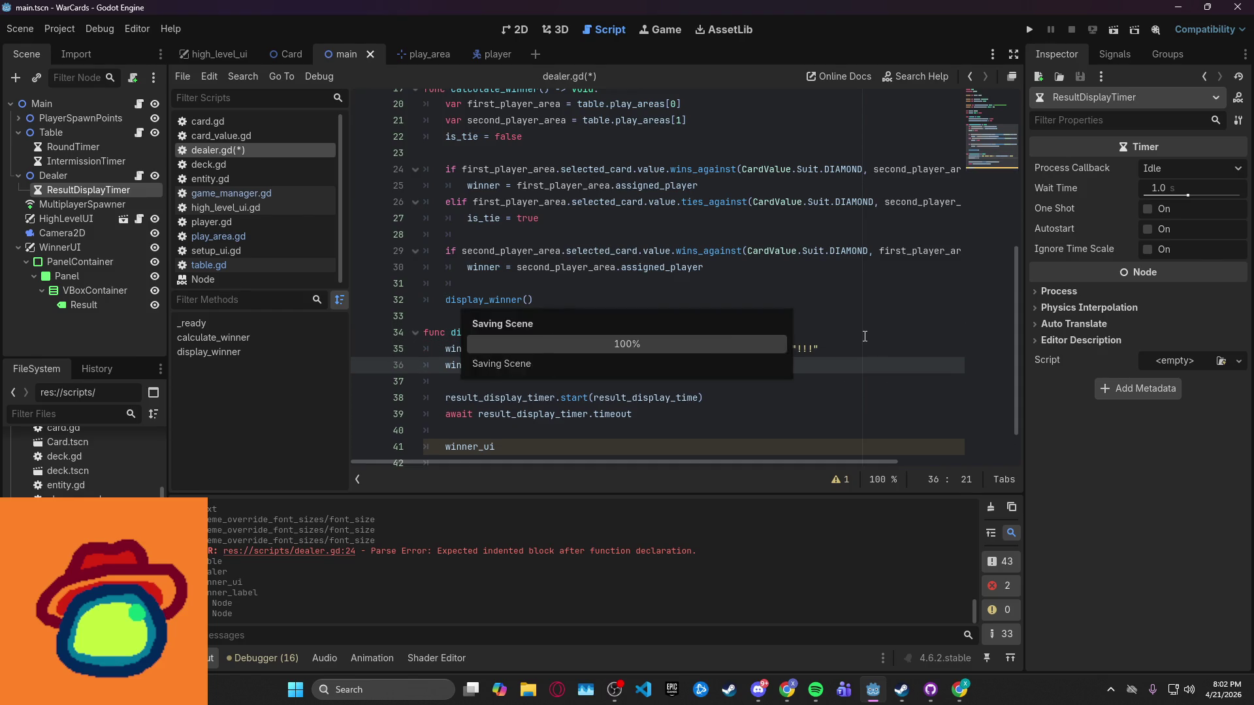
# Complete the trailing line as winner_ui.hide() and run the game with F5
pyautogui.click(578, 451)
pyautogui.write('hi')
pyautogui.press('Return')
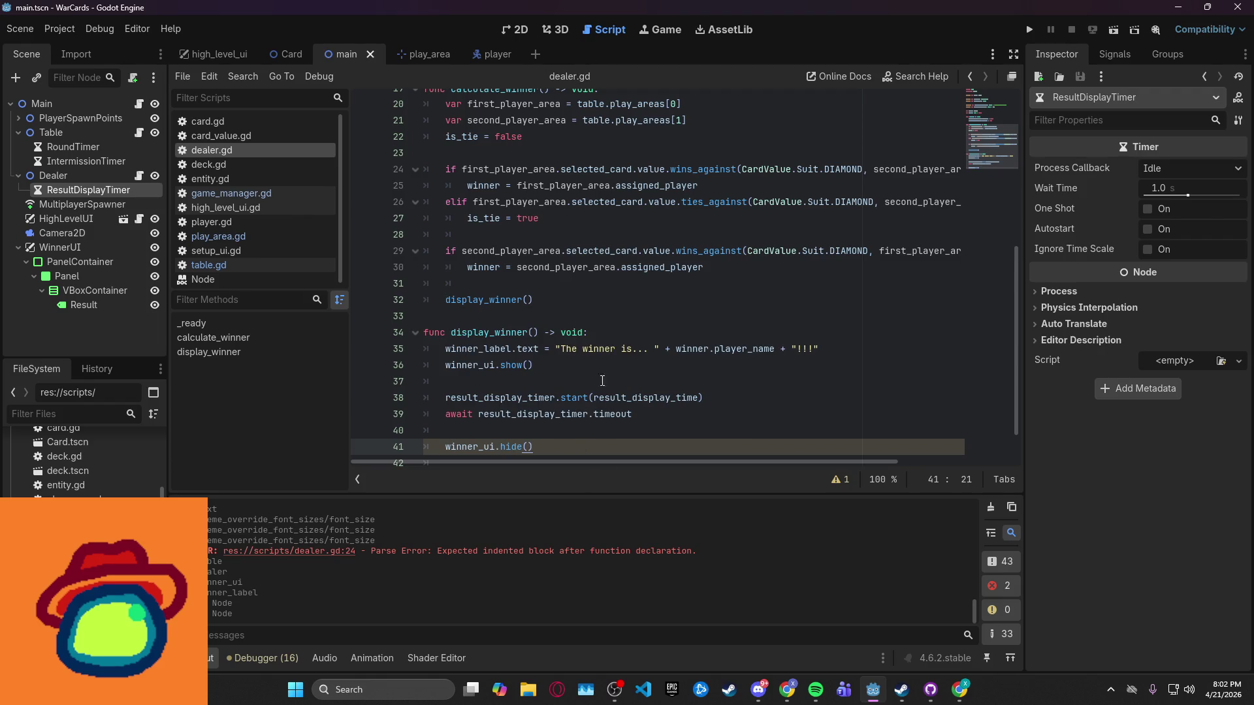
pyautogui.scroll(-1, 602, 392)
pyautogui.scroll(7, 602, 378)
pyautogui.scroll(-5, 602, 349)
pyautogui.press('F5')
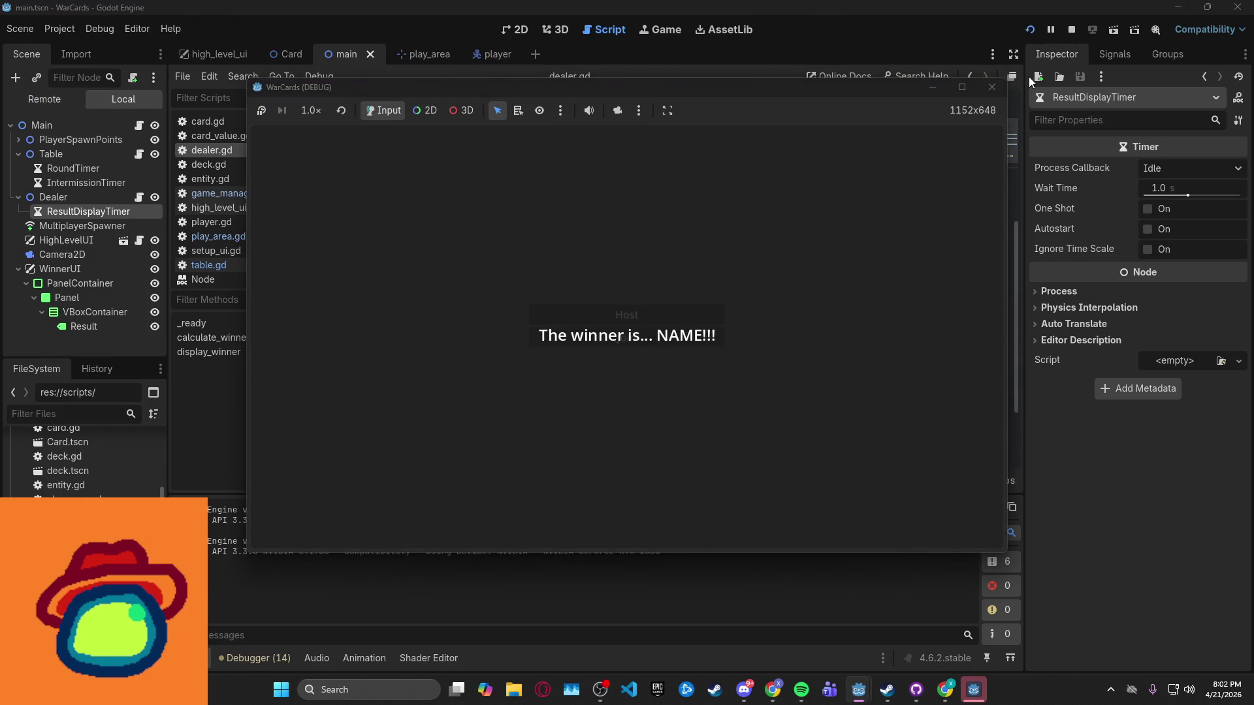
# Stop the running WarCards debug game
pyautogui.click(992, 87)
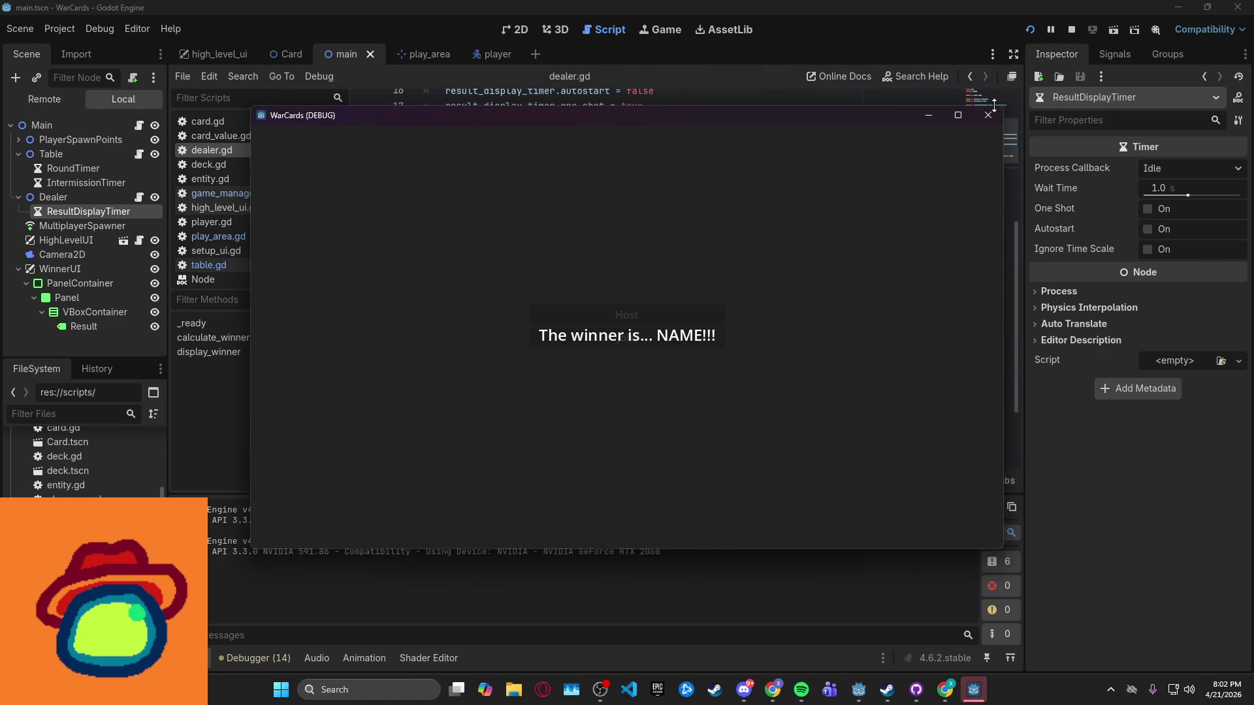
pyautogui.click(996, 111)
pyautogui.scroll(5, 607, 274)
pyautogui.scroll(-2, 608, 274)
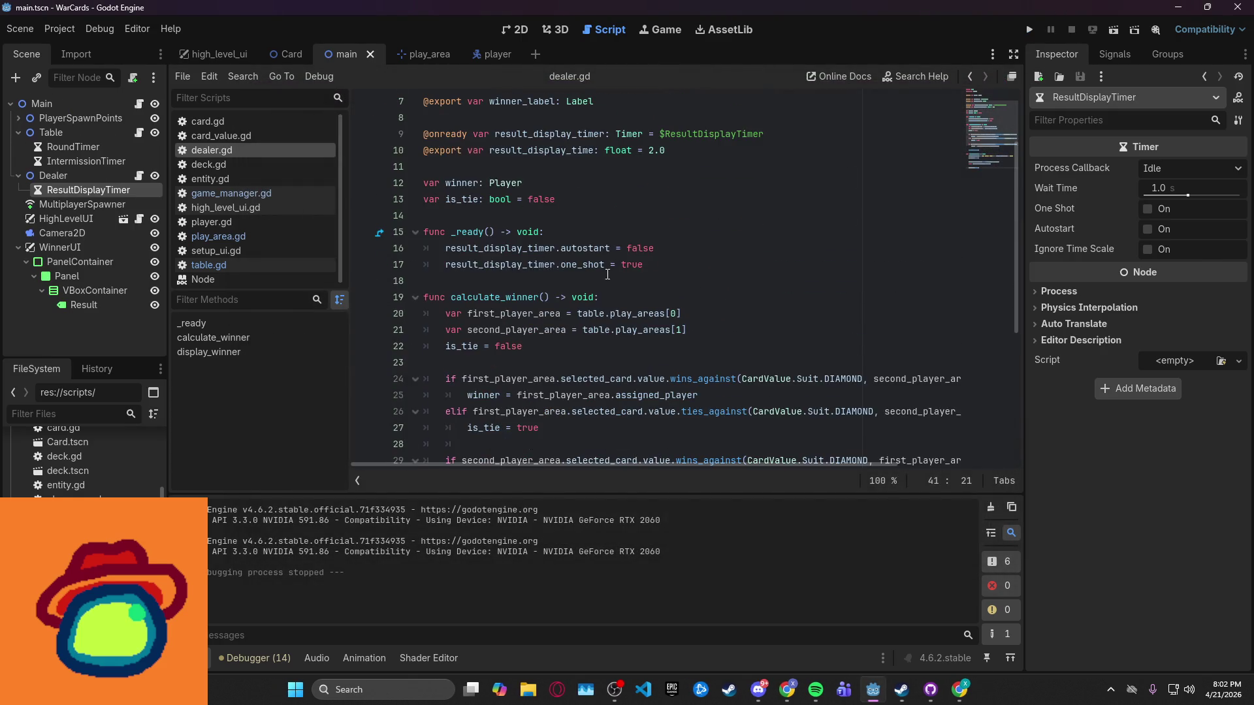
# Add winner_ui.hide() as the first line of _ready and relaunch the game
pyautogui.click(610, 239)
pyautogui.press('Return')
pyautogui.write('winner_ui.')
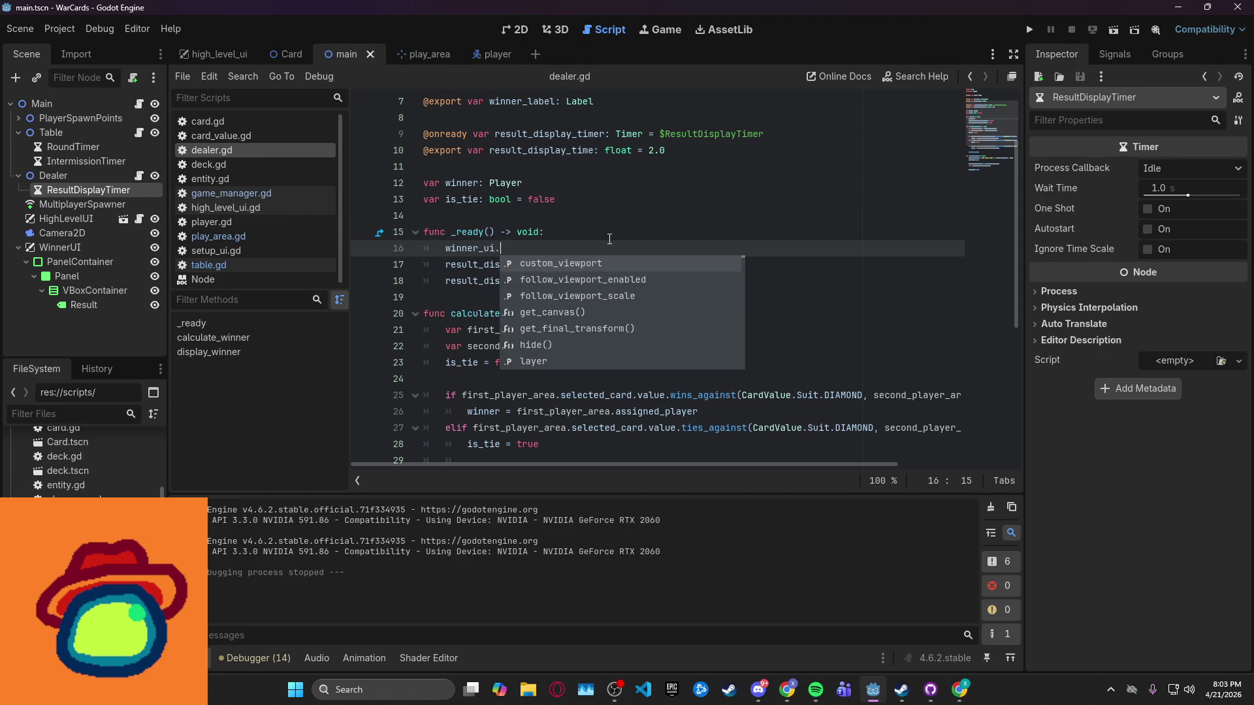
pyautogui.write('hid')
pyautogui.press('Return')
pyautogui.click(1029, 29)
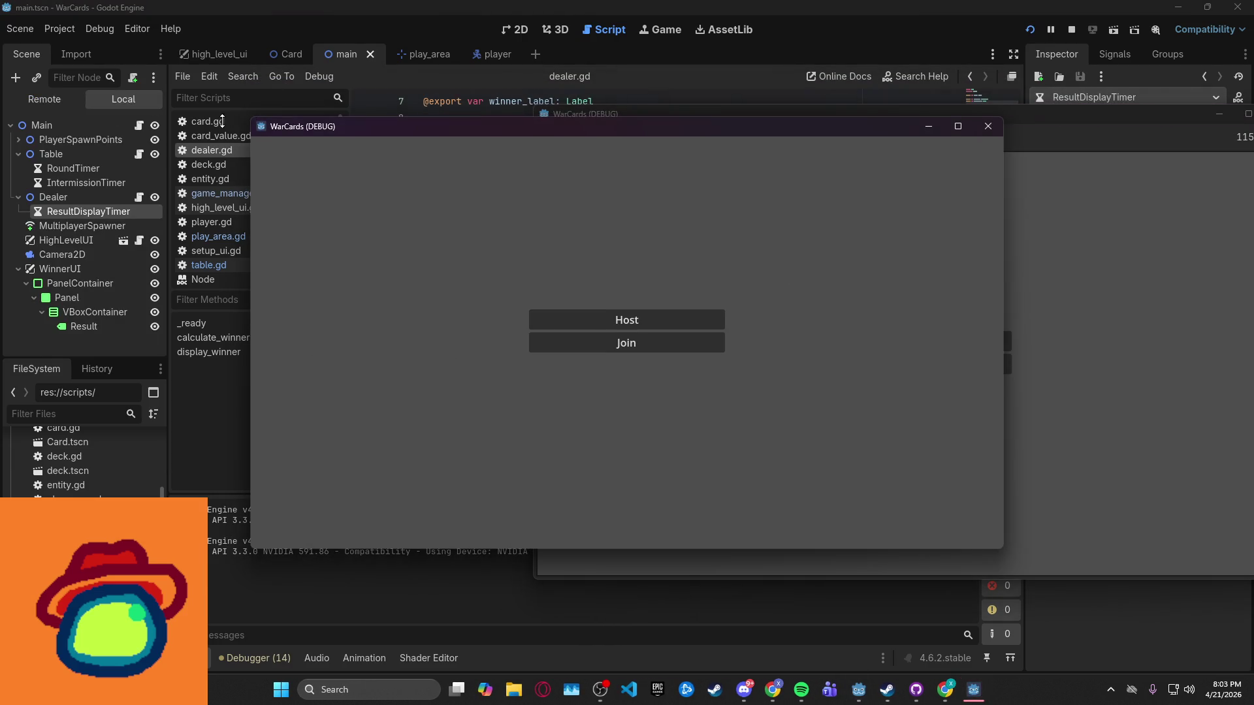
pyautogui.moveTo(462, 134); pyautogui.dragTo(157, 136)
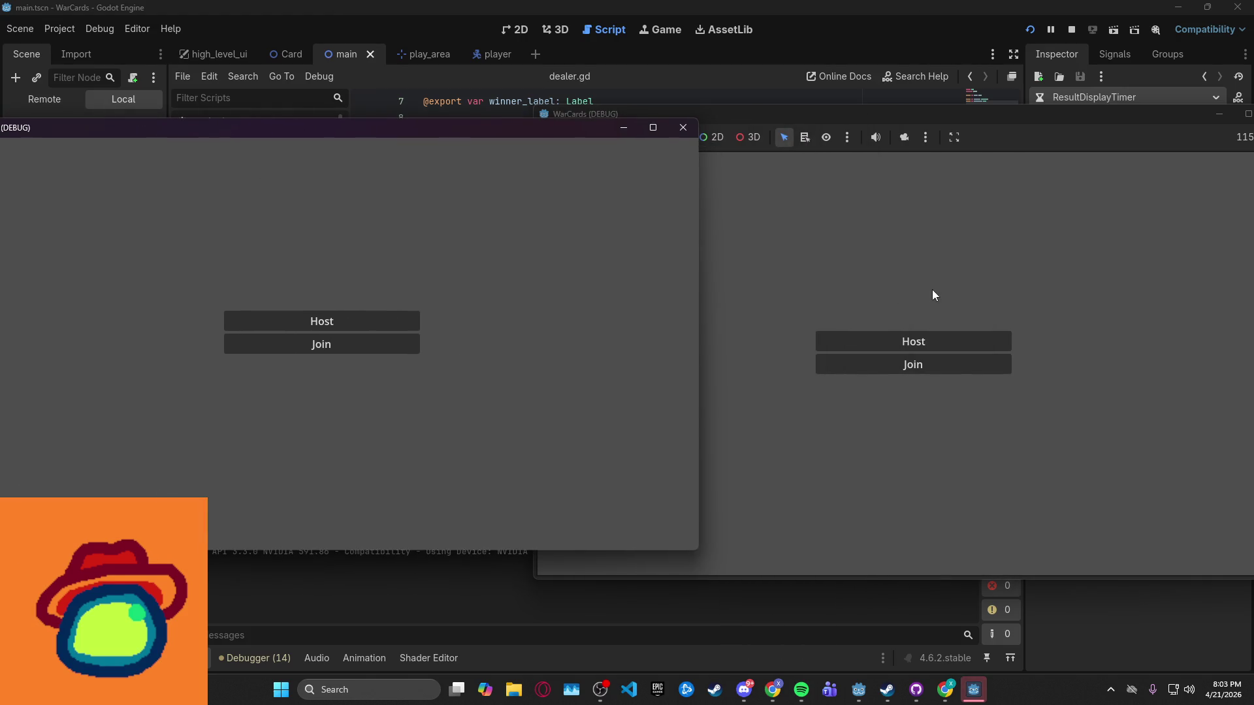
pyautogui.click(920, 341)
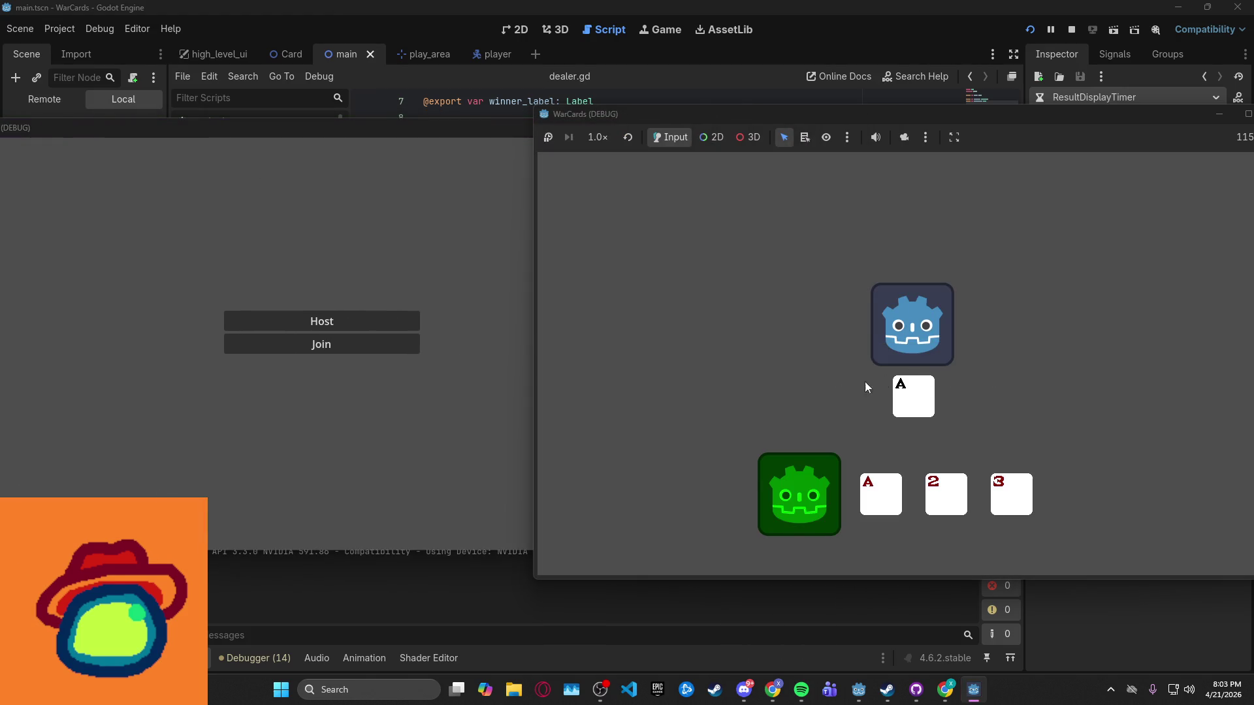
pyautogui.click(355, 341)
pyautogui.click(346, 331)
pyautogui.write('y')
pyautogui.click(390, 348)
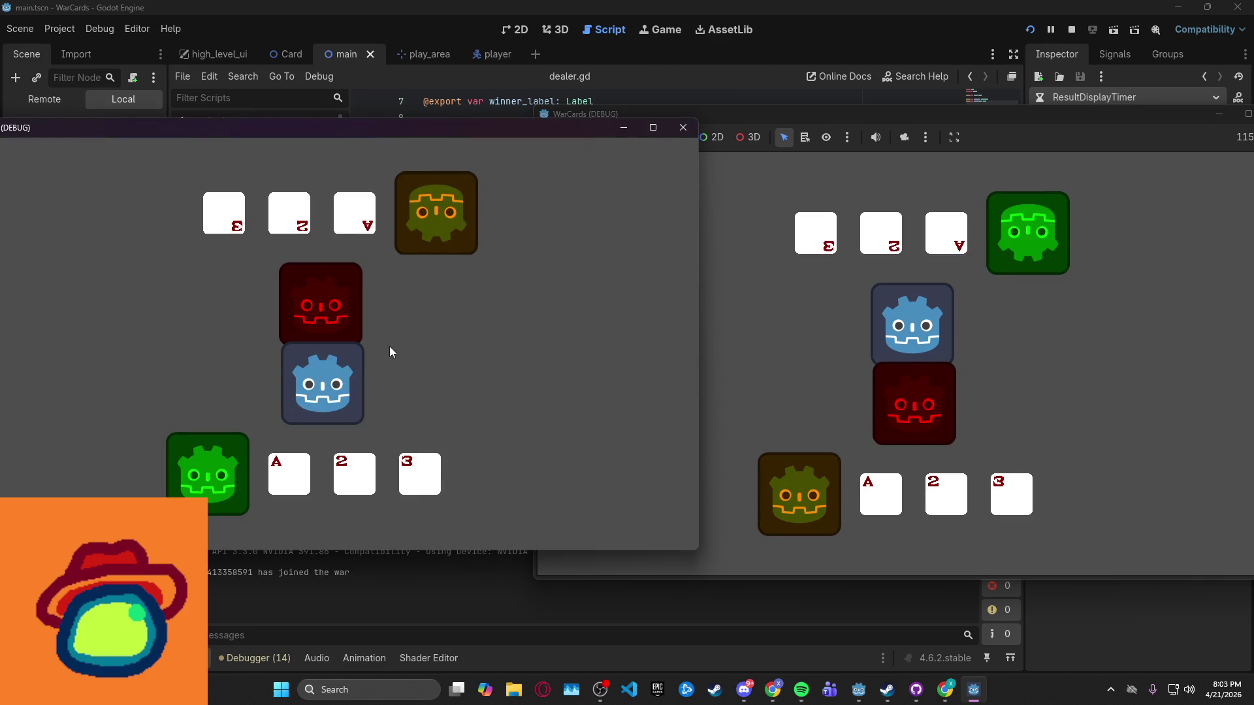
pyautogui.click(1073, 368)
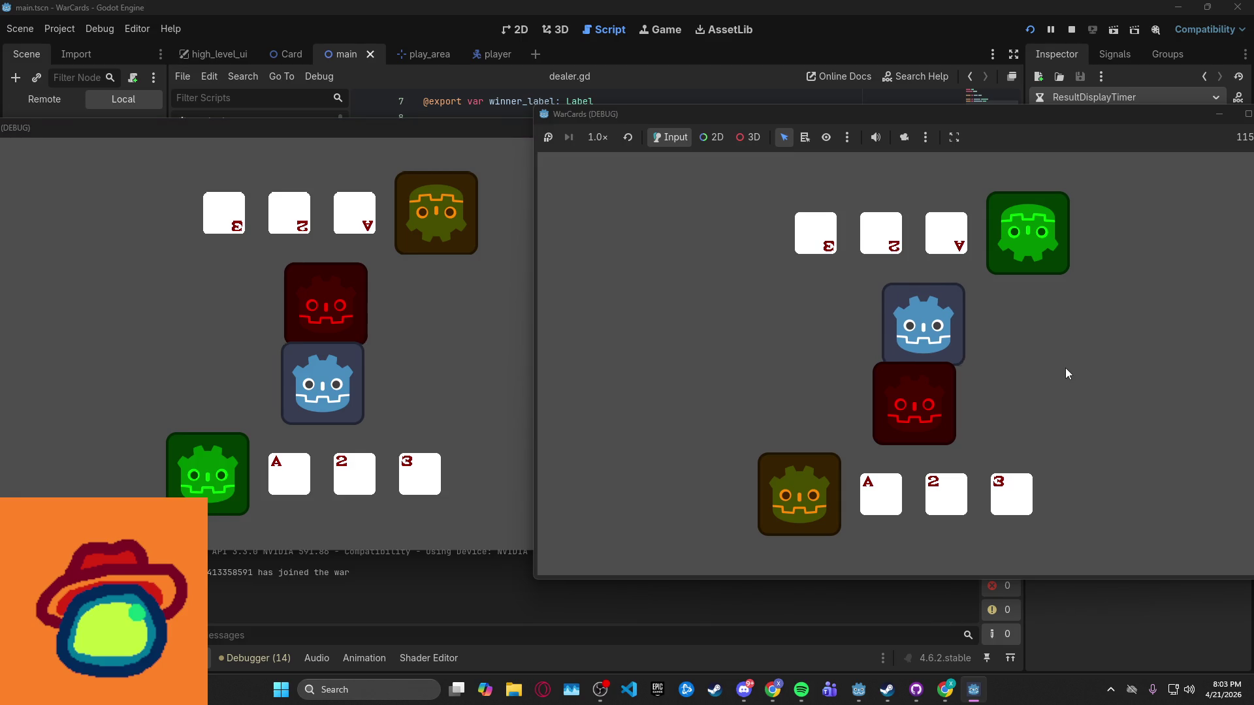
pyautogui.click(401, 380)
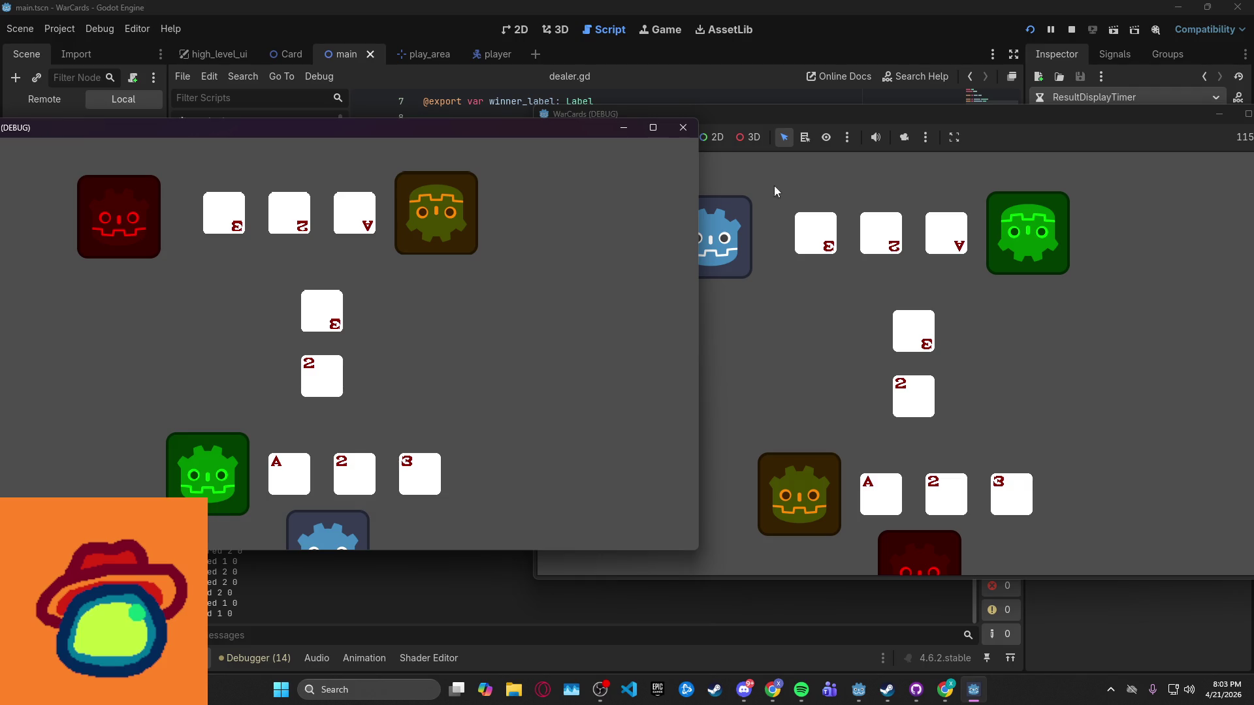
pyautogui.click(1163, 117)
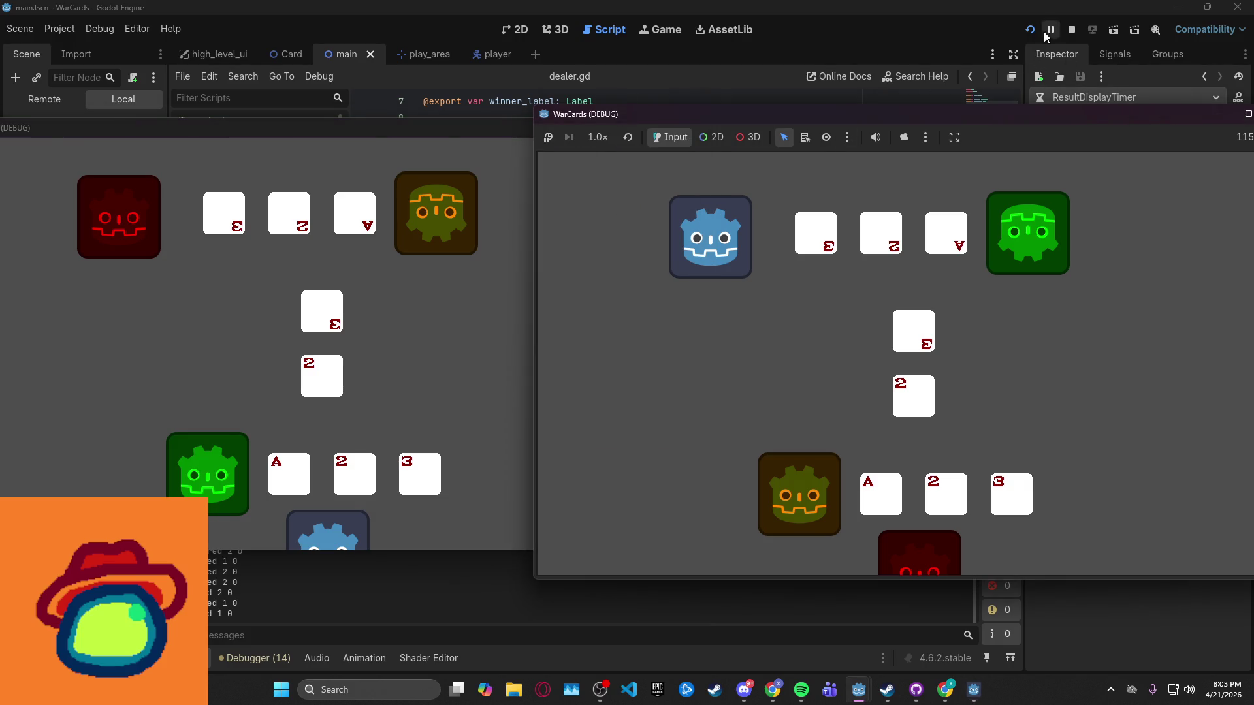
pyautogui.click(1069, 30)
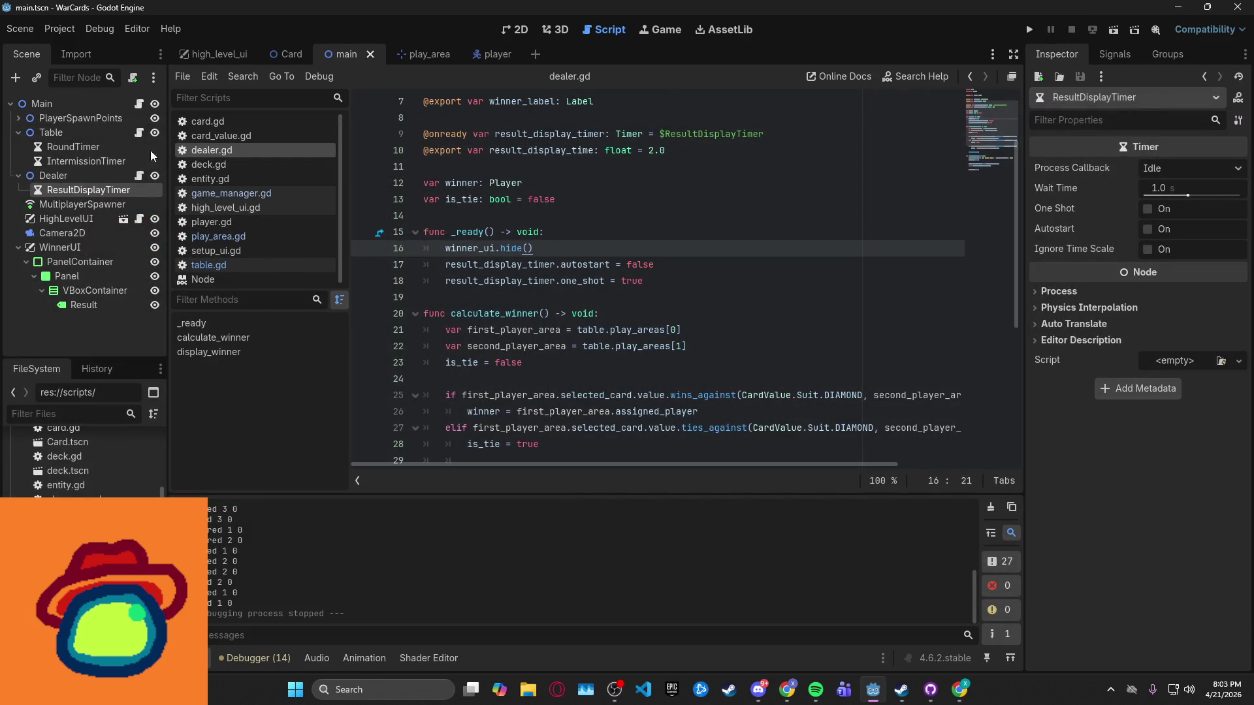
# Open game_manager.gd via the Main node and go to spawn_player's add_play_area line
pyautogui.click(98, 103)
pyautogui.scroll(-5, 522, 302)
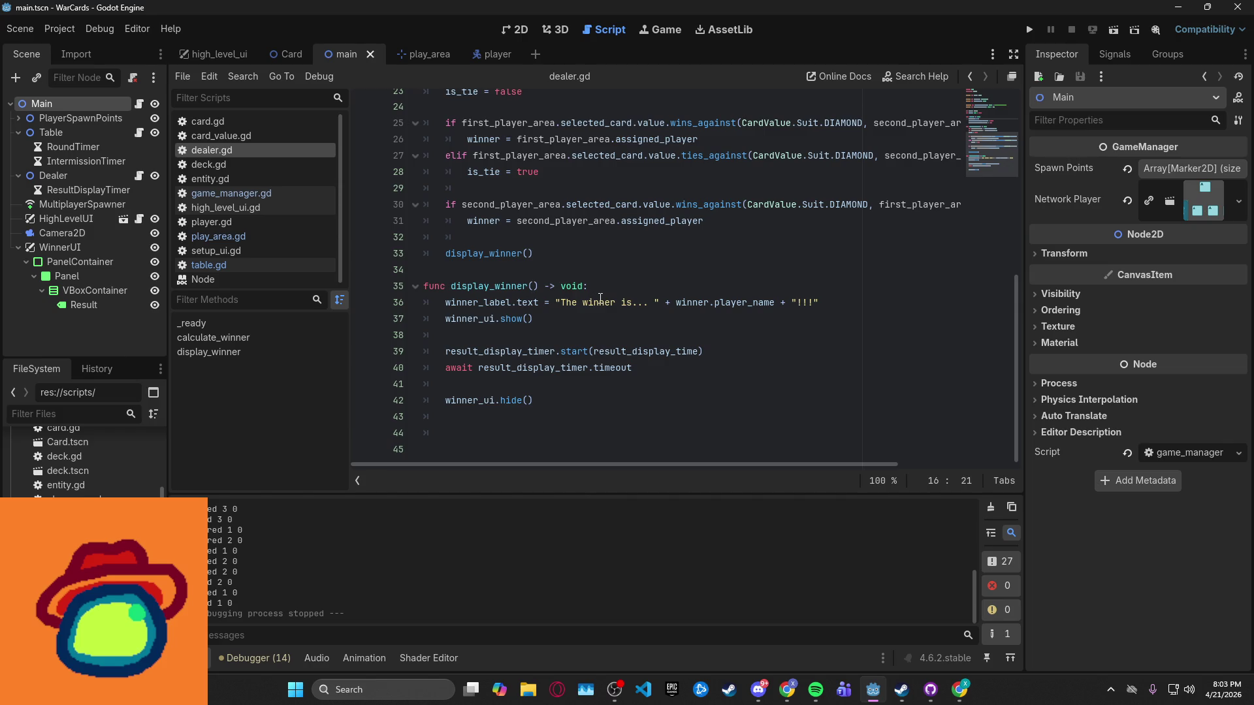
pyautogui.click(139, 103)
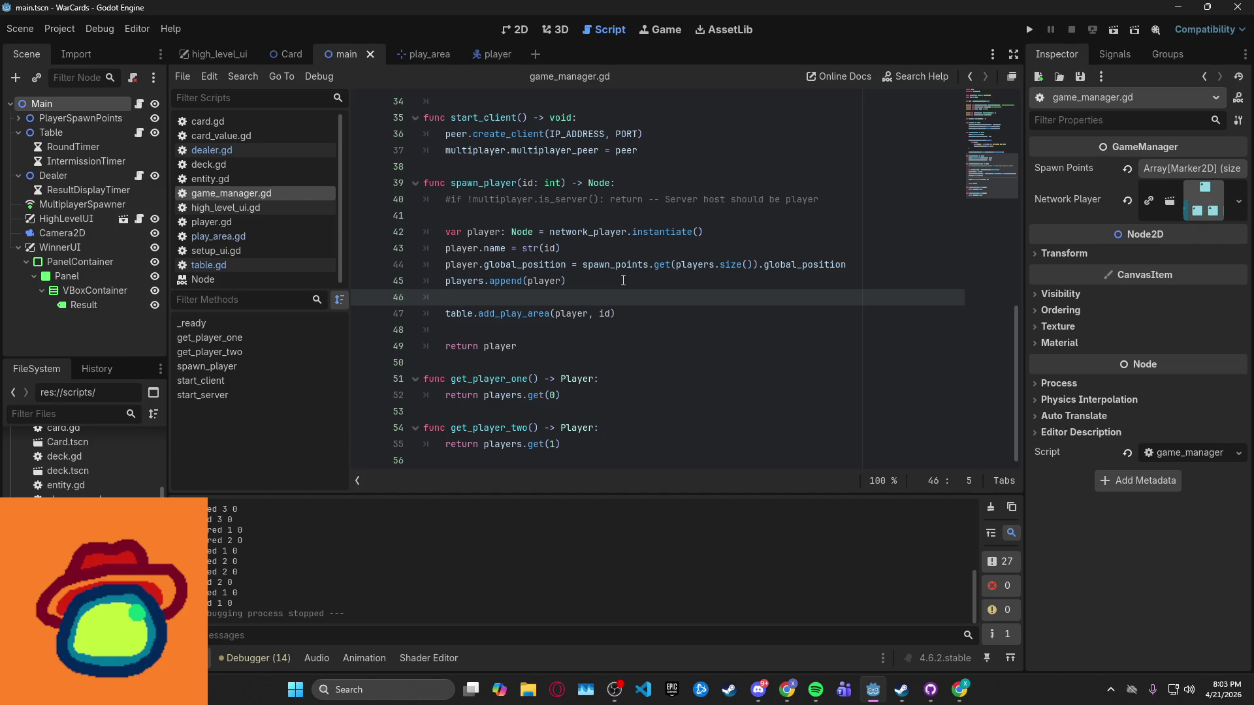
pyautogui.scroll(2, 623, 280)
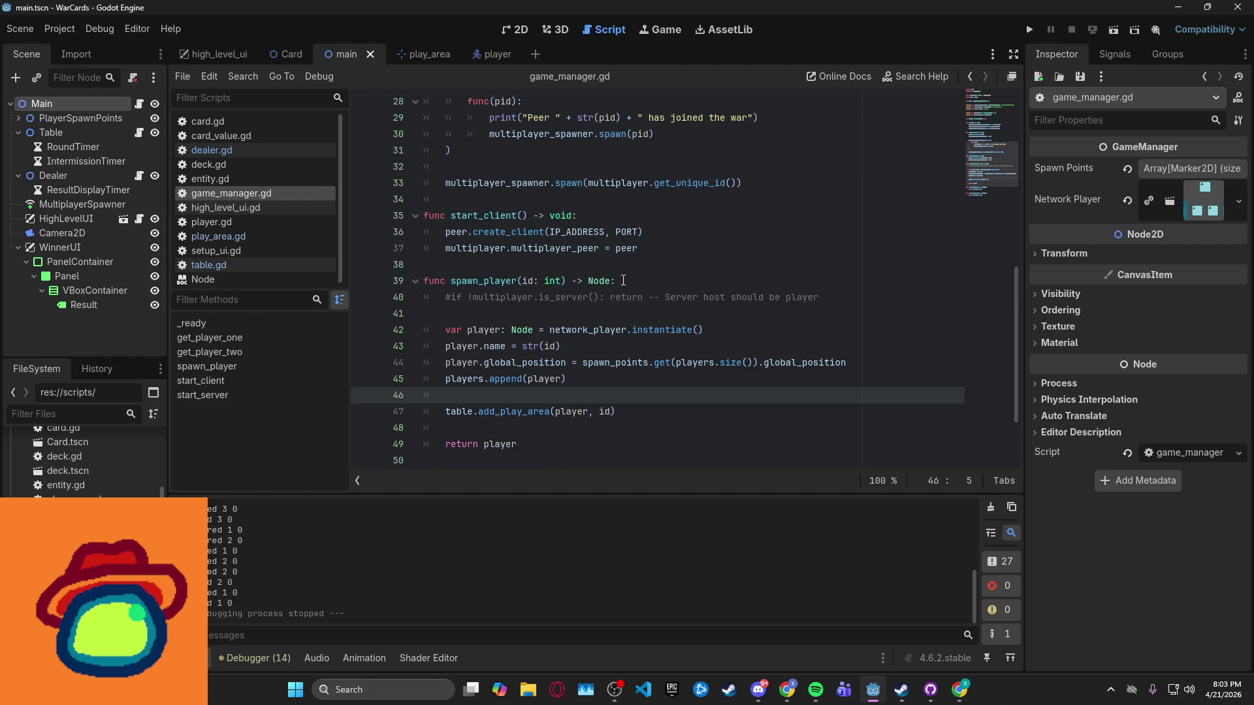
pyautogui.scroll(2, 623, 280)
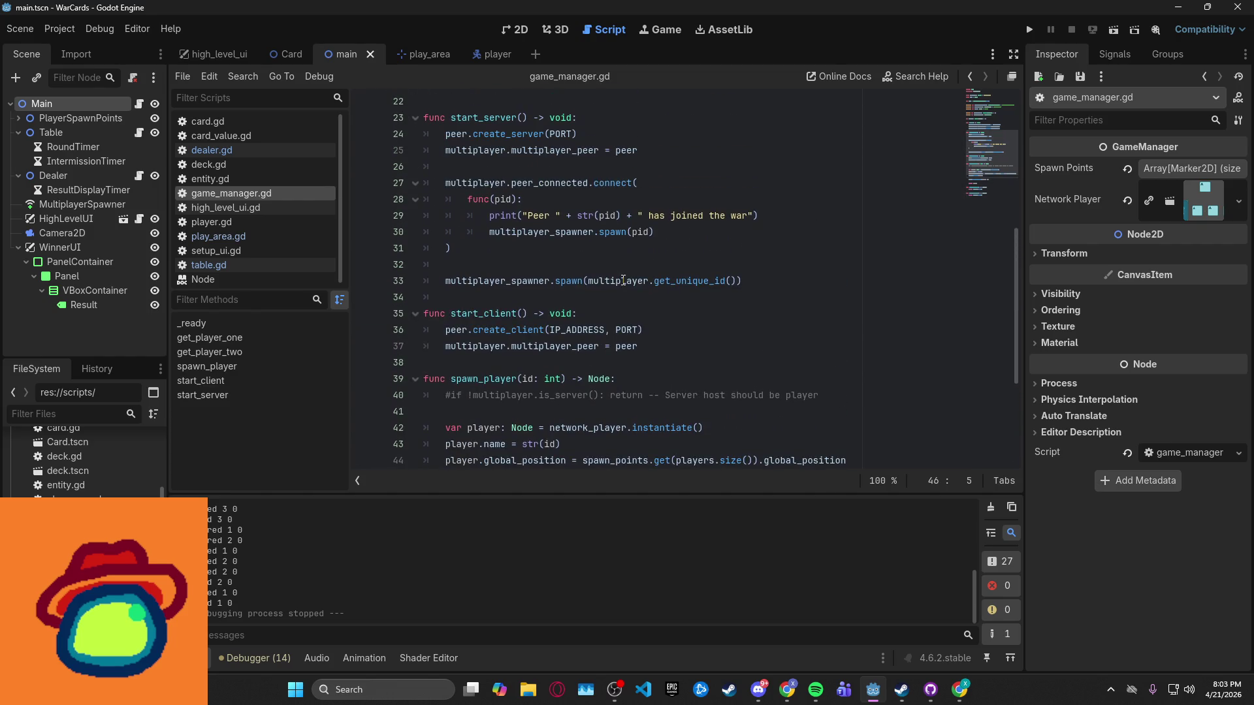
pyautogui.scroll(1, 623, 280)
pyautogui.scroll(-5, 623, 280)
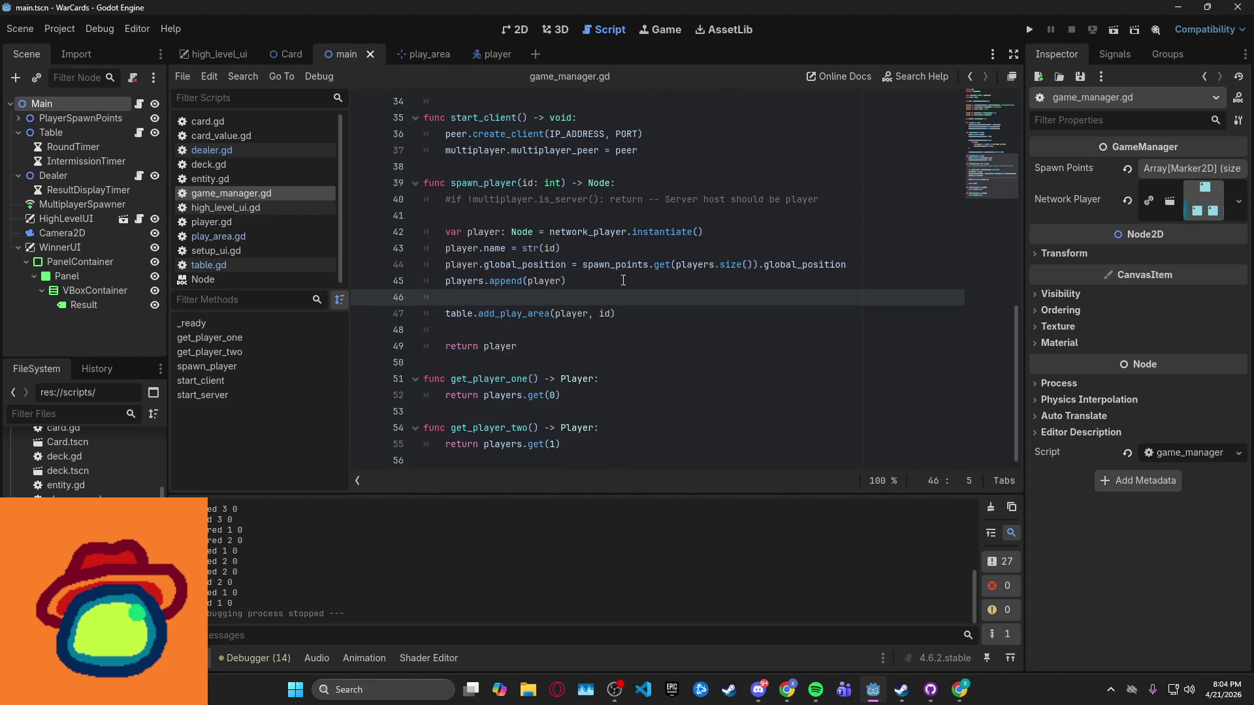
pyautogui.click(639, 307)
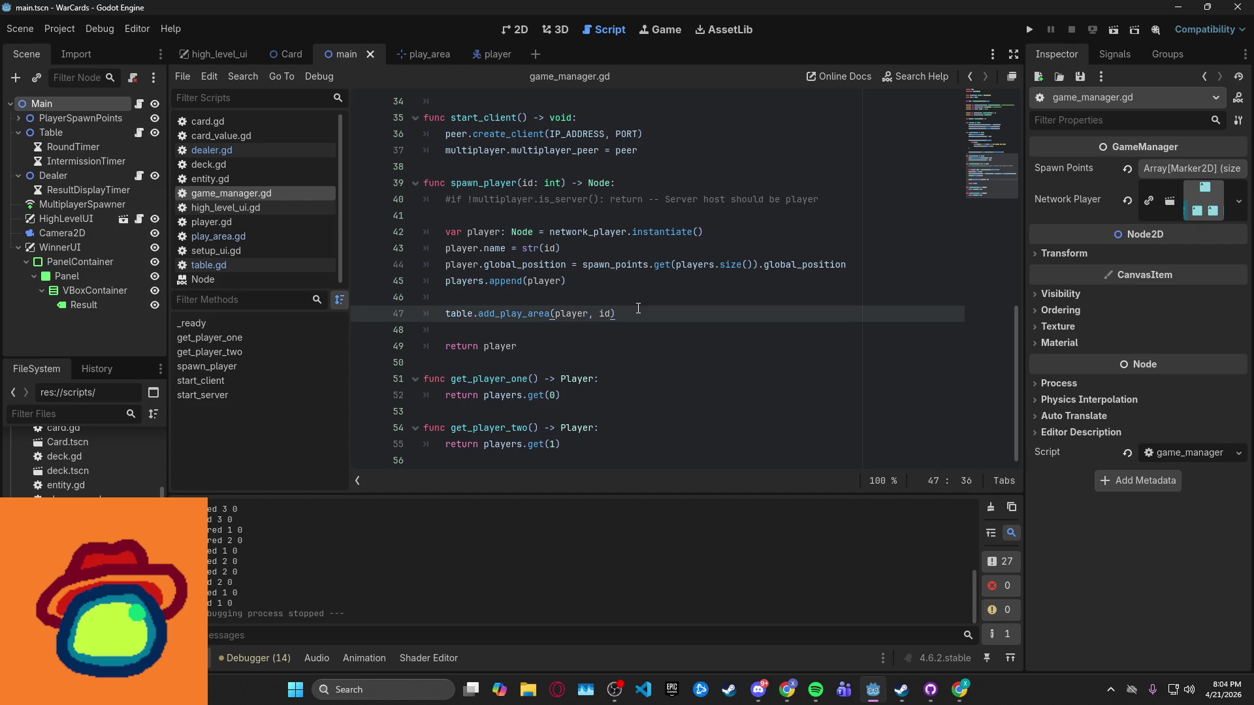
# Add an 'if players.size() >= 2:' condition after the add_play_area call
pyautogui.press('Return')
pyautogui.press('Return')
pyautogui.write('if (')
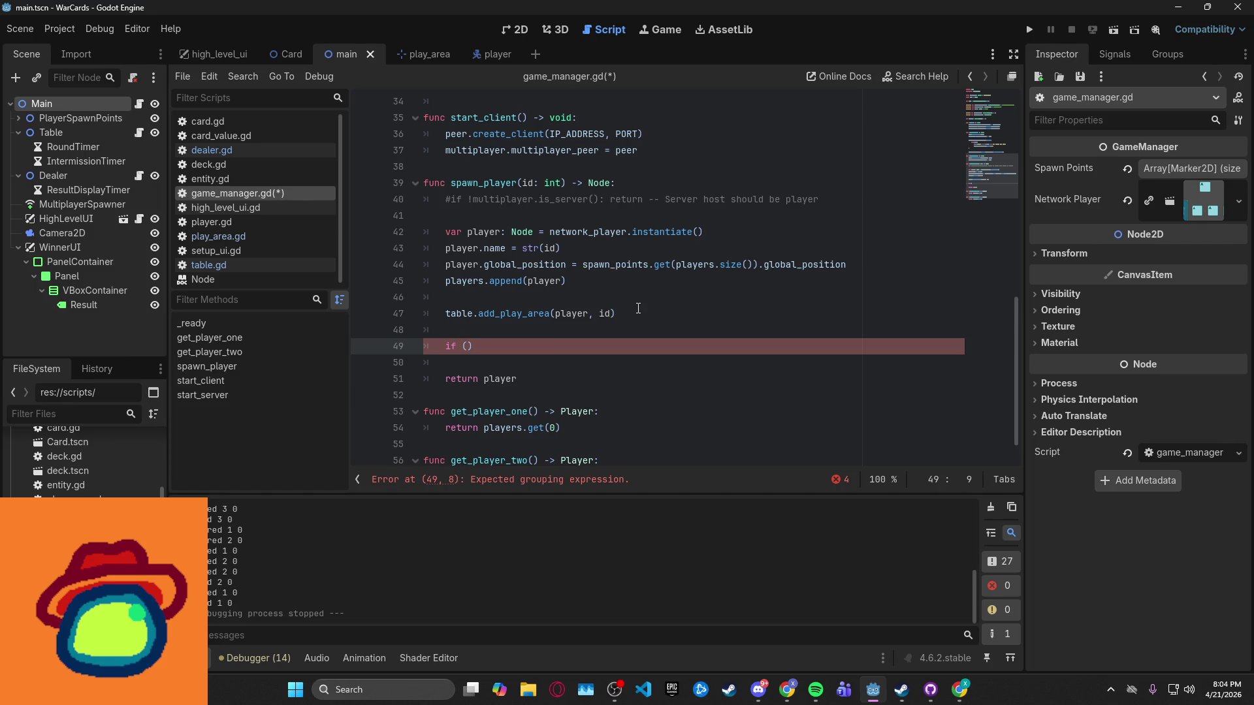
pyautogui.write('players.')
pyautogui.write('si')
pyautogui.press('Return')
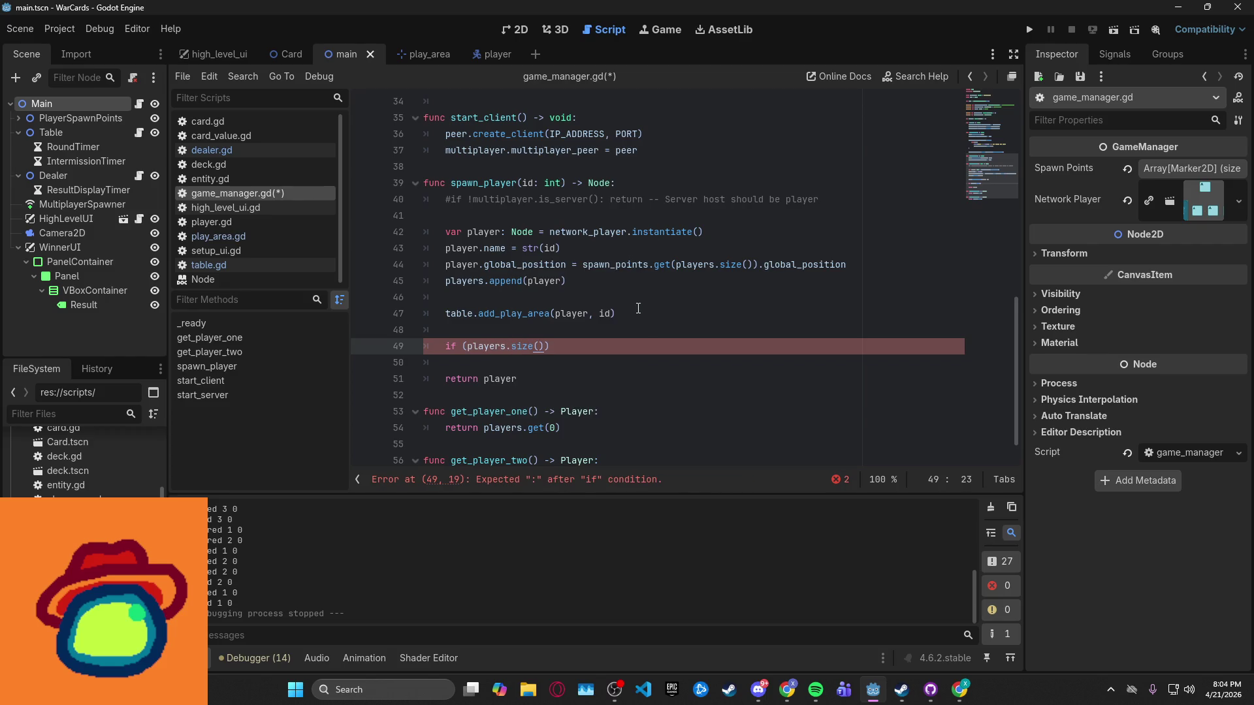
pyautogui.write('>= 2')
pyautogui.press('BackSpace')
pyautogui.write(':')
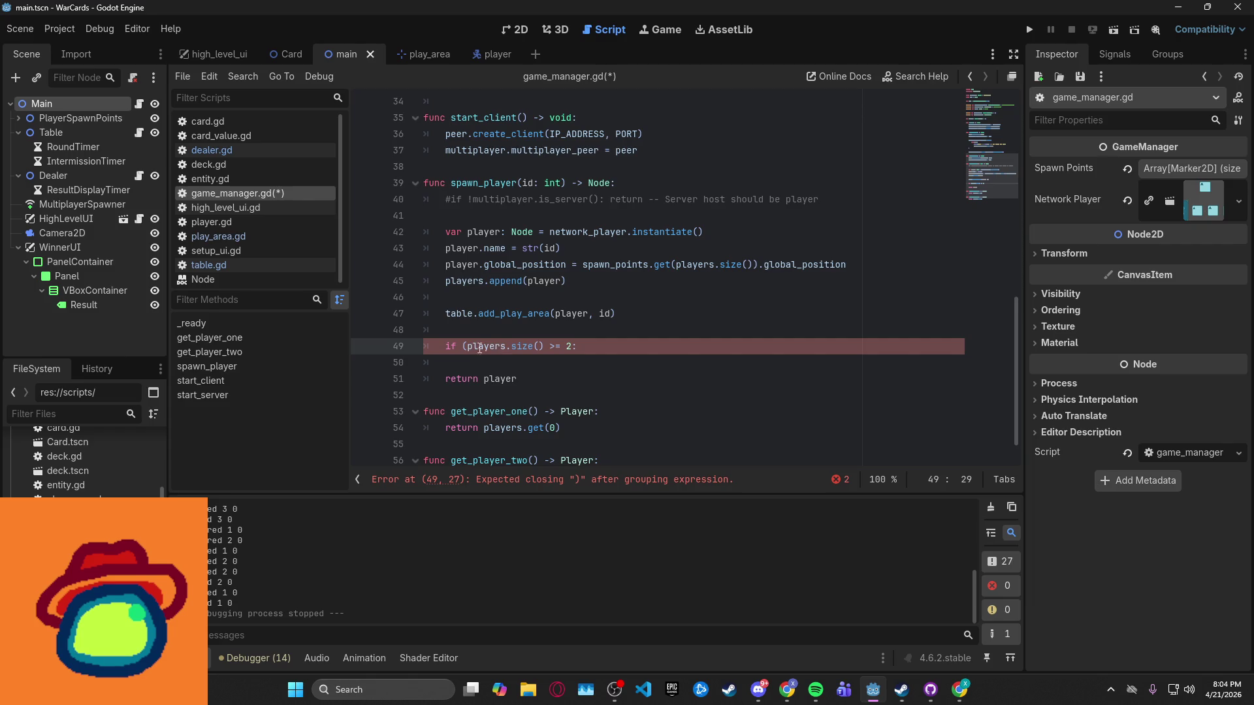
pyautogui.press('BackSpace')
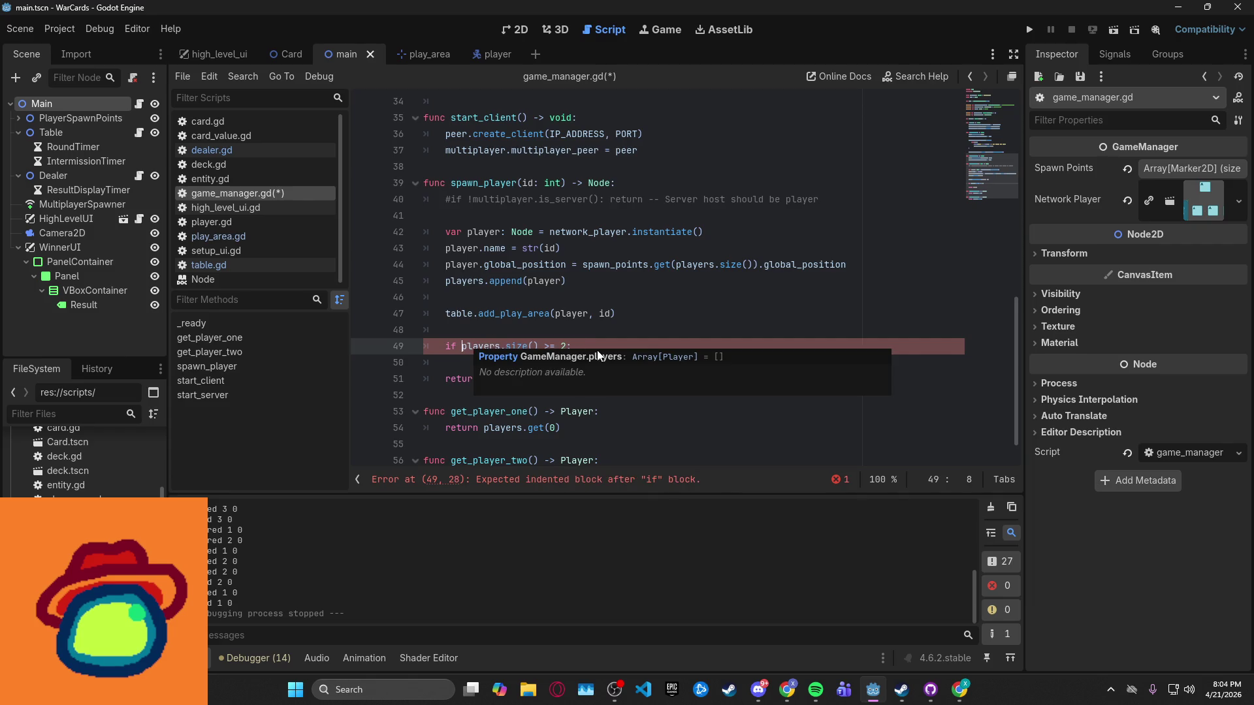
# Call table.start_round_timer() inside the if block, then save and run with F5
pyautogui.click(599, 344)
pyautogui.press('Return')
pyautogui.write('table.start')
pyautogui.press('Return')
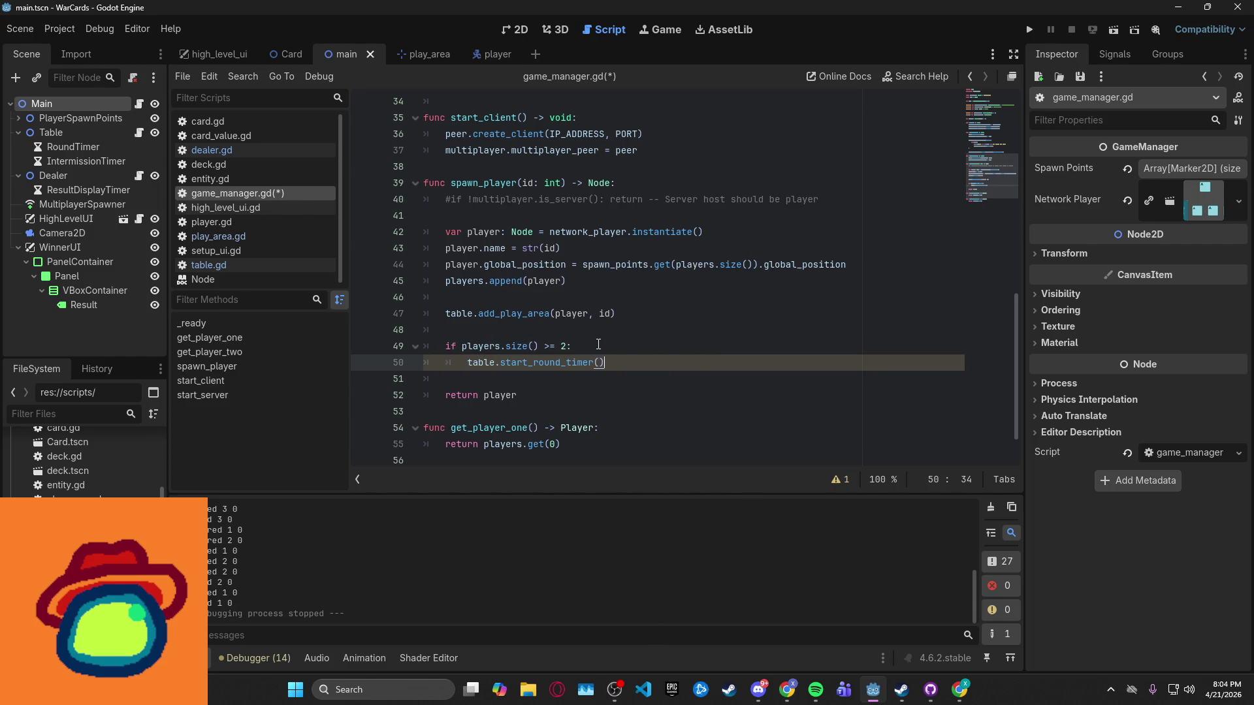
pyautogui.press('F5')
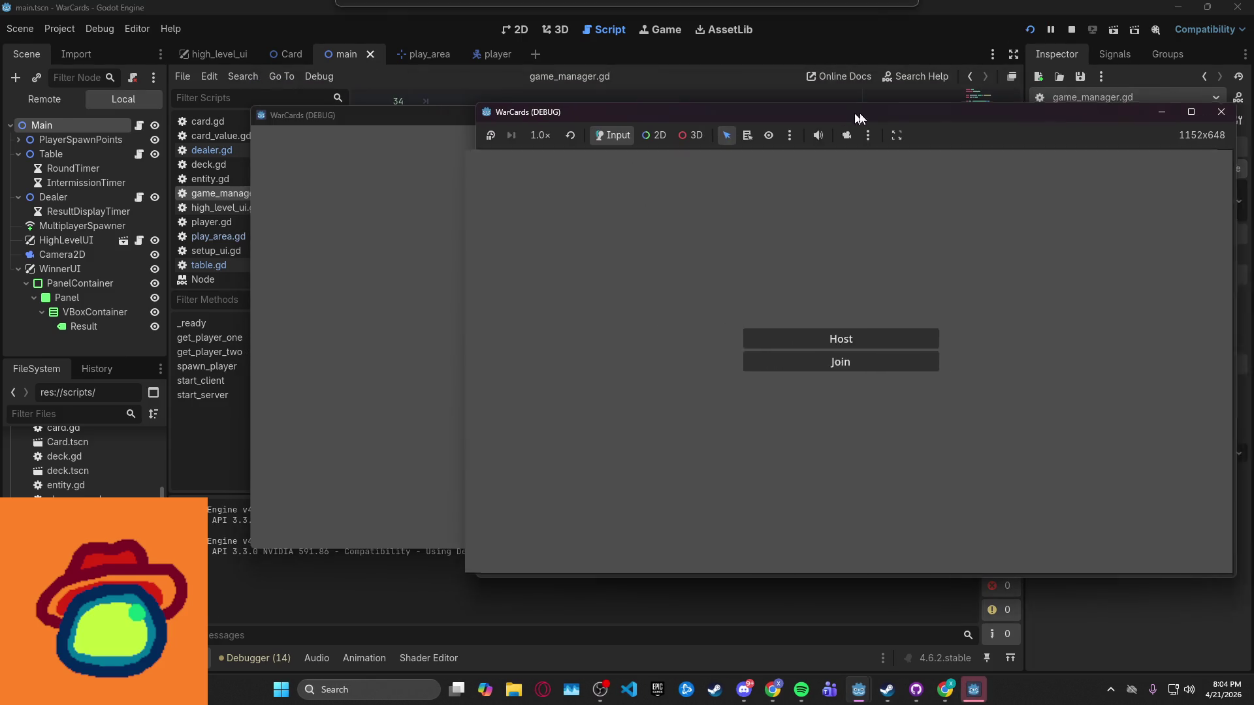
# Place the game windows side by side, host as player 'a' and join as 'y'
pyautogui.moveTo(446, 124); pyautogui.dragTo(171, 124)
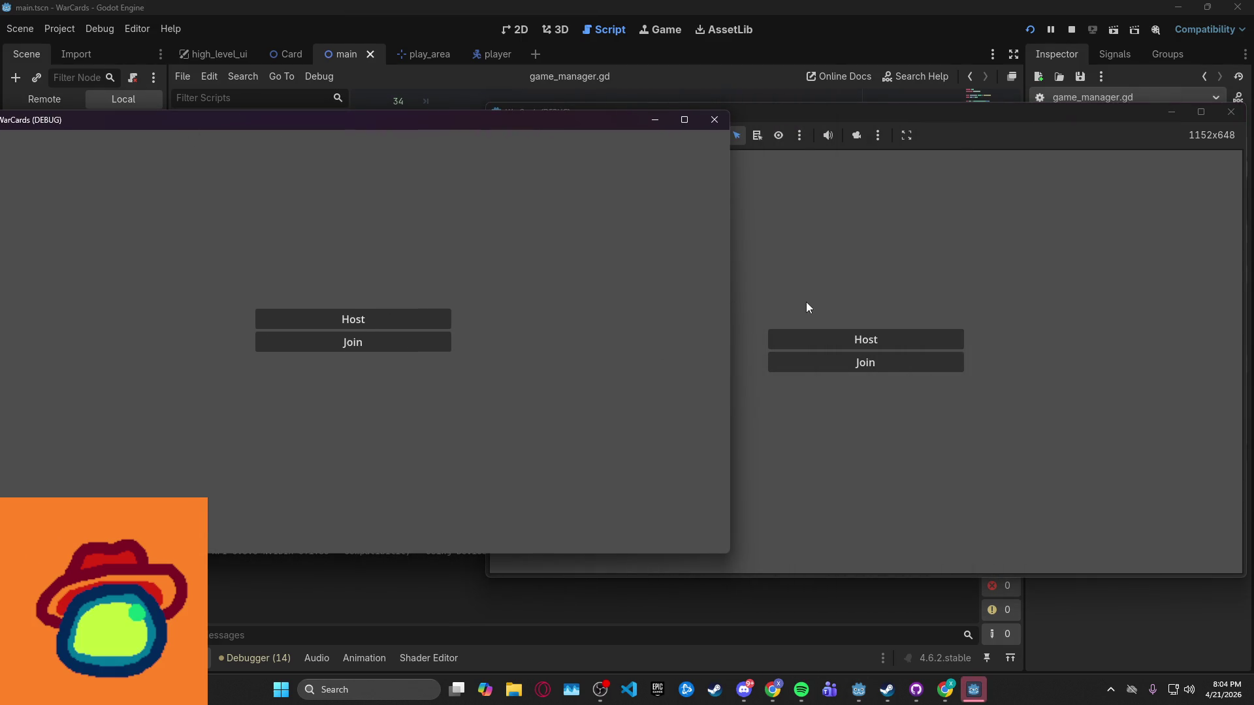
pyautogui.click(812, 339)
pyautogui.click(812, 340)
pyautogui.write('a')
pyautogui.click(847, 374)
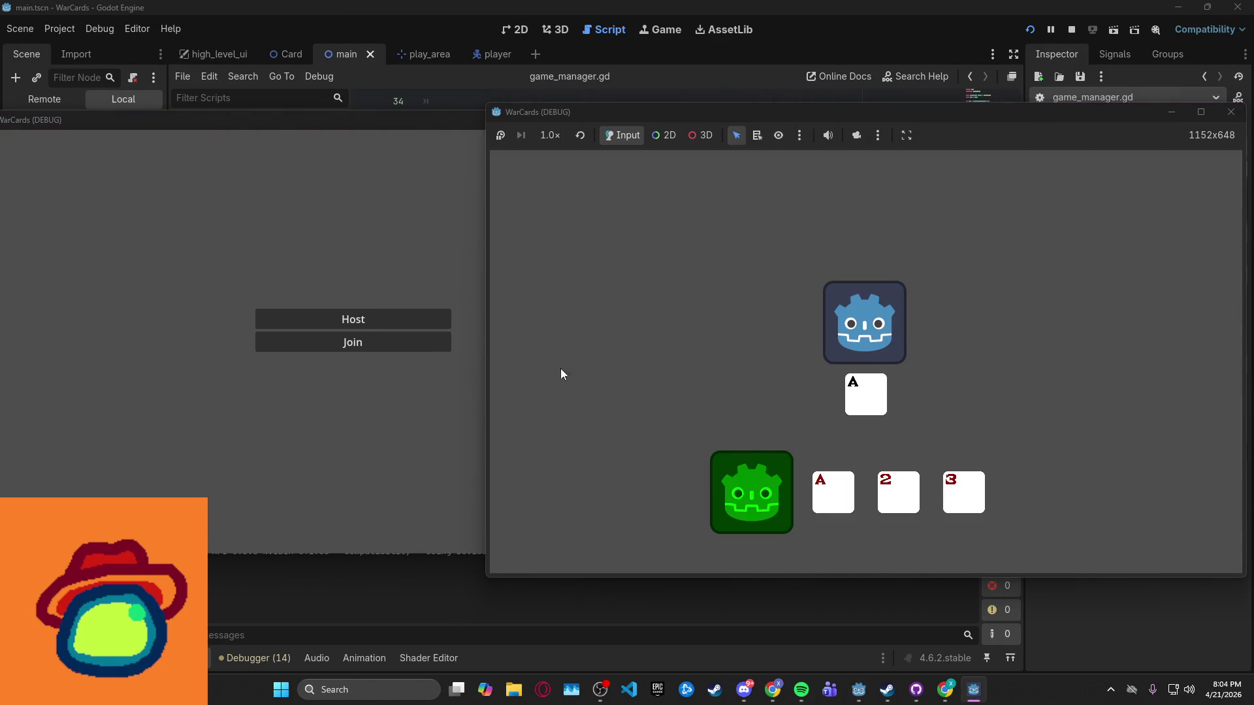
pyautogui.click(356, 337)
pyautogui.click(354, 331)
pyautogui.write('y')
pyautogui.click(352, 353)
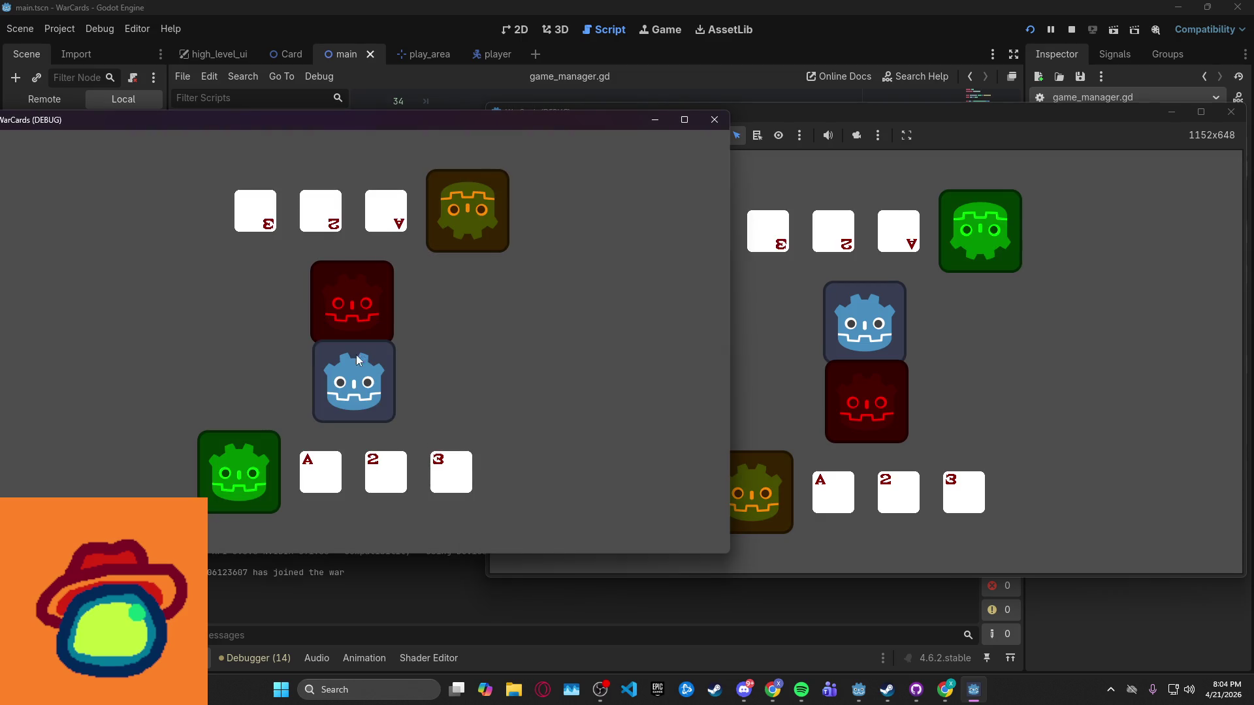
# Play a card in each window, continue to the next round, then close both windows
pyautogui.click(979, 346)
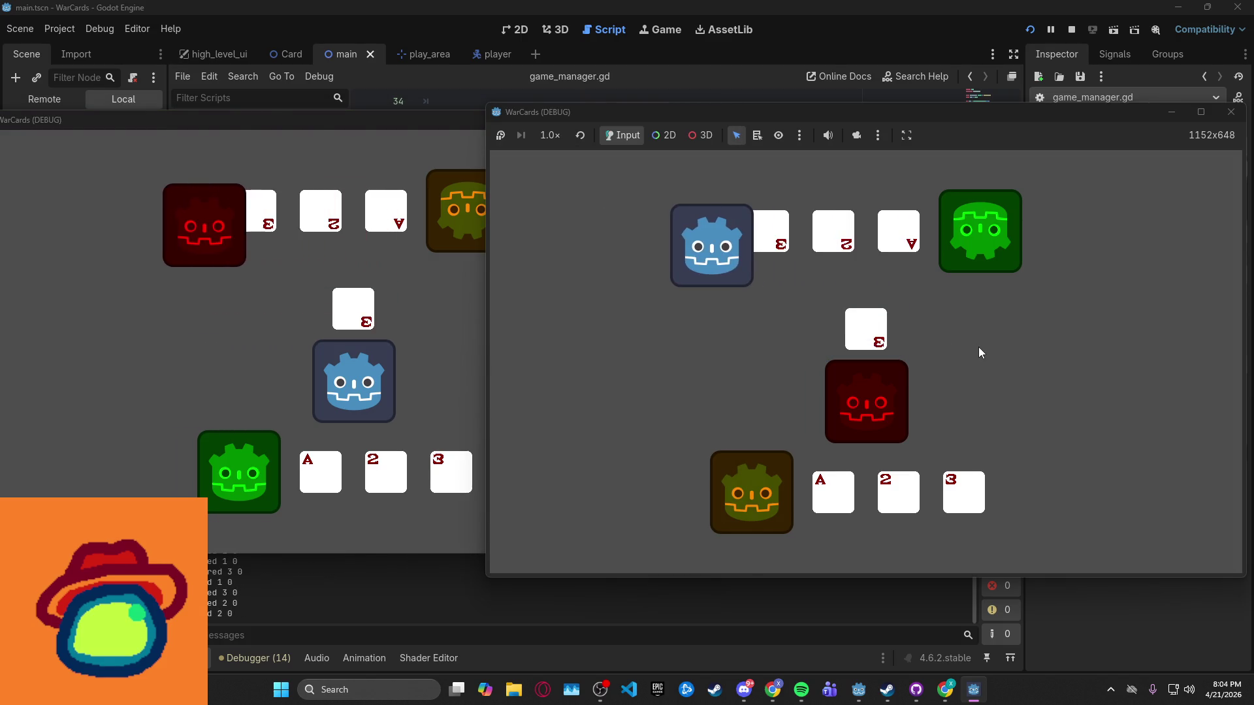
pyautogui.click(291, 380)
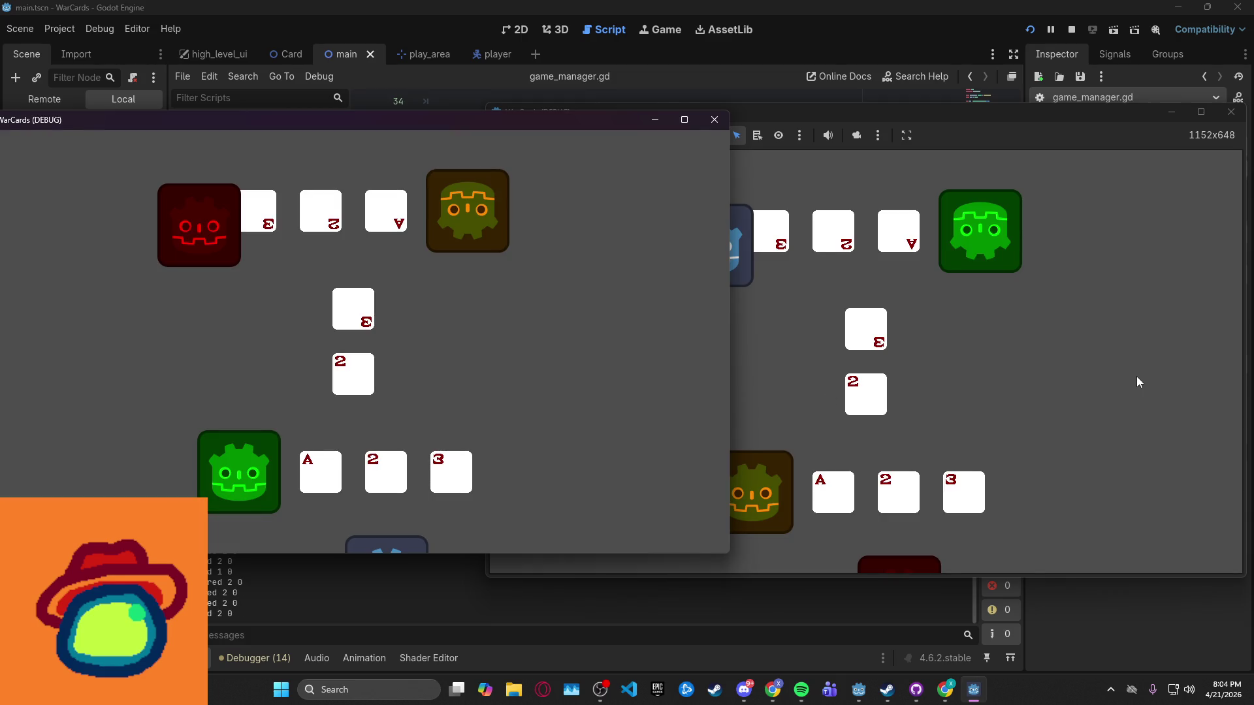
pyautogui.click(1137, 378)
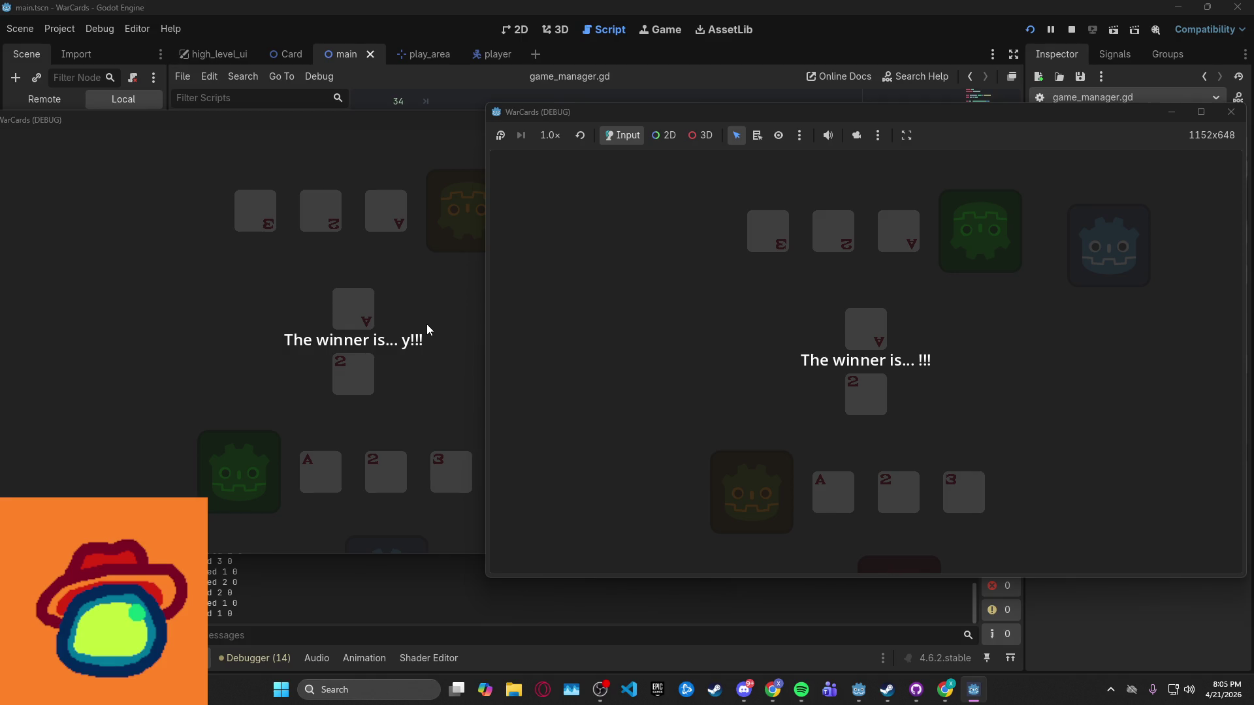
pyautogui.click(793, 299)
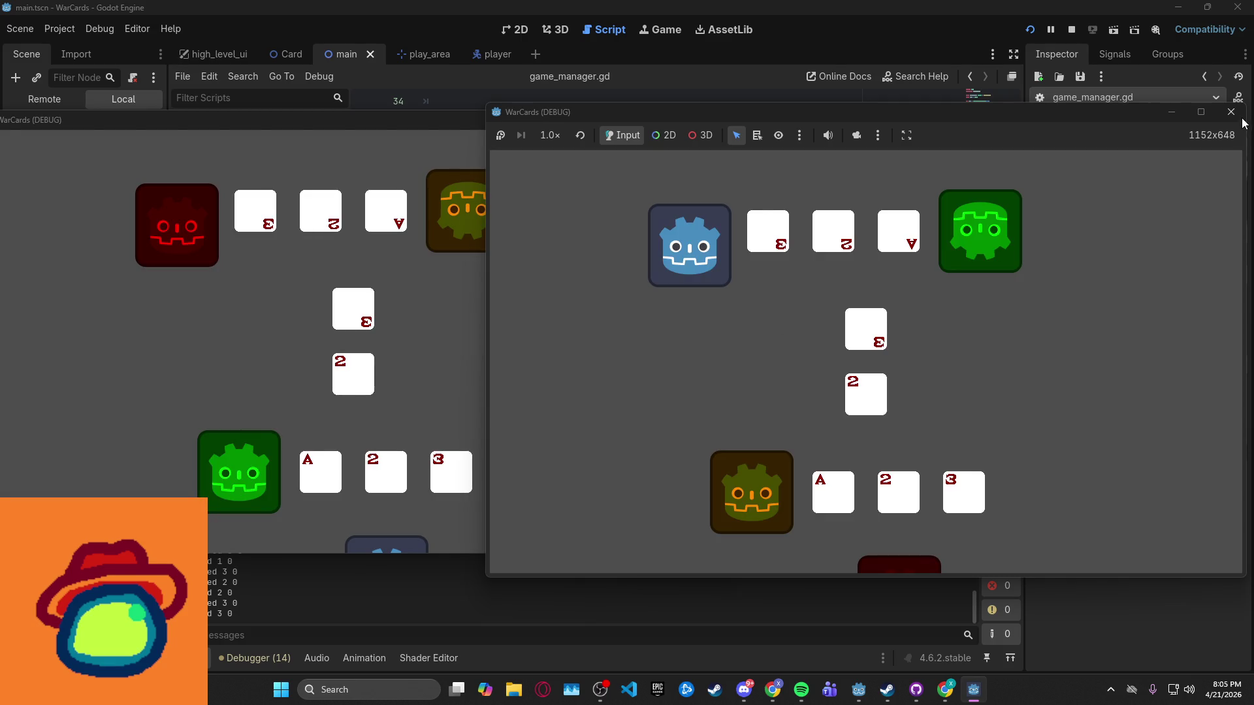
pyautogui.click(1241, 115)
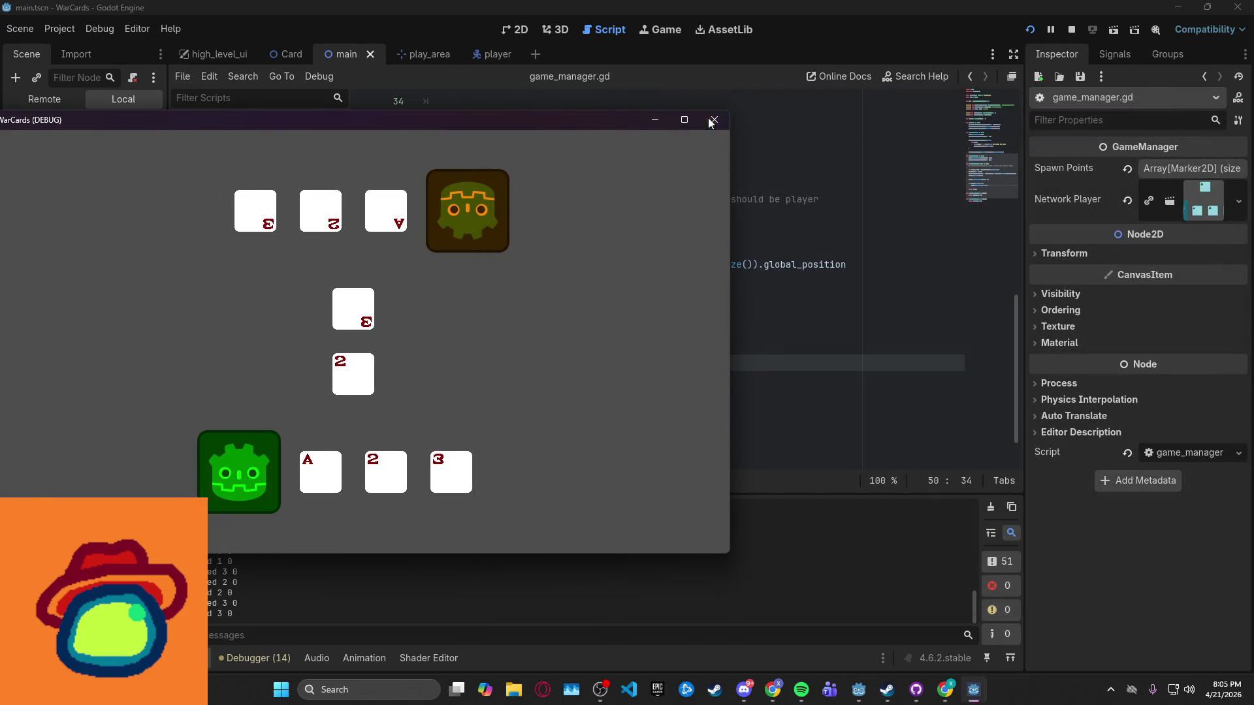
pyautogui.click(709, 118)
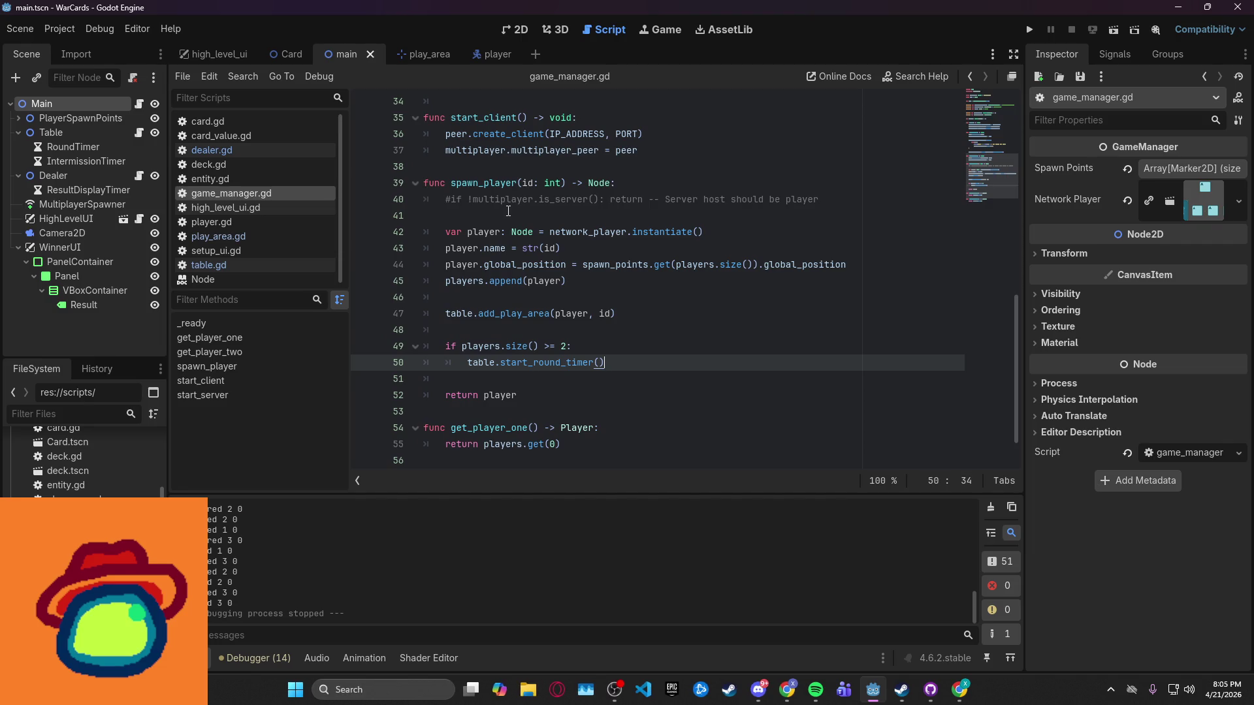
# Switch to the player scene, open player.gd, and inspect the init_player function
pyautogui.click(493, 60)
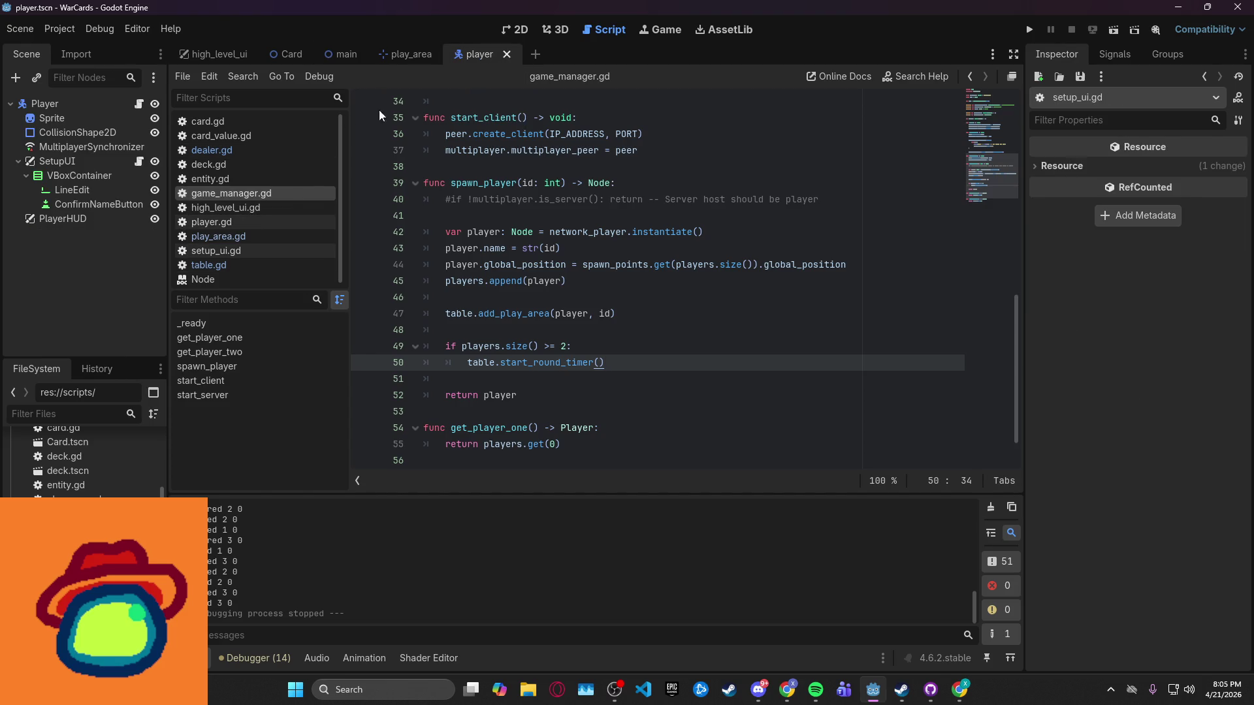
pyautogui.click(135, 105)
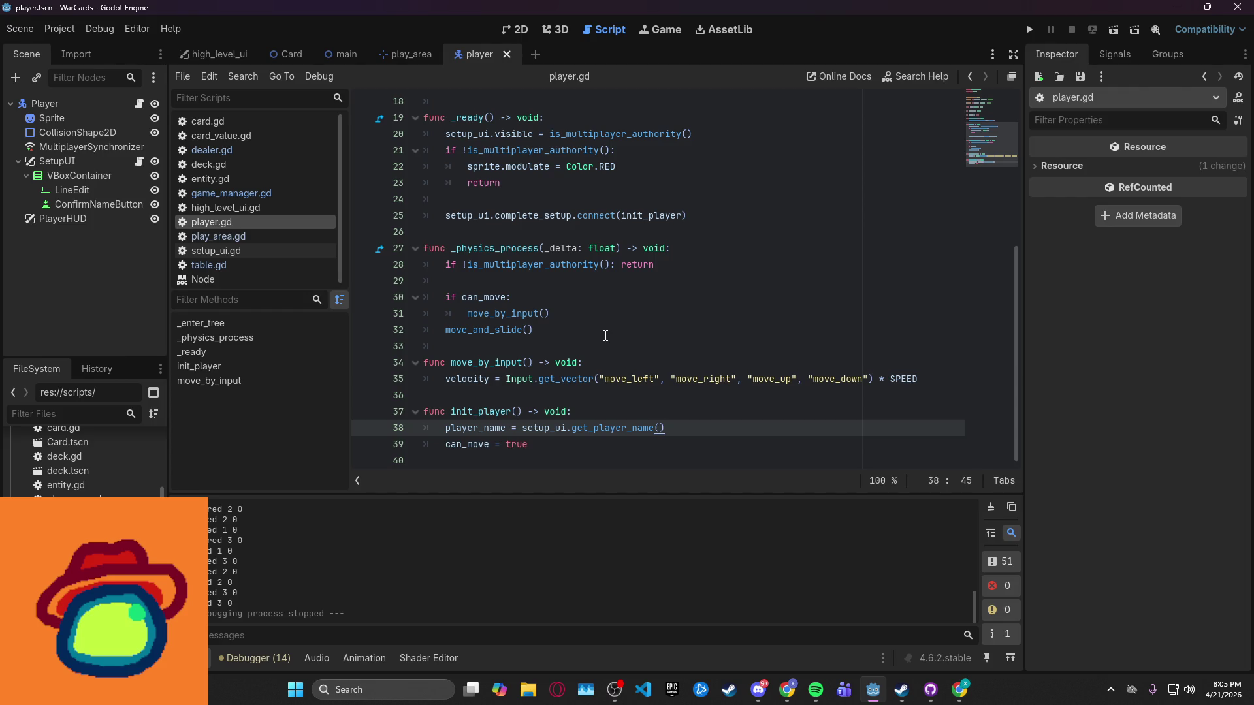
pyautogui.doubleClick(494, 411)
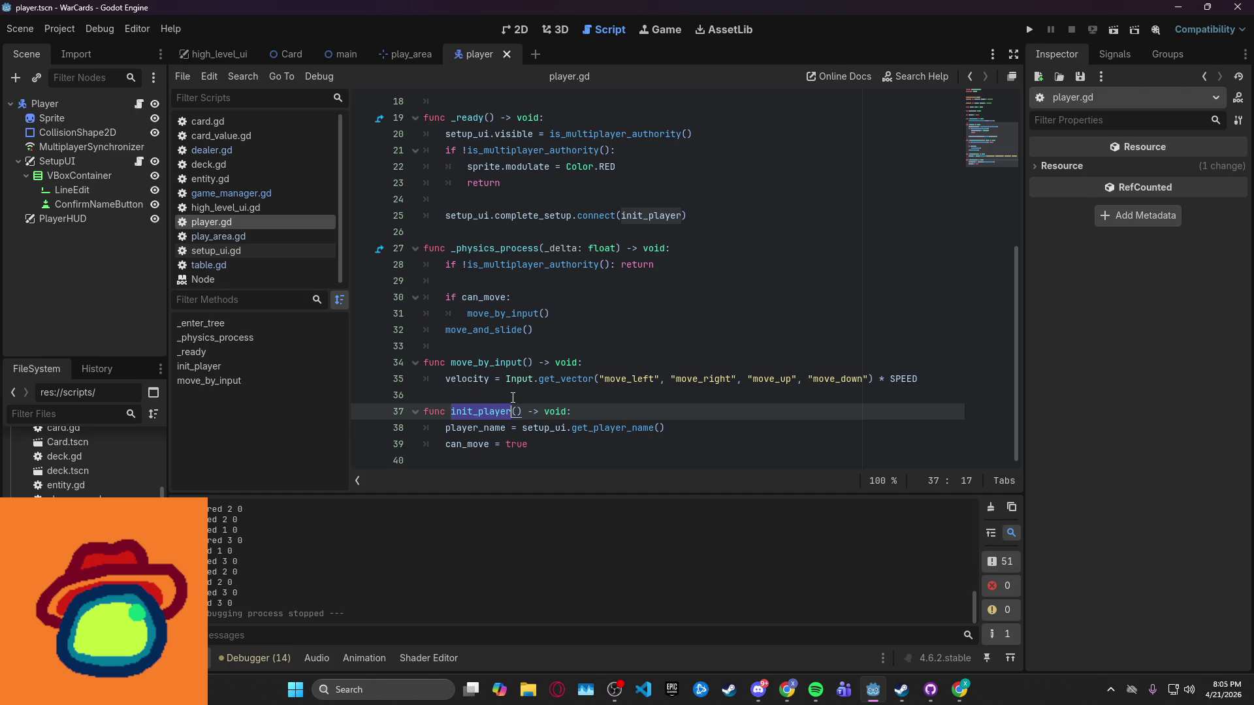
pyautogui.scroll(1, 513, 398)
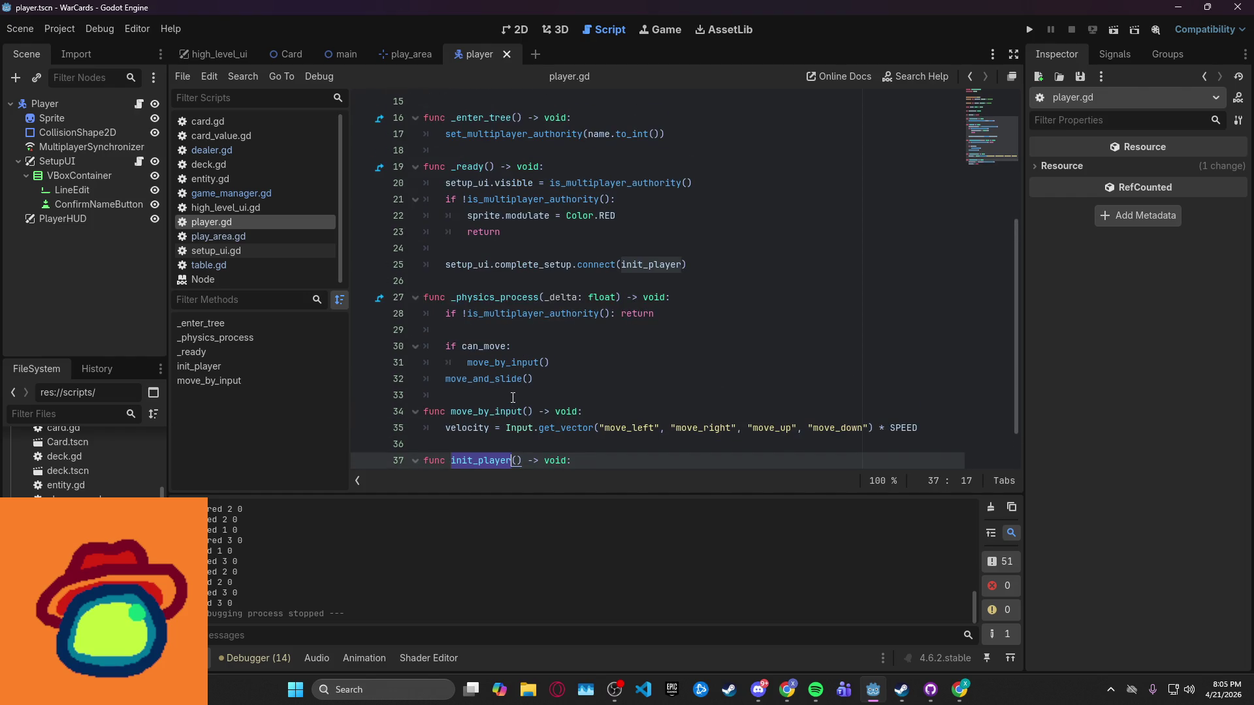
pyautogui.scroll(-1, 513, 398)
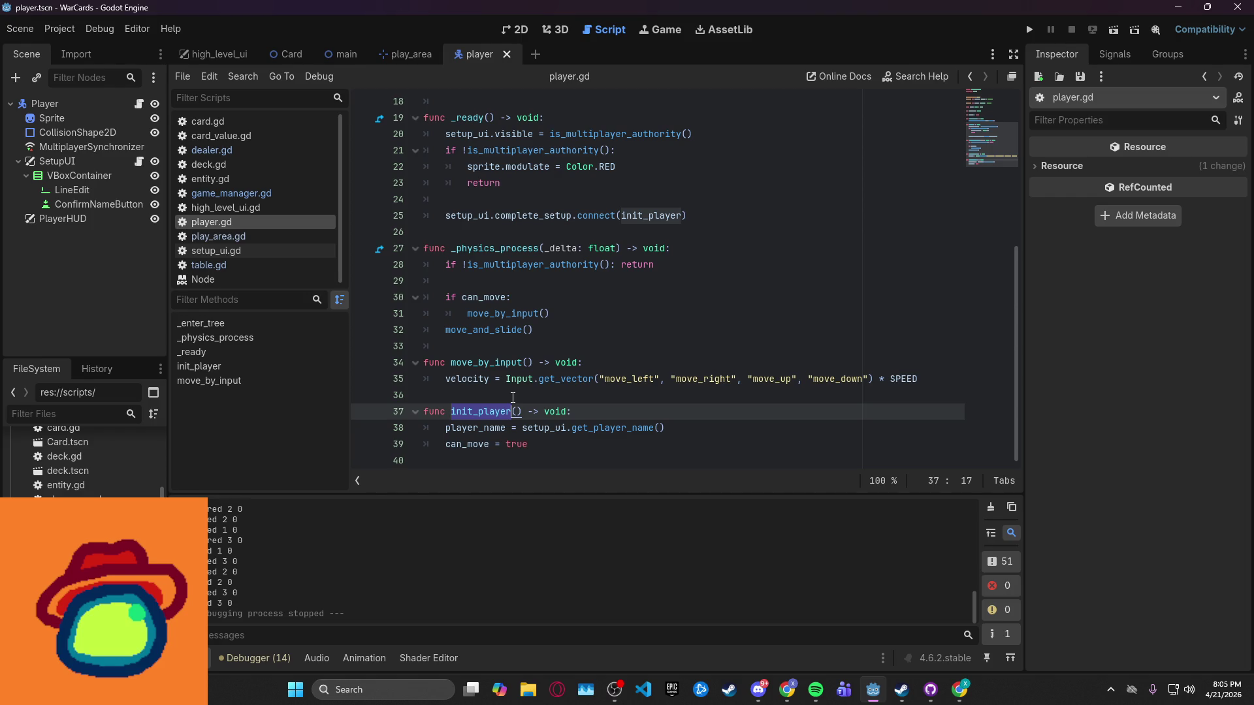
pyautogui.click(513, 398)
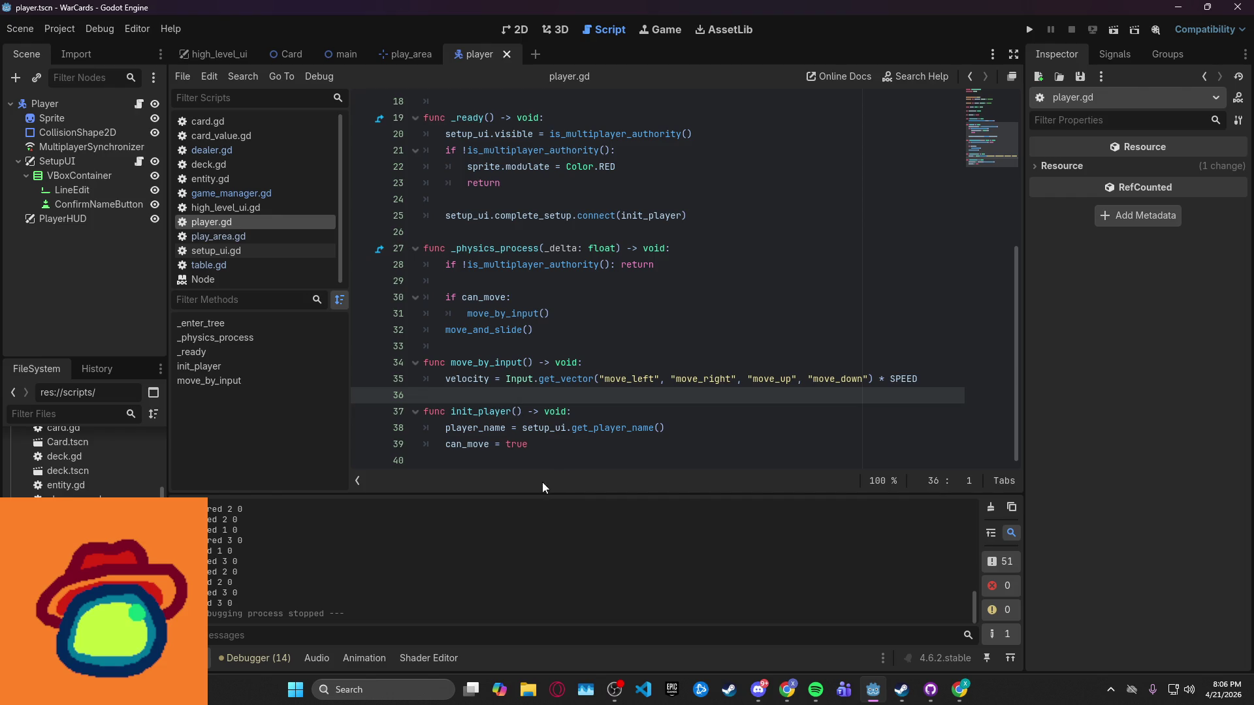
# Add func set_player_name(new_name: String) -> void: below init_player
pyautogui.click(529, 447)
pyautogui.press('Return')
pyautogui.press('Down')
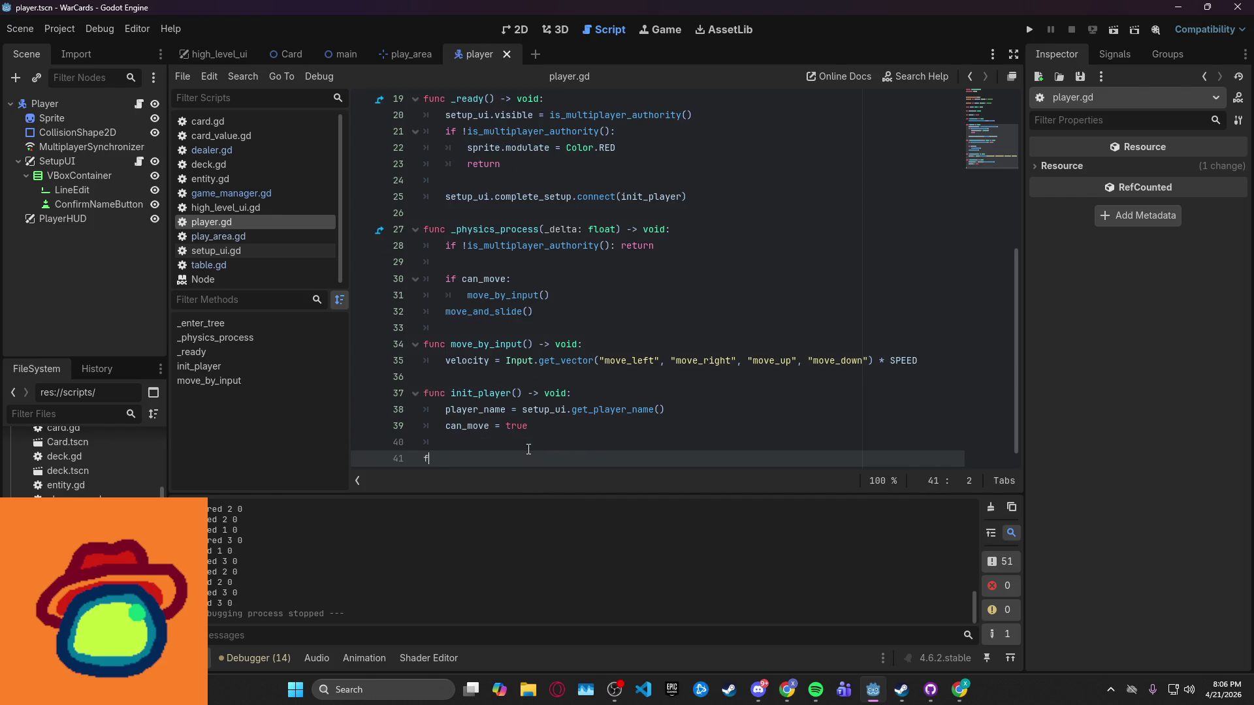
pyautogui.write('func set+p')
pyautogui.press('BackSpace')
pyautogui.press('BackSpace')
pyautogui.write('_pl')
pyautogui.write('ayer_n')
pyautogui.write('ame()')
pyautogui.press('Left')
pyautogui.write('n')
pyautogui.write('ew_name: S')
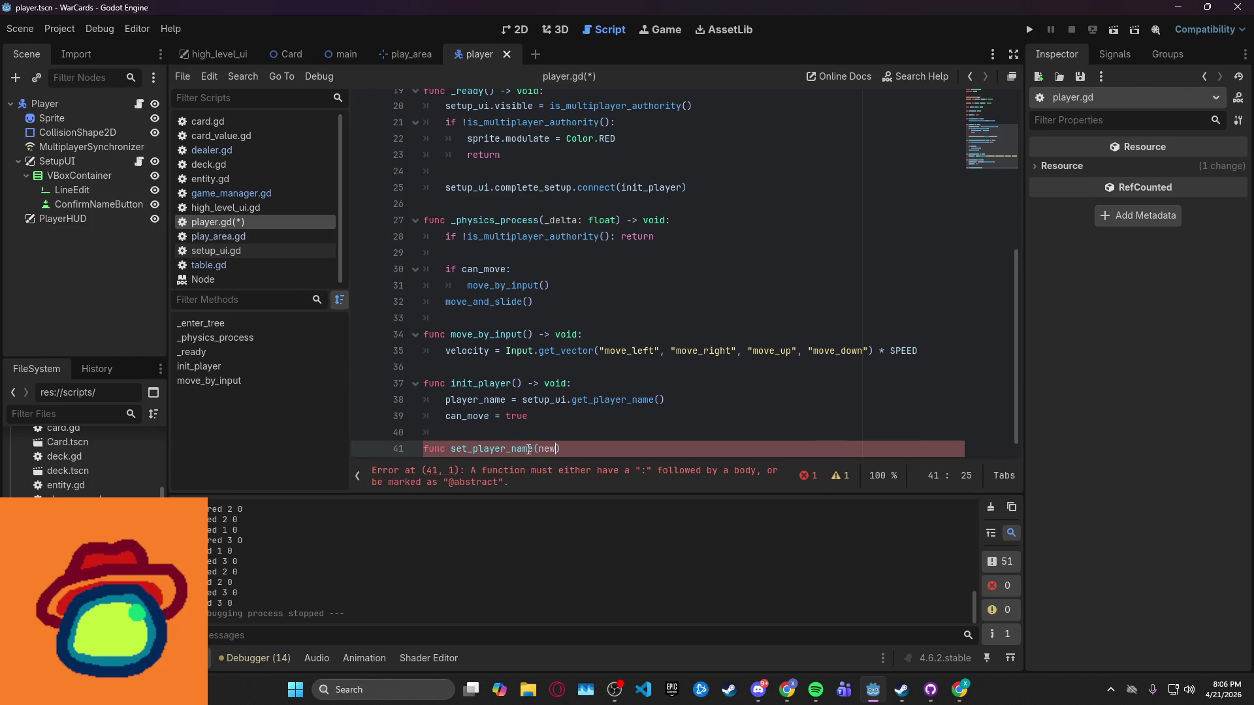
pyautogui.write('tring) ->')
pyautogui.write(' void:')
pyautogui.press('Return')
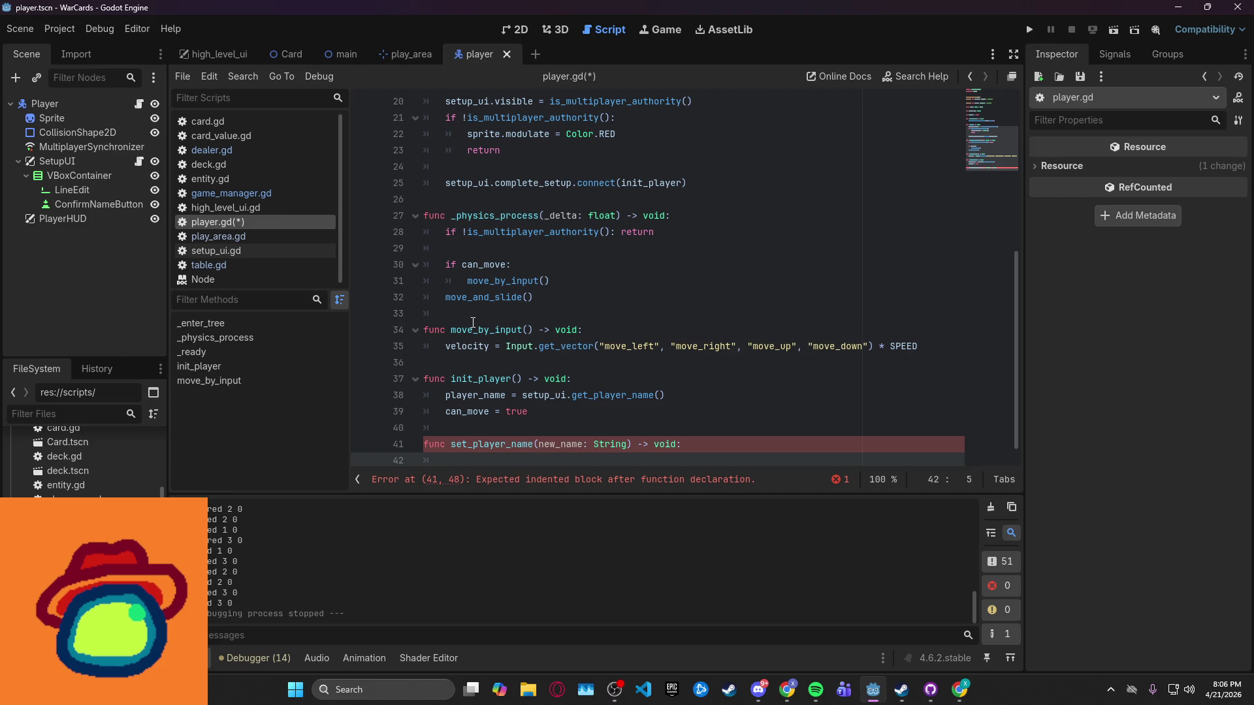
# Give set_player_name the body player_name = new_name
pyautogui.write('pla')
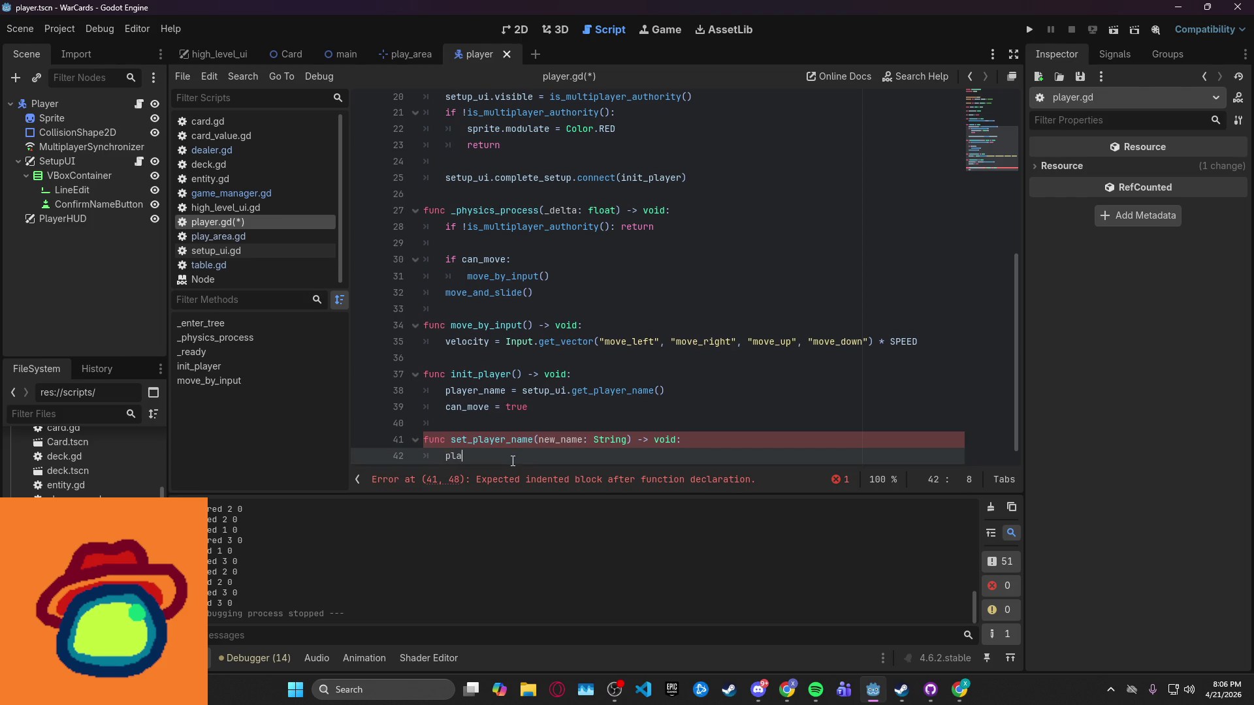
pyautogui.press('Return')
pyautogui.write('= setup_ui')
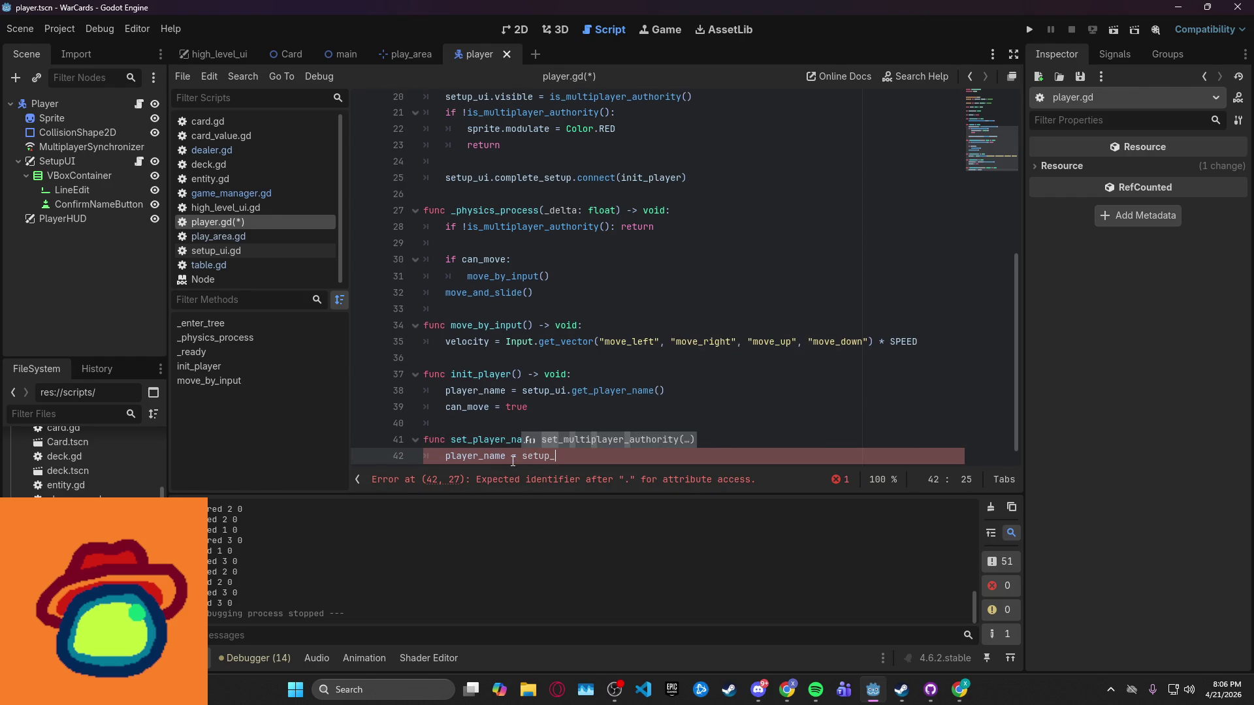
pyautogui.press('BackSpace')
pyautogui.press('BackSpace')
pyautogui.press('BackSpace')
pyautogui.write('new')
pyautogui.press('Return')
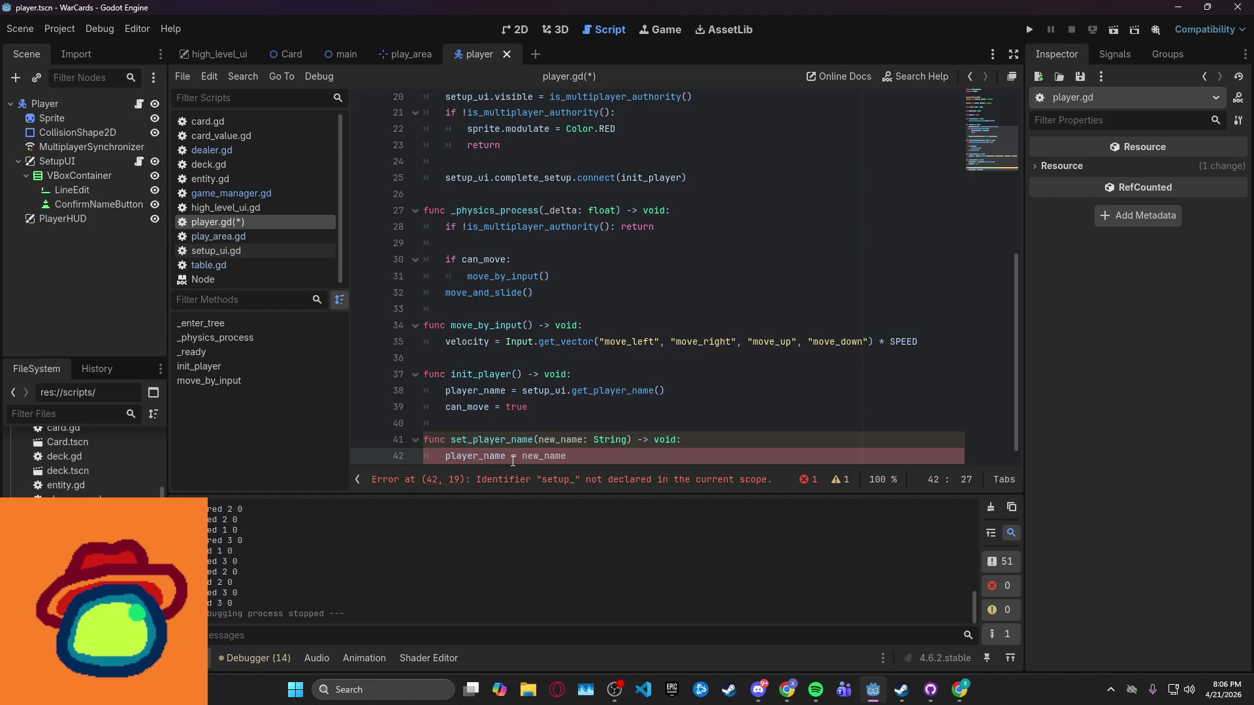
# Make init_player call set_player_name(setup_ui.get_player_name()) instead of assigning player_name directly
pyautogui.moveTo(446, 396)
pyautogui.mouseDown()
pyautogui.moveTo(683, 393)
pyautogui.moveTo(524, 395)
pyautogui.mouseUp()
pyautogui.write('set')
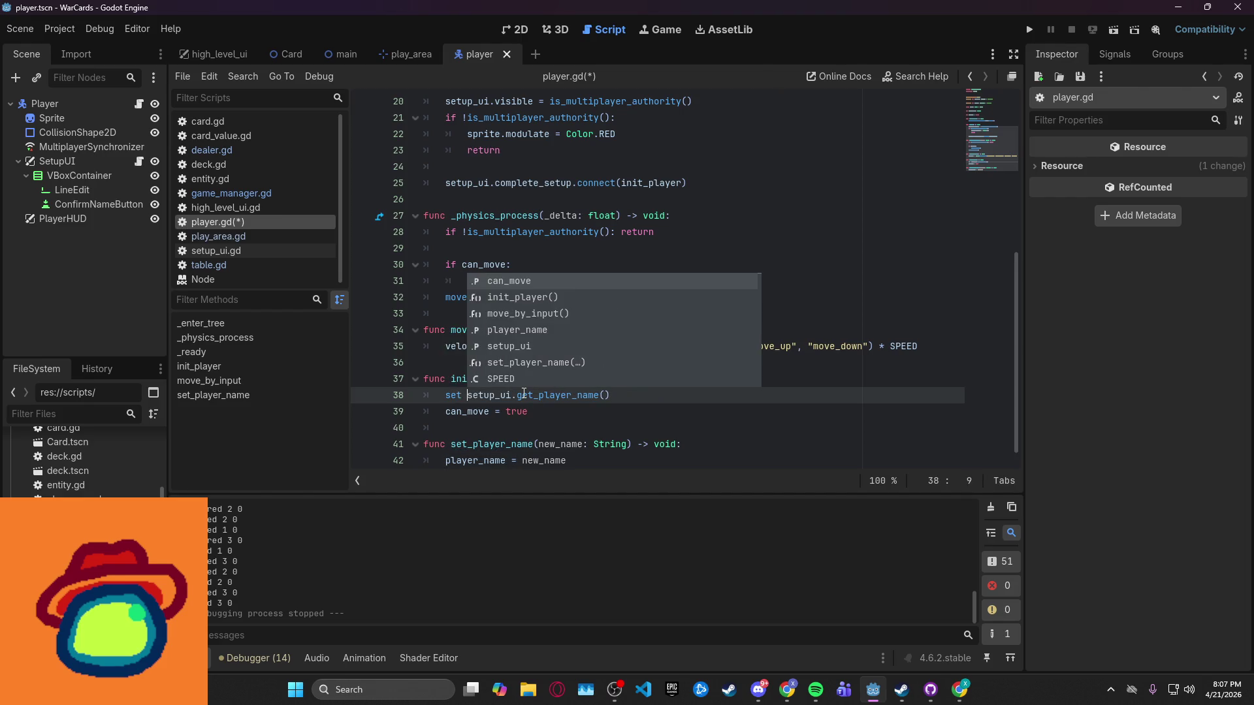
pyautogui.write('_p')
pyautogui.press('Return')
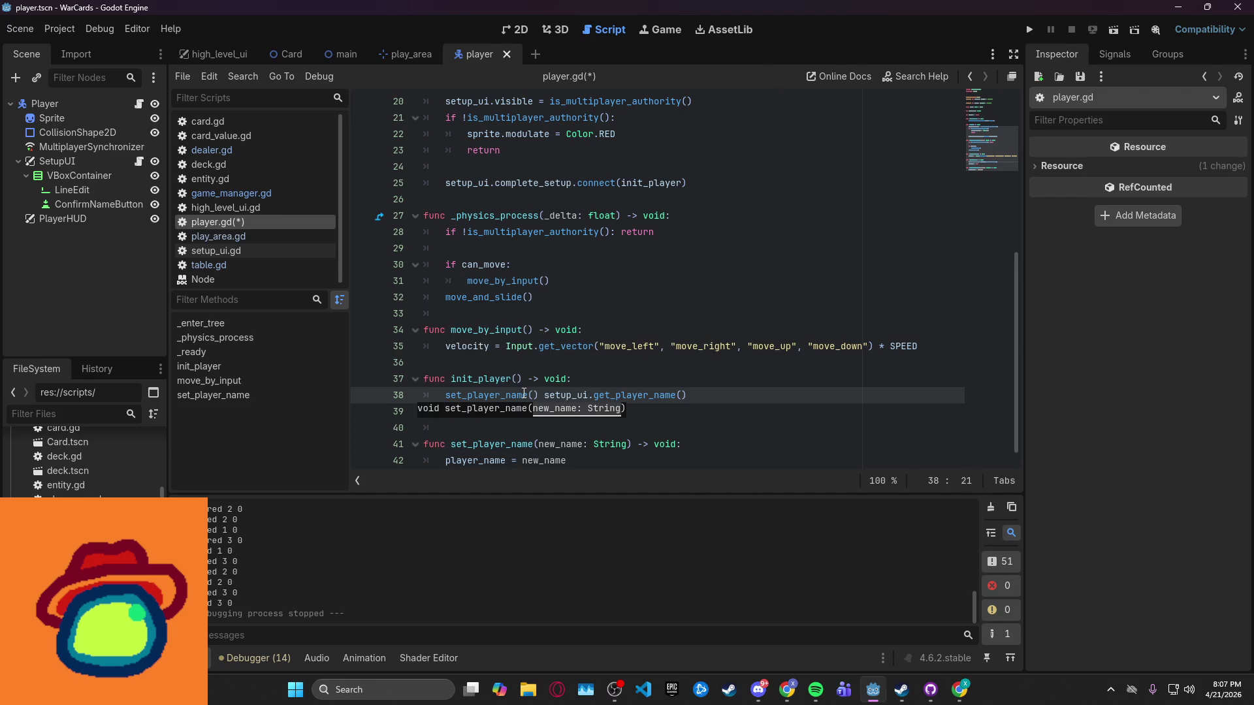
pyautogui.press('Delete')
pyautogui.press('Delete')
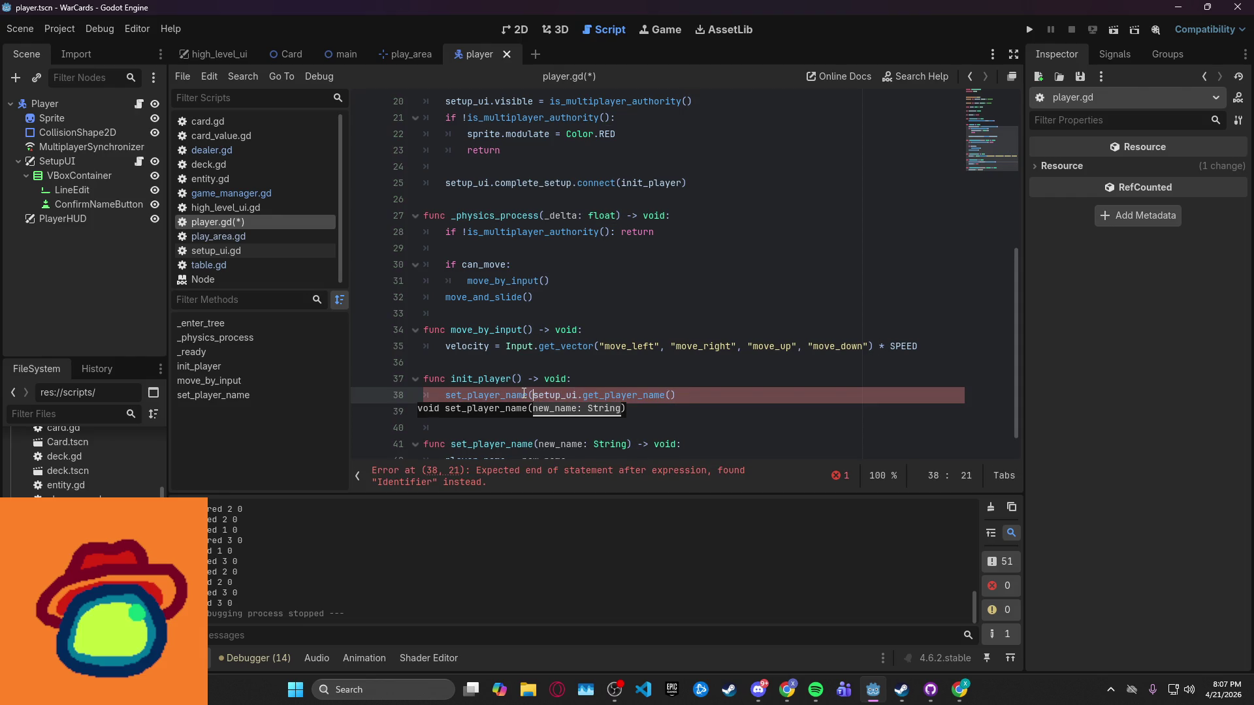
pyautogui.press('End')
pyautogui.write(')')
pyautogui.press('Down')
pyautogui.write('can_move = true')
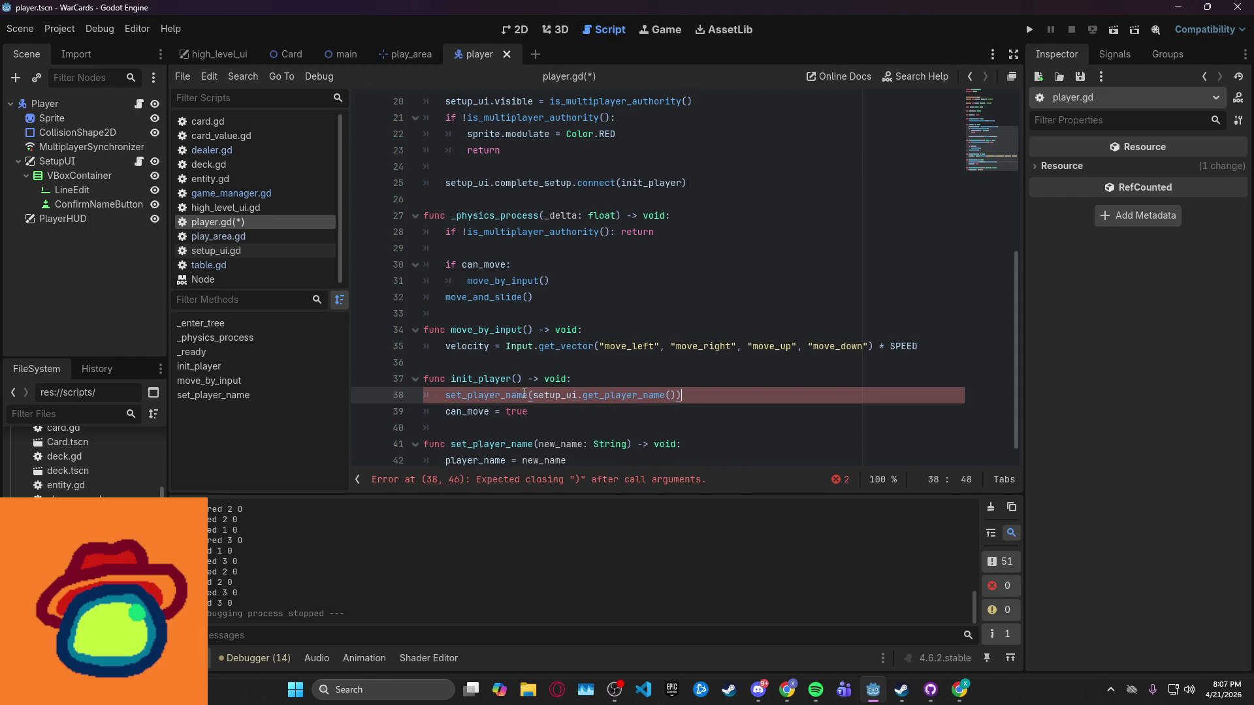
pyautogui.press('Down')
pyautogui.press('Return')
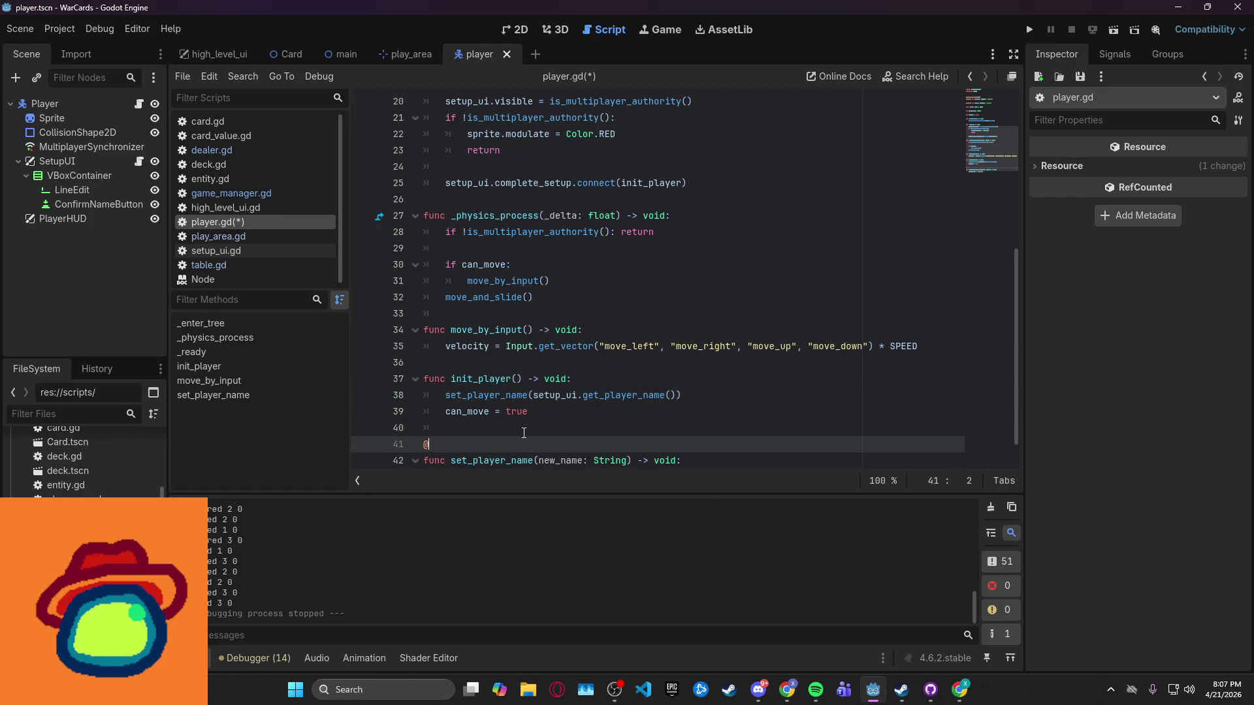
pyautogui.write('@rpc(')
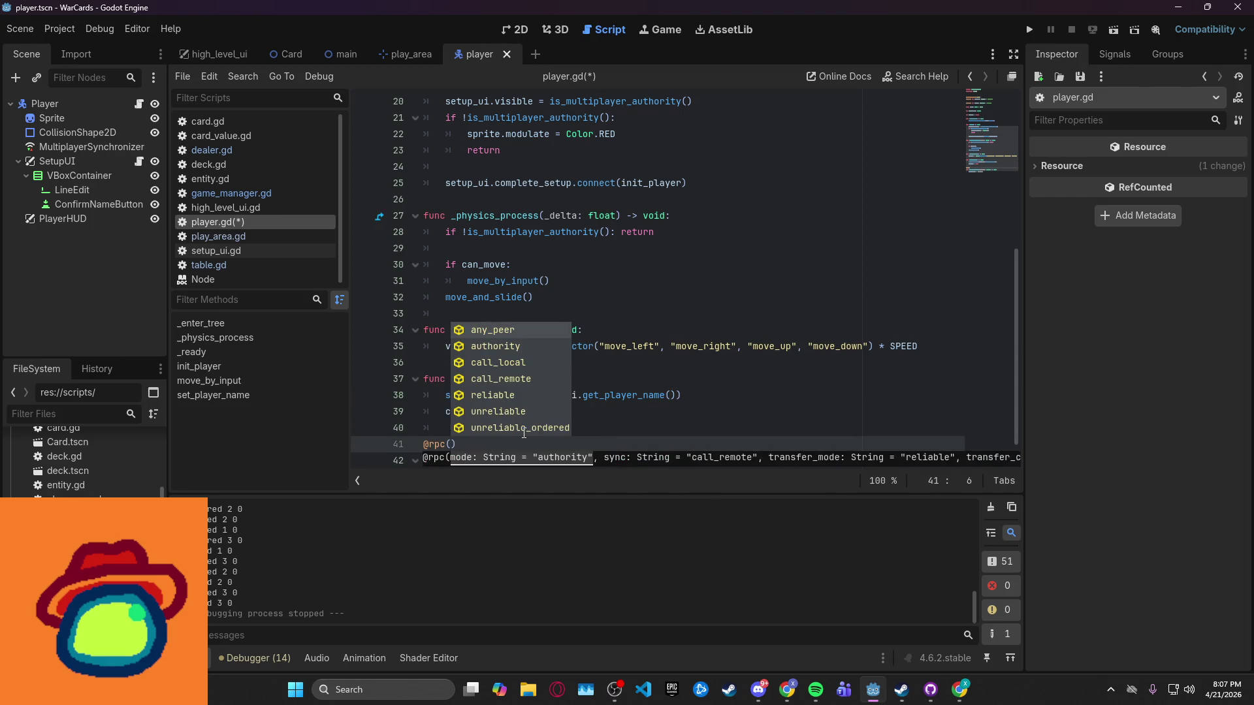
pyautogui.write('"')
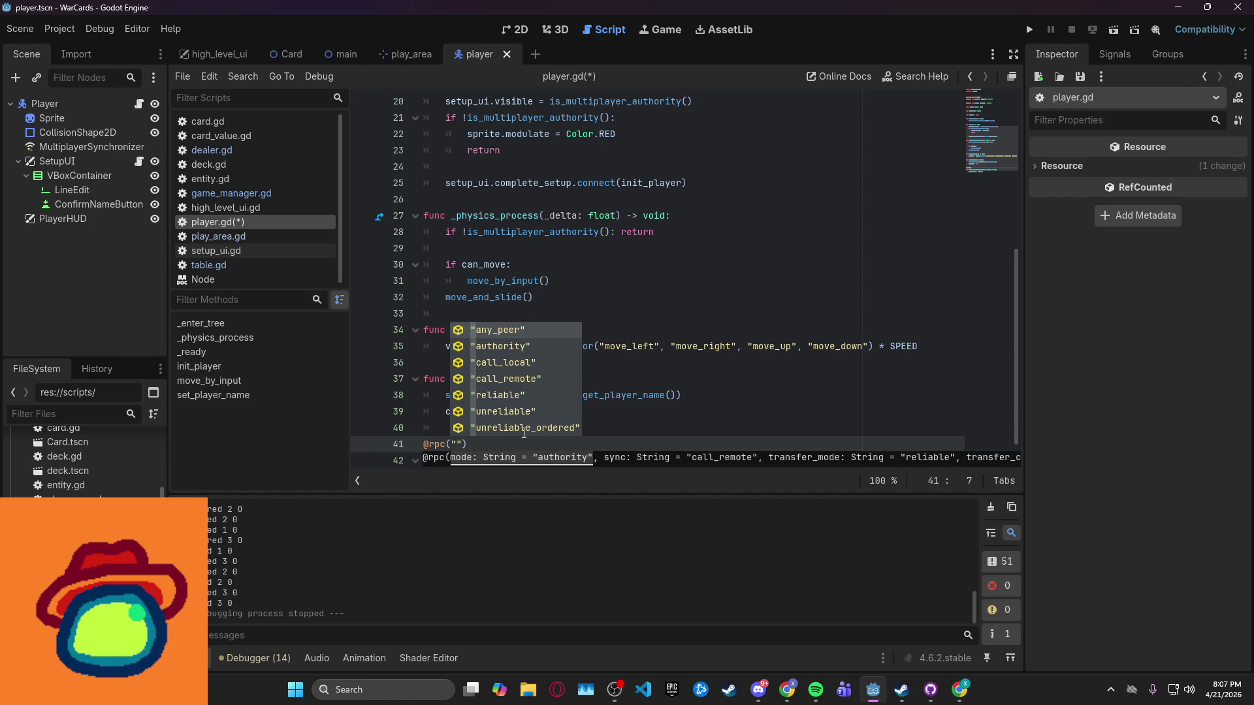
pyautogui.write('call_l')
pyautogui.press('Return')
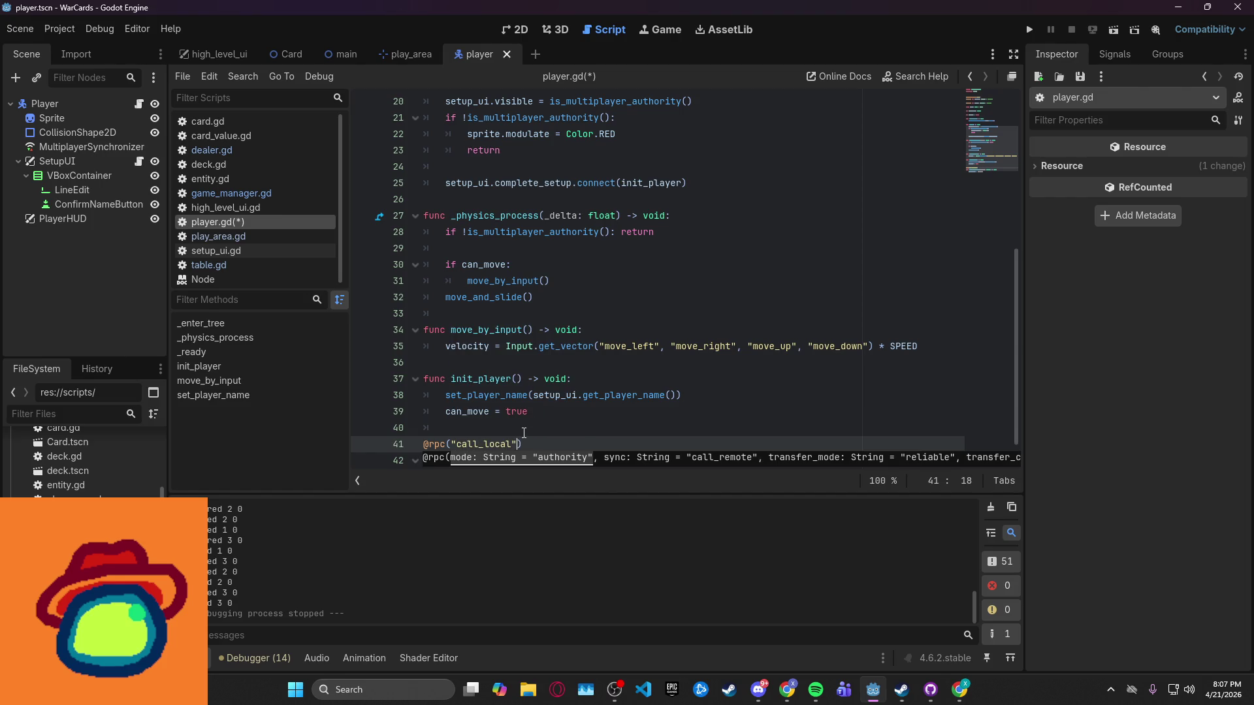
pyautogui.click(1030, 29)
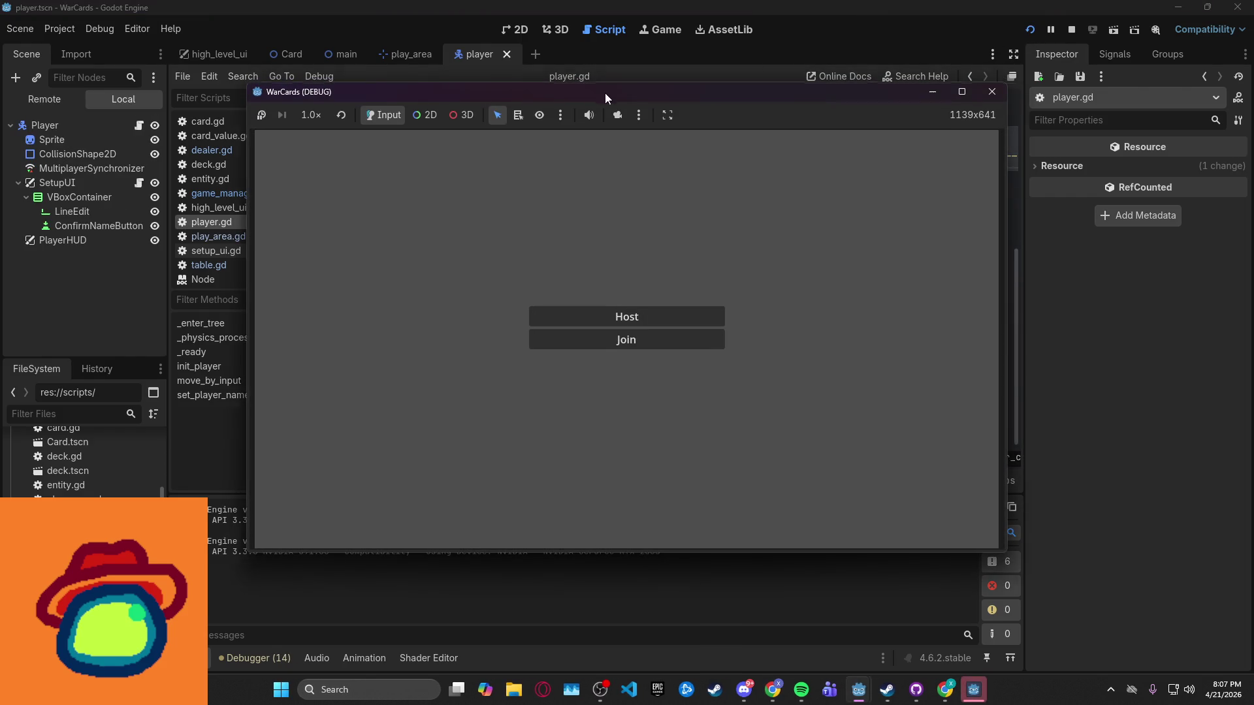
# Place the two game windows side by side, host in the right one, and join from the left with a short player name
pyautogui.moveTo(554, 116); pyautogui.dragTo(215, 149)
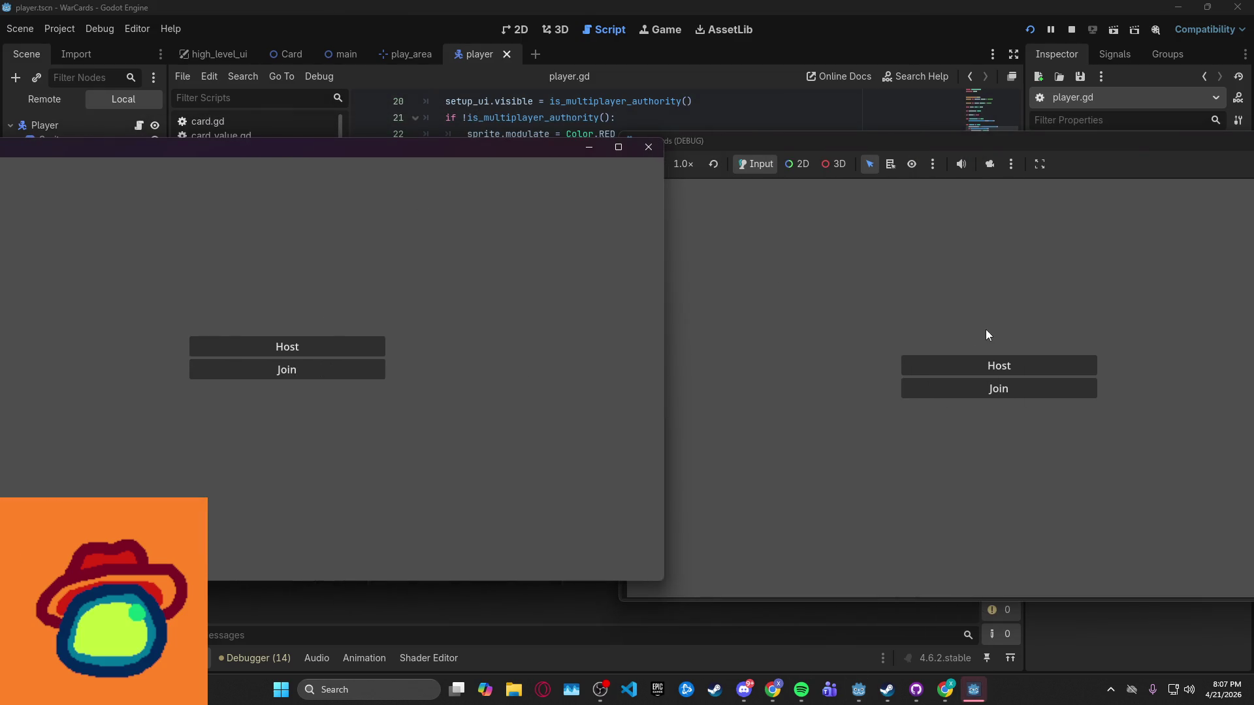
pyautogui.click(975, 364)
pyautogui.click(966, 401)
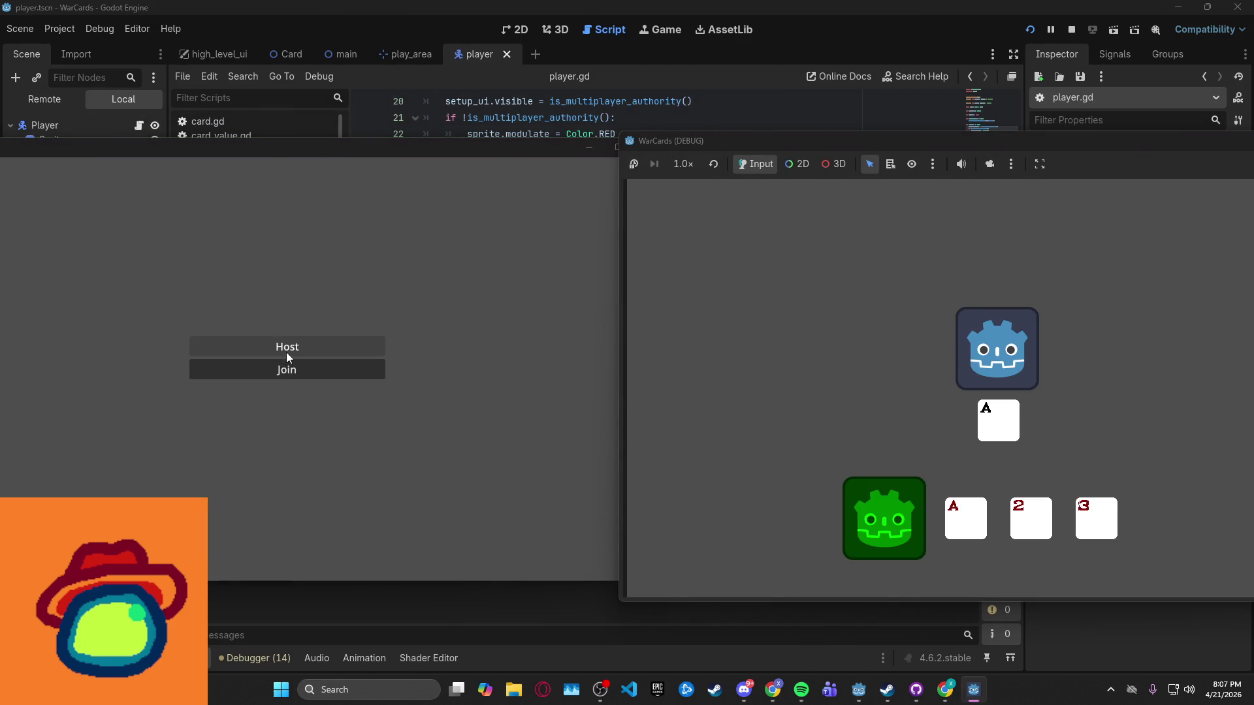
pyautogui.click(286, 371)
pyautogui.click(286, 358)
pyautogui.write('J')
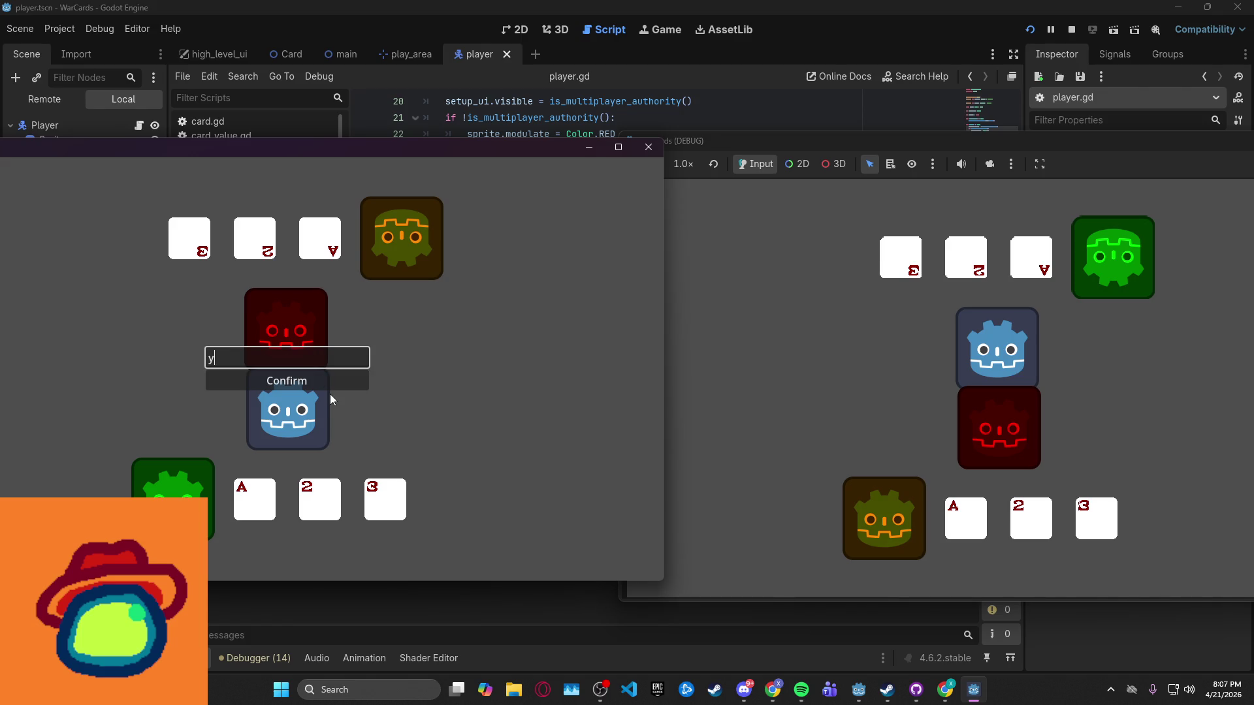
pyautogui.click(346, 381)
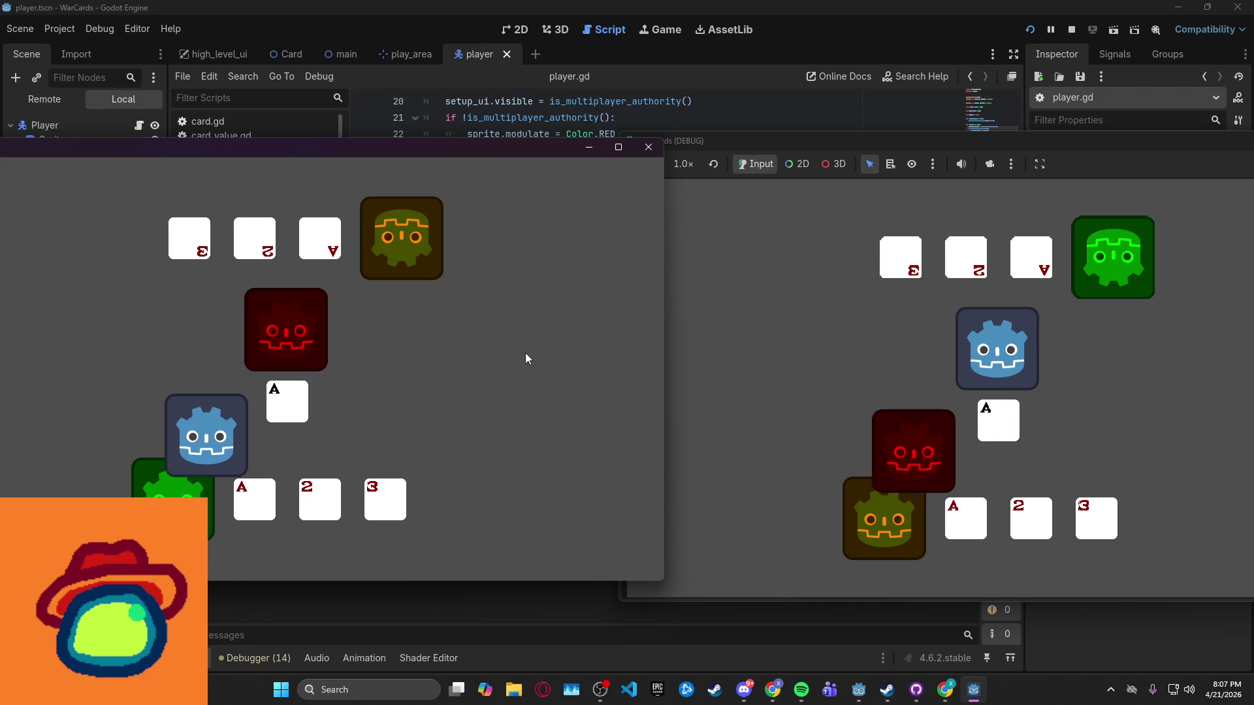
# Watch the round reach its winner screen, then close the game windows and stop debugging
pyautogui.click(930, 328)
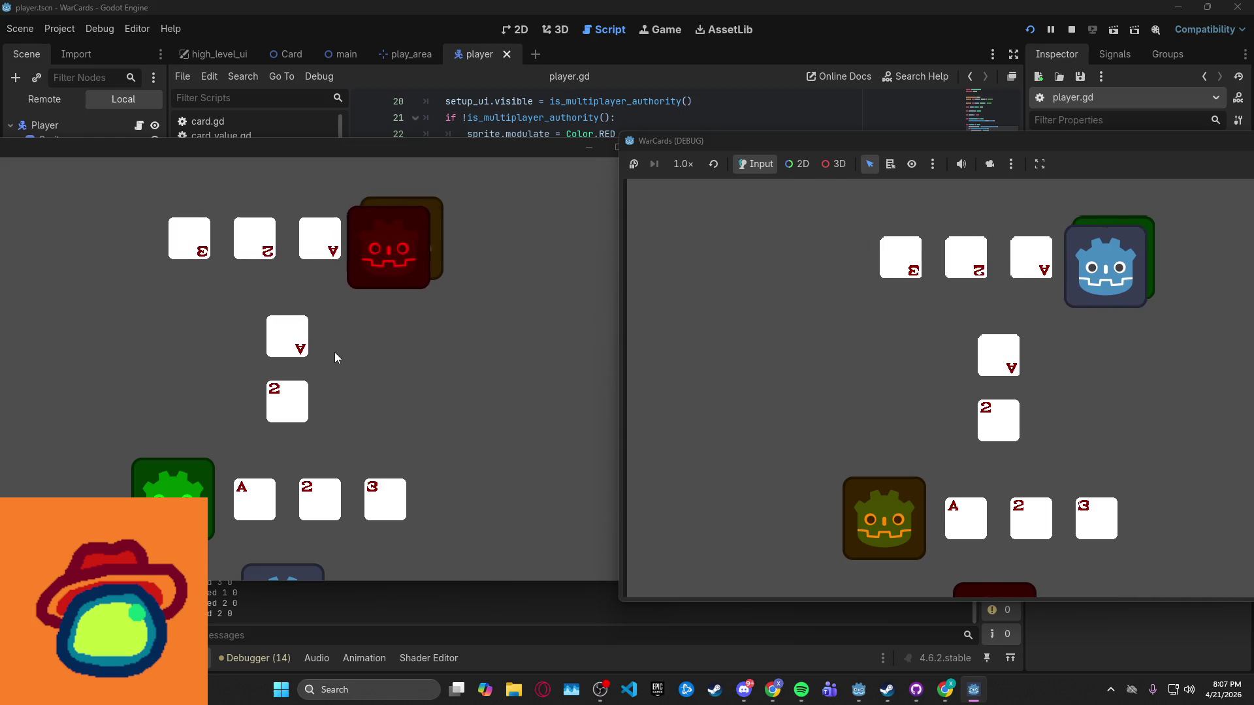
pyautogui.click(365, 364)
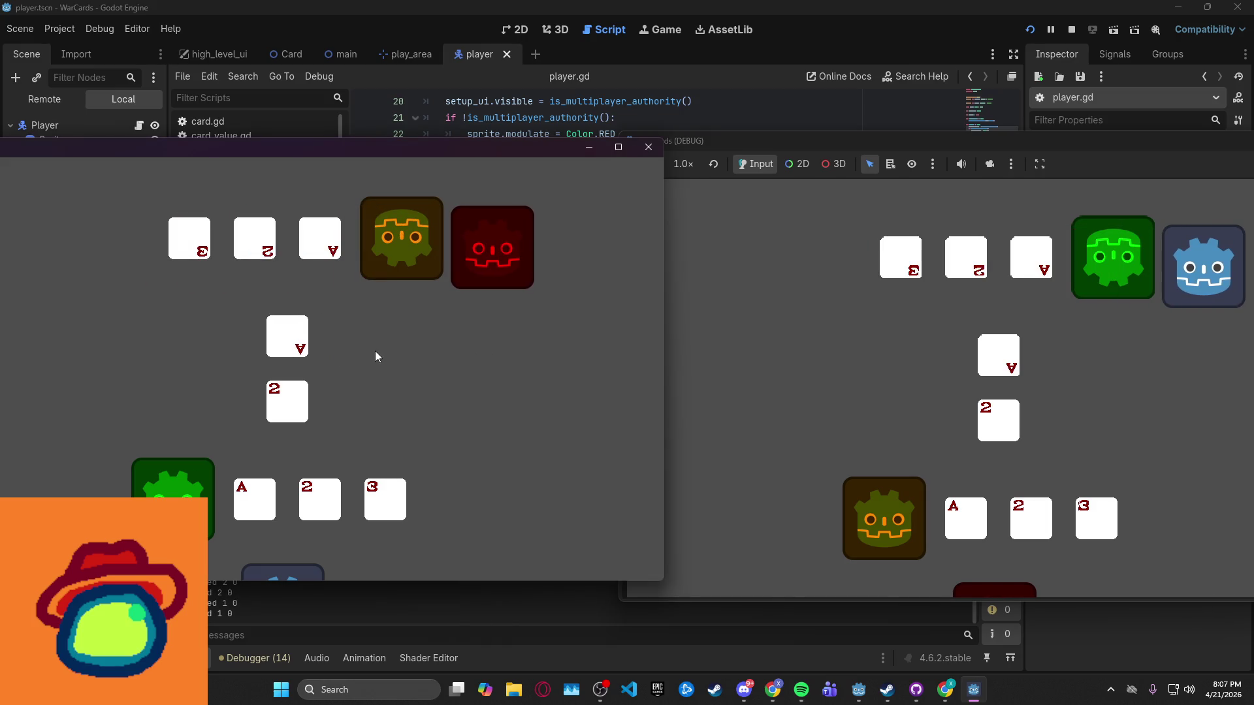
pyautogui.click(774, 342)
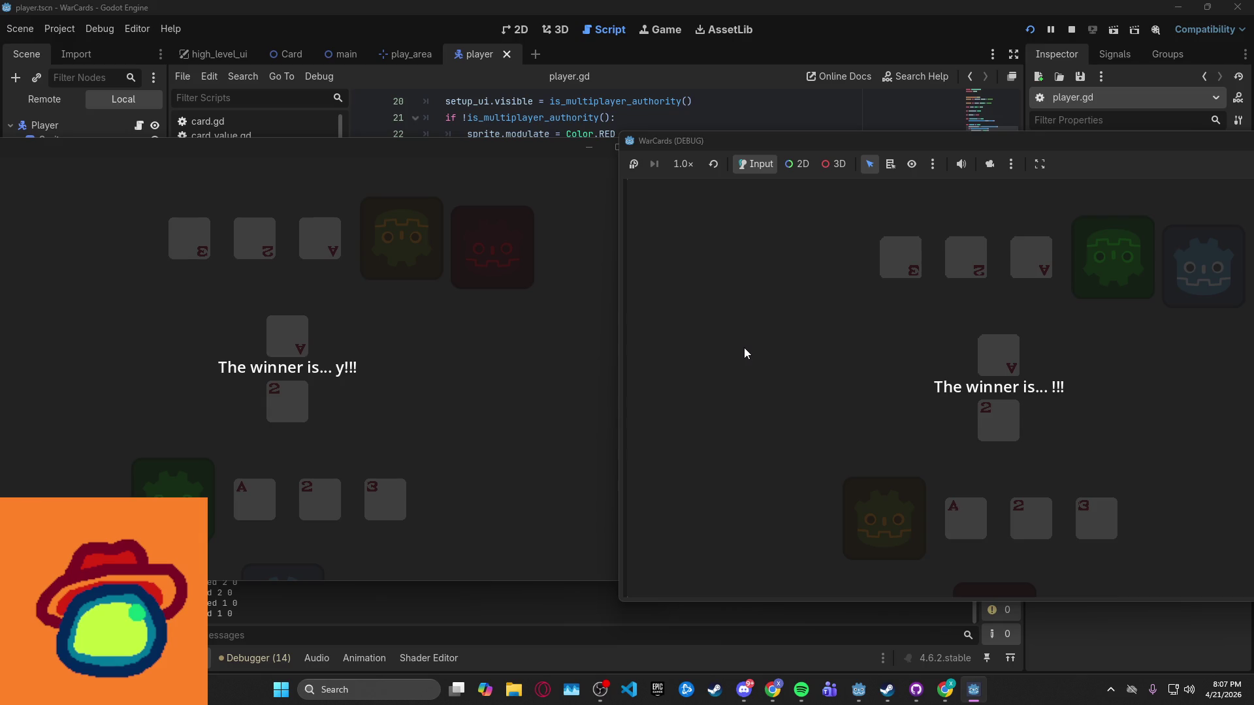
pyautogui.moveTo(1016, 143); pyautogui.dragTo(946, 236)
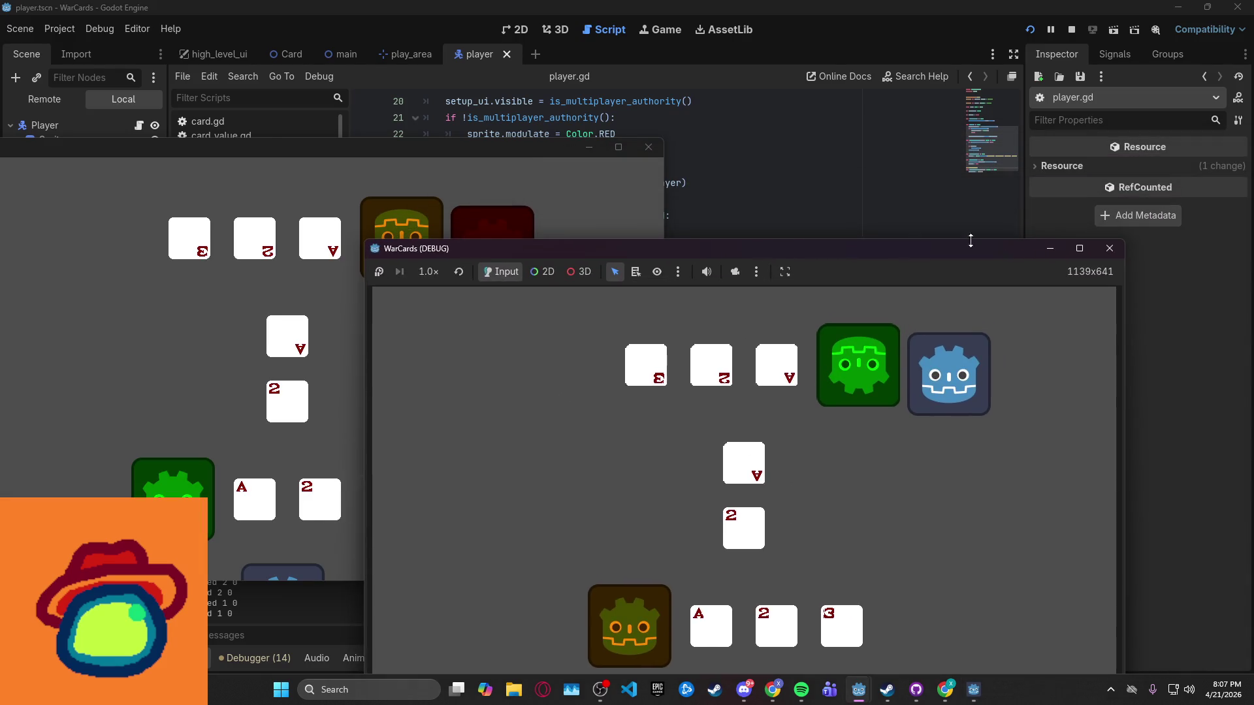
pyautogui.click(1109, 248)
pyautogui.click(649, 147)
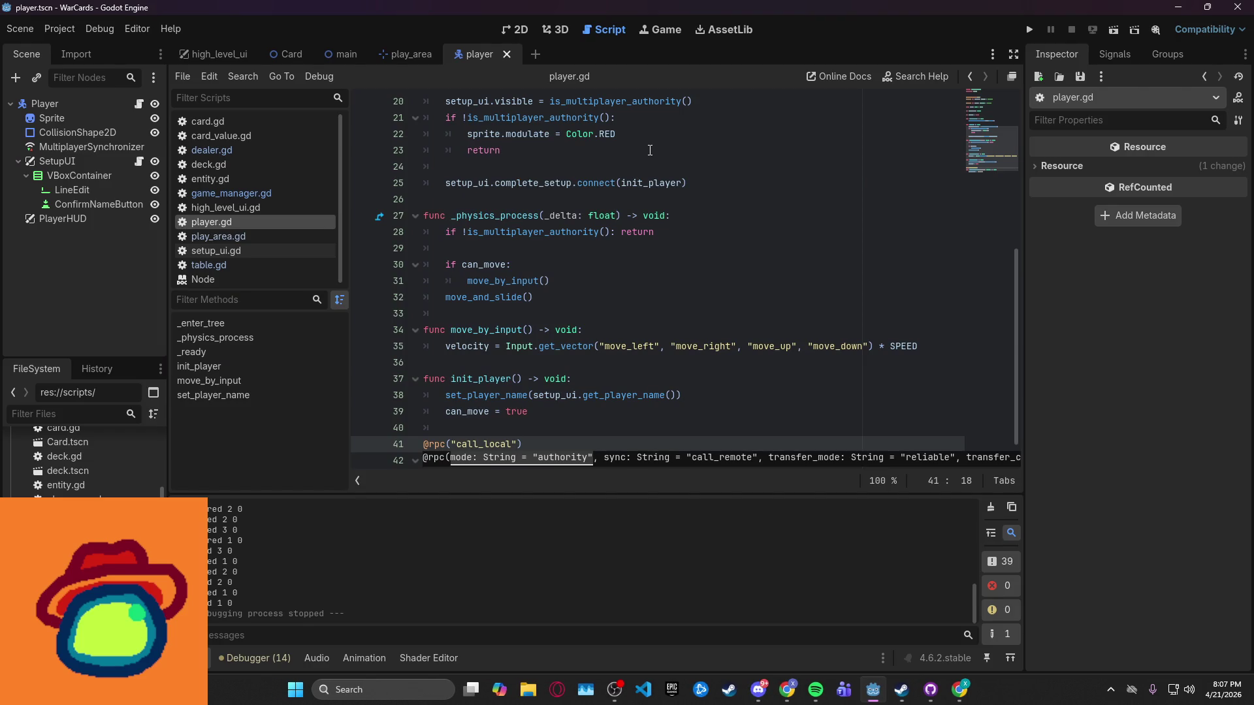
# Review the set_player_name code in player.gd, then switch to table.gd
pyautogui.scroll(-1, 650, 150)
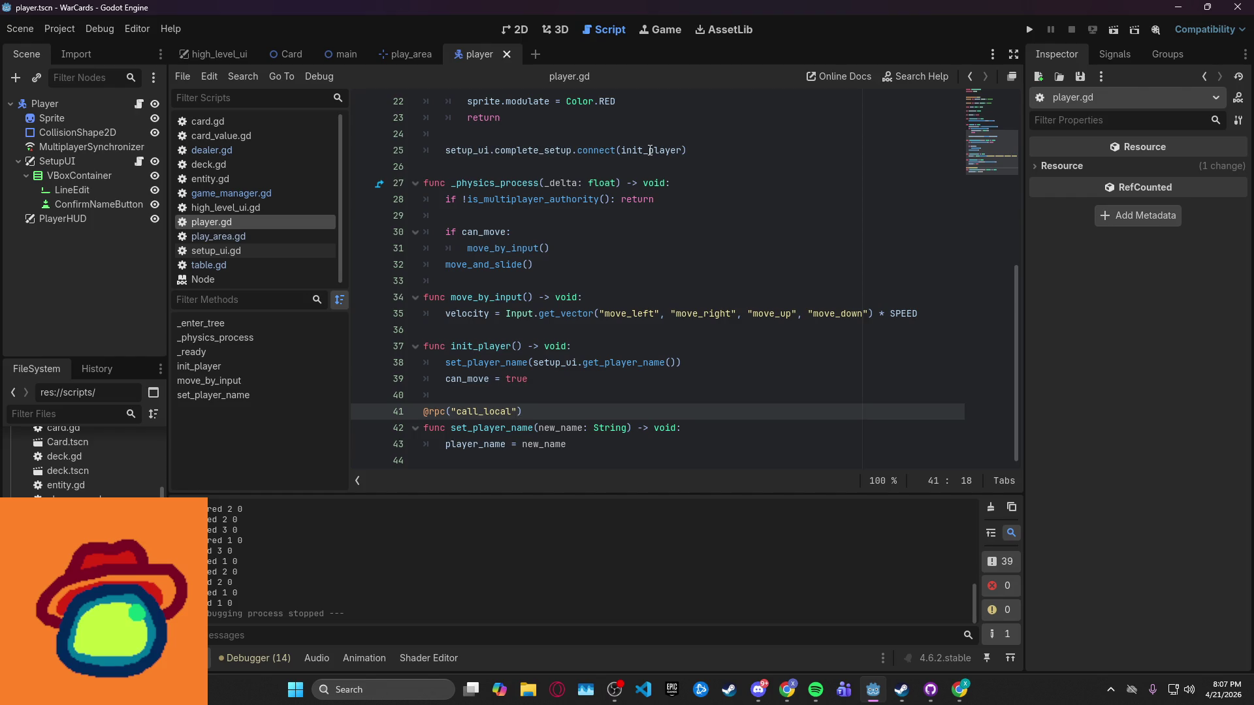
pyautogui.moveTo(464, 445)
pyautogui.scroll(2, 414, 549)
pyautogui.scroll(-1, 416, 553)
pyautogui.click(217, 265)
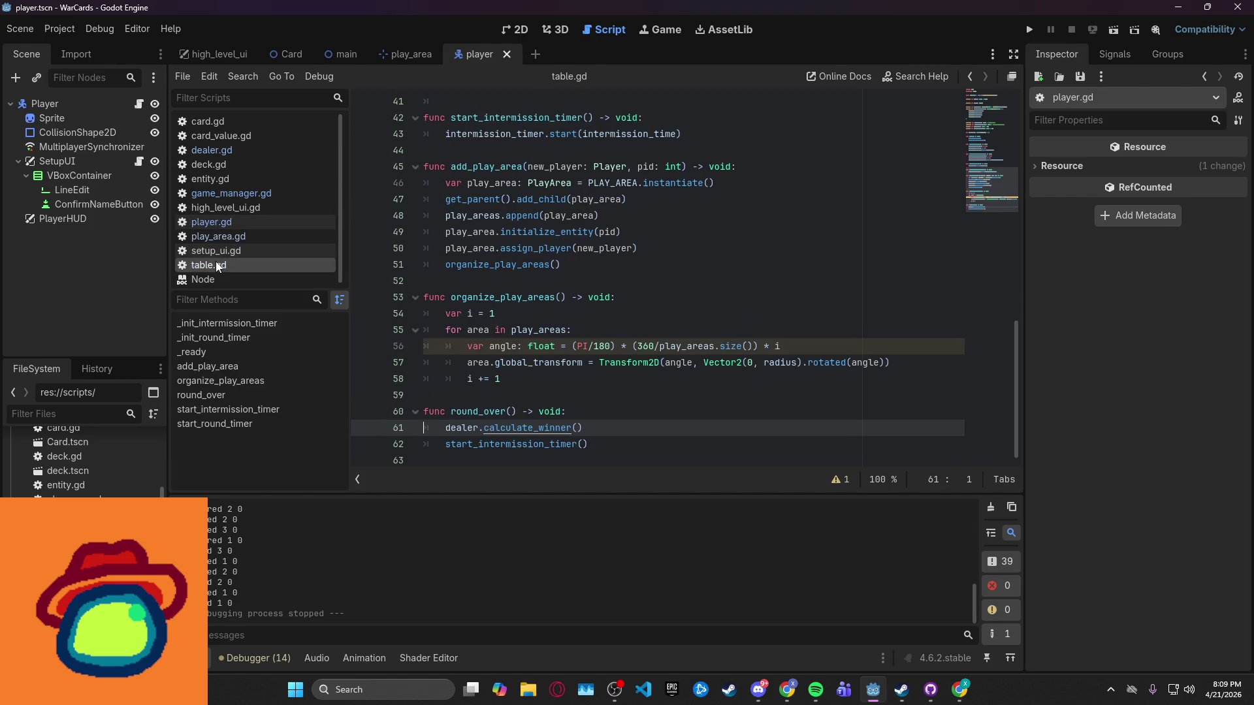
# Inspect spawn_player's add_play_area call in game_manager.gd and initialize_entity in entity.gd
pyautogui.click(225, 193)
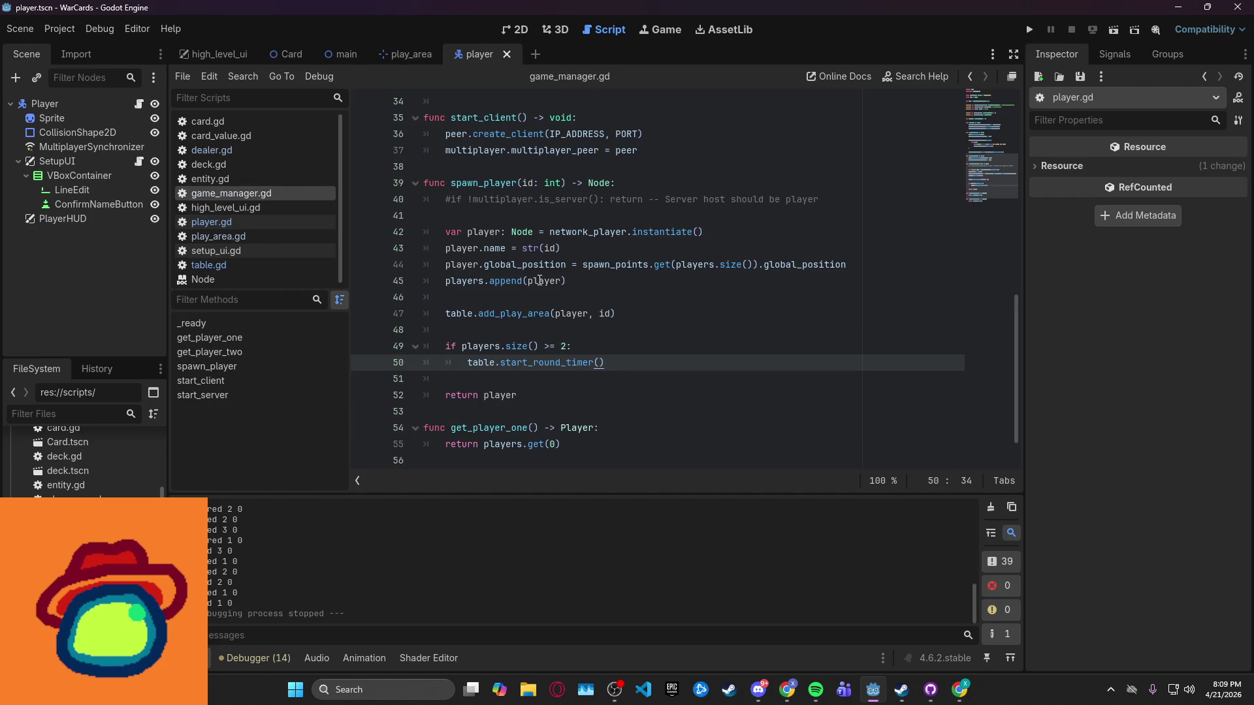
pyautogui.moveTo(540, 281)
pyautogui.moveTo(484, 253)
pyautogui.doubleClick(486, 182)
pyautogui.scroll(5, 492, 180)
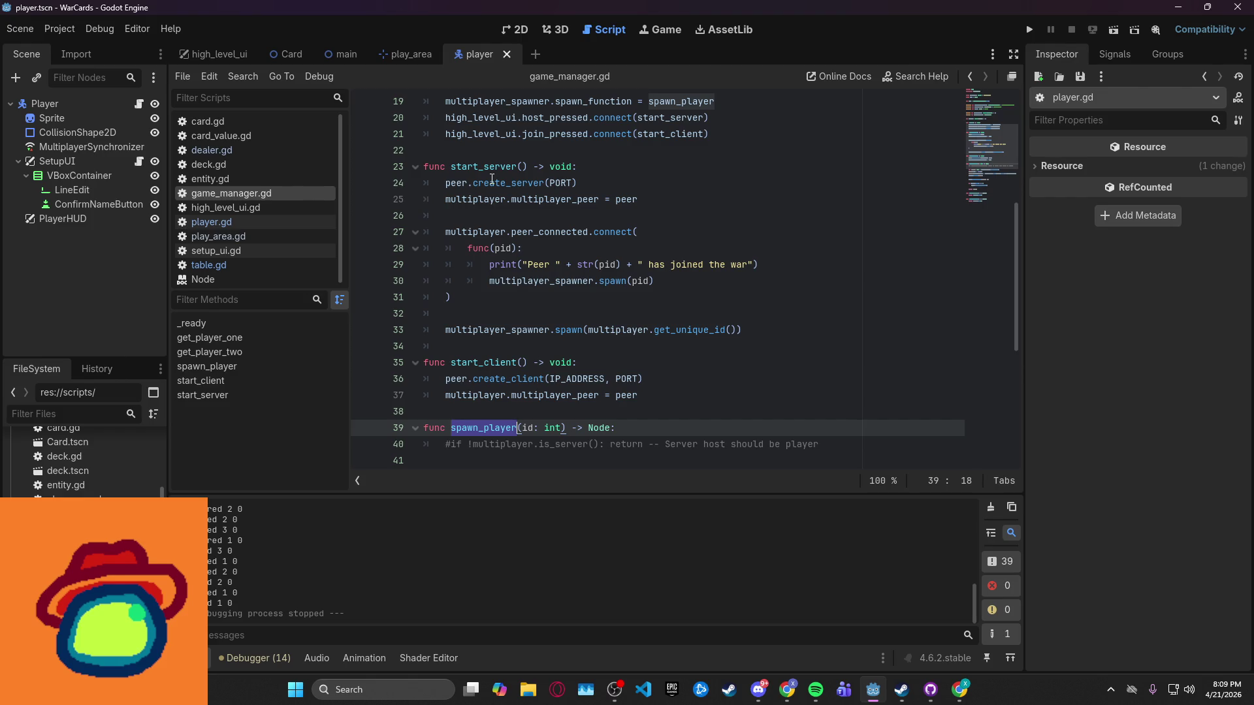
pyautogui.scroll(-5, 491, 179)
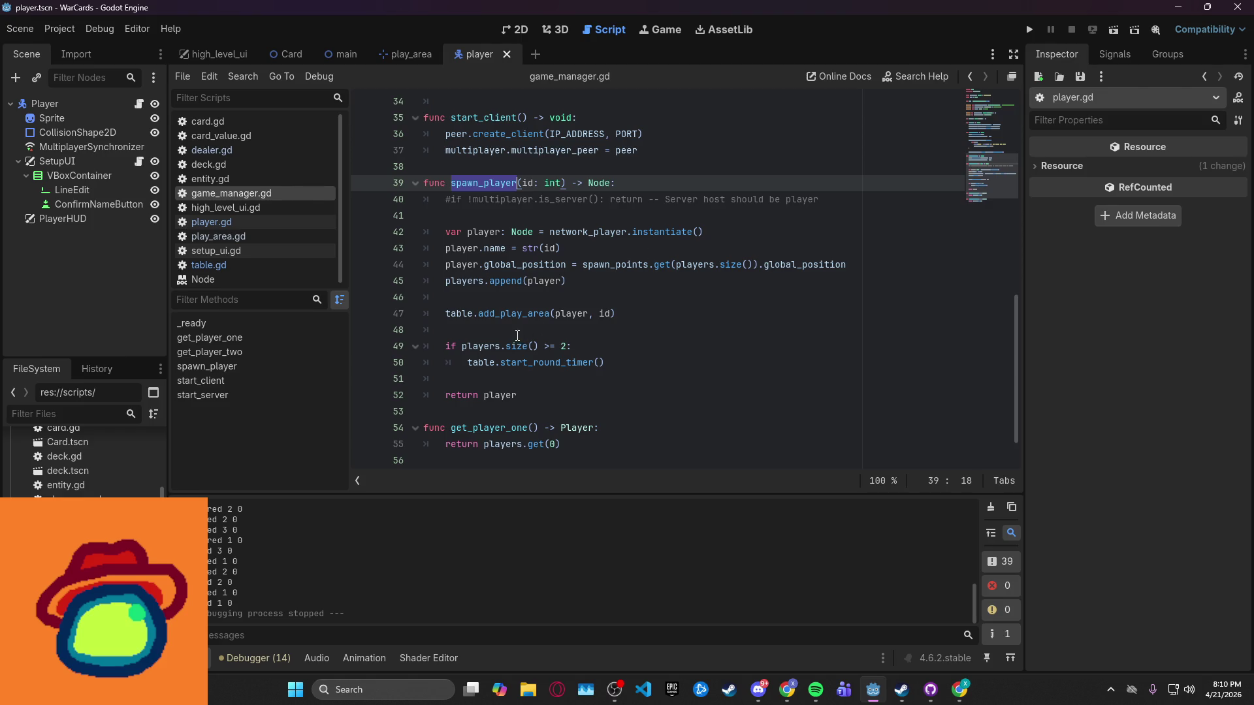
pyautogui.click(510, 316)
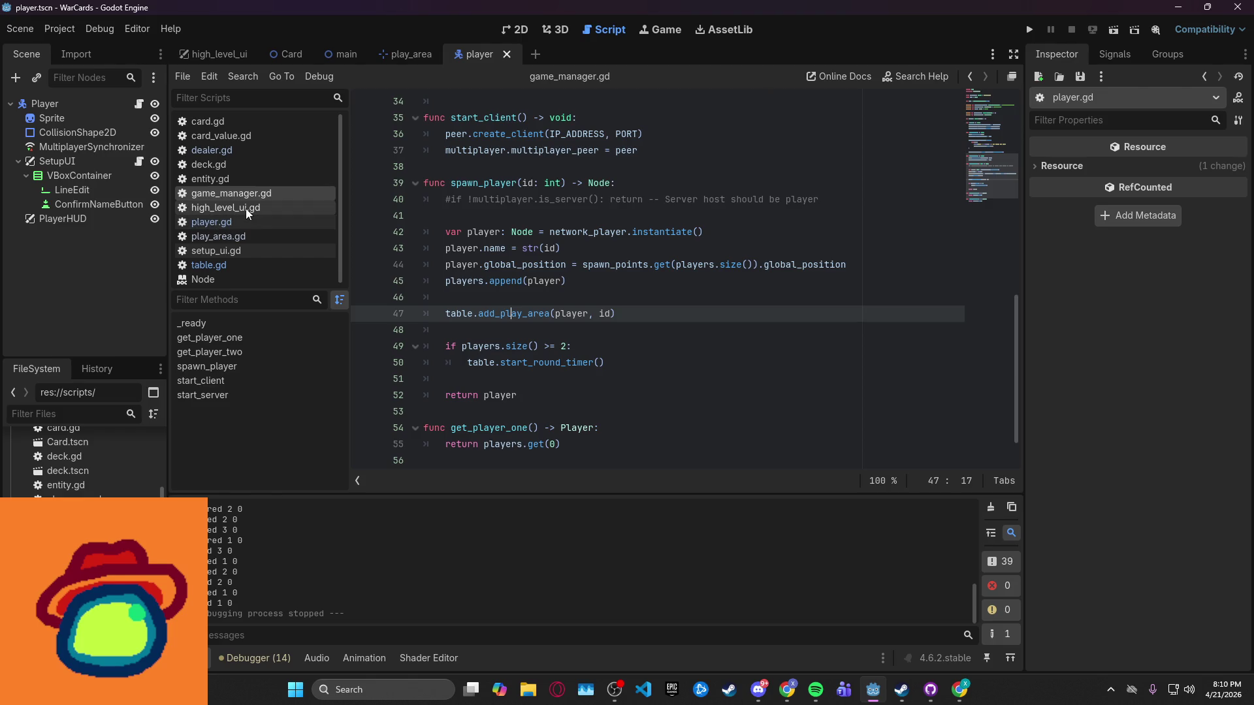
pyautogui.click(210, 180)
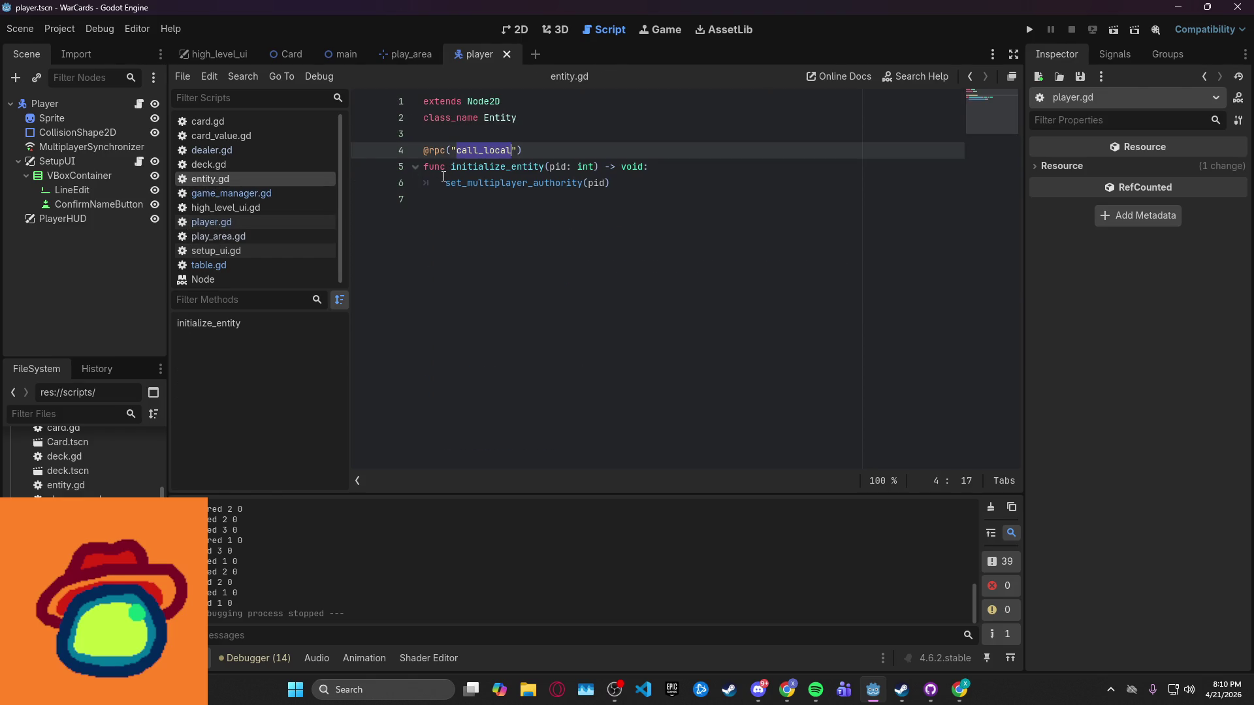
pyautogui.doubleClick(488, 169)
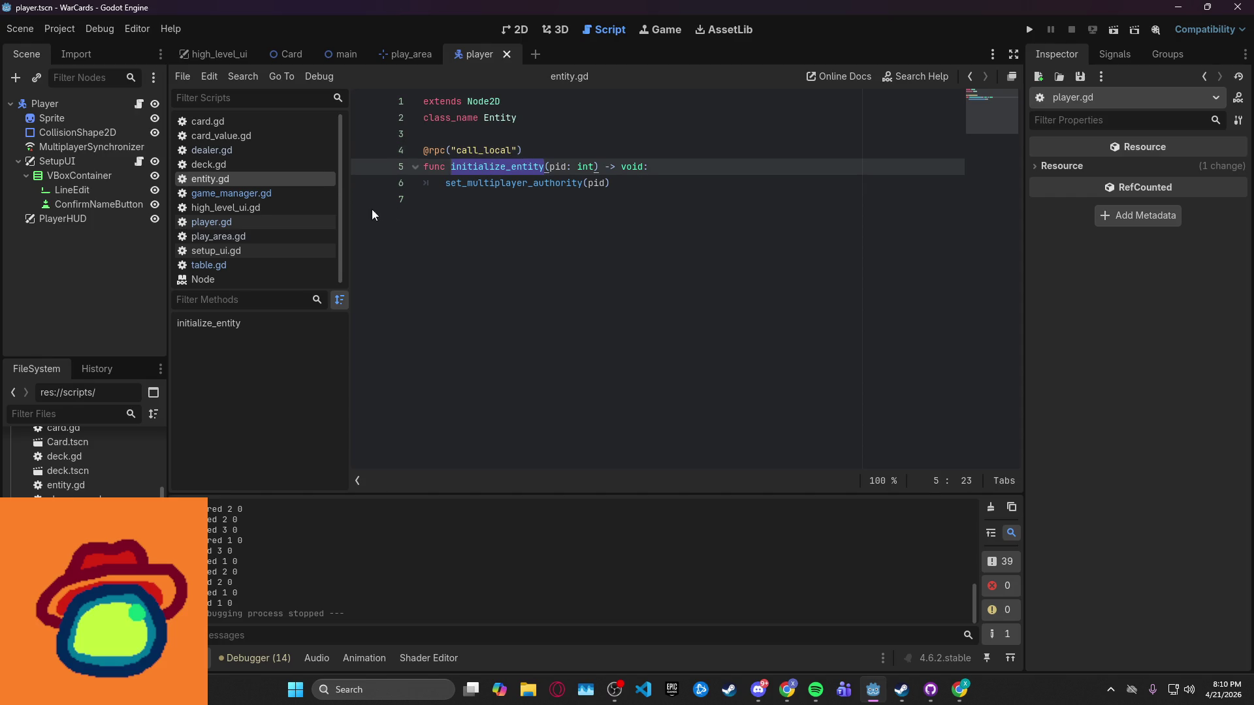
pyautogui.click(263, 222)
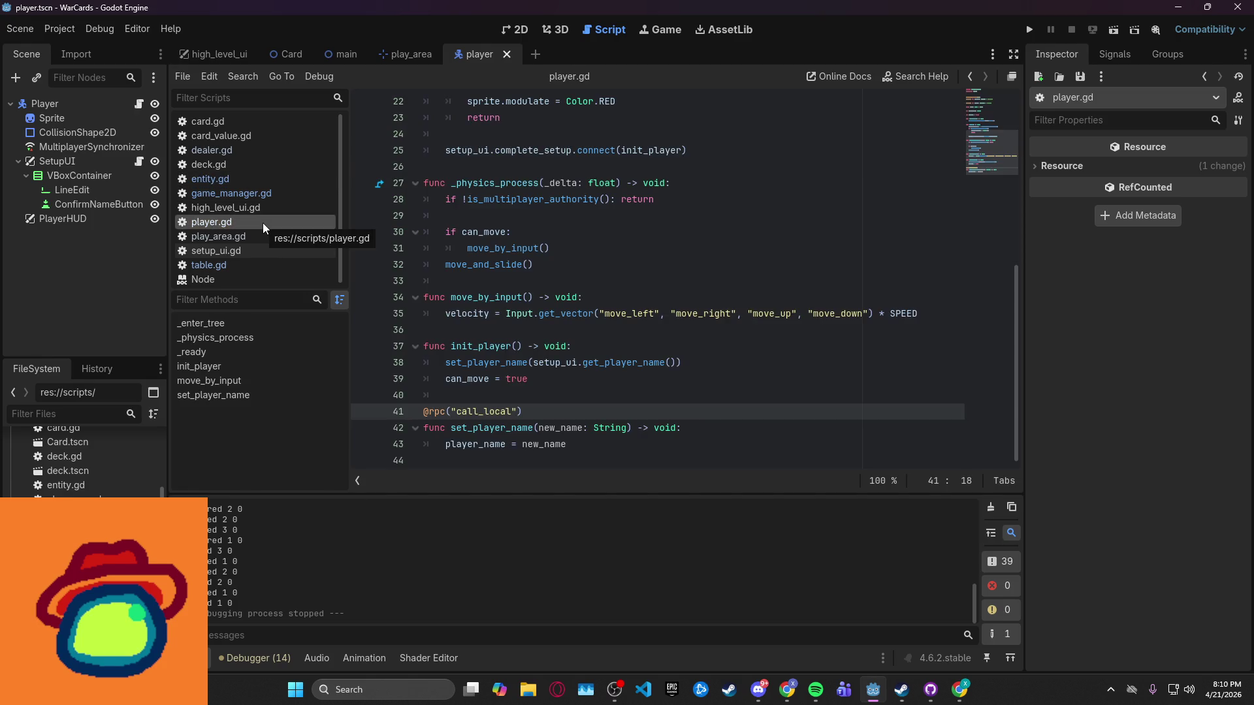
pyautogui.click(239, 195)
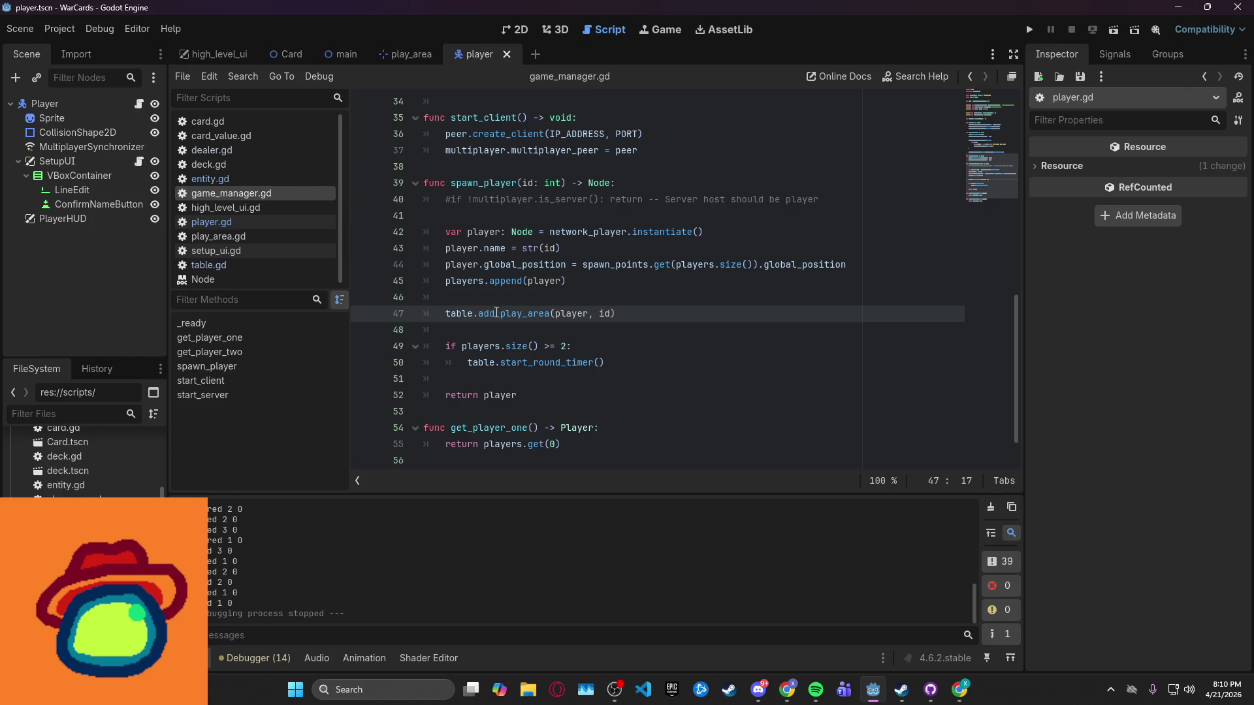
# Follow add_play_area into table.gd and initialize_entity through play_area.gd to entity.gd, then return to game_manager.gd
pyautogui.keyDown('ctrl'); pyautogui.click(496, 313); pyautogui.keyUp('ctrl')
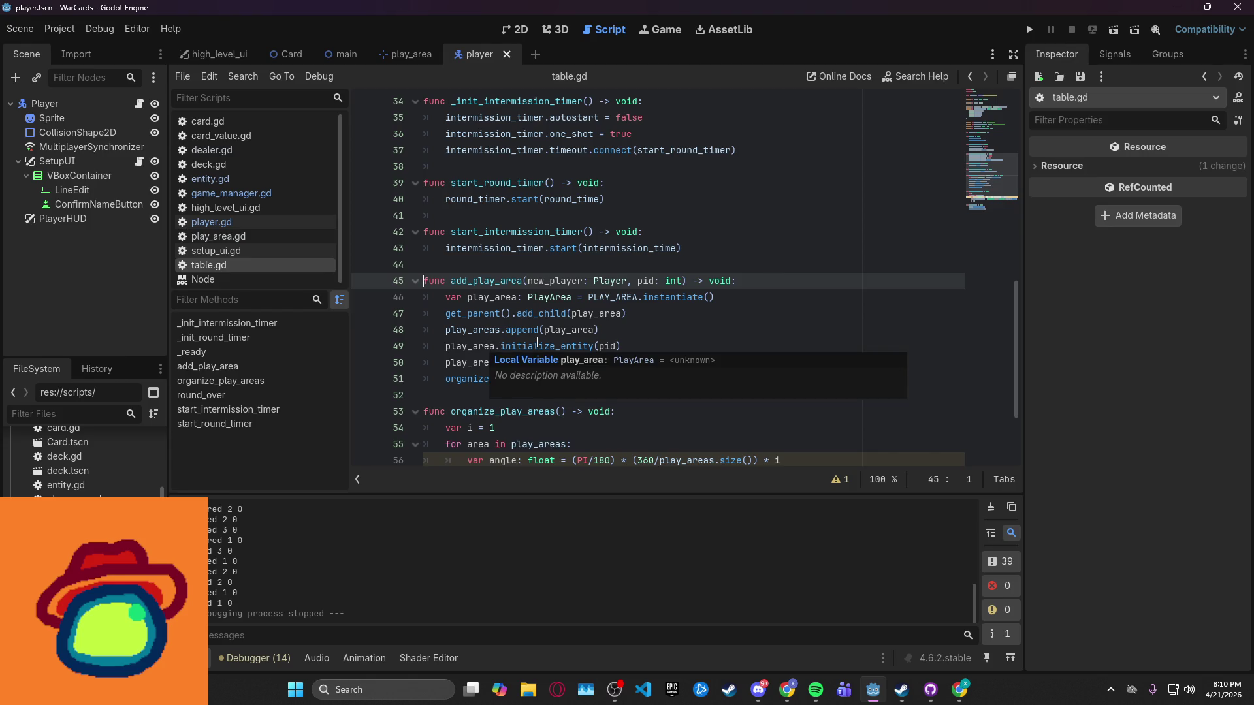
pyautogui.moveTo(537, 342)
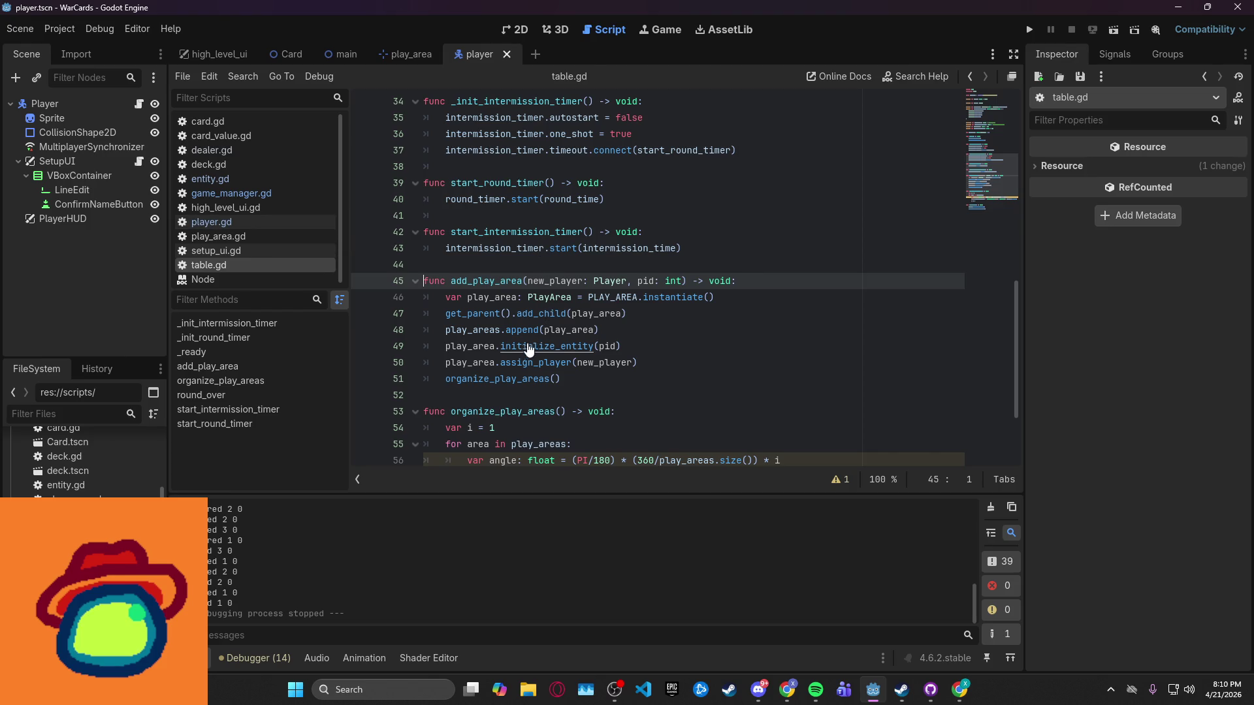
pyautogui.keyDown('ctrl'); pyautogui.click(527, 347); pyautogui.keyUp('ctrl')
pyautogui.keyDown('ctrl'); pyautogui.click(520, 298); pyautogui.keyUp('ctrl')
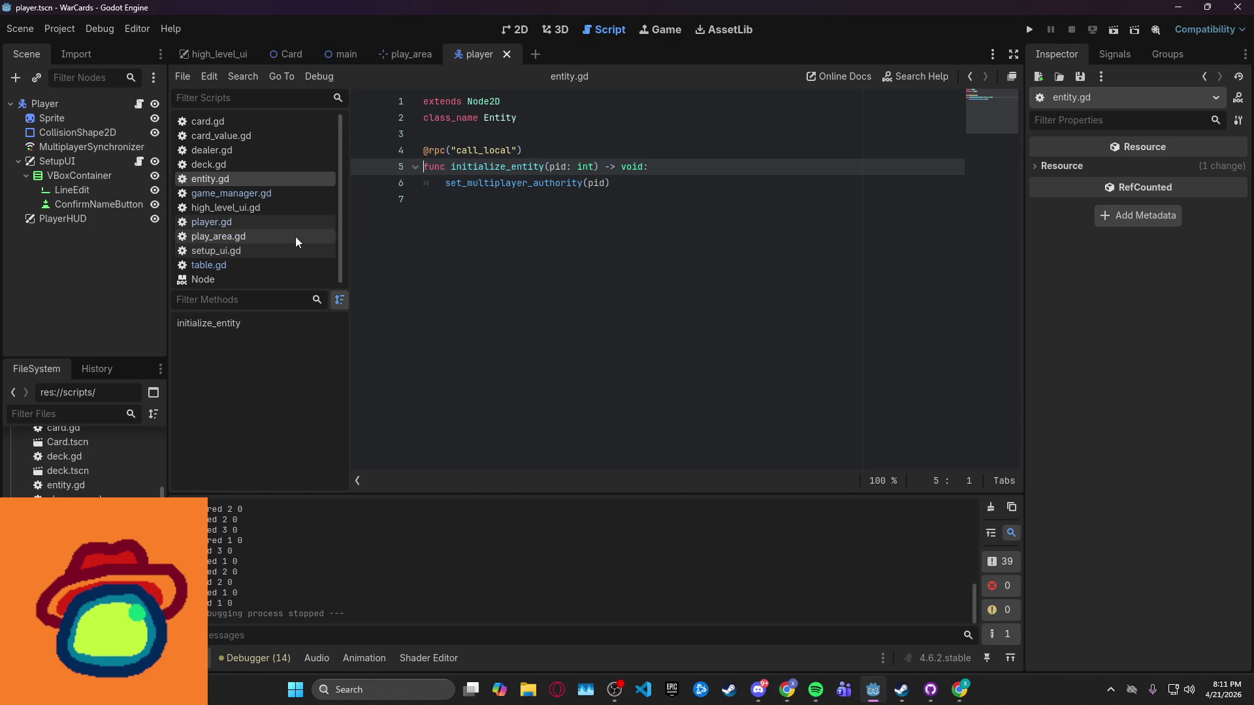
pyautogui.click(249, 225)
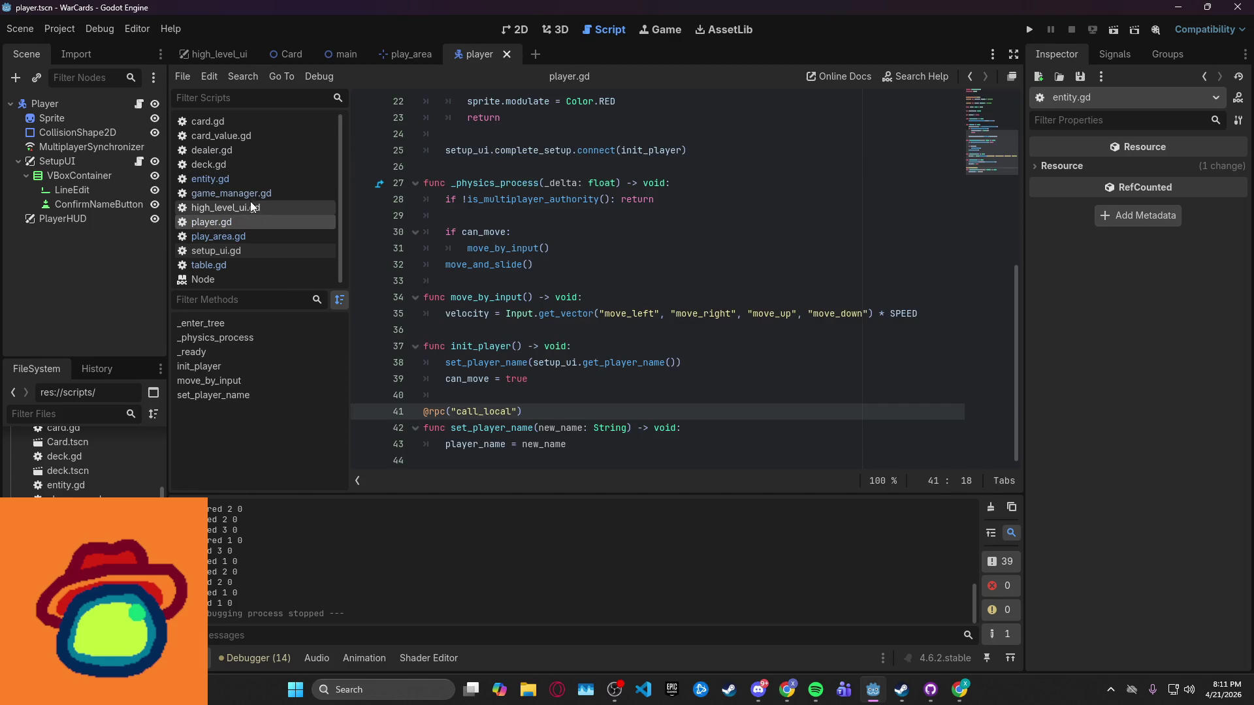
pyautogui.click(252, 195)
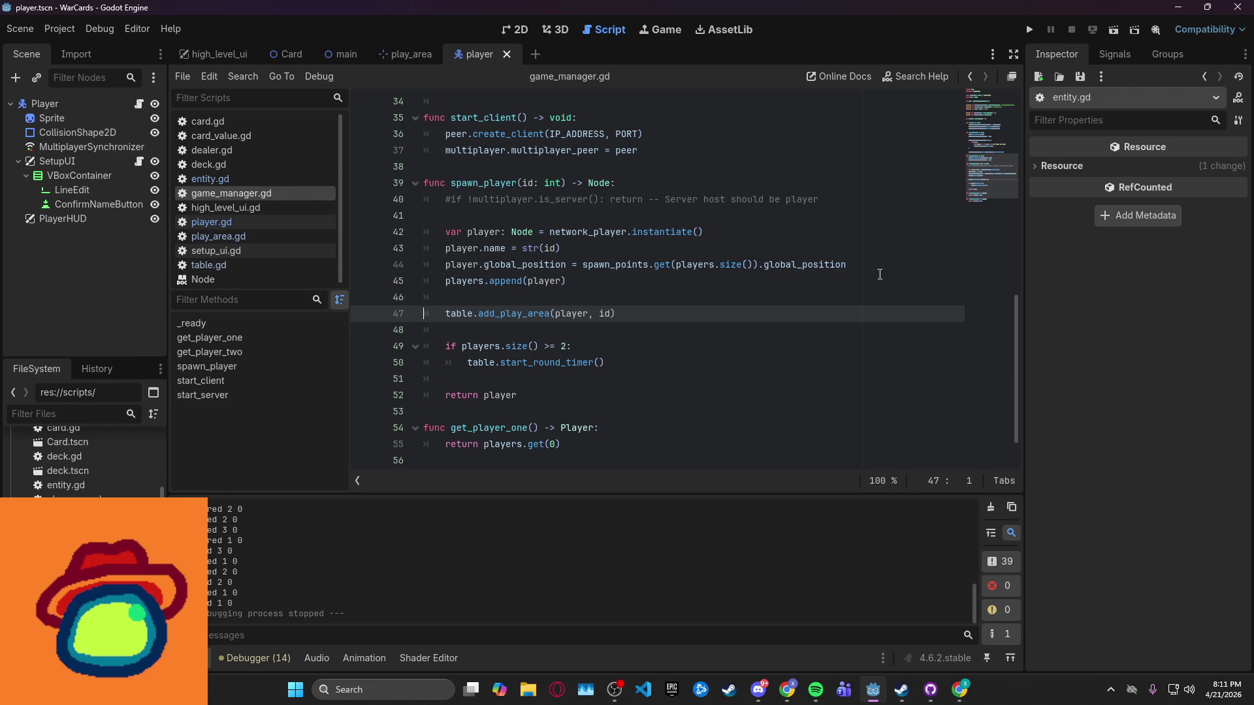
# Add player.initialize_entity(id) on a new line after the global_position assignment in spawn_player
pyautogui.click(878, 263)
pyautogui.press('Return')
pyautogui.write('player')
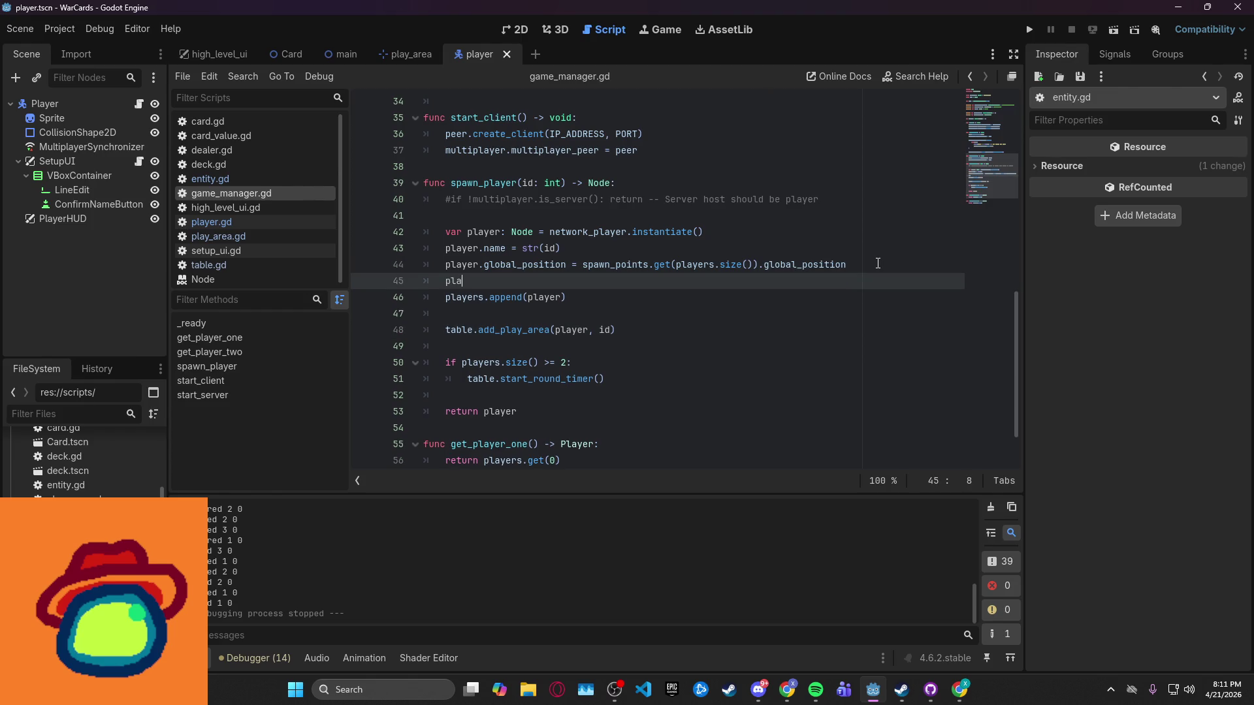
pyautogui.write('.')
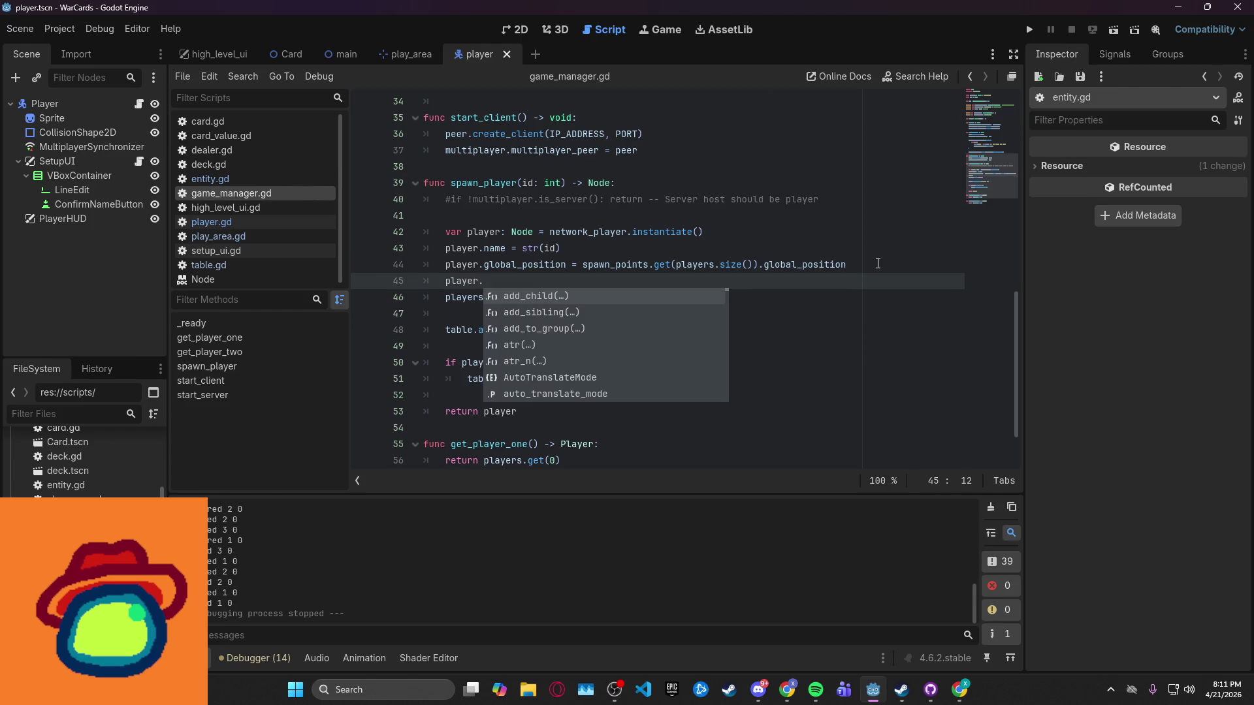
pyautogui.write('init')
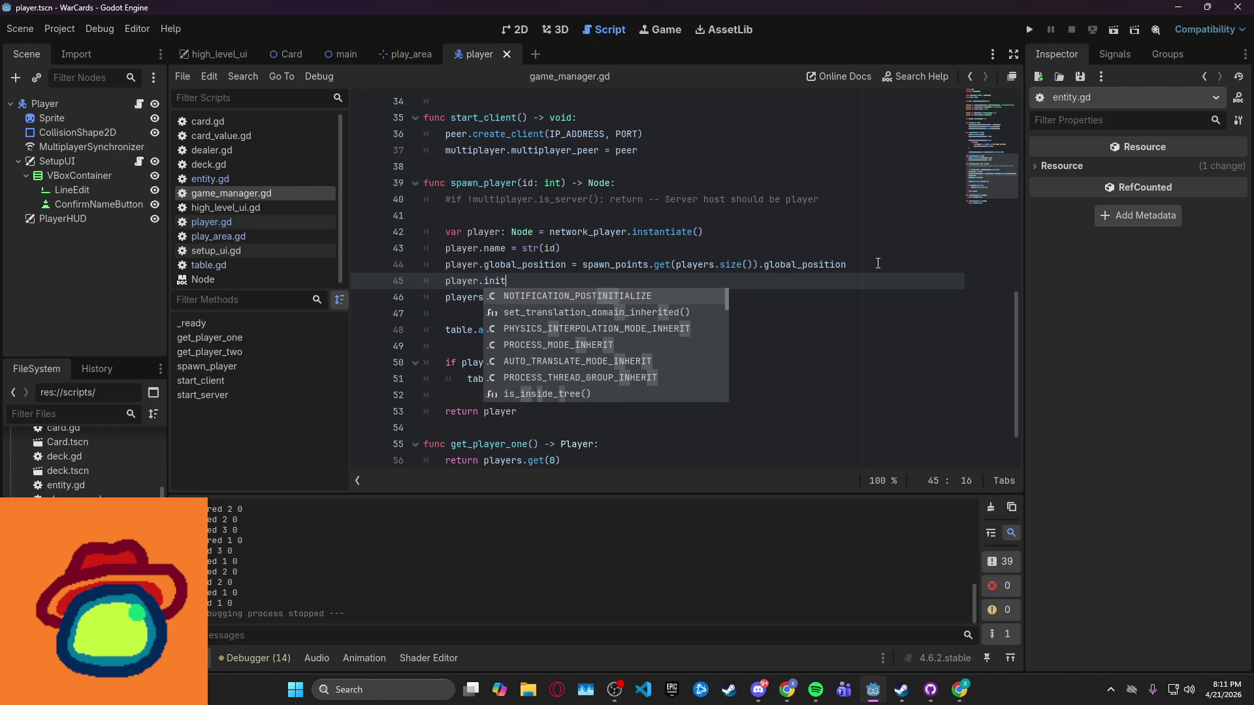
pyautogui.write('ialie')
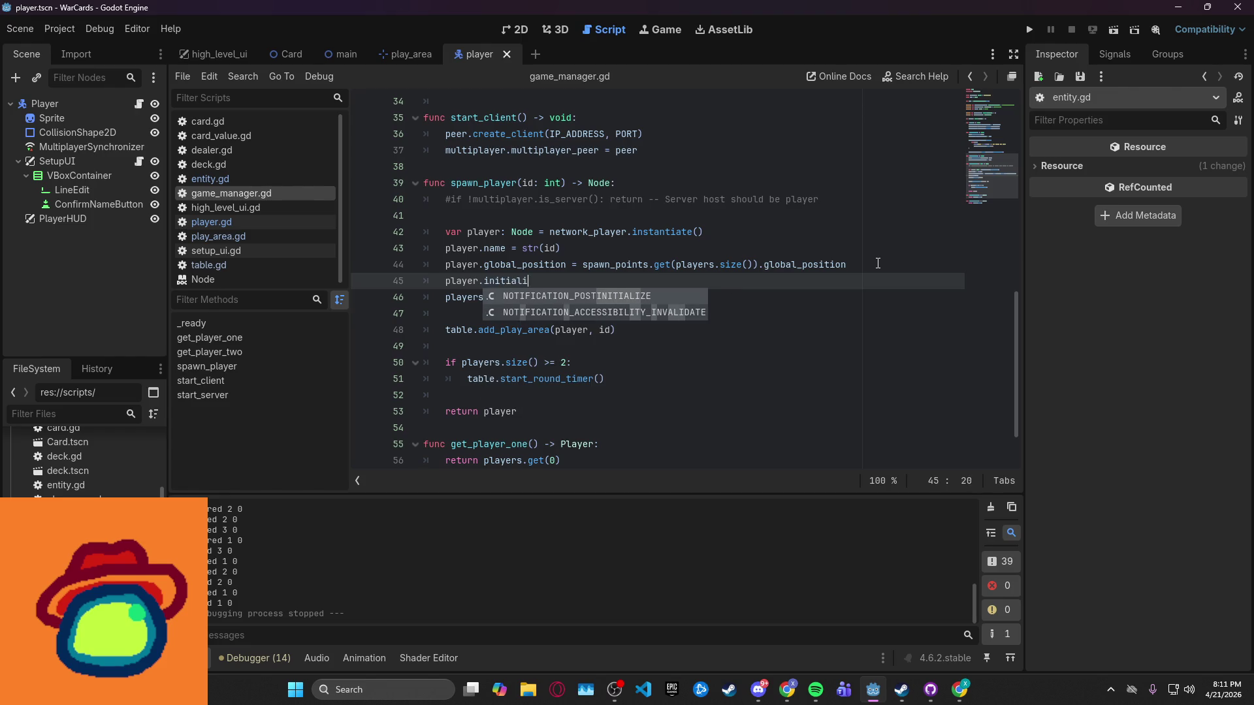
pyautogui.press('BackSpace')
pyautogui.write('ze')
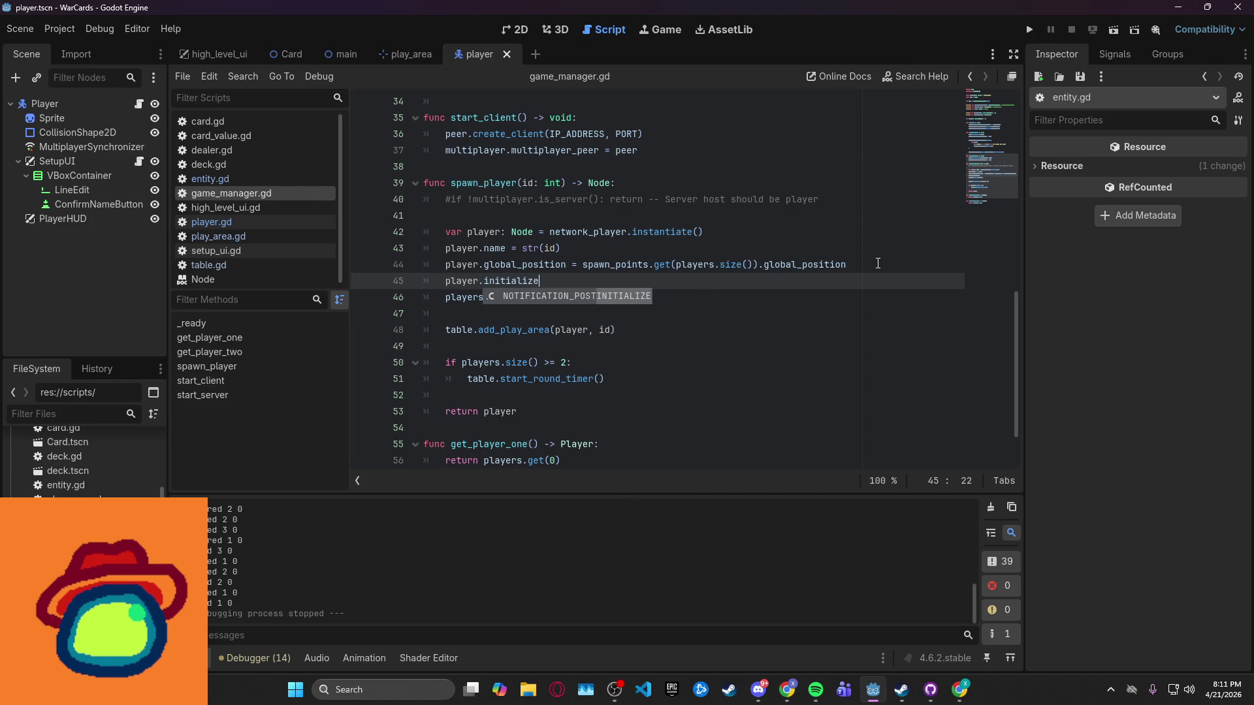
pyautogui.write('_entity')
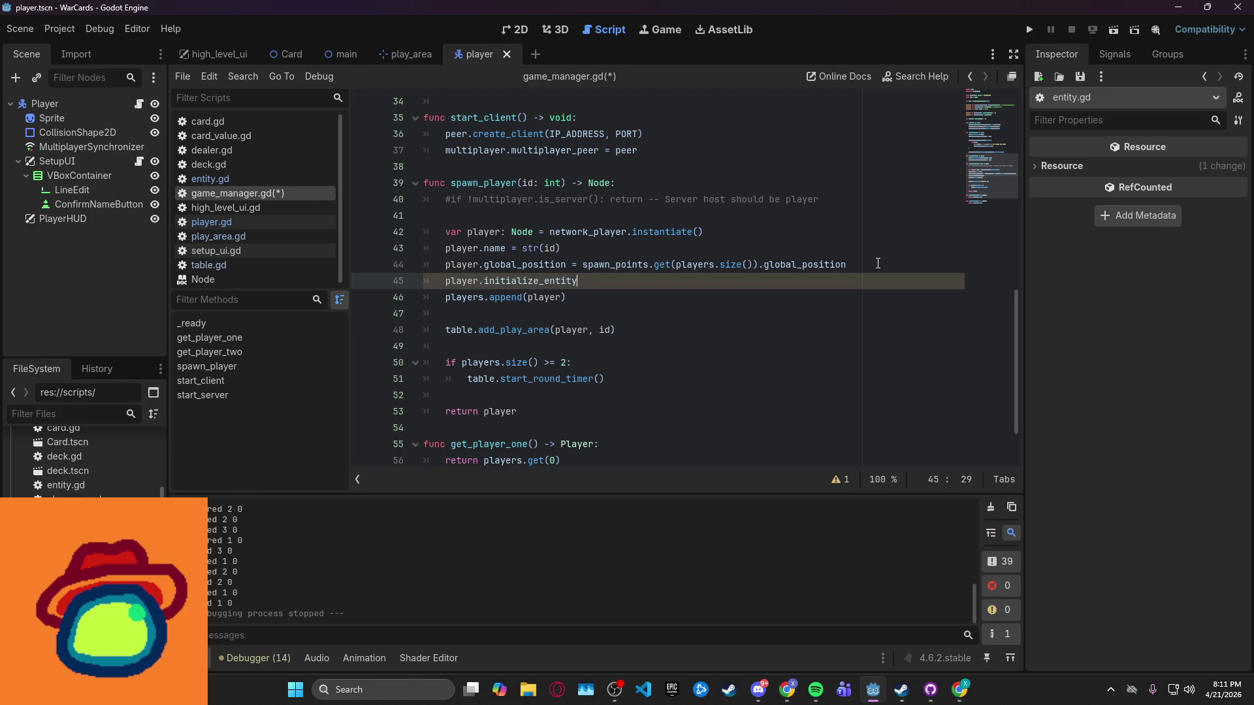
pyautogui.write('(id')
# Run and host to test the call, retype the player variable as Player, and test again
pyautogui.click(1029, 31)
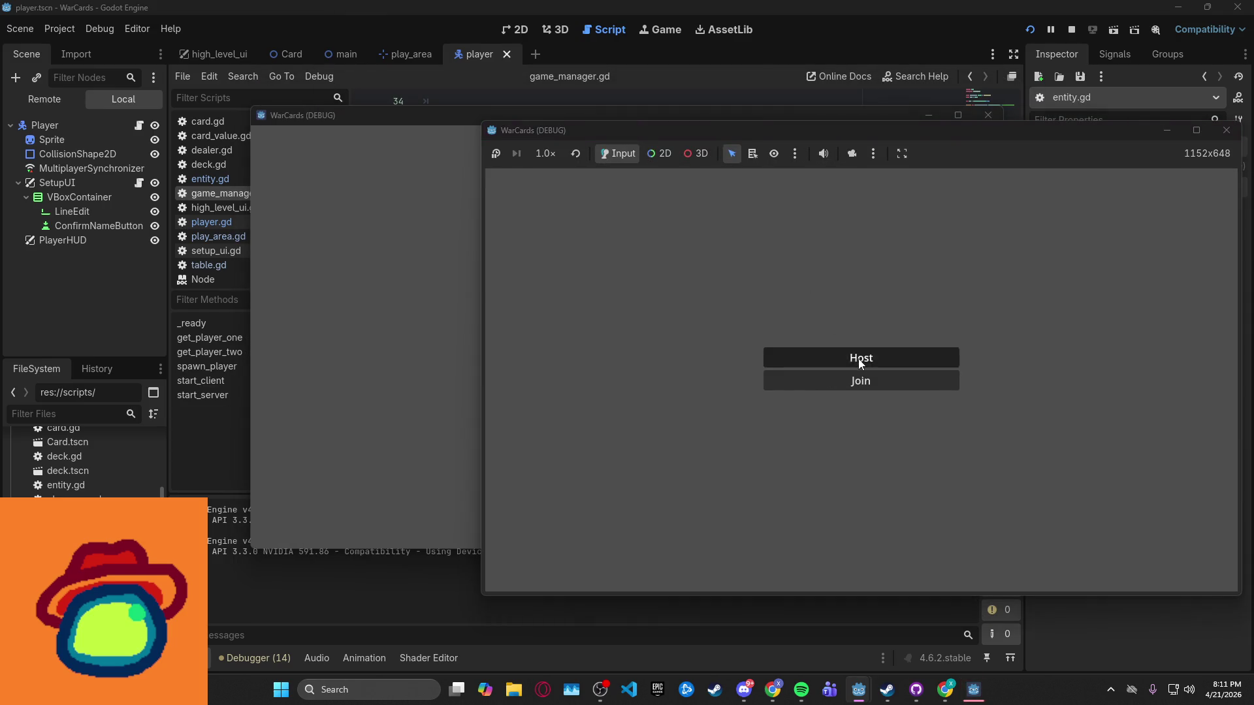
pyautogui.click(858, 359)
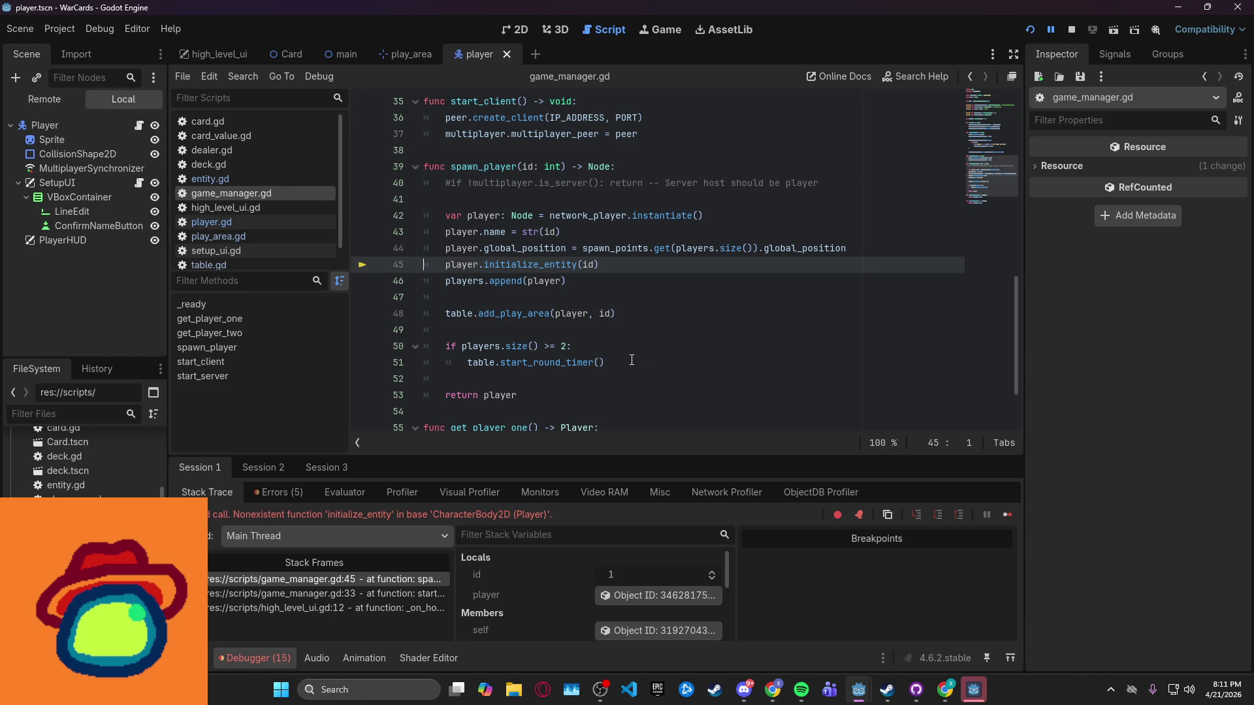
pyautogui.doubleClick(521, 215)
pyautogui.write('Player')
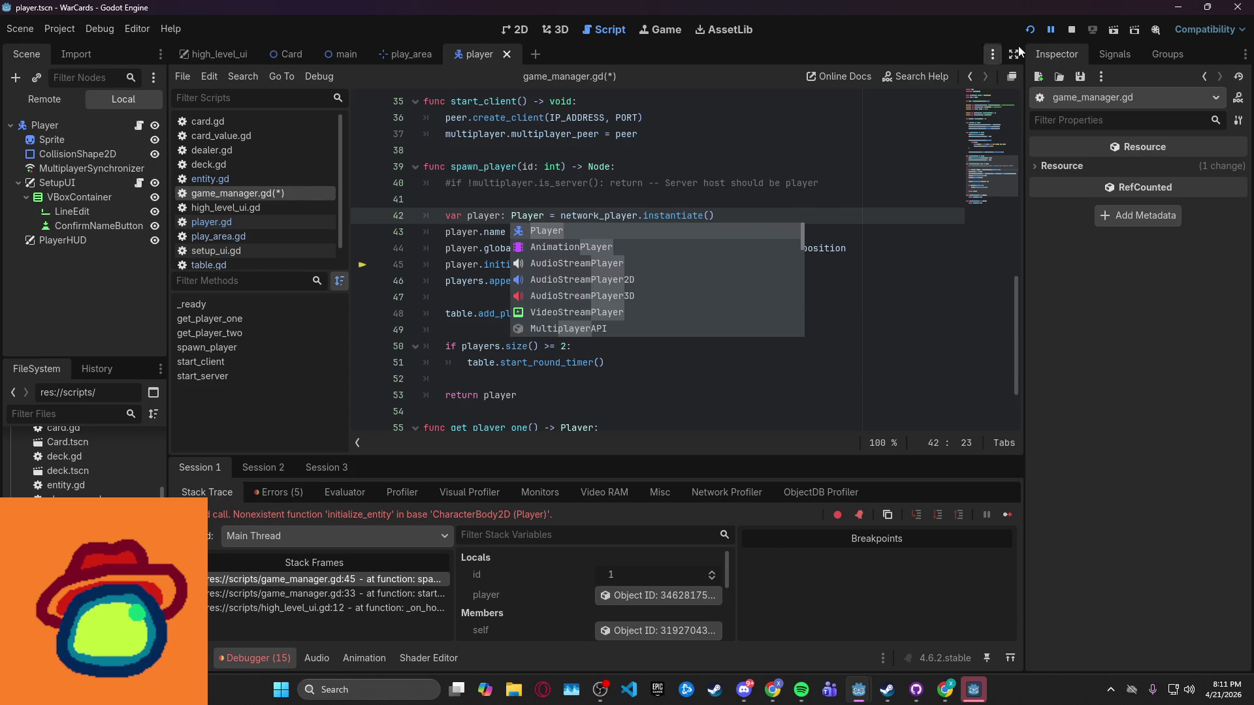
pyautogui.click(1030, 29)
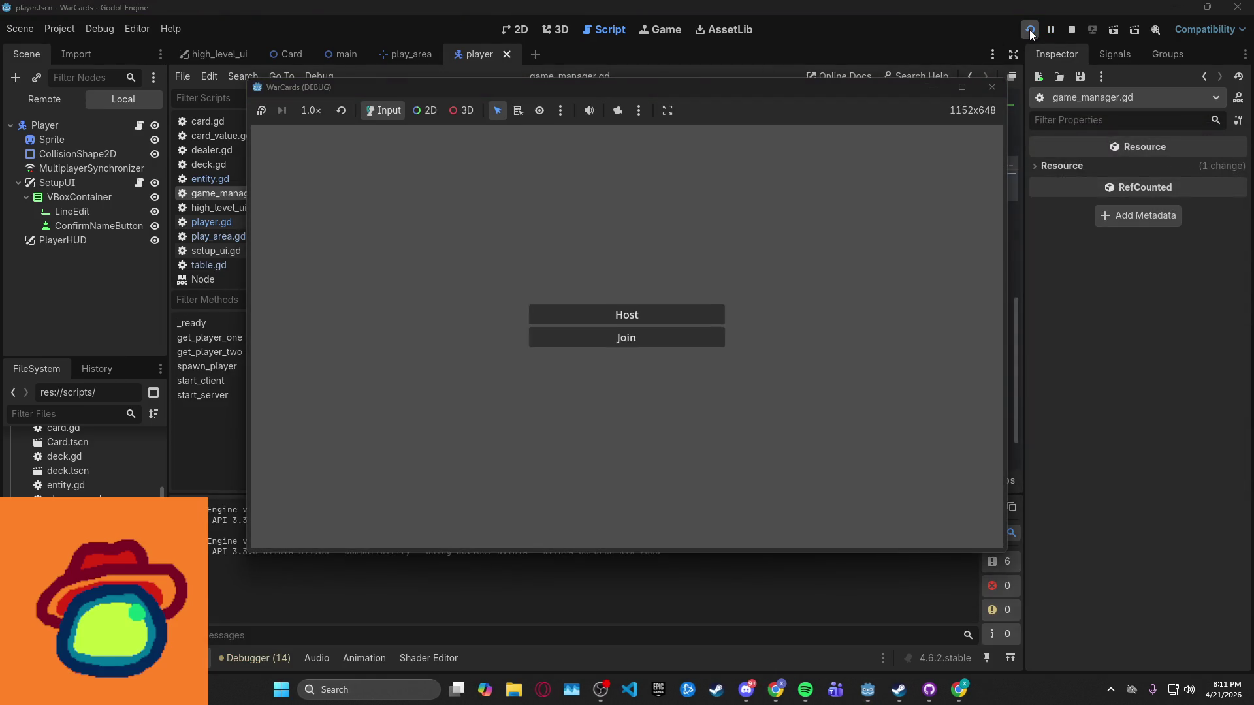
pyautogui.click(665, 312)
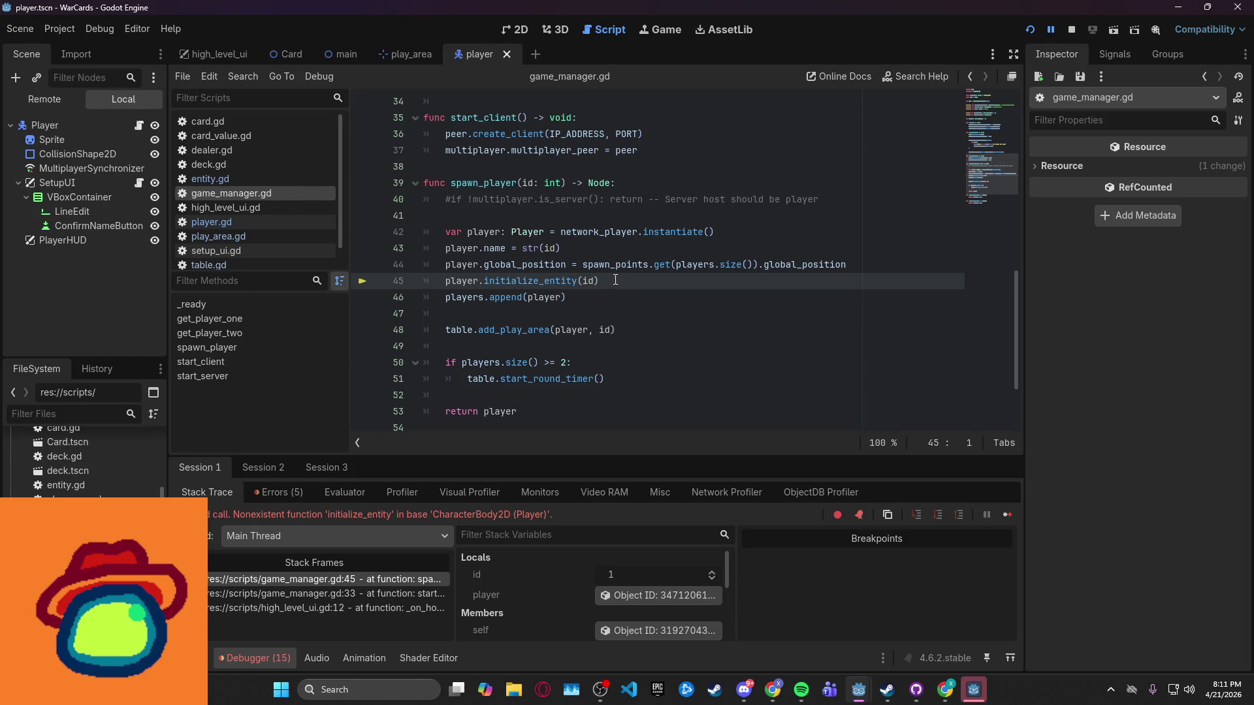
# Delete the initialize_entity line, revert the player variable's type to Node, and save game_manager.gd
pyautogui.moveTo(615, 279)
pyautogui.mouseDown()
pyautogui.moveTo(458, 266)
pyautogui.moveTo(346, 281)
pyautogui.mouseUp()
pyautogui.press('BackSpace')
pyautogui.press('BackSpace')
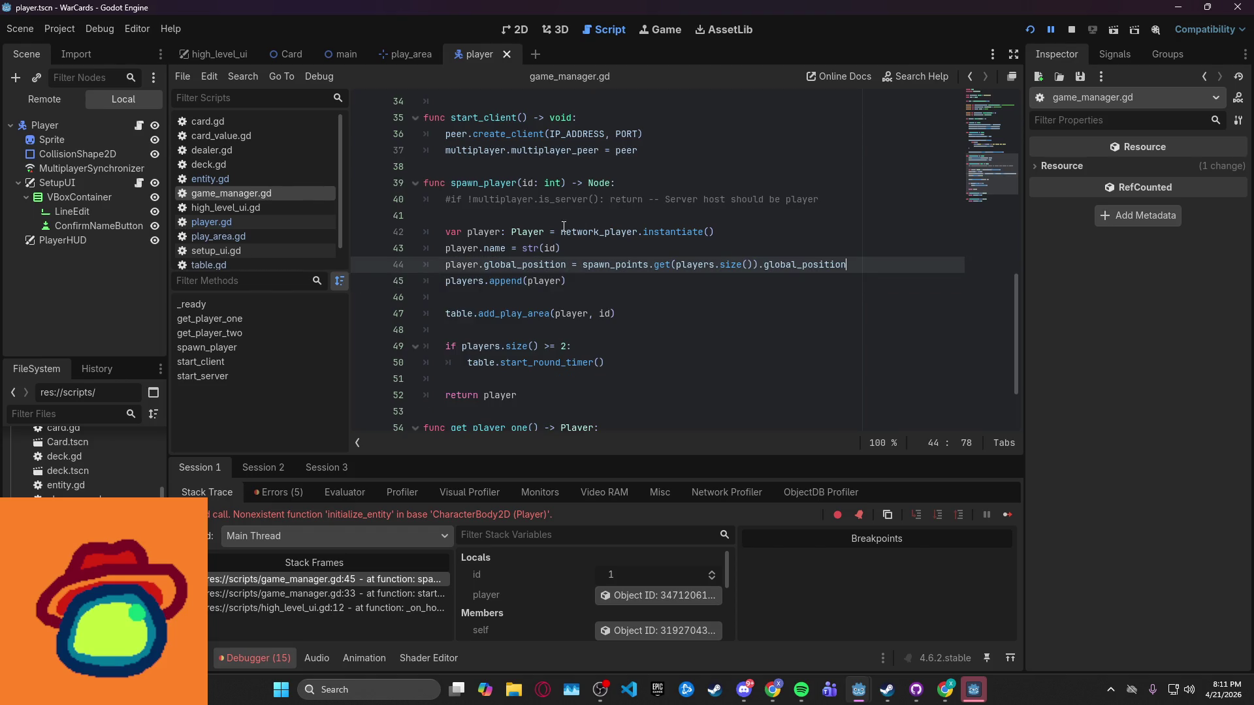
pyautogui.doubleClick(535, 230)
pyautogui.write('Node')
pyautogui.press('Escape')
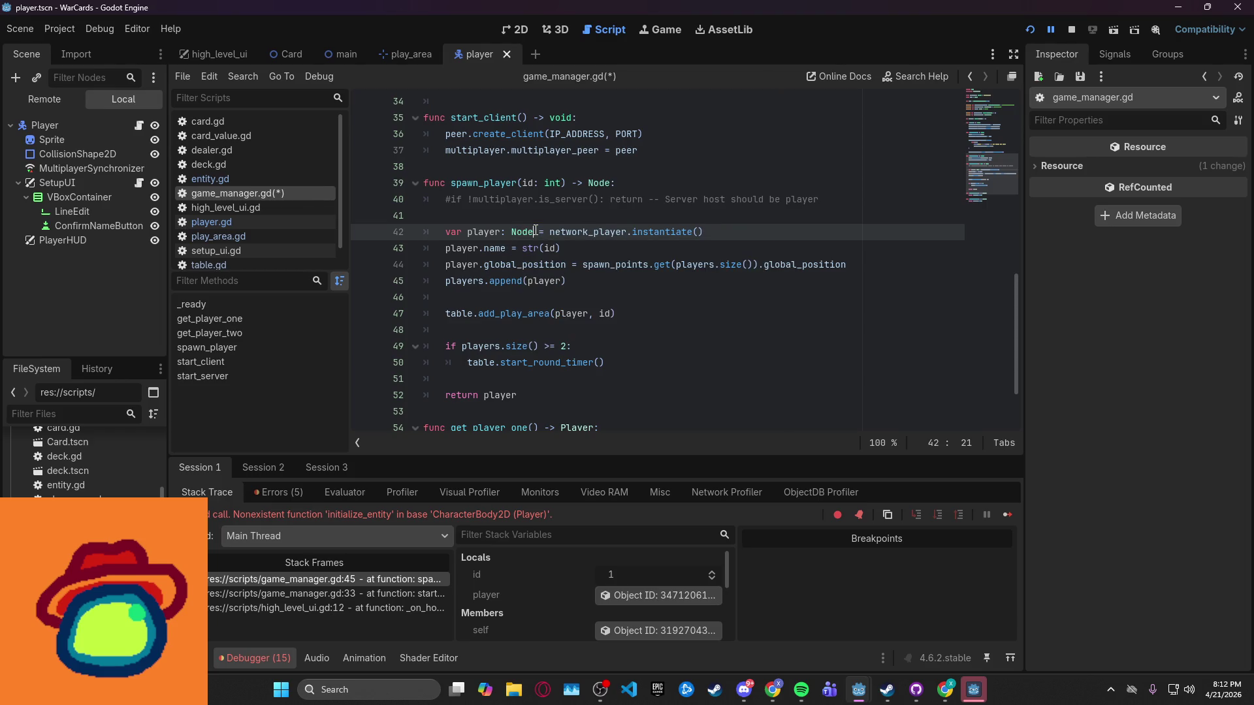
pyautogui.click(559, 217)
pyautogui.hotkey('ctrl', 's')
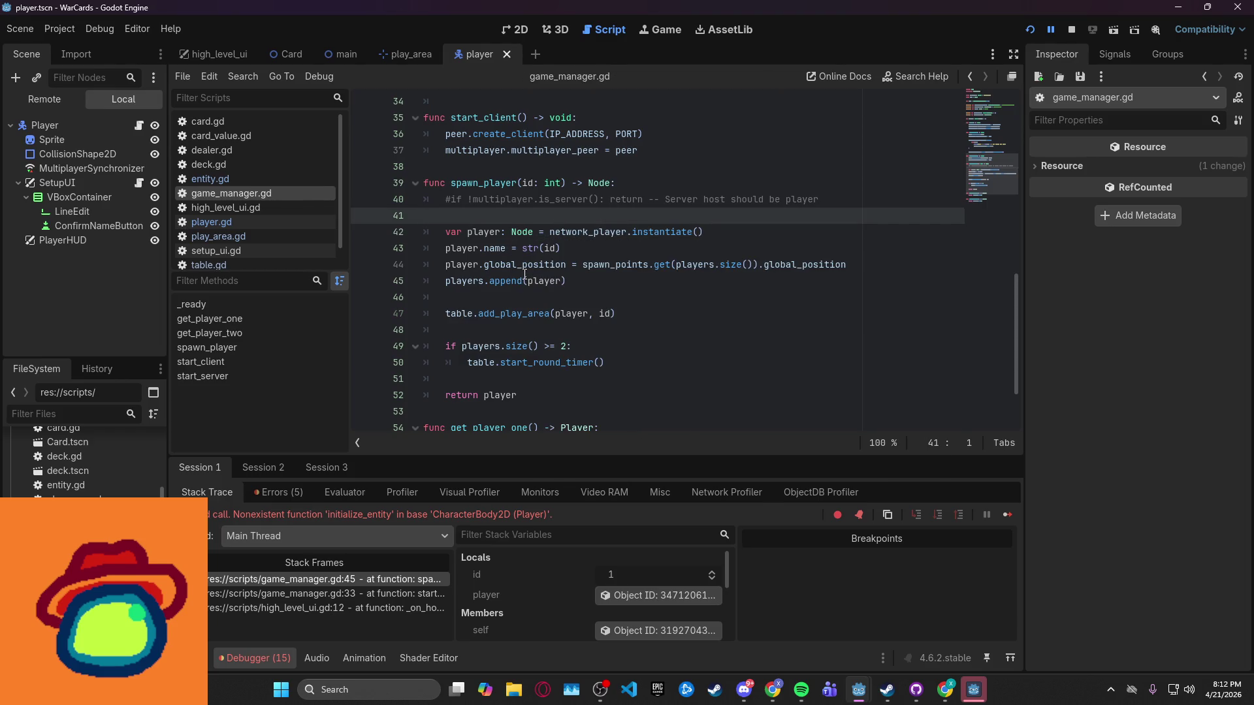
pyautogui.click(499, 281)
# Add two lines after players.append and begin typing players[players.size()
pyautogui.scroll(9, 499, 281)
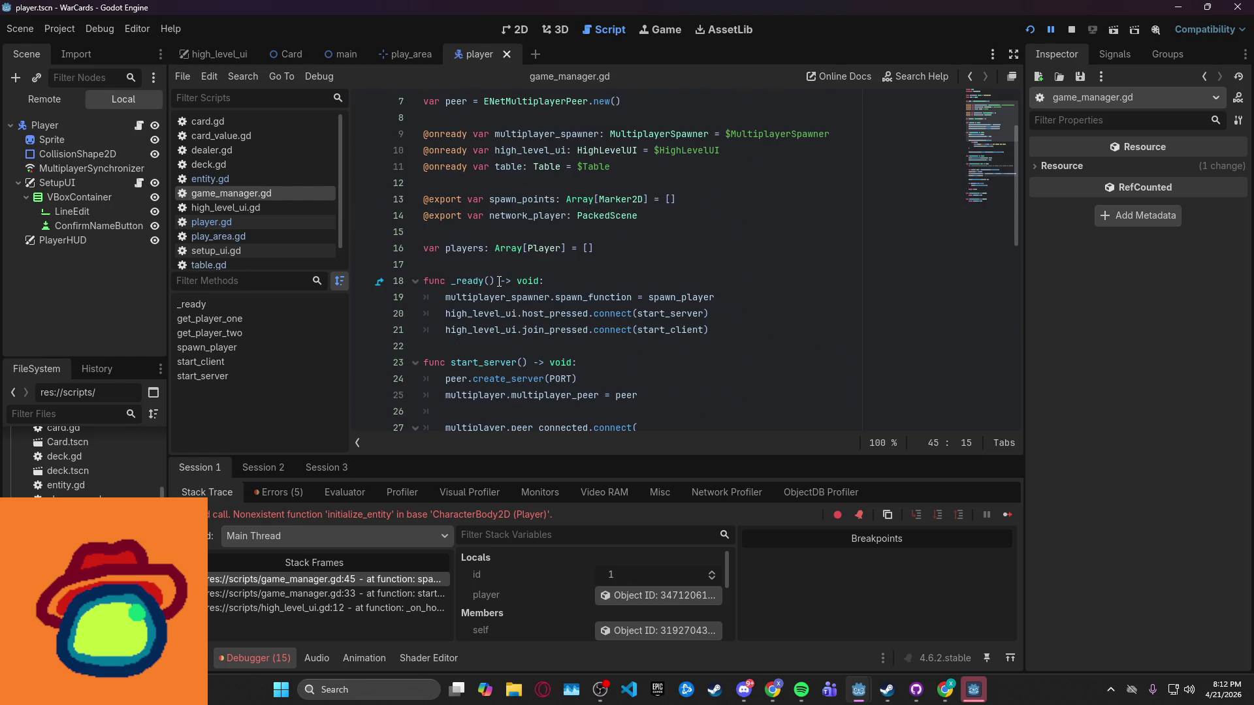
pyautogui.scroll(-8, 499, 281)
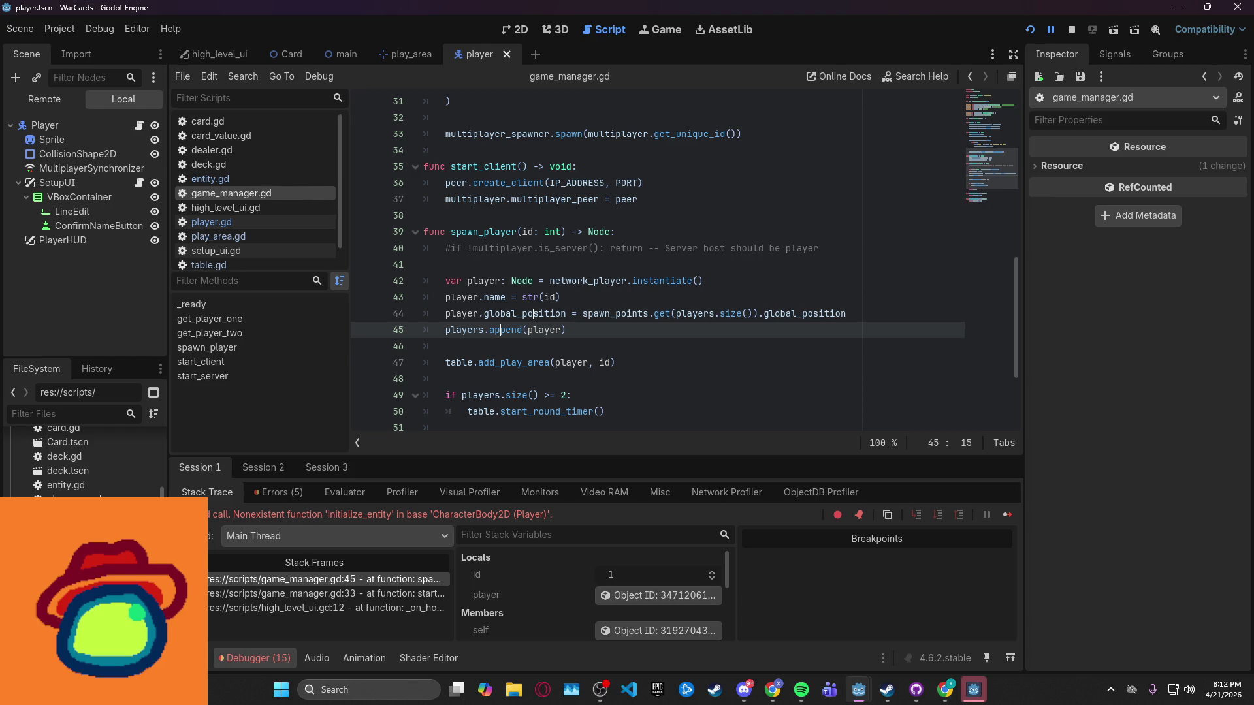
pyautogui.click(570, 334)
pyautogui.click(632, 359)
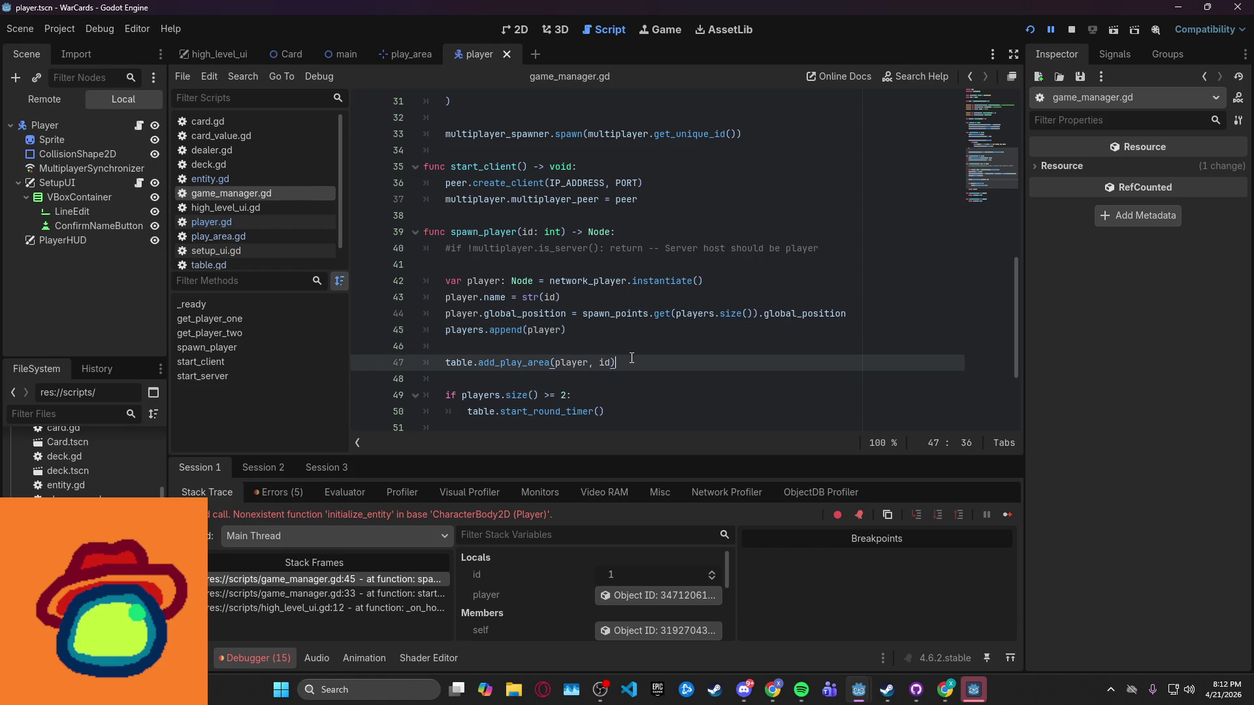
pyautogui.click(583, 332)
pyautogui.press('Return')
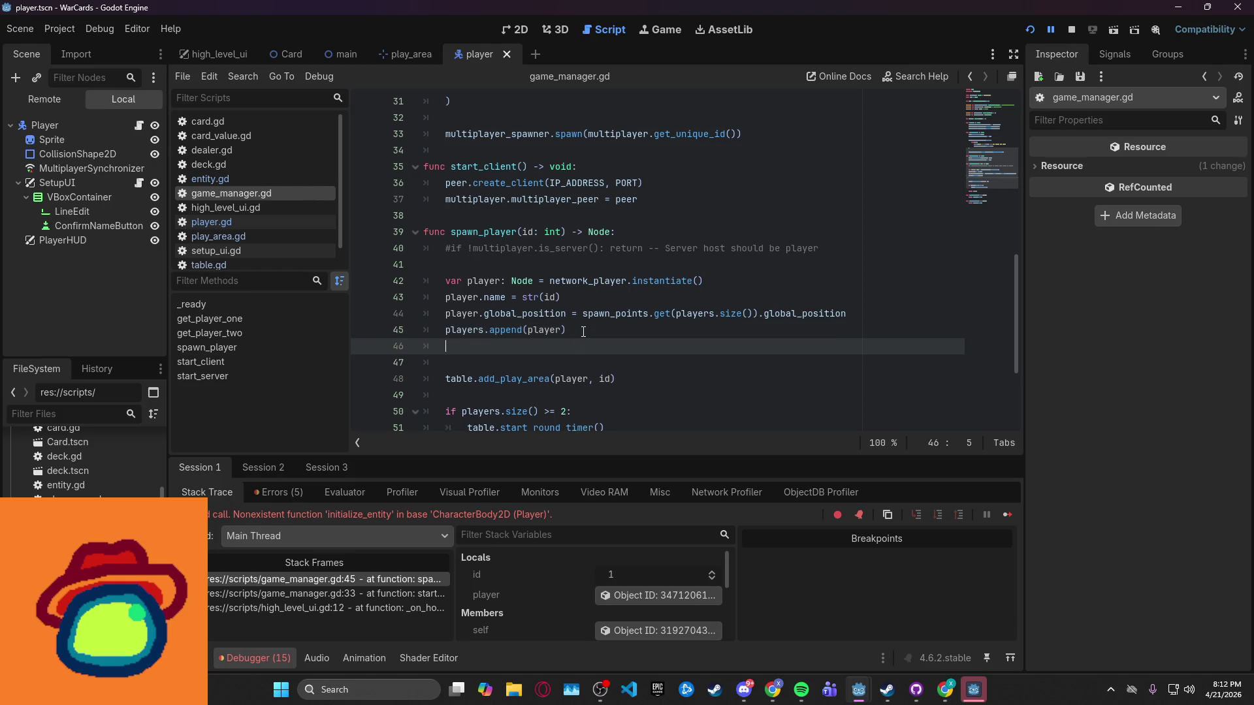
pyautogui.press('Return')
pyautogui.write('players')
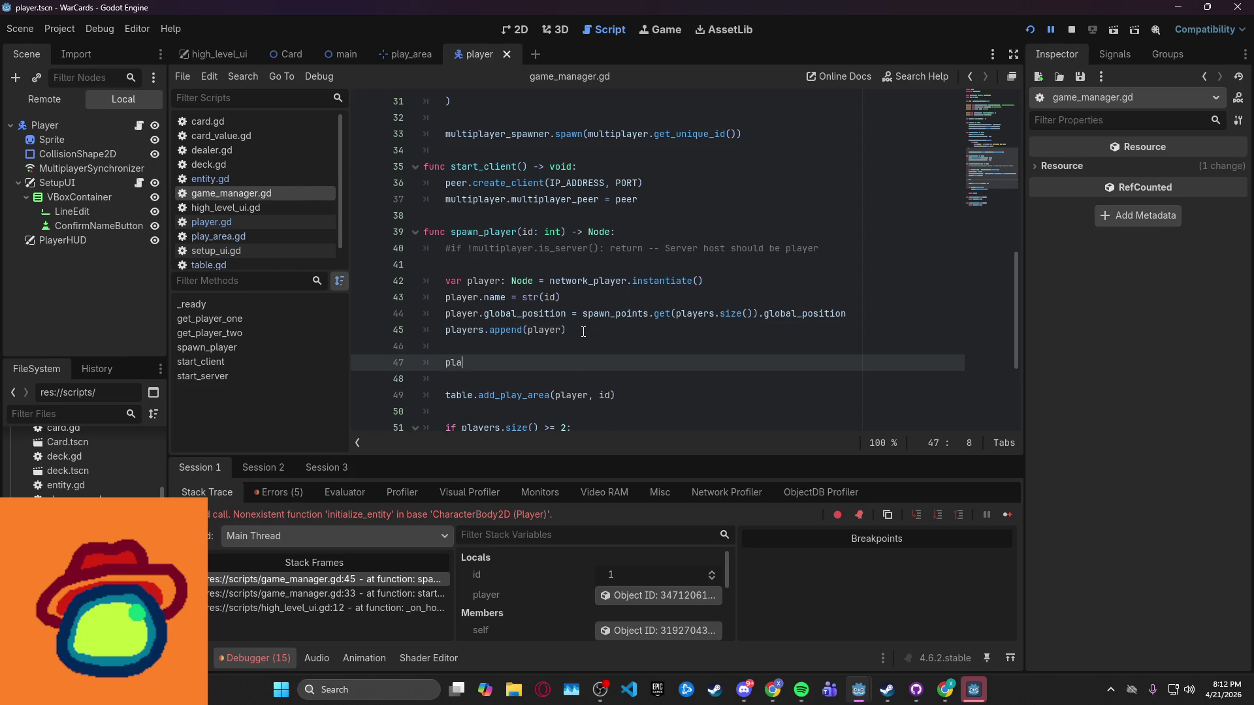
pyautogui.write('[0')
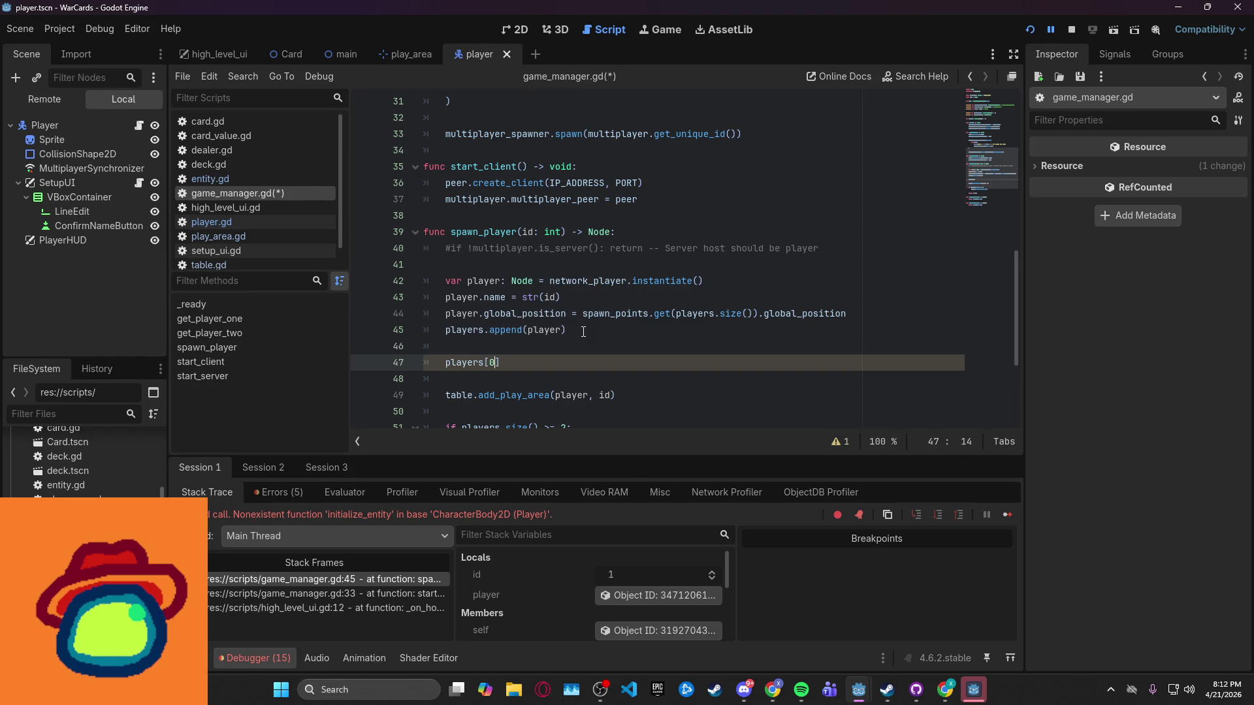
pyautogui.press('BackSpace')
pyautogui.write('players.si')
pyautogui.press('Return')
# Complete the line as players[players.size()-1].init_player() and jump to init_player in player.gd
pyautogui.write(']')
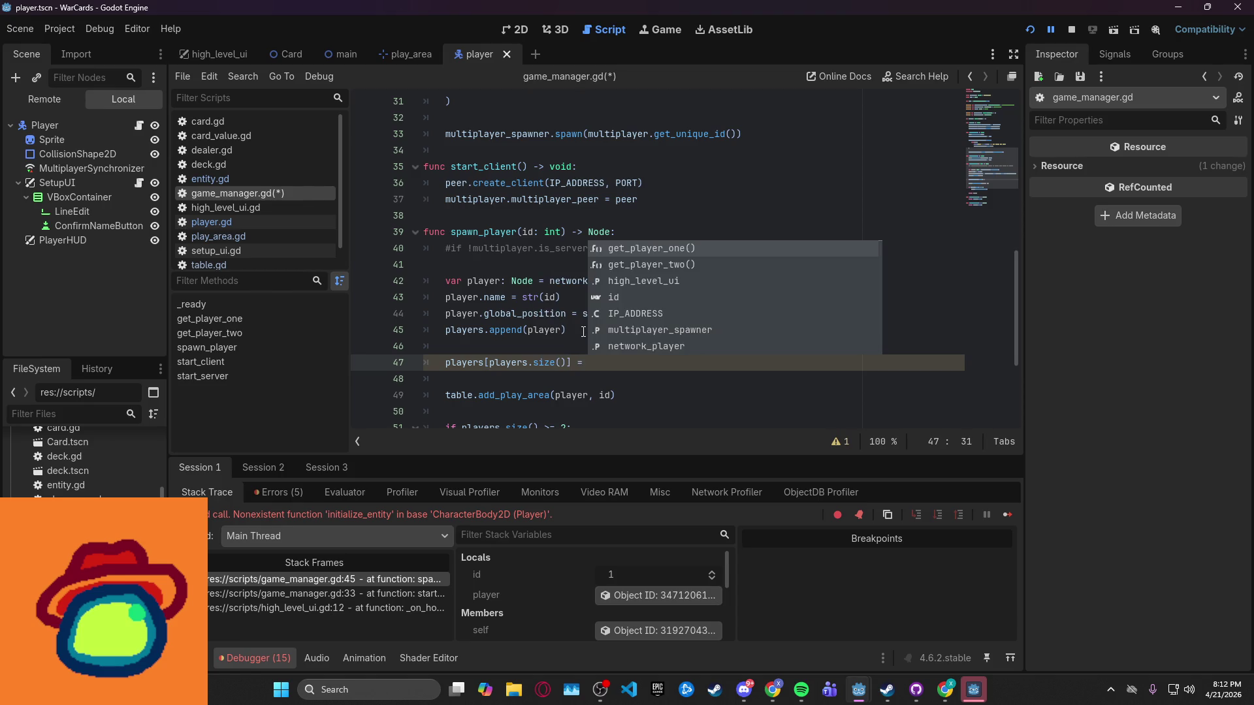
pyautogui.click(567, 362)
pyautogui.write('-1')
pyautogui.click(596, 362)
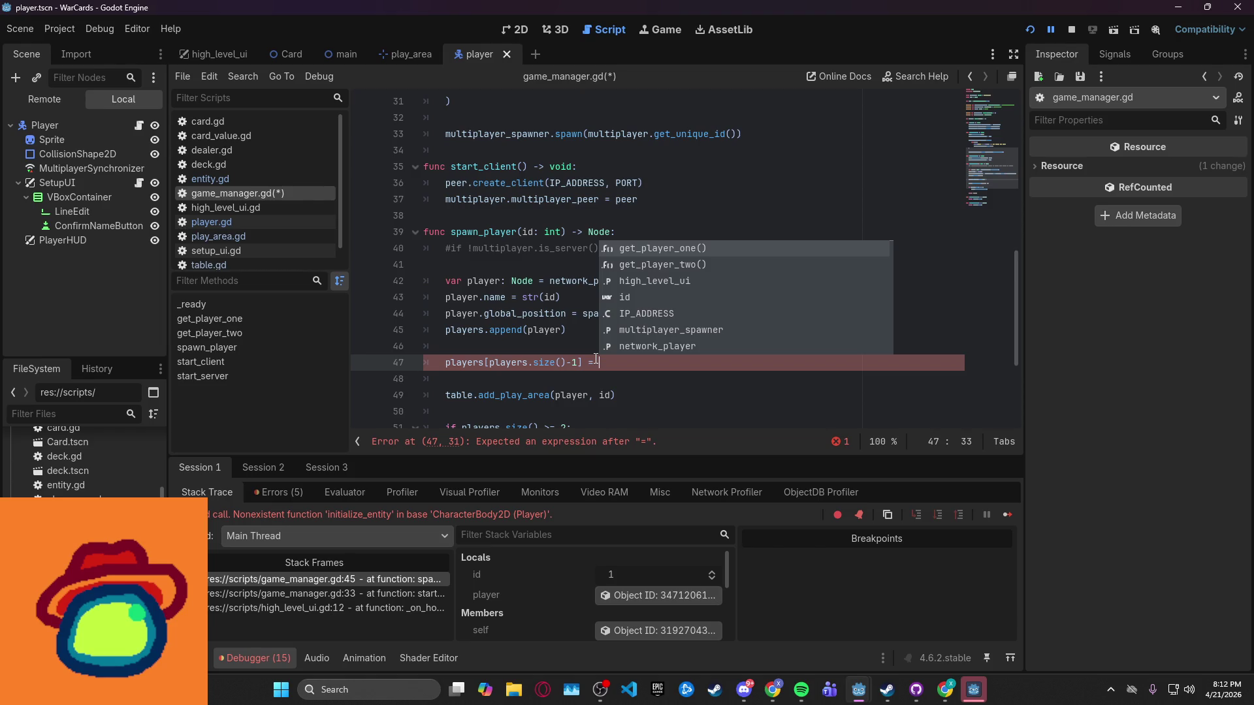
pyautogui.press('BackSpace')
pyautogui.press('BackSpace')
pyautogui.press('BackSpace')
pyautogui.write('.')
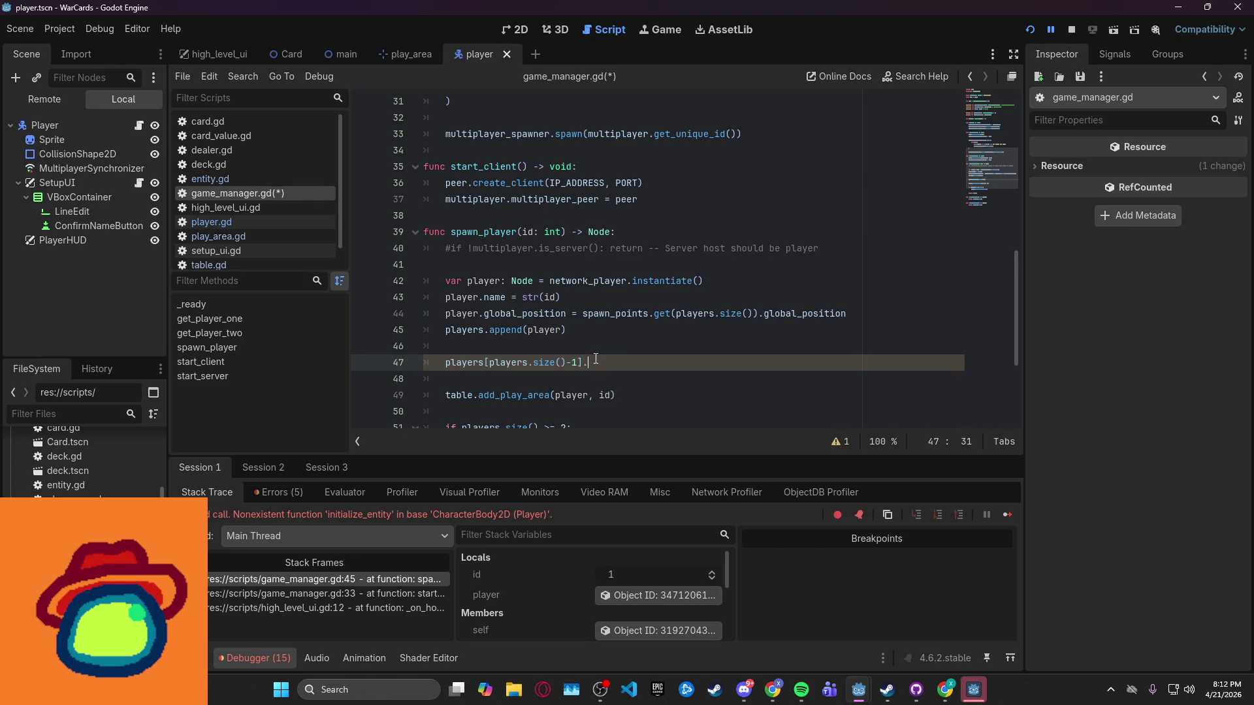
pyautogui.write('ini')
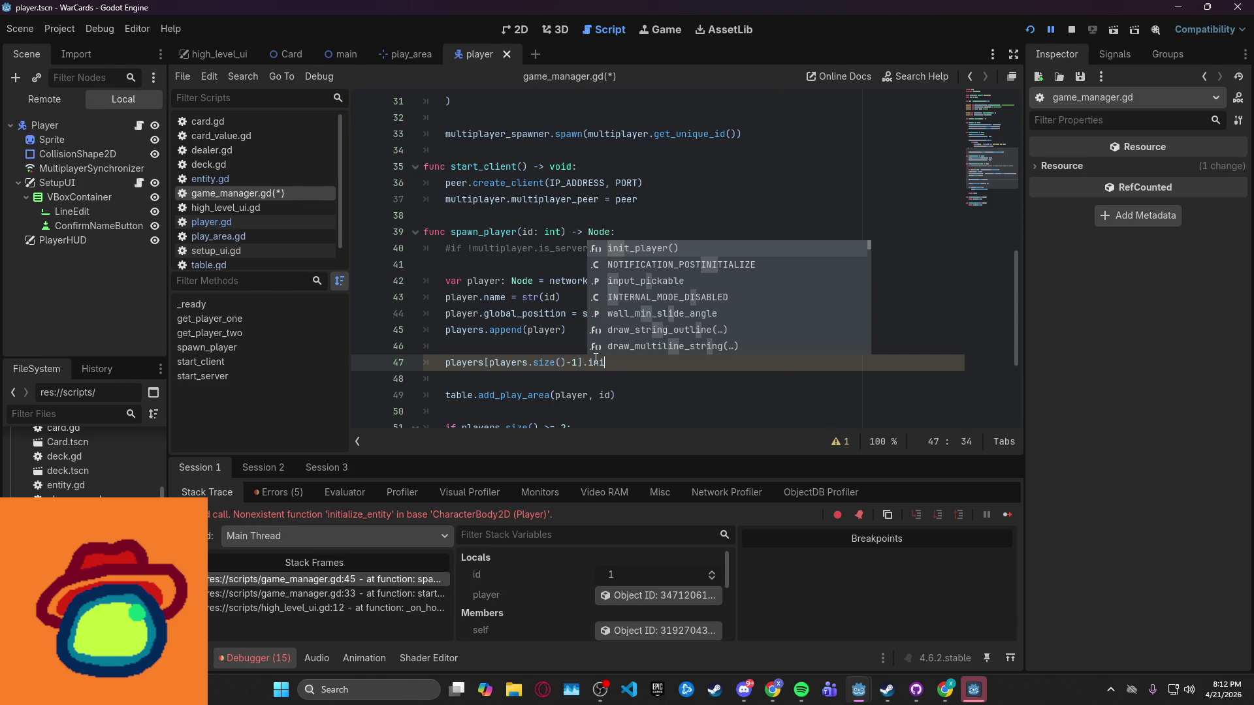
pyautogui.write('t')
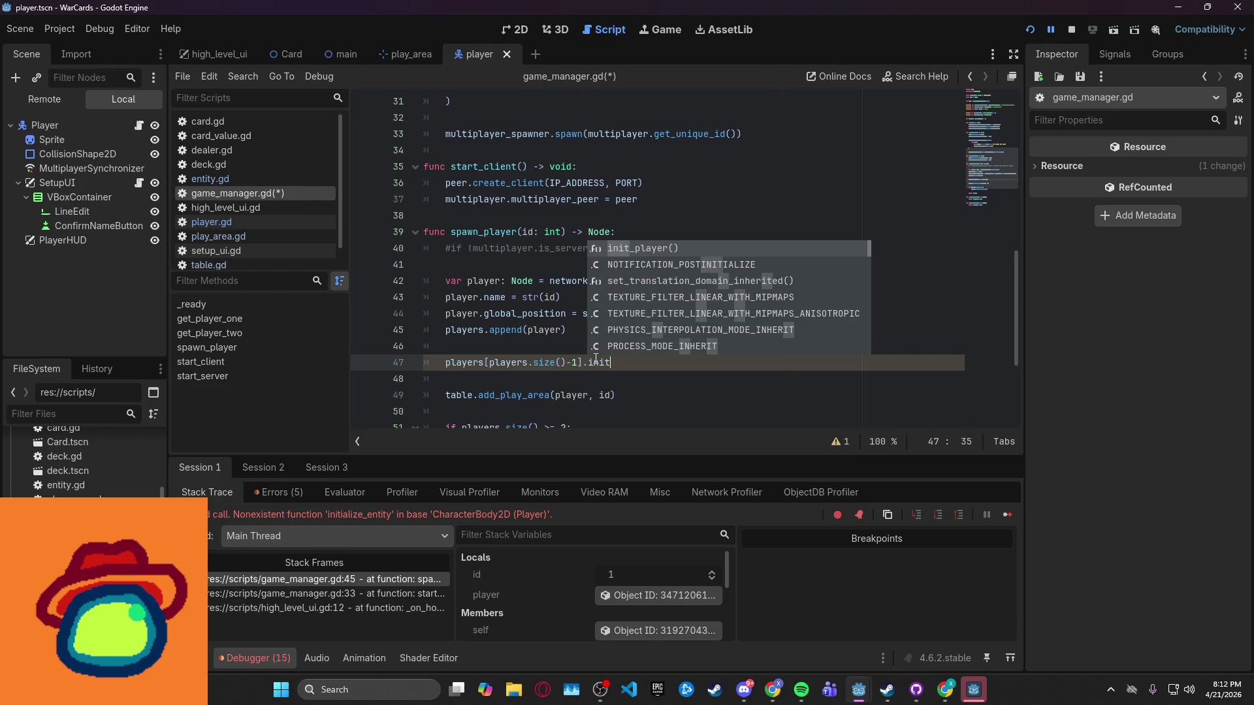
pyautogui.press('Return')
pyautogui.keyDown('ctrl'); pyautogui.click(596, 362); pyautogui.keyUp('ctrl')
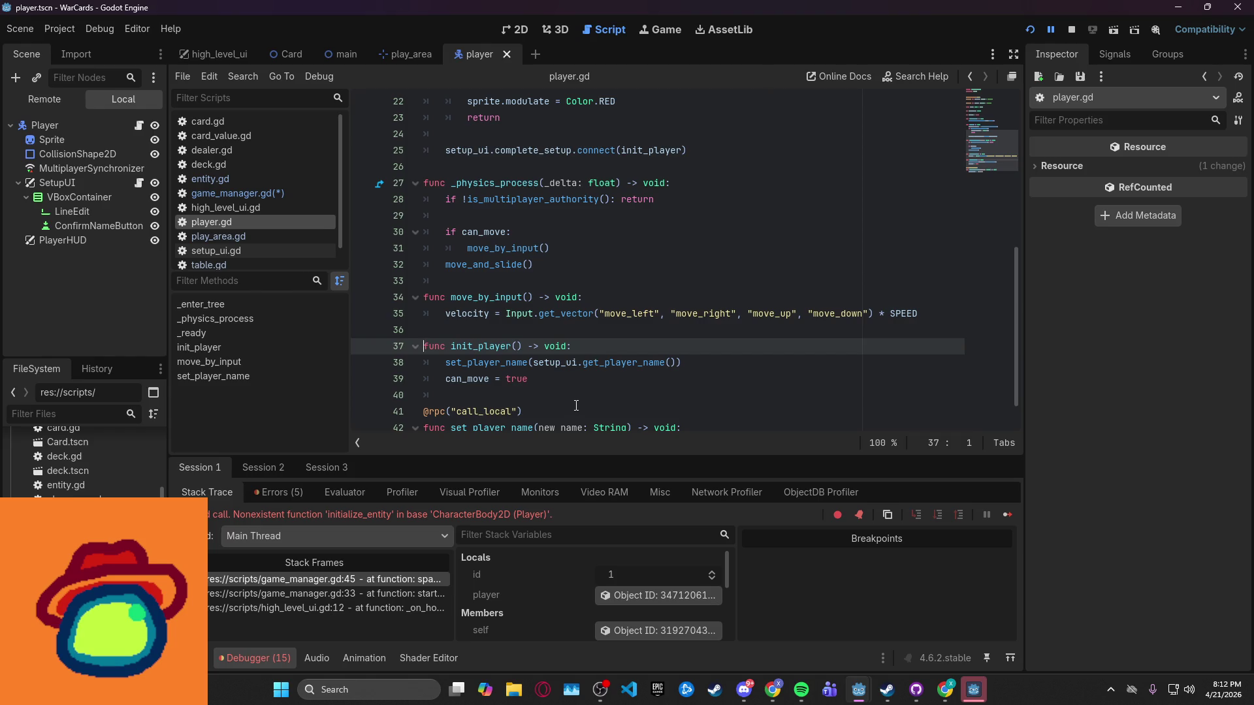
# Review player.gd up to its class header, then delete the init_player call lines in game_manager.gd
pyautogui.scroll(4, 576, 406)
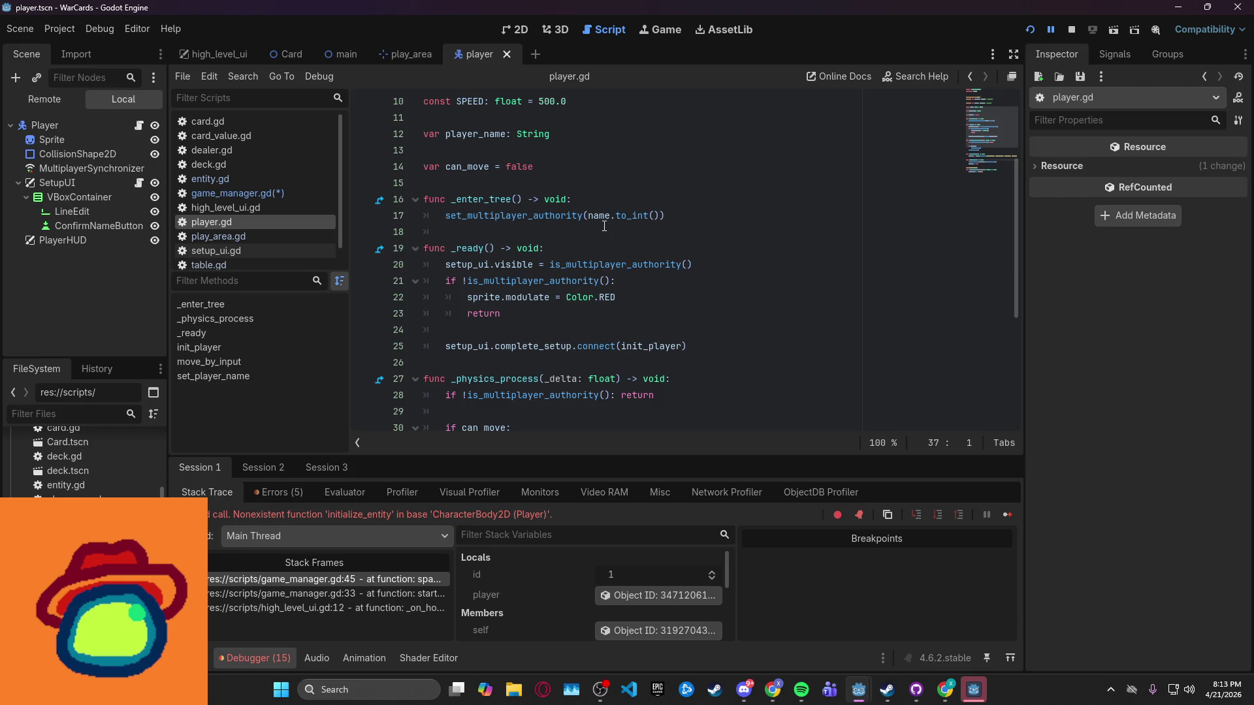
pyautogui.scroll(3, 642, 238)
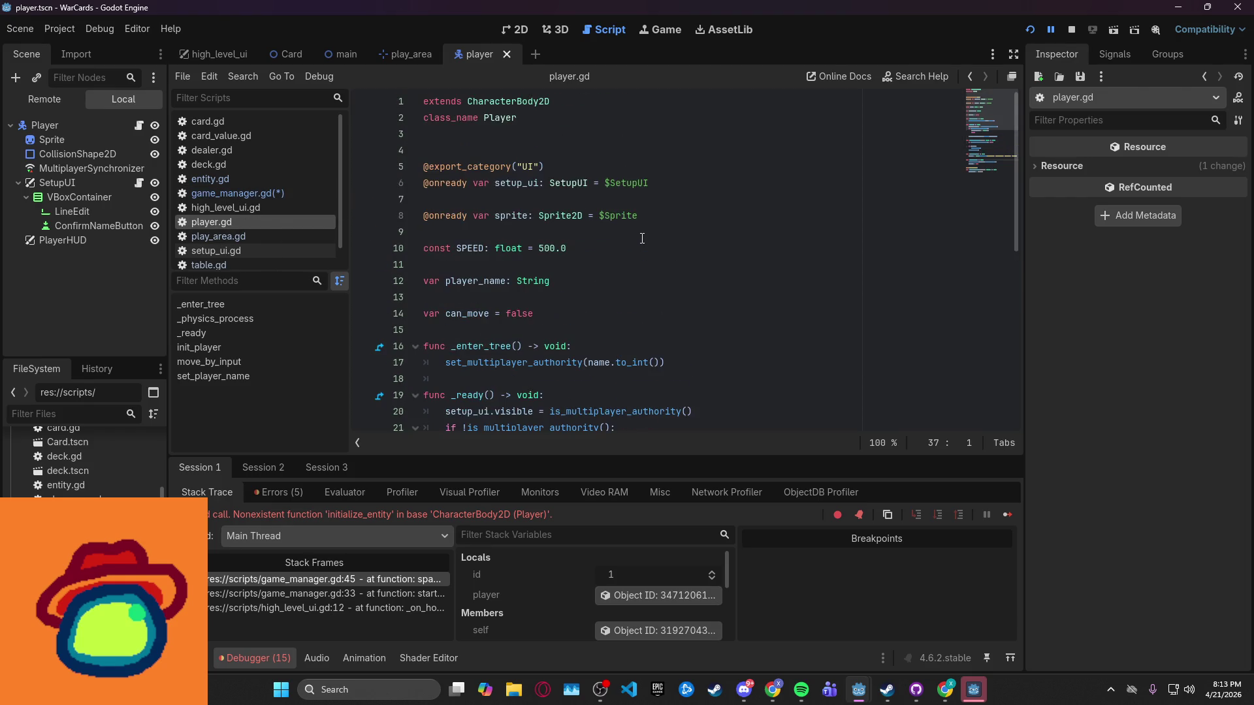
pyautogui.moveTo(507, 105)
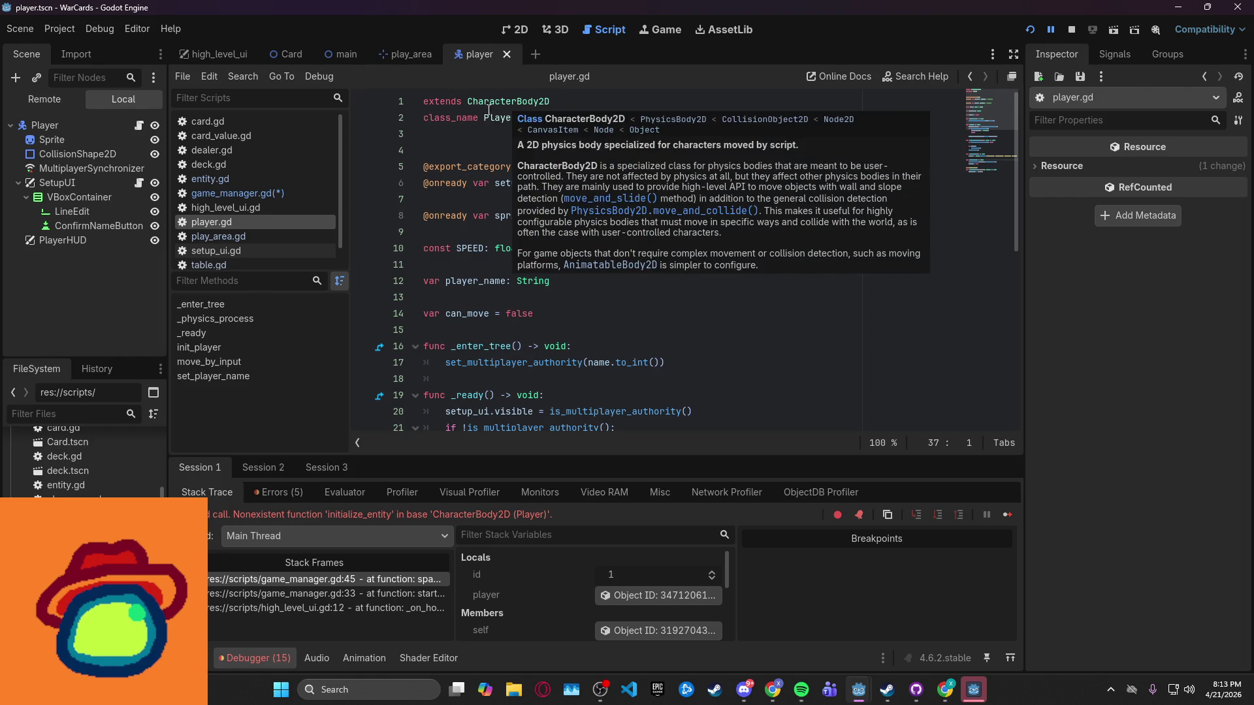
pyautogui.click(250, 193)
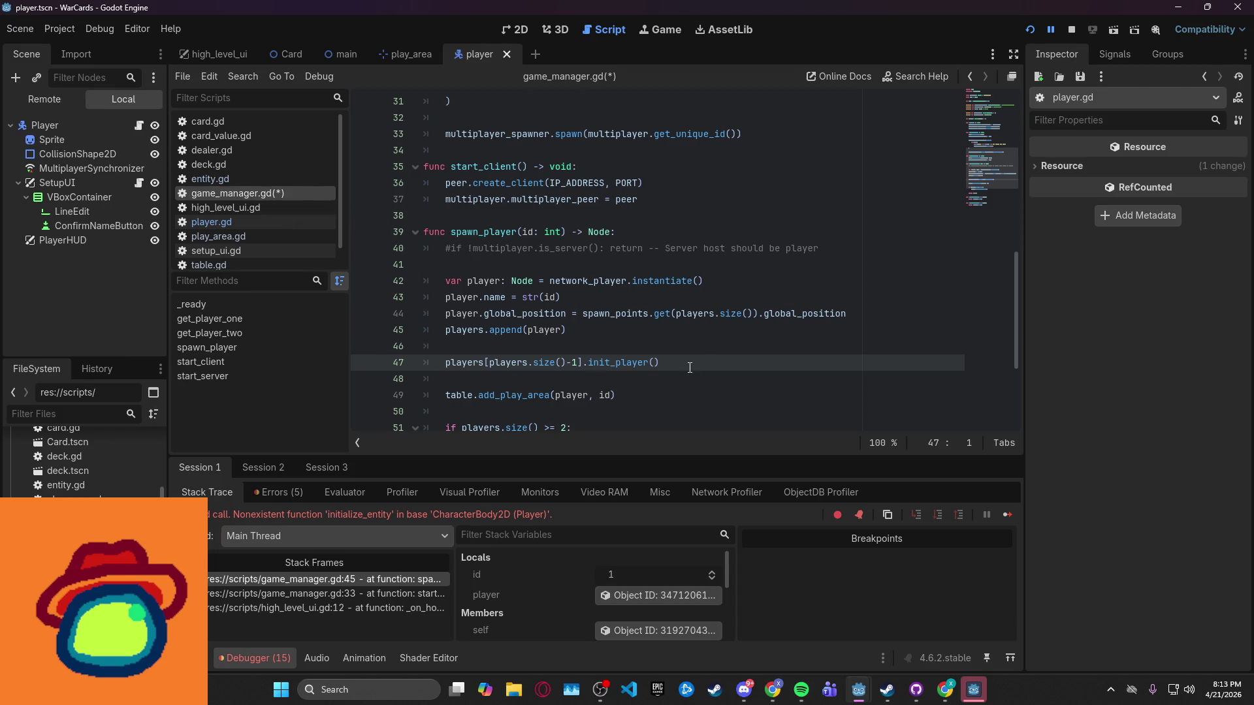
pyautogui.moveTo(692, 363); pyautogui.dragTo(335, 350)
pyautogui.press('BackSpace')
pyautogui.press('BackSpace')
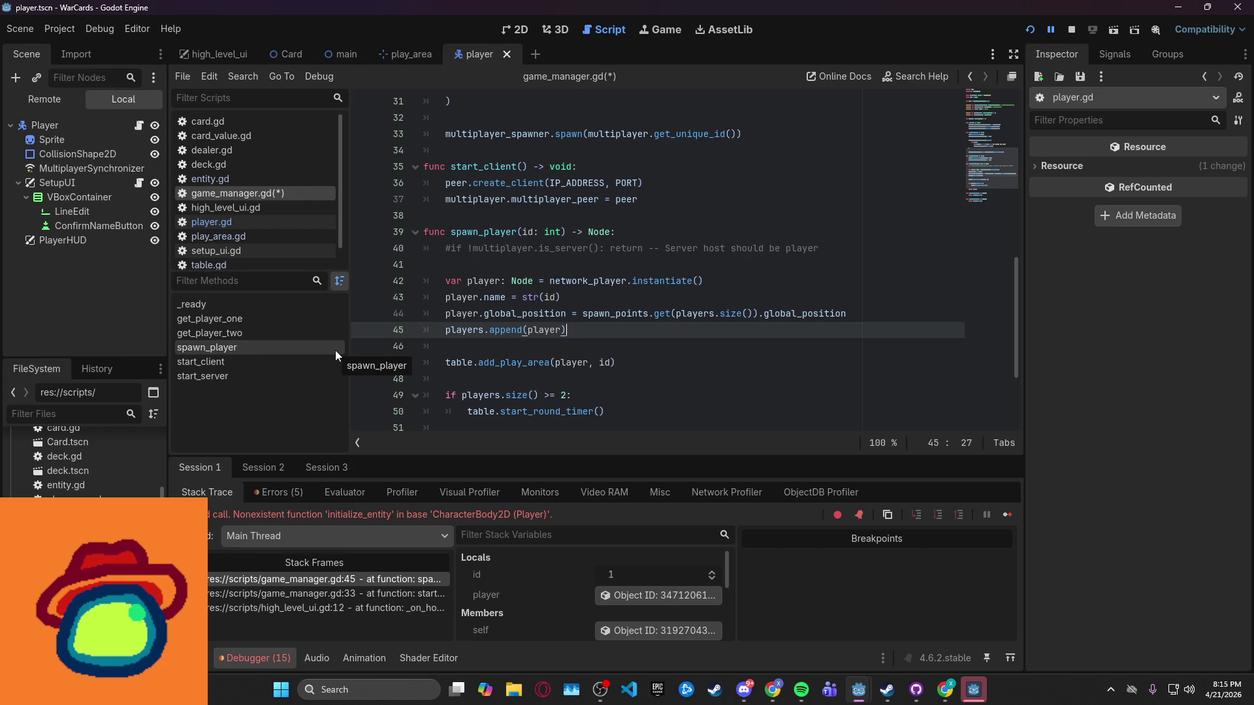
# Look over the player.gd and play_area.gd scripts
pyautogui.click(240, 223)
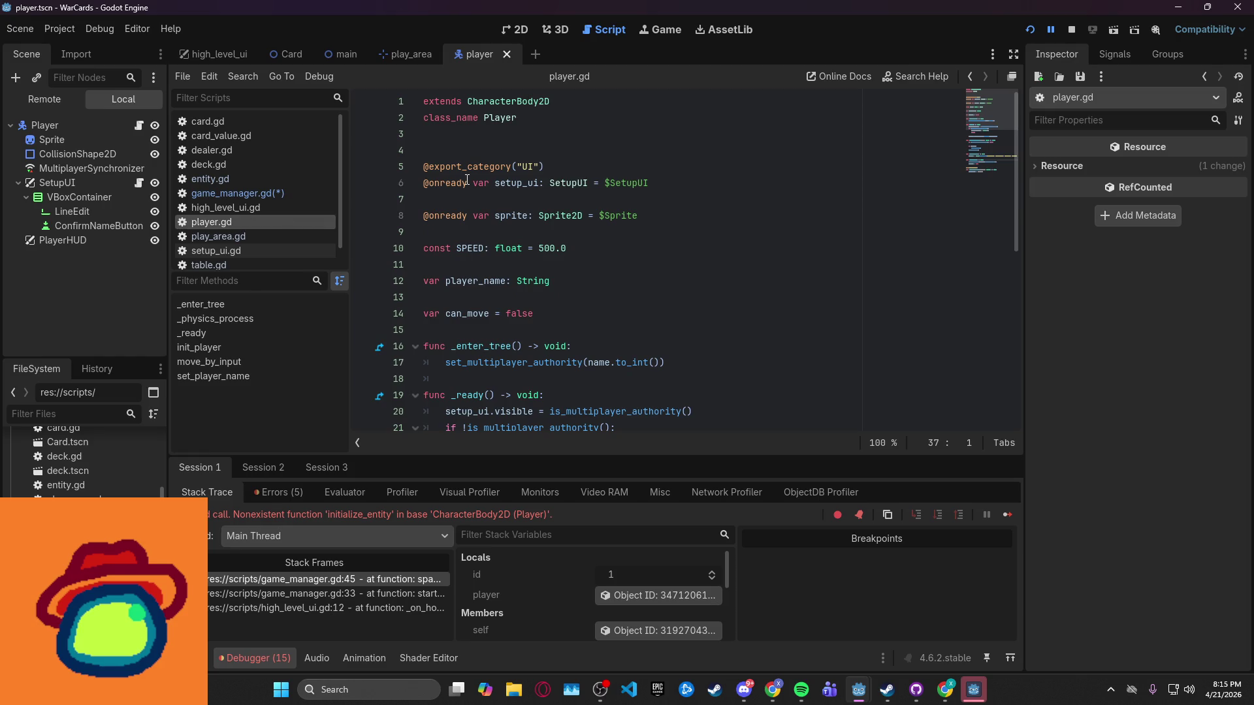
pyautogui.click(233, 235)
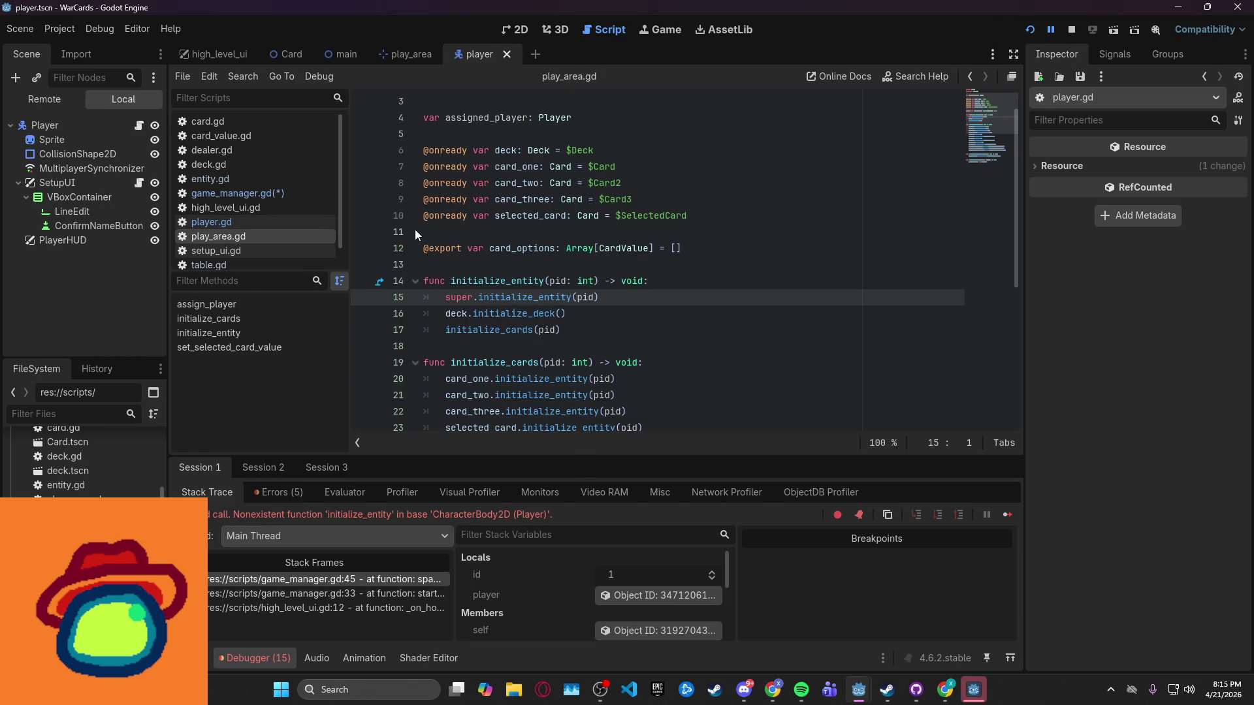
pyautogui.scroll(-5, 417, 229)
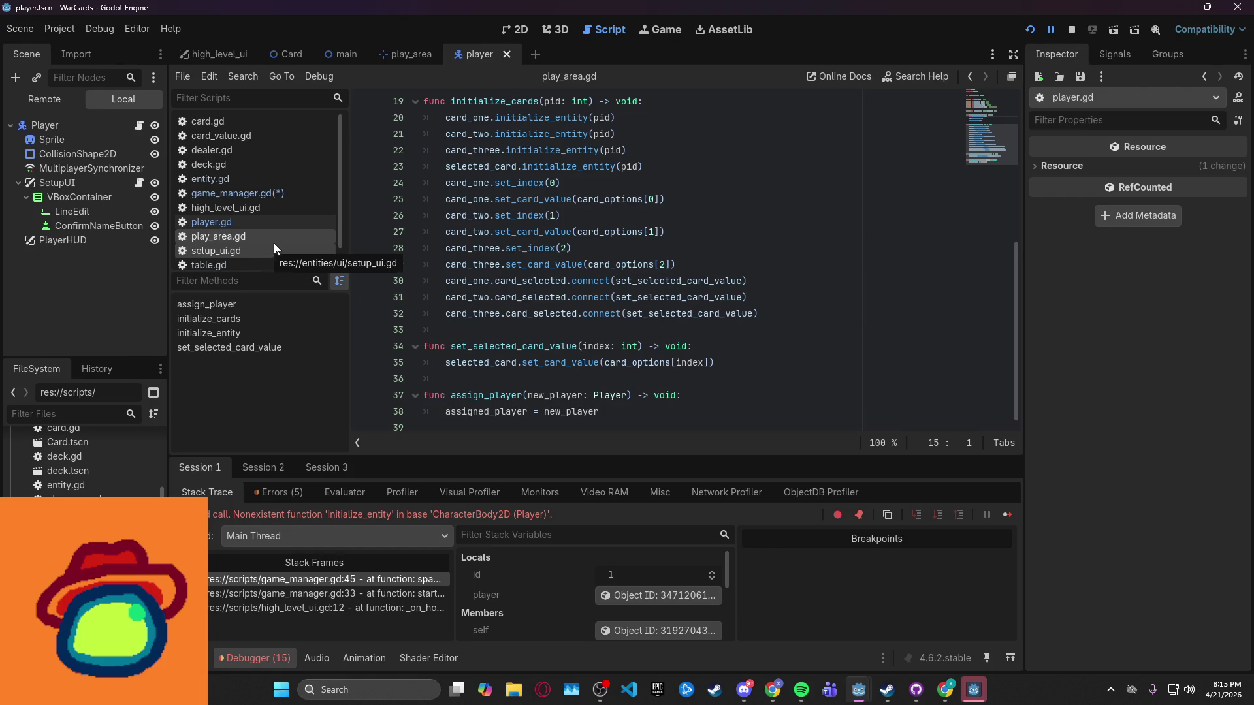
# In the main scene, collapse Table and Dealer and open dealer.gd at display_winner
pyautogui.click(201, 55)
pyautogui.click(346, 56)
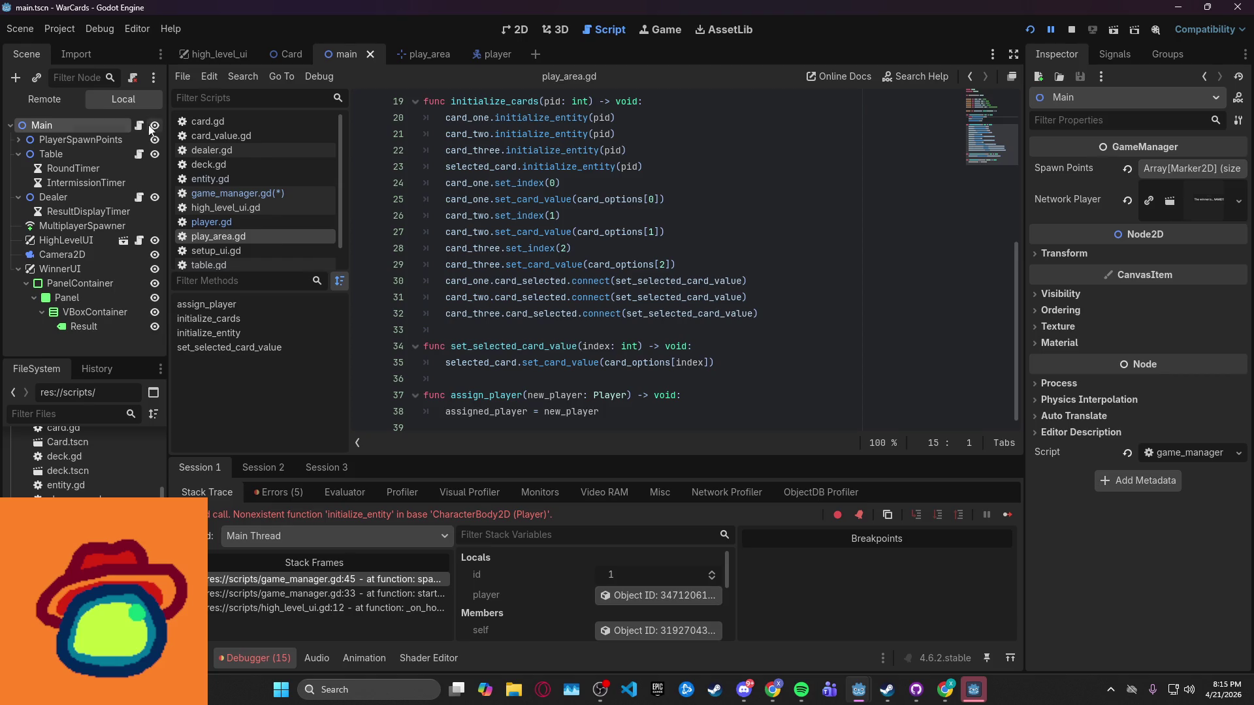
pyautogui.click(19, 153)
pyautogui.click(18, 168)
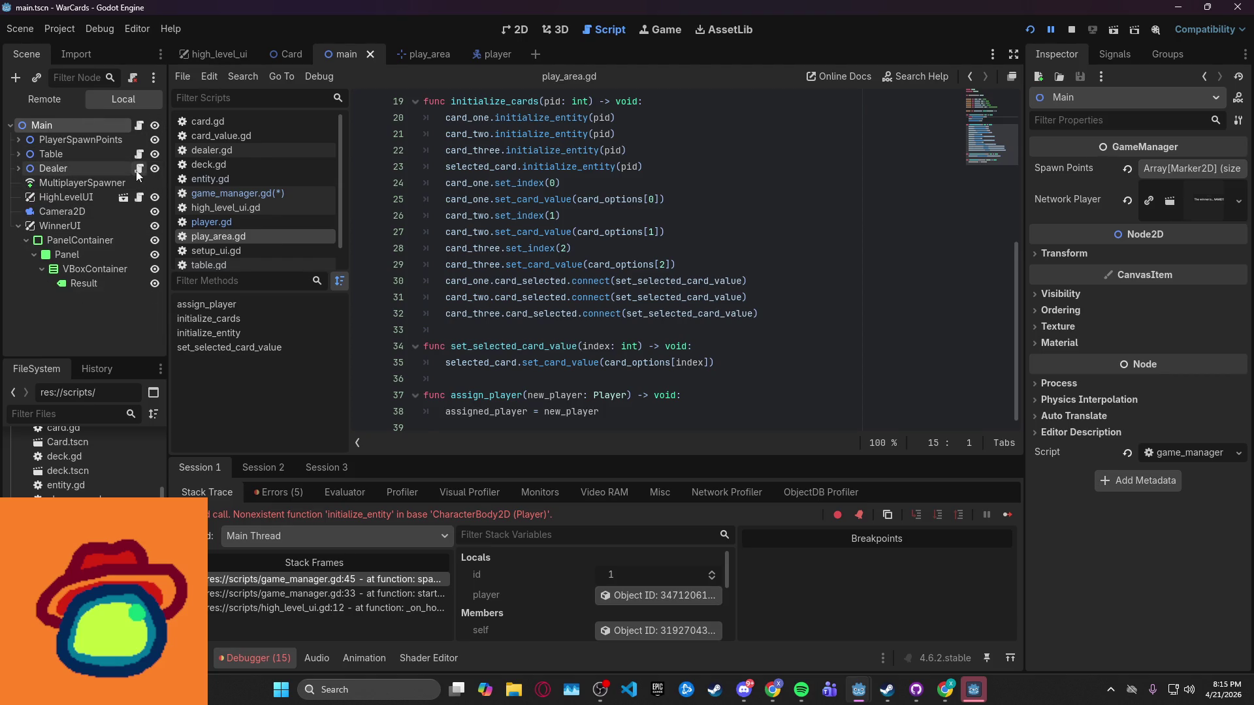
pyautogui.click(139, 168)
pyautogui.scroll(-2, 484, 277)
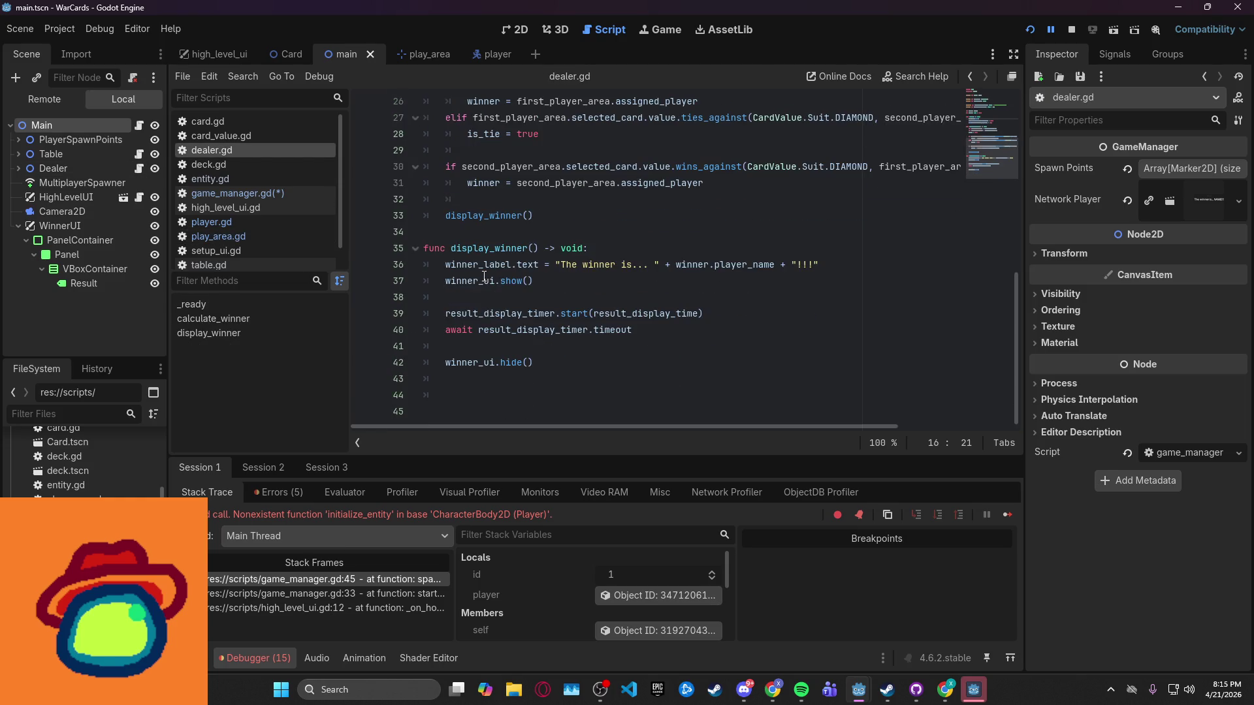
pyautogui.moveTo(720, 268)
pyautogui.click(765, 693)
# Search Google for 'godot rpc calls' in a new tab and open the High-level multiplayer docs result
pyautogui.click(982, 77)
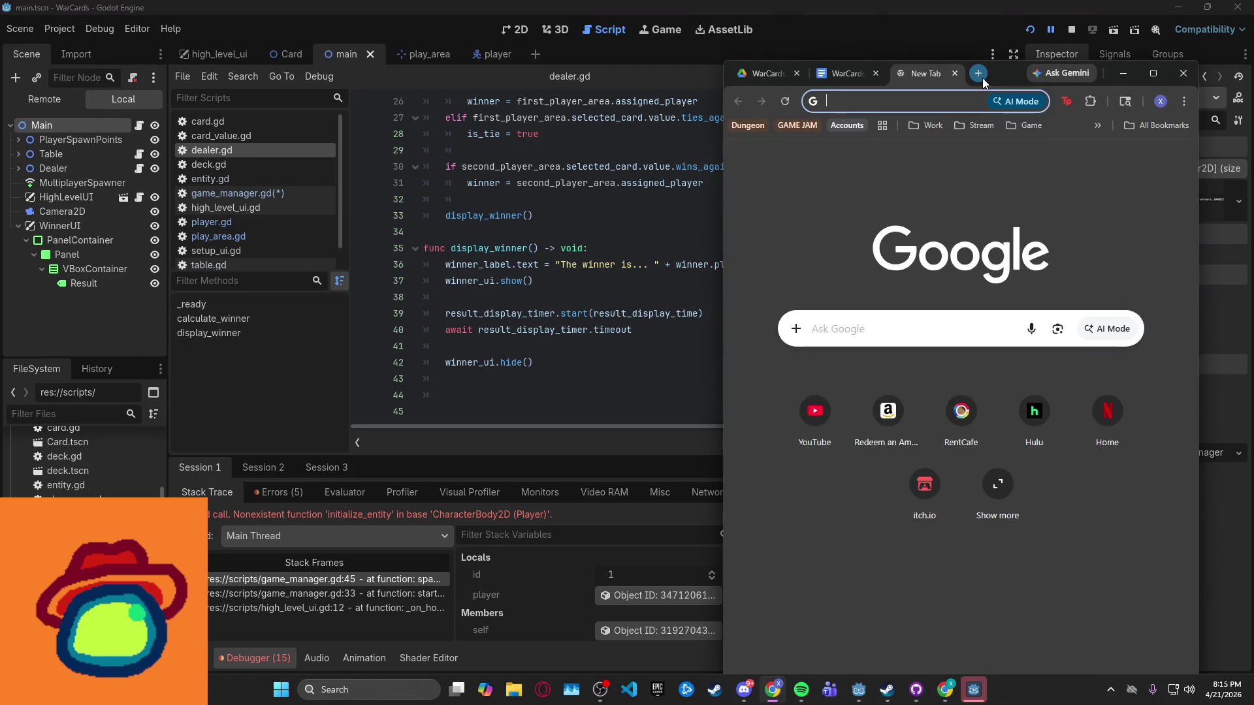
pyautogui.write('godot ')
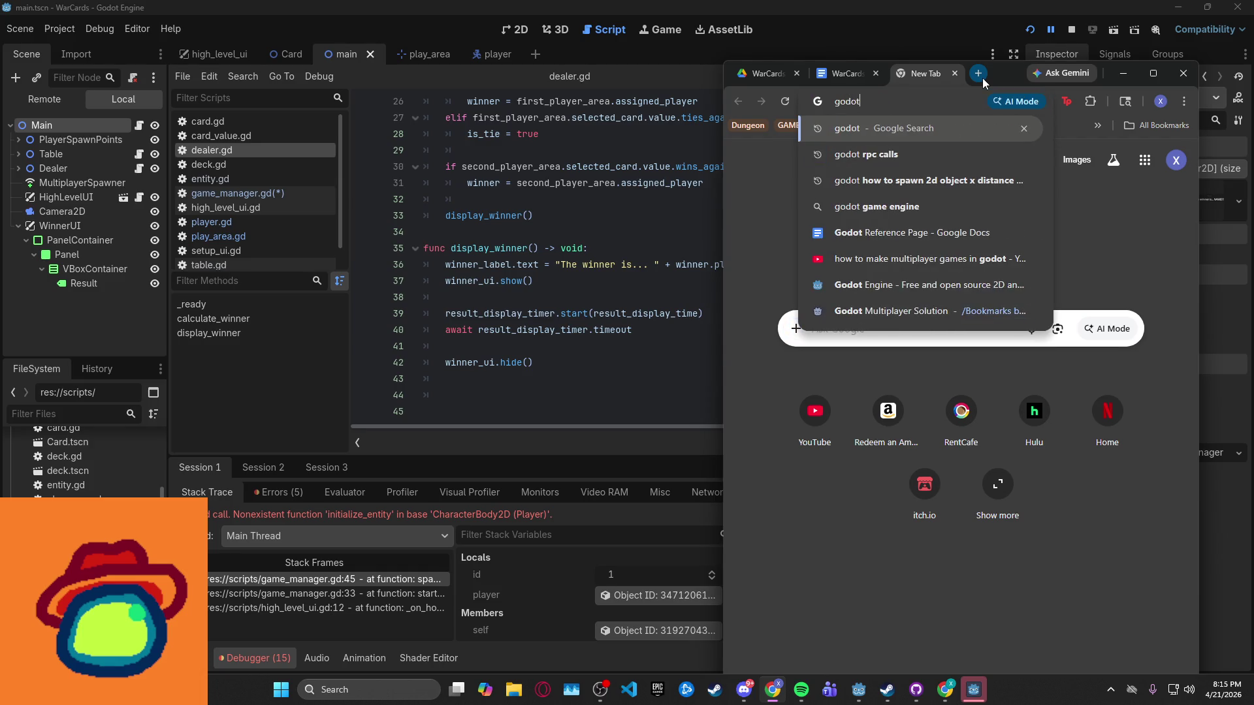
pyautogui.write('rpc calls')
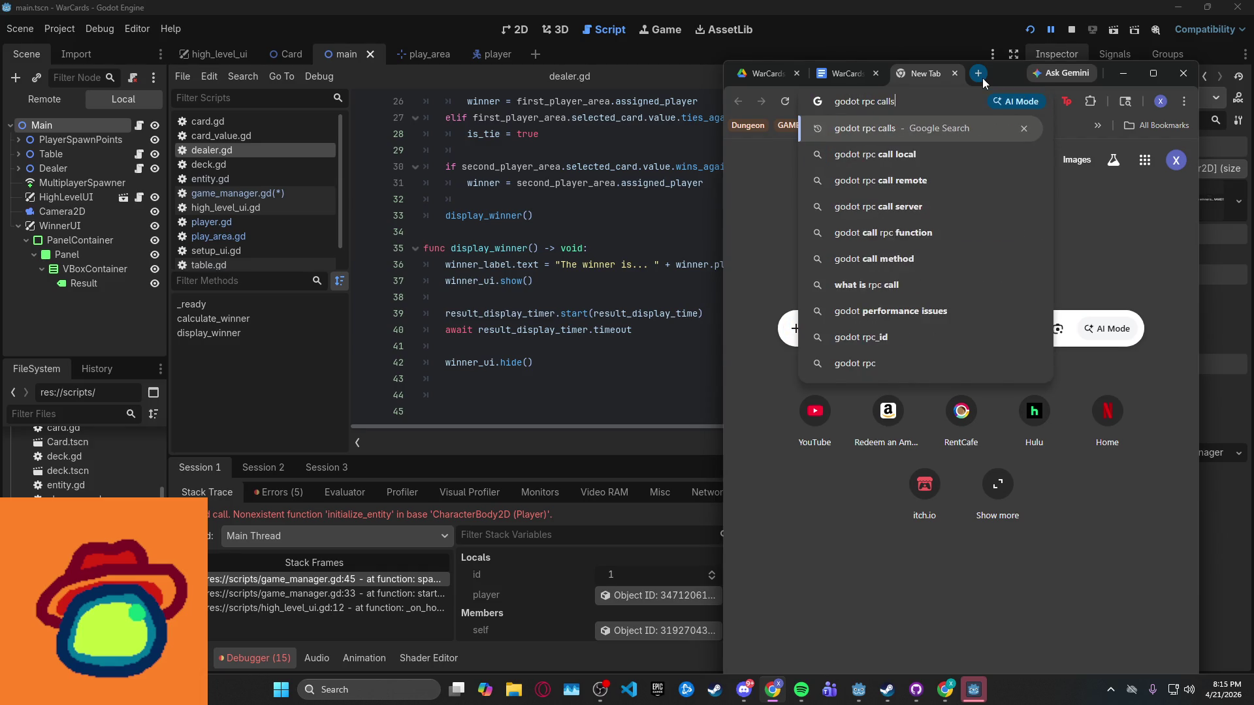
pyautogui.press('Return')
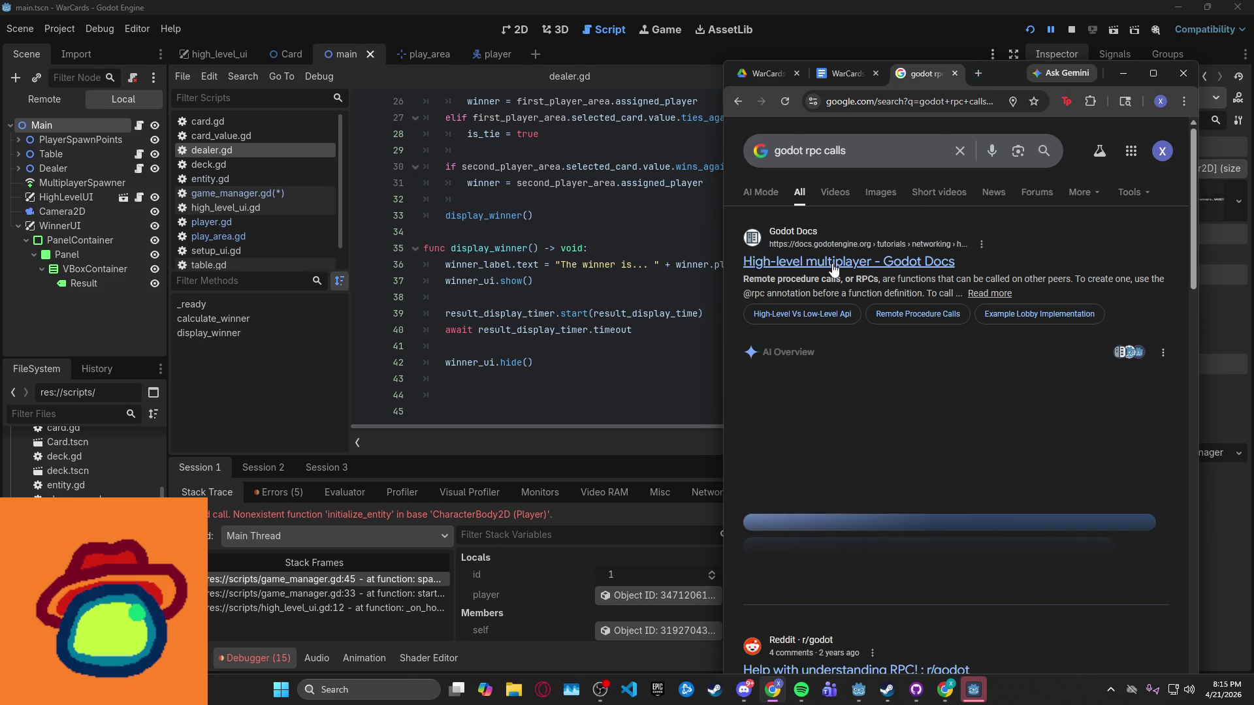
pyautogui.click(832, 261)
pyautogui.scroll(-3, 832, 264)
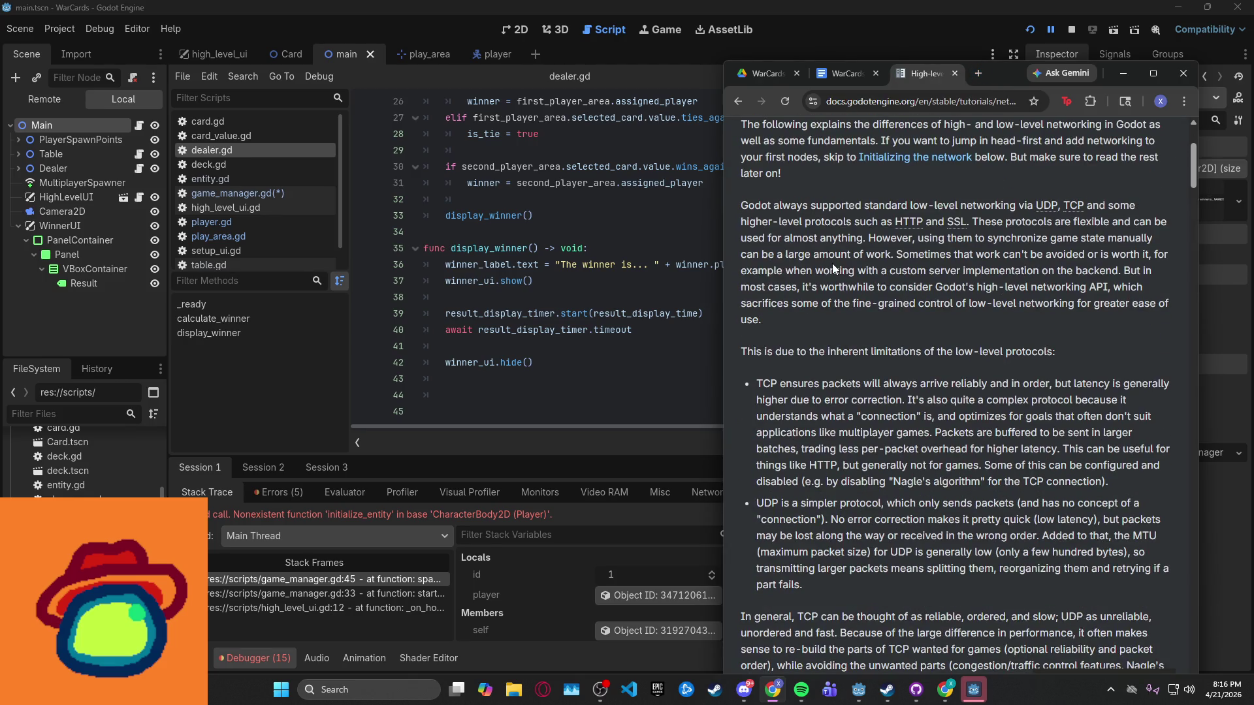
pyautogui.scroll(-8, 832, 263)
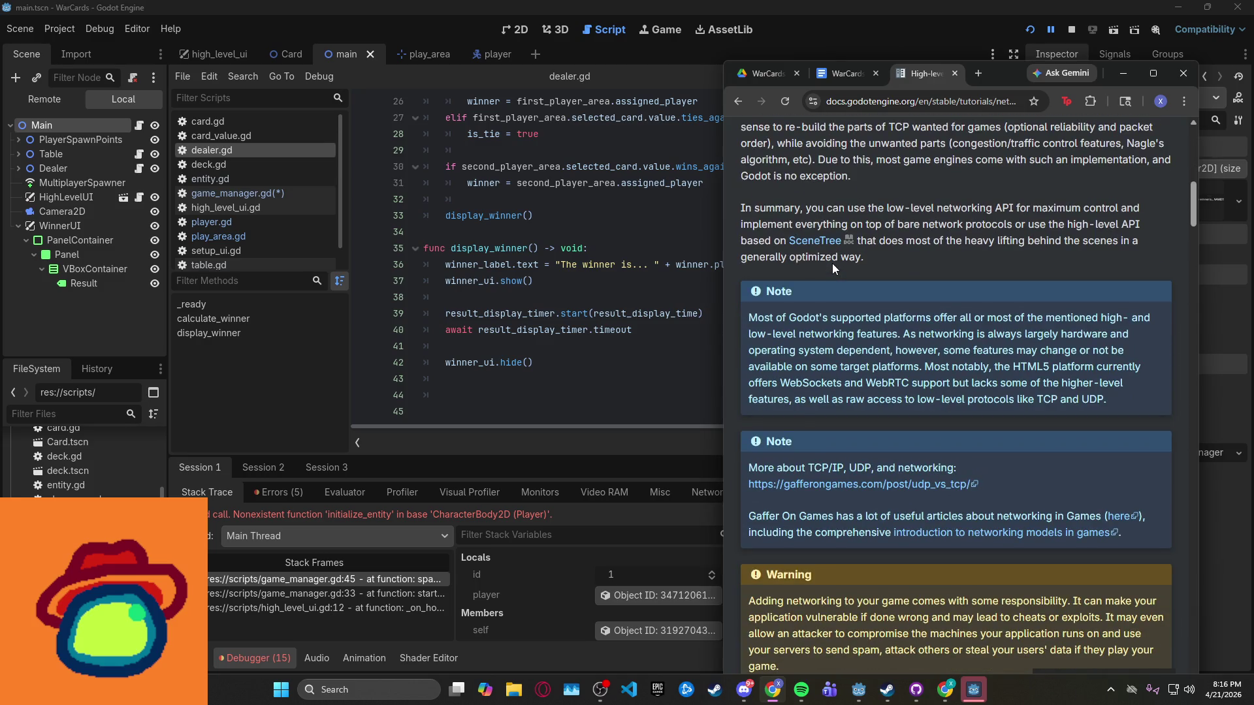
pyautogui.scroll(-9, 832, 264)
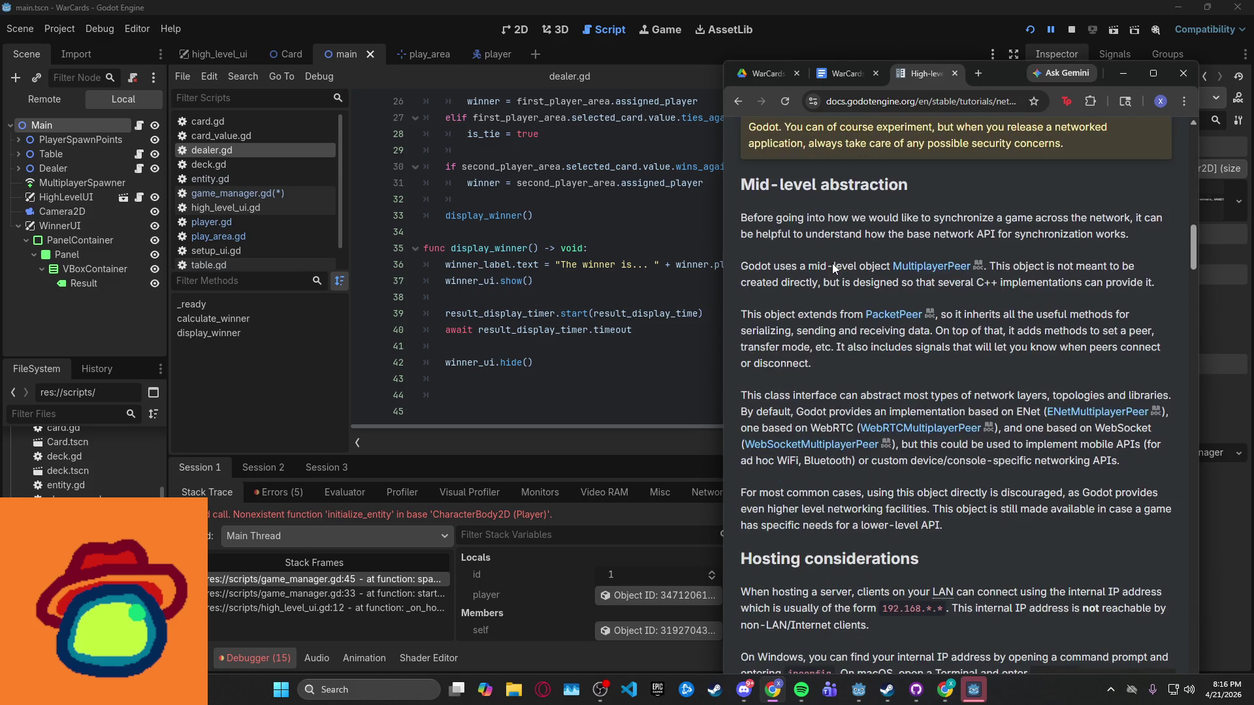
pyautogui.scroll(-3, 832, 264)
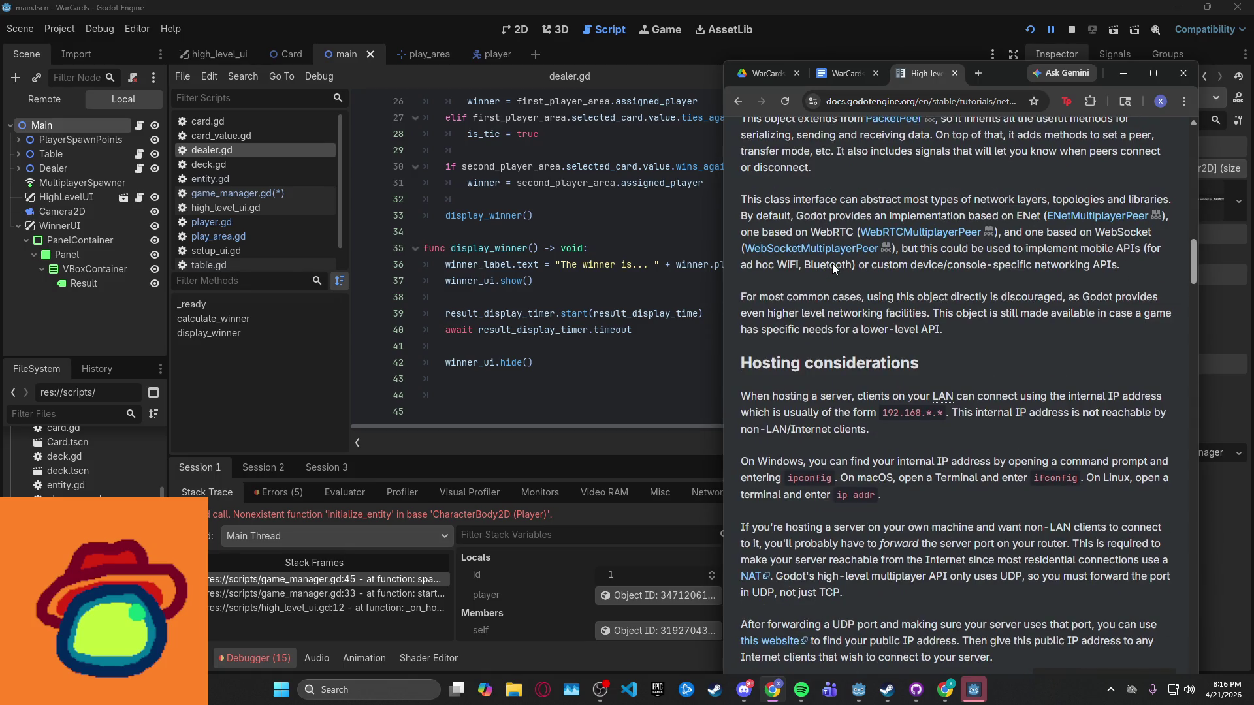
pyautogui.scroll(-6, 832, 264)
pyautogui.scroll(-4, 832, 264)
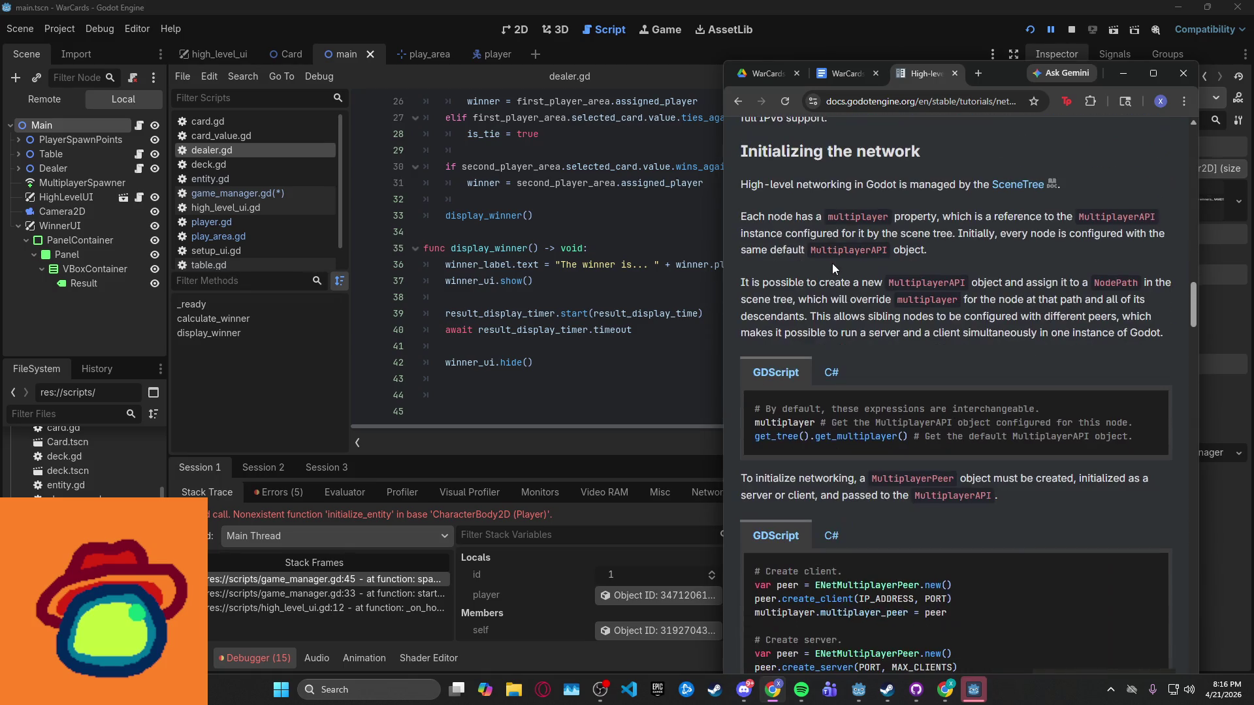
pyautogui.scroll(-2, 832, 263)
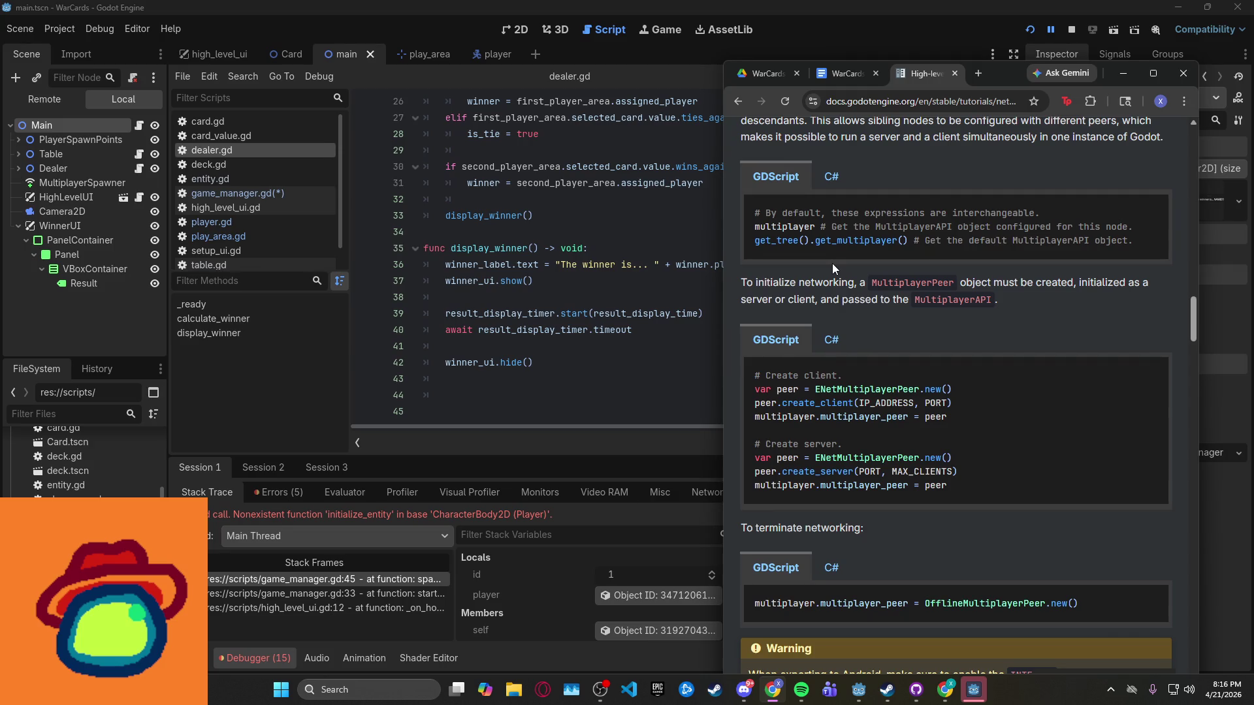
pyautogui.scroll(-4, 832, 264)
pyautogui.scroll(-2, 832, 264)
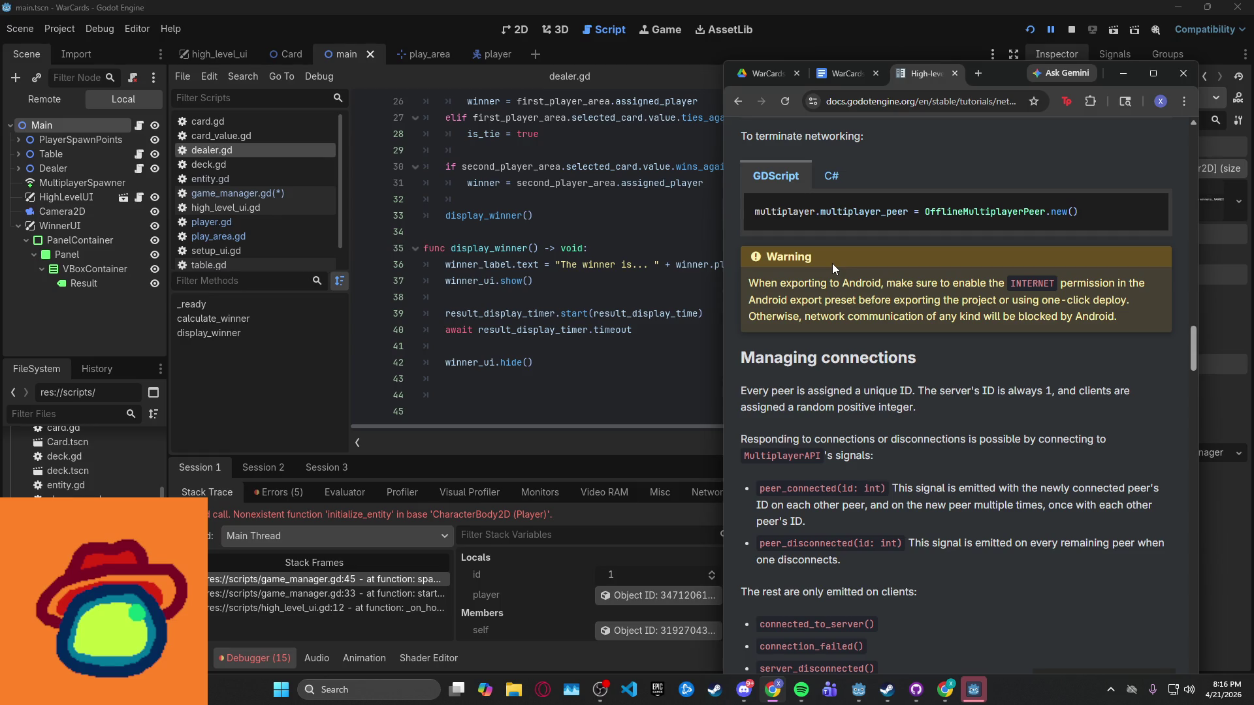
pyautogui.scroll(-6, 832, 264)
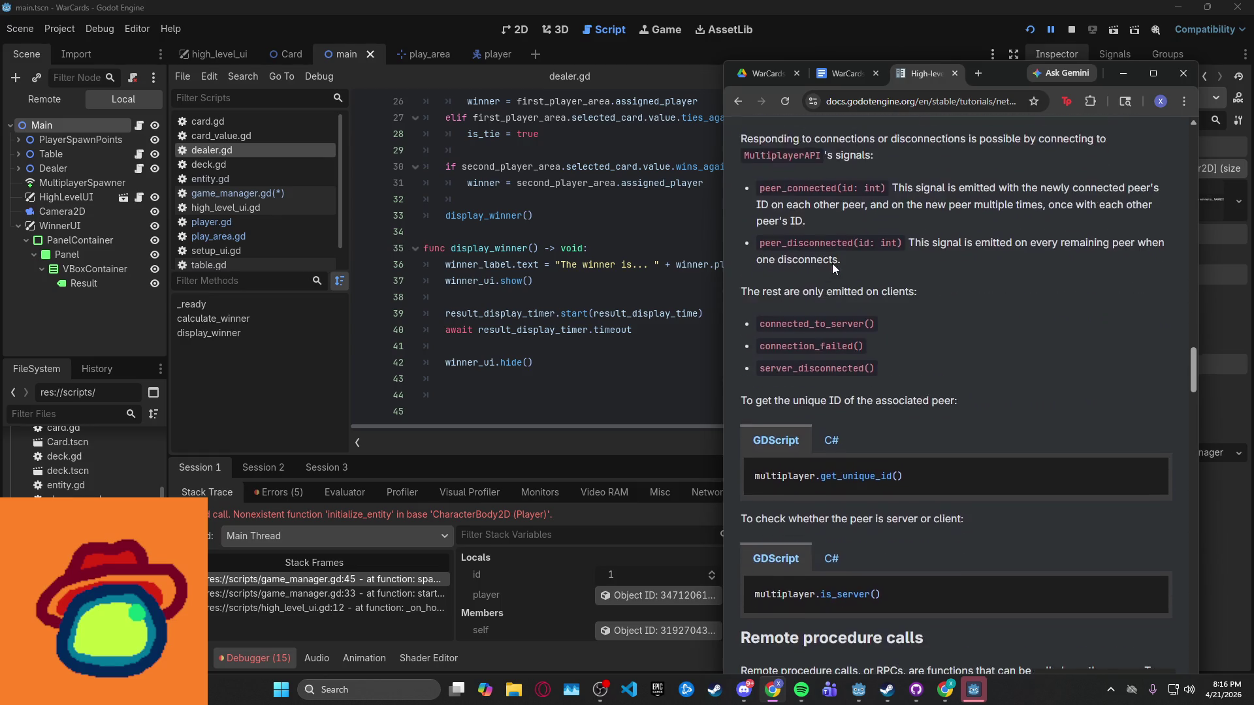
pyautogui.scroll(-6, 832, 264)
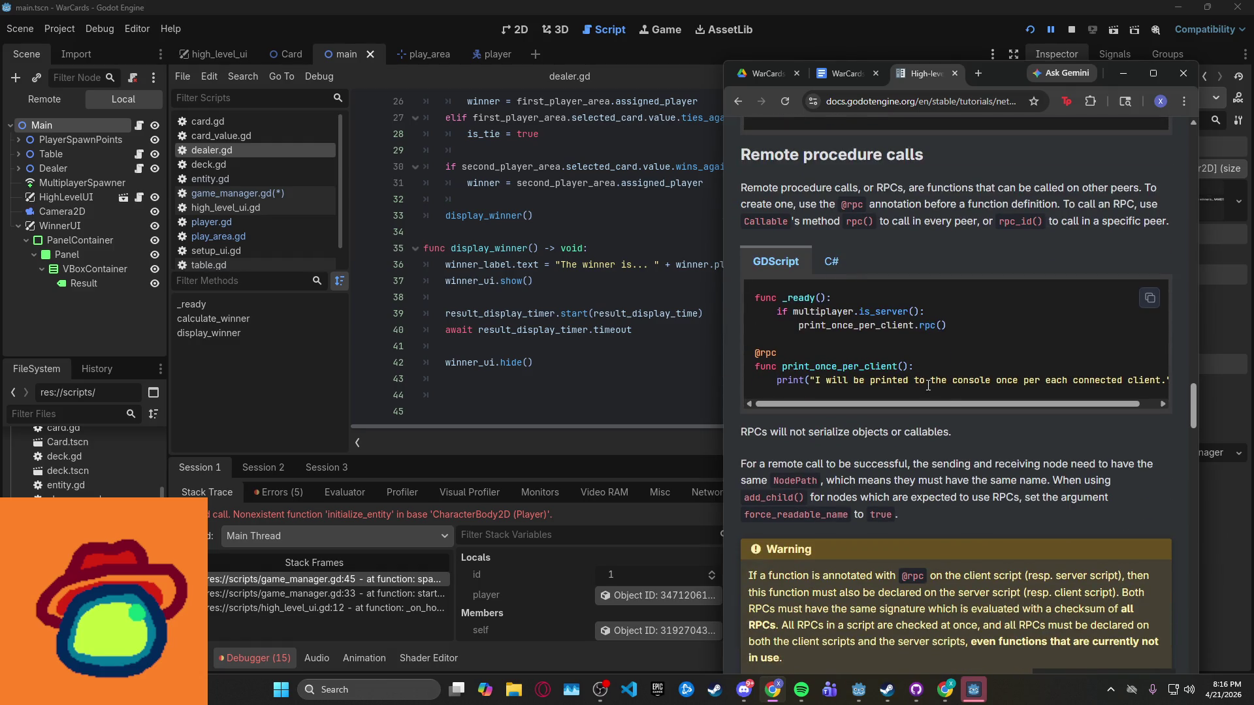
pyautogui.moveTo(949, 403)
pyautogui.mouseDown()
pyautogui.moveTo(971, 405)
pyautogui.moveTo(894, 405)
pyautogui.mouseUp()
pyautogui.scroll(-3, 951, 241)
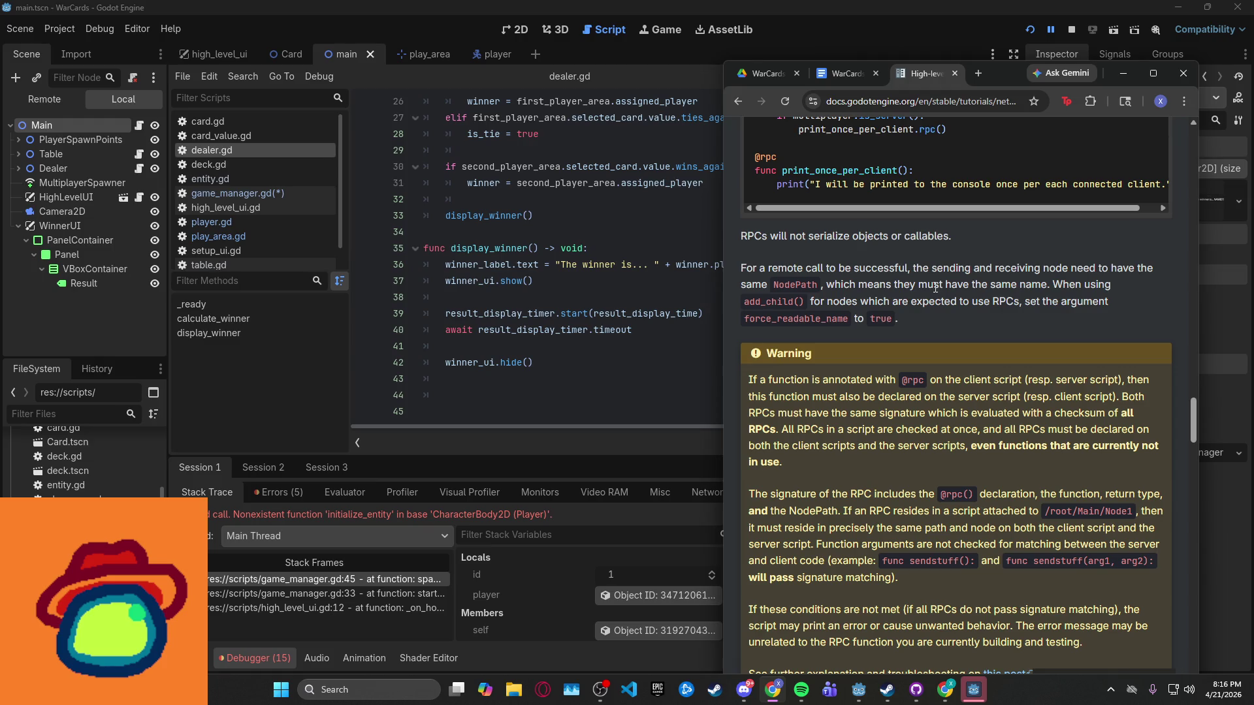
pyautogui.scroll(-3, 936, 287)
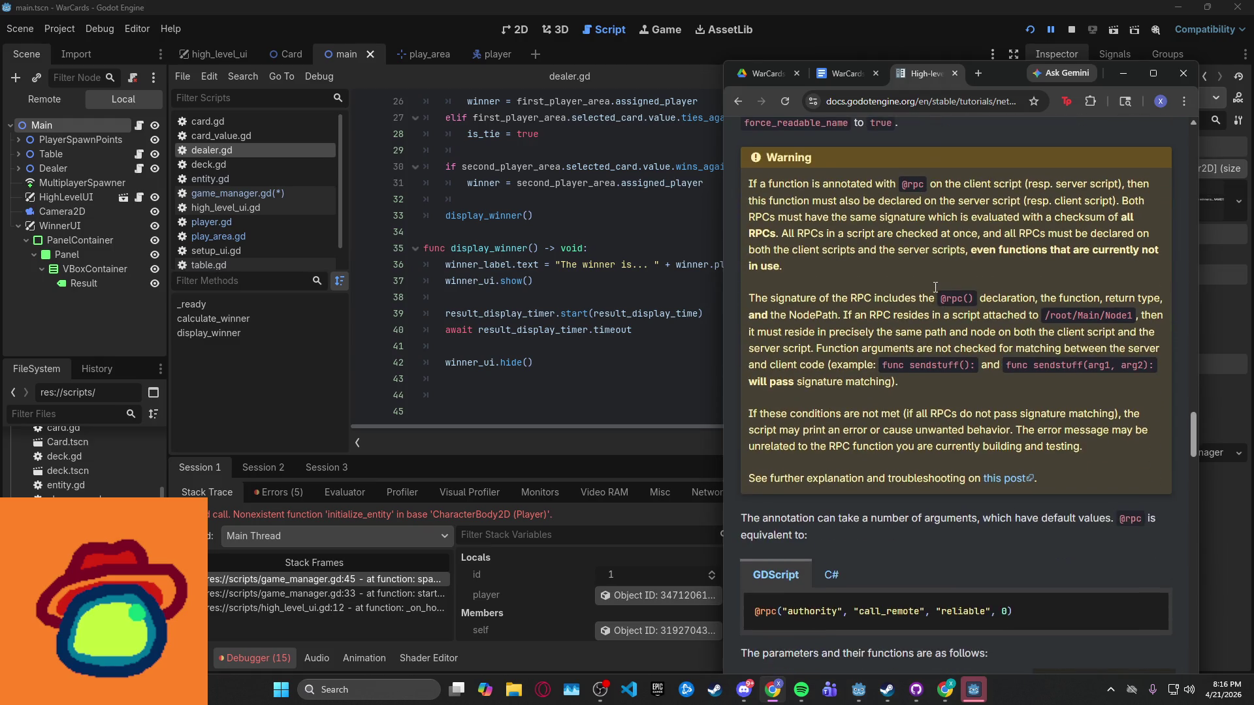
pyautogui.scroll(-5, 936, 288)
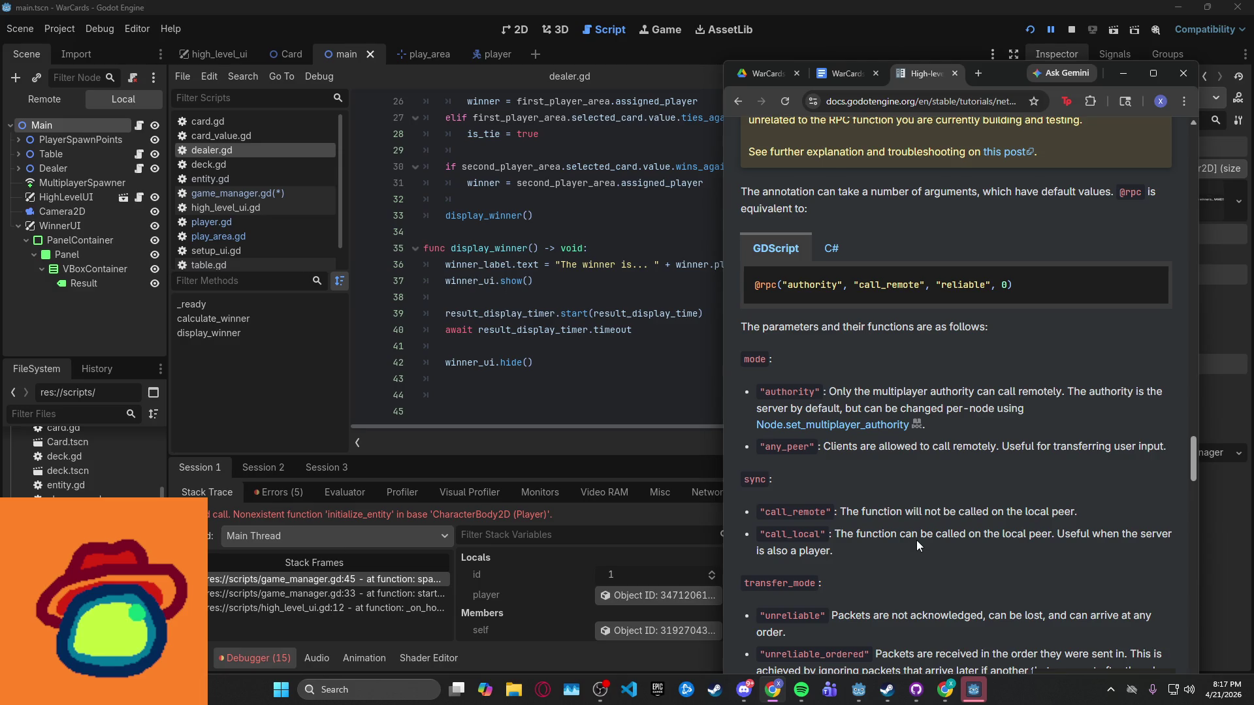
pyautogui.scroll(-4, 916, 547)
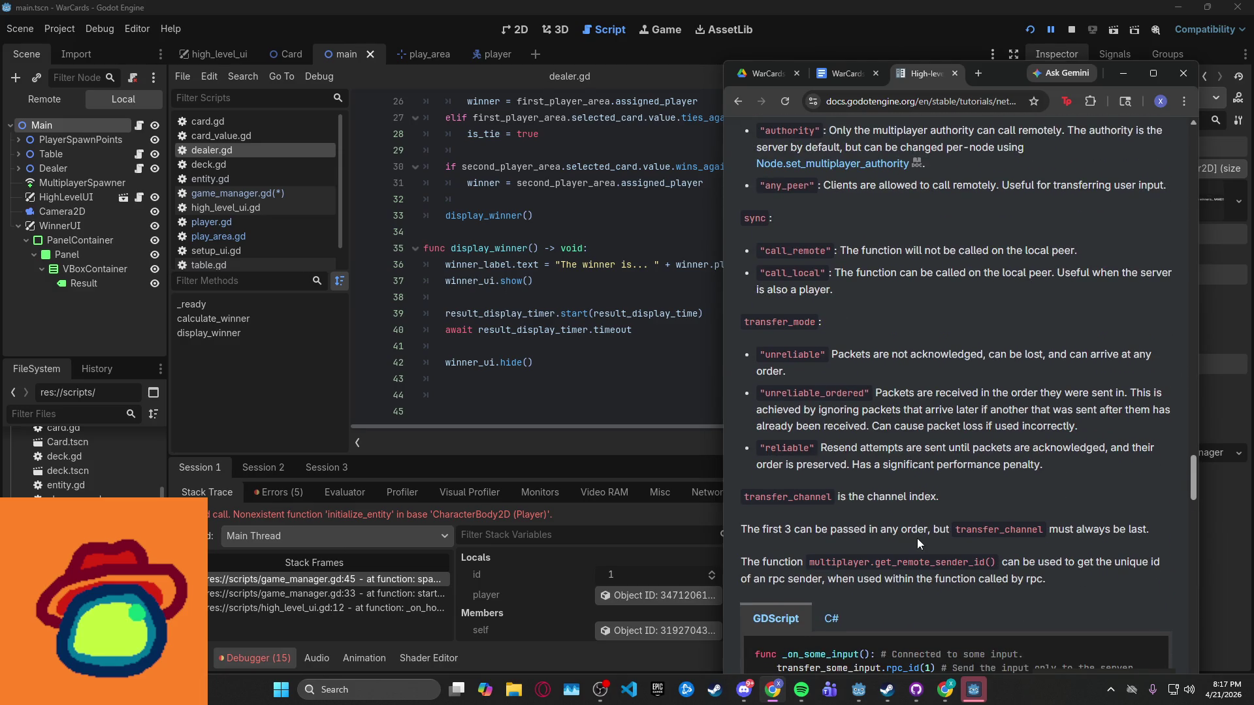
pyautogui.scroll(-3, 895, 321)
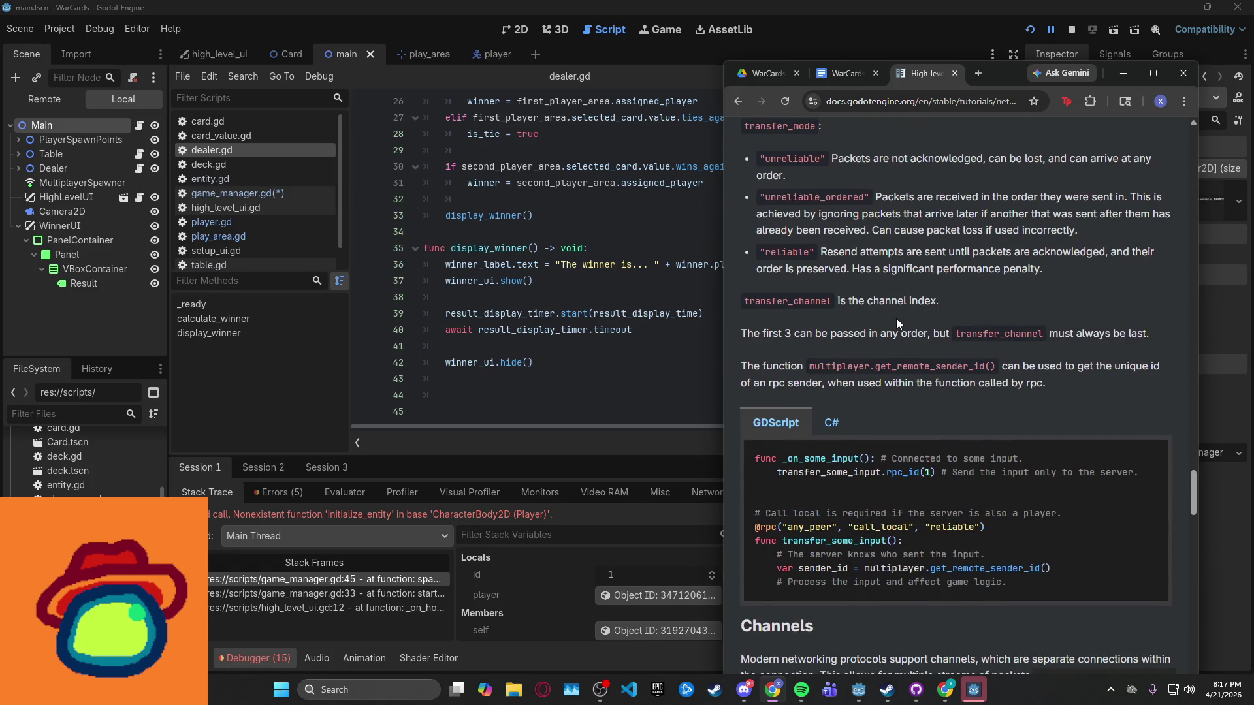
pyautogui.scroll(3, 896, 321)
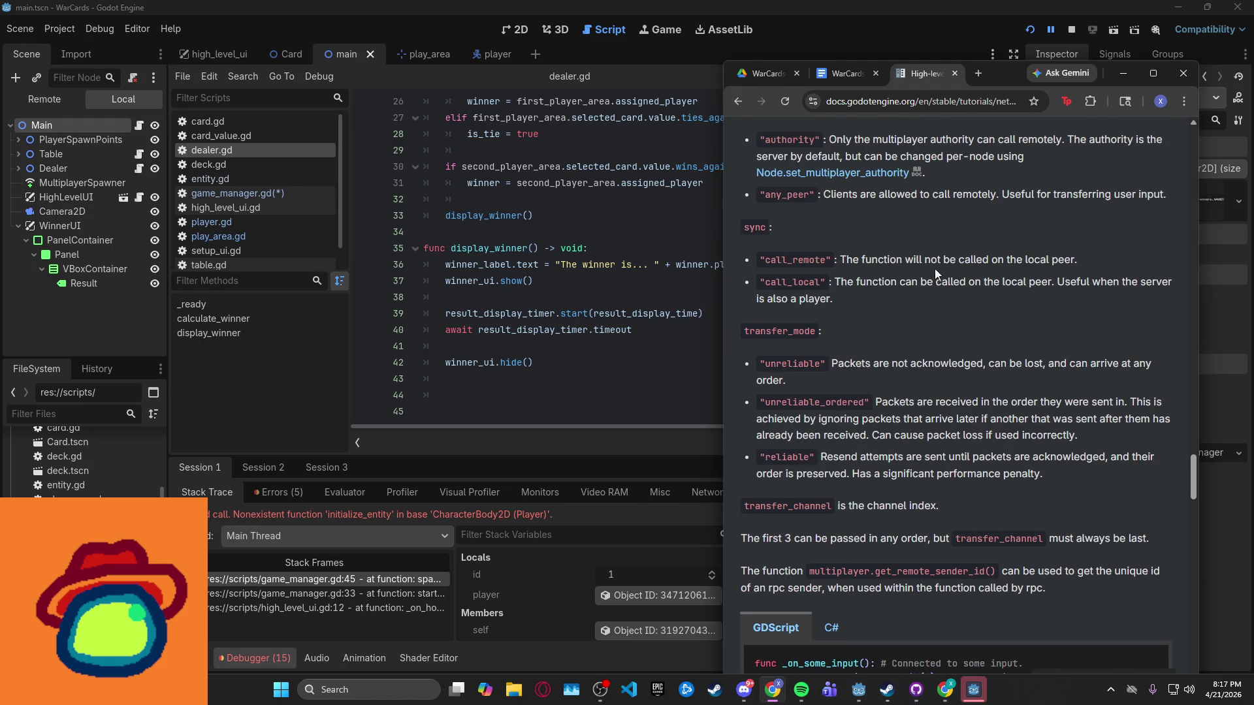
pyautogui.scroll(1, 894, 283)
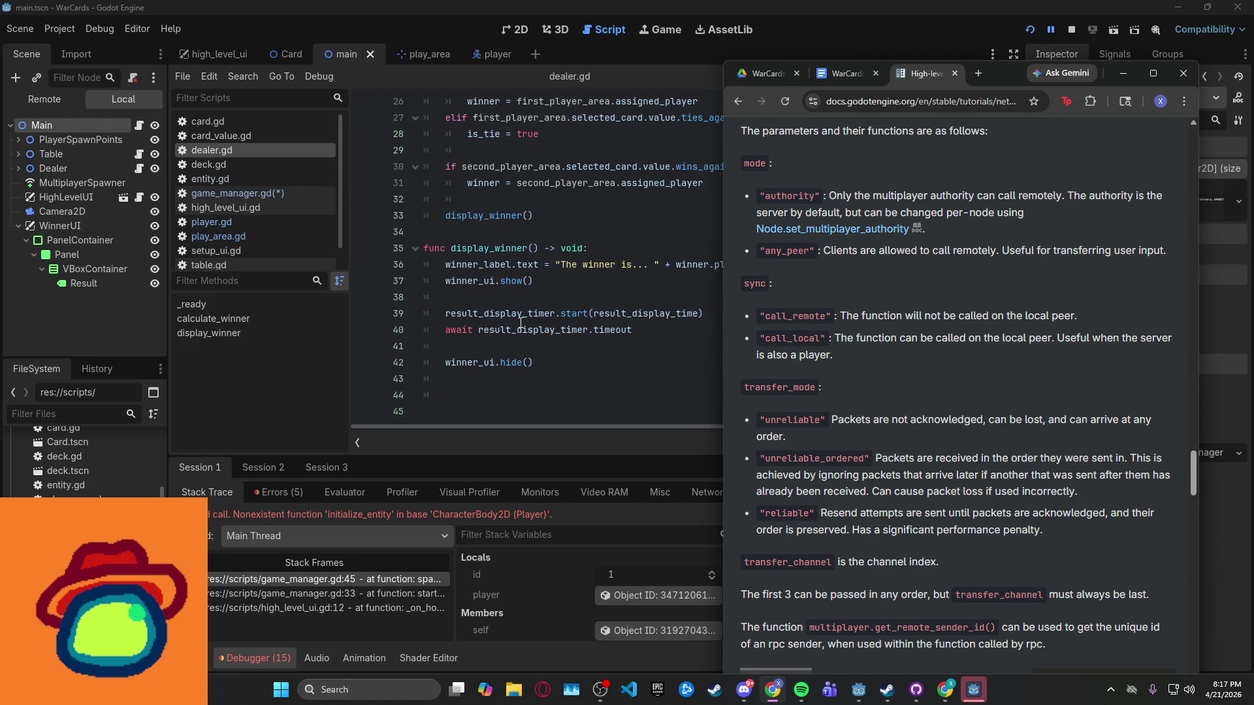
pyautogui.scroll(3, 499, 335)
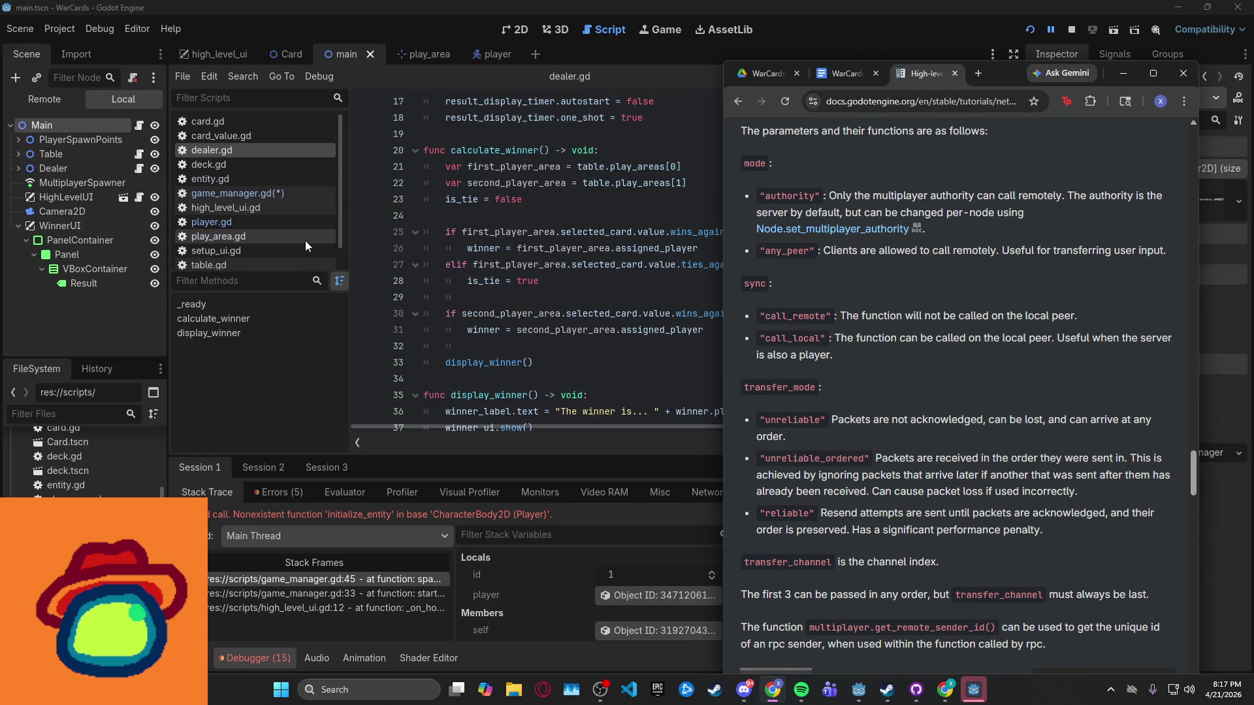
pyautogui.click(242, 221)
pyautogui.scroll(-8, 491, 293)
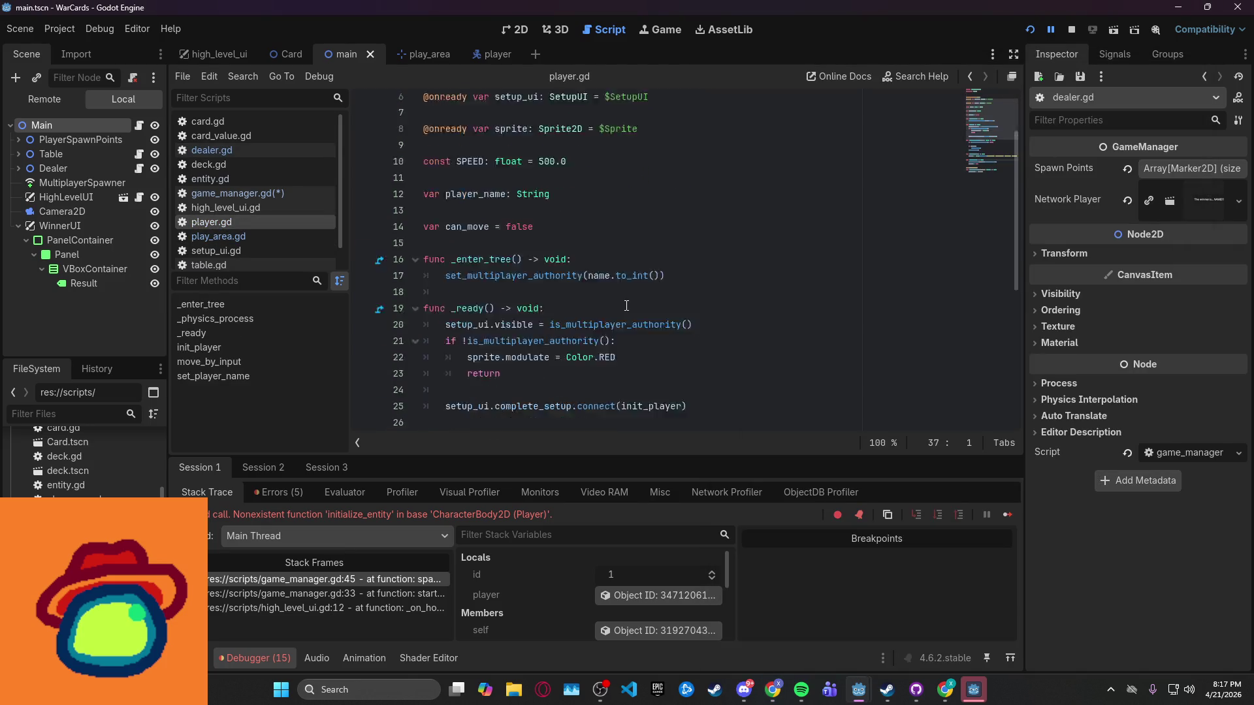
pyautogui.click(491, 379)
pyautogui.doubleClick(491, 379)
pyautogui.press('BackSpace')
pyautogui.write('a')
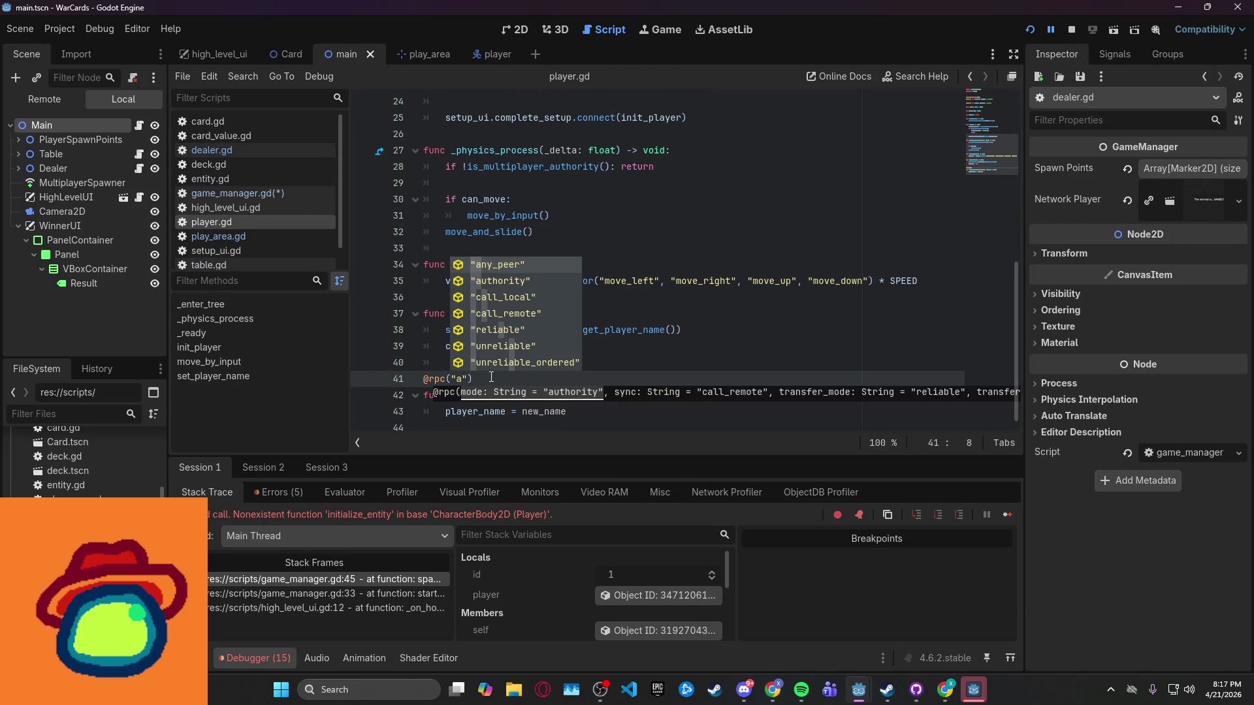
pyautogui.click(497, 265)
pyautogui.click(1032, 30)
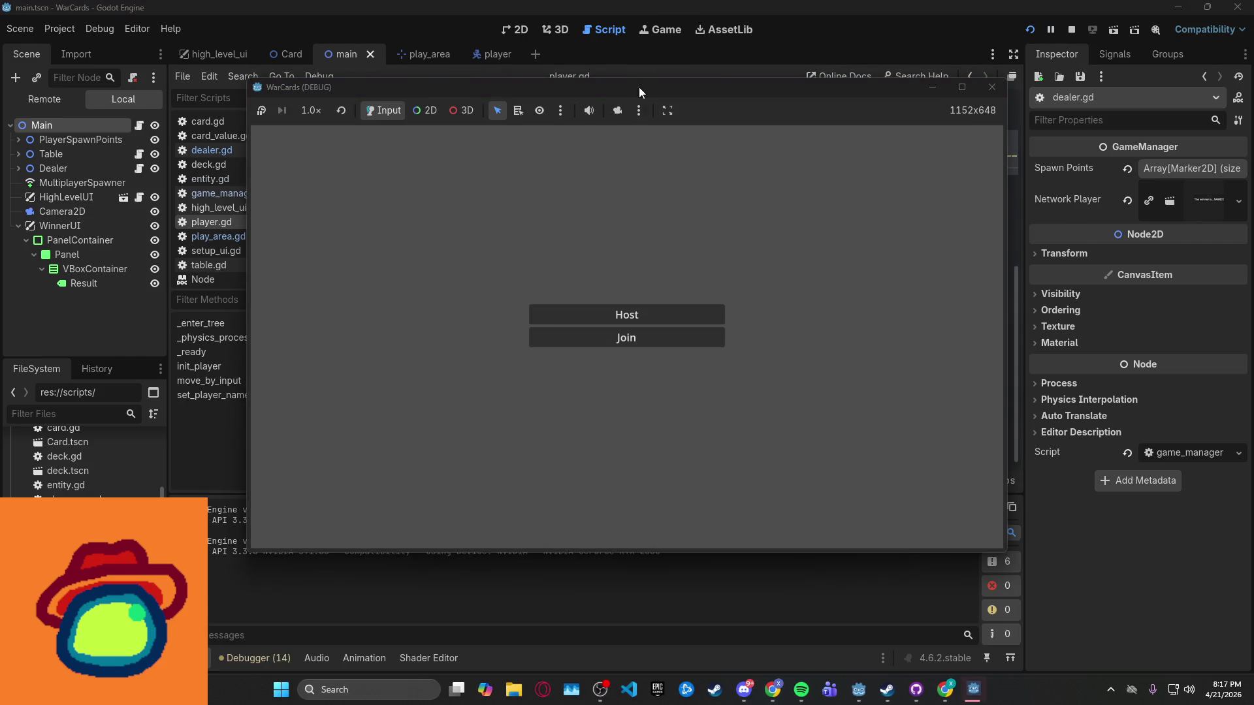
# Move the first game window left and host a game from the other instance
pyautogui.click(410, 128)
pyautogui.moveTo(456, 124); pyautogui.dragTo(210, 132)
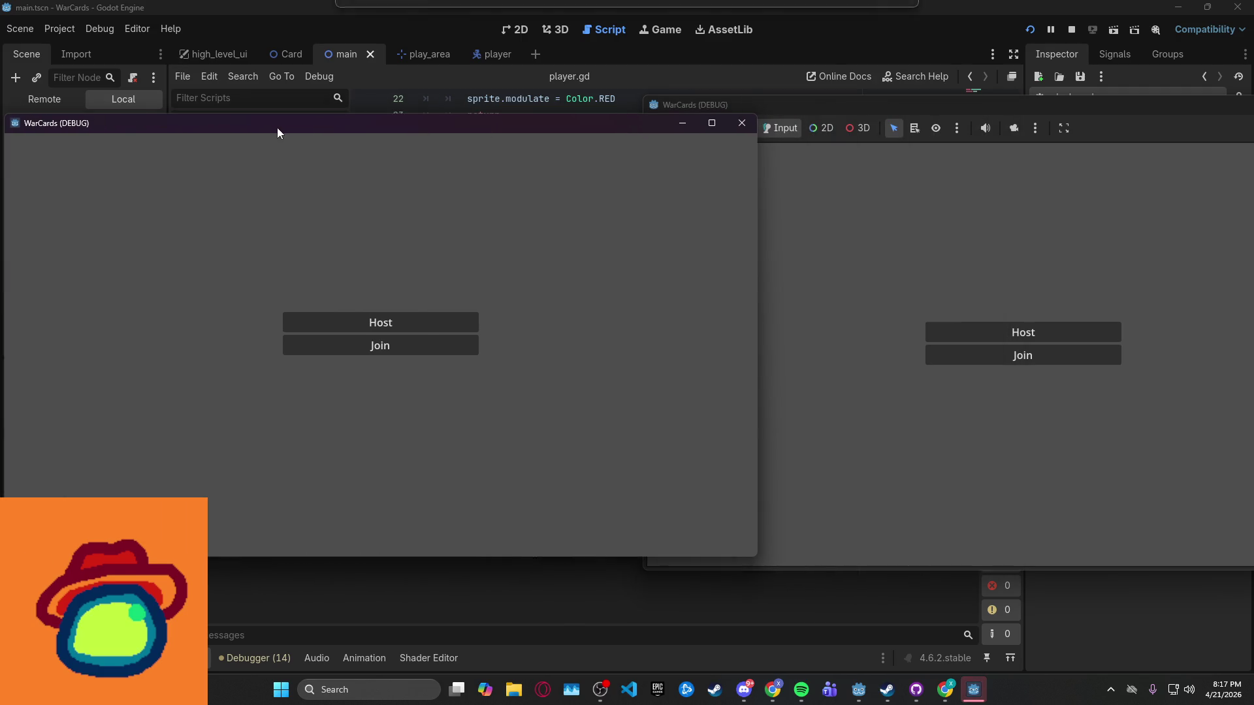
pyautogui.click(1004, 335)
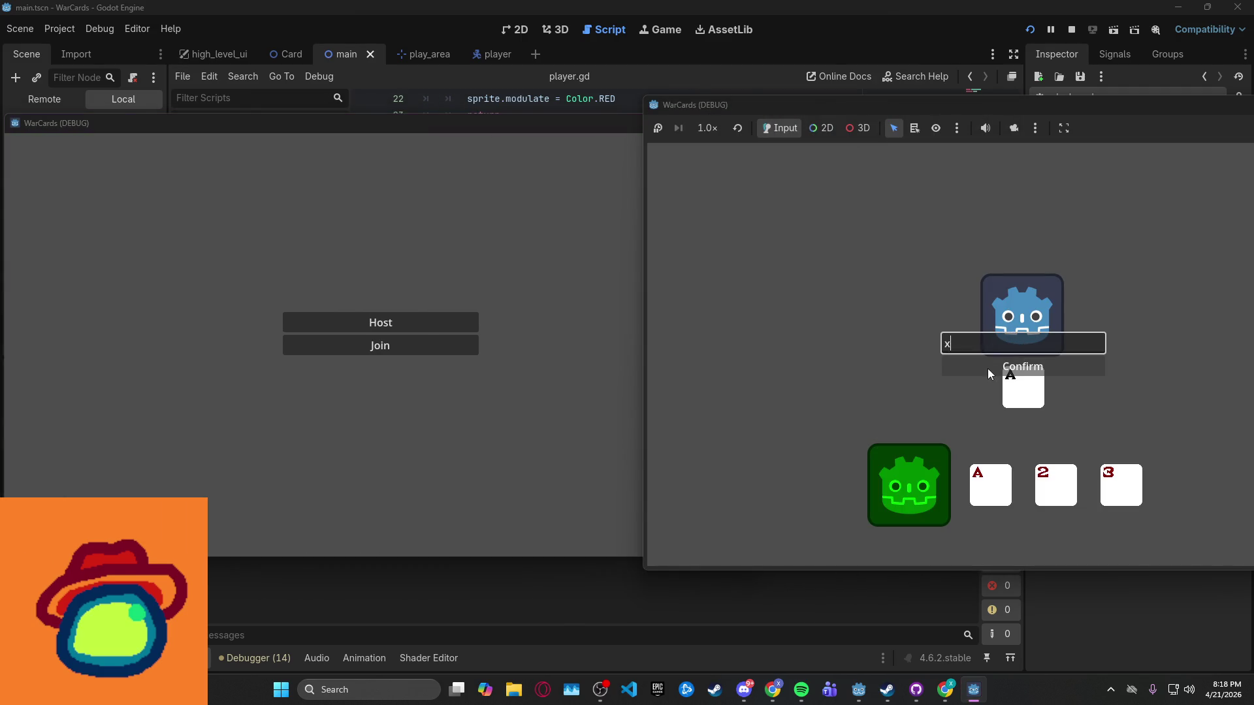
pyautogui.click(987, 368)
# Join the hosted game from the left instance as player 'y'
pyautogui.click(399, 346)
pyautogui.click(388, 328)
pyautogui.write('y')
pyautogui.click(382, 353)
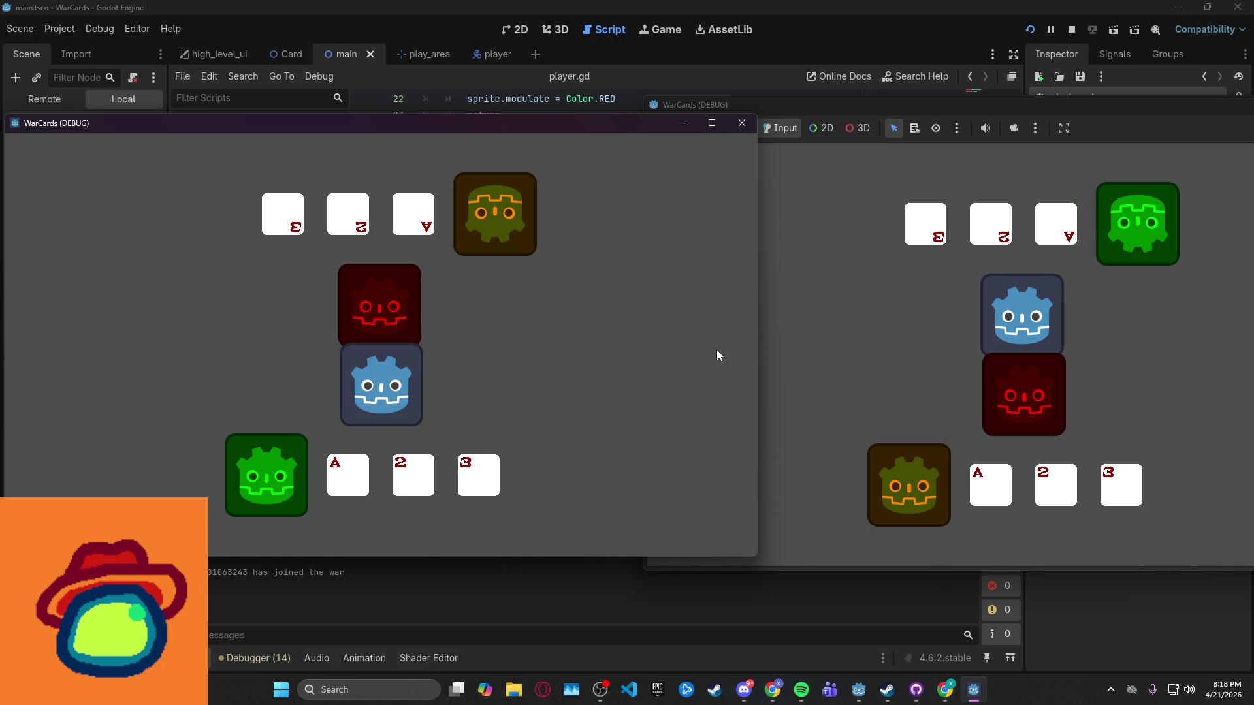
# Watch the round in both game windows, then stop the running instances
pyautogui.click(1079, 370)
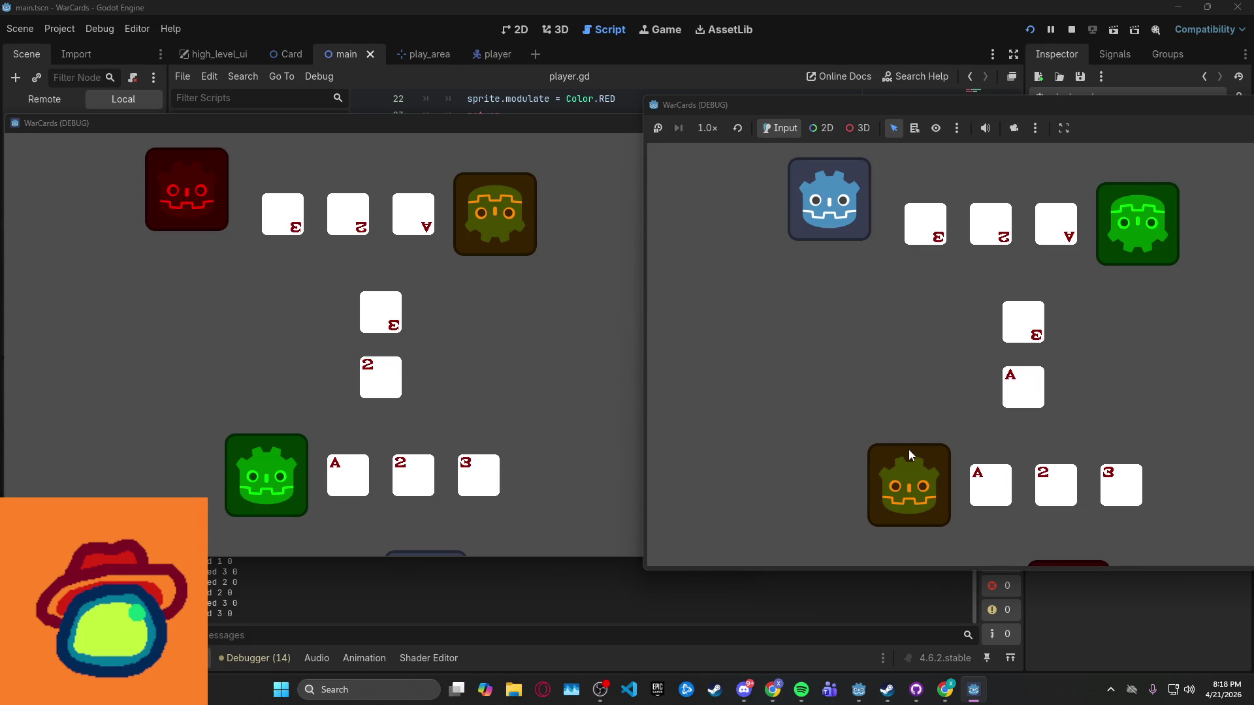
pyautogui.click(541, 425)
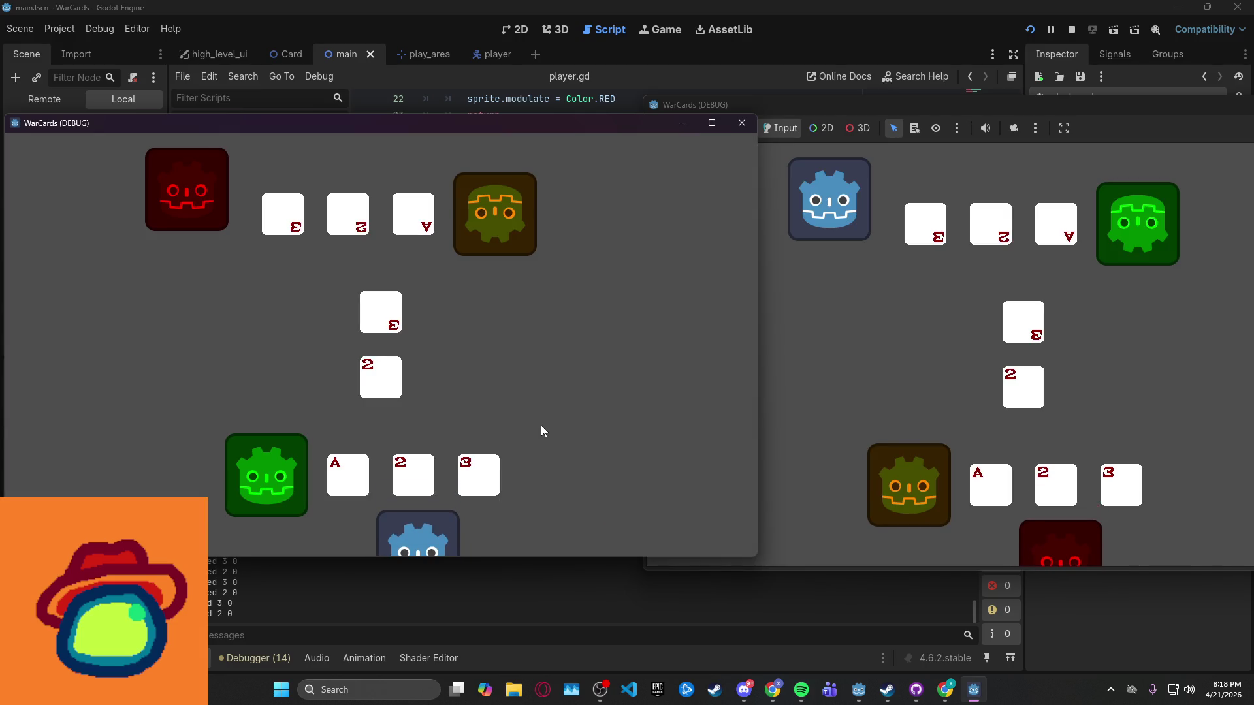
pyautogui.click(888, 378)
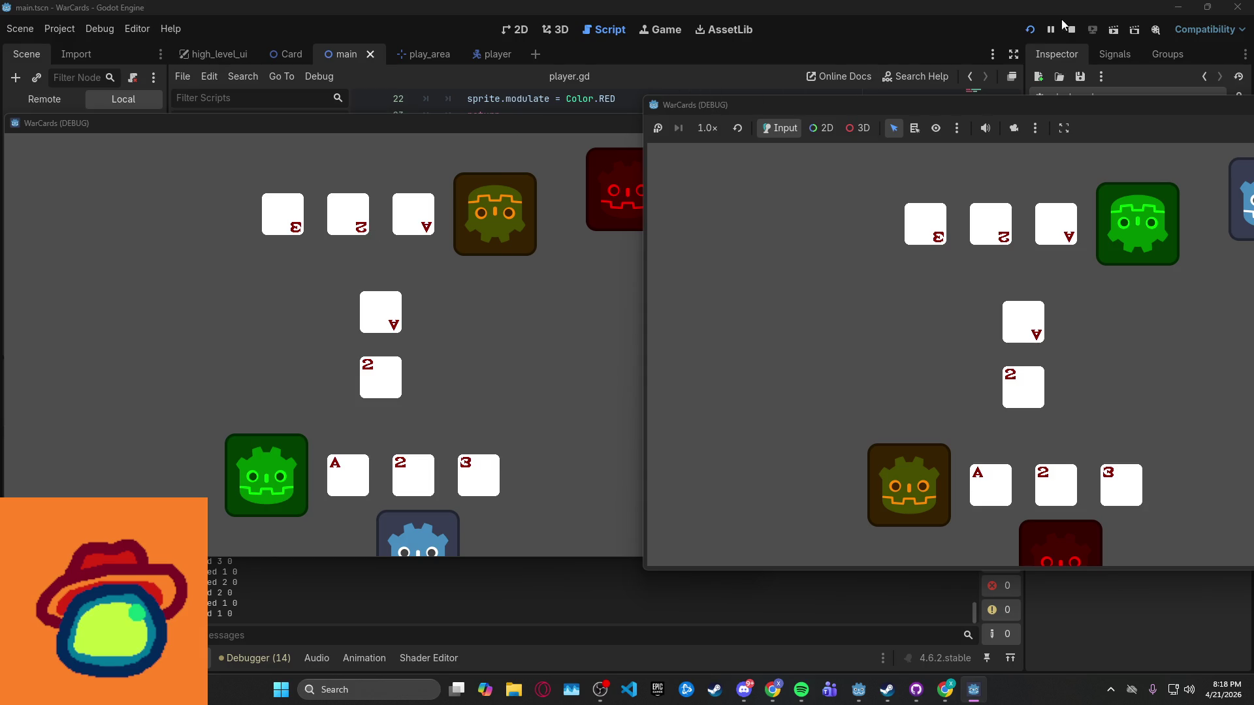
pyautogui.click(1067, 32)
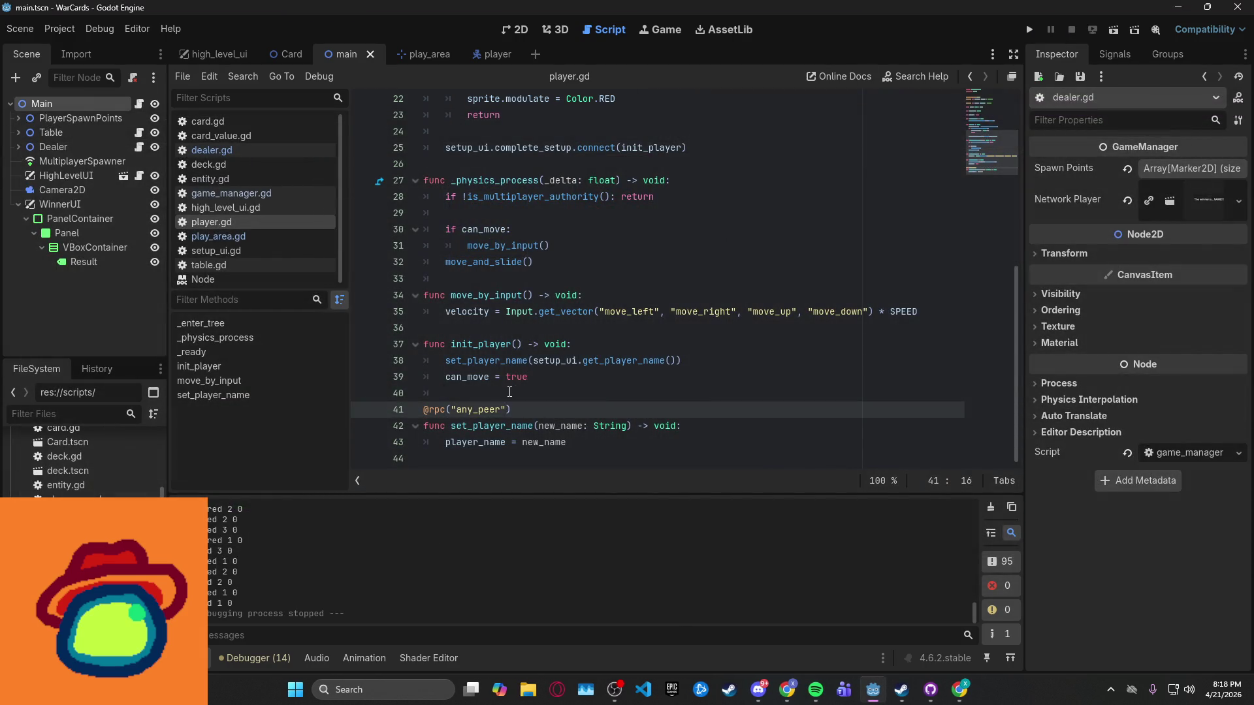
# Open the Node class reference, then bring up the Godot docs in Chrome
pyautogui.click(215, 279)
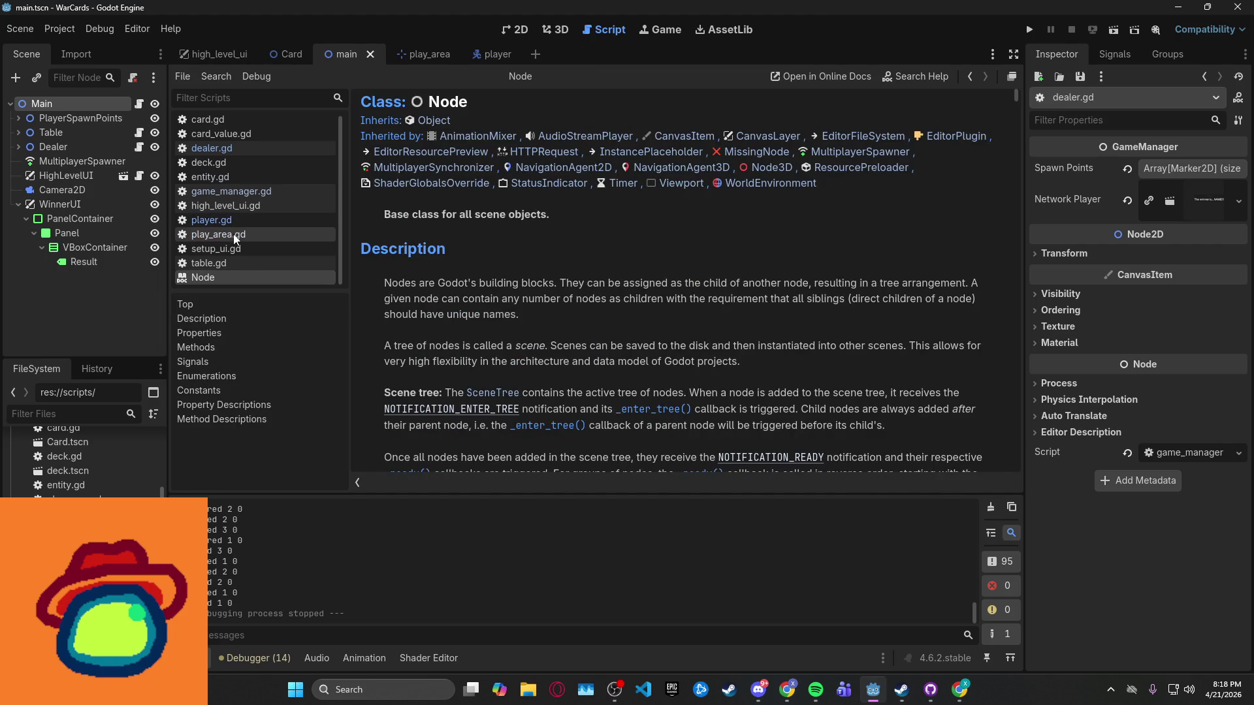
pyautogui.moveTo(959, 689)
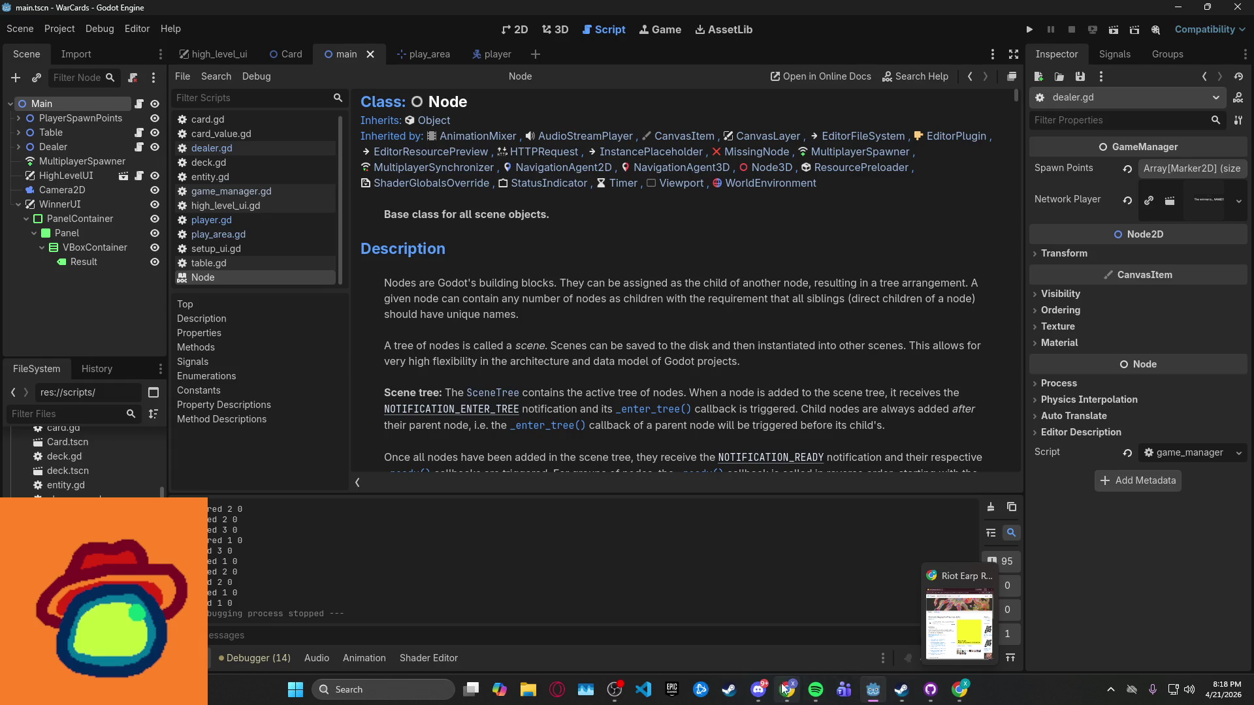
pyautogui.moveTo(787, 691)
pyautogui.click(790, 604)
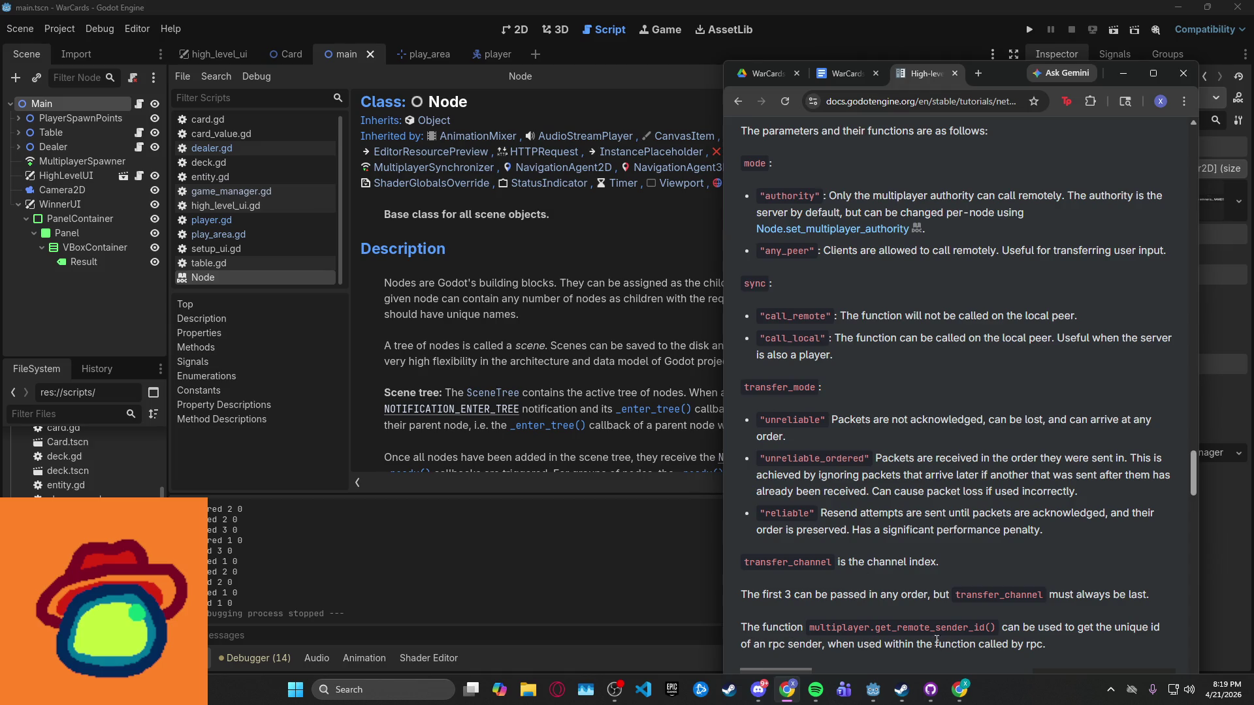
pyautogui.scroll(-2, 830, 464)
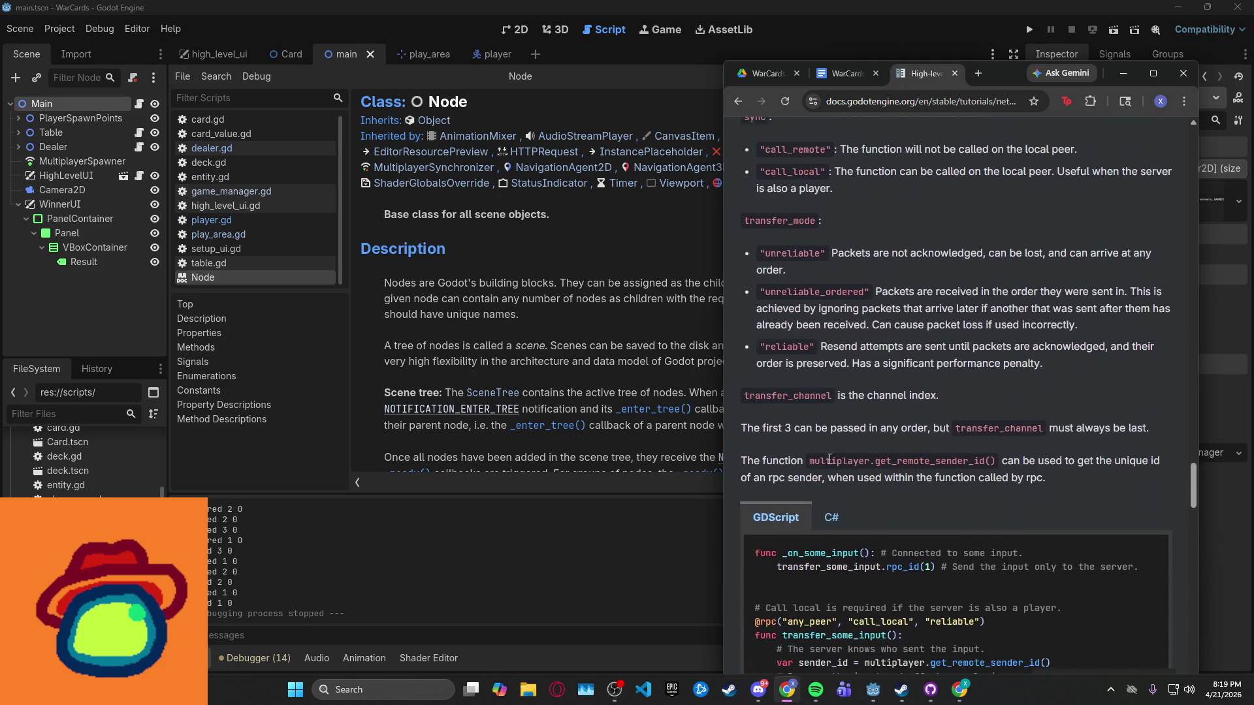
pyautogui.scroll(-2, 829, 463)
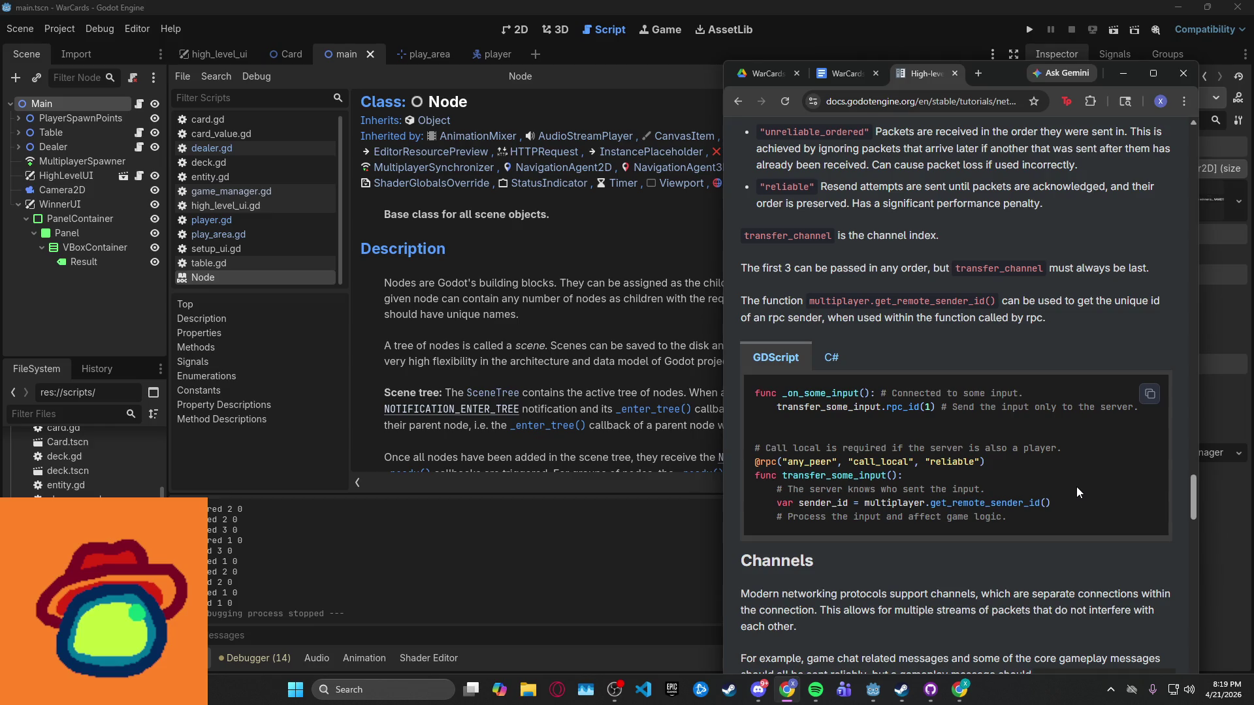
pyautogui.scroll(5, 778, 383)
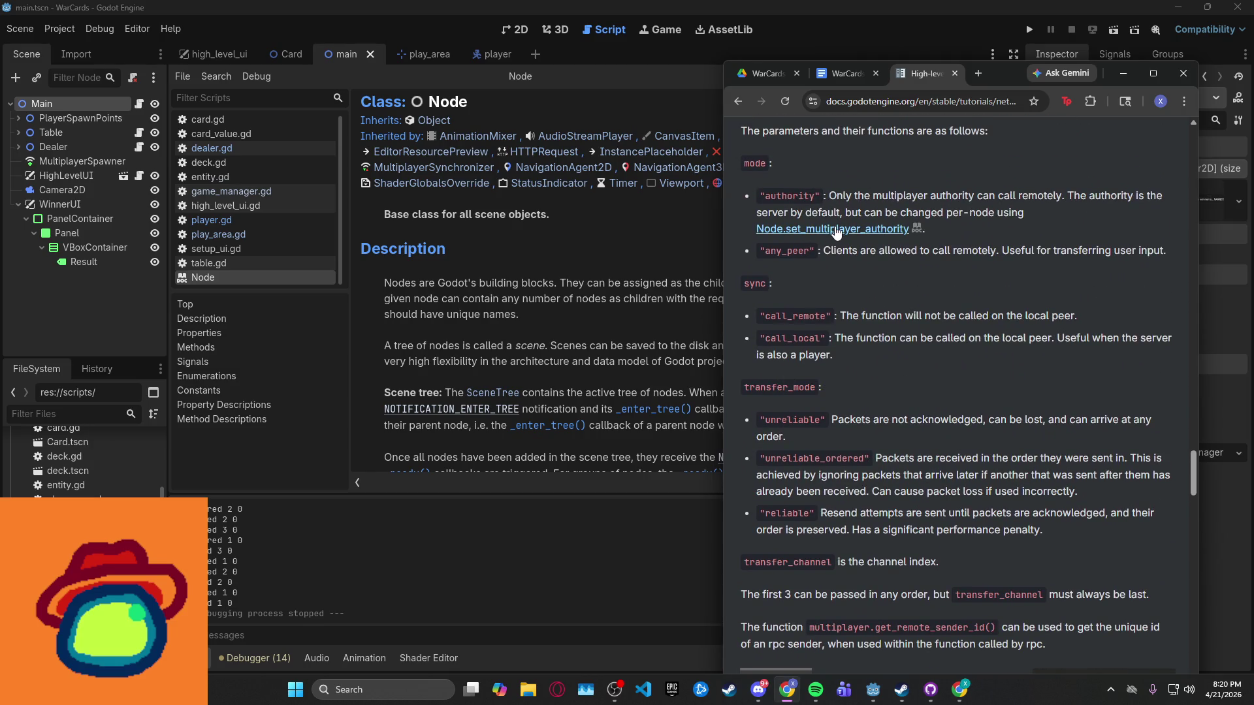
pyautogui.scroll(-7, 836, 229)
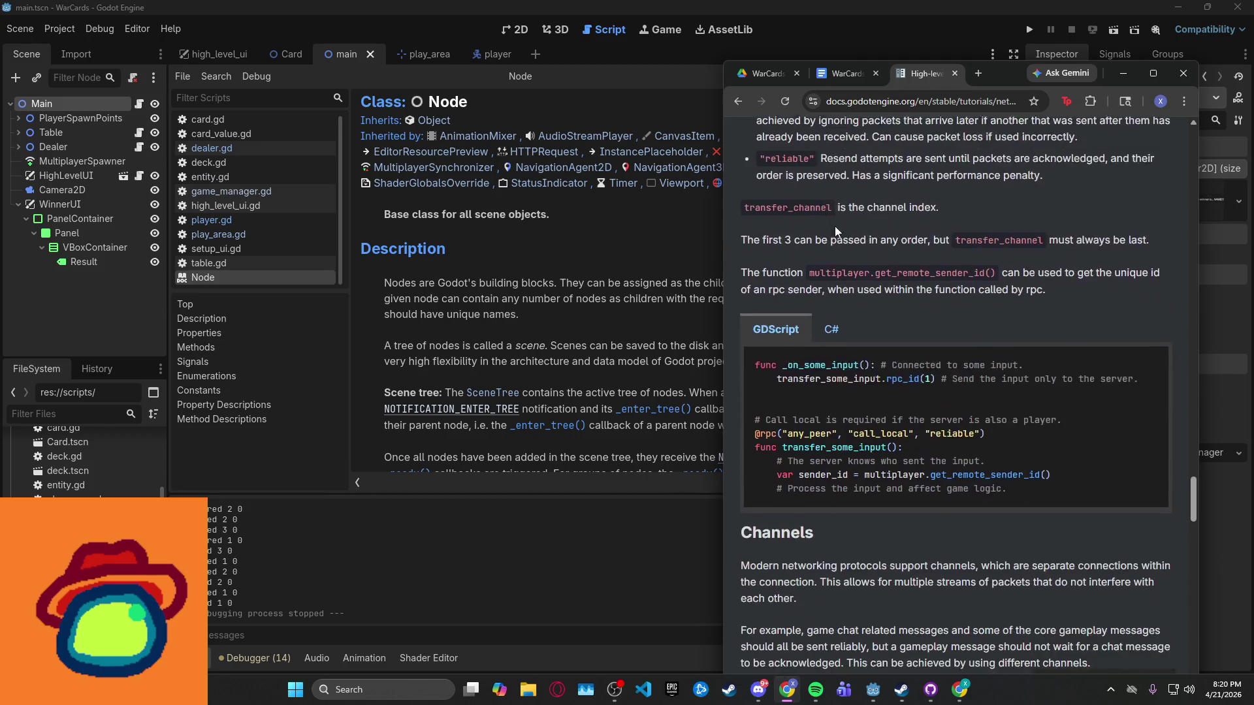
pyautogui.scroll(1, 747, 249)
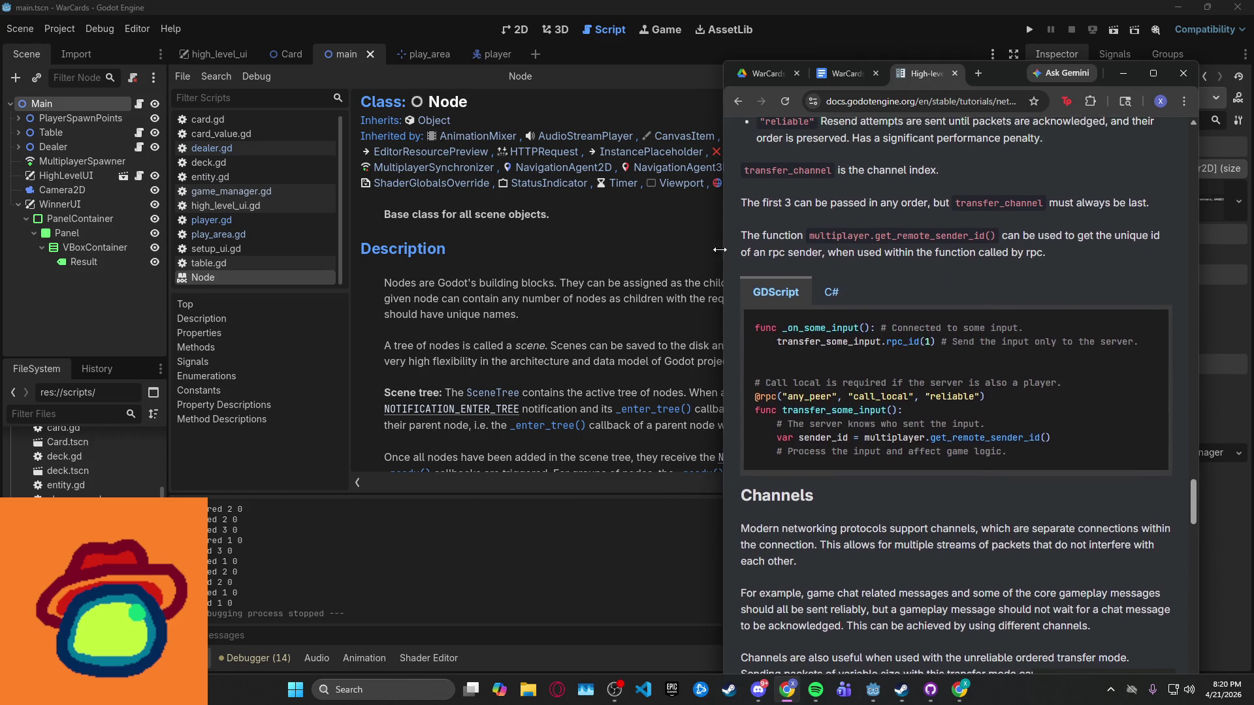
pyautogui.click(237, 222)
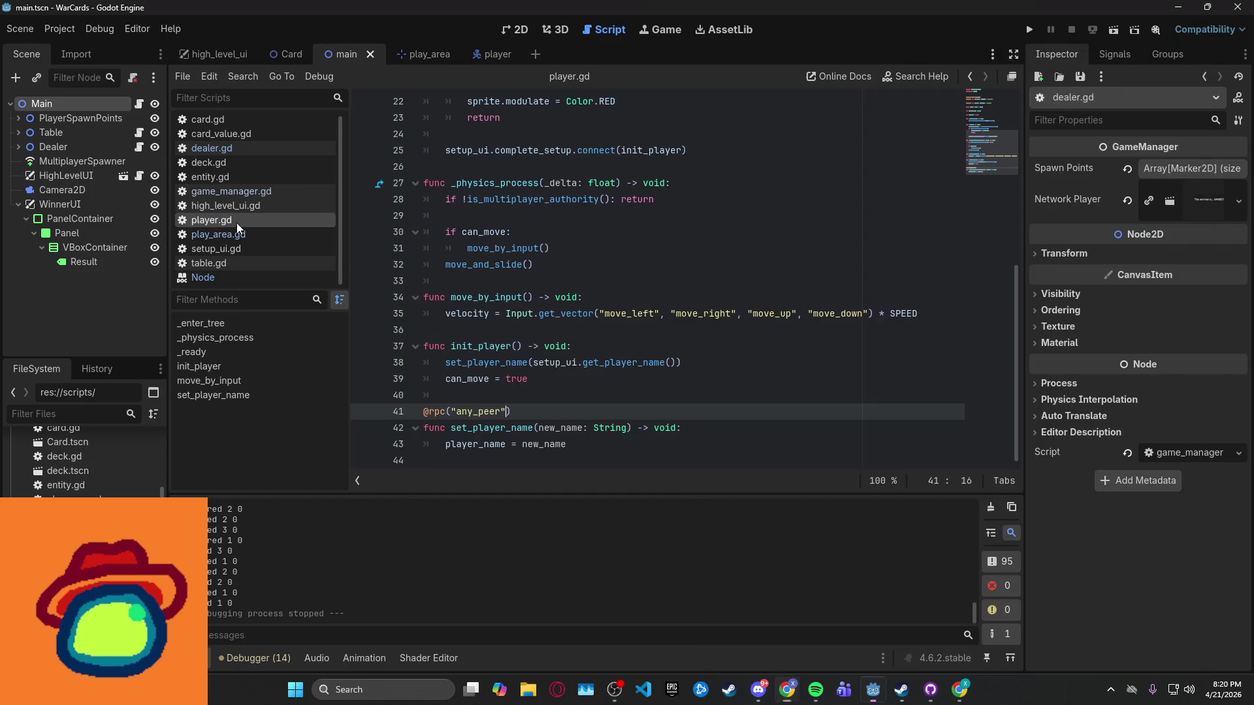
pyautogui.moveTo(494, 226)
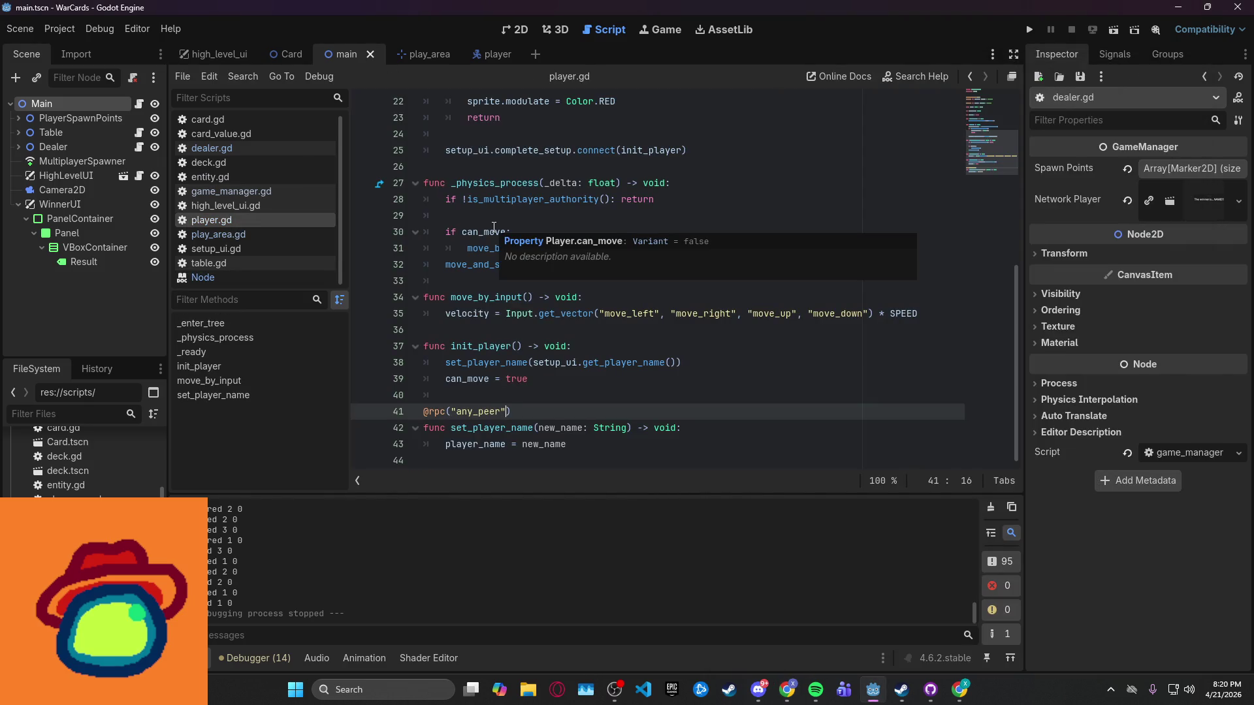
pyautogui.write(', calll')
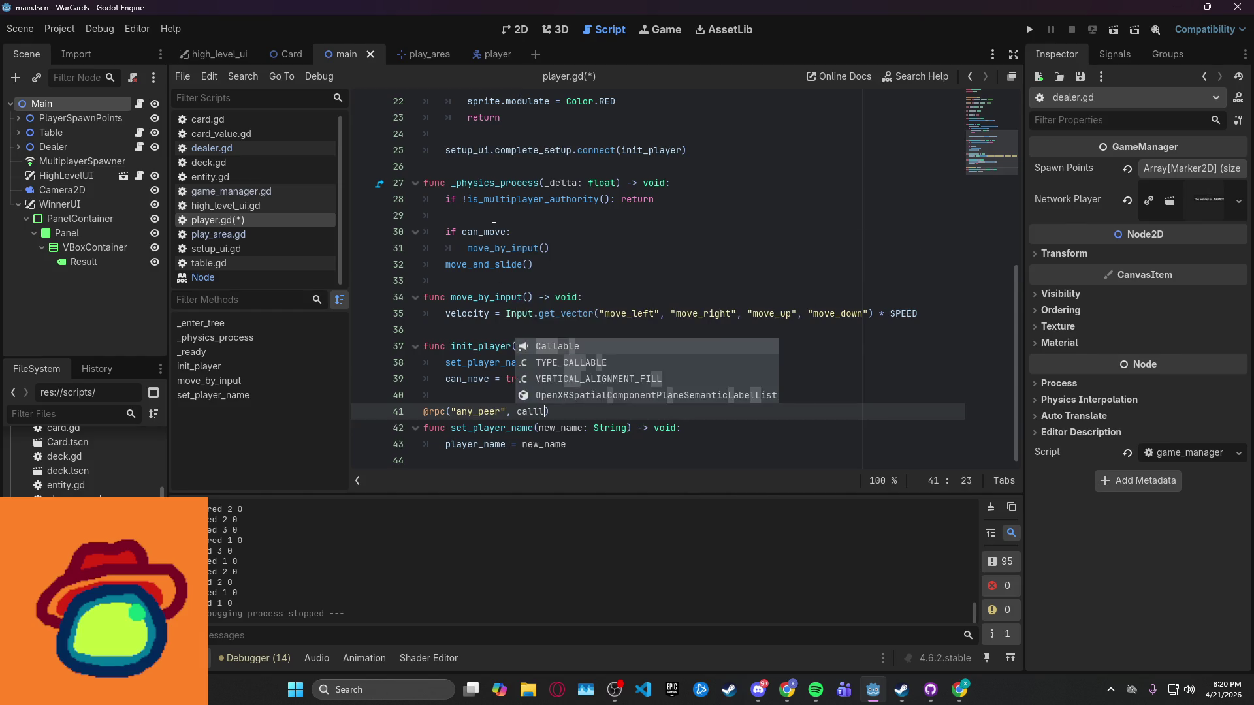
pyautogui.press('Escape')
pyautogui.press('BackSpace')
pyautogui.press('BackSpace')
pyautogui.press('BackSpace')
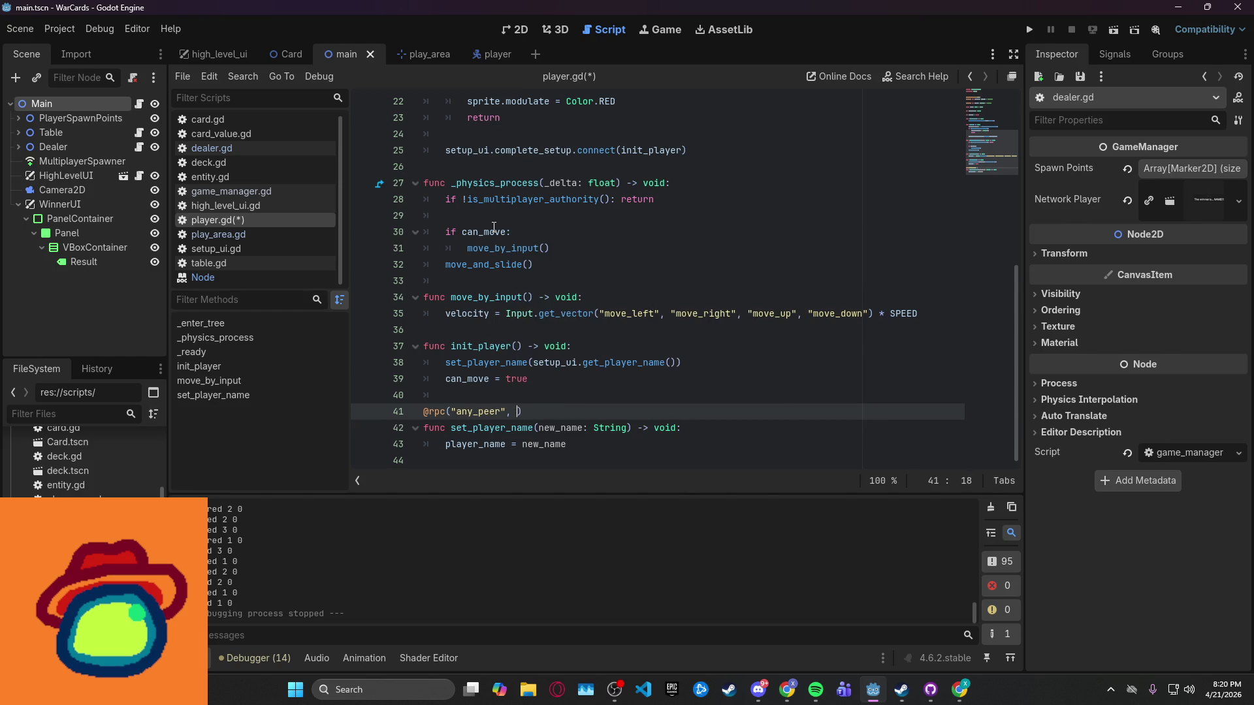
pyautogui.write('"c')
pyautogui.press('Return')
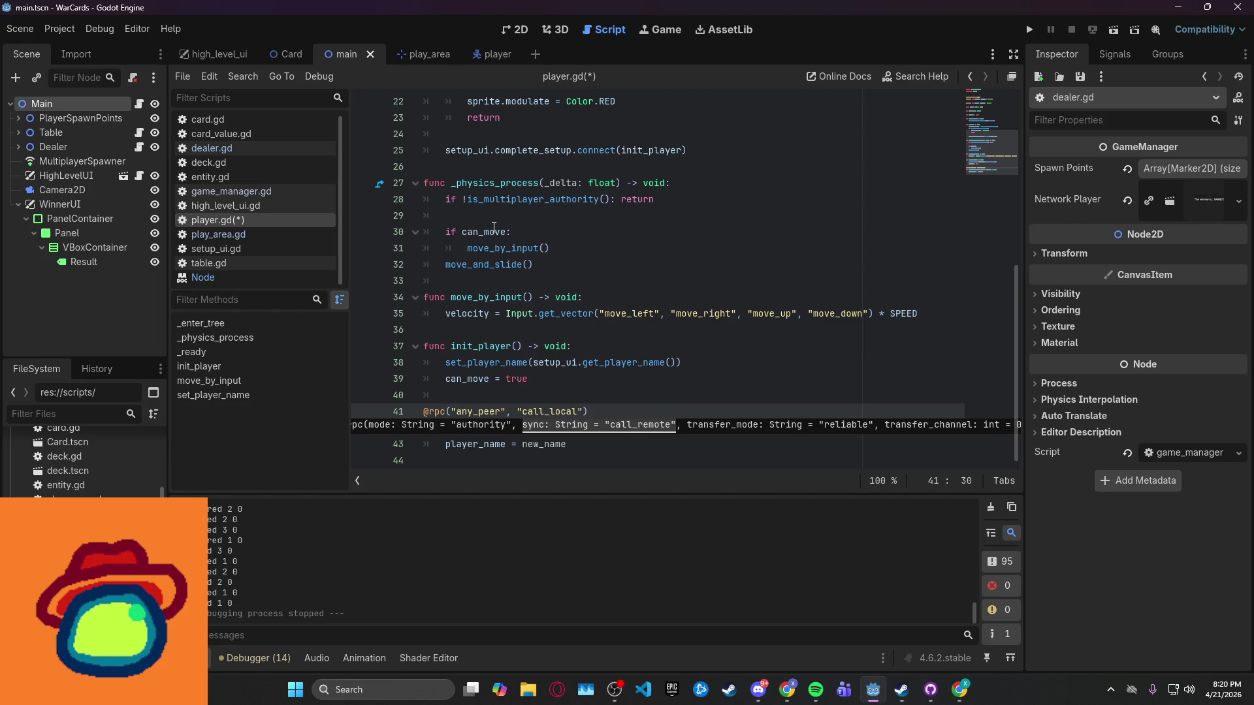
pyautogui.click(1029, 29)
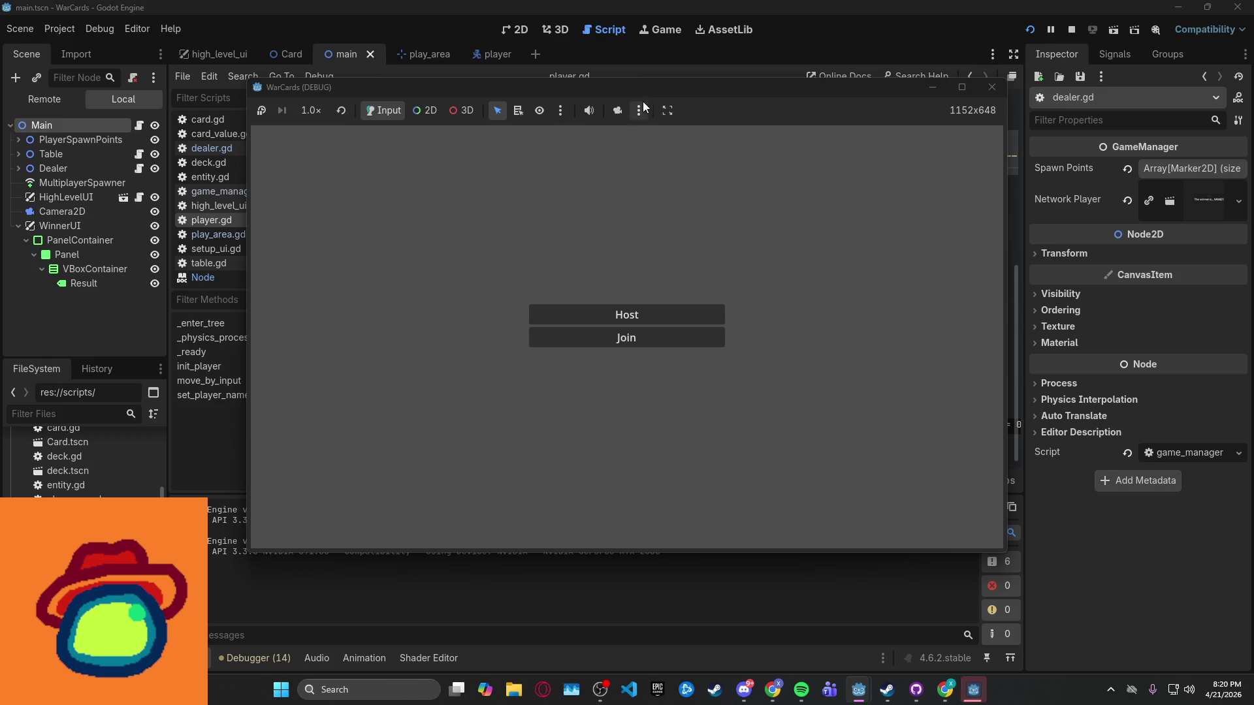
# Place the two game windows side by side and host a game in the right one as 'x'
pyautogui.moveTo(643, 89); pyautogui.dragTo(899, 141)
pyautogui.moveTo(617, 87)
pyautogui.mouseDown()
pyautogui.moveTo(617, 117)
pyautogui.moveTo(303, 116)
pyautogui.mouseUp()
pyautogui.click(799, 369)
pyautogui.click(807, 376)
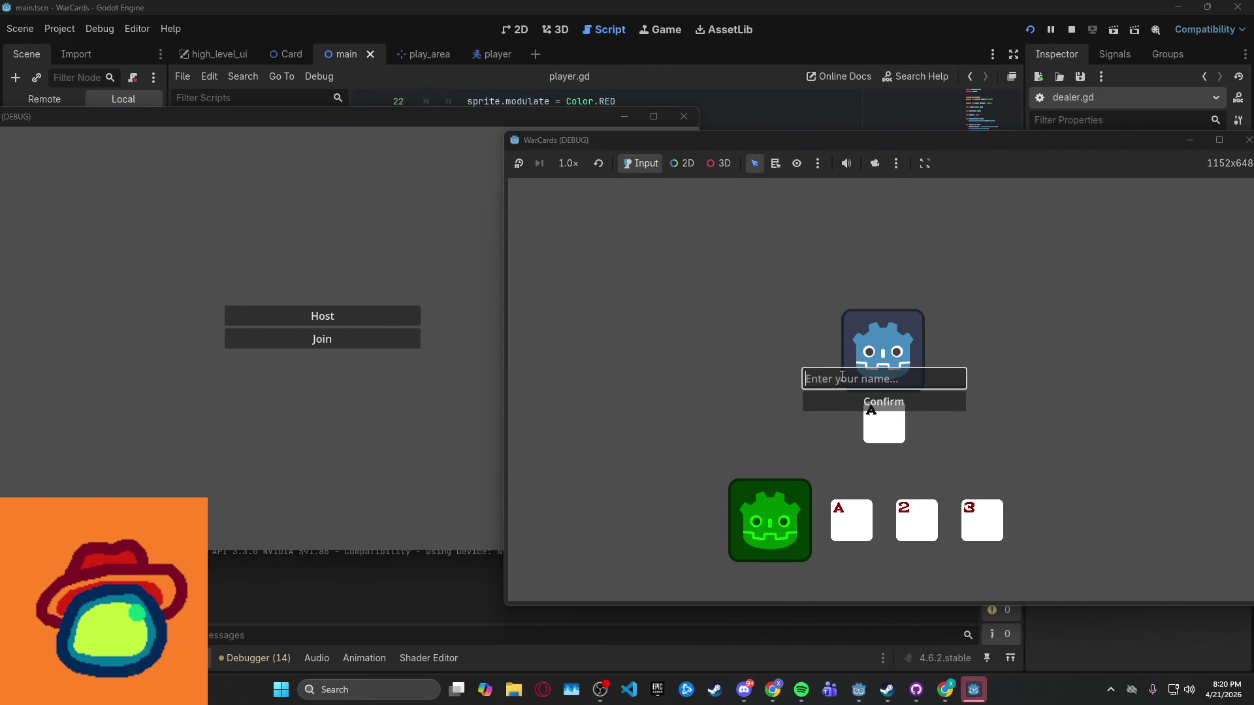
pyautogui.write('x')
pyautogui.click(833, 410)
# Join the game from the left instance as player 'x'
pyautogui.click(362, 339)
pyautogui.click(347, 325)
pyautogui.write('x')
pyautogui.click(345, 348)
# Watch the round in both windows, then close both game windows
pyautogui.click(819, 339)
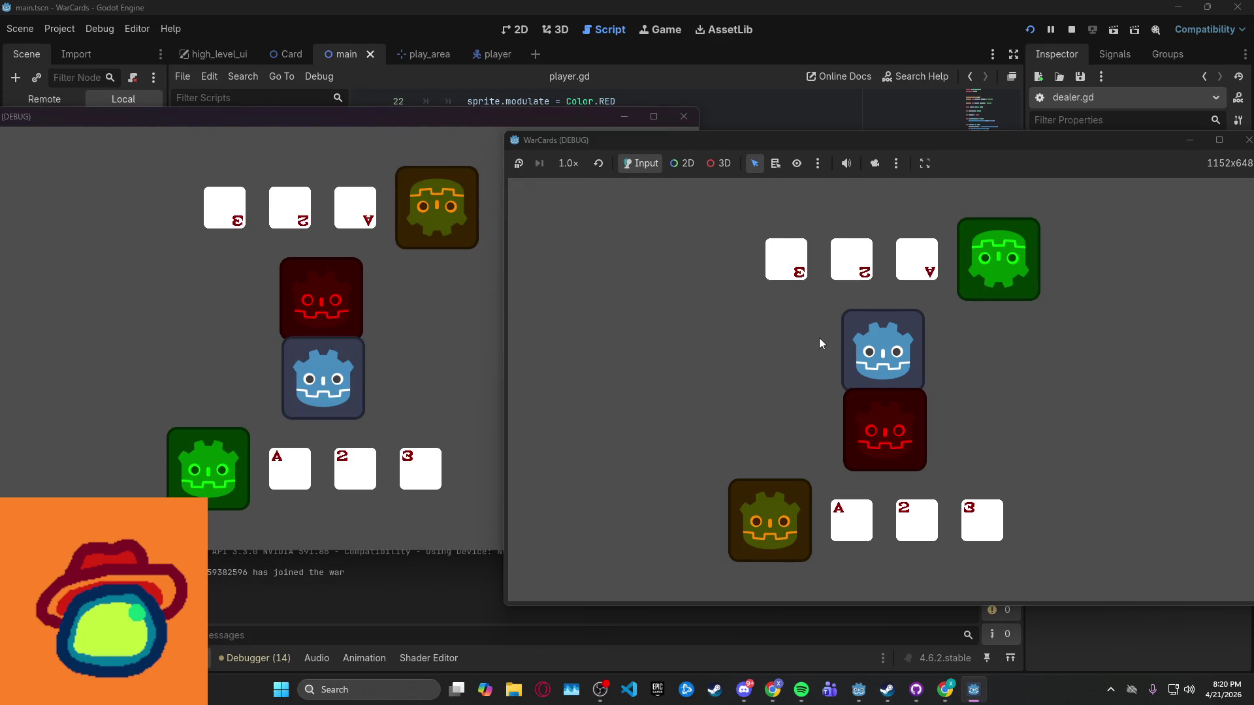
pyautogui.click(457, 343)
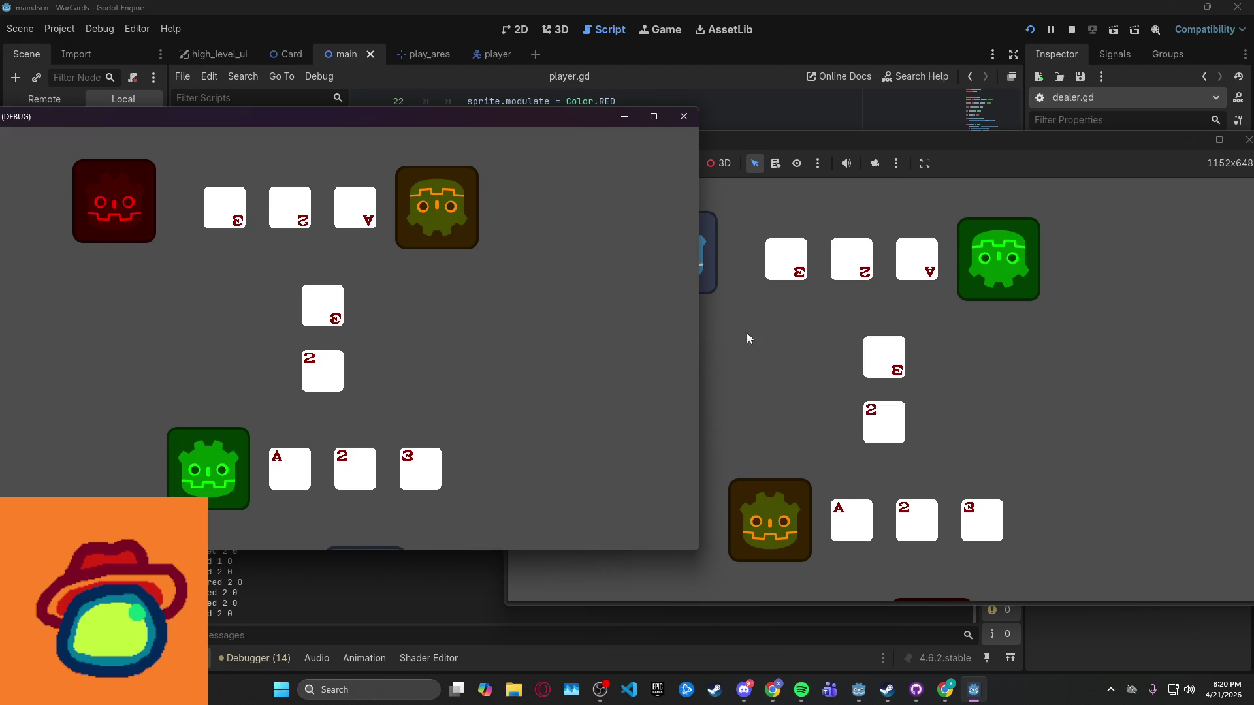
pyautogui.click(966, 336)
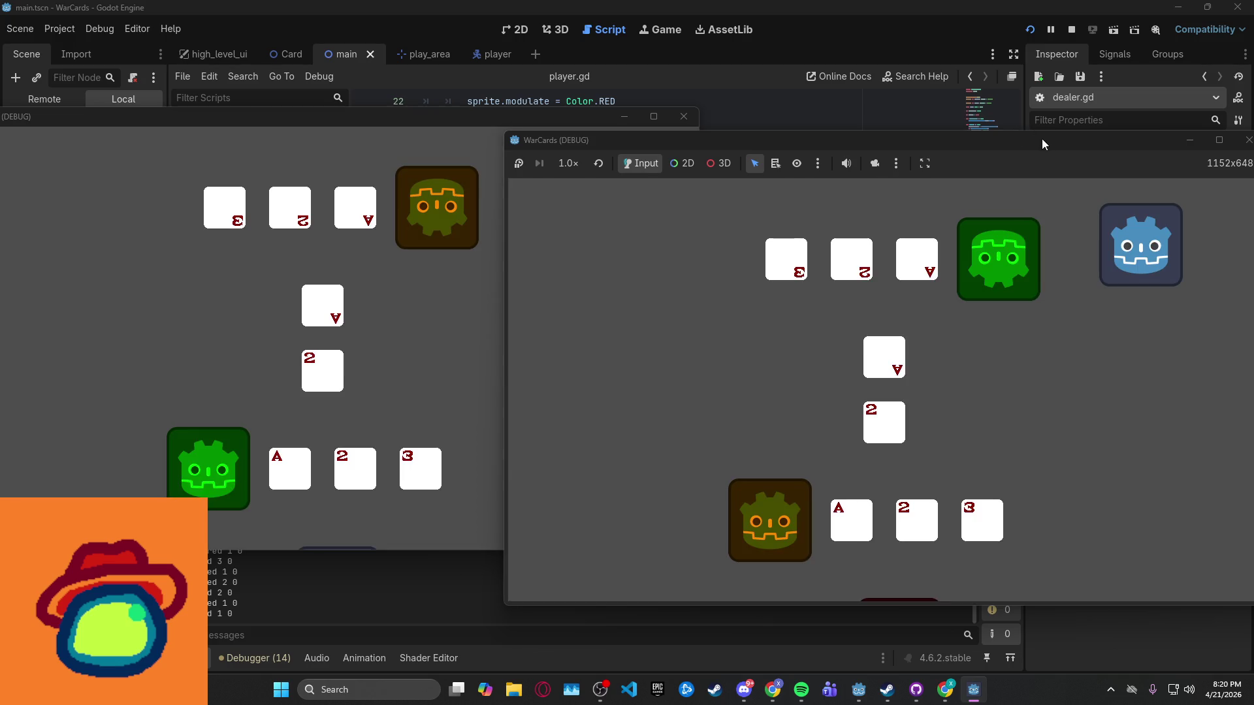
pyautogui.moveTo(1041, 139); pyautogui.dragTo(670, 158)
pyautogui.click(878, 160)
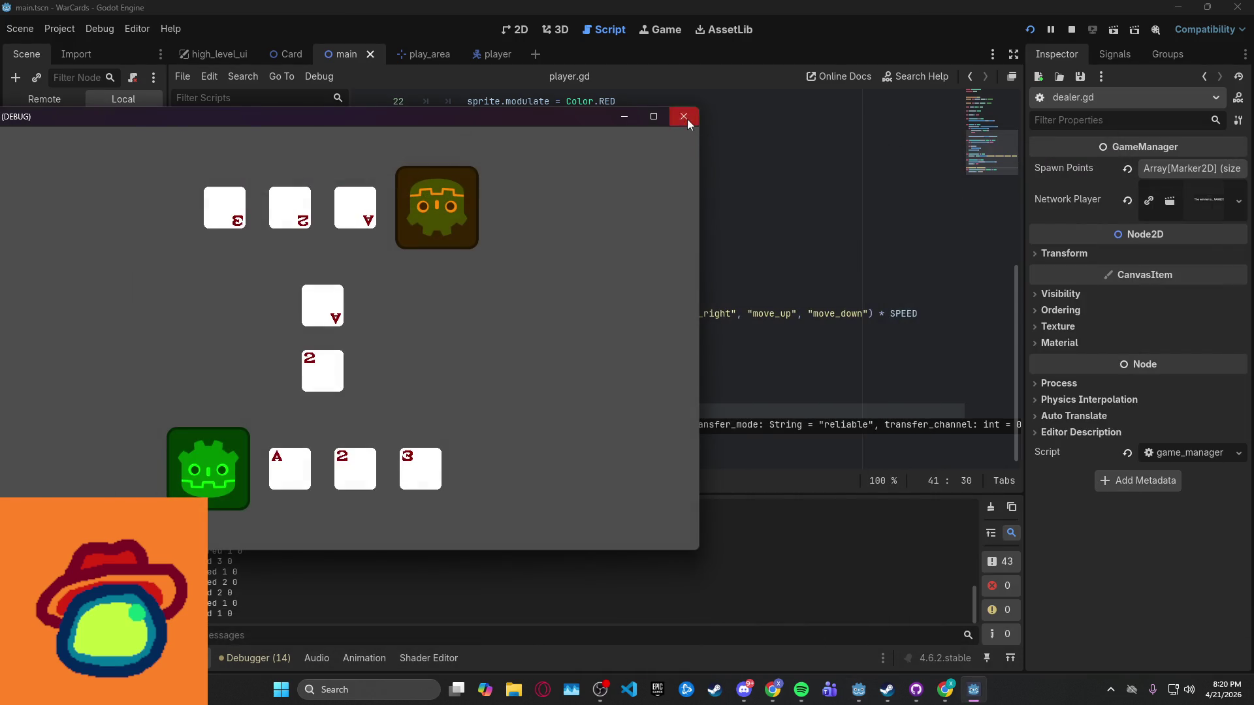
pyautogui.click(684, 116)
pyautogui.press('Escape')
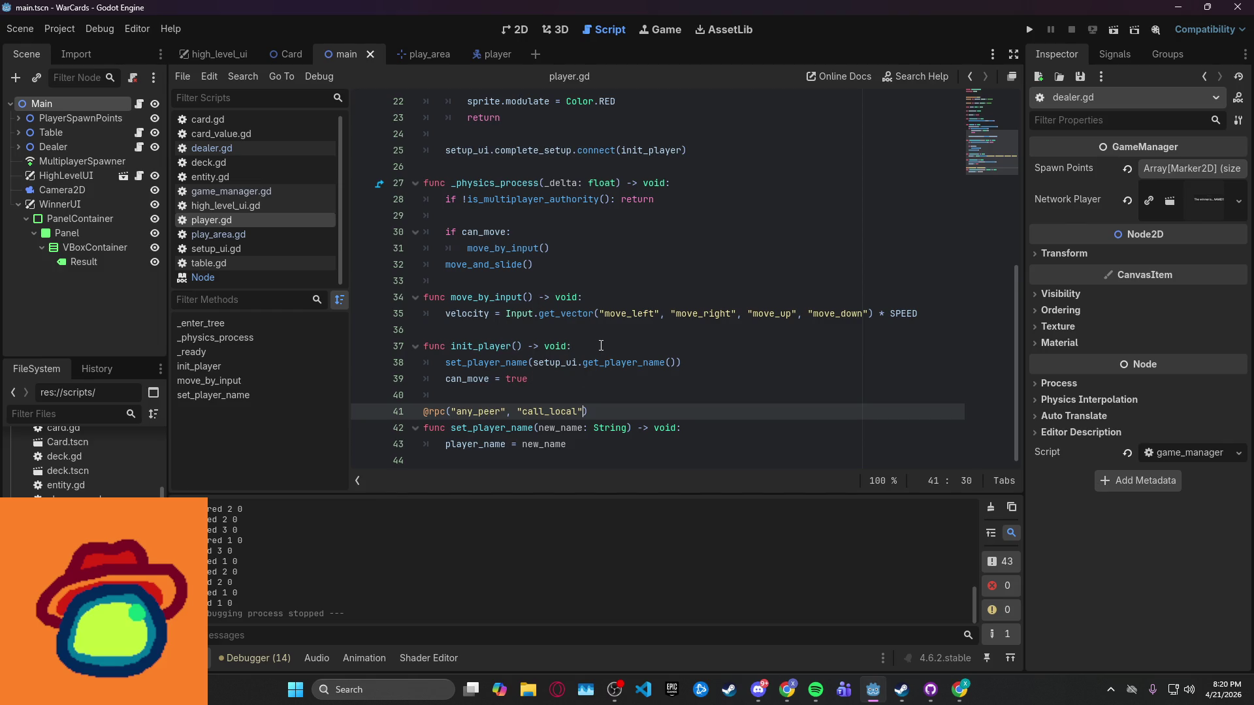
# In the Godot docs, compare the C# and GDScript versions of the rpc sample
pyautogui.moveTo(534, 362)
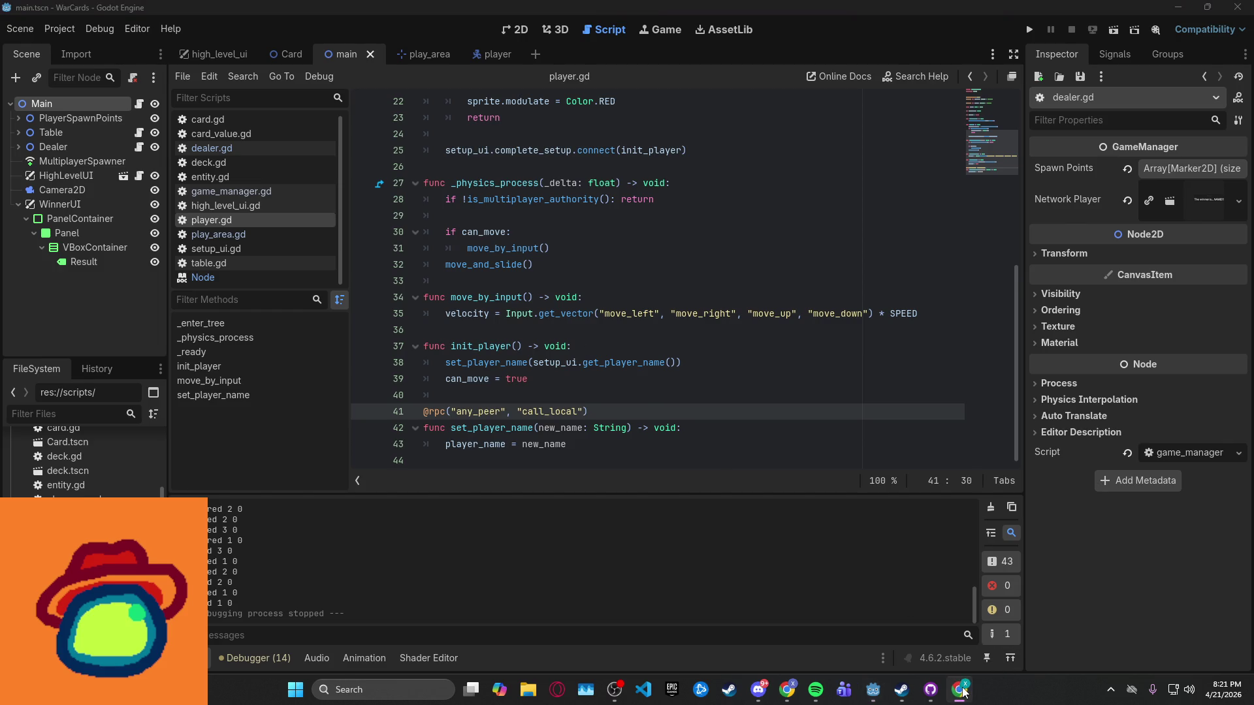
pyautogui.click(787, 689)
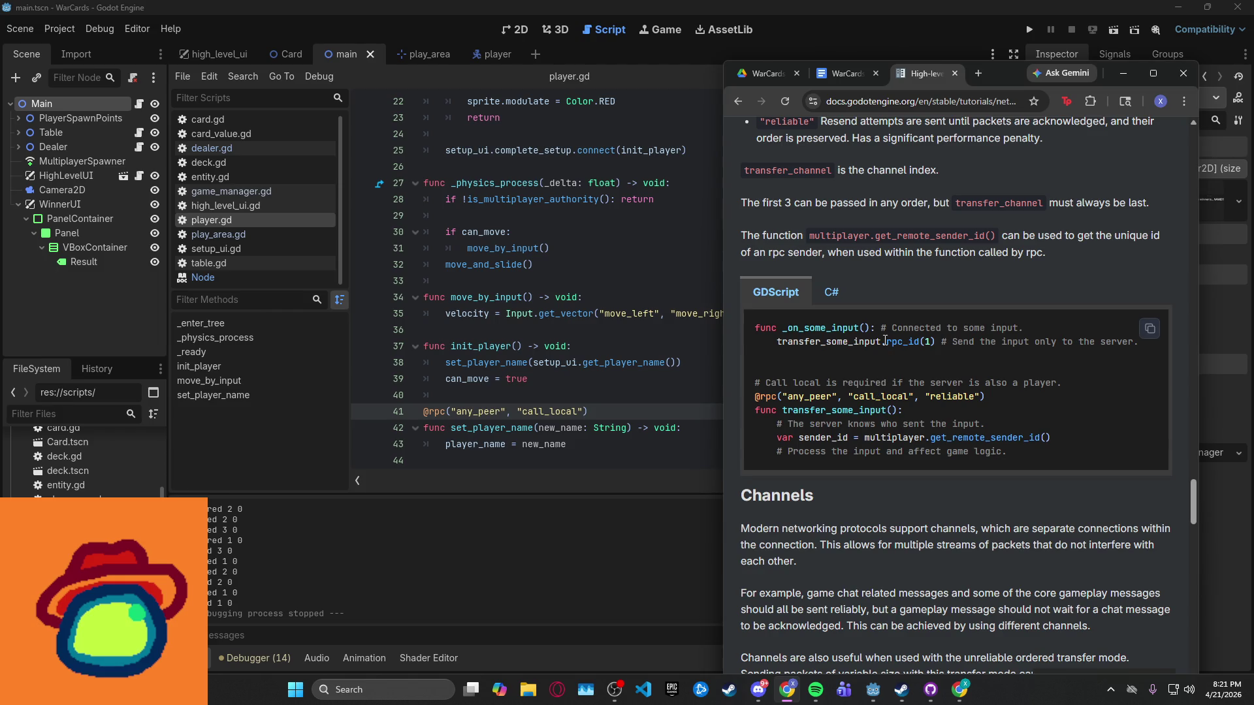
pyautogui.click(828, 294)
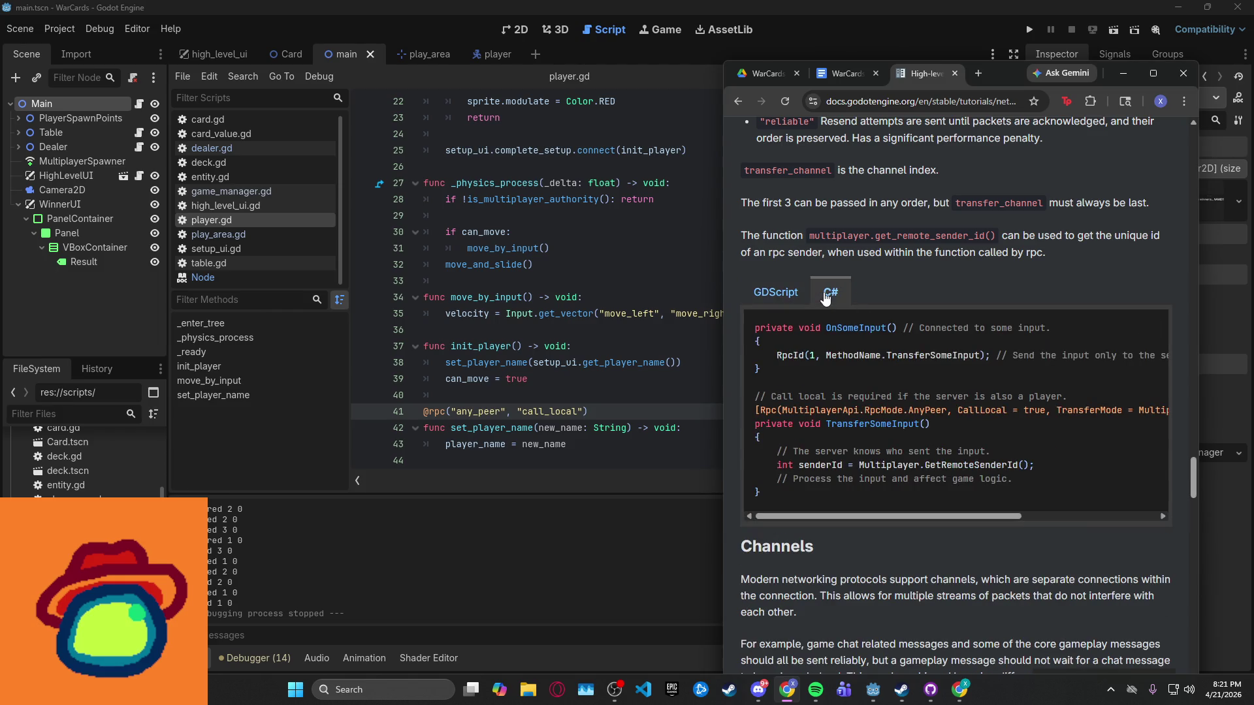
pyautogui.click(784, 294)
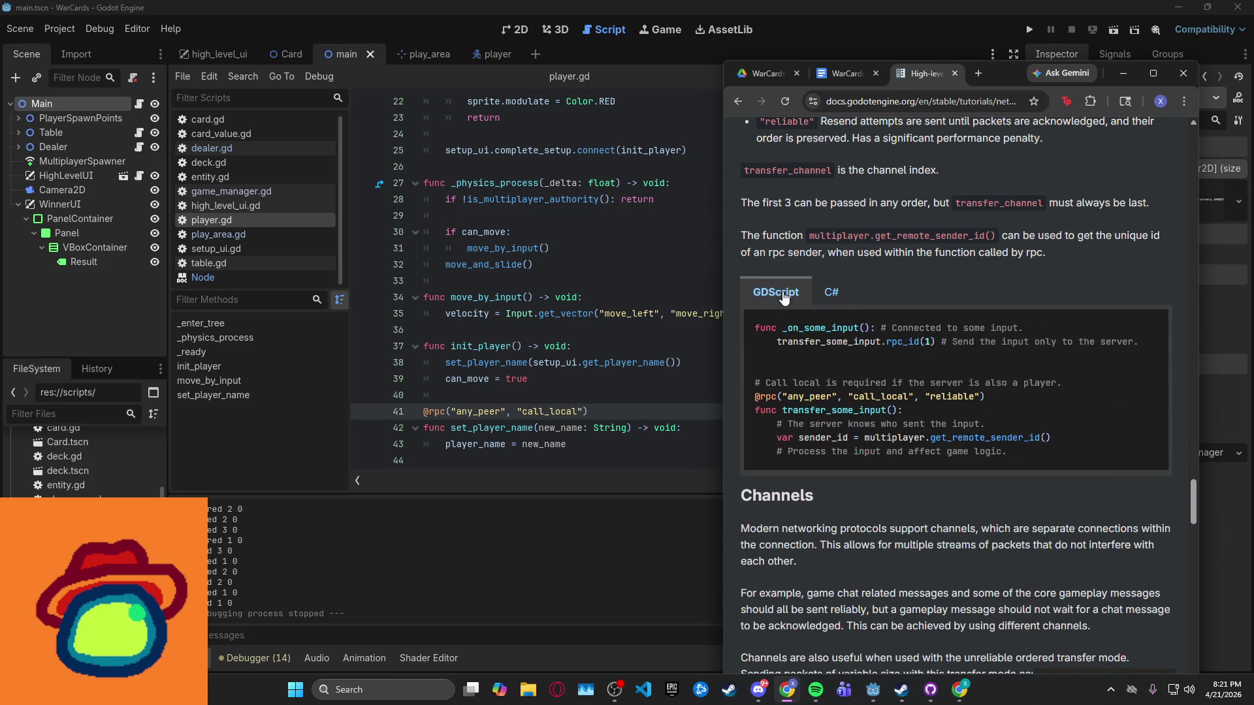
# Scroll down through the Example lobby implementation code
pyautogui.scroll(-5, 929, 406)
pyautogui.scroll(-3, 930, 407)
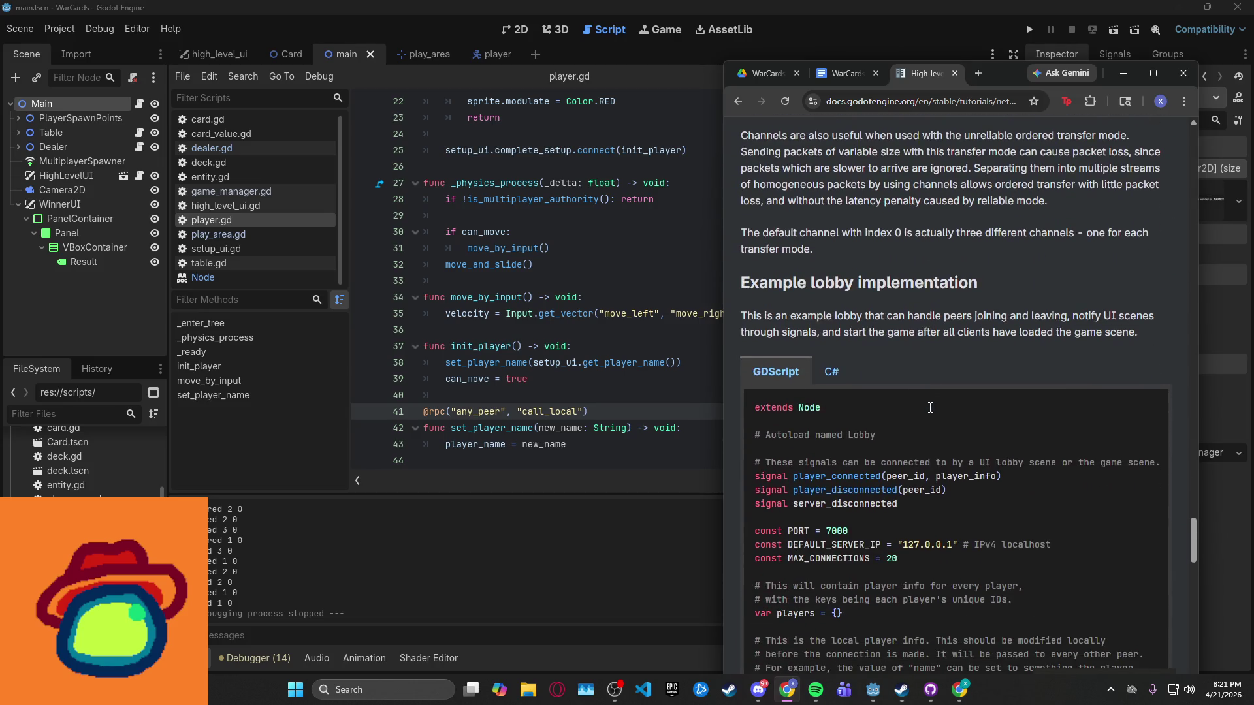
pyautogui.scroll(-2, 930, 408)
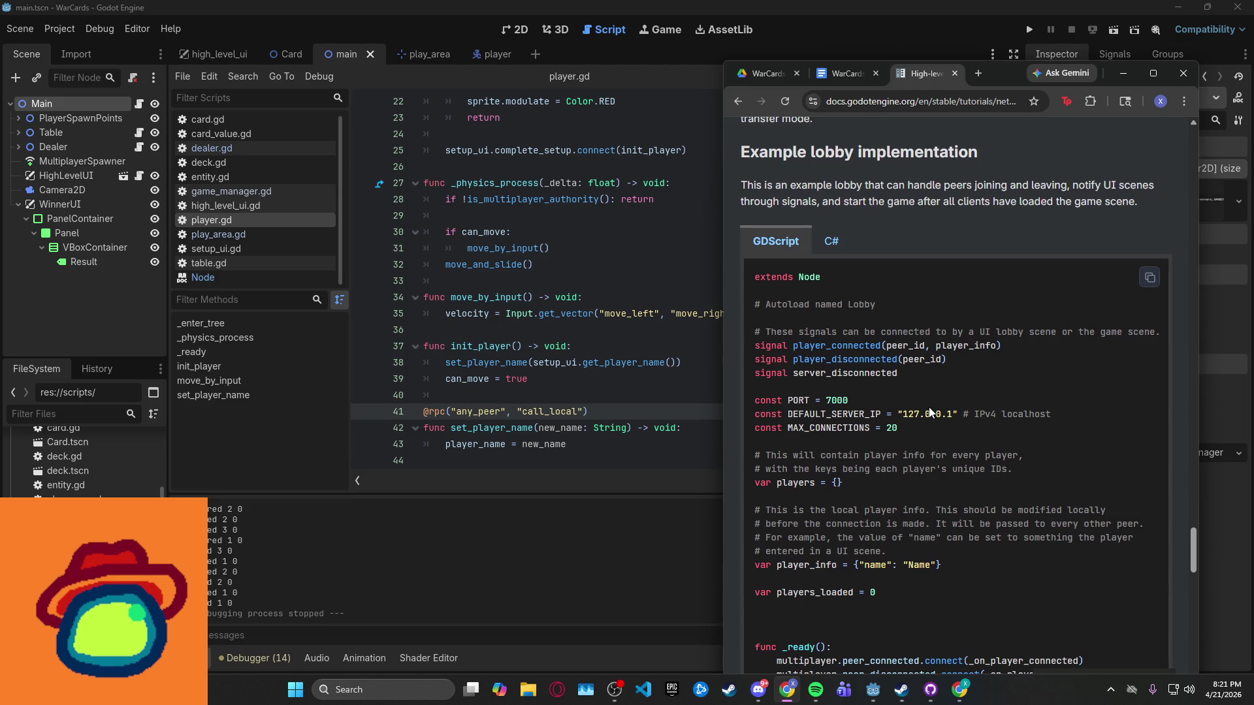
pyautogui.scroll(-2, 930, 411)
pyautogui.scroll(-4, 930, 408)
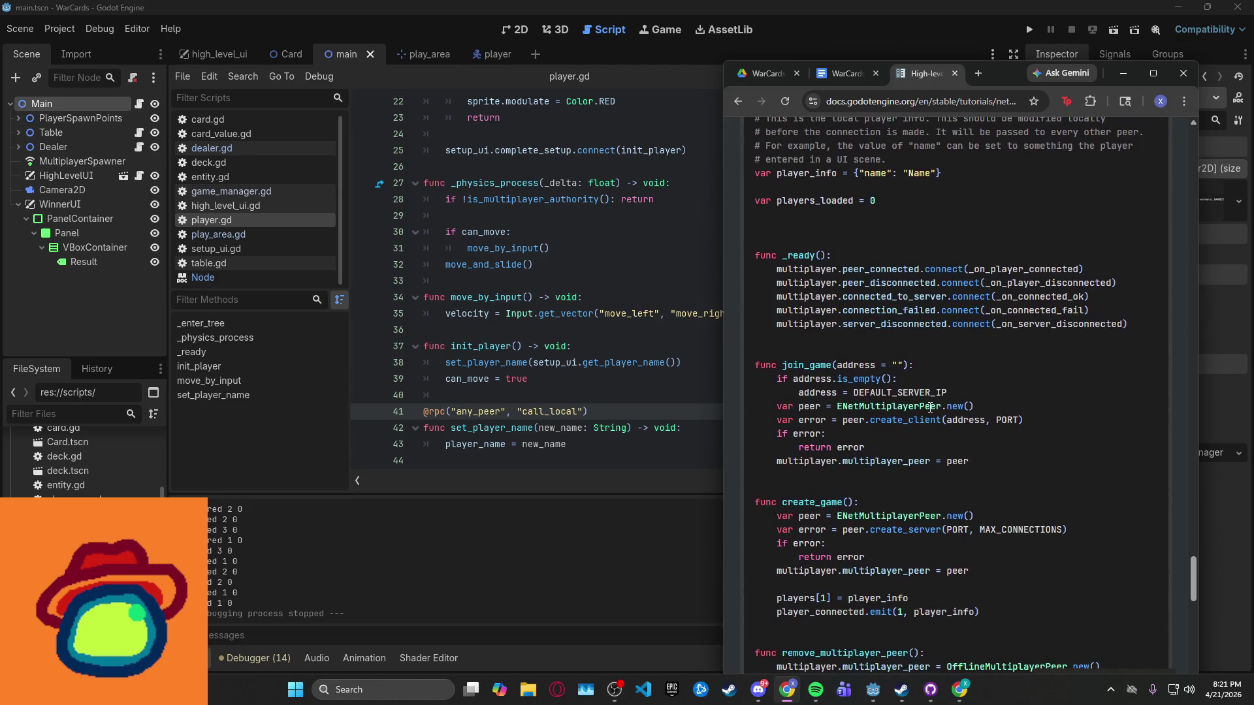
pyautogui.scroll(-1, 930, 407)
pyautogui.scroll(-1, 930, 409)
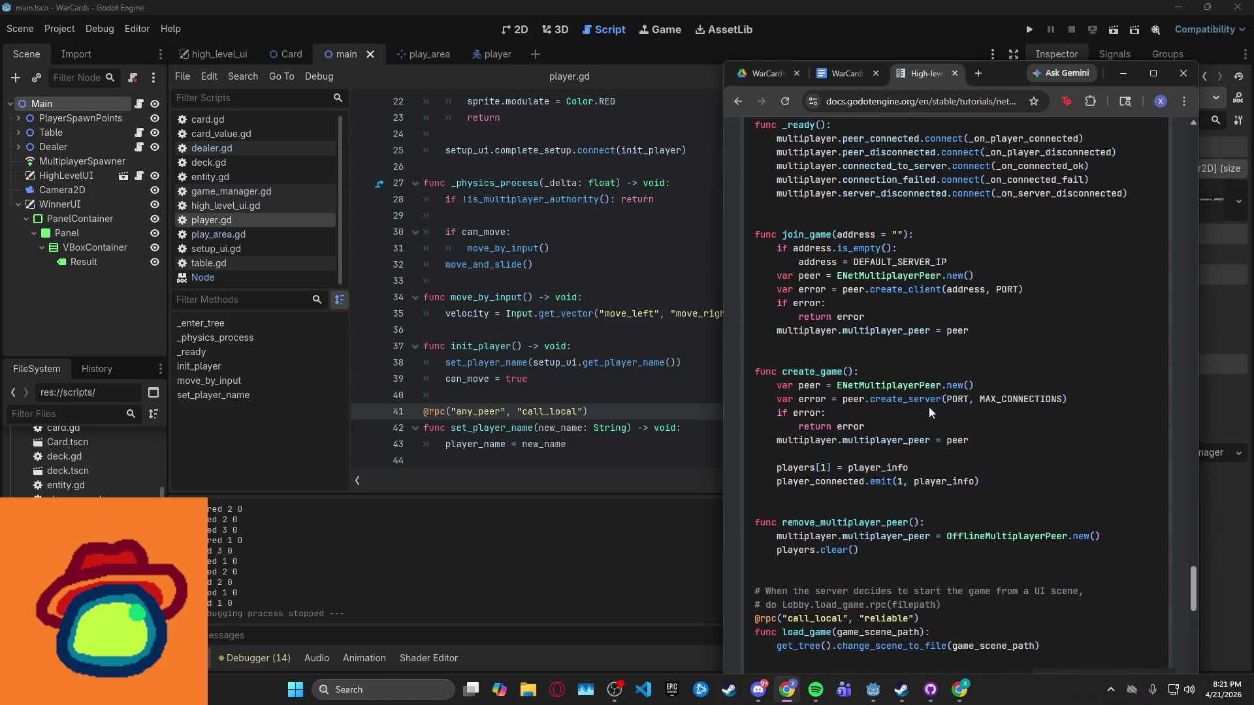
pyautogui.scroll(-1, 930, 411)
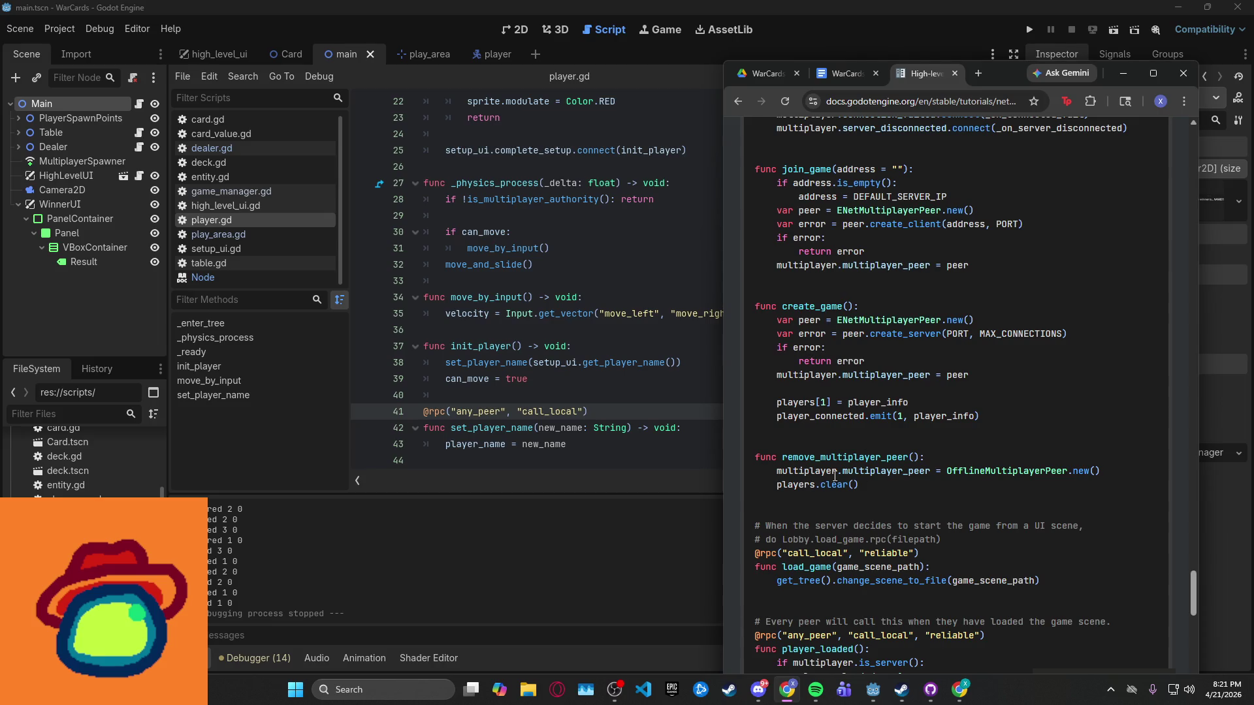
pyautogui.scroll(-2, 906, 362)
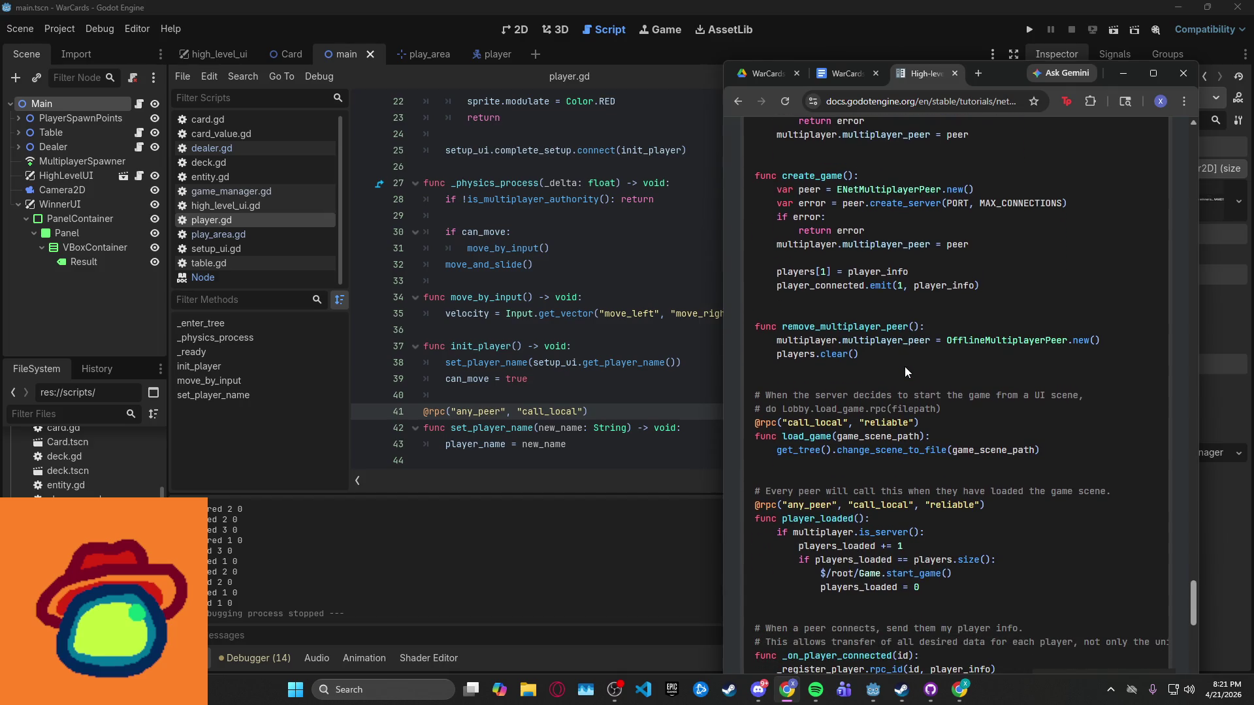
pyautogui.scroll(-2, 906, 372)
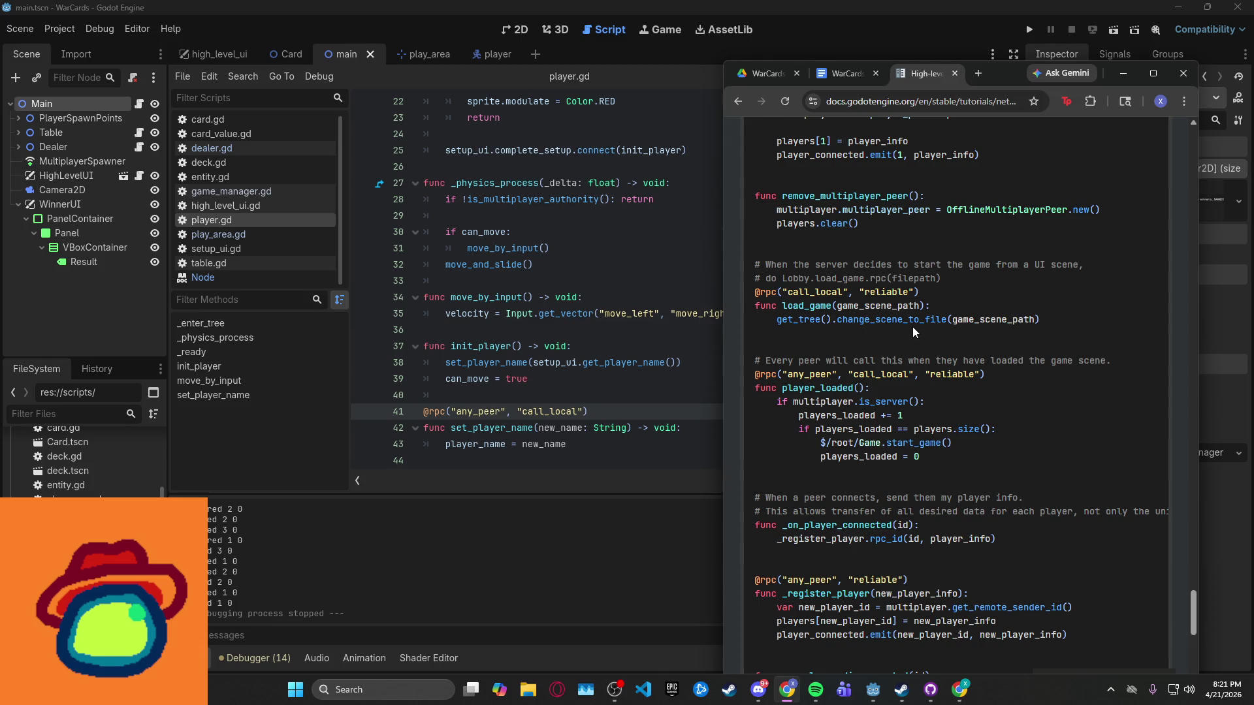
pyautogui.scroll(5, 911, 364)
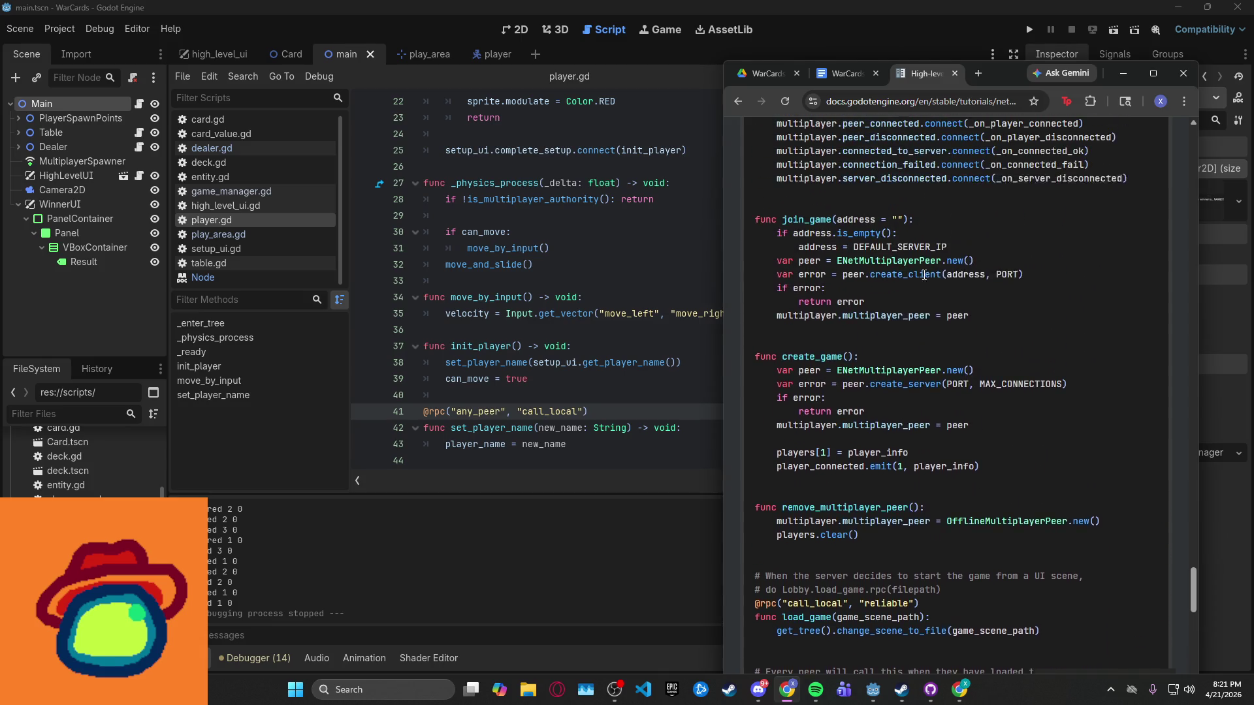
pyautogui.scroll(-9, 923, 275)
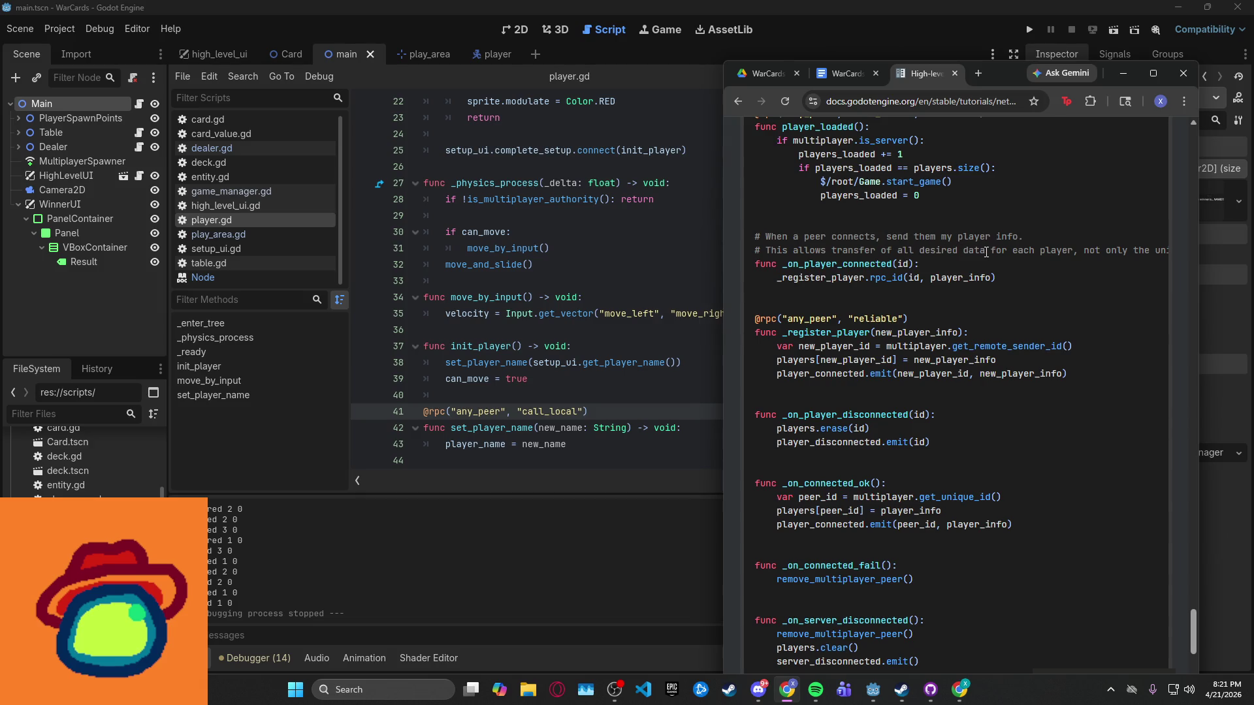
# Study player_info and _register_player in the lobby example, then return to player.gd
pyautogui.doubleClick(972, 281)
pyautogui.scroll(1, 1034, 342)
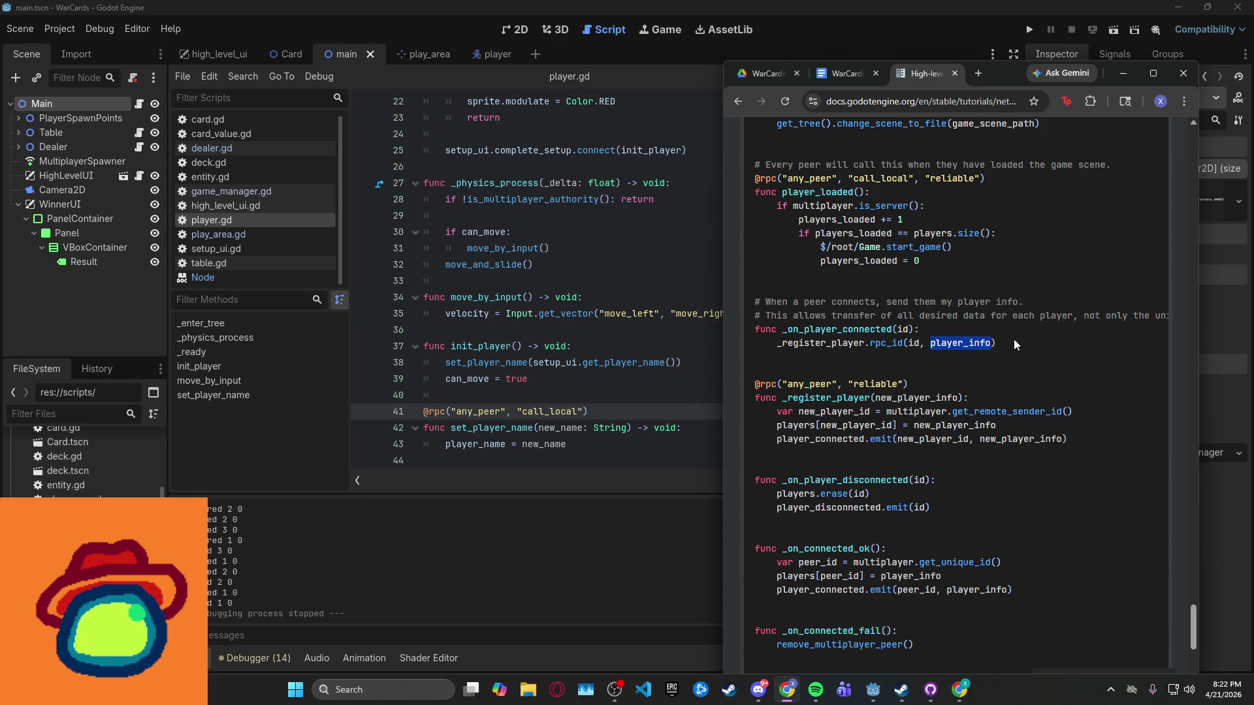
pyautogui.doubleClick(814, 345)
pyautogui.scroll(15, 836, 343)
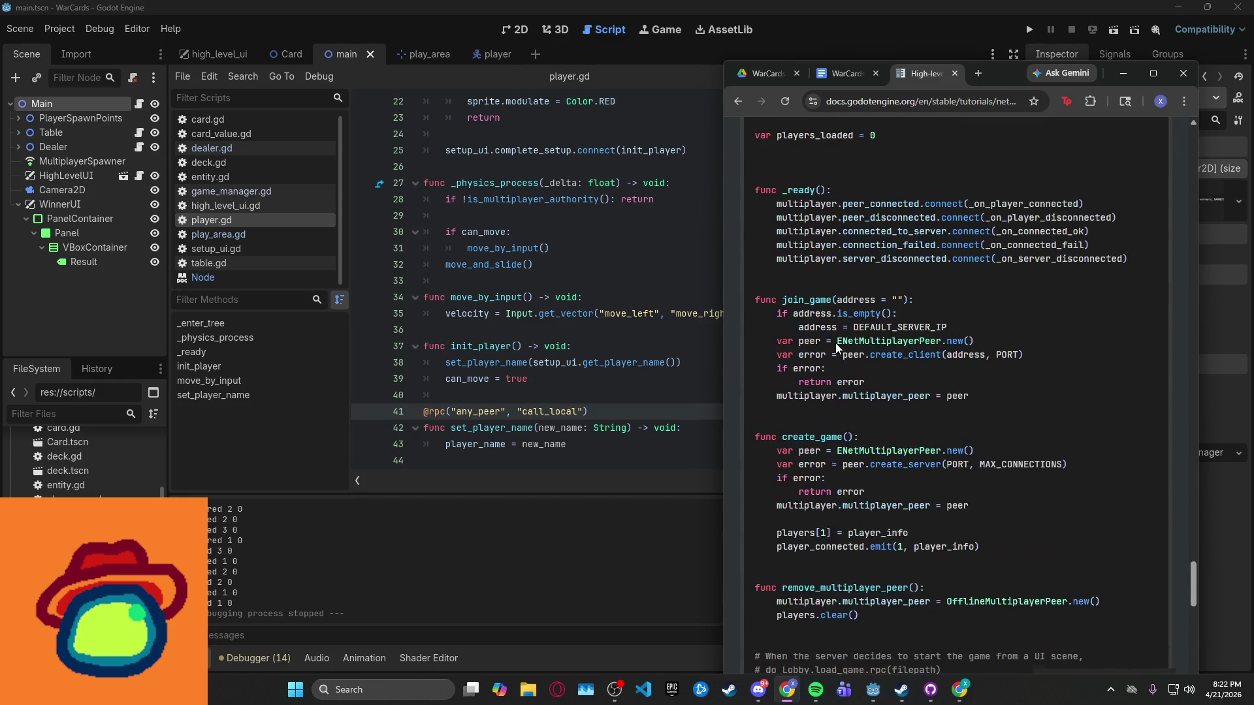
pyautogui.scroll(-3, 843, 342)
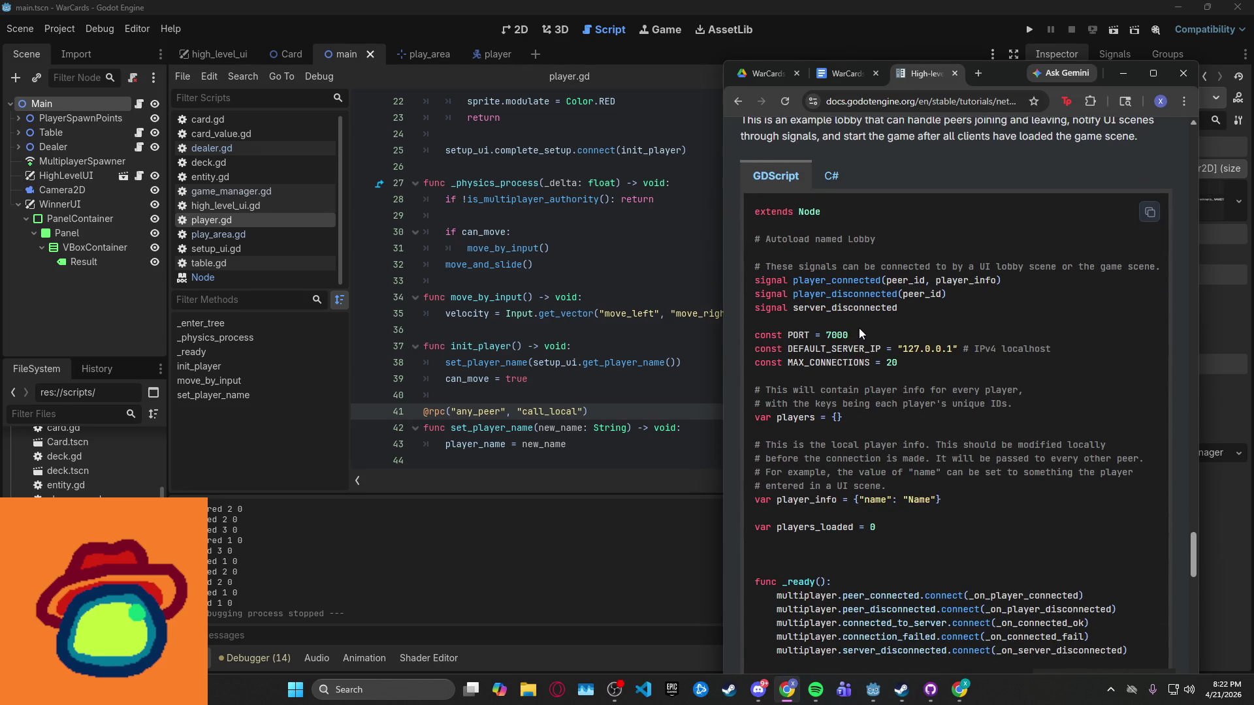
pyautogui.scroll(-5, 860, 328)
pyautogui.scroll(-2, 860, 328)
pyautogui.scroll(-1, 859, 328)
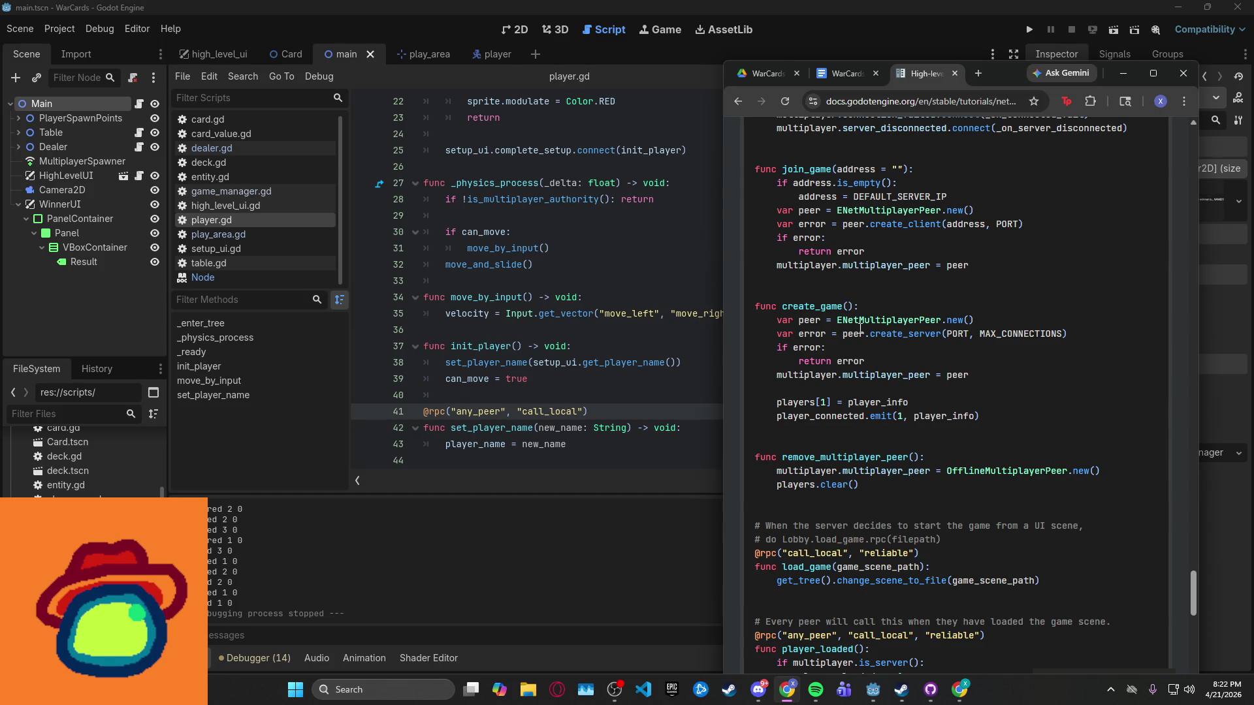
pyautogui.scroll(-8, 861, 328)
pyautogui.scroll(-1, 860, 329)
pyautogui.scroll(2, 860, 329)
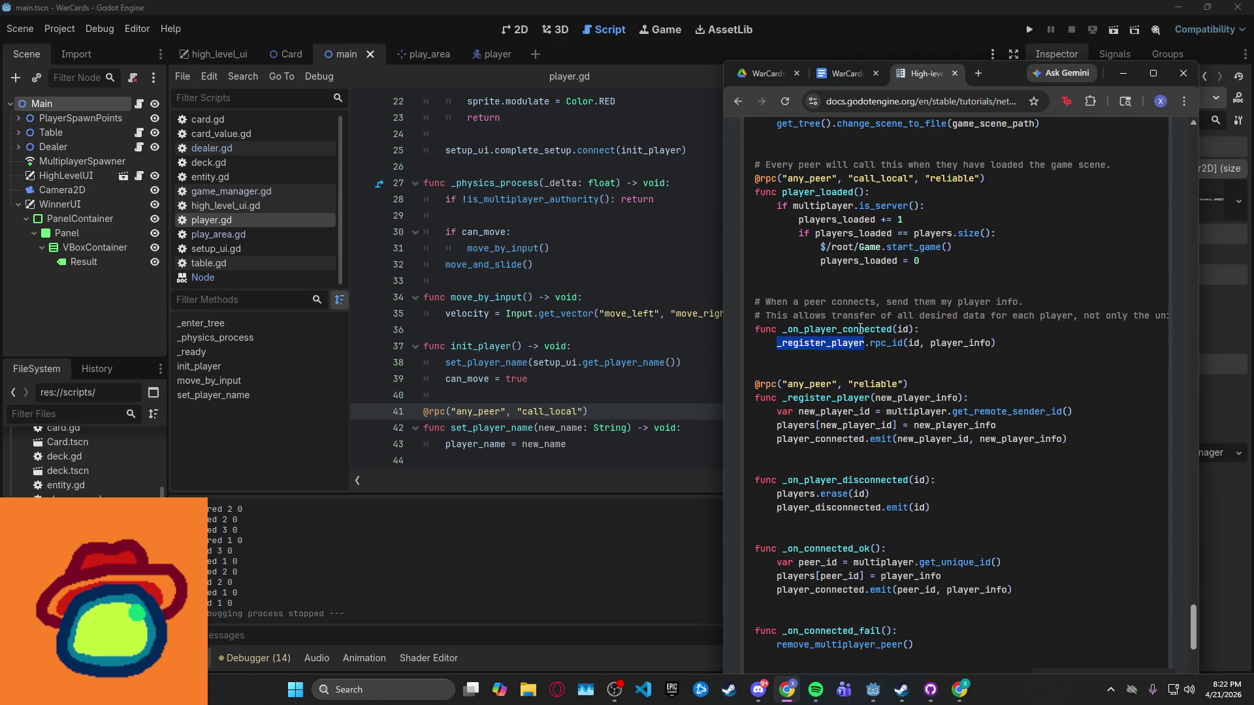
pyautogui.scroll(15, 887, 308)
pyautogui.scroll(6, 887, 307)
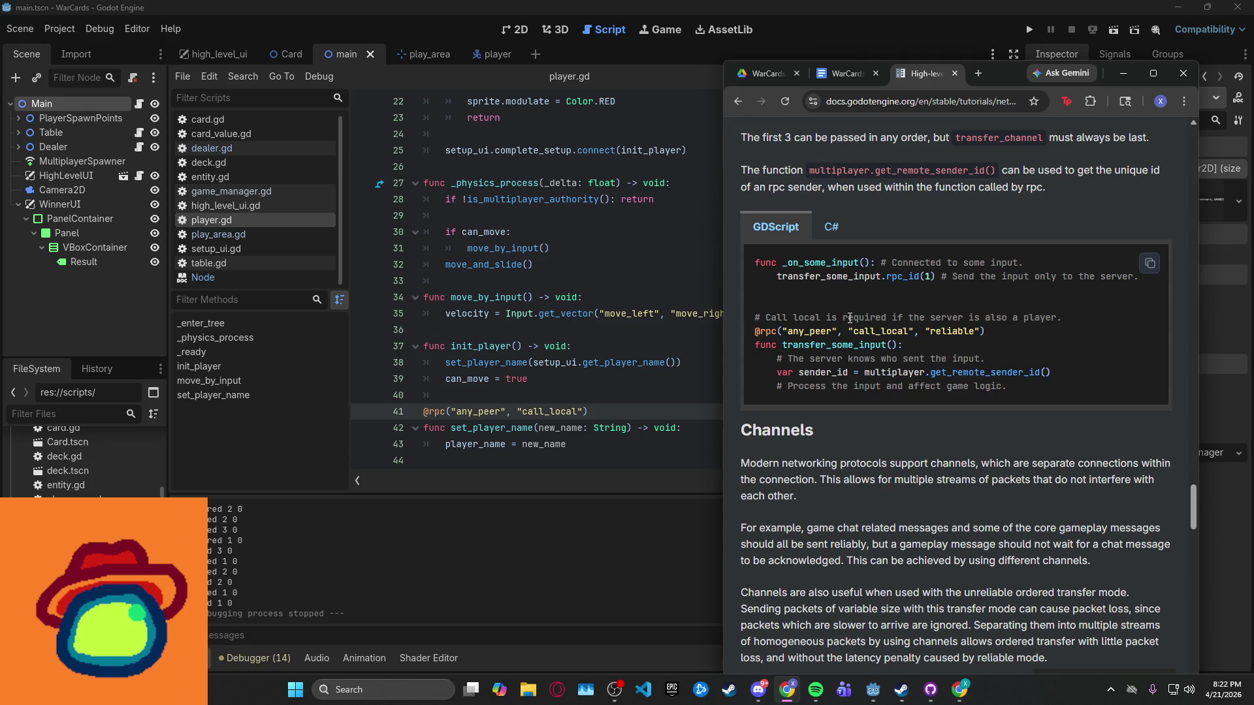
pyautogui.scroll(-12, 850, 322)
pyautogui.scroll(-2, 851, 323)
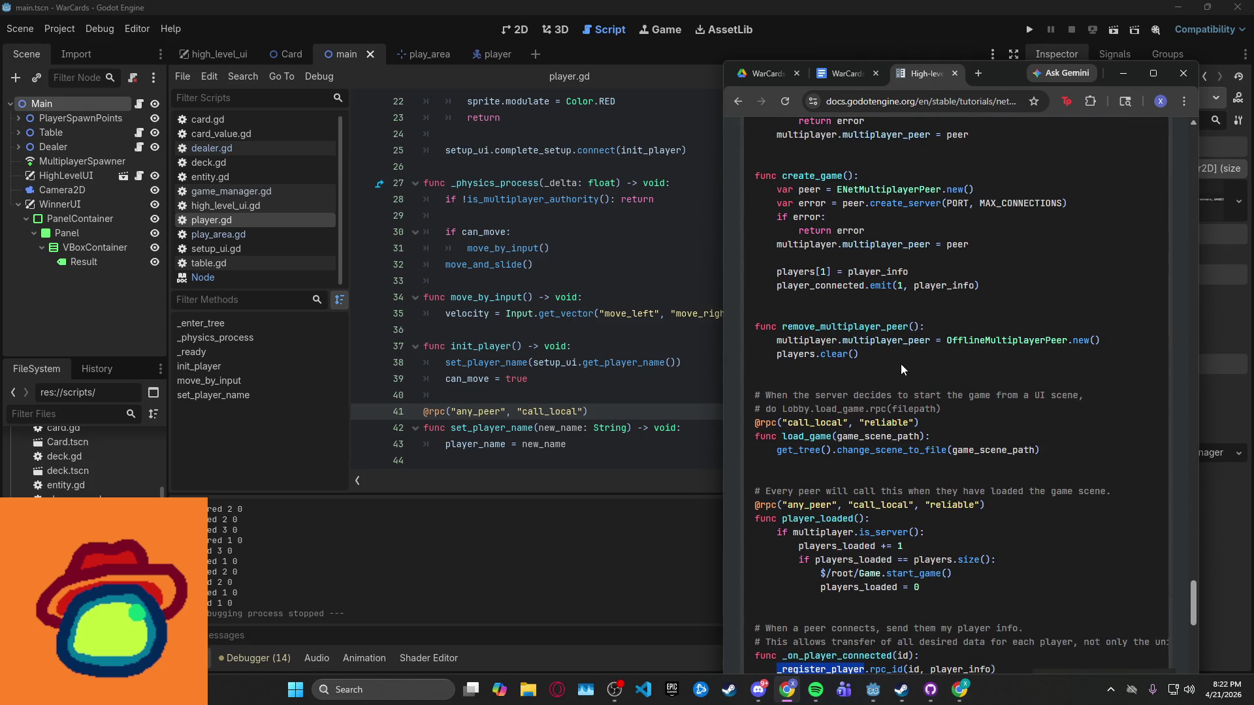
pyautogui.scroll(-5, 902, 367)
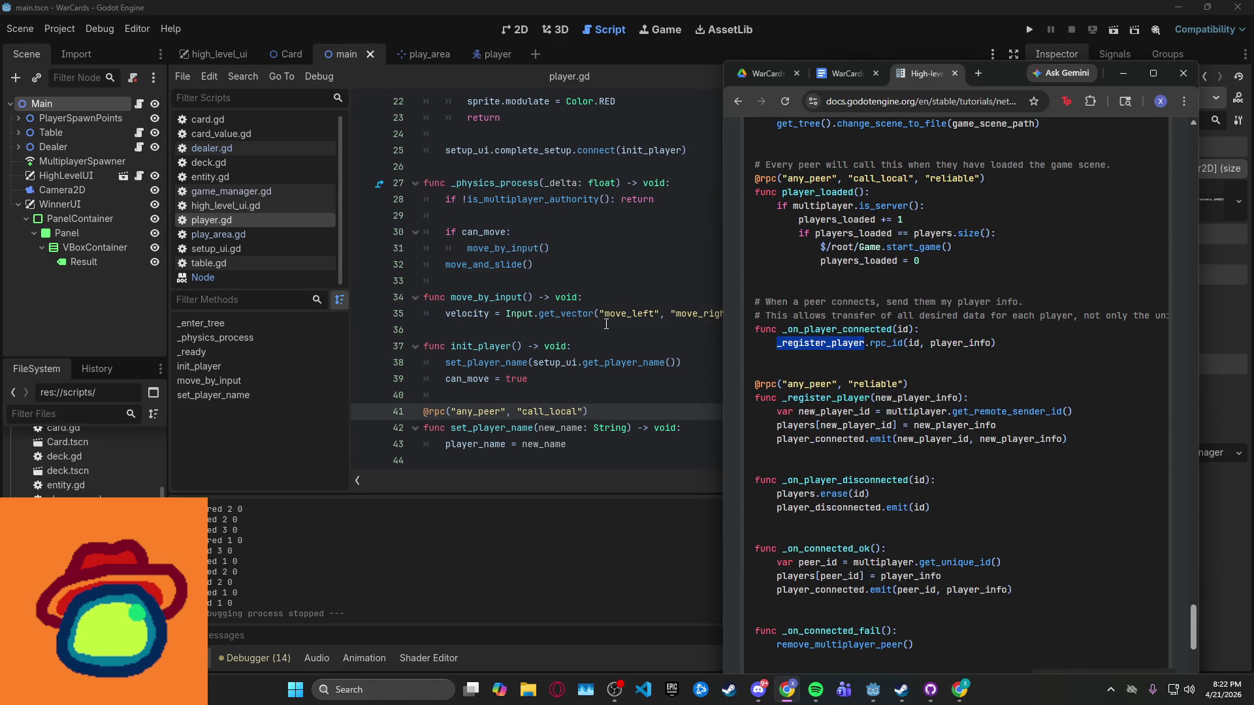
pyautogui.click(615, 351)
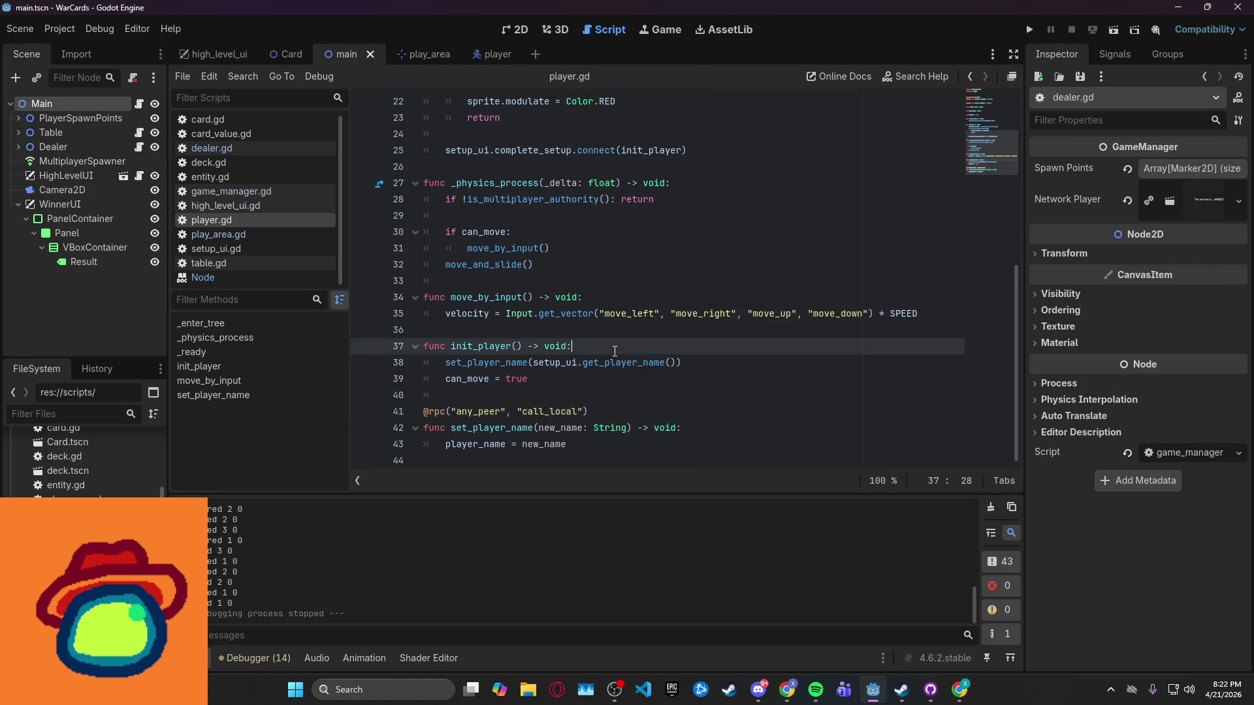
# Start an rpc_id(get_multiplayer_authority(), set_player_name, …) call at the top of init_player
pyautogui.press('Return')
pyautogui.write('rpc')
pyautogui.write('_id')
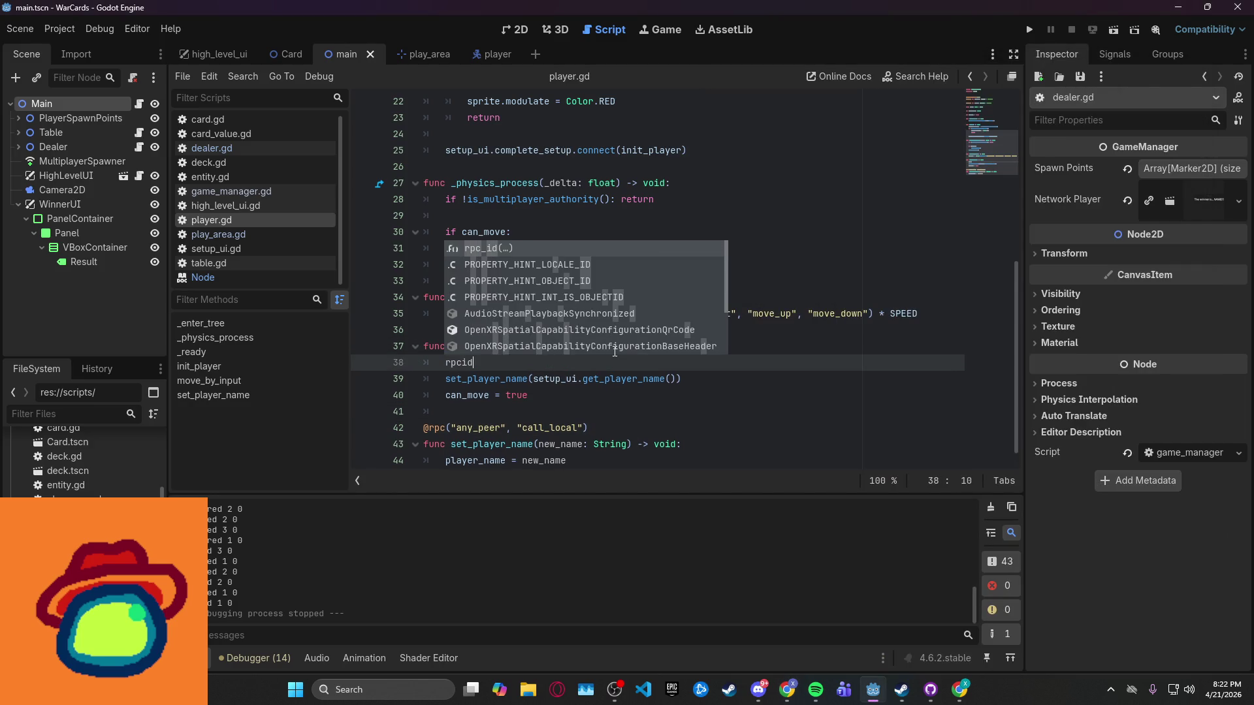
pyautogui.press('Return')
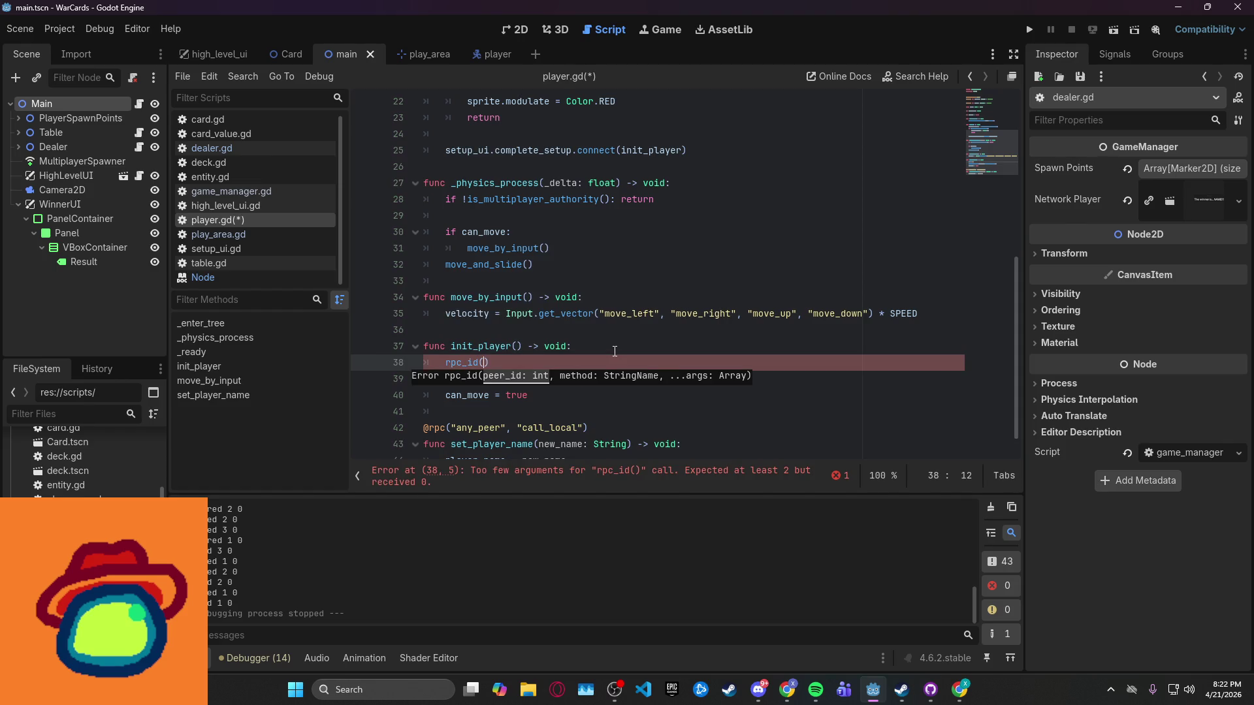
pyautogui.write('getmul')
pyautogui.press('Return')
pyautogui.write(',')
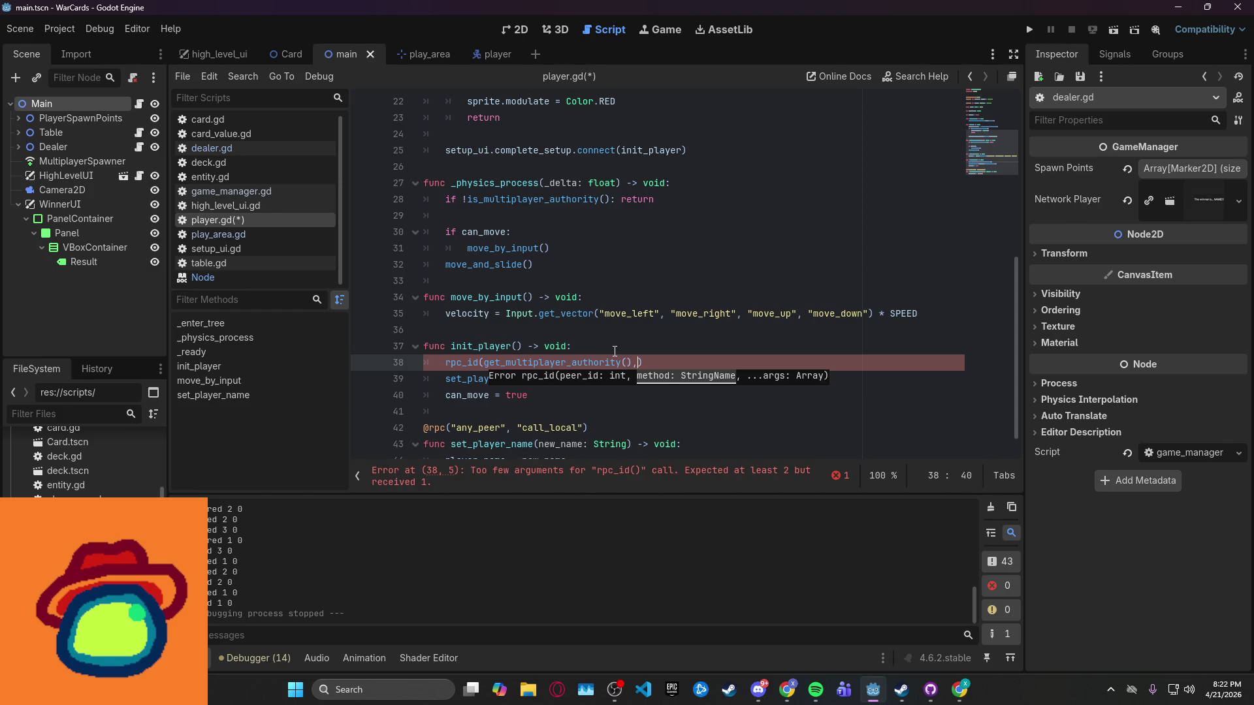
pyautogui.write(' set')
pyautogui.press('Down')
pyautogui.press('Return')
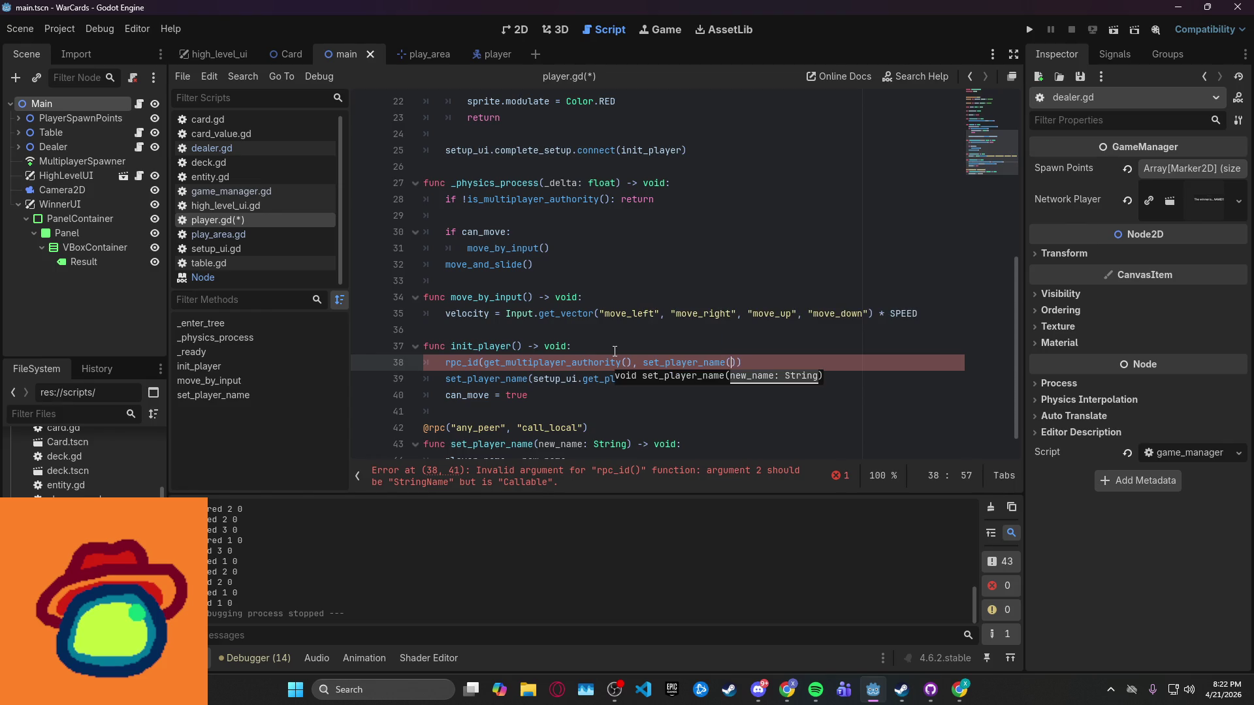
pyautogui.press('BackSpace')
pyautogui.write(',')
# Copy setup_ui.get_player_name() from line 39 into the rpc_id call as its third argument
pyautogui.click(615, 351)
pyautogui.moveTo(533, 378); pyautogui.dragTo(678, 379)
pyautogui.hotkey('ctrl', 'c')
pyautogui.click(732, 364)
pyautogui.hotkey('ctrl', 'v')
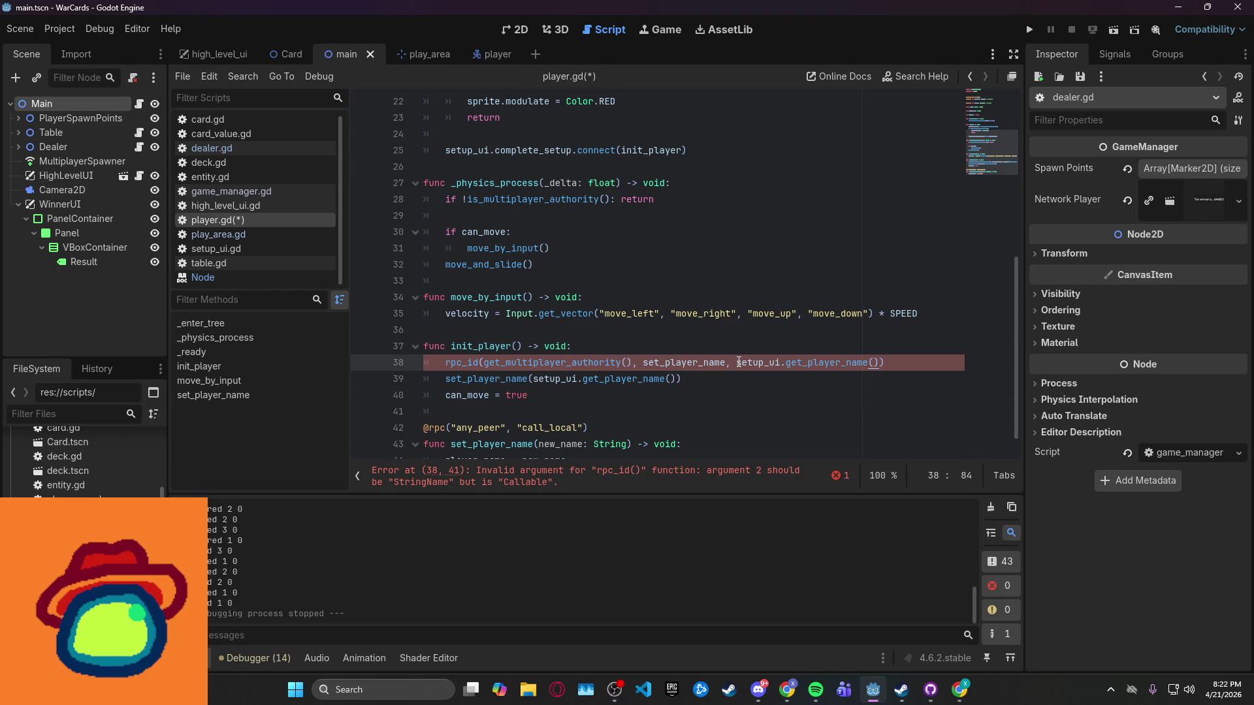
pyautogui.click(742, 379)
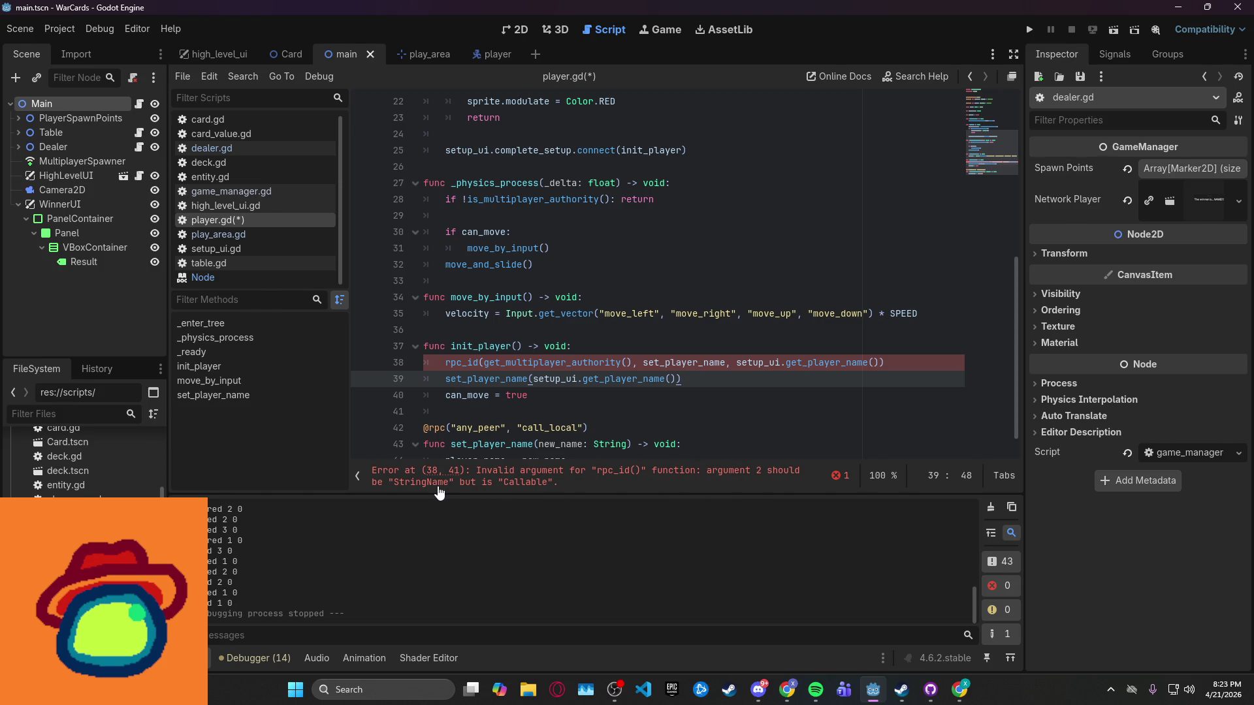
# Quote "set_player_name", comment out line 39 with Ctrl+K, and run the game
pyautogui.doubleClick(693, 363)
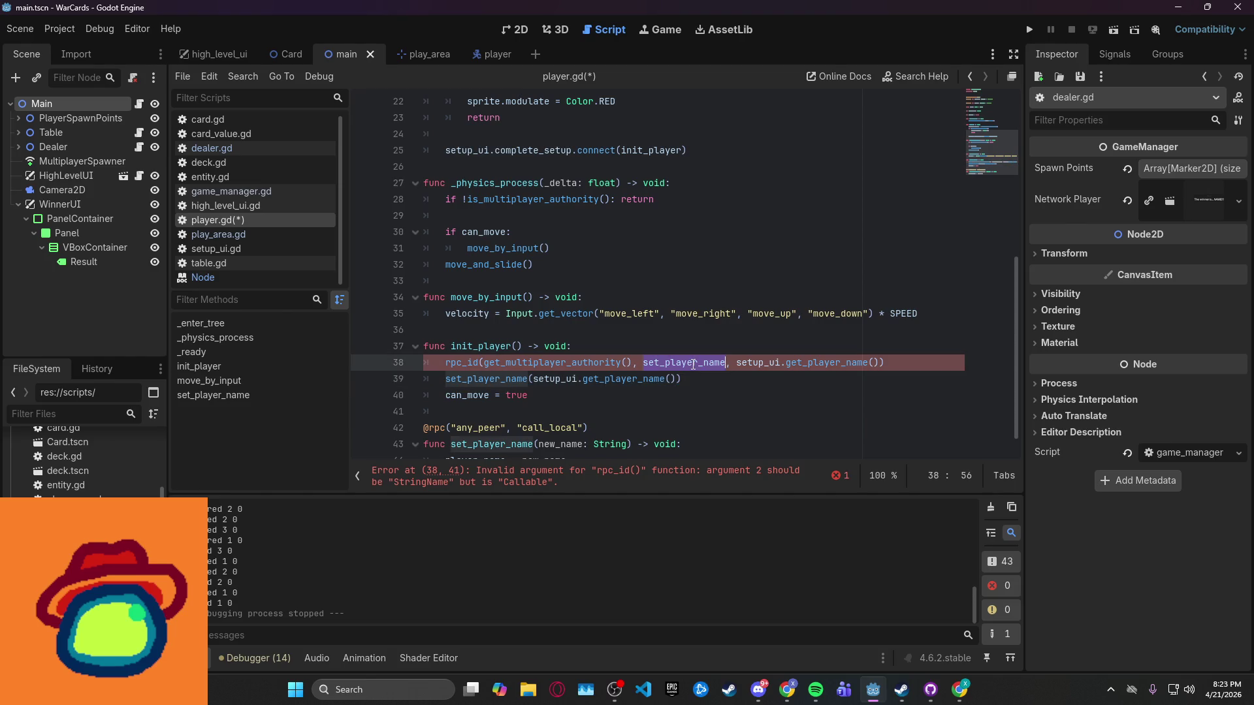
pyautogui.write('"')
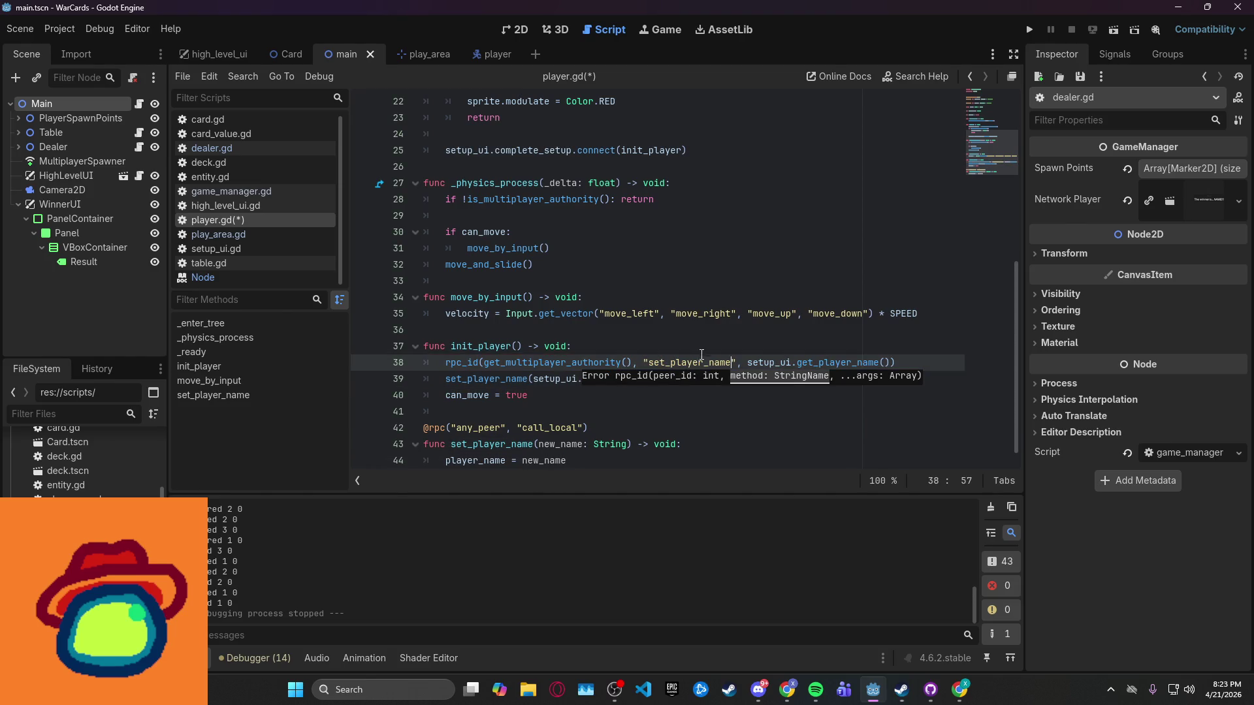
pyautogui.click(702, 347)
pyautogui.click(655, 379)
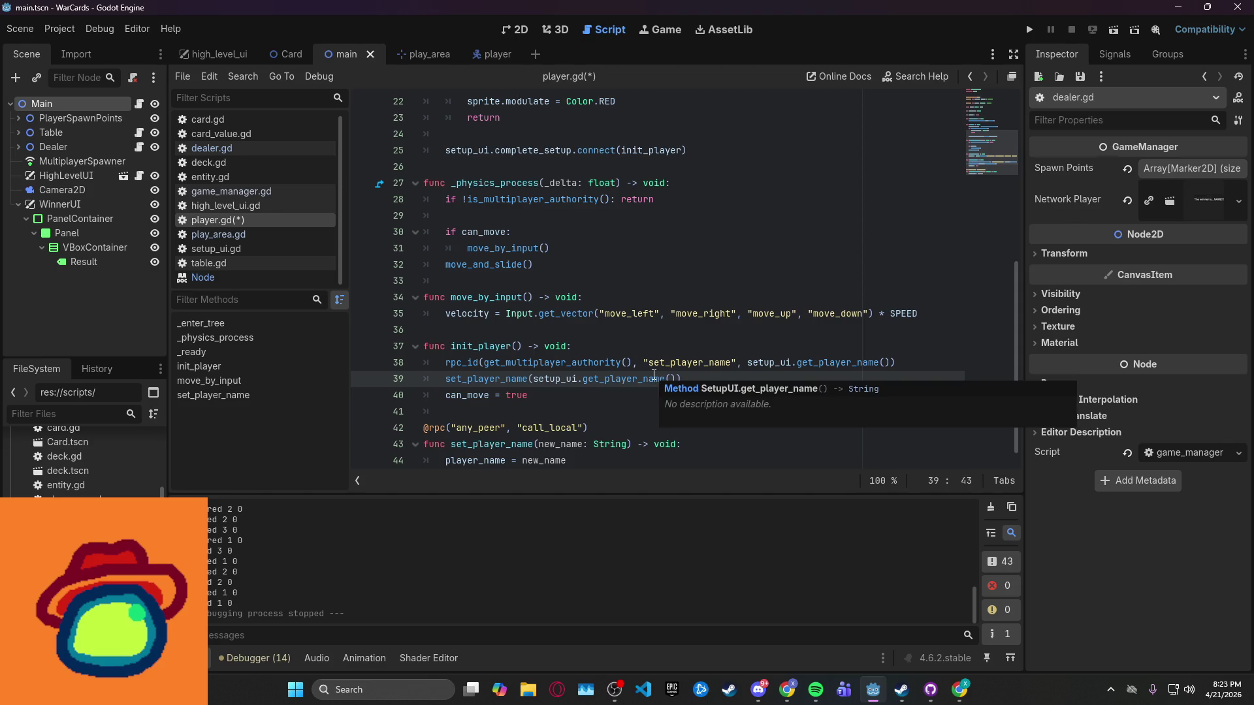
pyautogui.hotkey('ctrl', 'k')
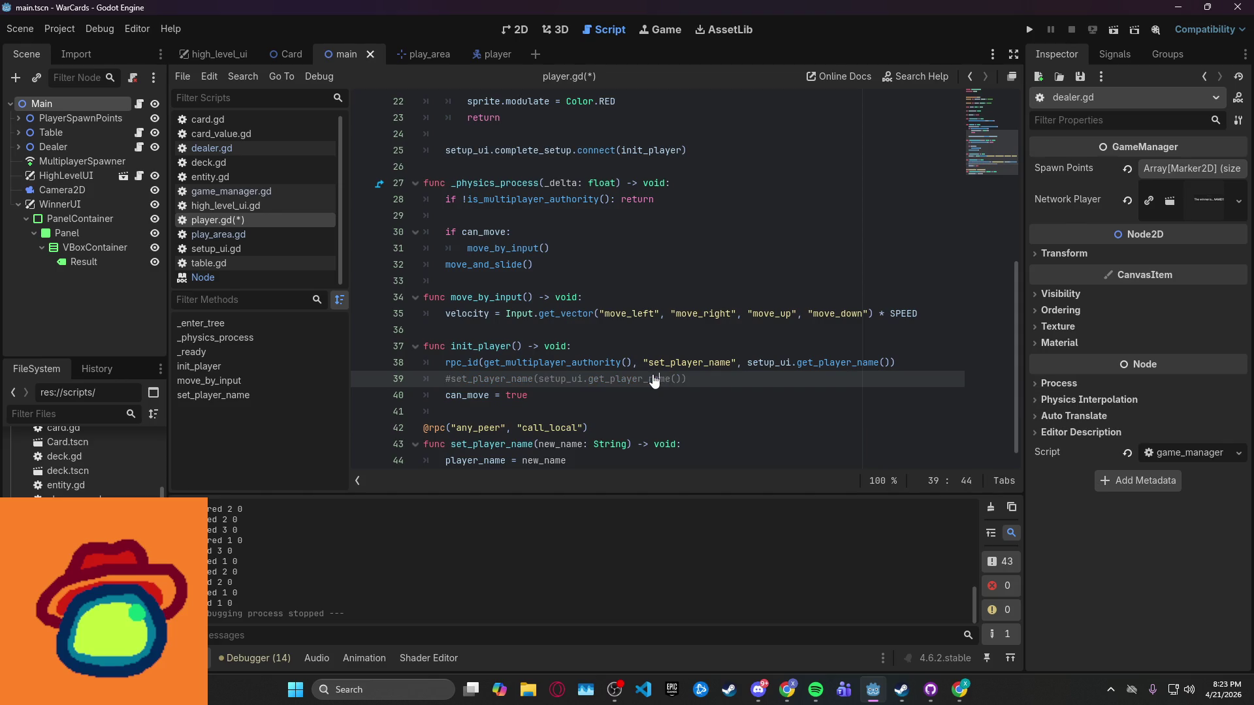
pyautogui.click(1031, 30)
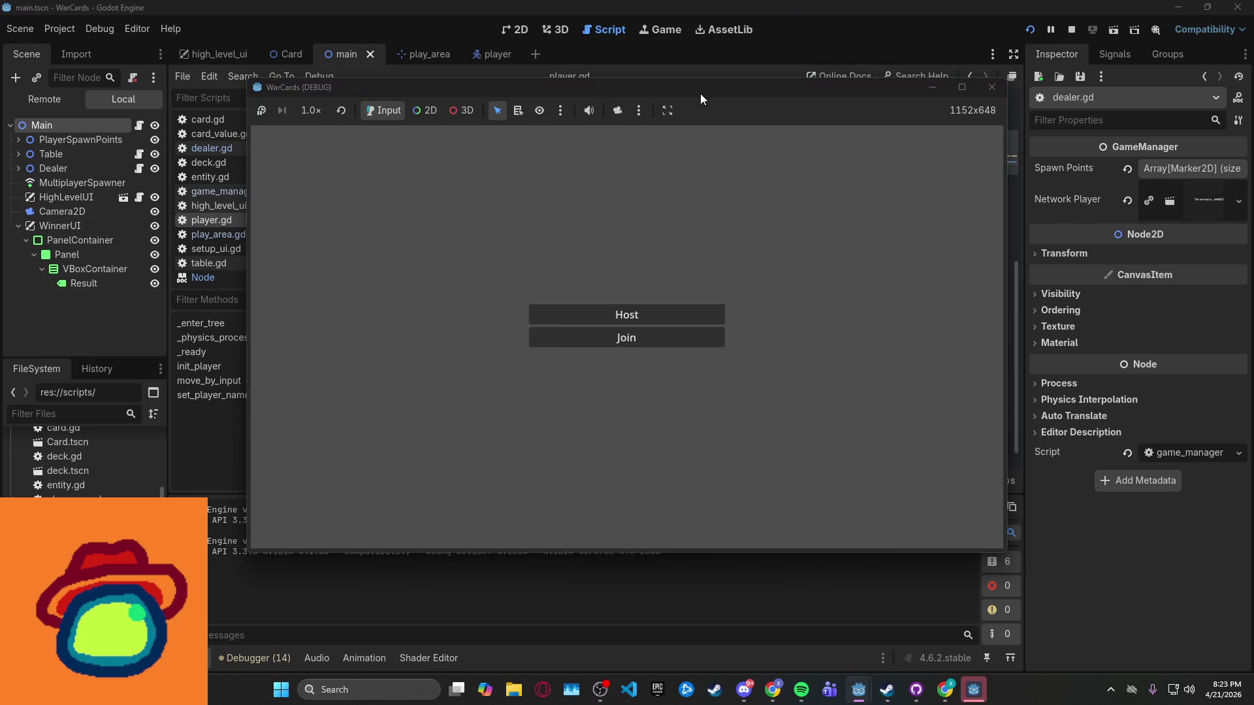
# Place the two WarCards windows side by side and host in the right one as player 'a'
pyautogui.moveTo(666, 260); pyautogui.dragTo(946, 143)
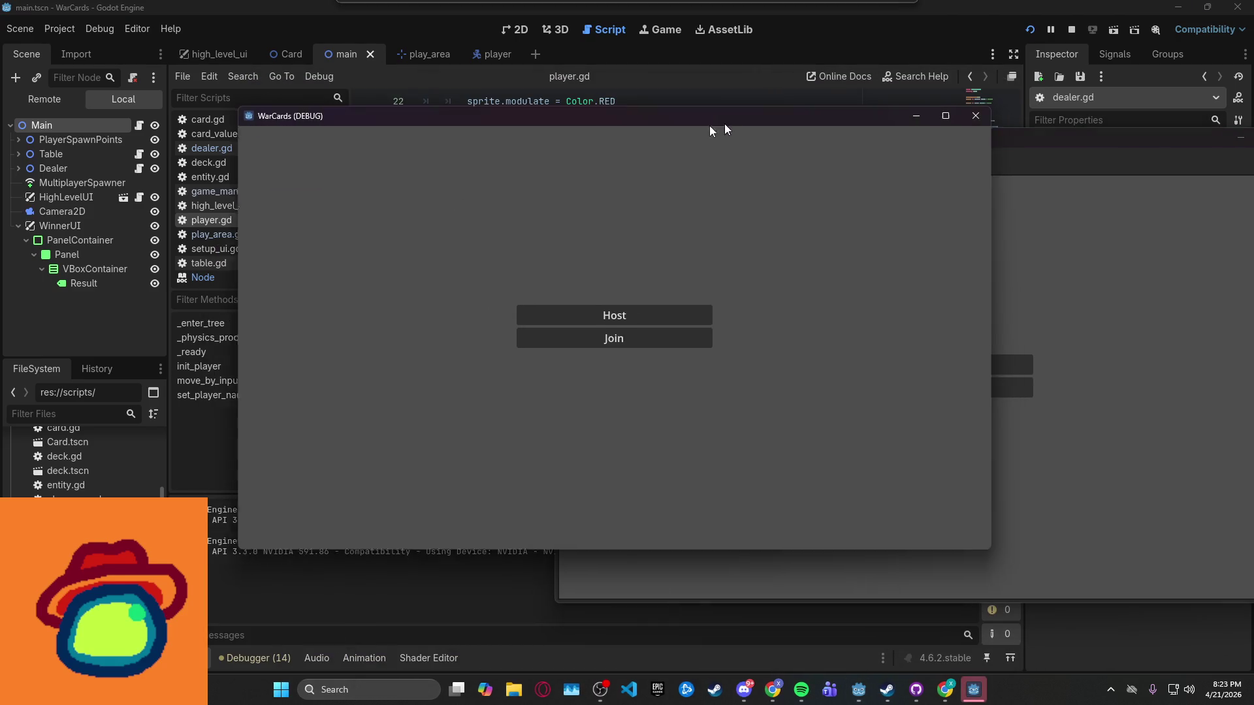
pyautogui.moveTo(730, 123); pyautogui.dragTo(445, 149)
pyautogui.click(916, 366)
pyautogui.click(917, 376)
pyautogui.write('a')
pyautogui.click(889, 393)
# Join from the left window and play cards through a round to the winner banner
pyautogui.click(304, 356)
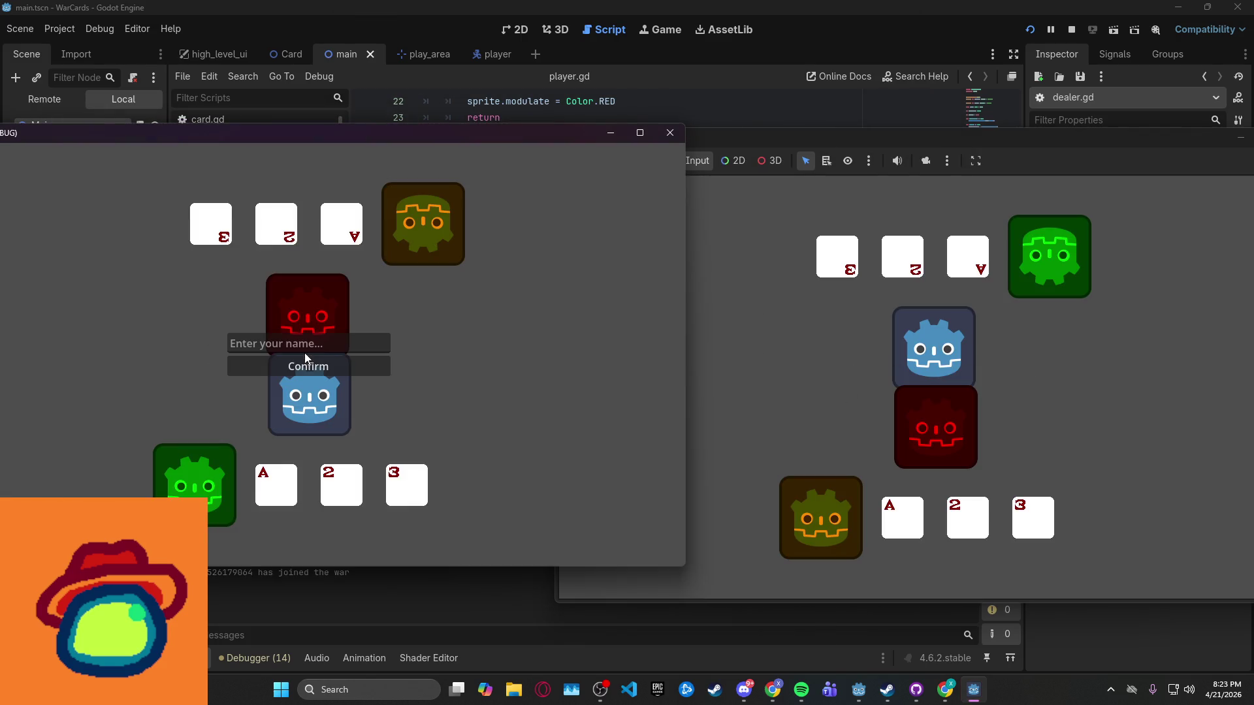
pyautogui.click(365, 355)
pyautogui.press('Return')
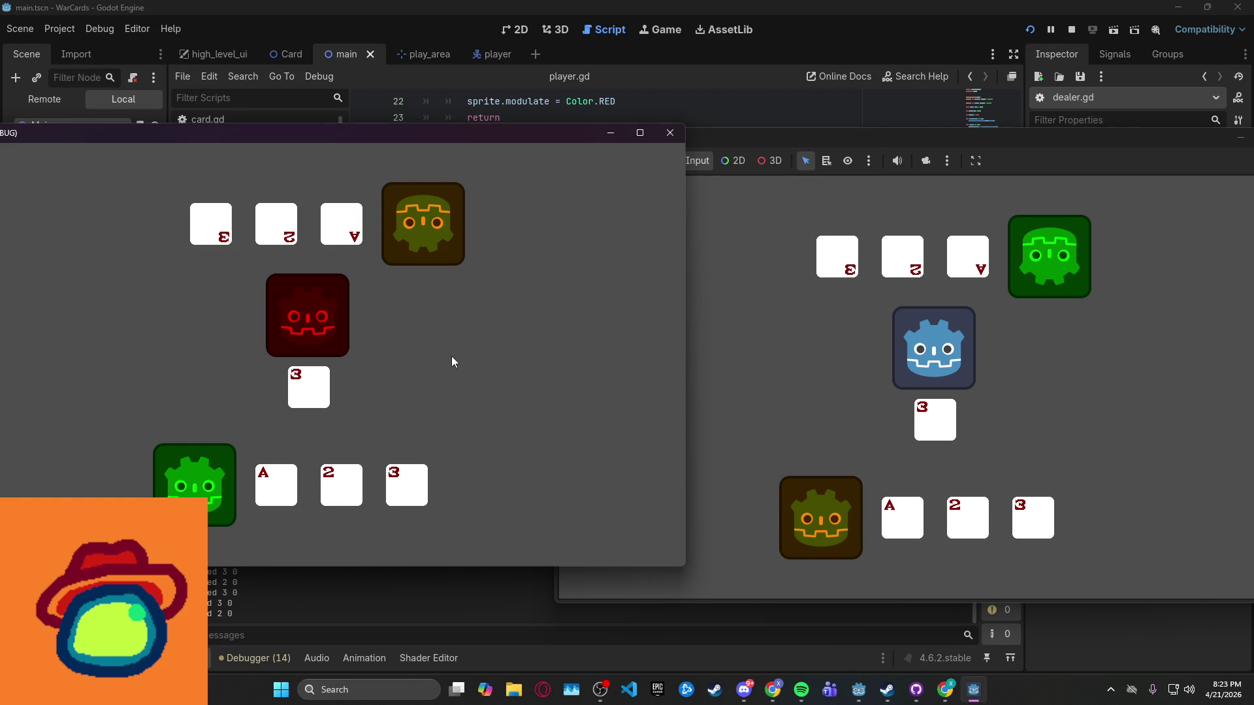
pyautogui.click(953, 372)
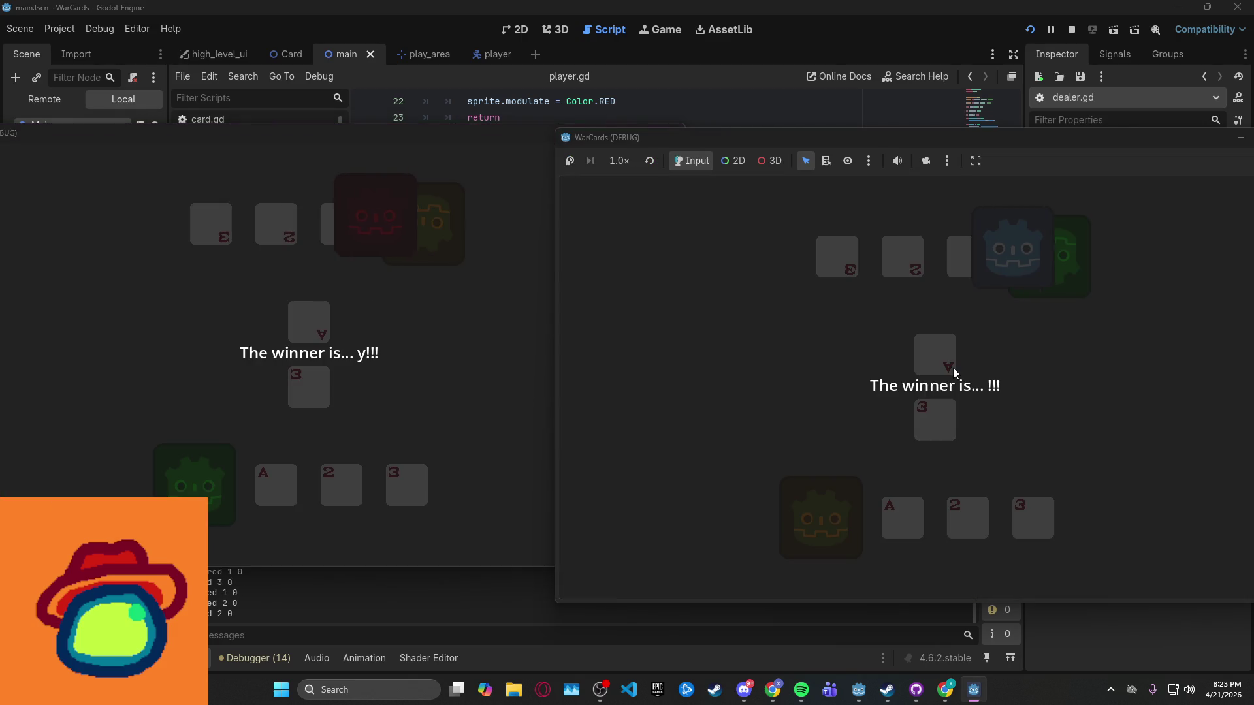
pyautogui.click(954, 367)
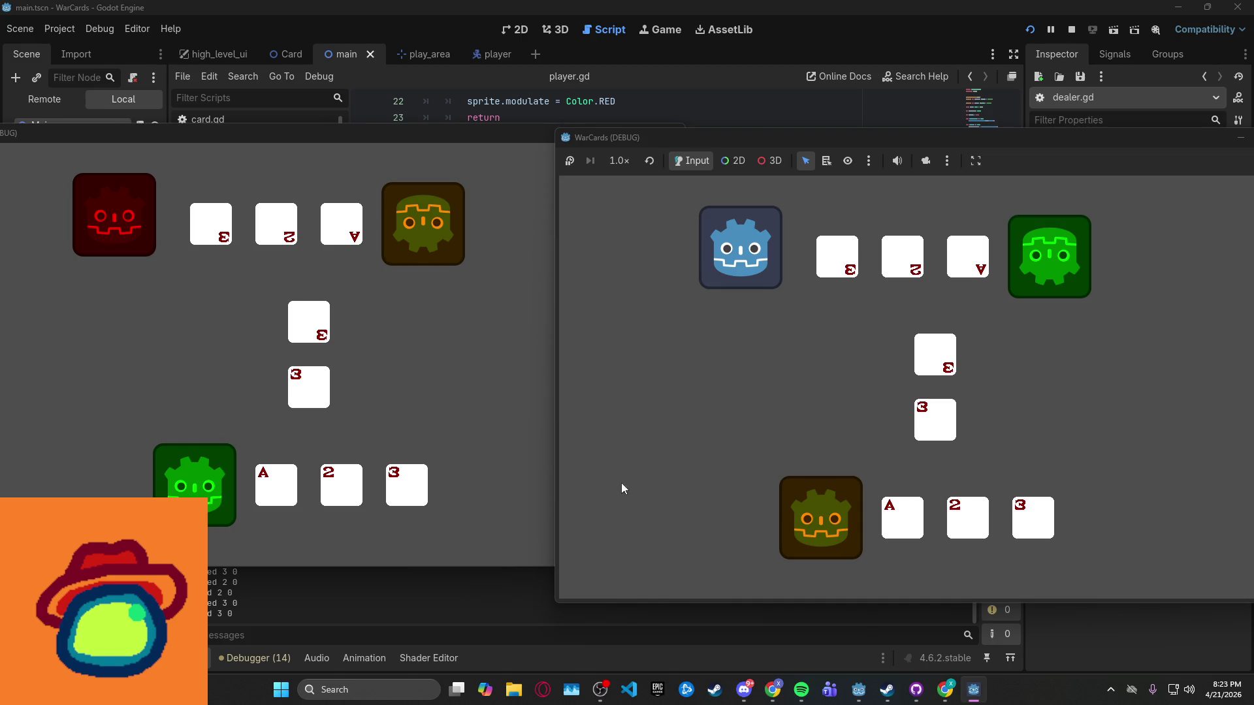
pyautogui.click(491, 484)
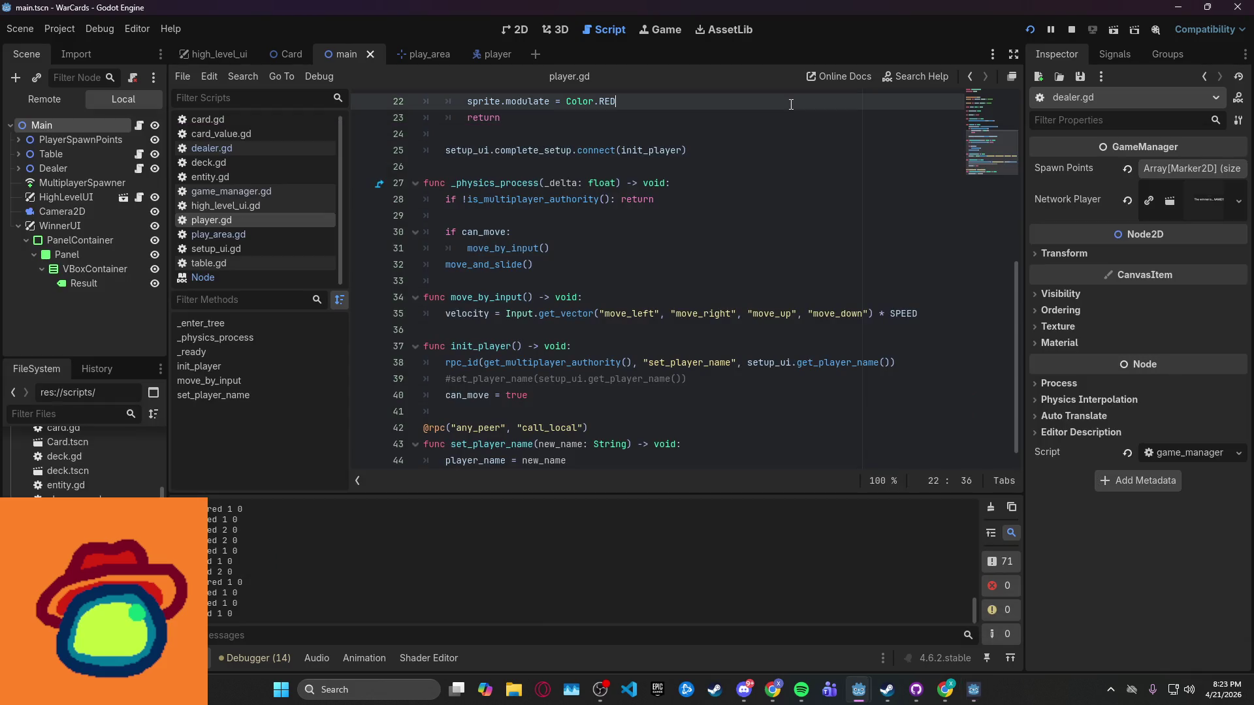
pyautogui.scroll(-1, 691, 351)
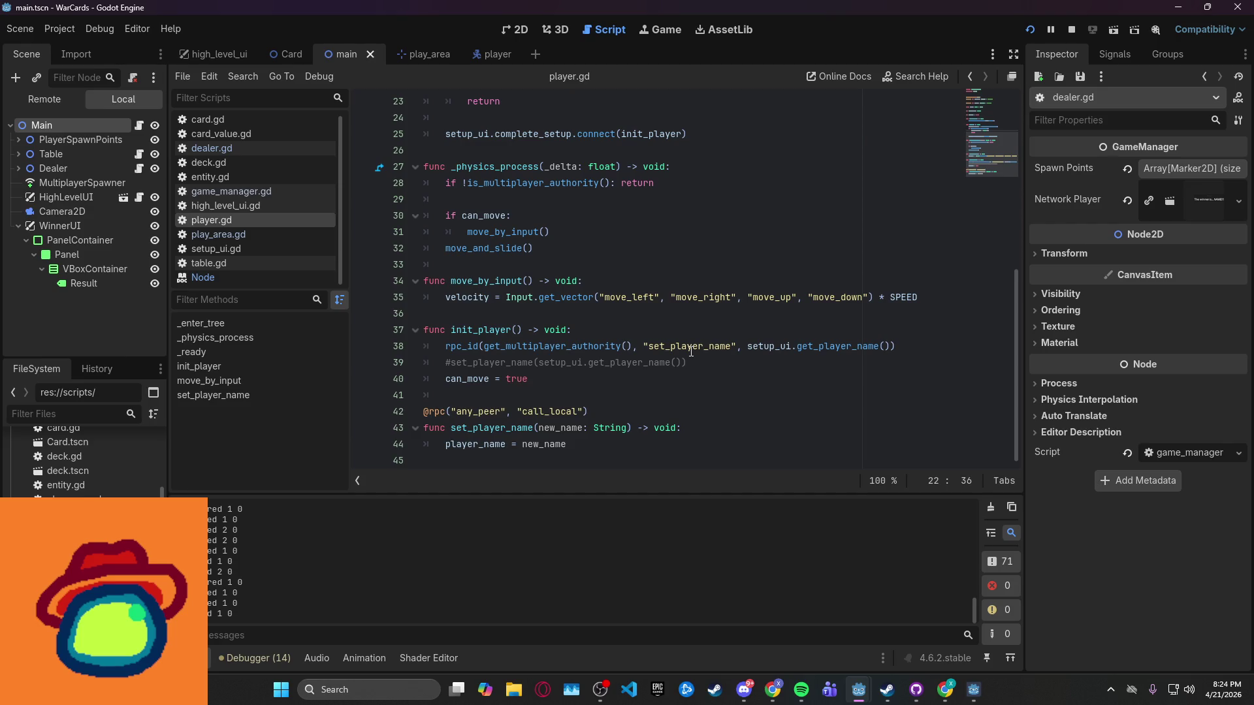
pyautogui.moveTo(467, 351)
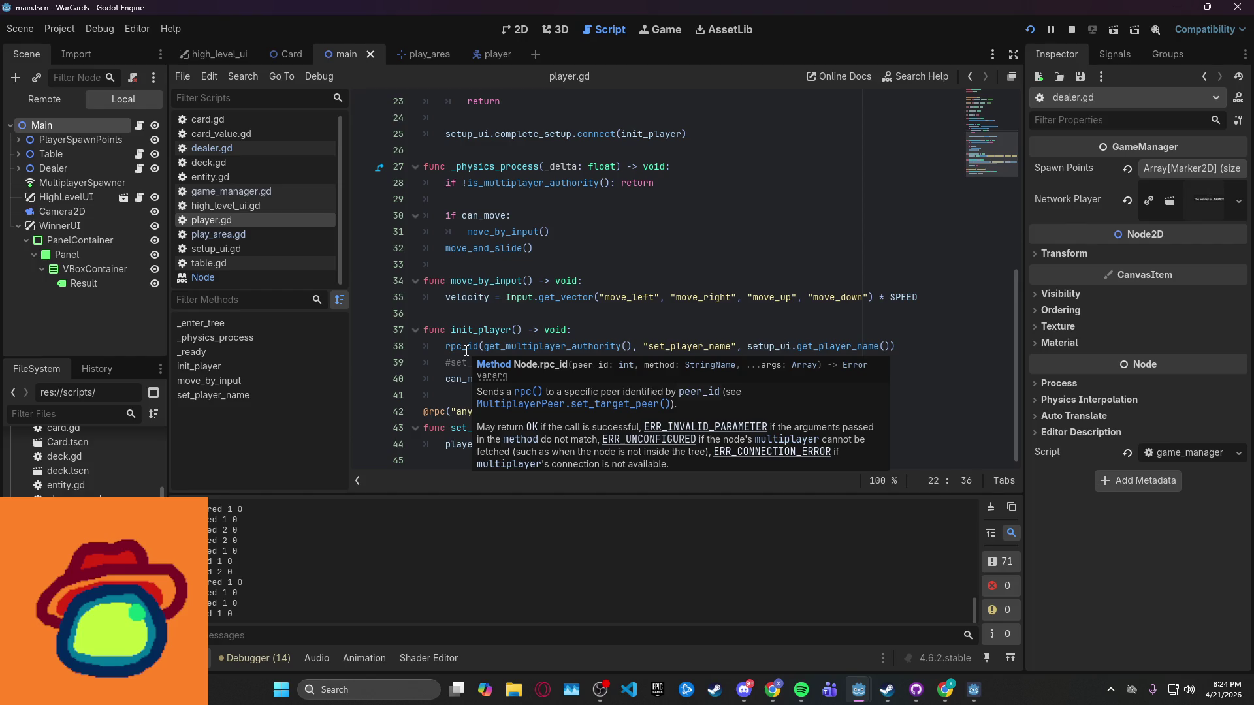
pyautogui.keyDown('ctrl'); pyautogui.click(466, 351); pyautogui.keyUp('ctrl')
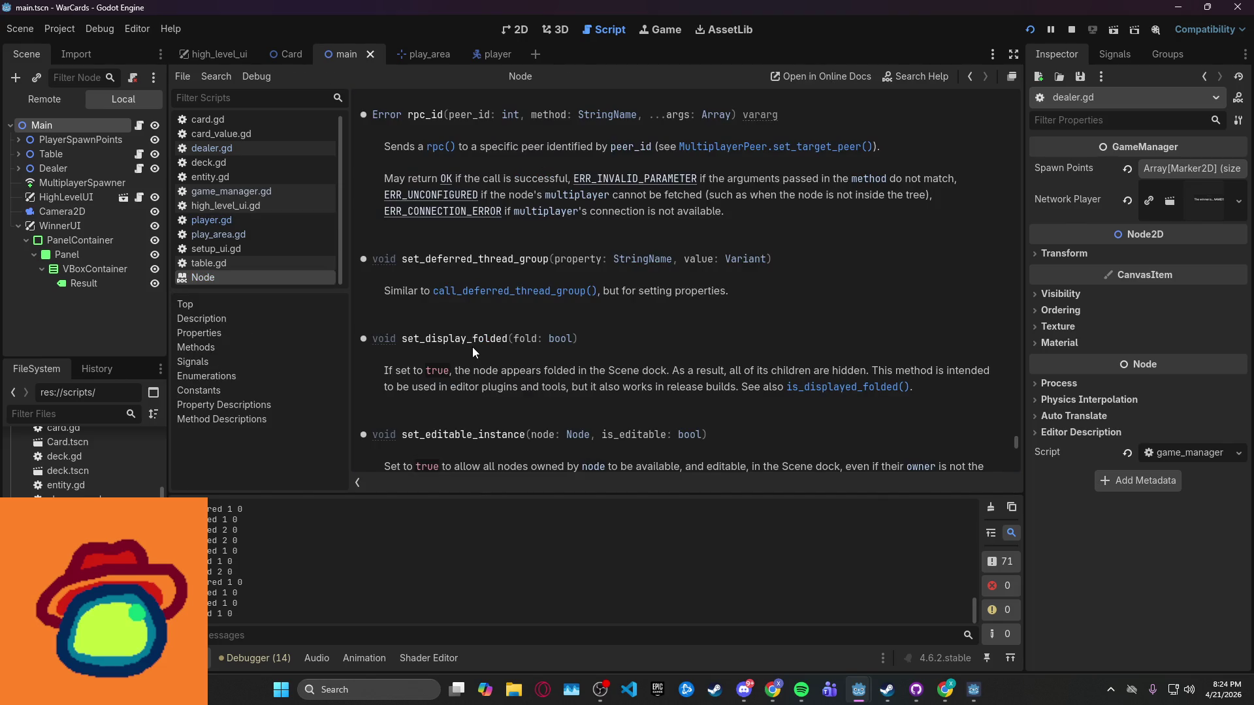
pyautogui.scroll(5, 526, 322)
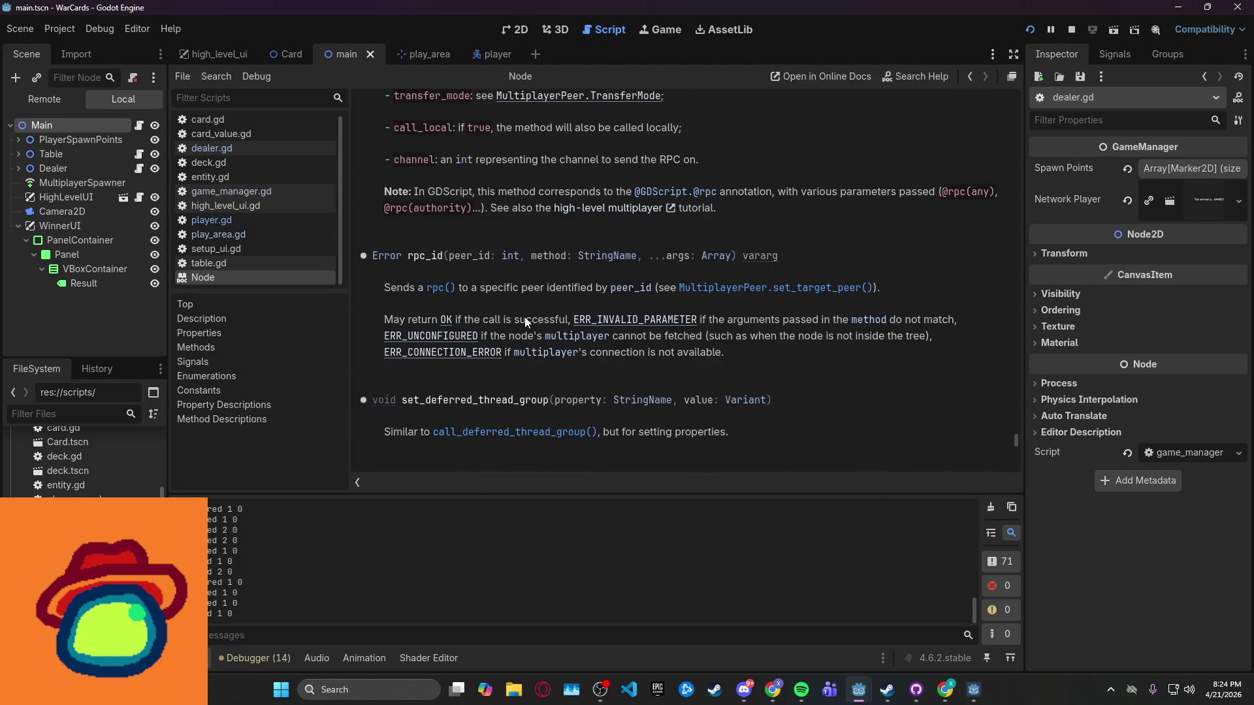
pyautogui.scroll(6, 524, 316)
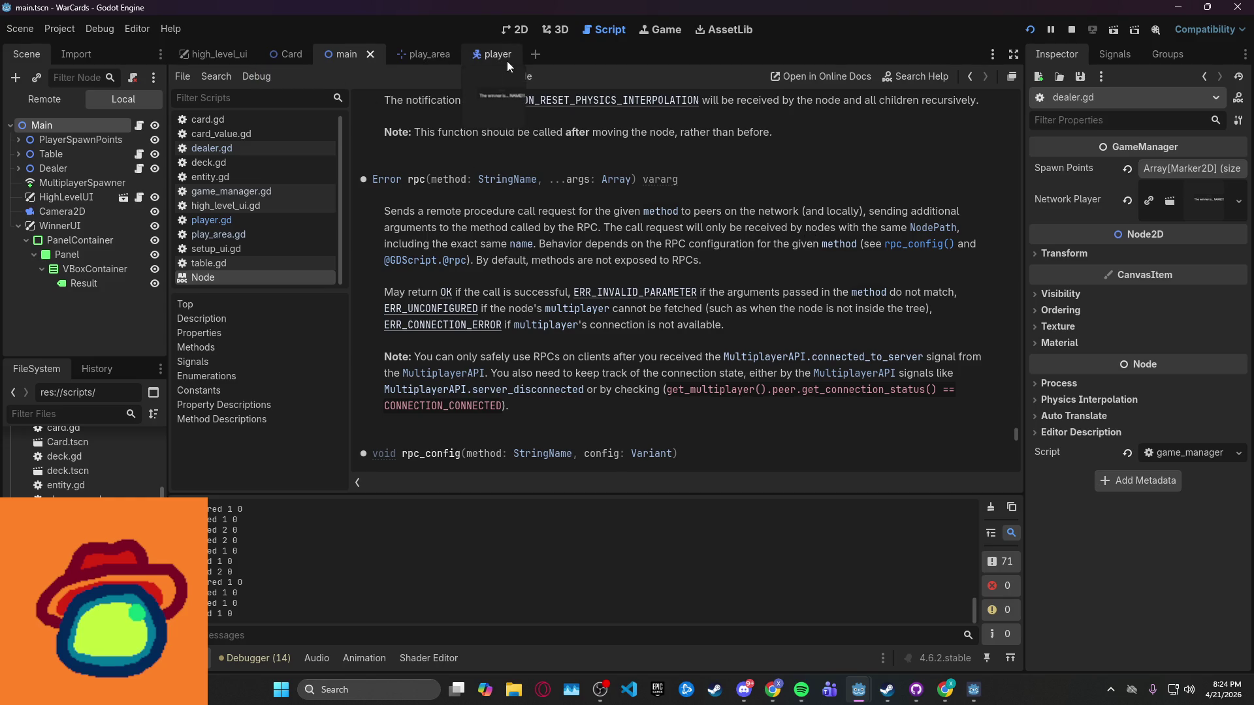
pyautogui.click(218, 218)
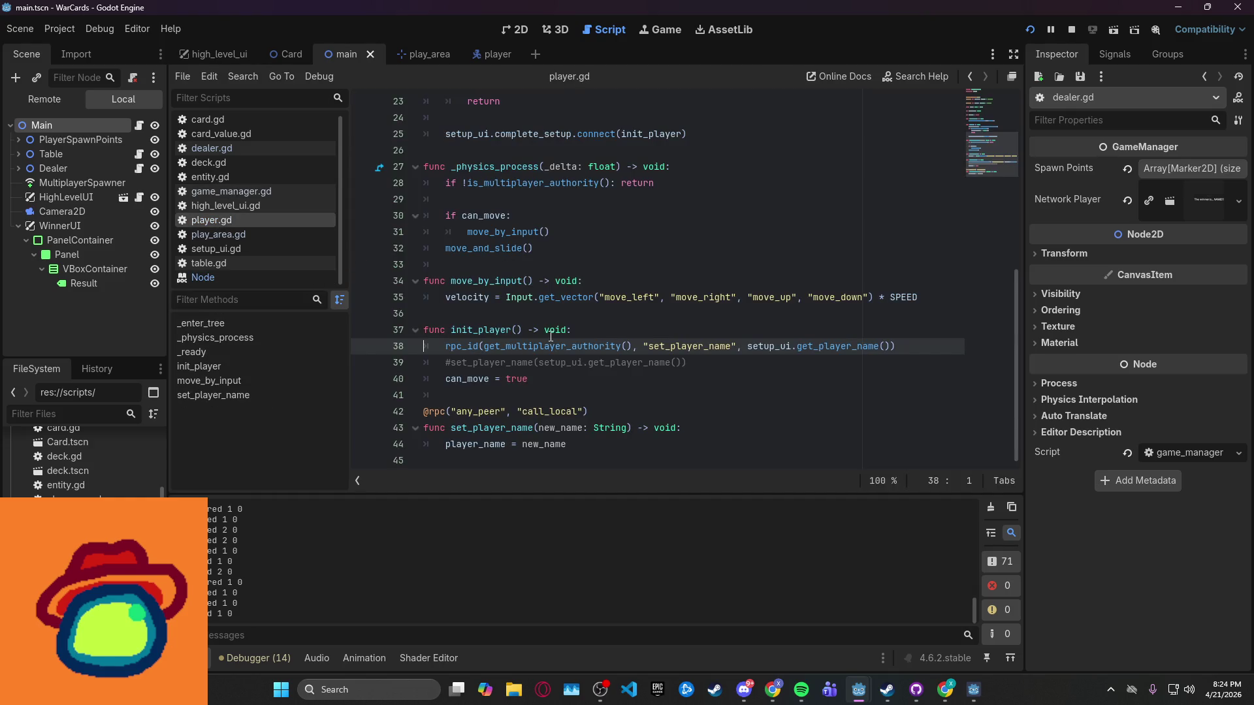
# Change line 38 to rpc("set_player_name", setup_ui.get_player_name()) and rerun the game
pyautogui.click(479, 346)
pyautogui.press('BackSpace')
pyautogui.press('BackSpace')
pyautogui.press('BackSpace')
pyautogui.doubleClick(504, 346)
pyautogui.press('BackSpace')
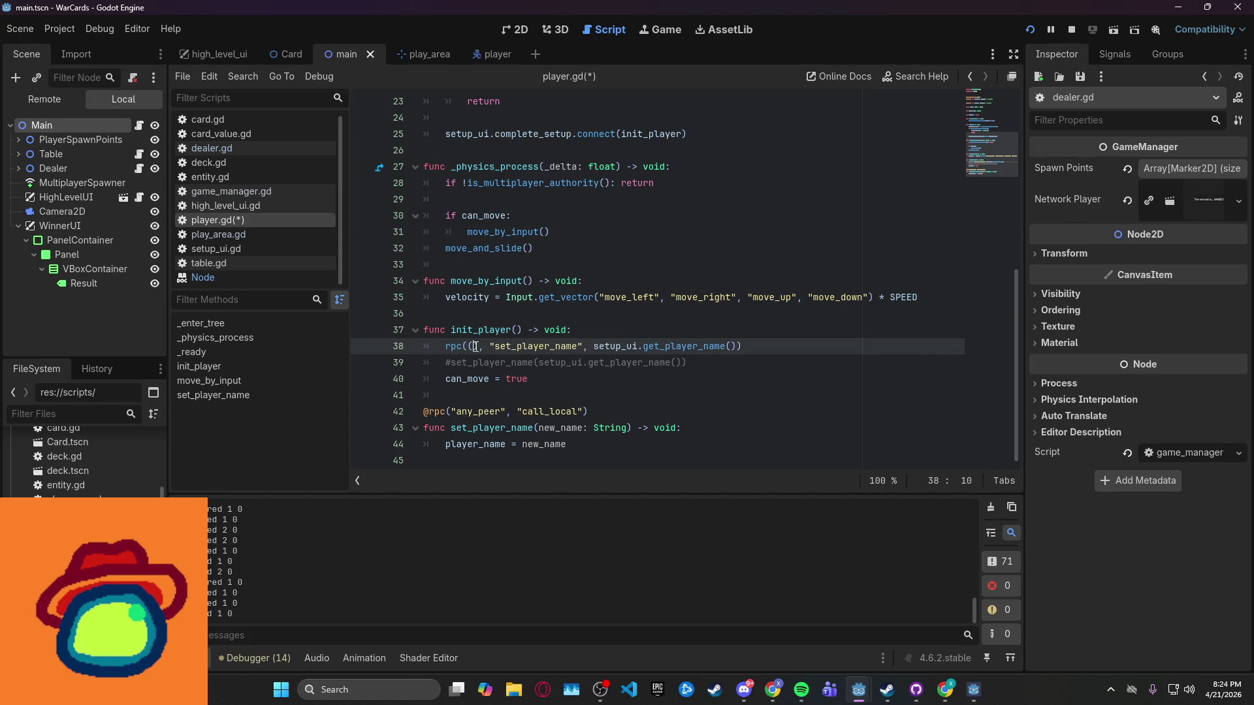
pyautogui.press('Delete')
pyautogui.press('Delete')
pyautogui.press('Delete')
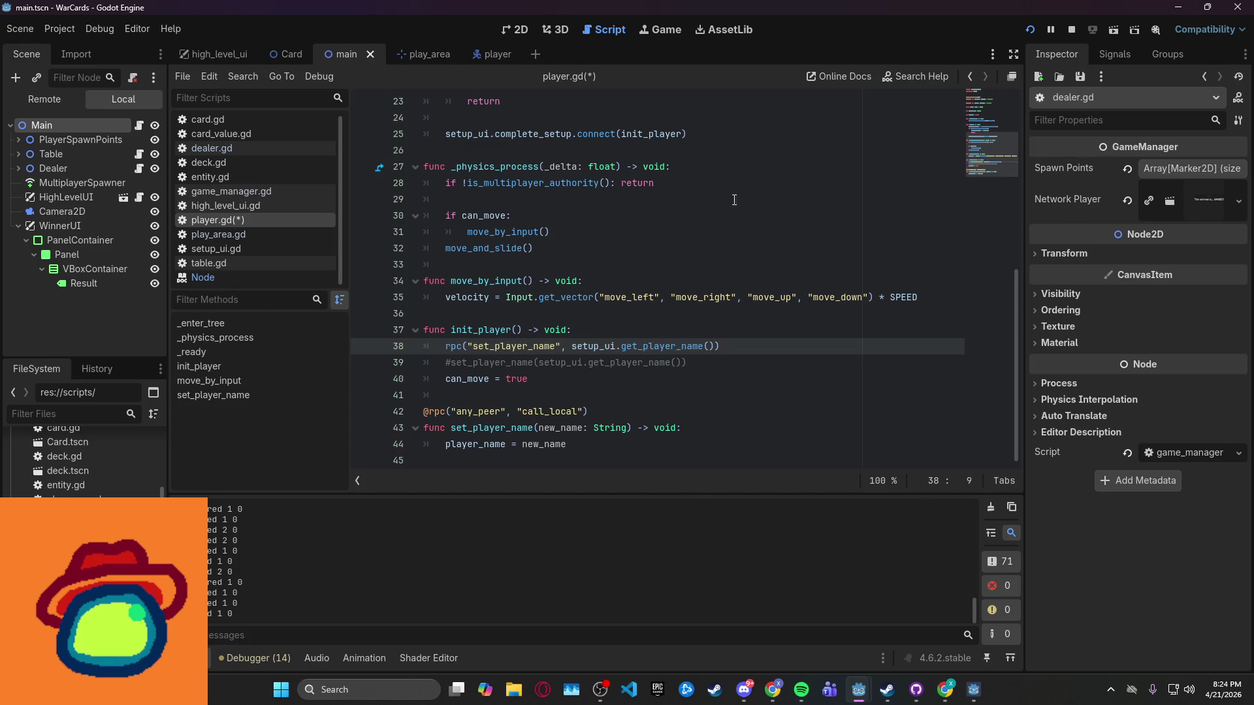
pyautogui.click(1030, 29)
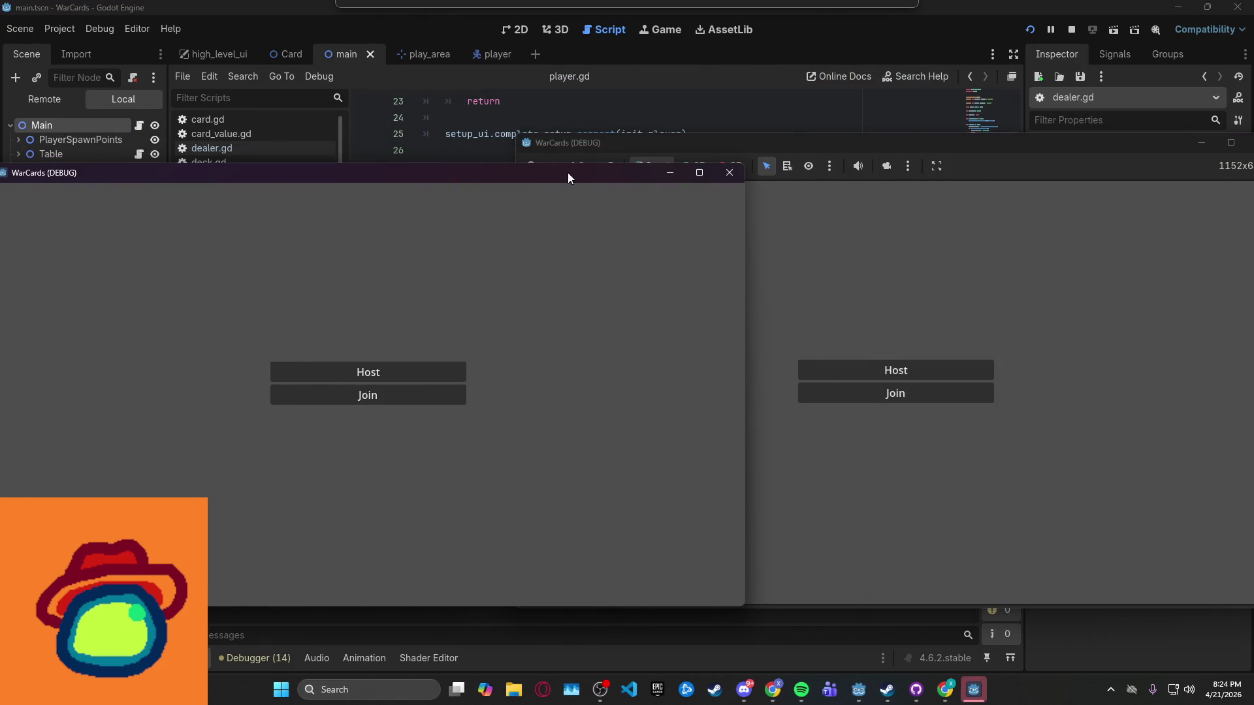
# Host in the right window, join from the left as player 'y', and play until the debugger breaks
pyautogui.click(884, 374)
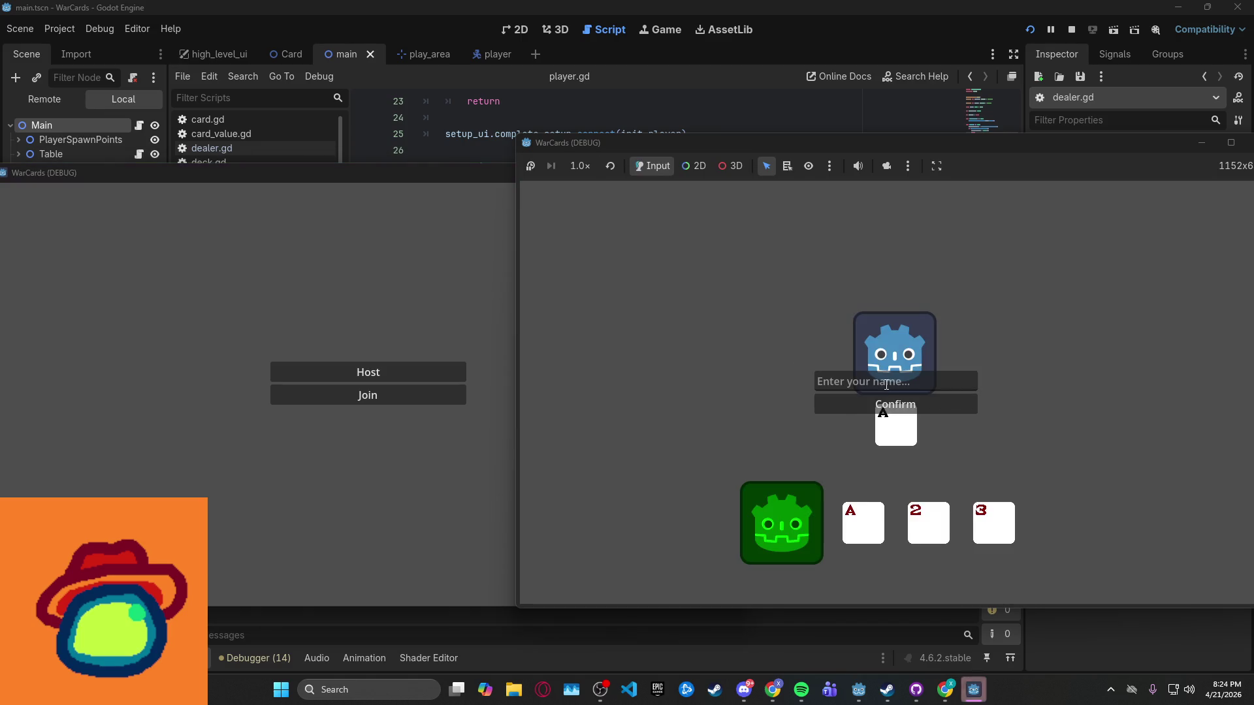
pyautogui.click(882, 405)
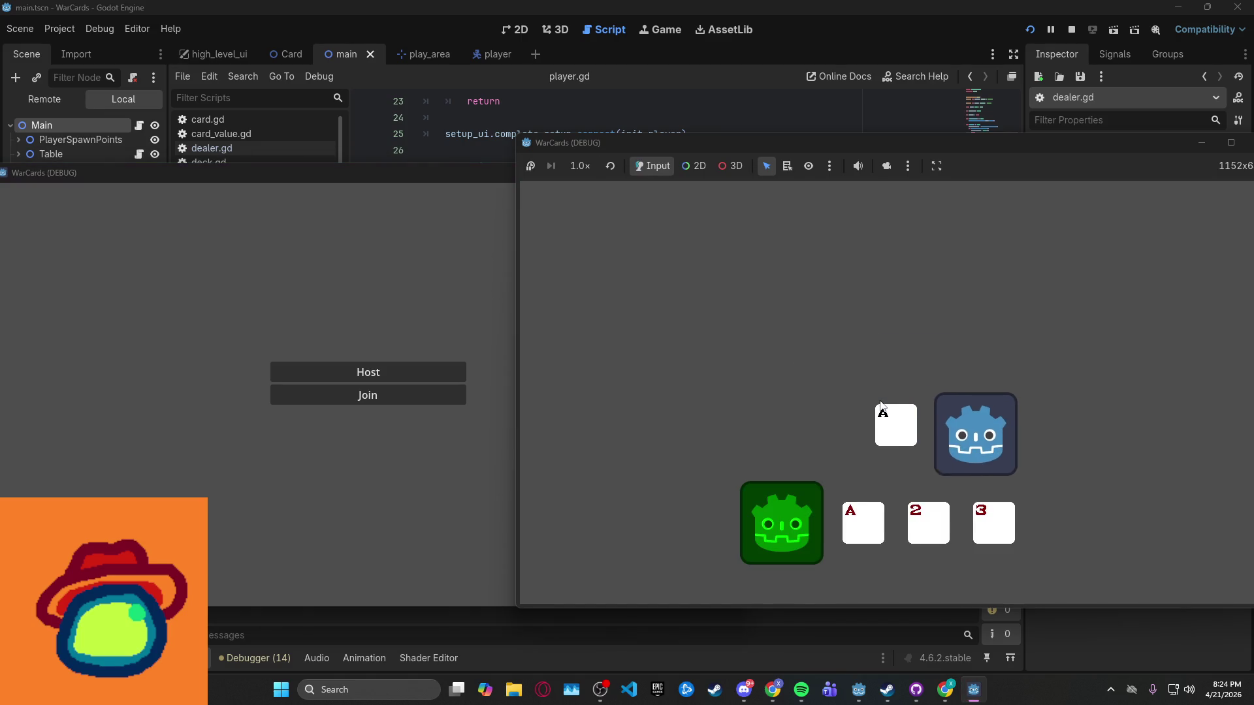
pyautogui.click(377, 374)
pyautogui.click(369, 379)
pyautogui.write('y')
pyautogui.click(368, 406)
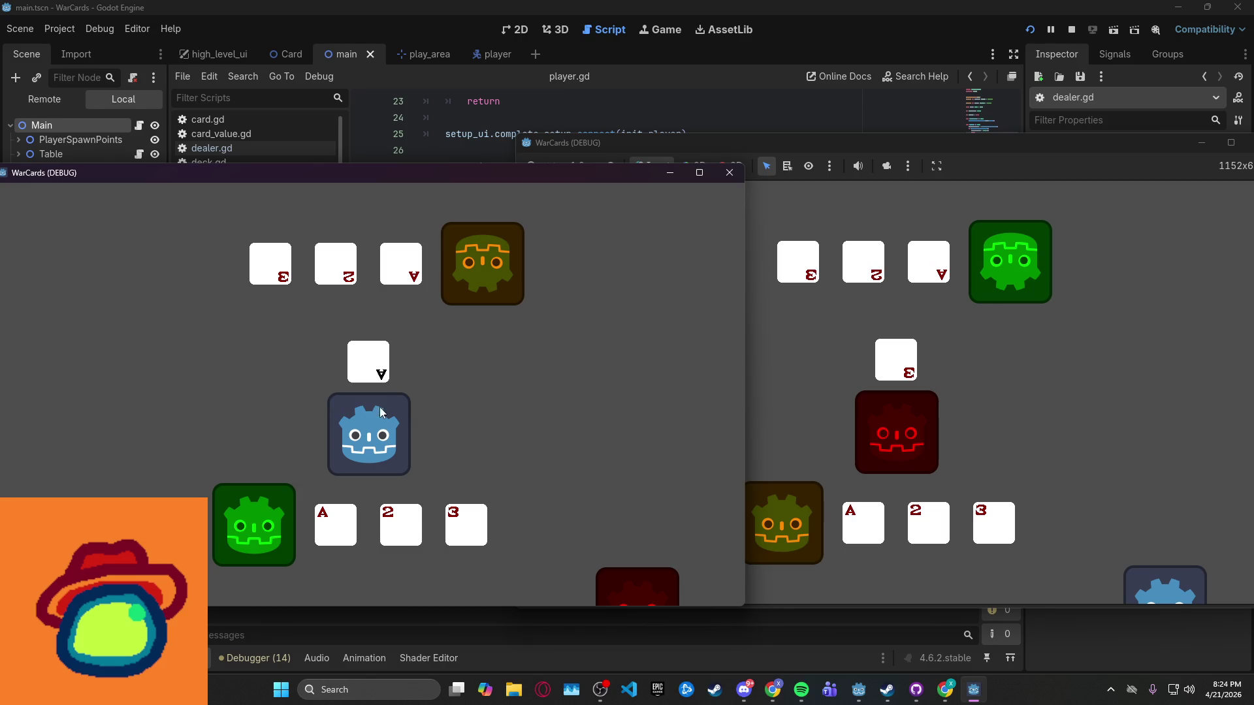
pyautogui.click(994, 410)
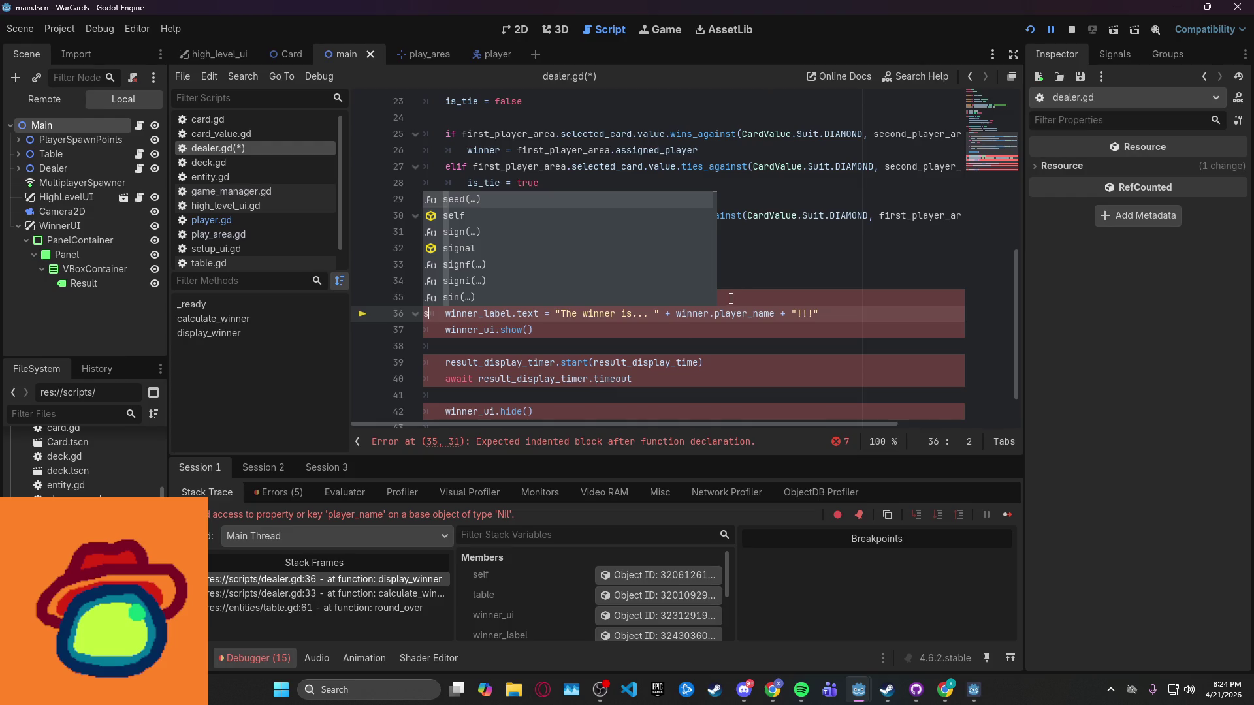
# Remove the stray 's' from line 36 of dealer.gd, save it, and return to player.gd
pyautogui.press('BackSpace')
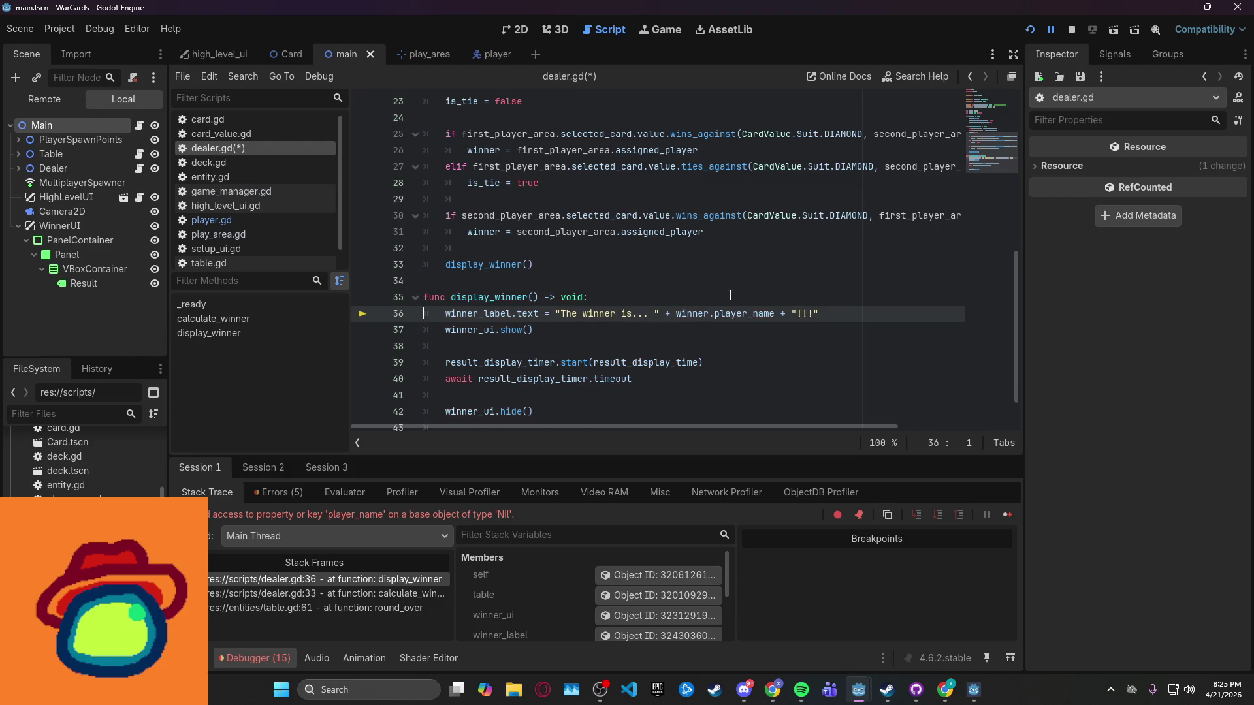
pyautogui.scroll(-1, 730, 295)
pyautogui.scroll(7, 730, 295)
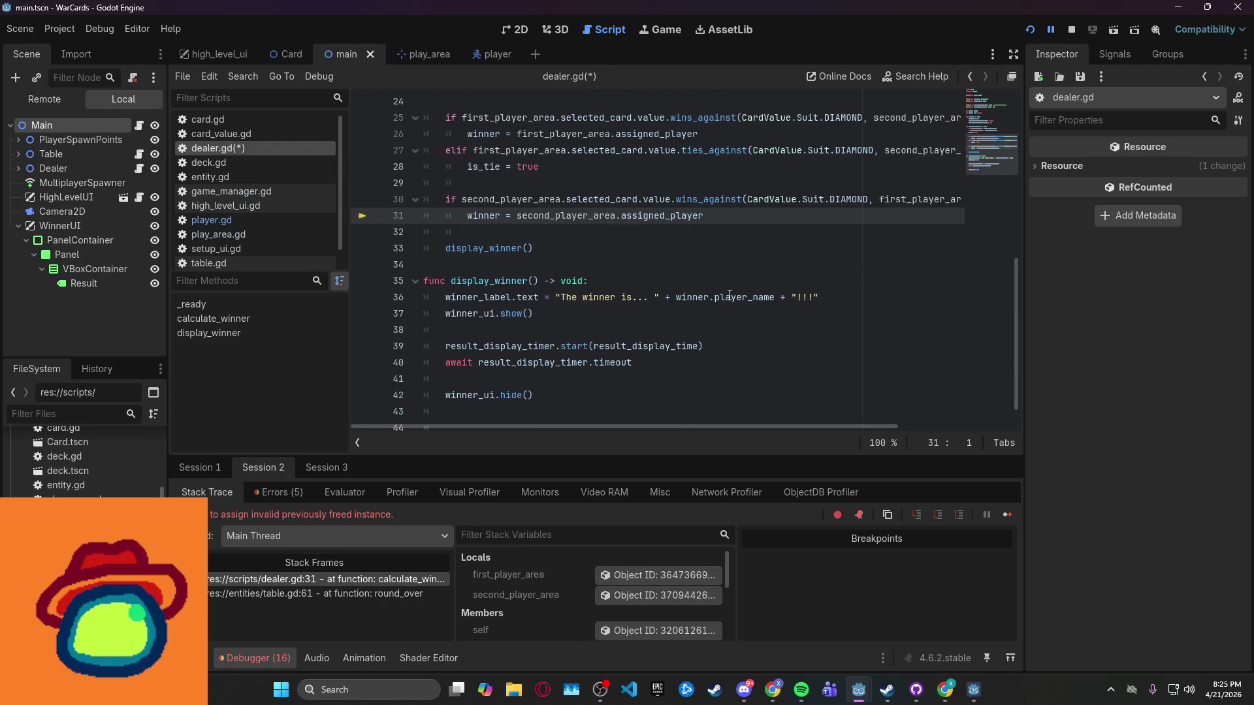
pyautogui.hotkey('ctrl', 's')
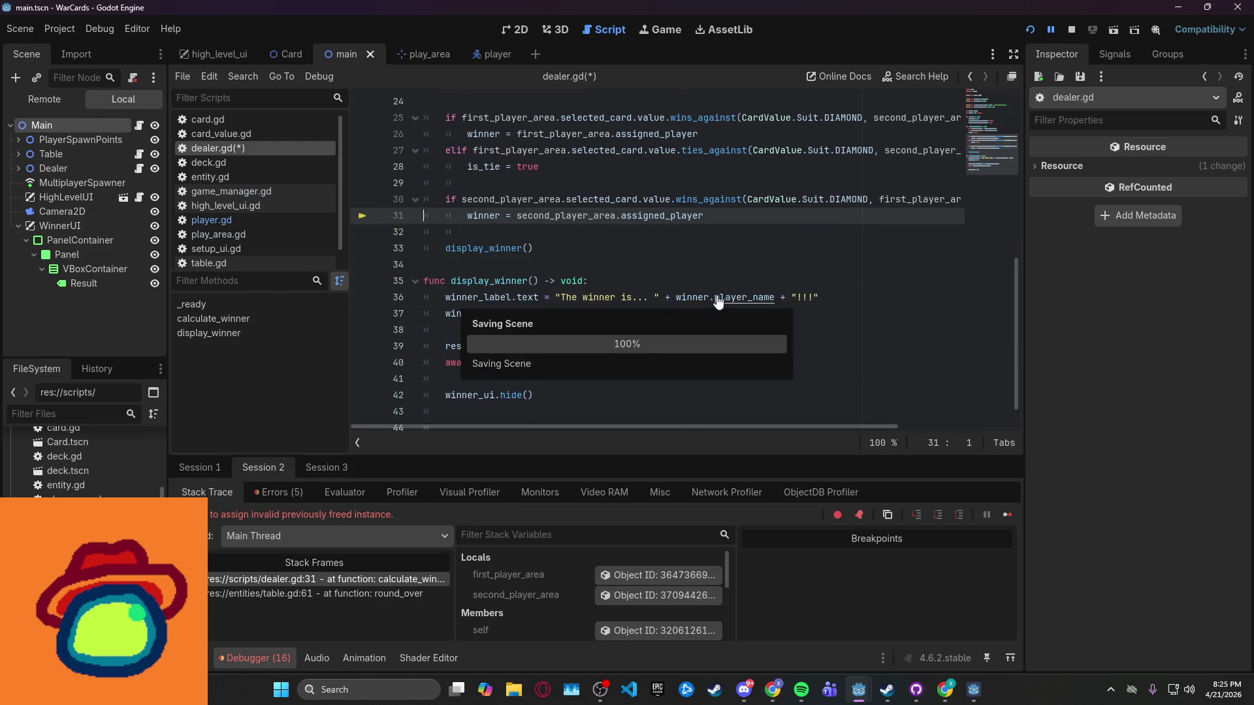
pyautogui.click(215, 221)
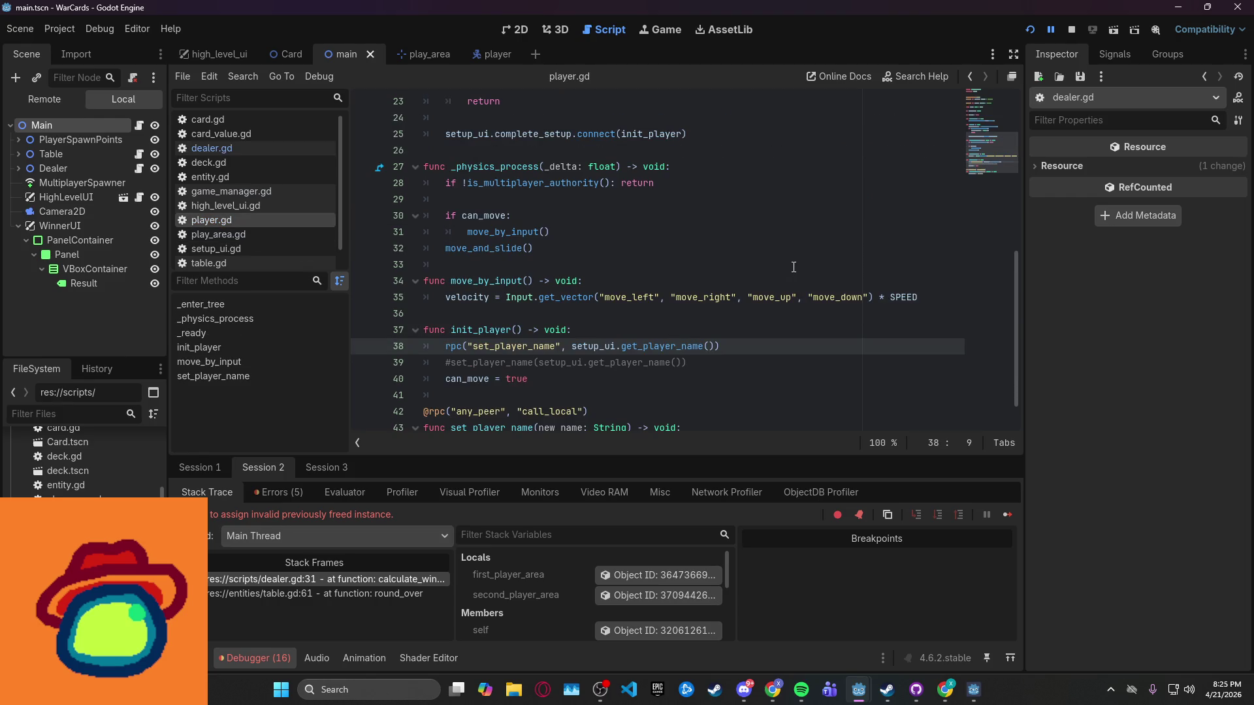
pyautogui.scroll(-1, 794, 267)
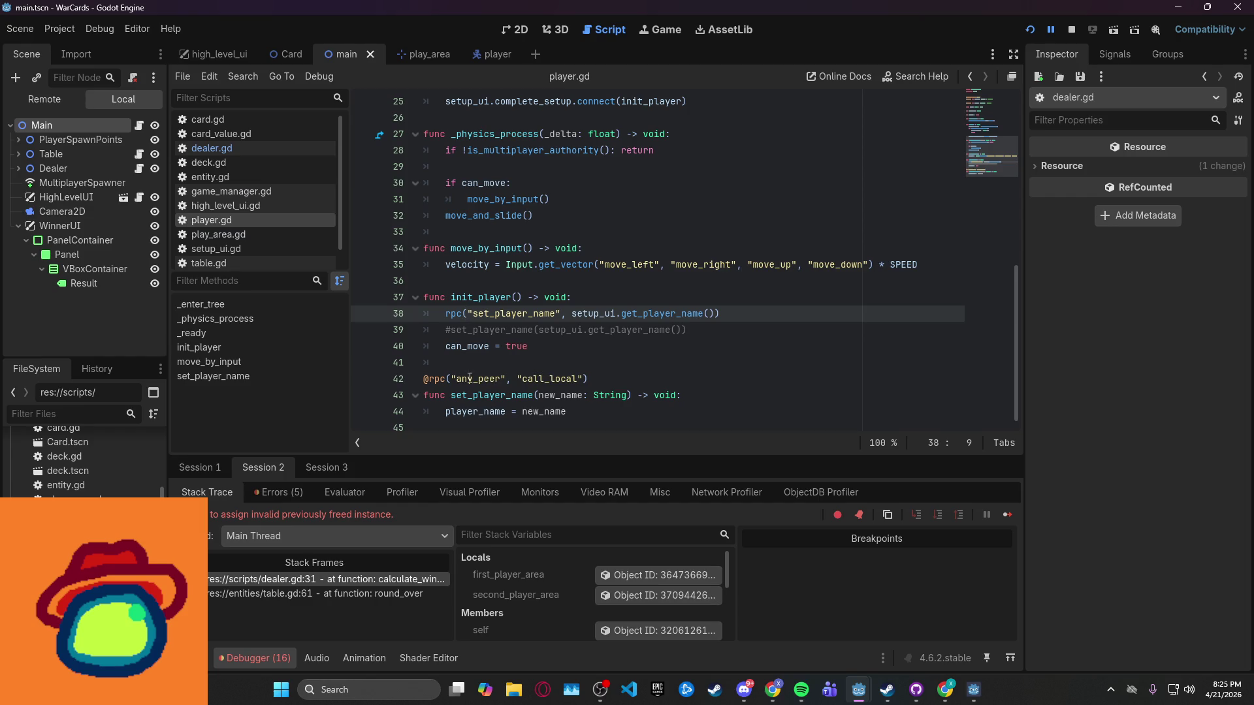
pyautogui.moveTo(450, 381); pyautogui.dragTo(517, 381)
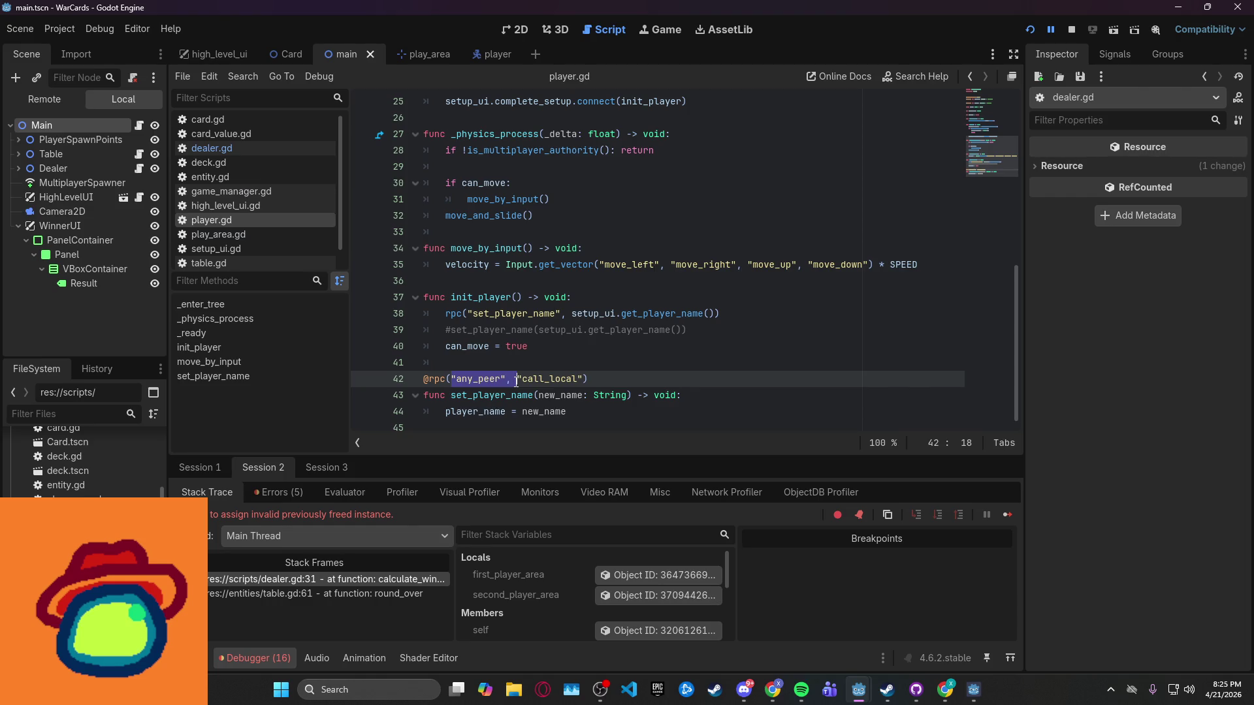
pyautogui.press('BackSpace')
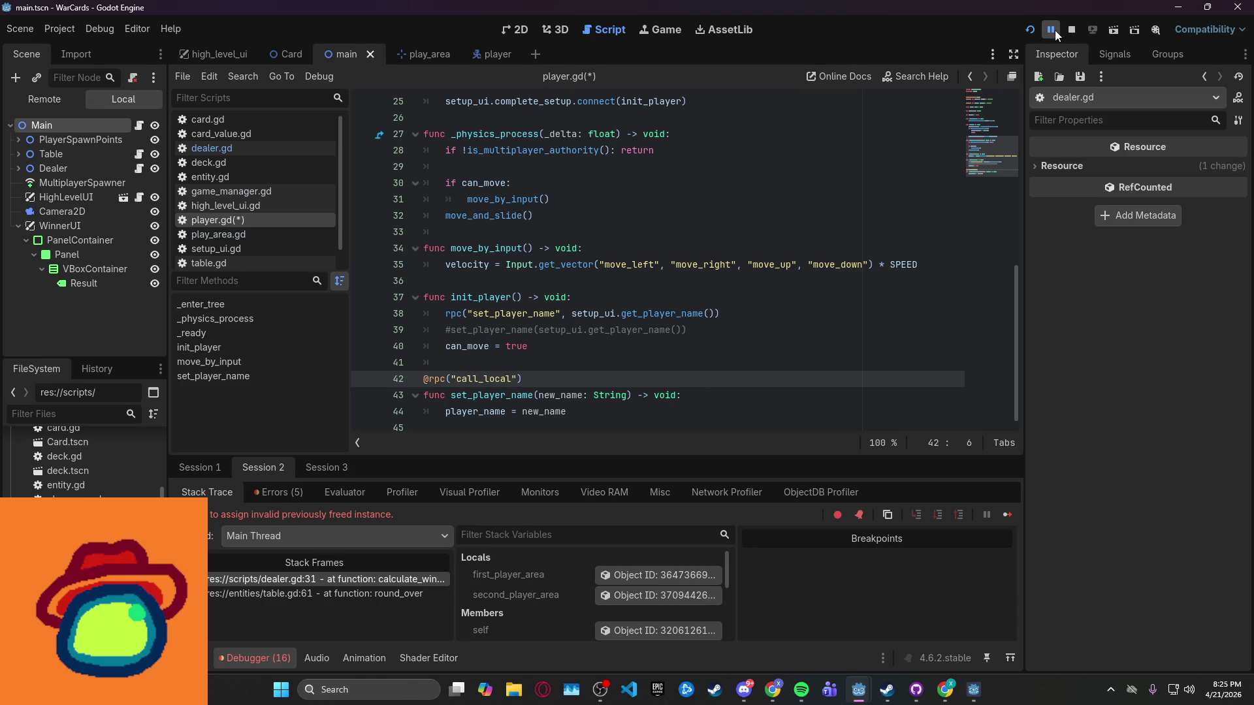
pyautogui.click(1031, 31)
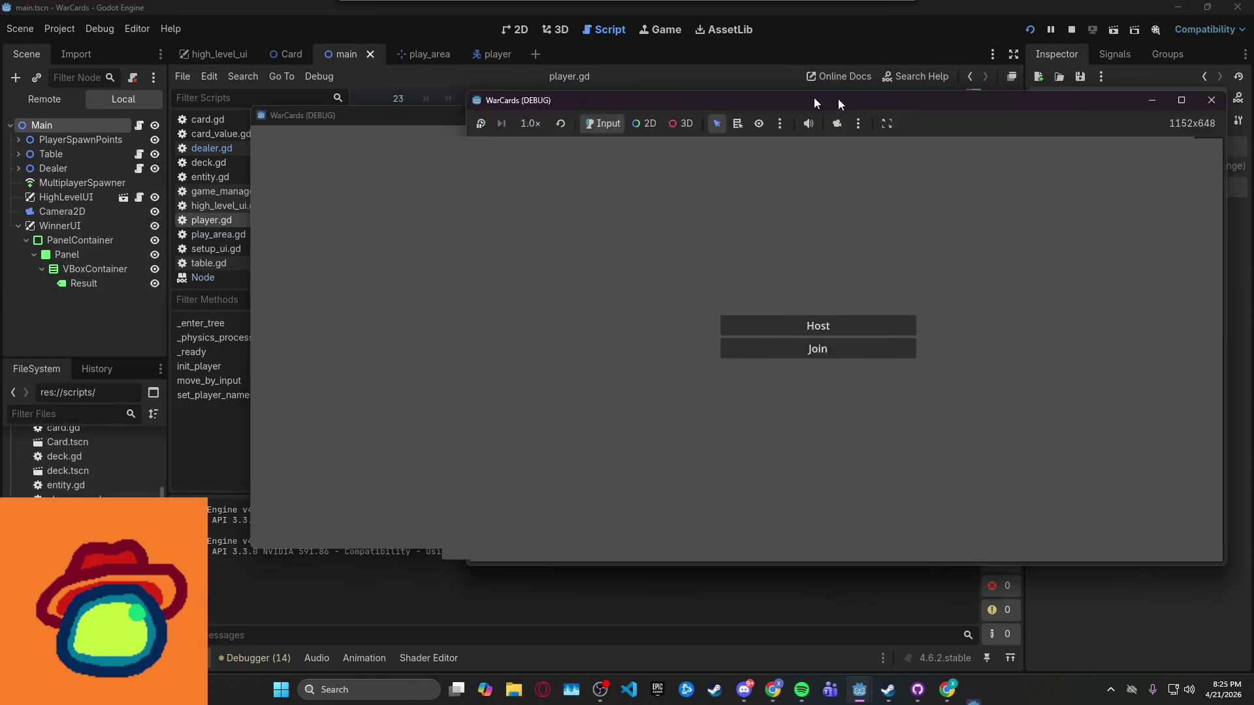
# Host in the front WarCards window and join from the left one, confirming both names
pyautogui.click(900, 331)
pyautogui.click(914, 360)
pyautogui.click(520, 344)
pyautogui.click(578, 343)
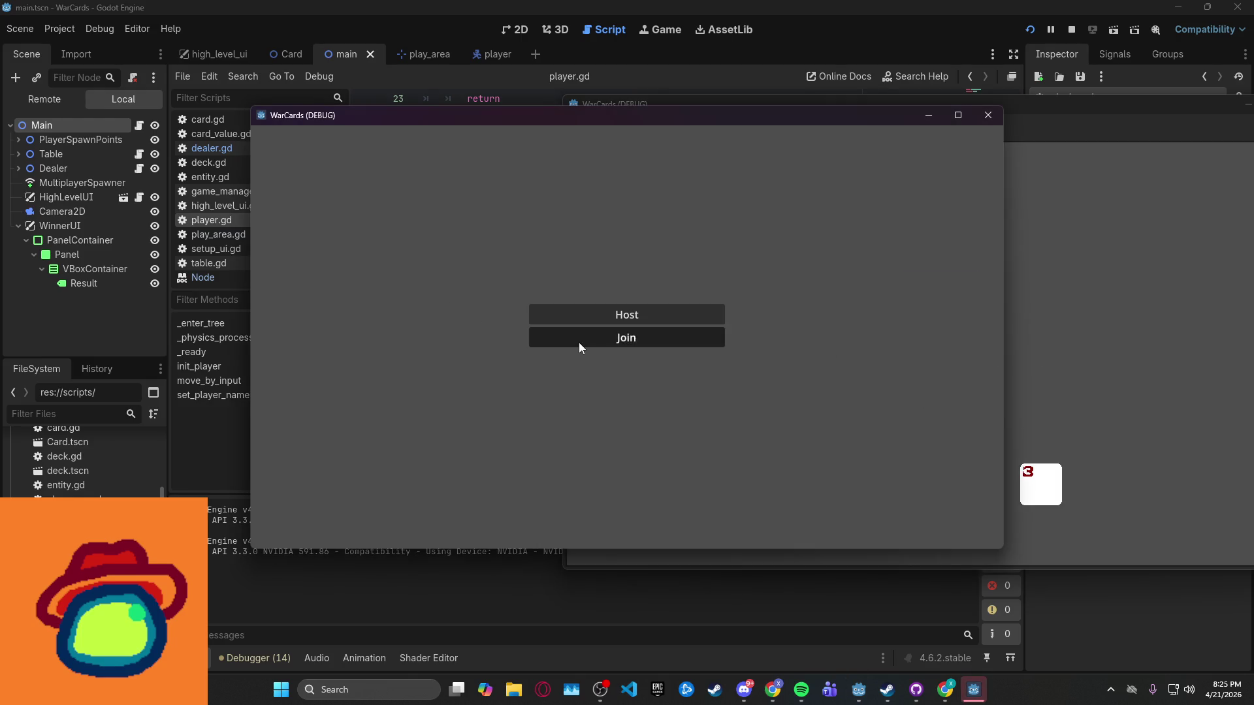
pyautogui.click(597, 343)
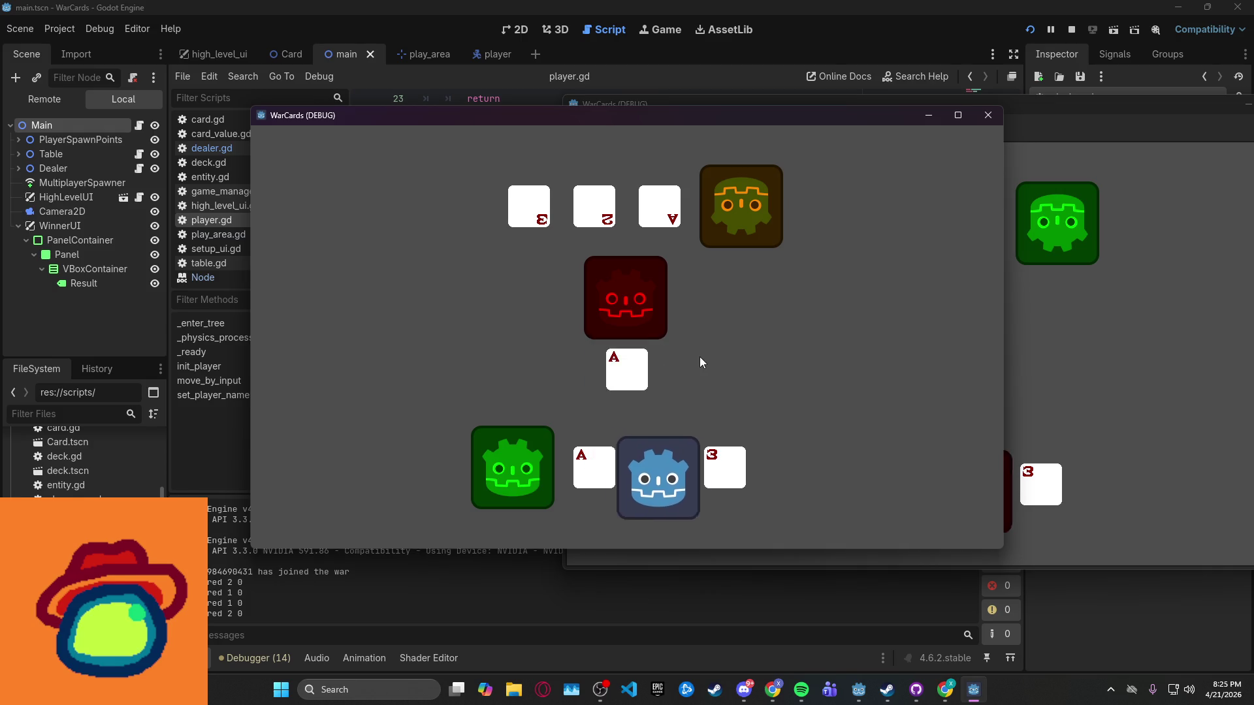
# Rearrange and alternate between both game windows to compare winner names, then stop the run
pyautogui.click(1089, 359)
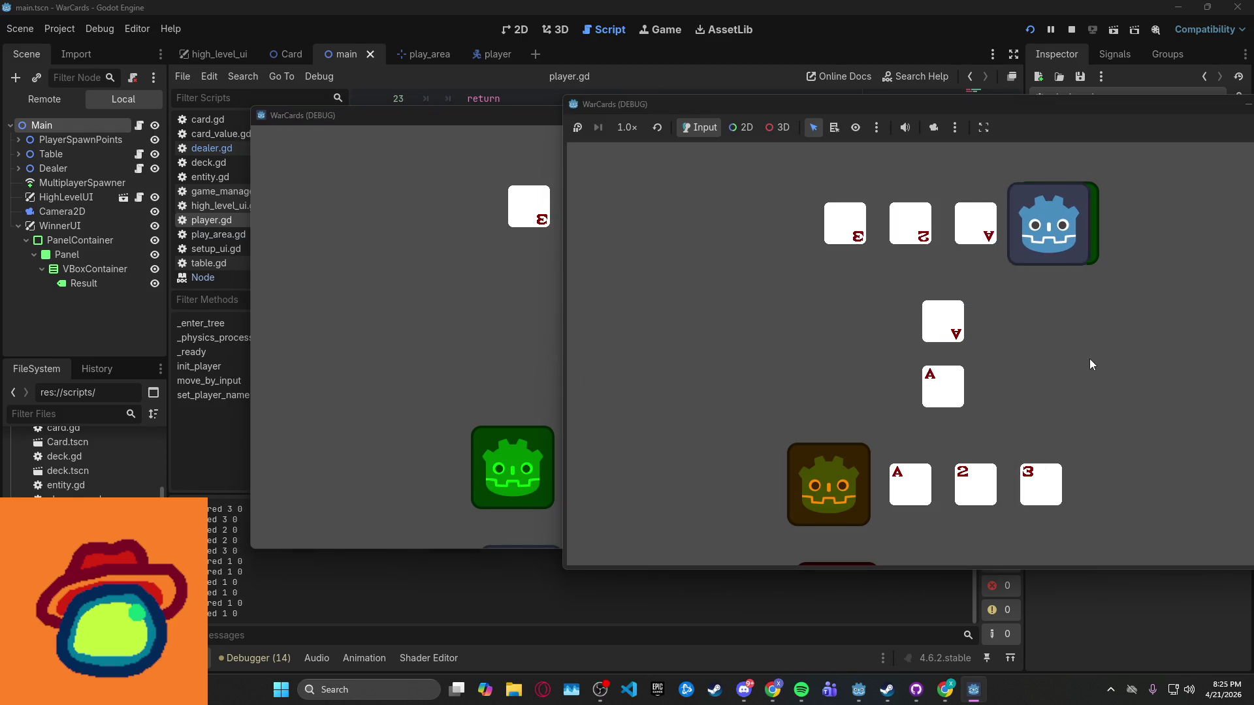
pyautogui.click(461, 355)
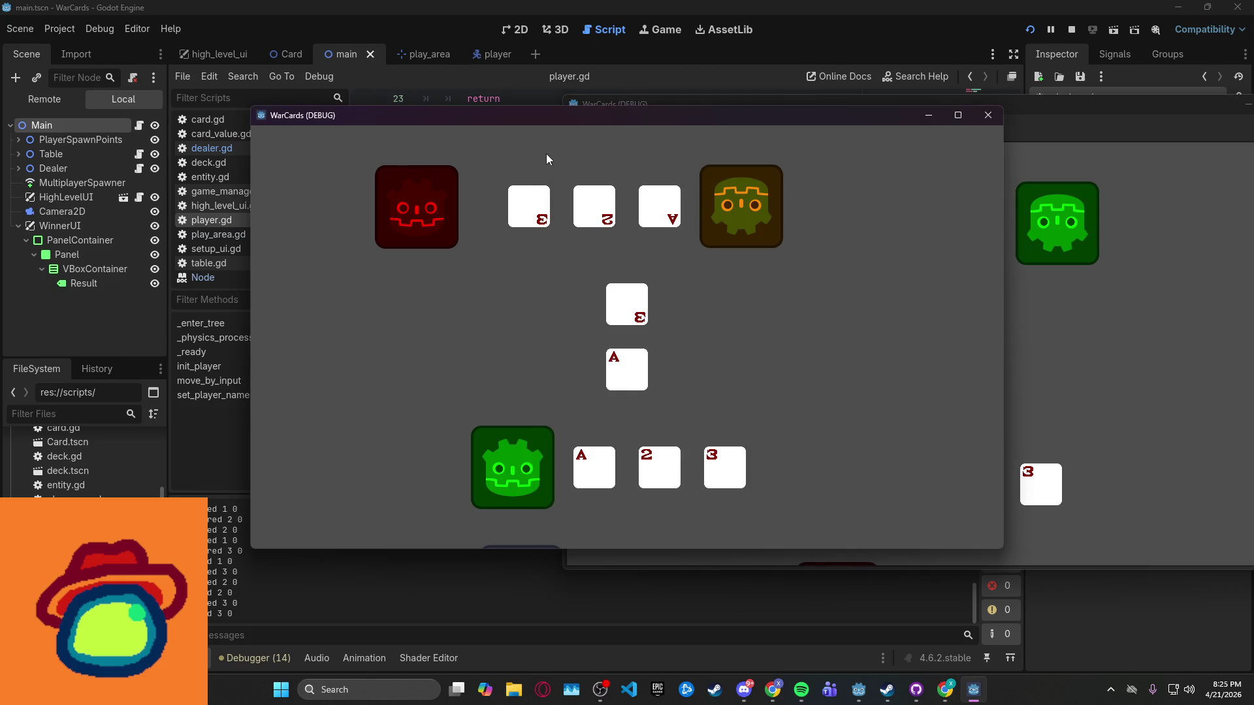
pyautogui.moveTo(522, 128); pyautogui.dragTo(215, 146)
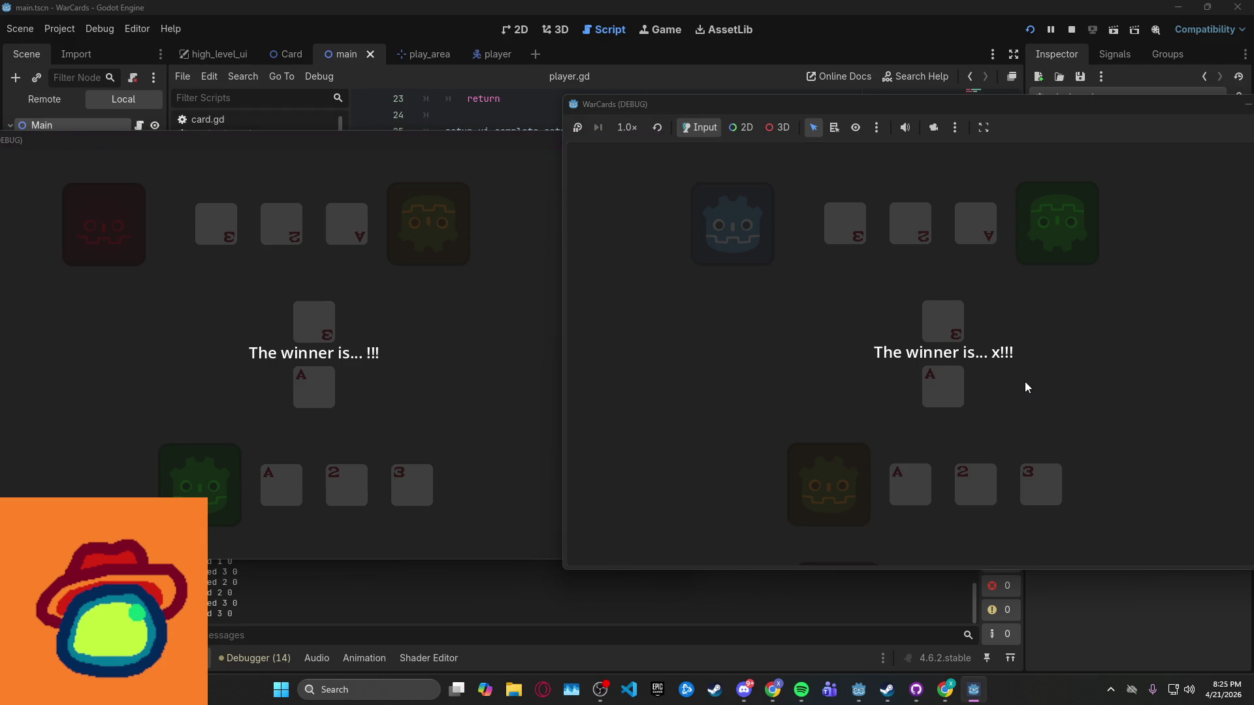
pyautogui.click(1024, 387)
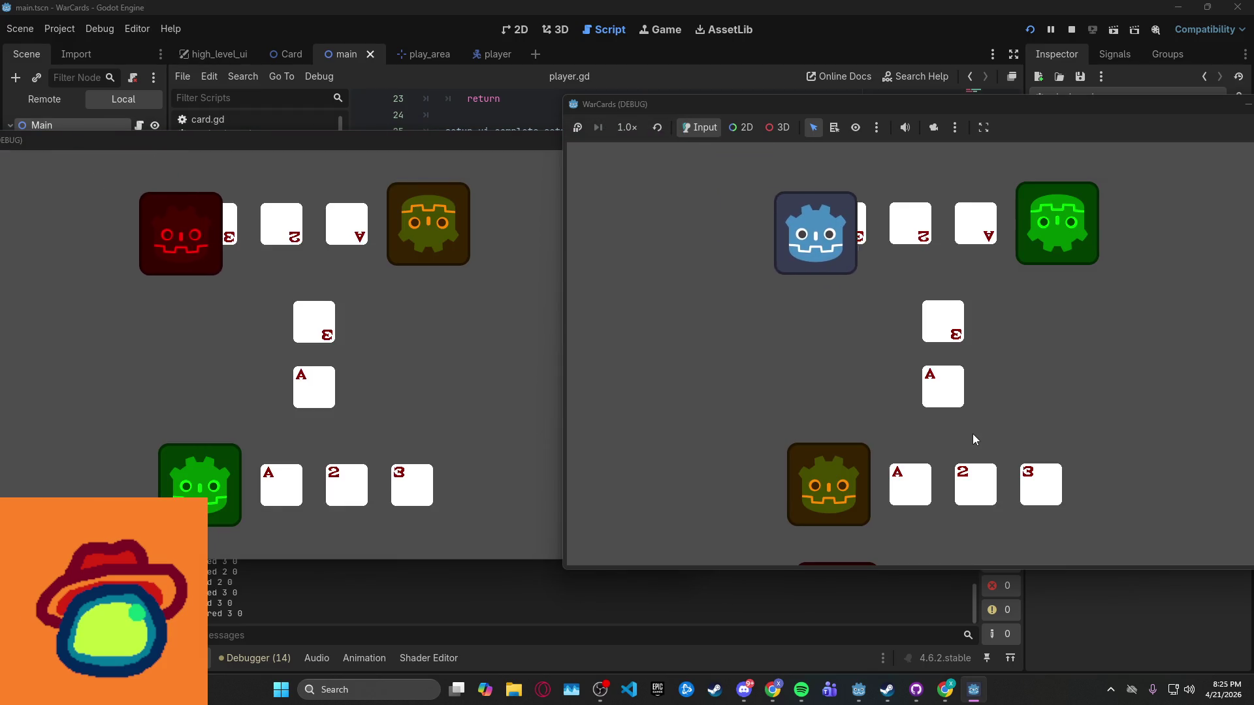
pyautogui.click(399, 437)
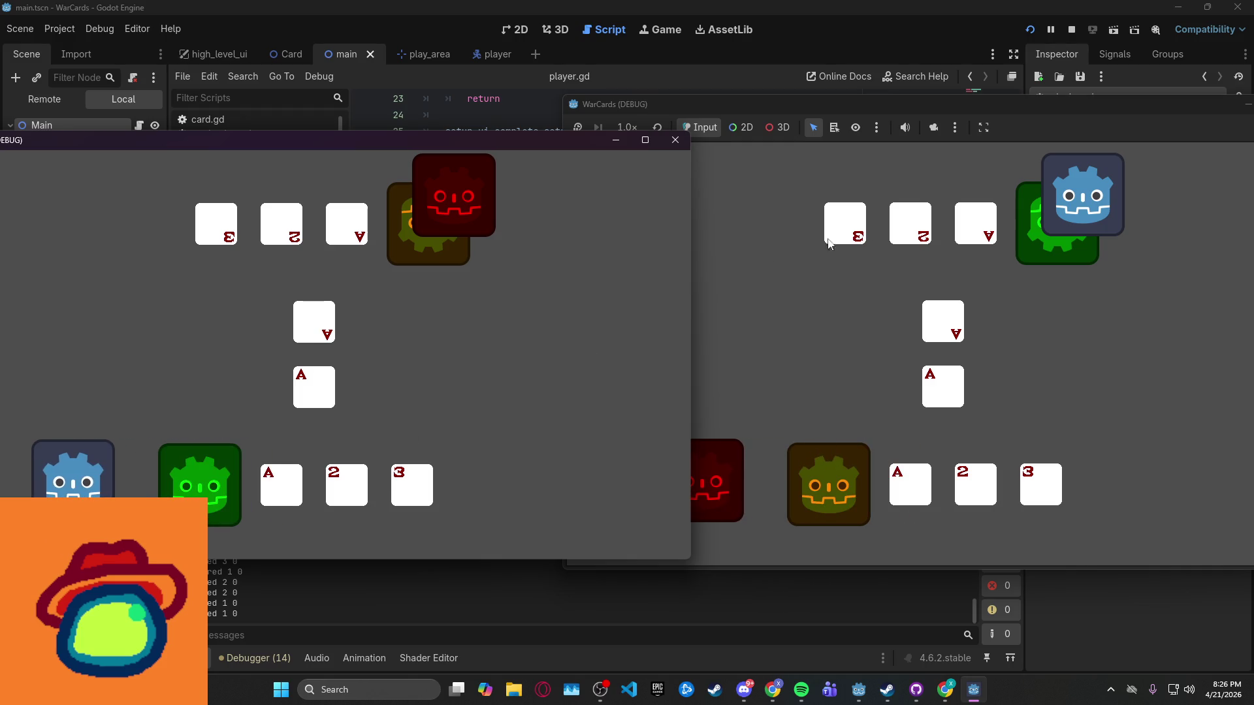
pyautogui.click(829, 243)
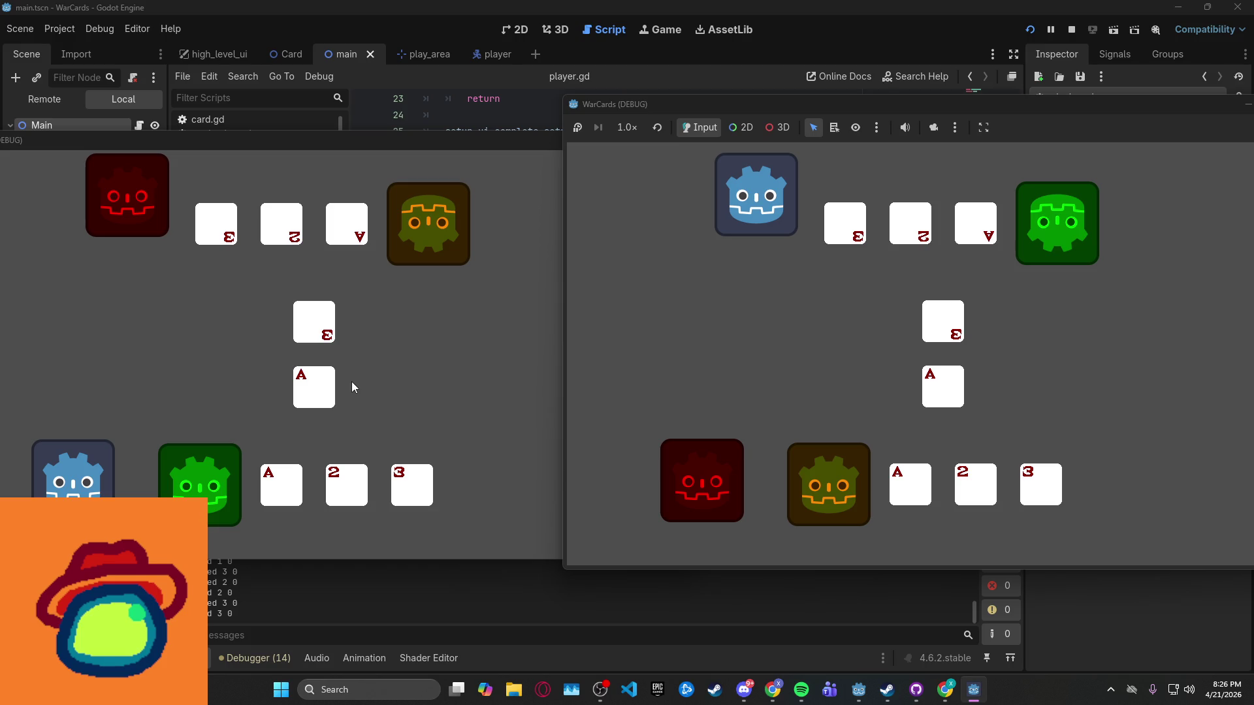
pyautogui.click(533, 142)
pyautogui.moveTo(732, 107); pyautogui.dragTo(478, 199)
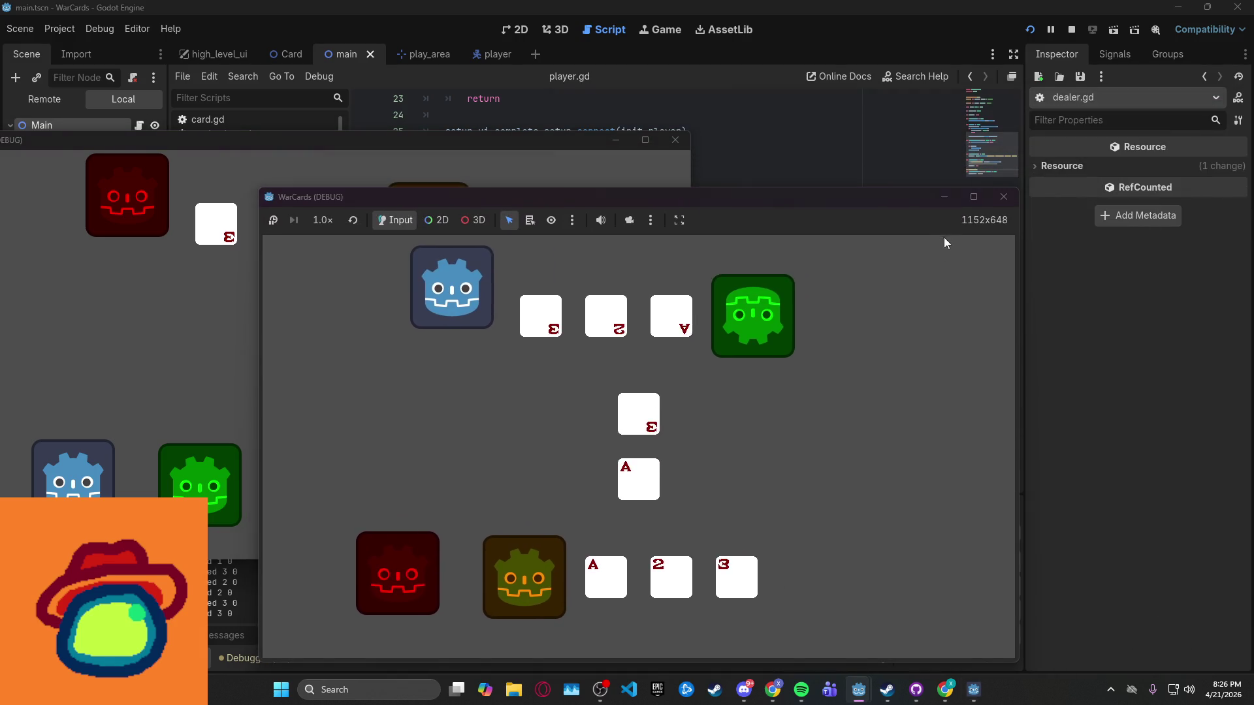
pyautogui.click(1001, 196)
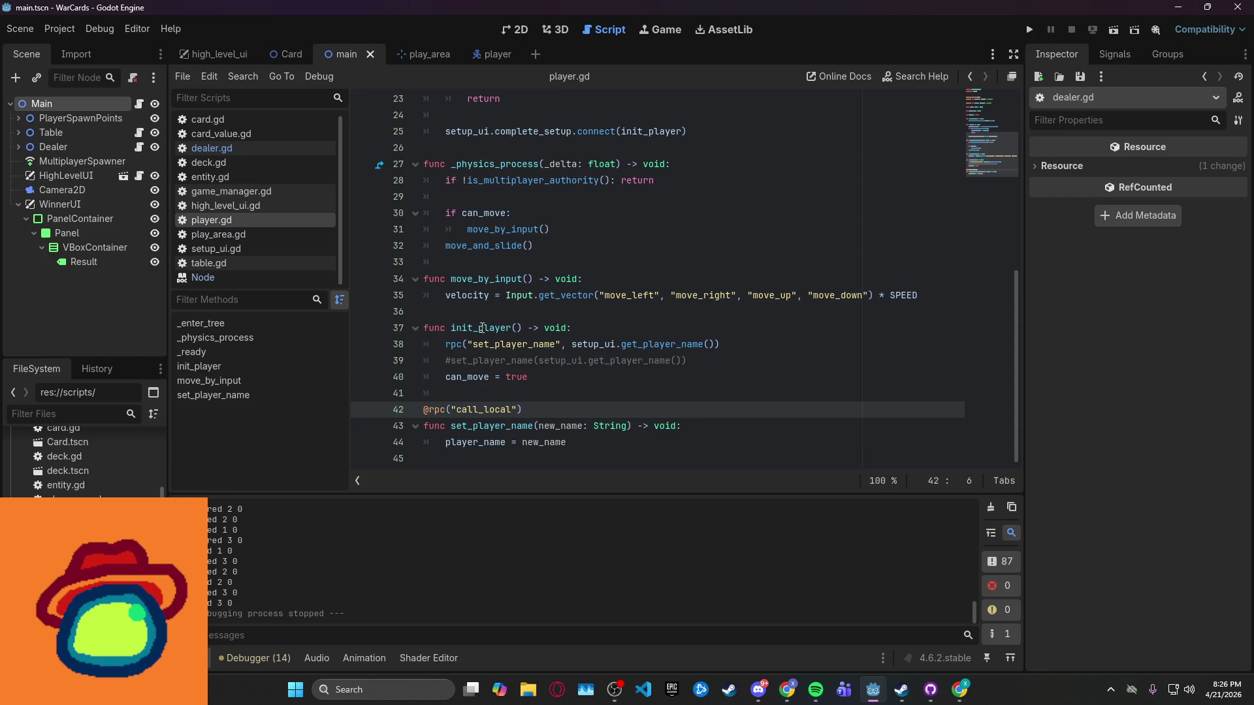
# Highlight init_player in player.gd, then move to game_manager.gd's spawn_player
pyautogui.doubleClick(483, 329)
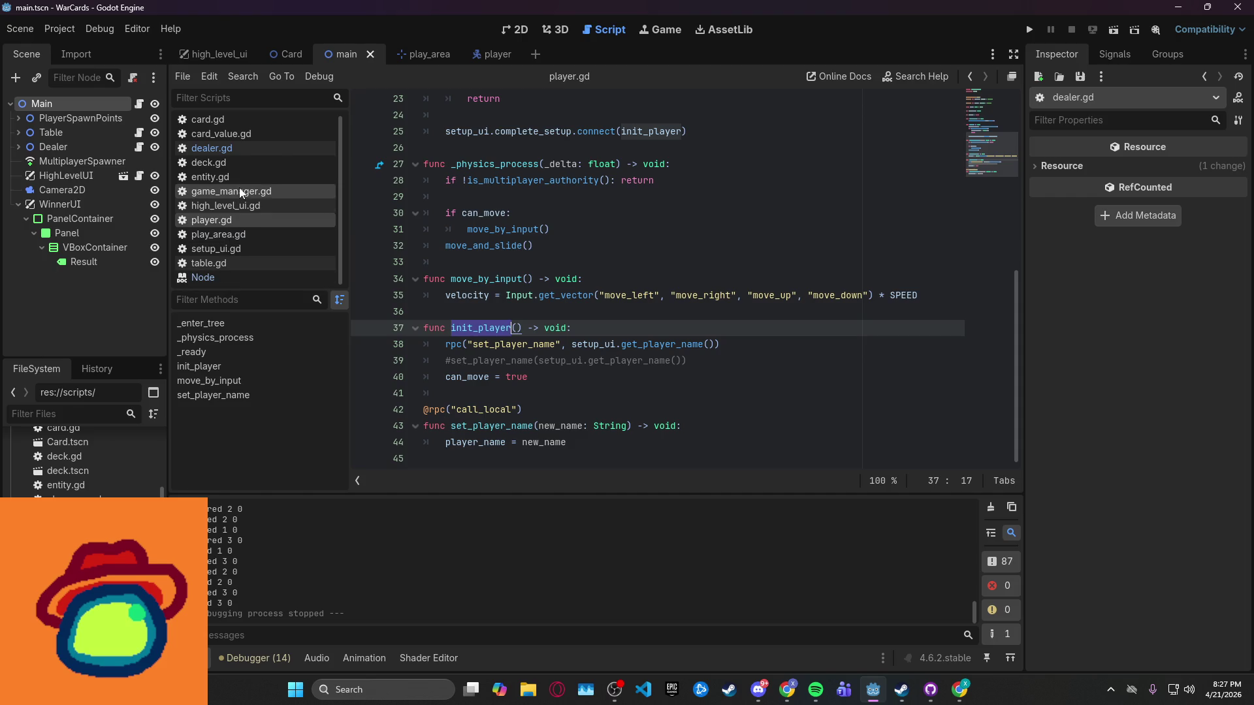
pyautogui.scroll(1, 228, 163)
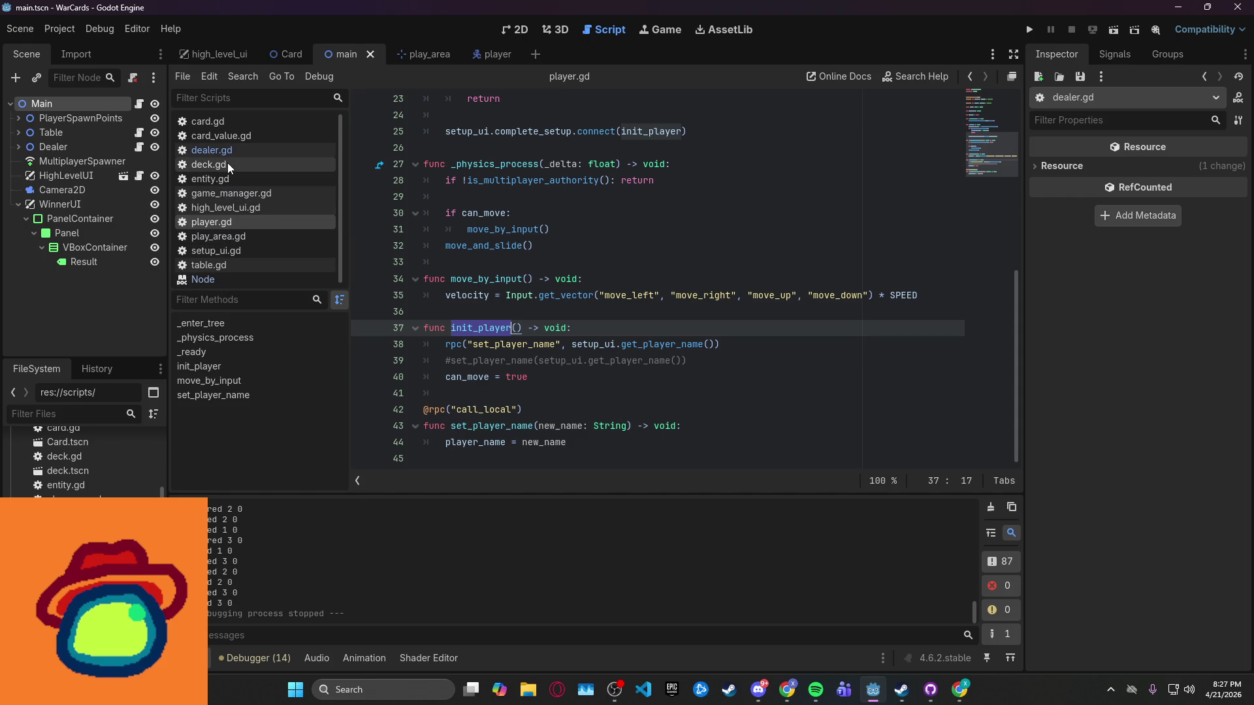
pyautogui.click(240, 207)
# In game_manager.gd, add a 'for other_player in players:' loop after line 44 of spawn_player
pyautogui.click(243, 179)
pyautogui.click(252, 191)
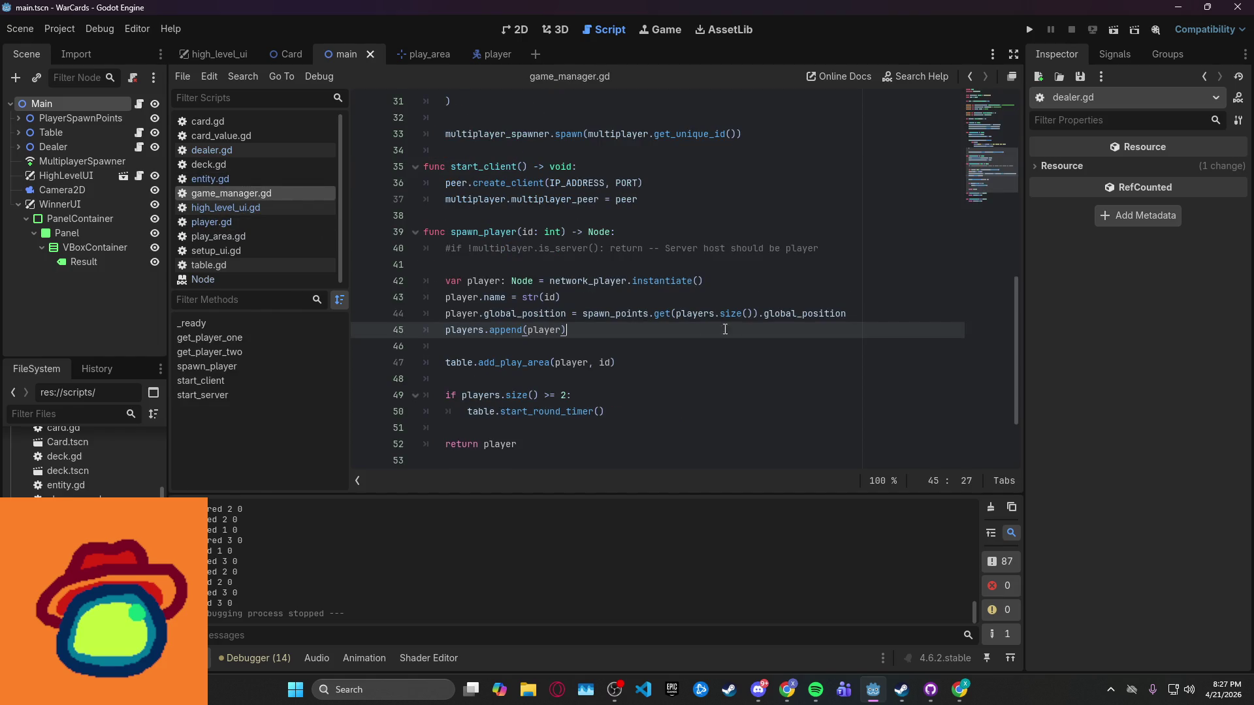
pyautogui.click(854, 314)
pyautogui.press('Return')
pyautogui.press('Return')
pyautogui.press('Return')
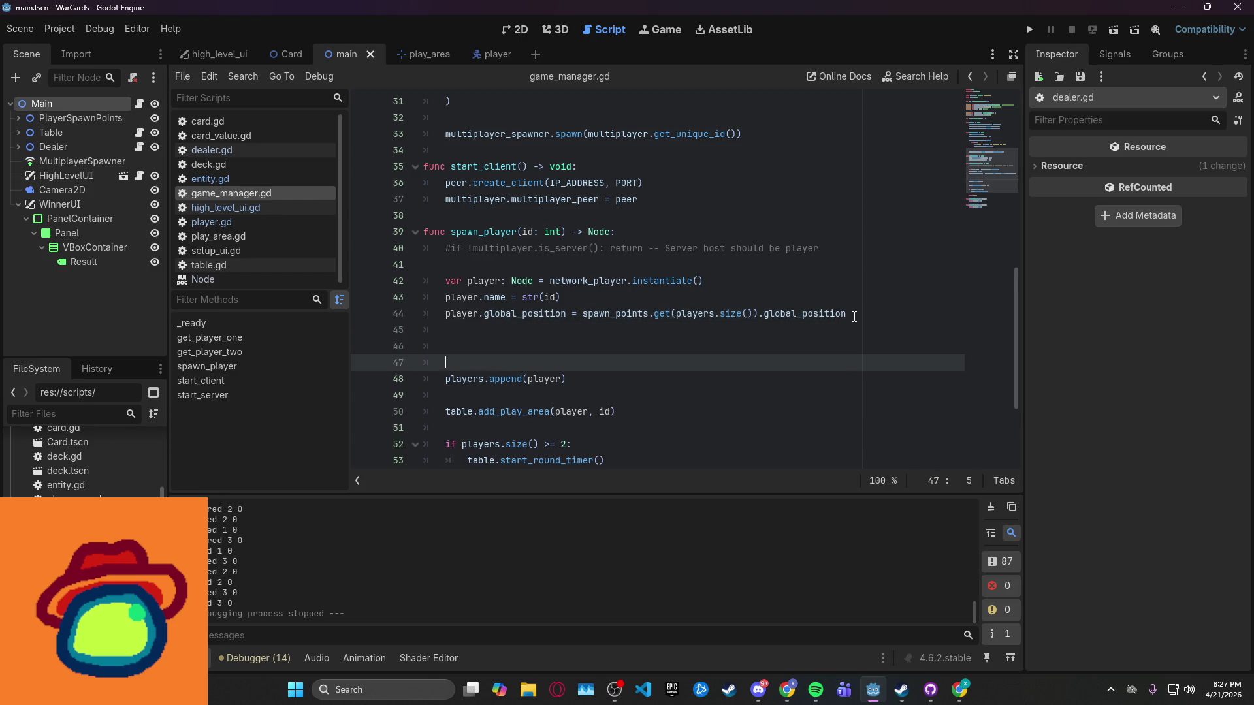
pyautogui.press('Up')
pyautogui.write('pla')
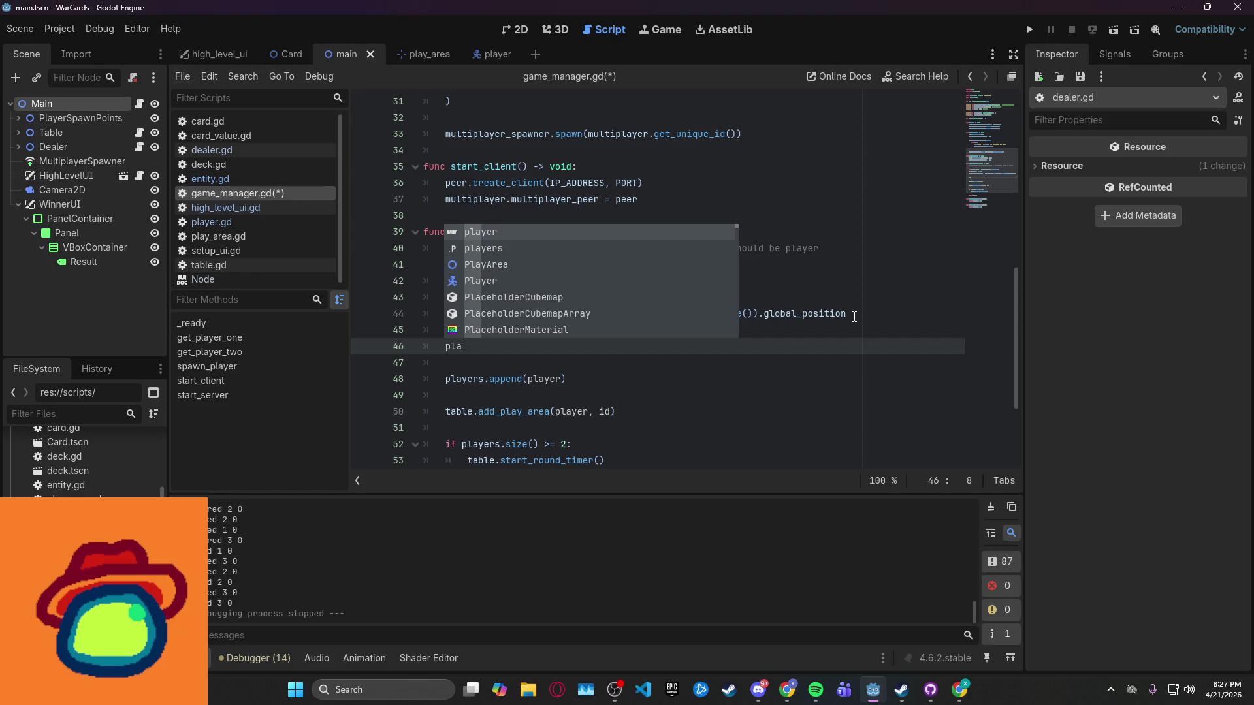
pyautogui.press('BackSpace')
pyautogui.press('BackSpace')
pyautogui.press('BackSpace')
pyautogui.write('for pl')
pyautogui.press('BackSpace')
pyautogui.press('BackSpace')
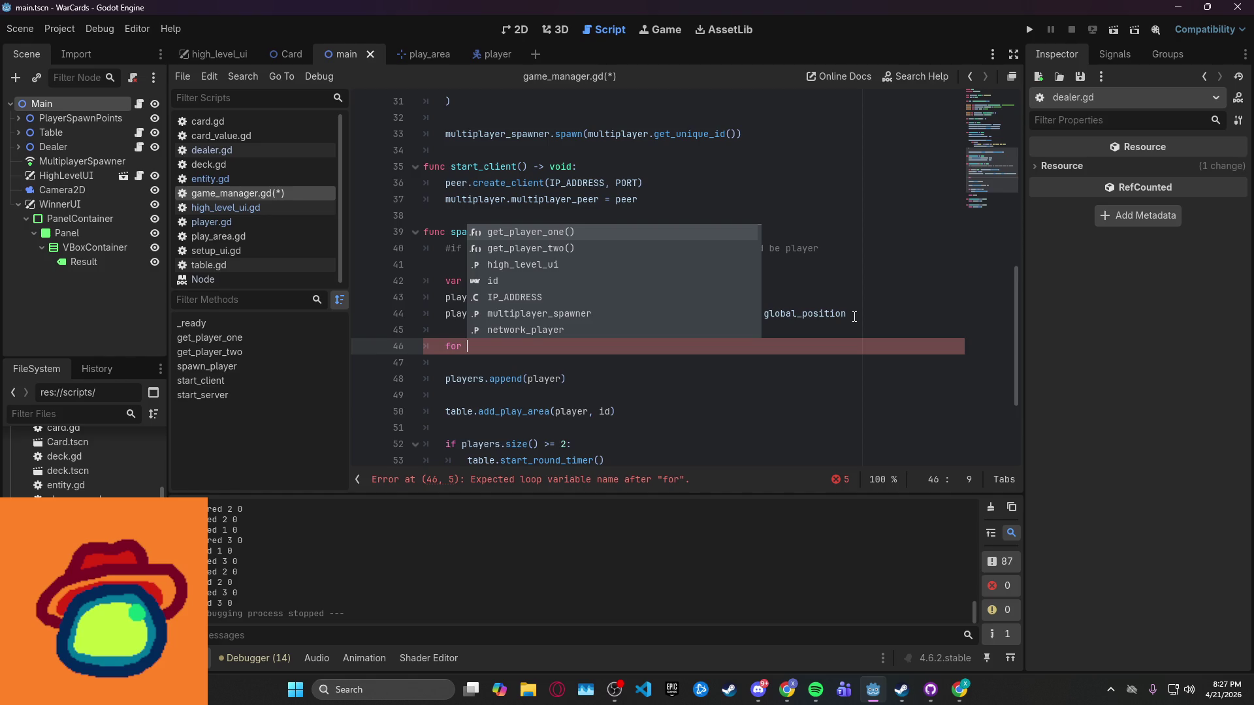
pyautogui.write('other_player in players:')
# Call other_player.init_player() in the loop body, save, and run the project
pyautogui.press('Return')
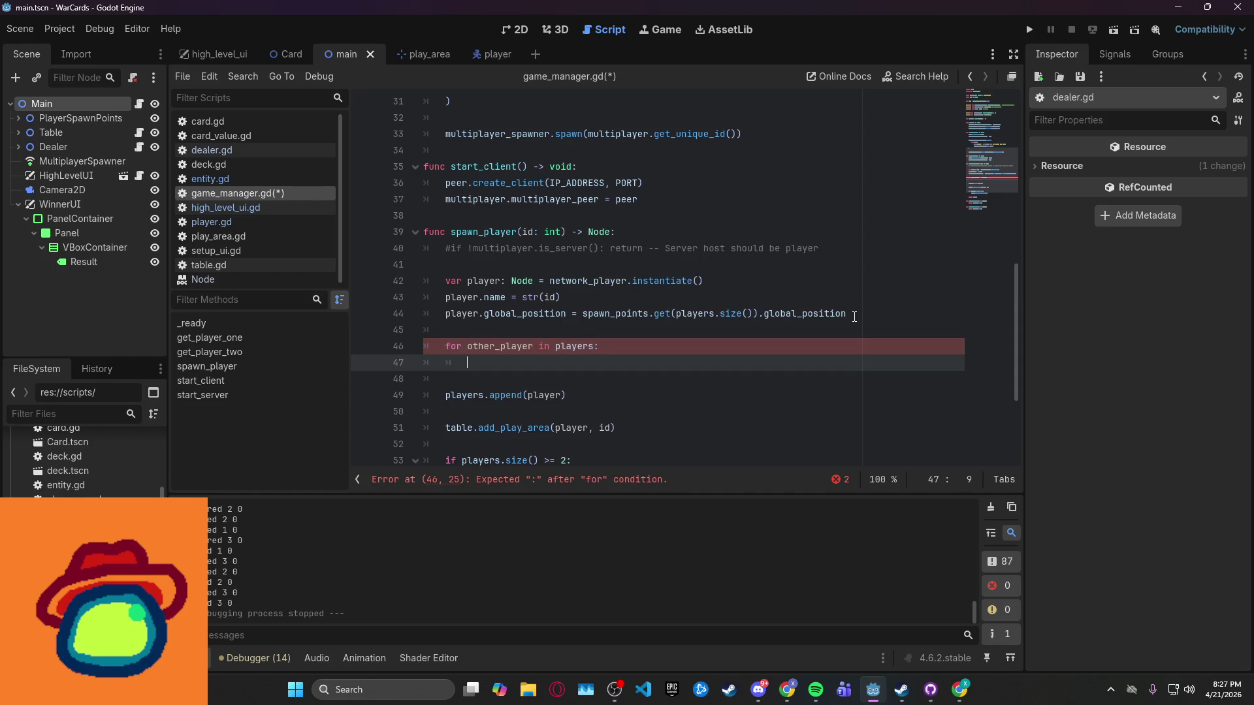
pyautogui.write('other_player.')
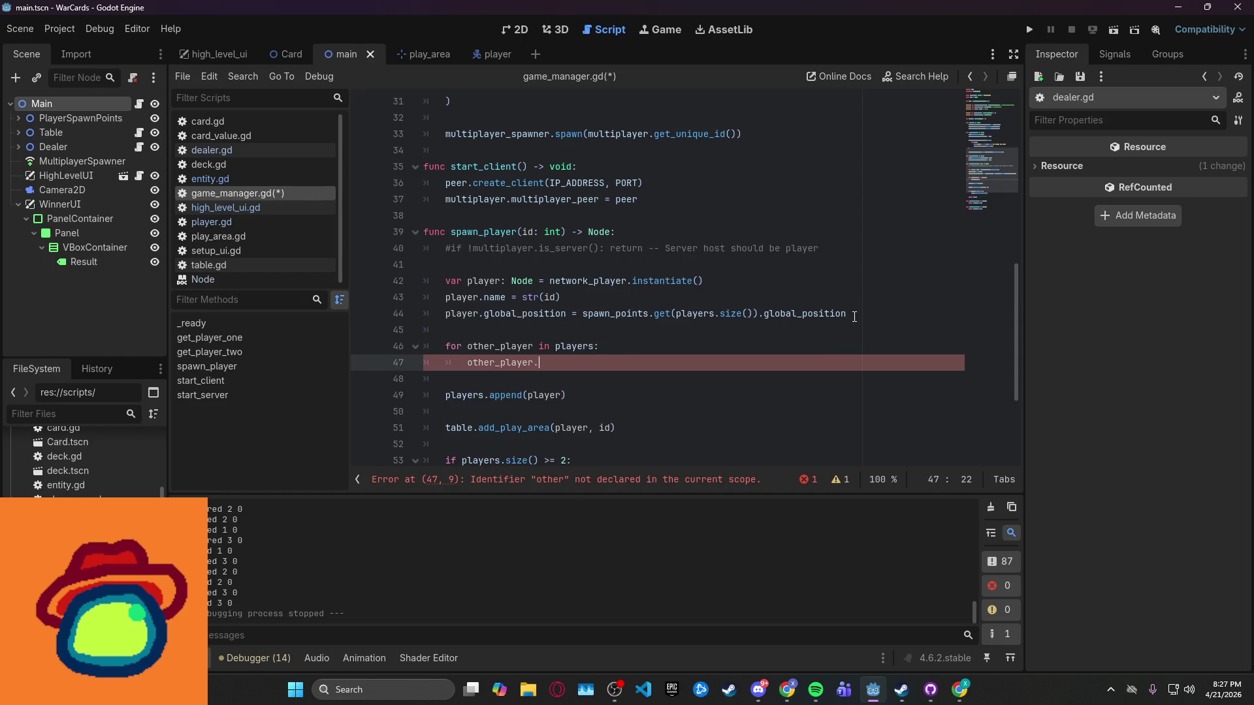
pyautogui.write('in')
pyautogui.press('Return')
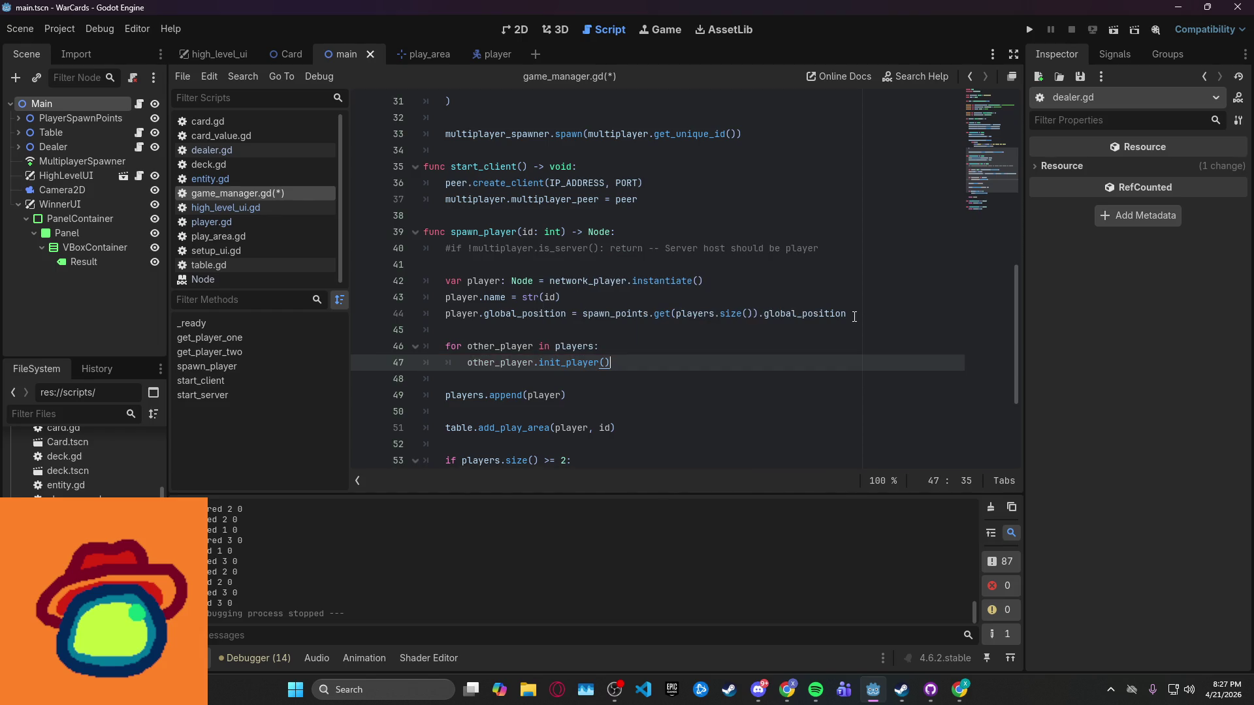
pyautogui.hotkey('ctrl', 's')
pyautogui.click(1023, 29)
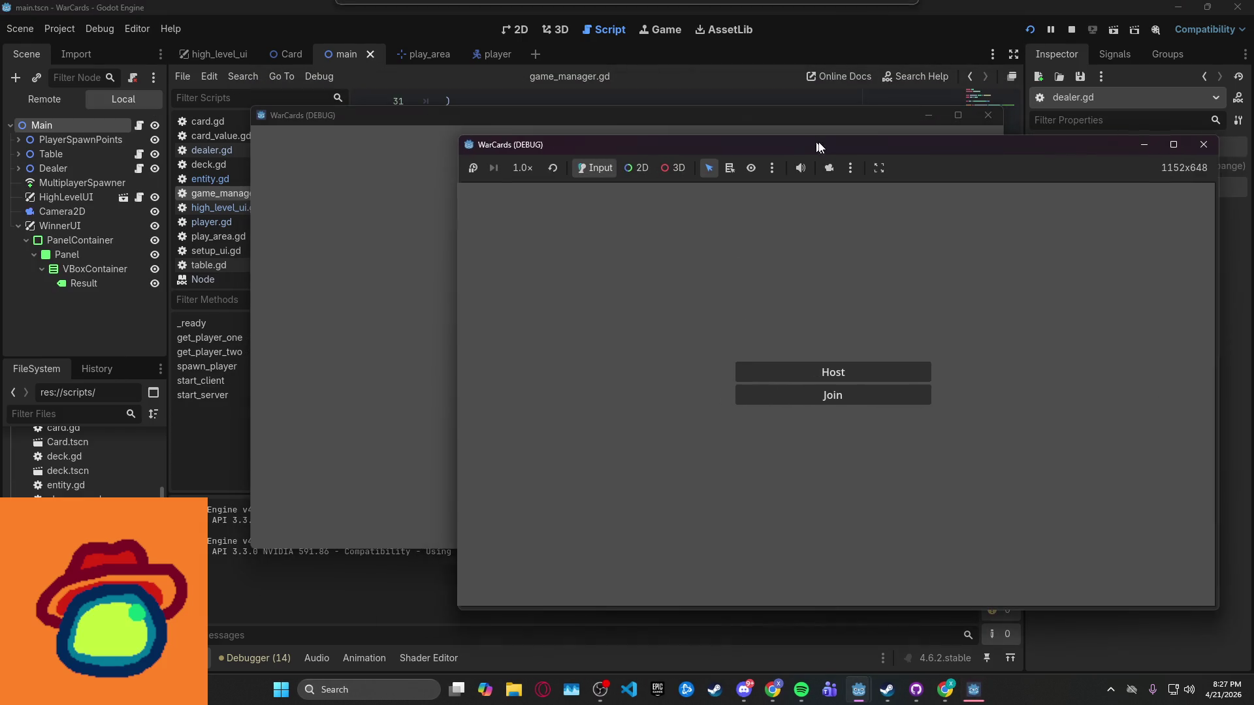
# Host in the first WarCards window and join from the second as player 'y'
pyautogui.moveTo(819, 147); pyautogui.dragTo(442, 151)
pyautogui.click(942, 363)
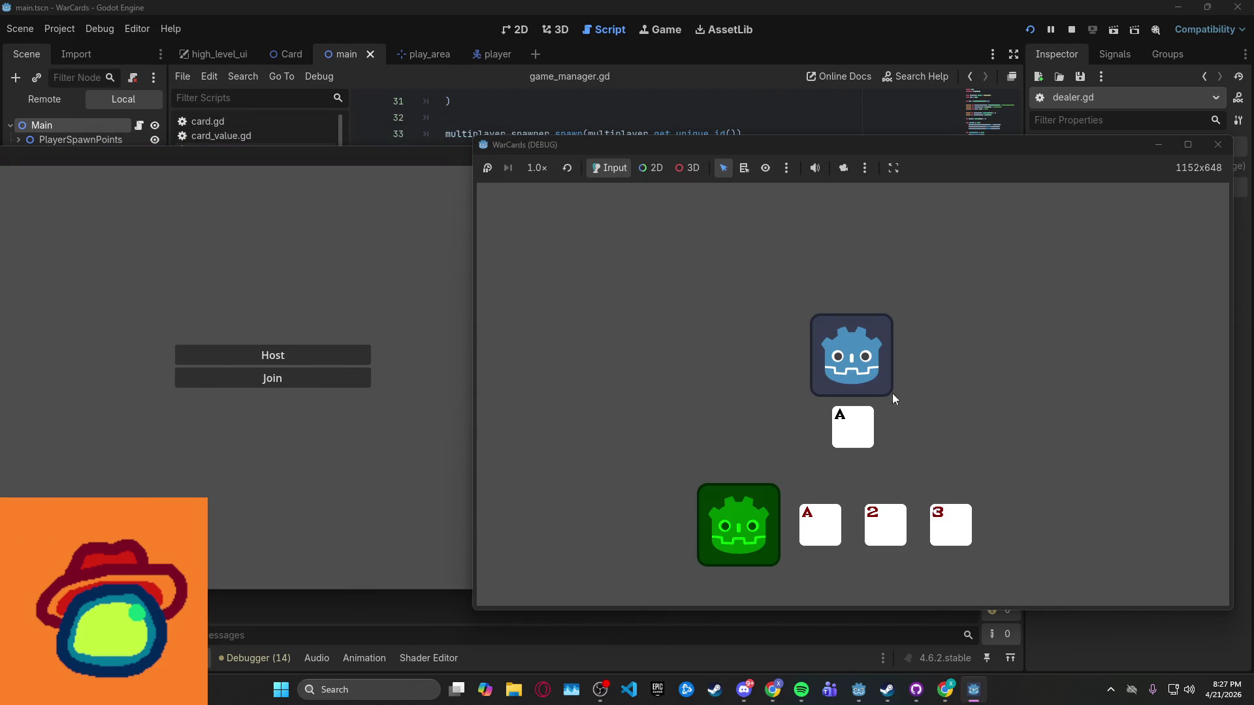
pyautogui.click(346, 376)
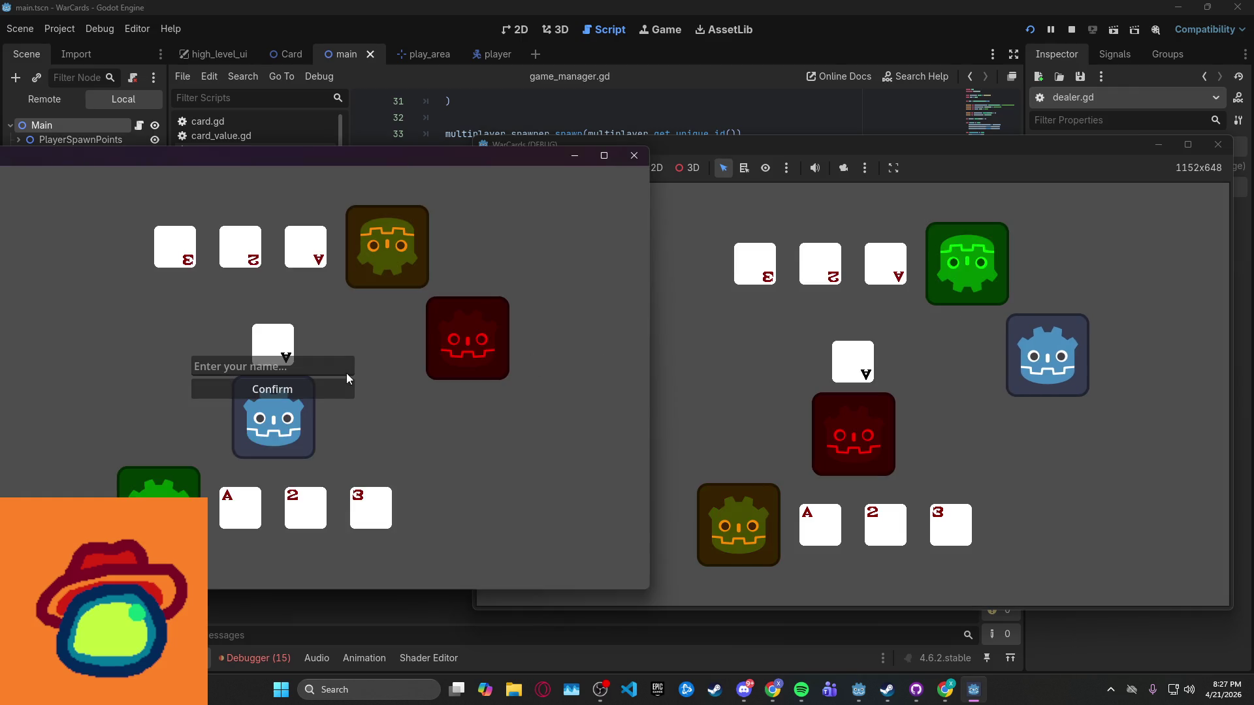
pyautogui.click(320, 369)
pyautogui.write('y')
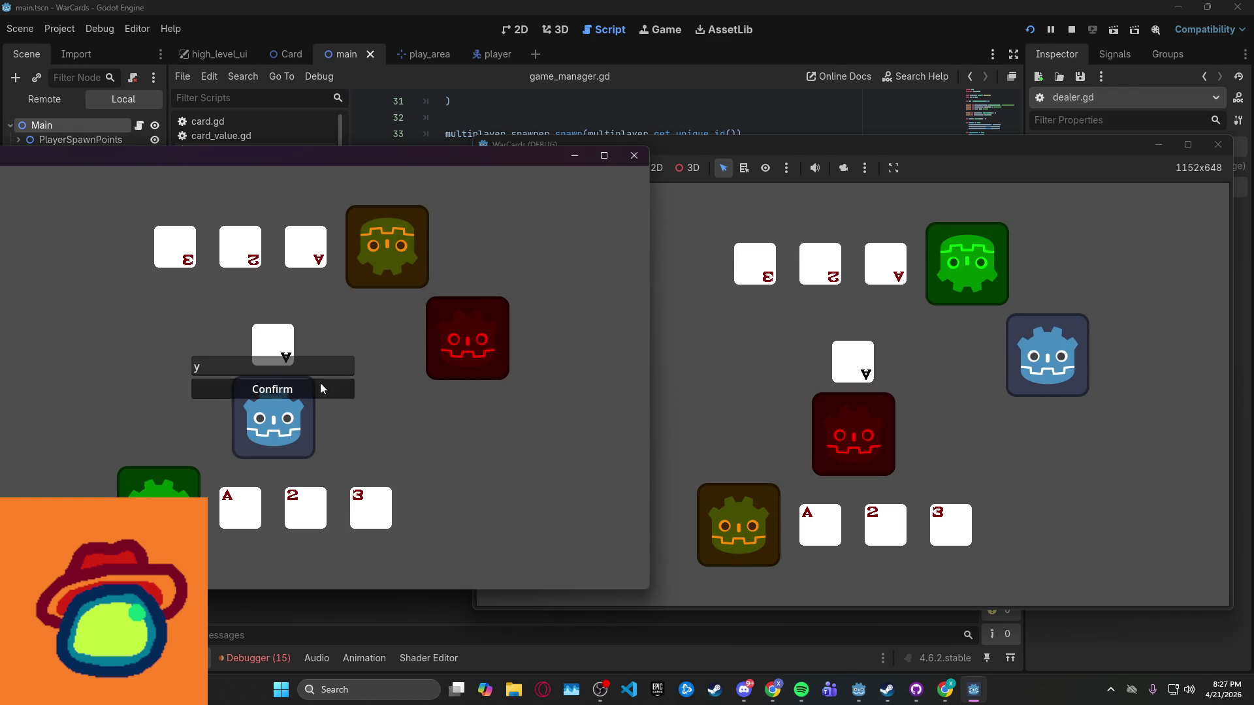
pyautogui.click(320, 388)
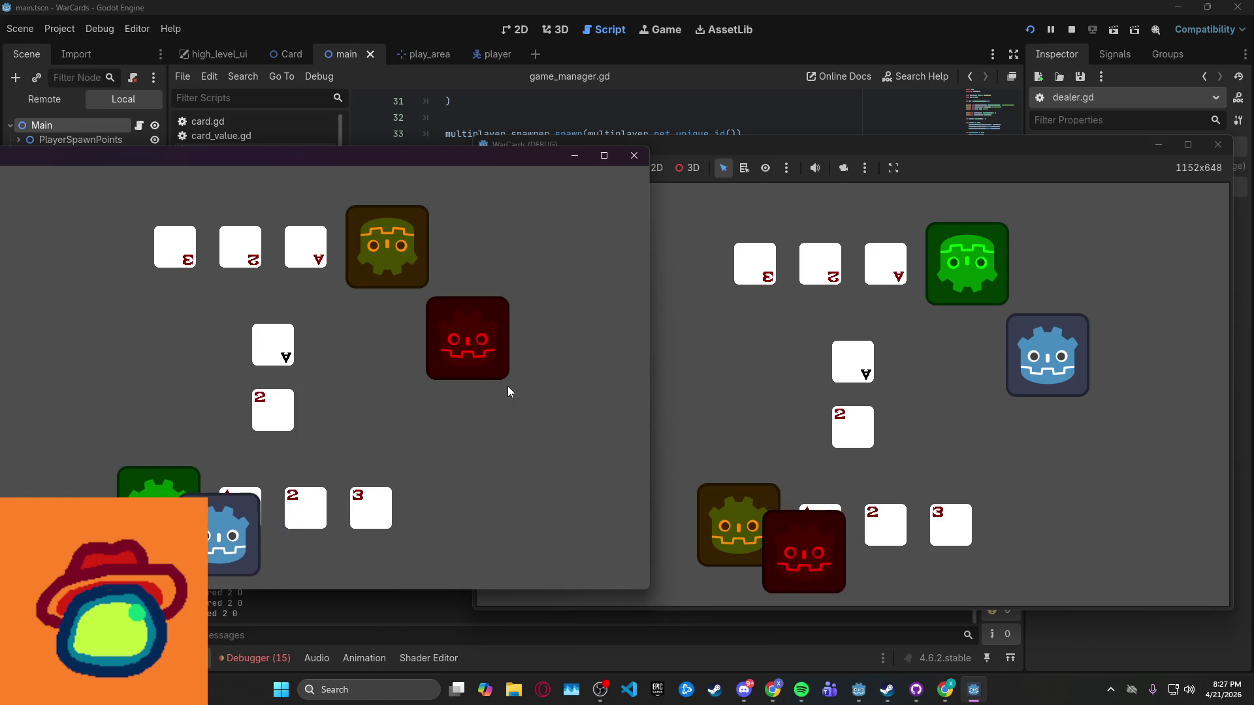
# Watch both windows announce winner 'y', then return to the editor and open player.gd
pyautogui.click(966, 438)
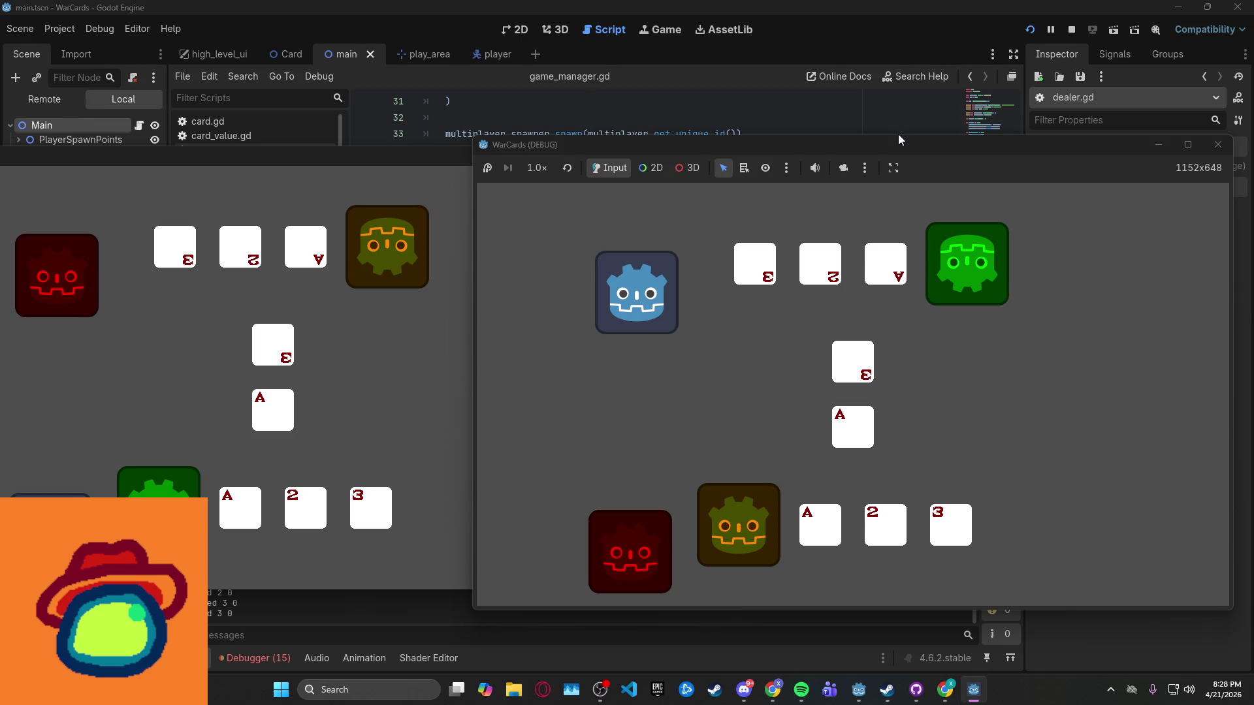
pyautogui.moveTo(899, 141)
pyautogui.mouseDown()
pyautogui.moveTo(754, 214)
pyautogui.moveTo(836, 175)
pyautogui.mouseUp()
pyautogui.click(244, 447)
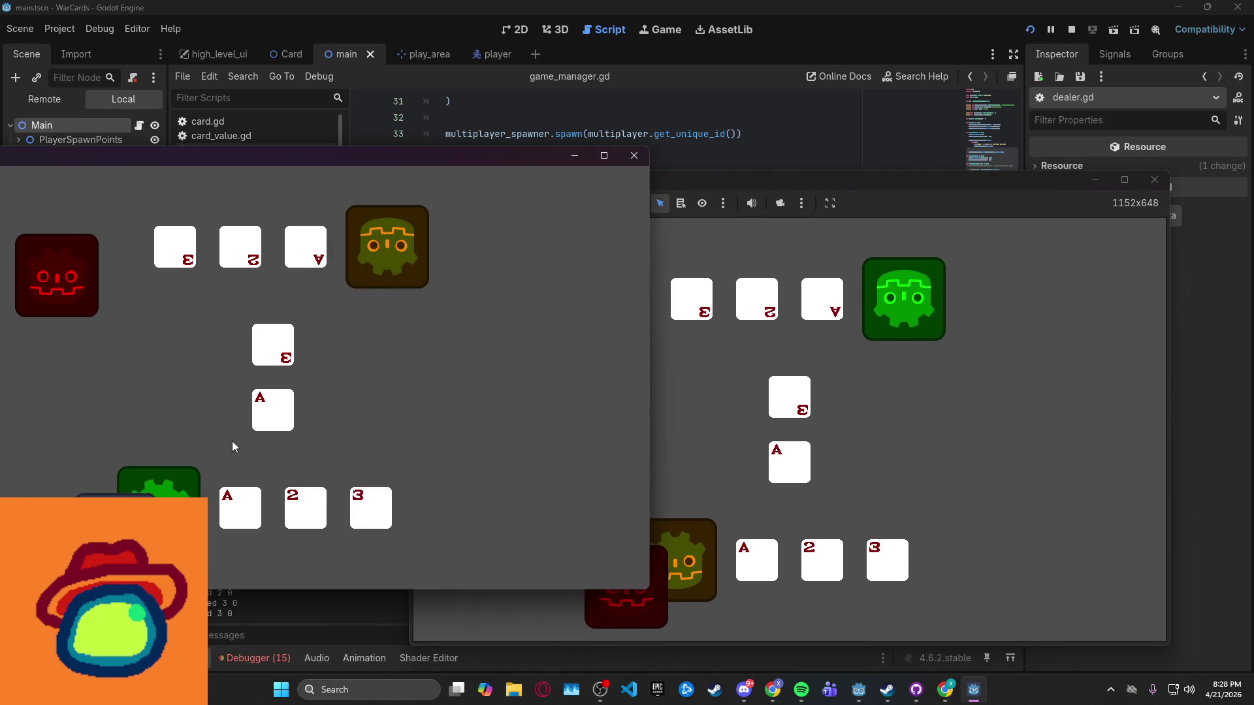
pyautogui.click(876, 336)
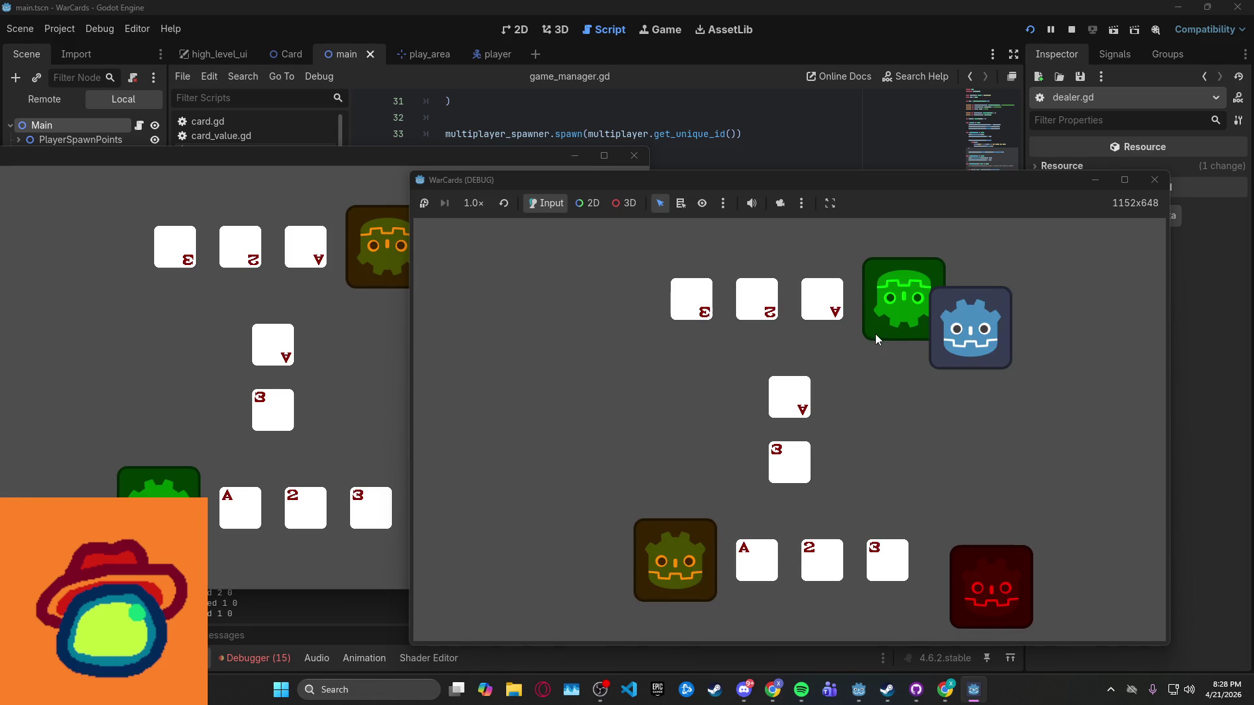
pyautogui.moveTo(887, 182); pyautogui.dragTo(1011, 174)
pyautogui.hotkey('alt', 'Tab')
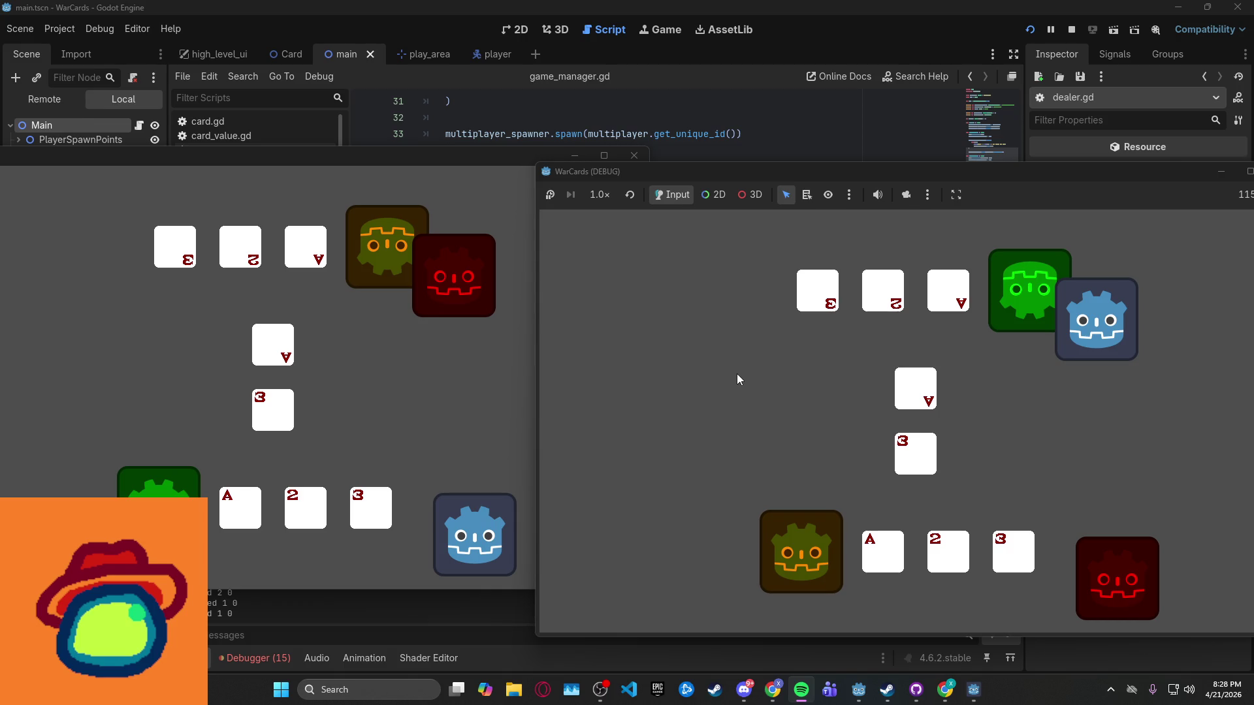
pyautogui.click(732, 150)
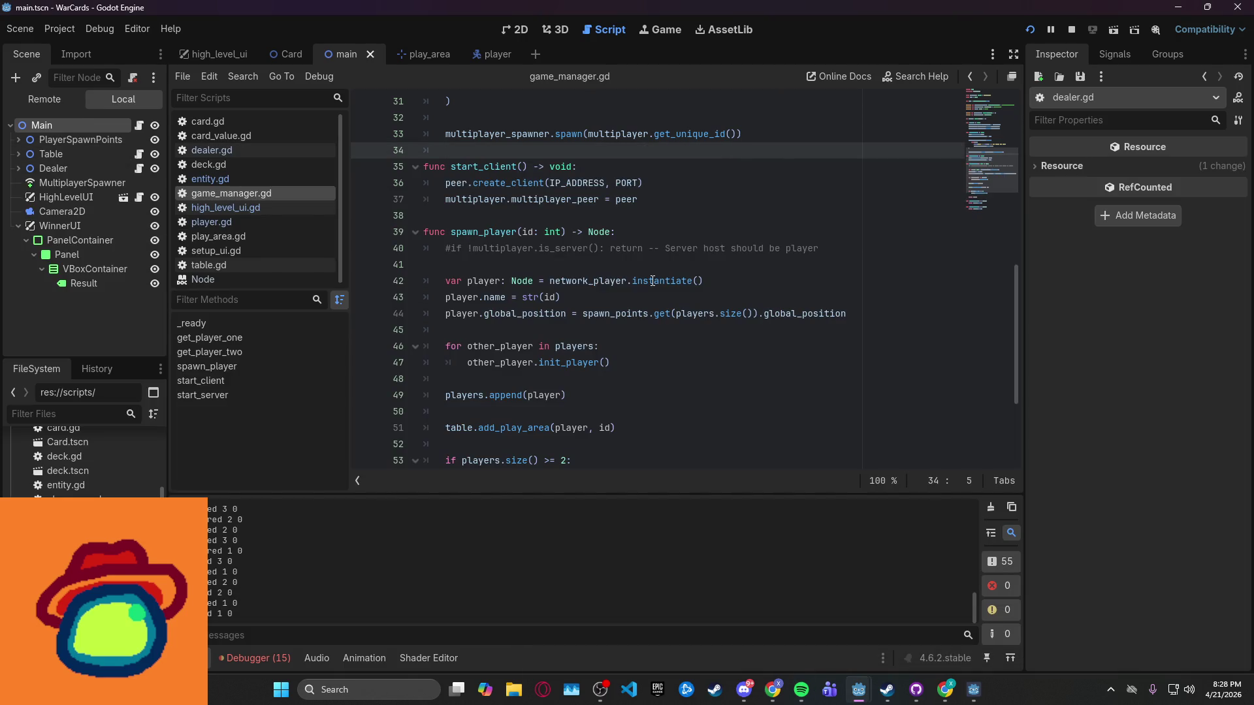
pyautogui.scroll(-4, 652, 281)
pyautogui.click(222, 222)
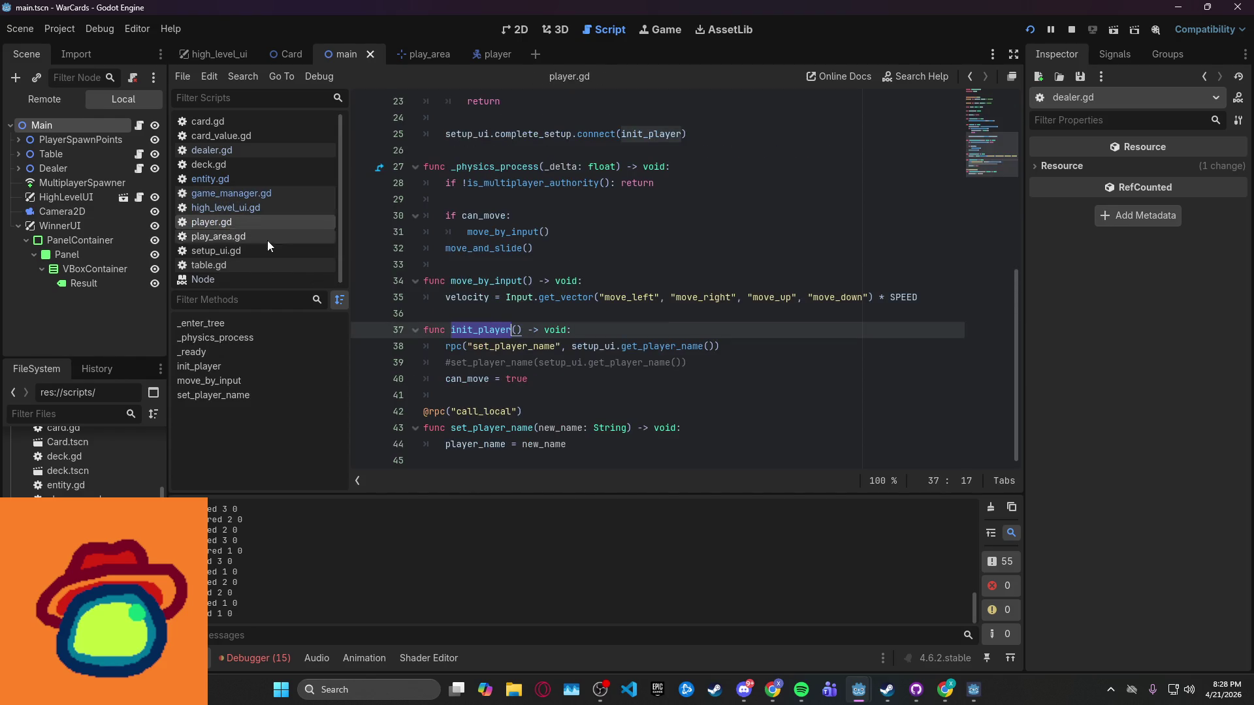